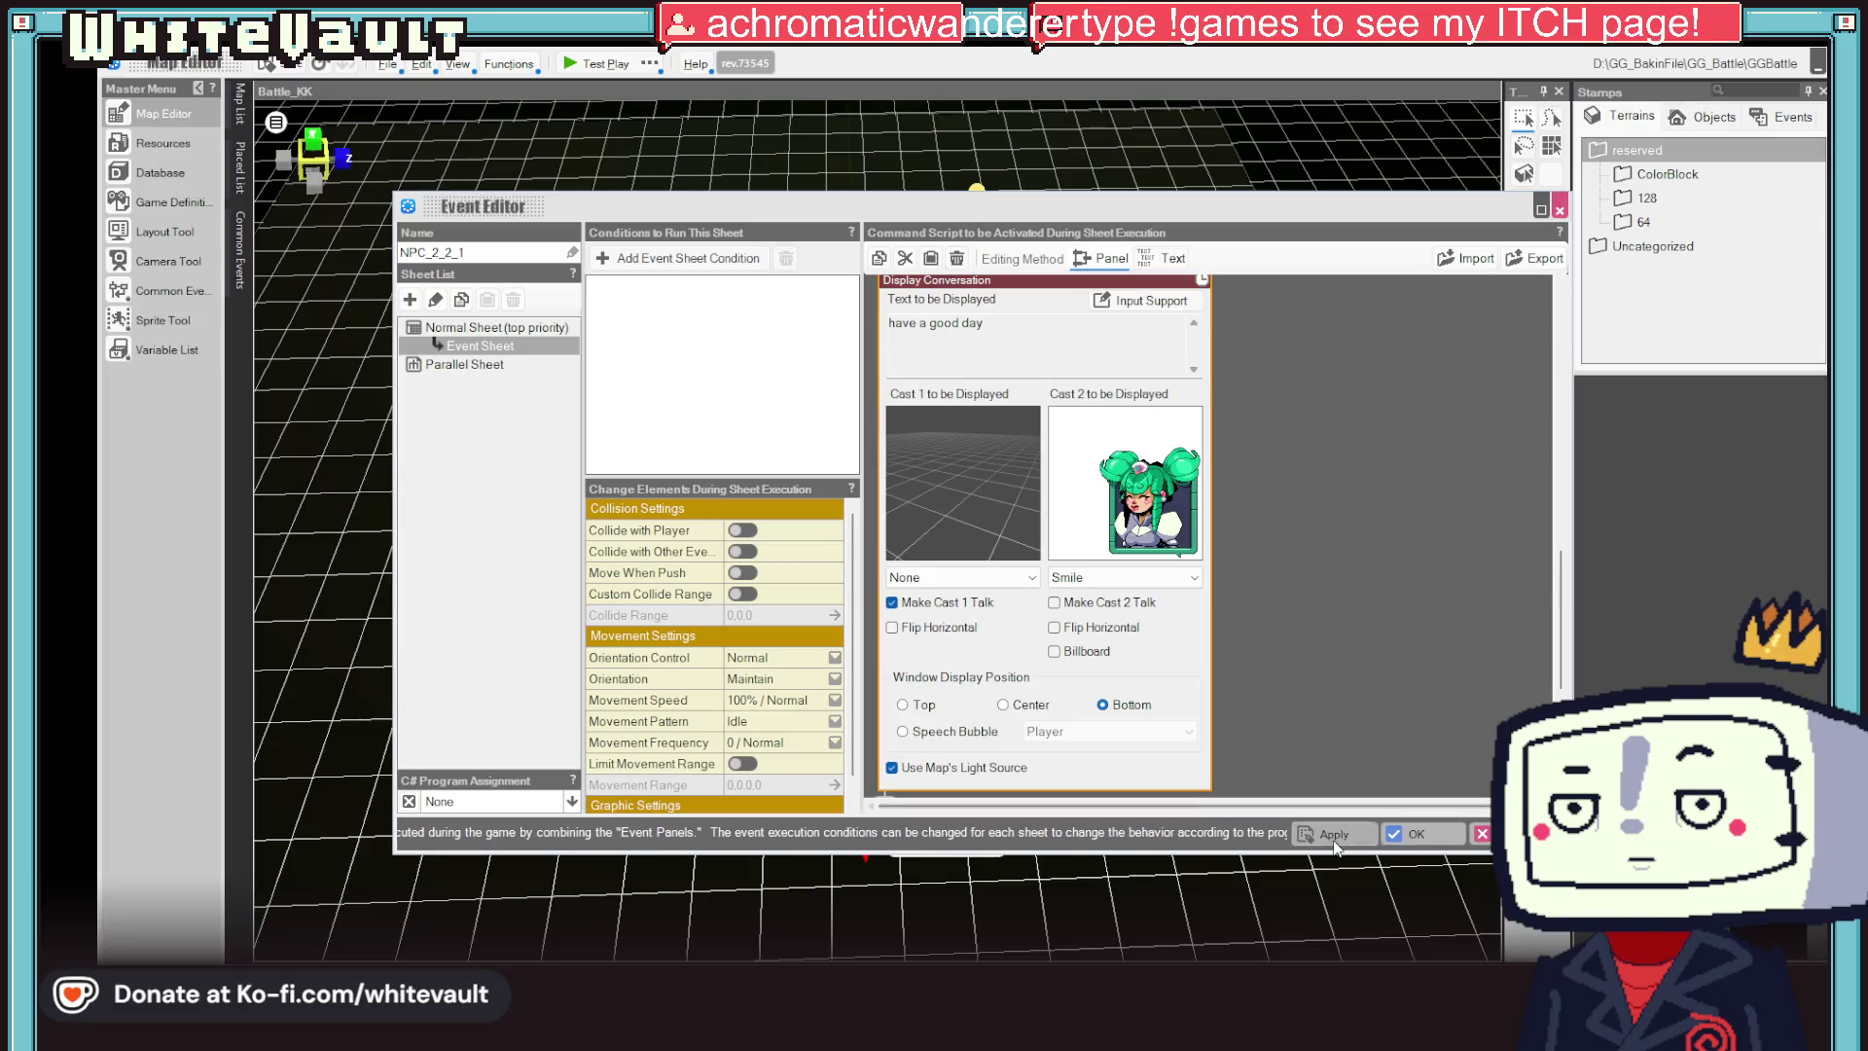
Apply the NPC conversation event edits and launch a test play of the Battle_KK map
left_click(1409, 834)
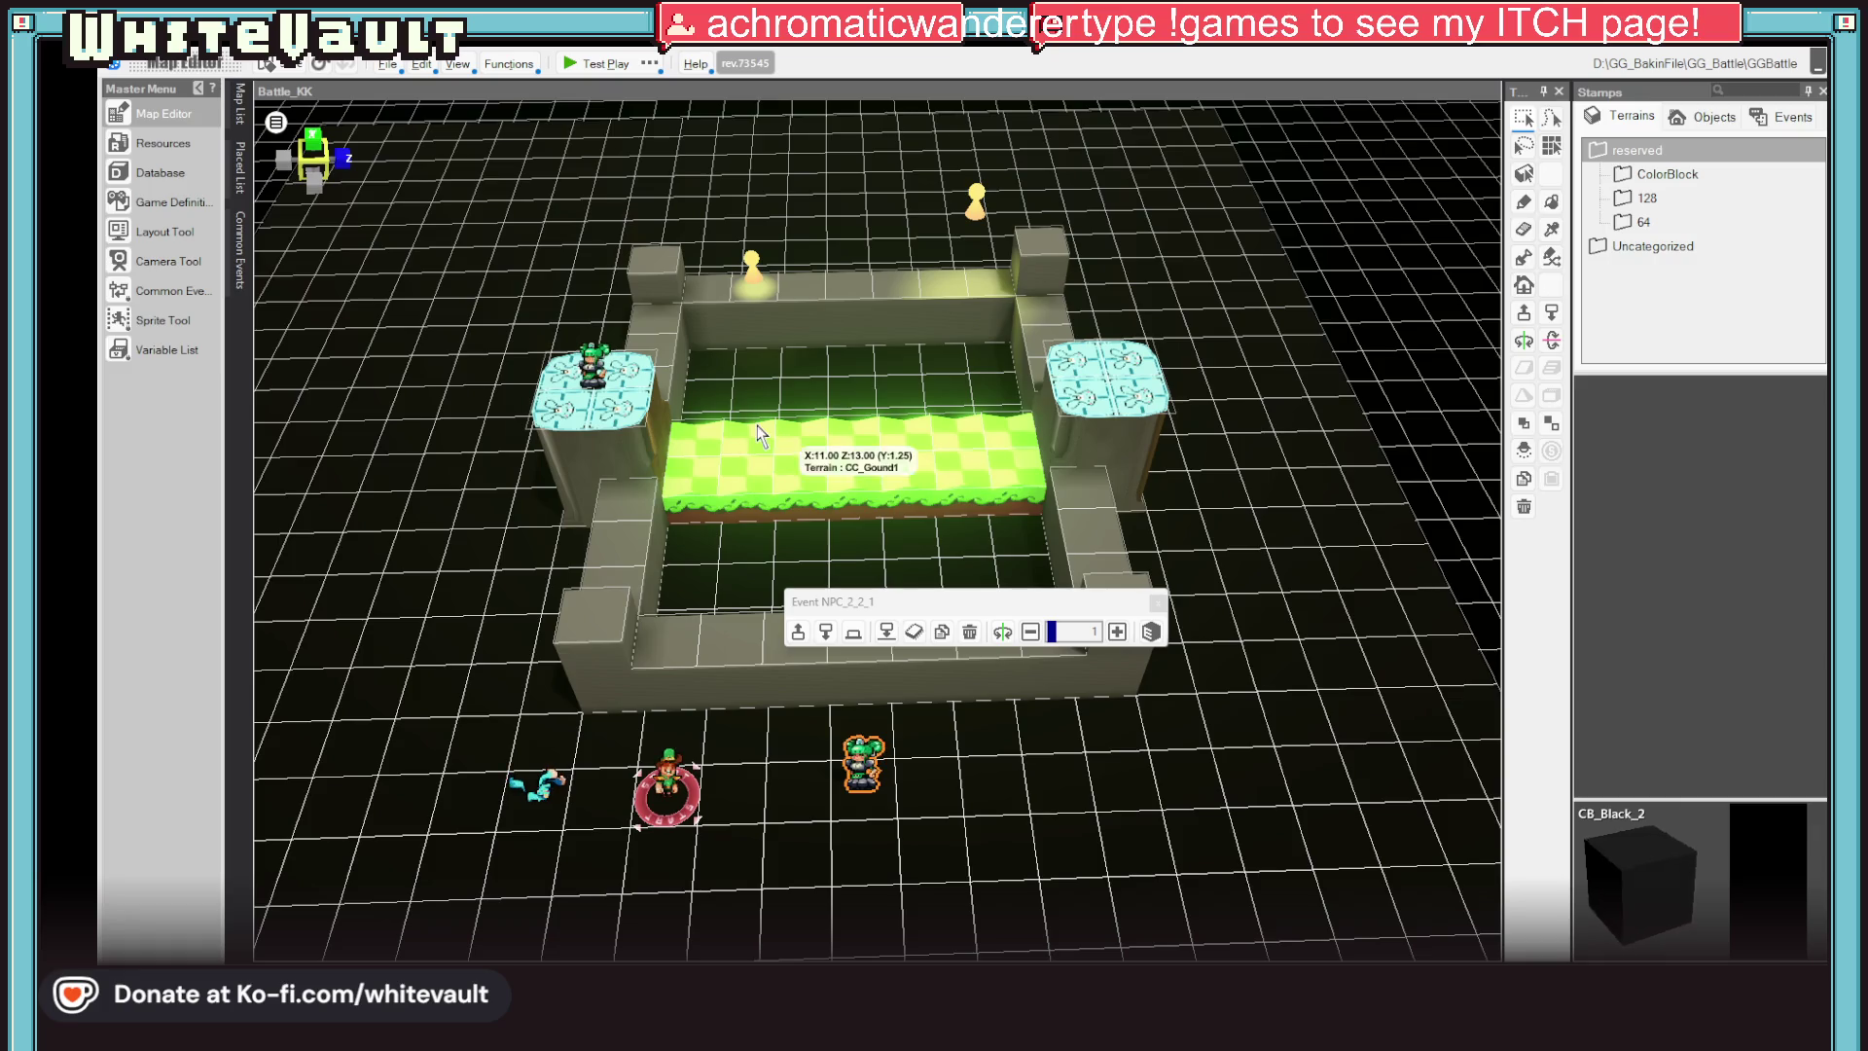
left_click(570, 65)
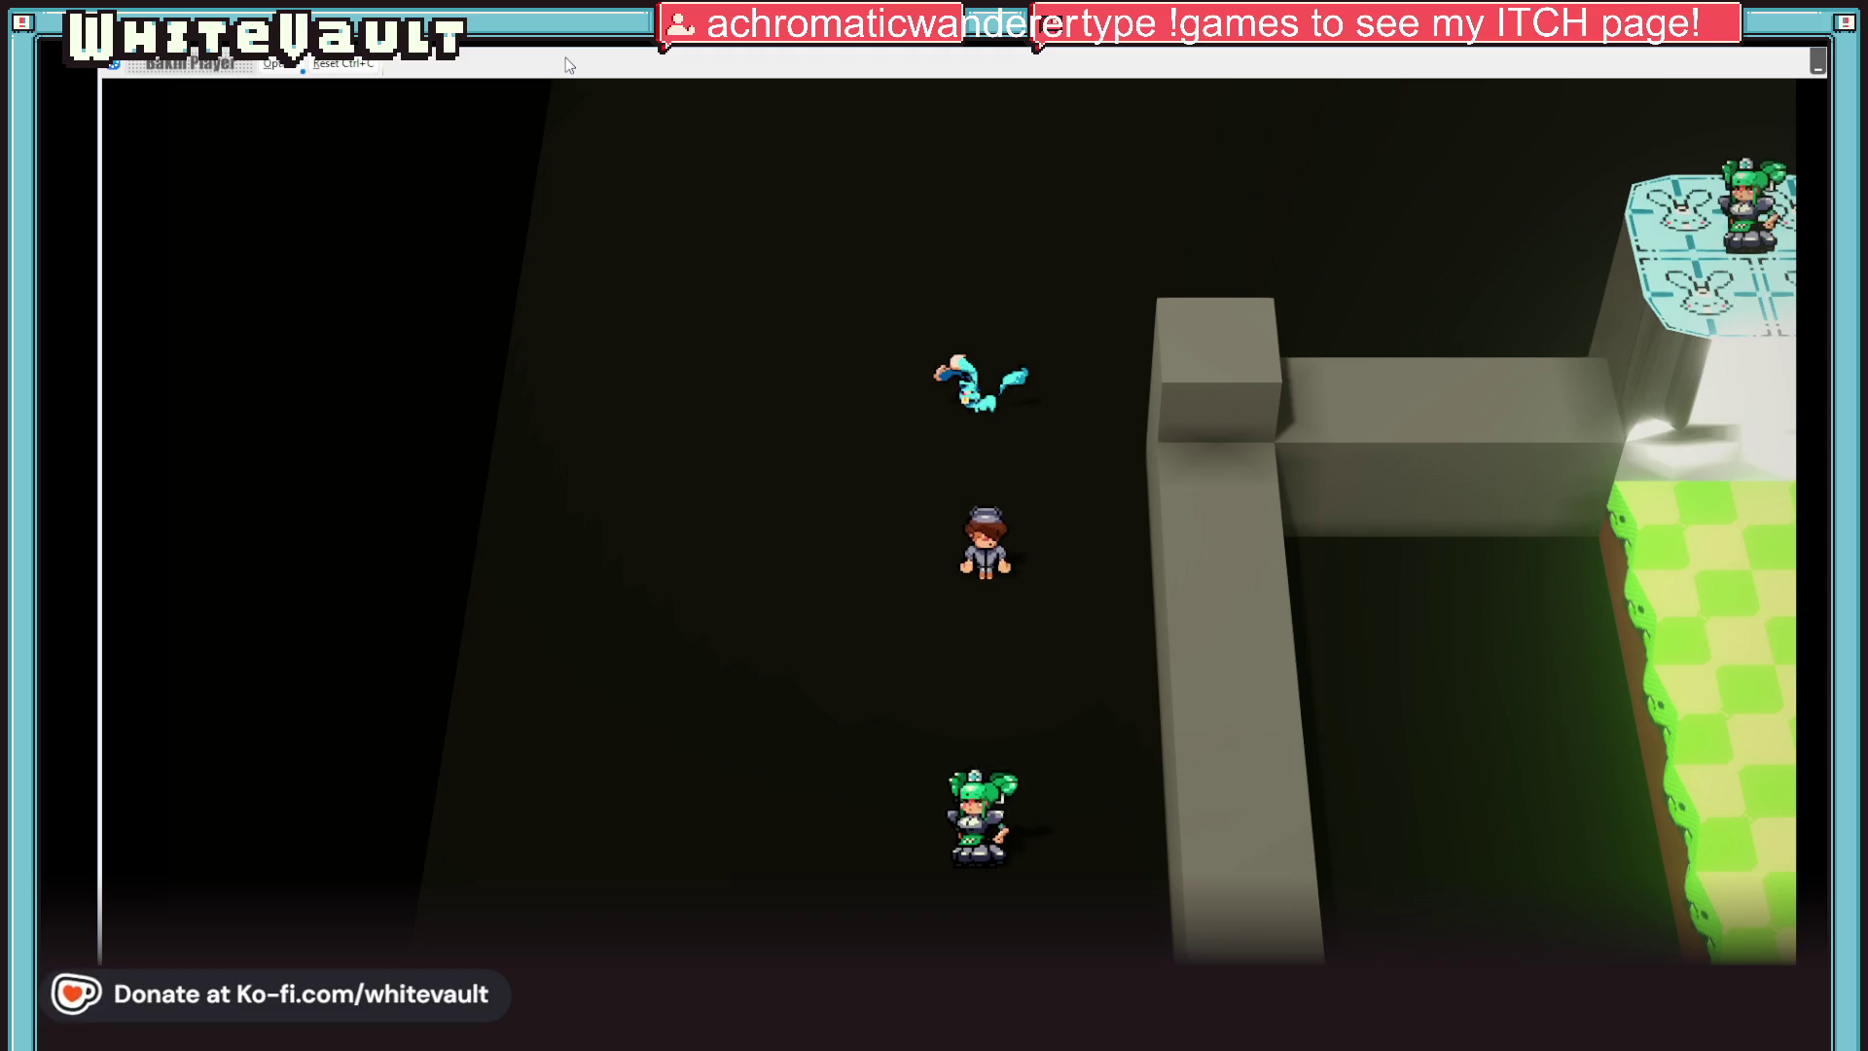
Walk the player character around the floor toward the green-haired NPC
key("Down")
key("Left")
key("Right")
key("Left")
key("Down")
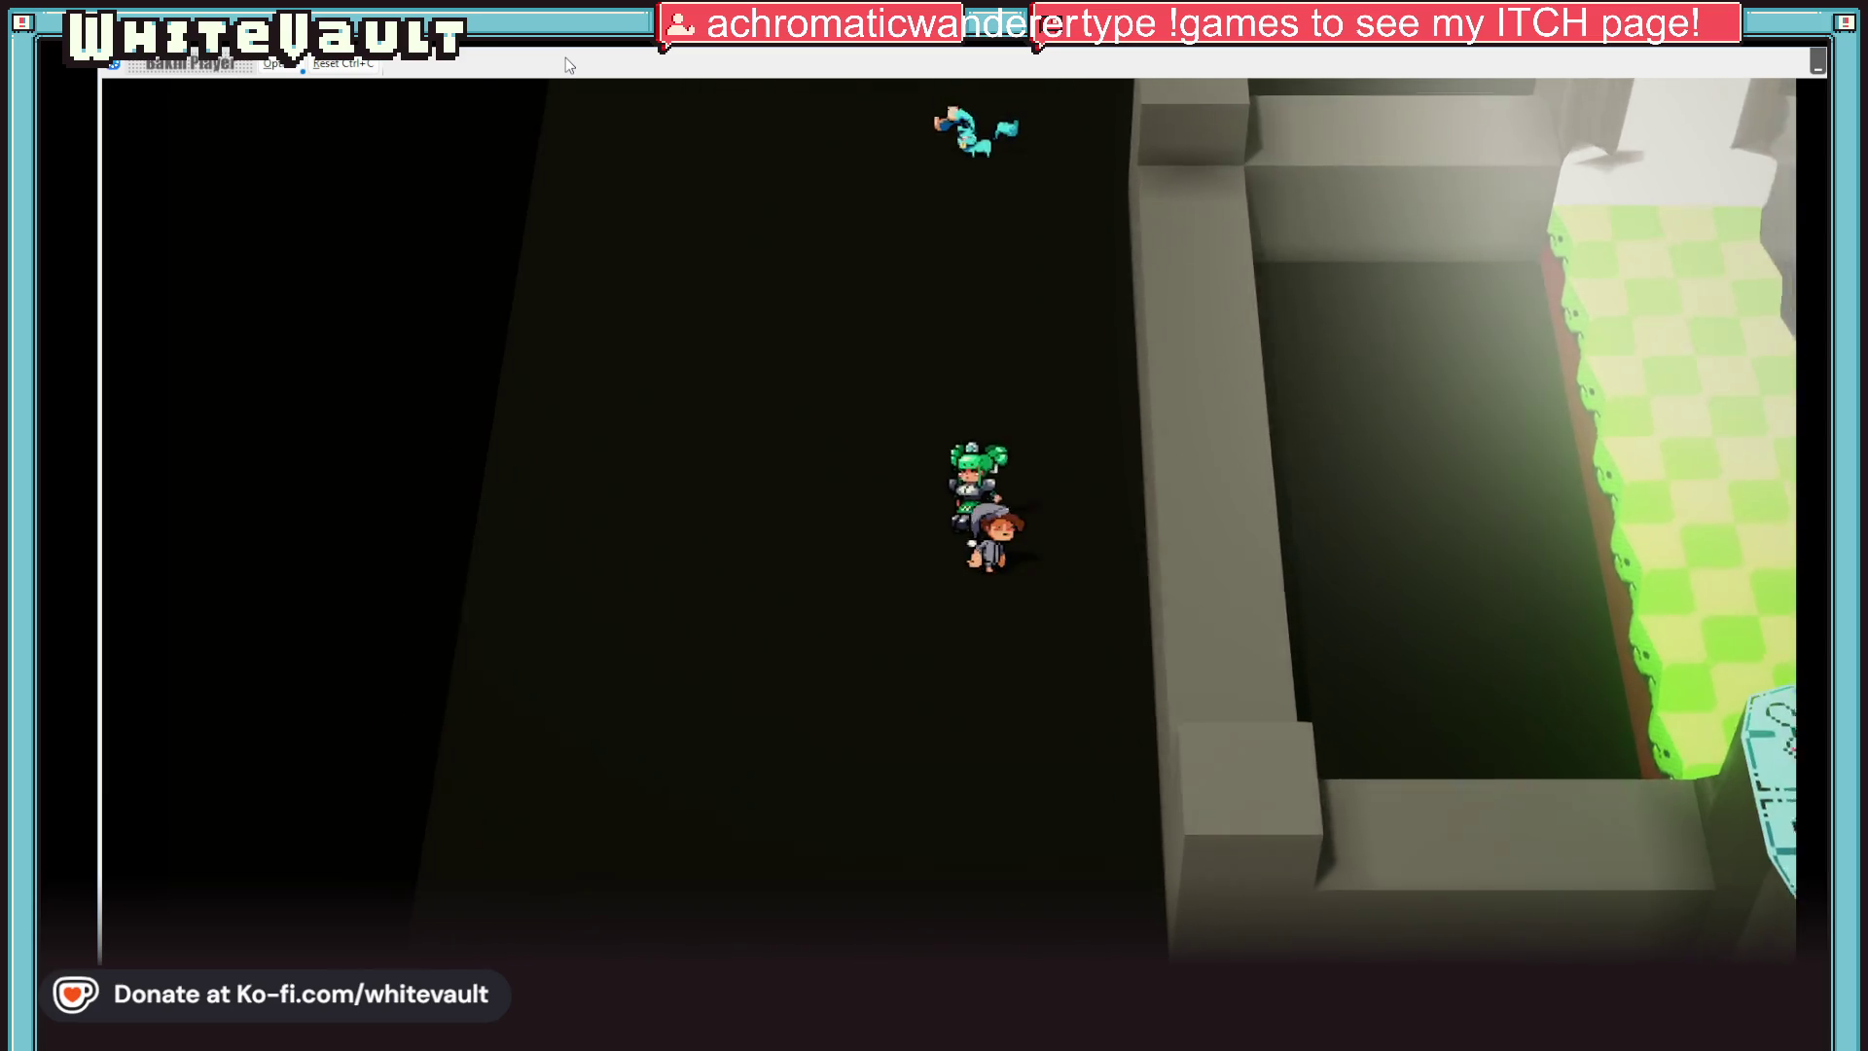
key("Up")
key("Left")
key("Down")
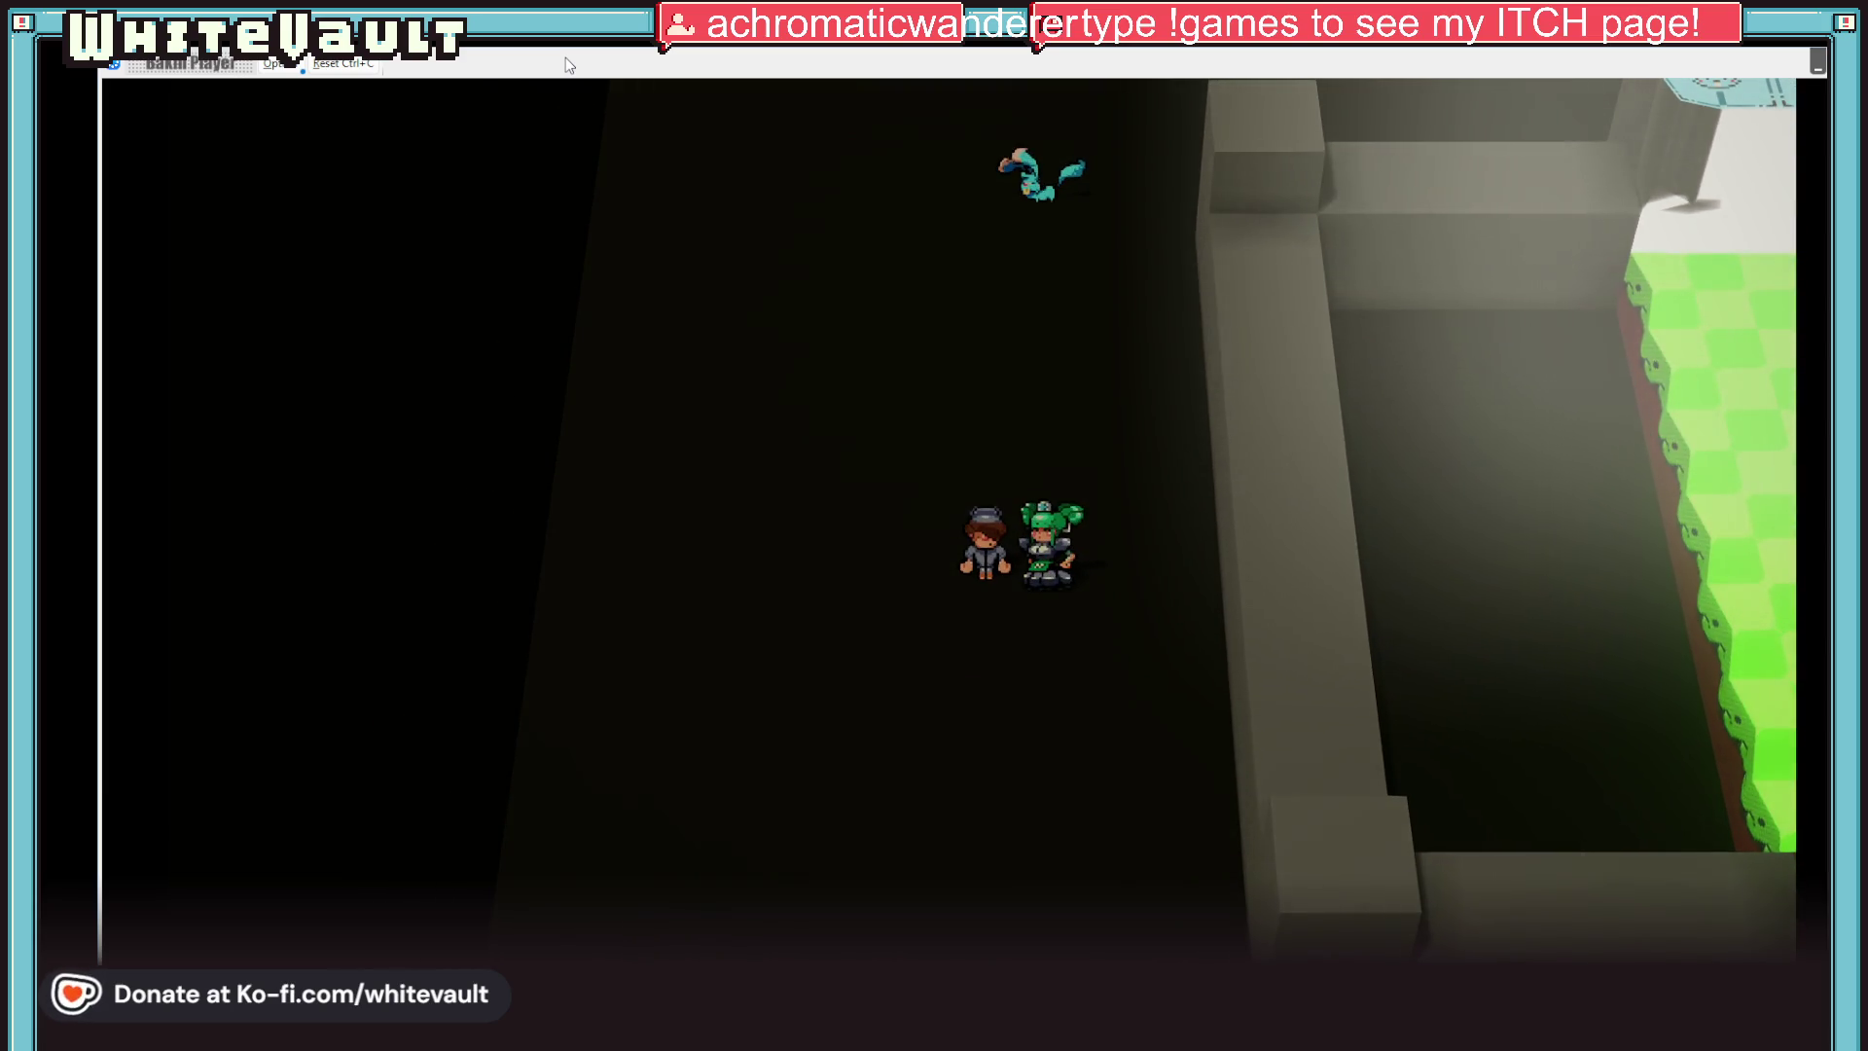
Talk to the green-haired NPC and advance through the conversation until the dialog closes
key("Right")
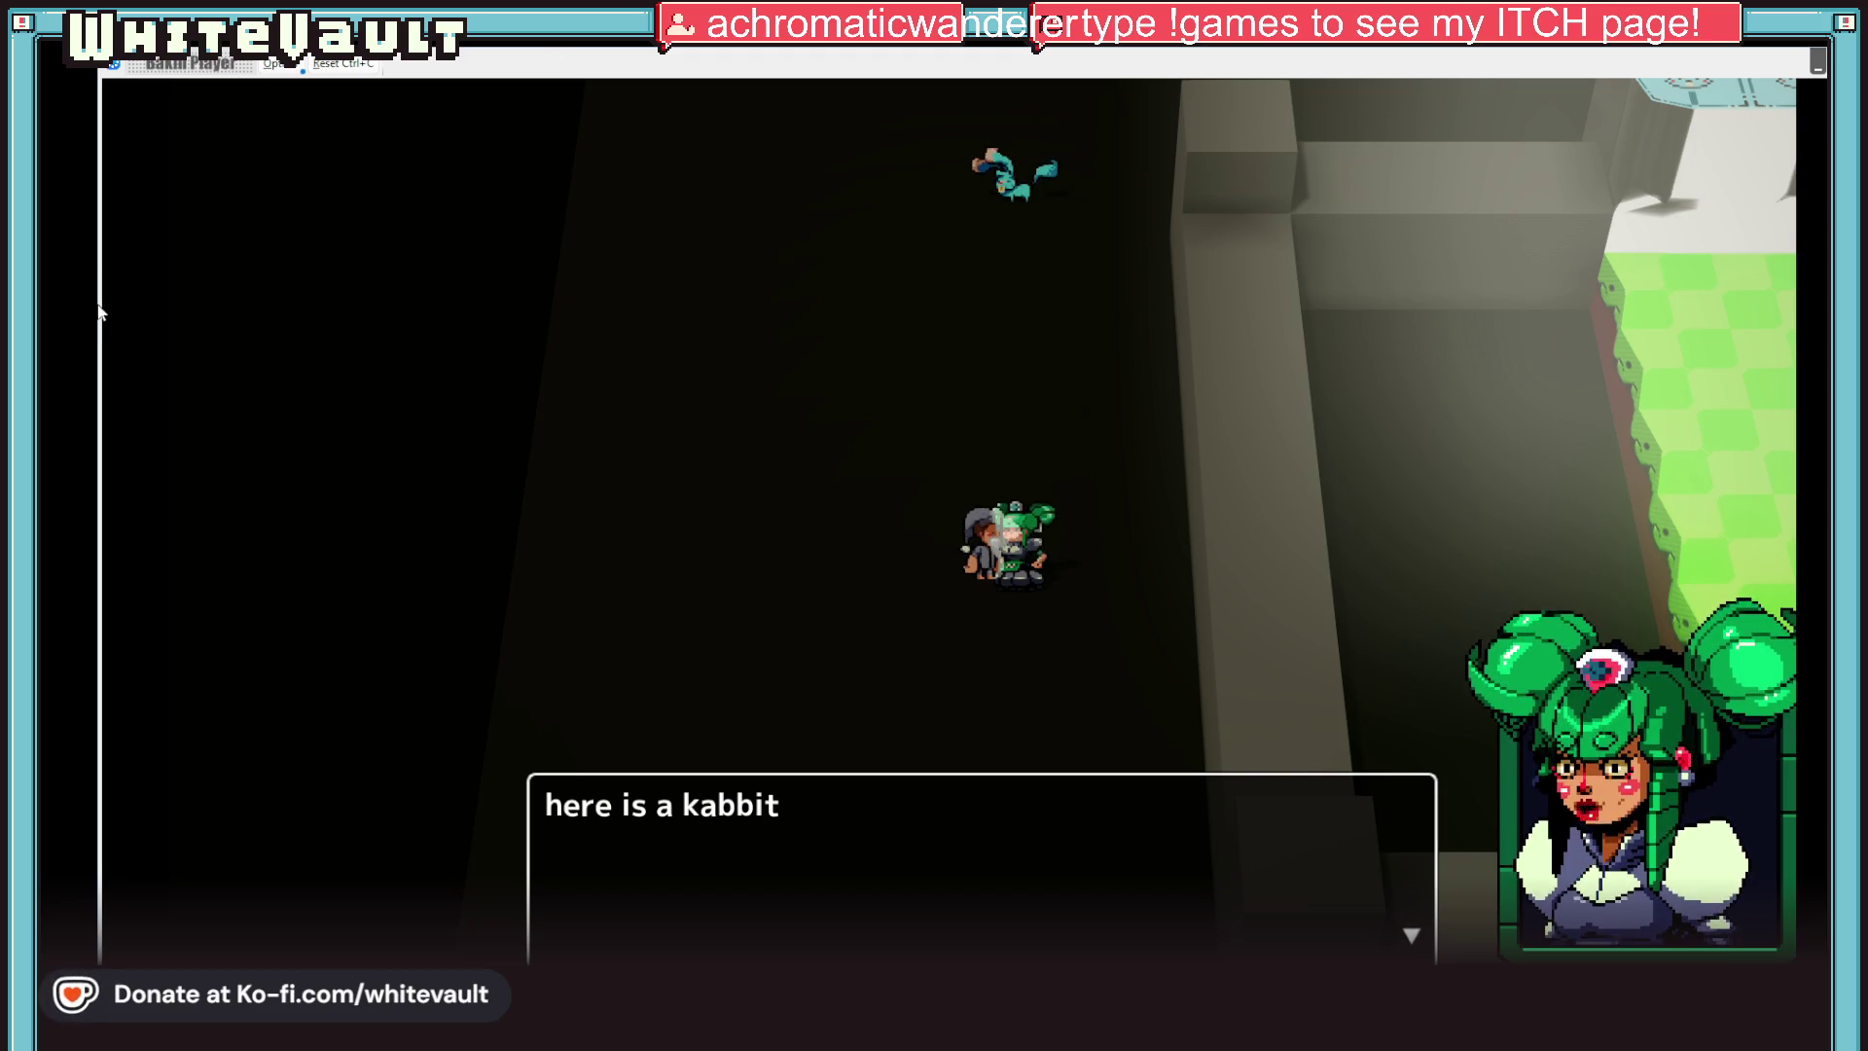
key("Return")
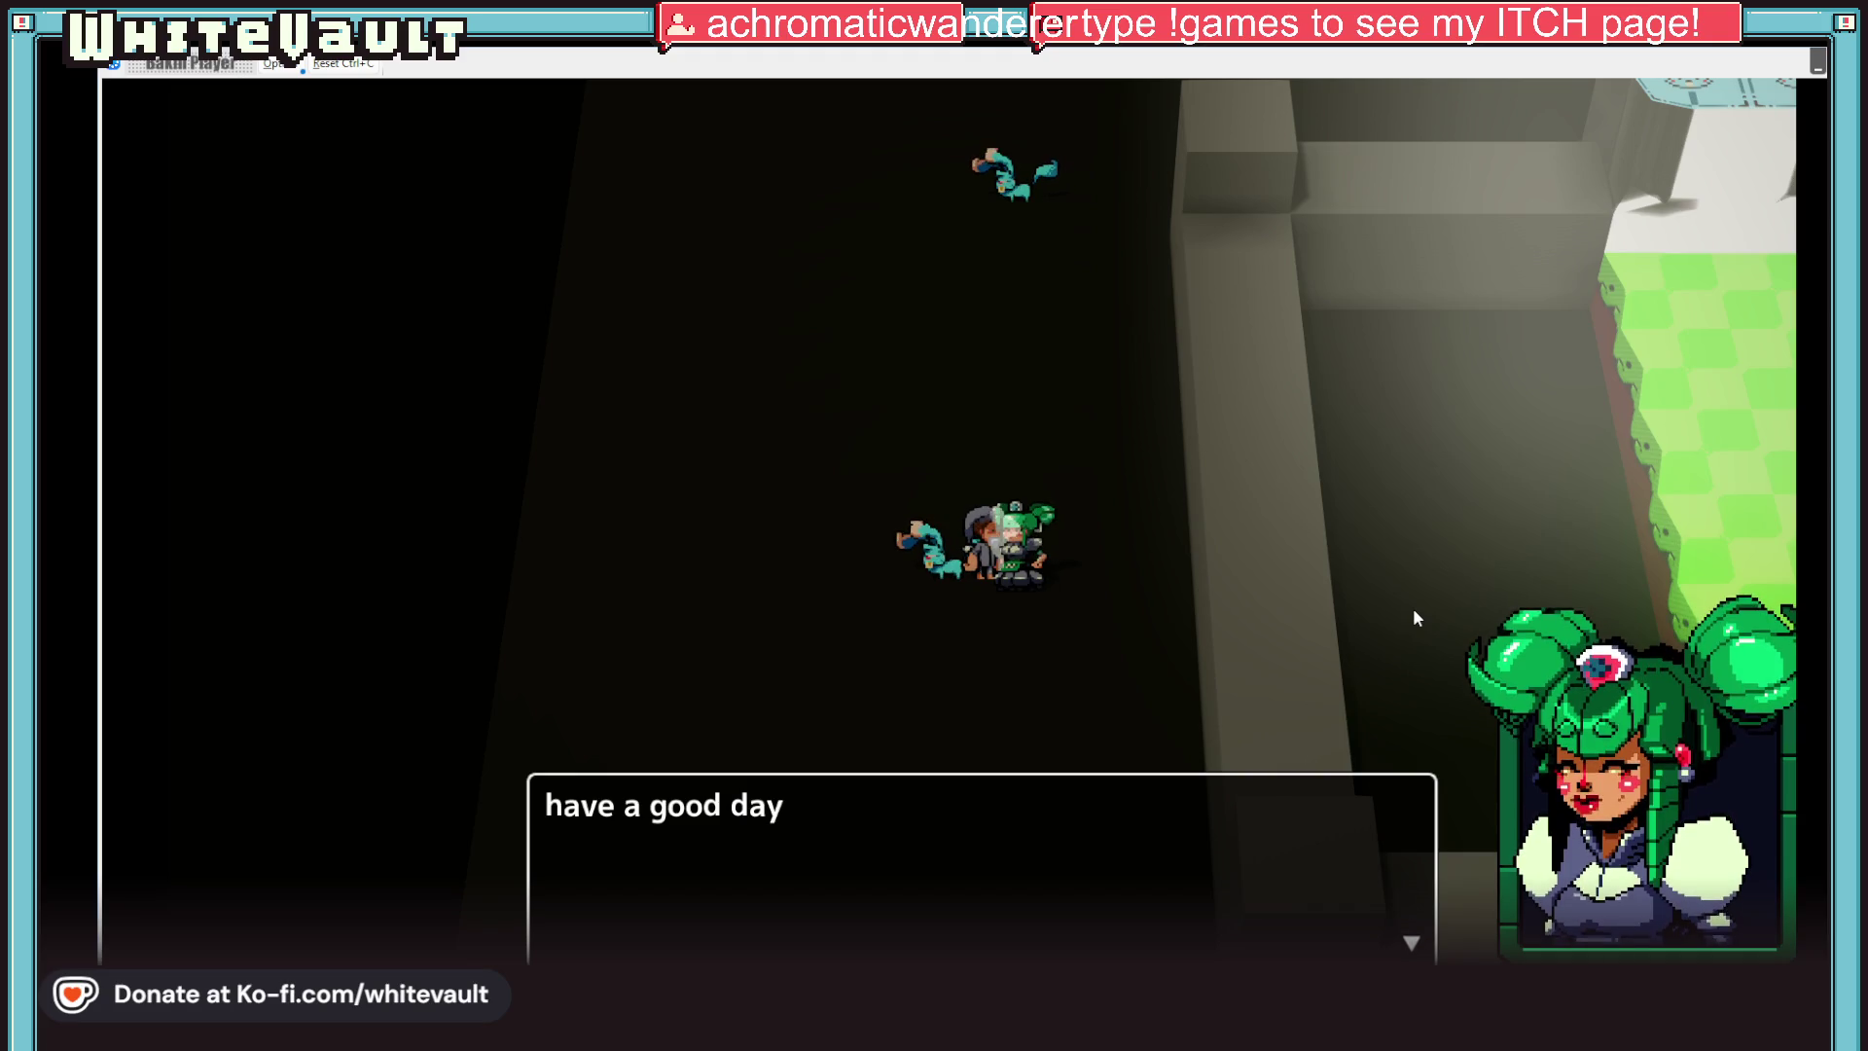
key("Return")
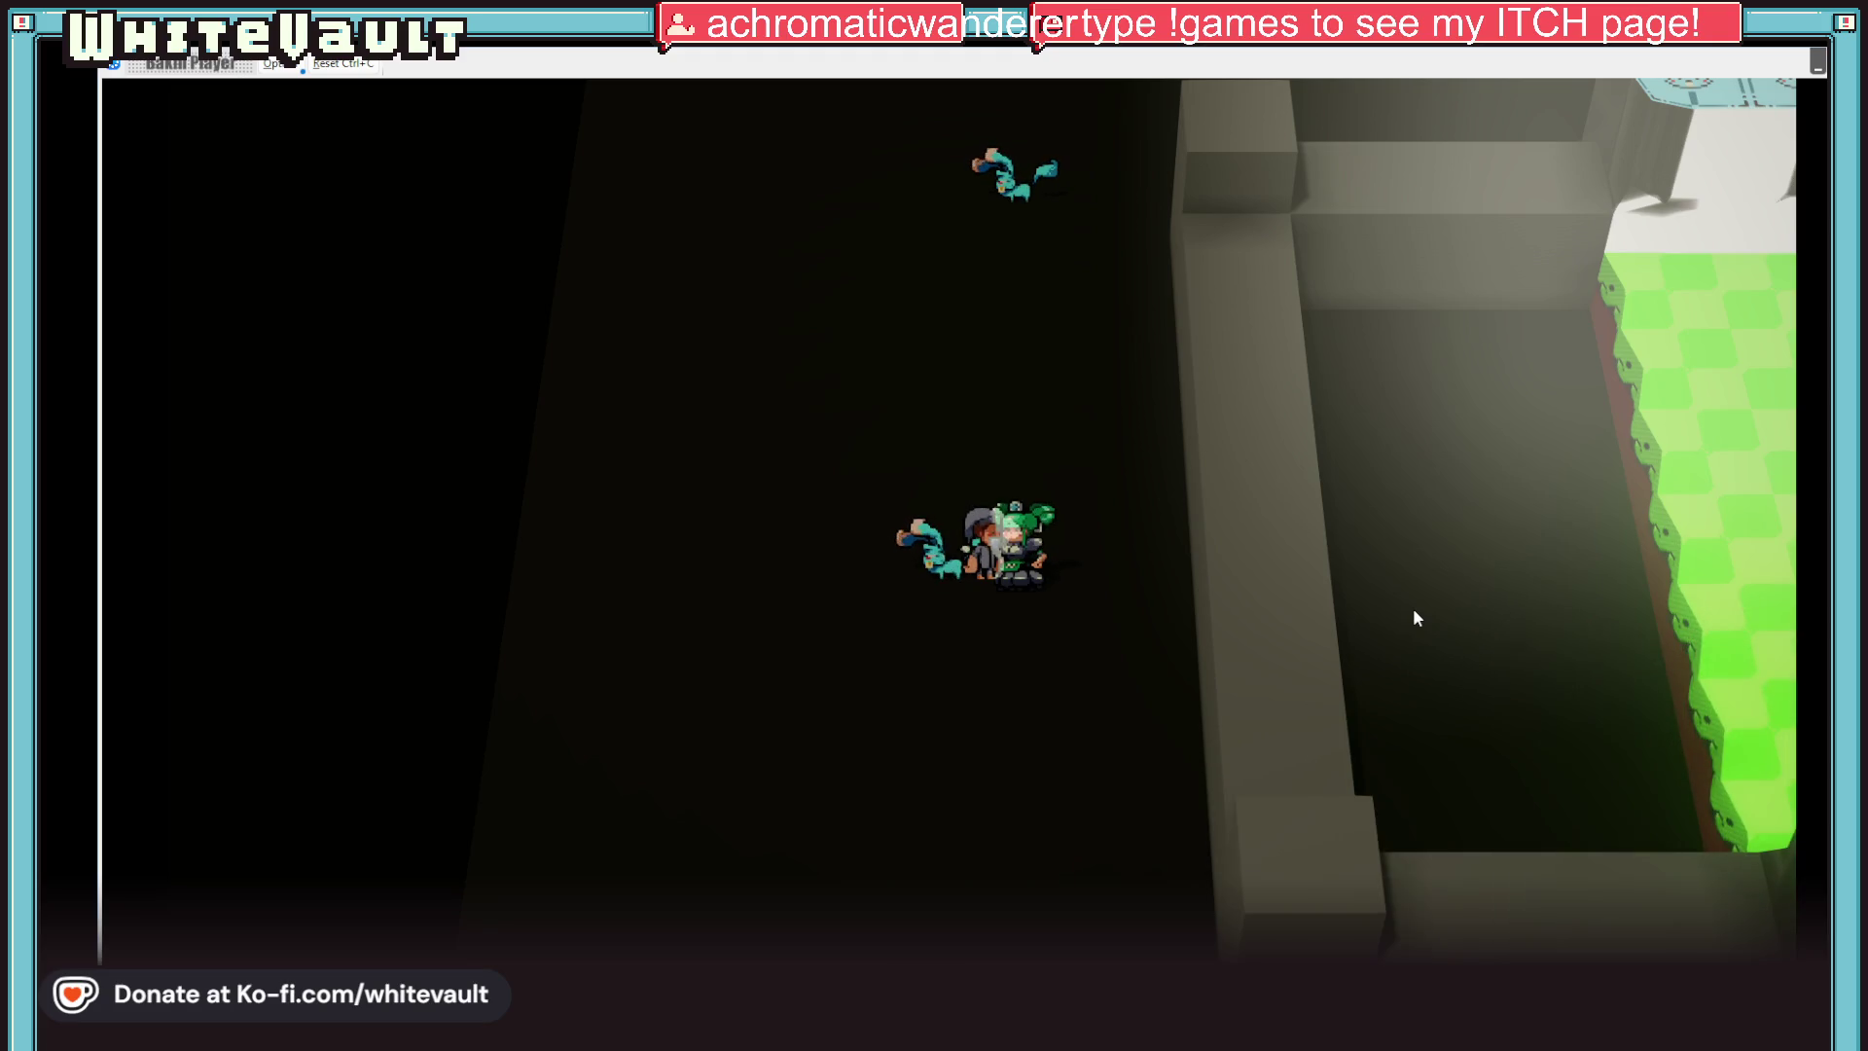
key("Right")
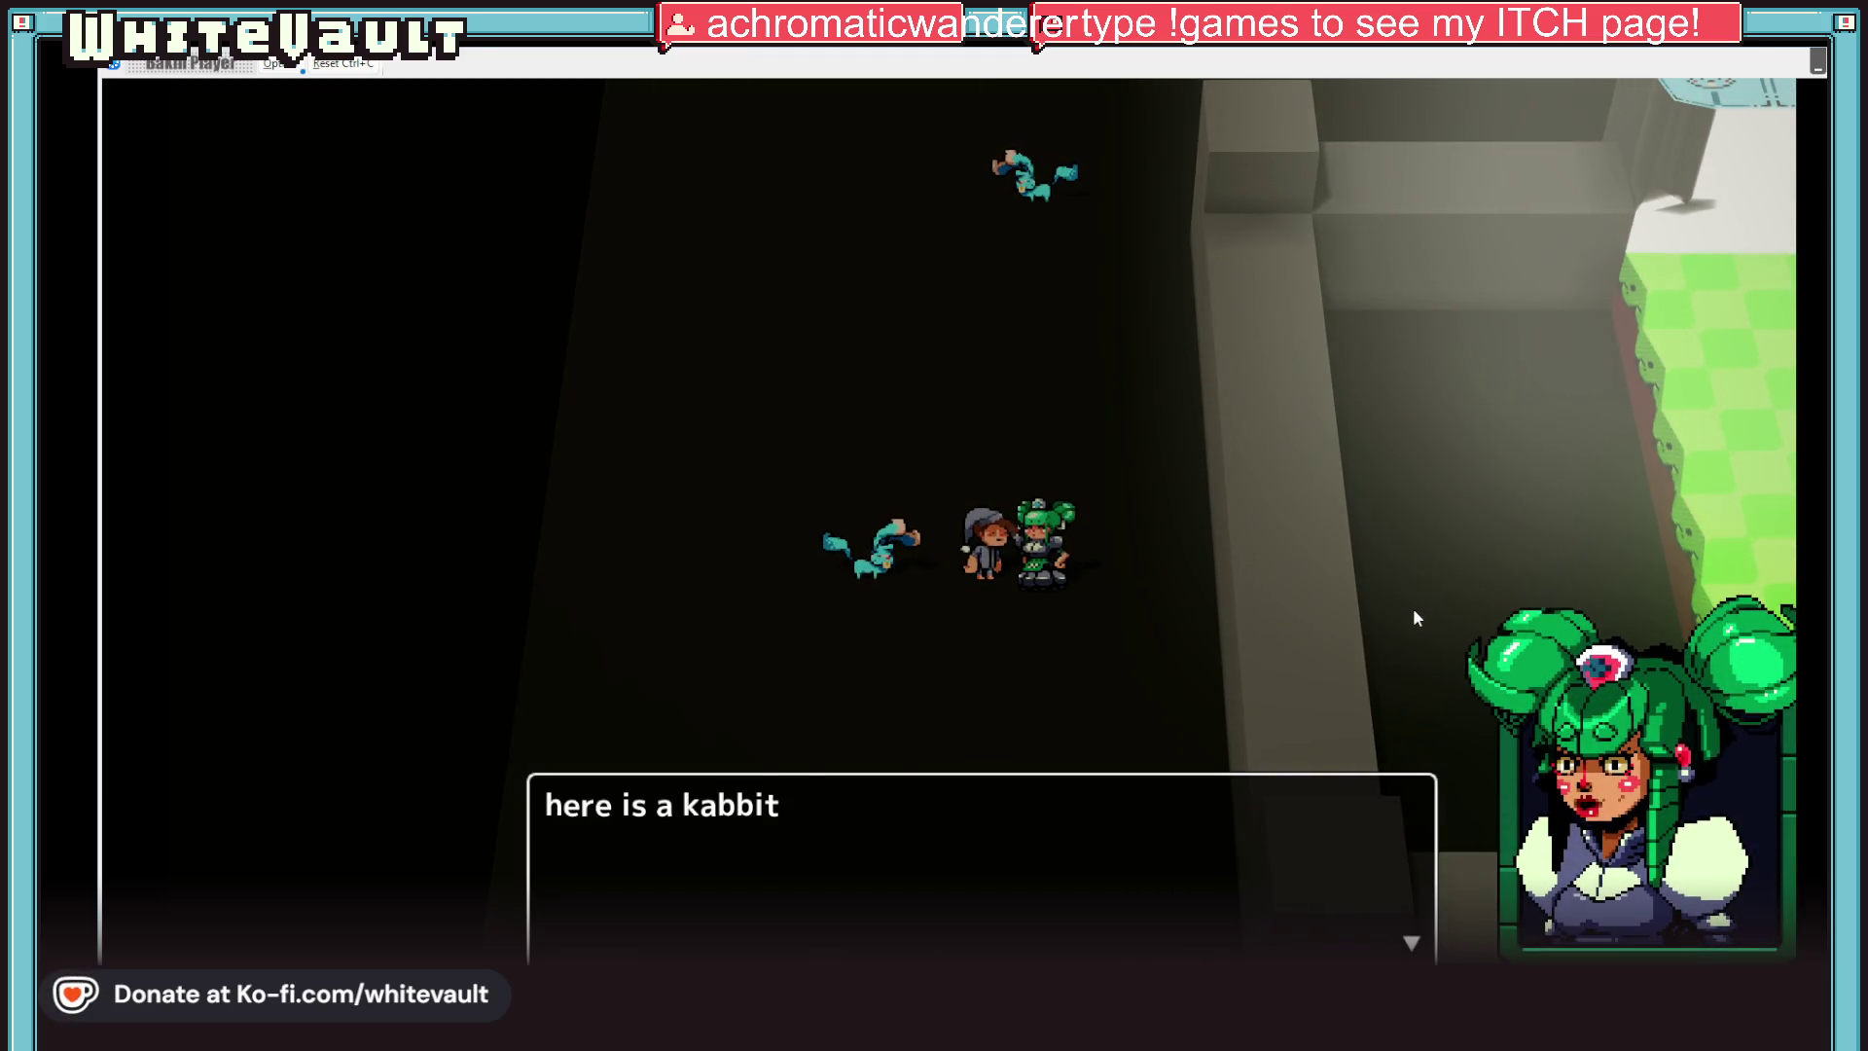
key("Return")
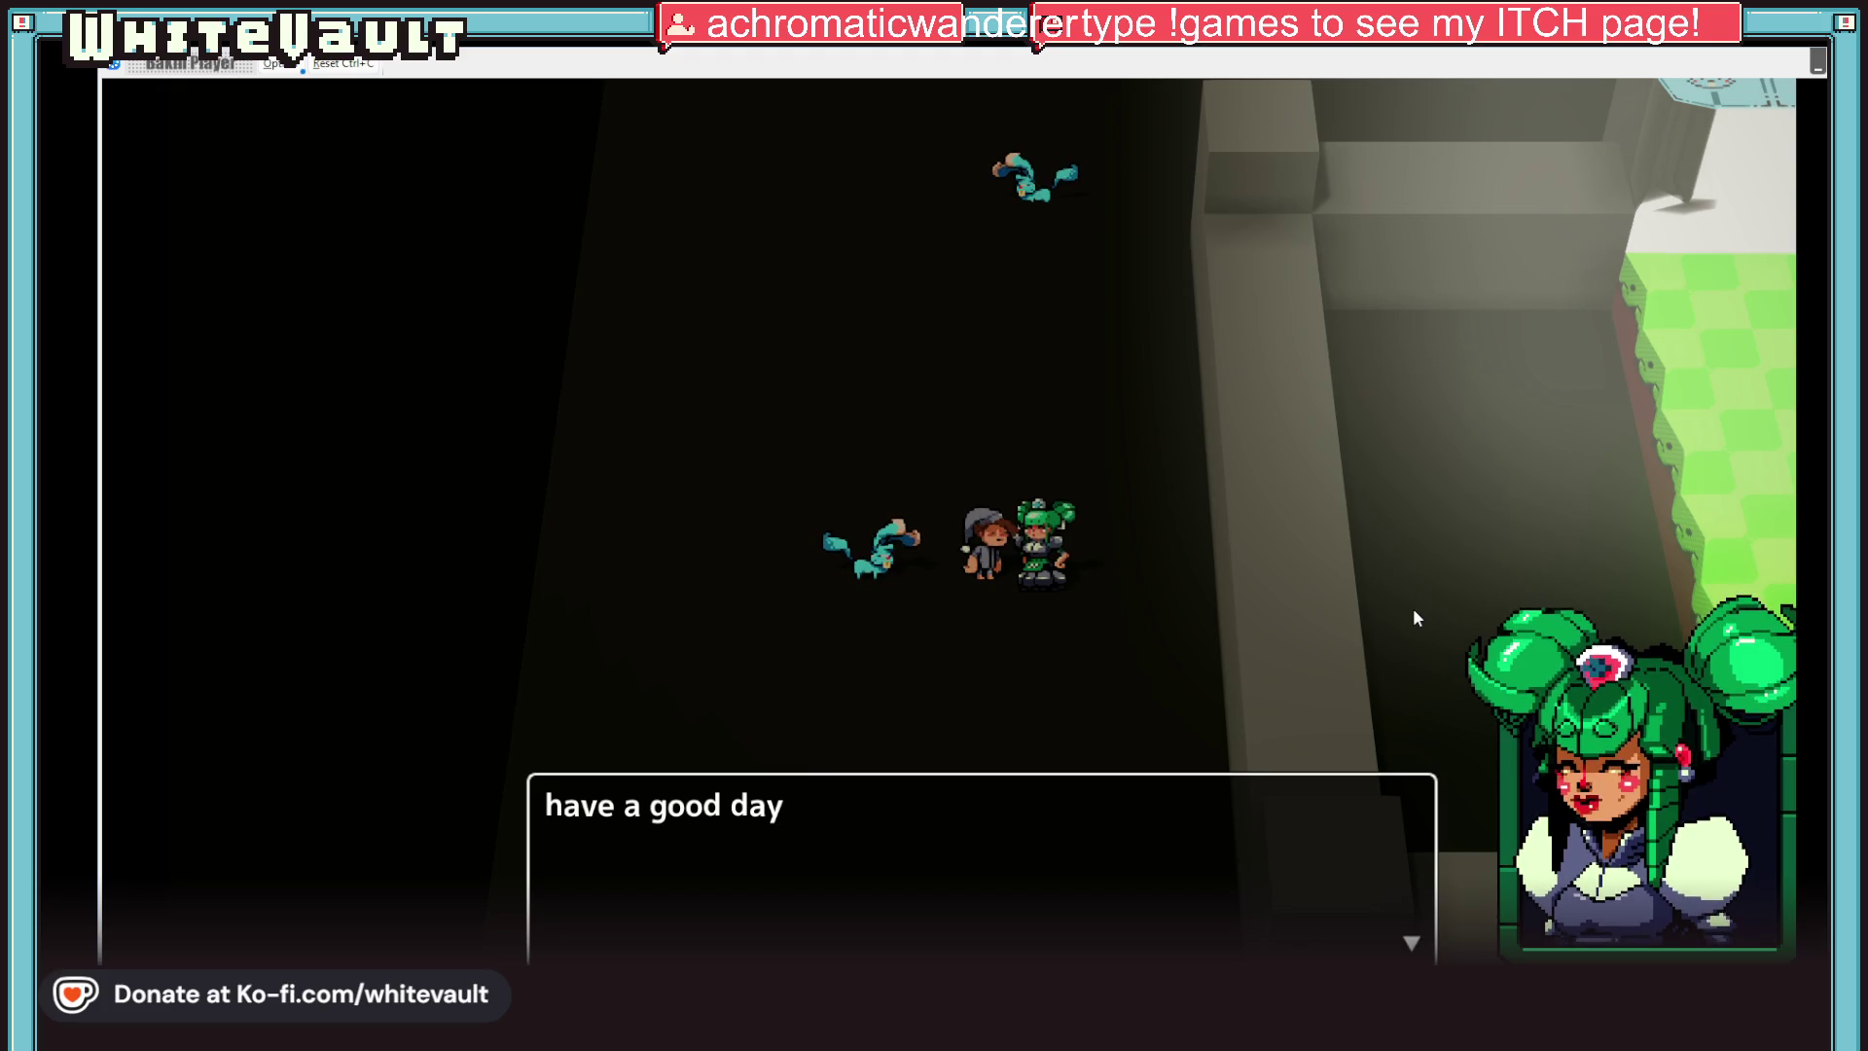
key("Return")
Walk up to the Kabbit to trigger the battle, then end the test play with Alt+F4
key("Left")
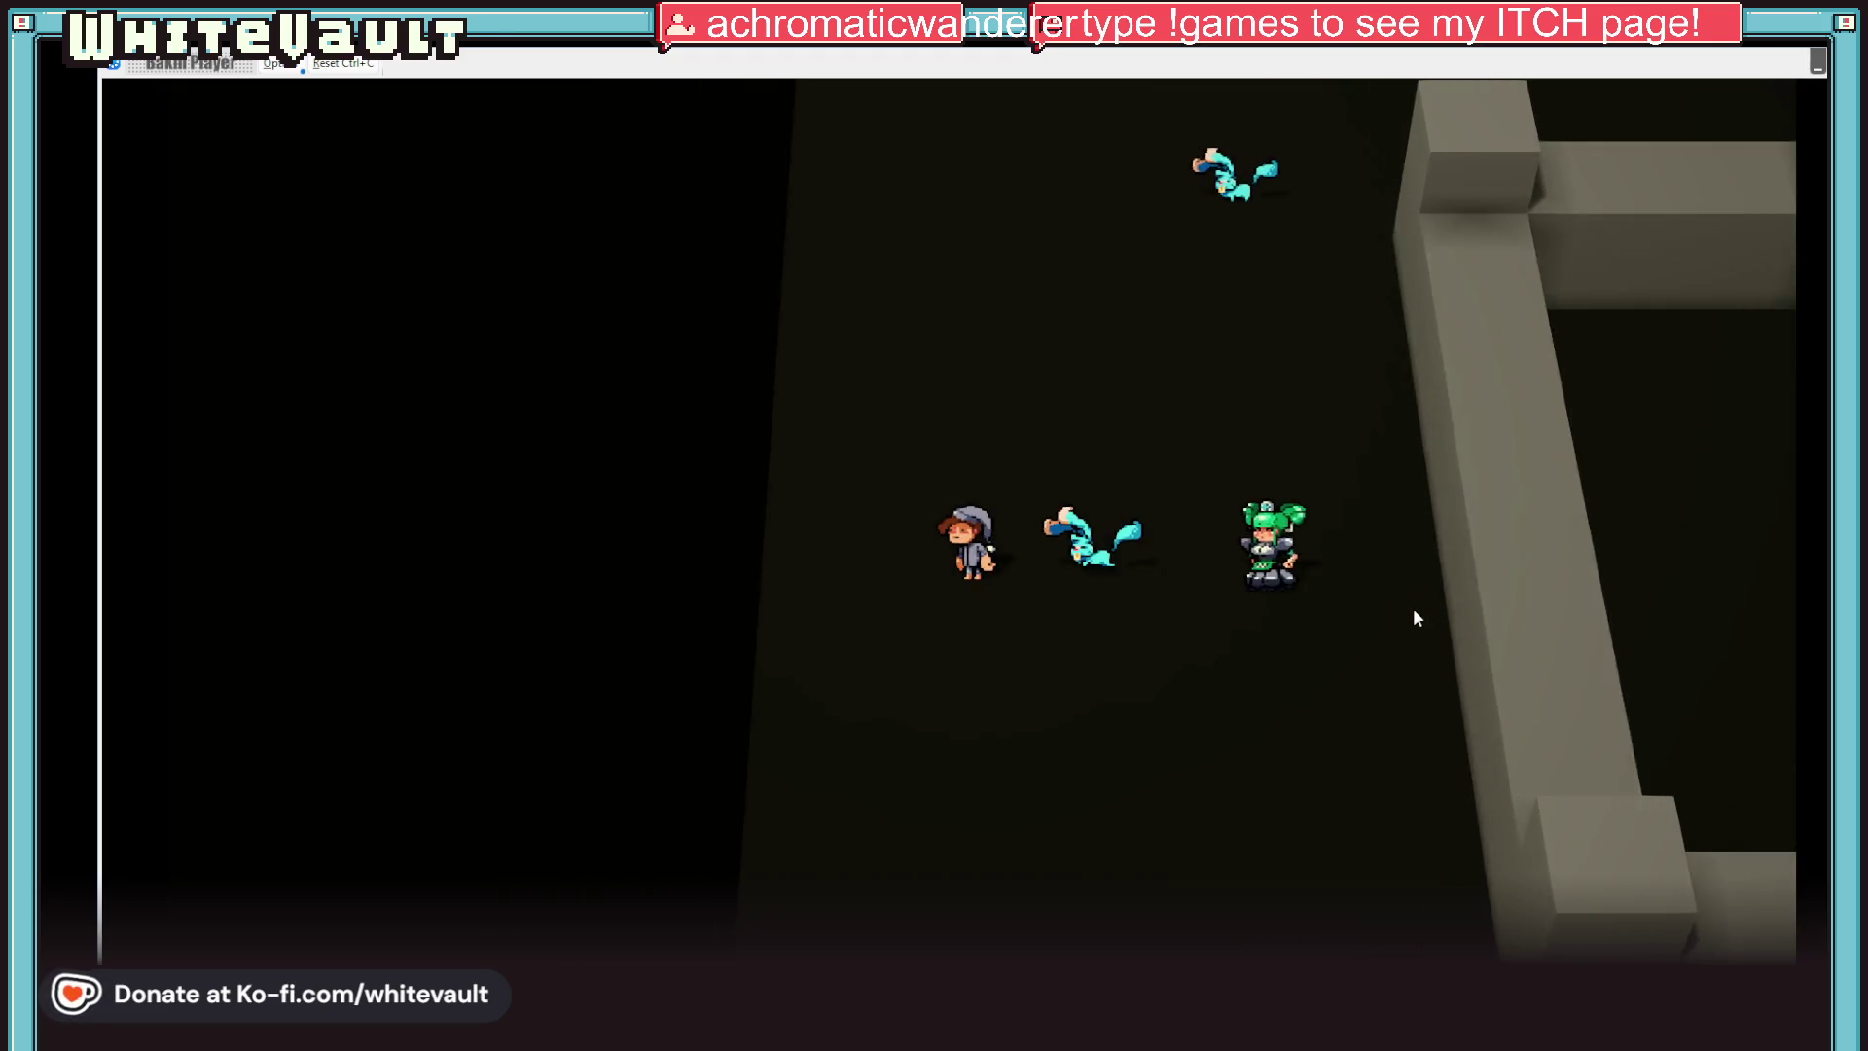
key("Down")
key("Up")
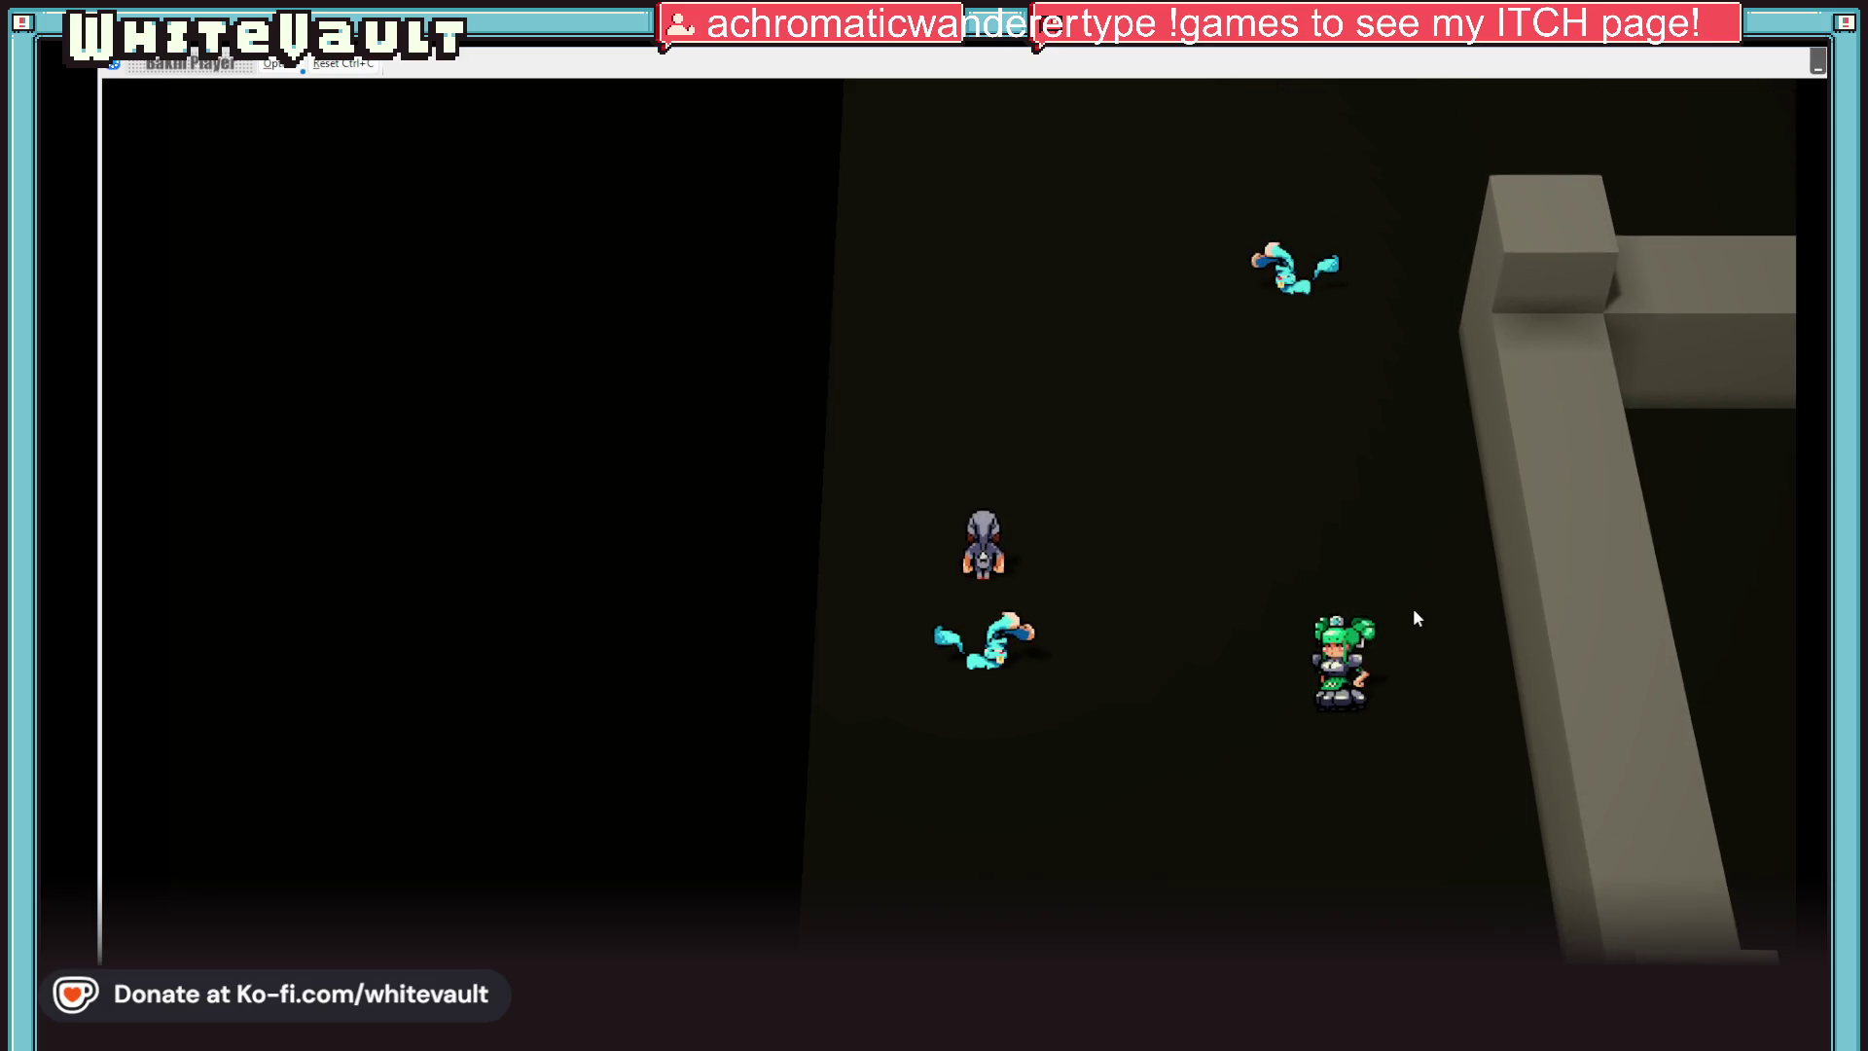
key("Up")
key("Right")
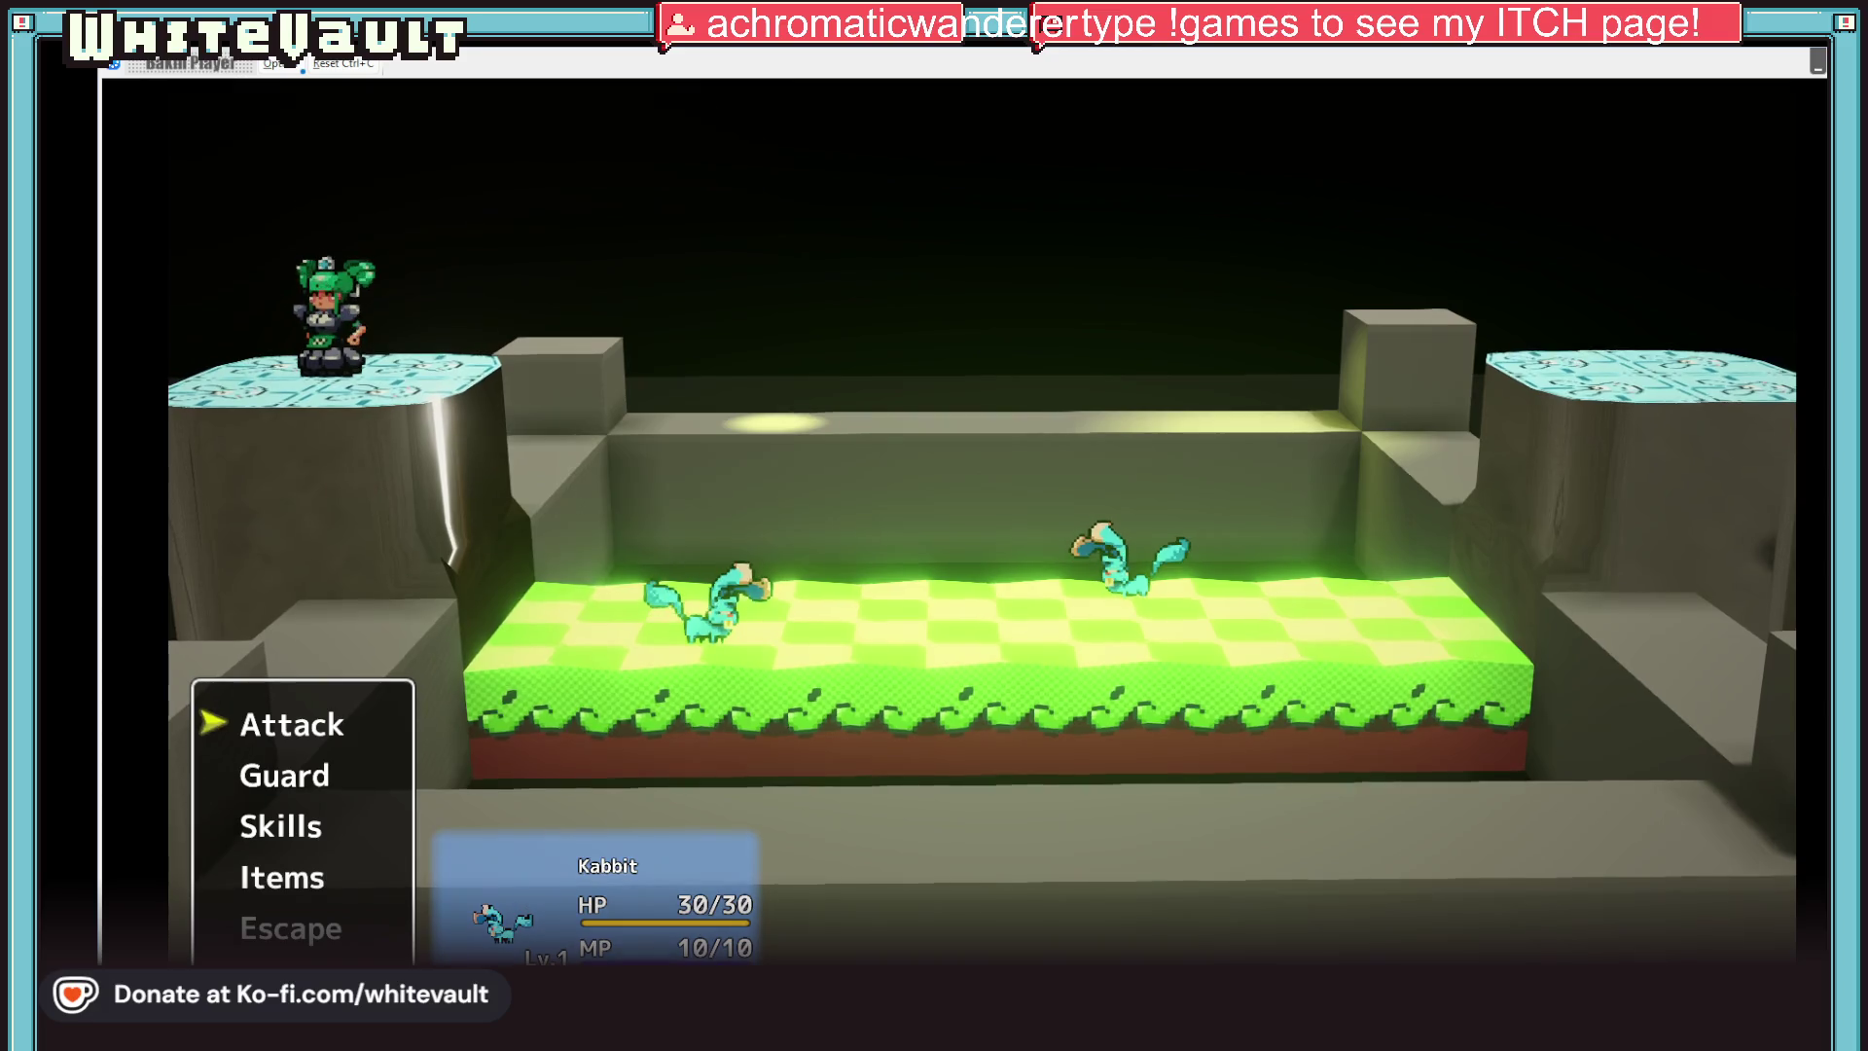
key("alt+F4")
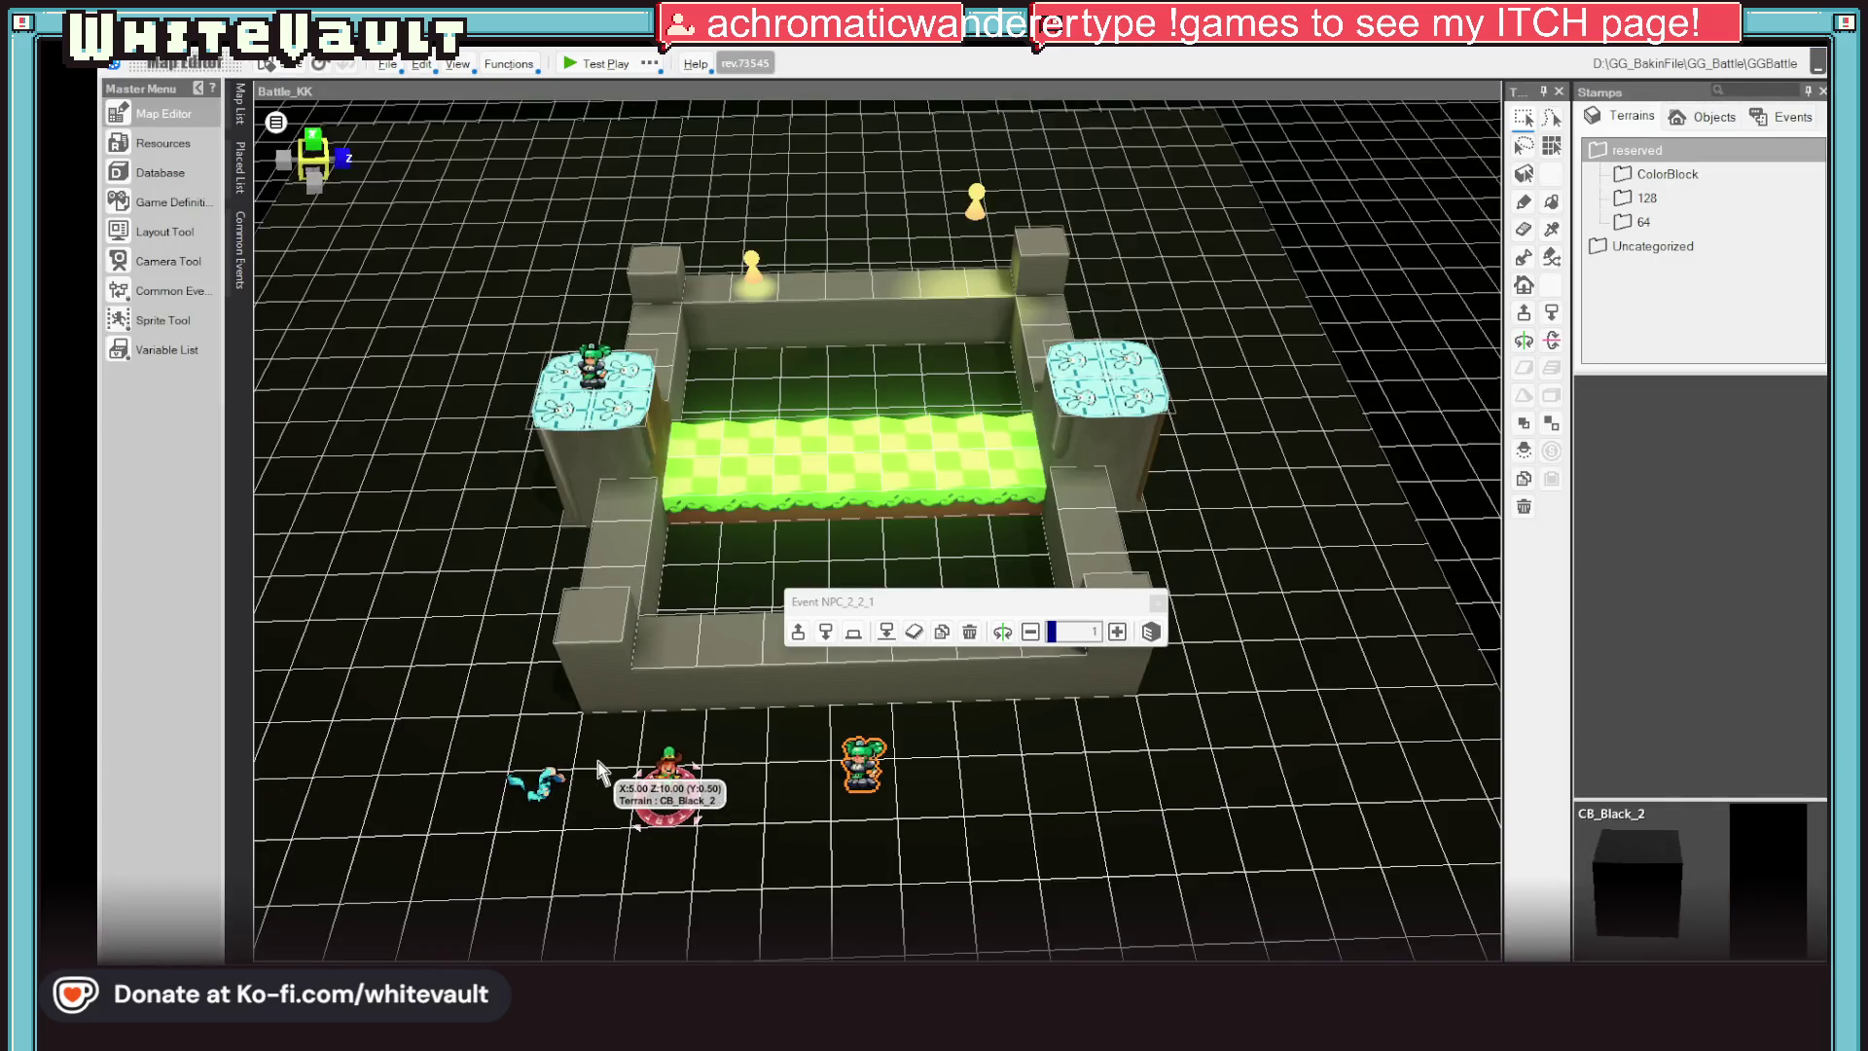
scroll(643, 752, "down", 1)
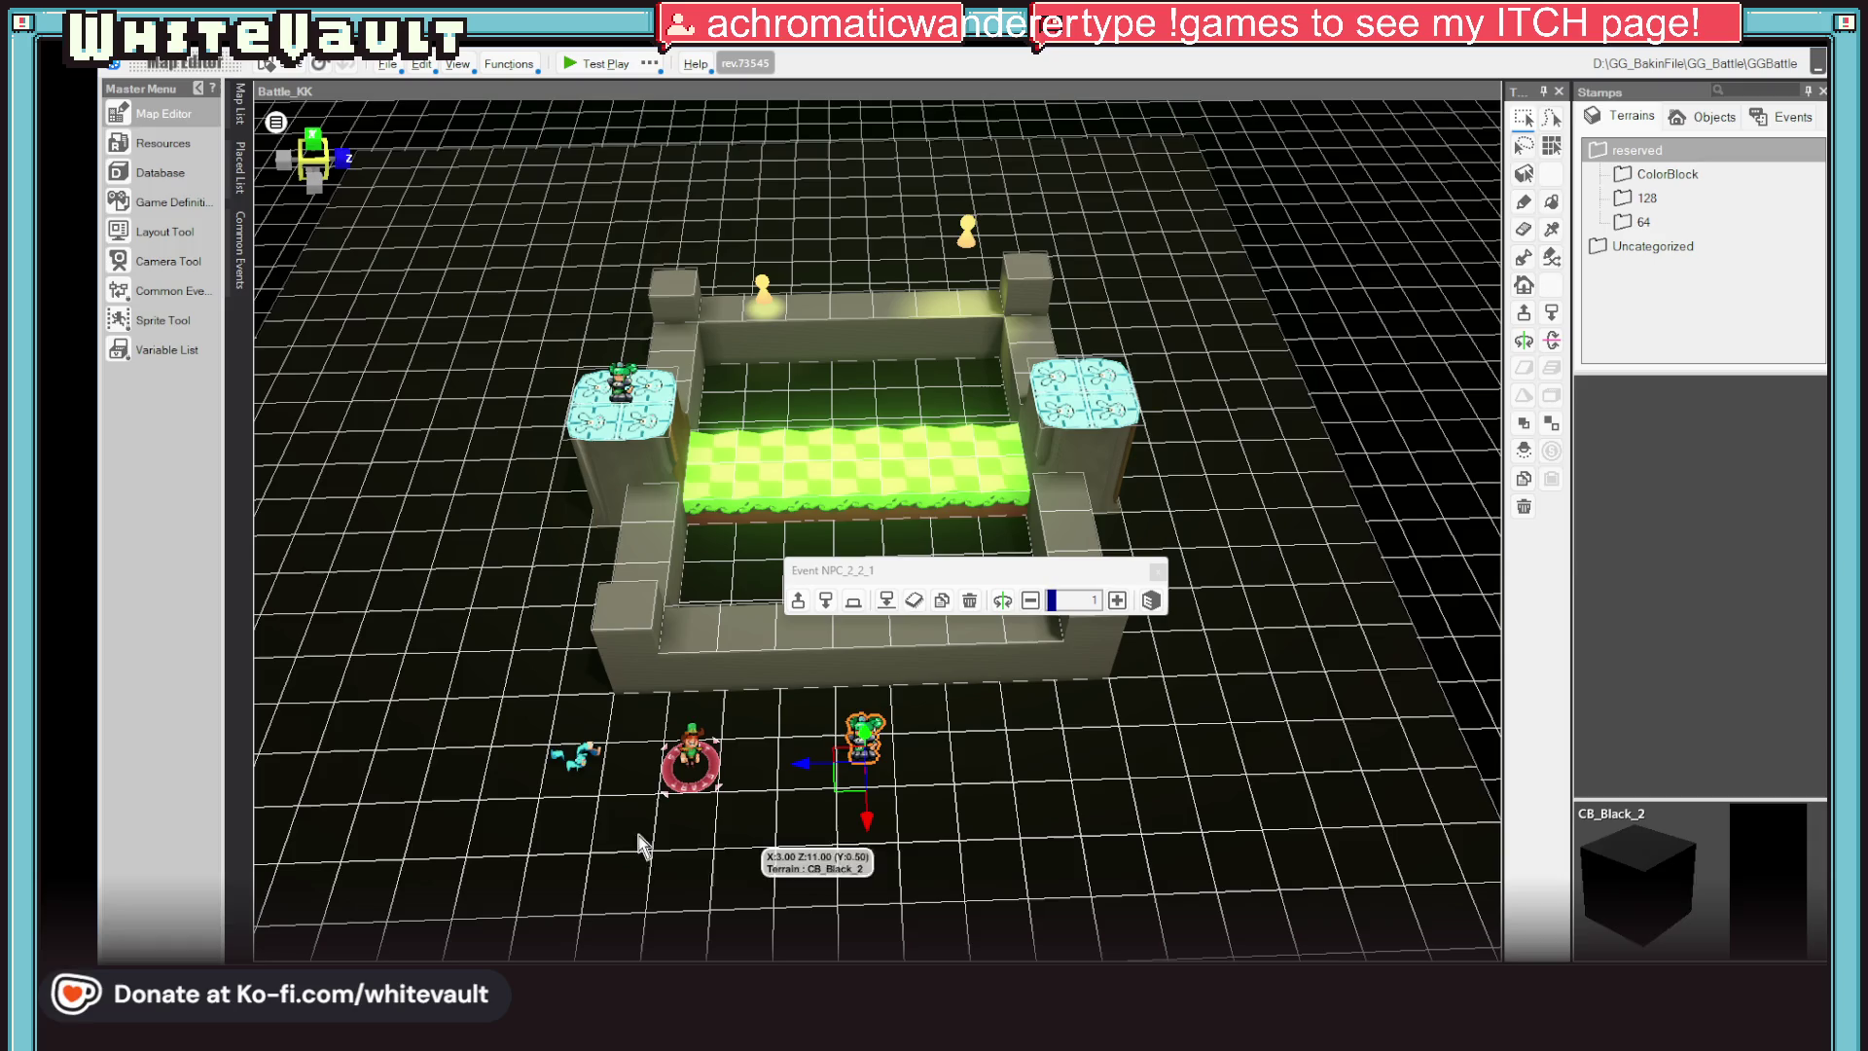
Cut the Kabbit_Wait and green-haired NPC events from Battle_KK and open the Day1_Shop_Vet map
left_click(690, 760)
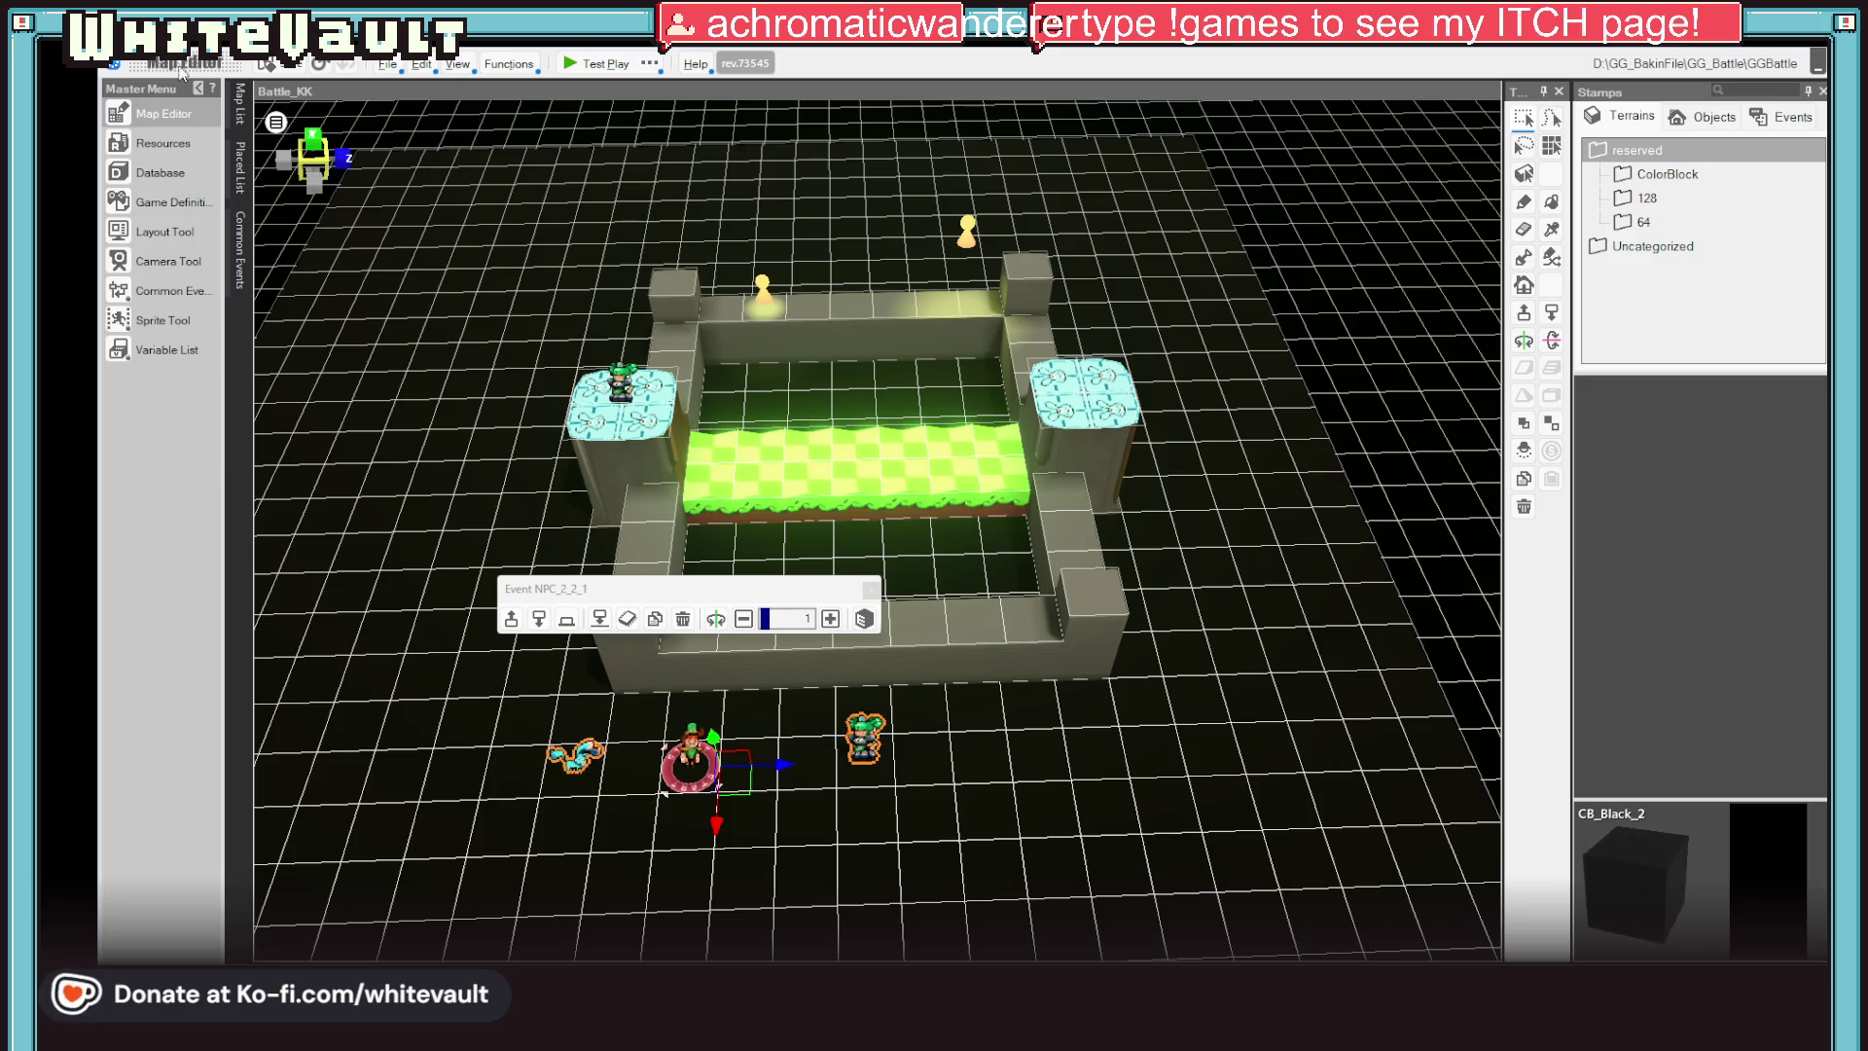
left_click(239, 114)
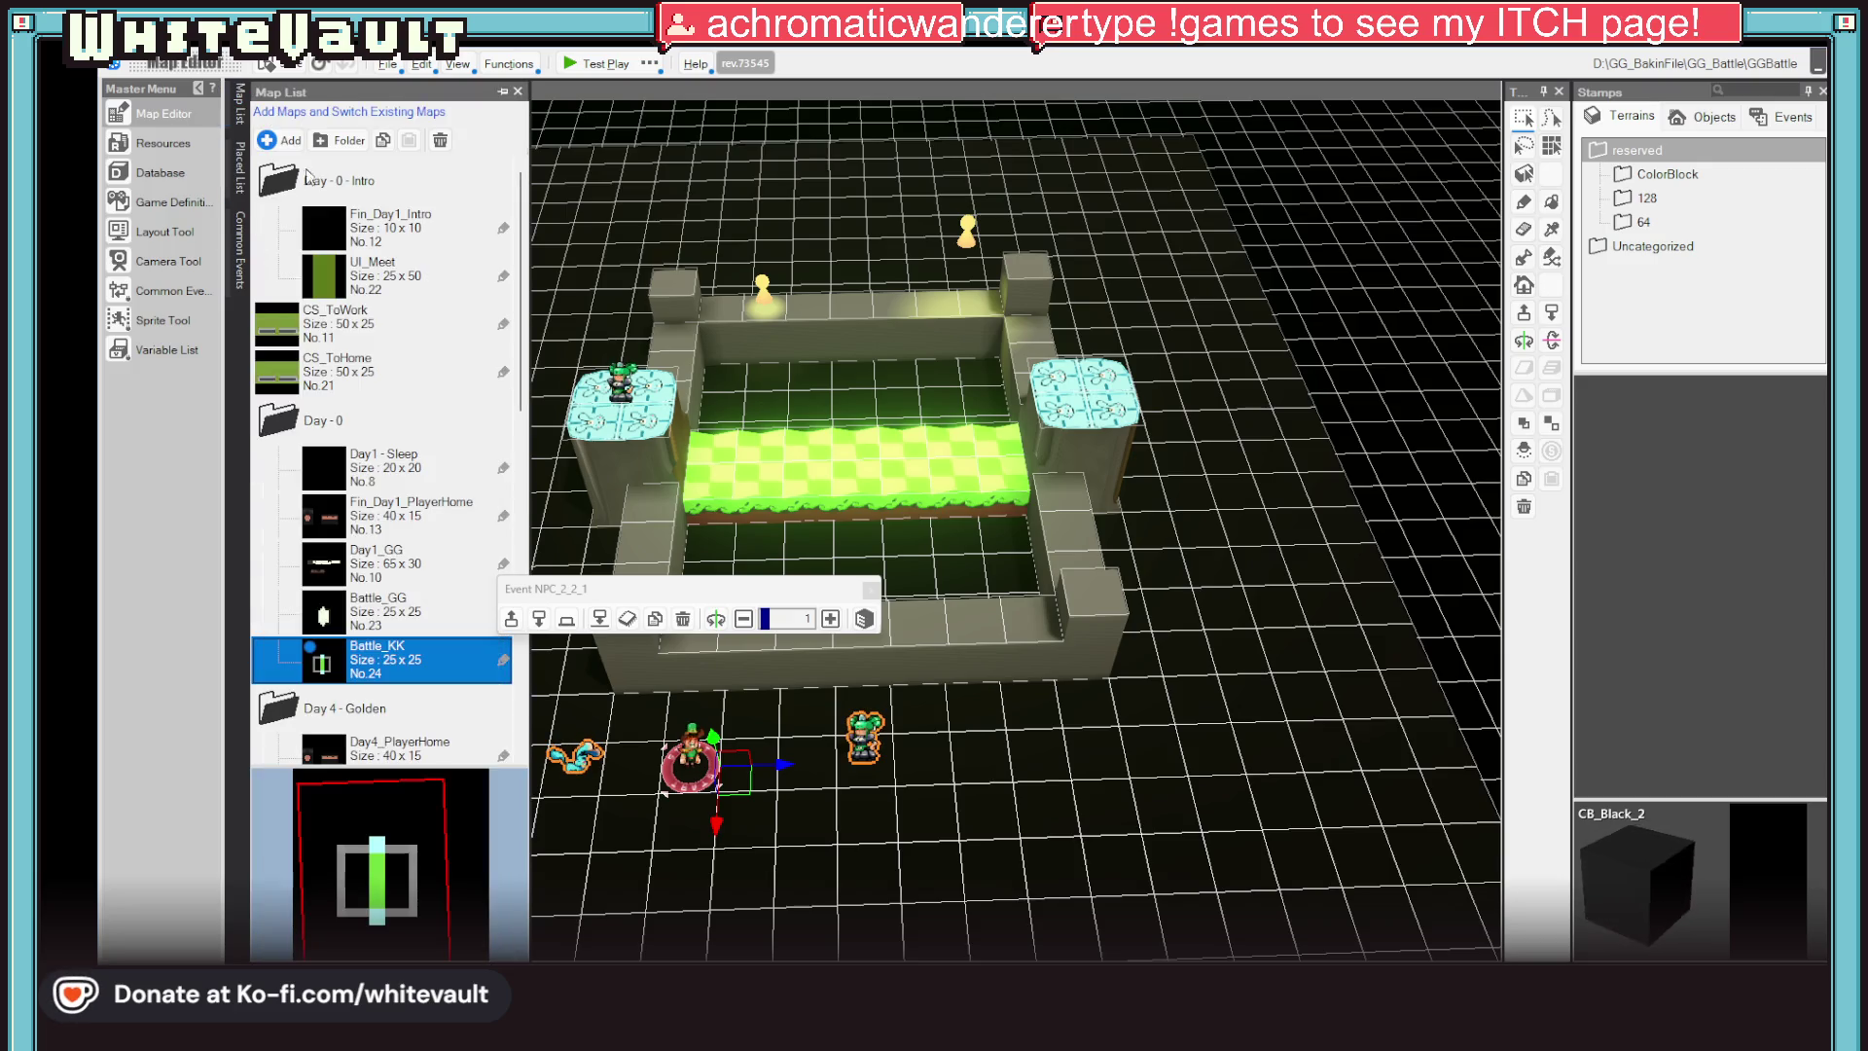
scroll(427, 465, "down", 3)
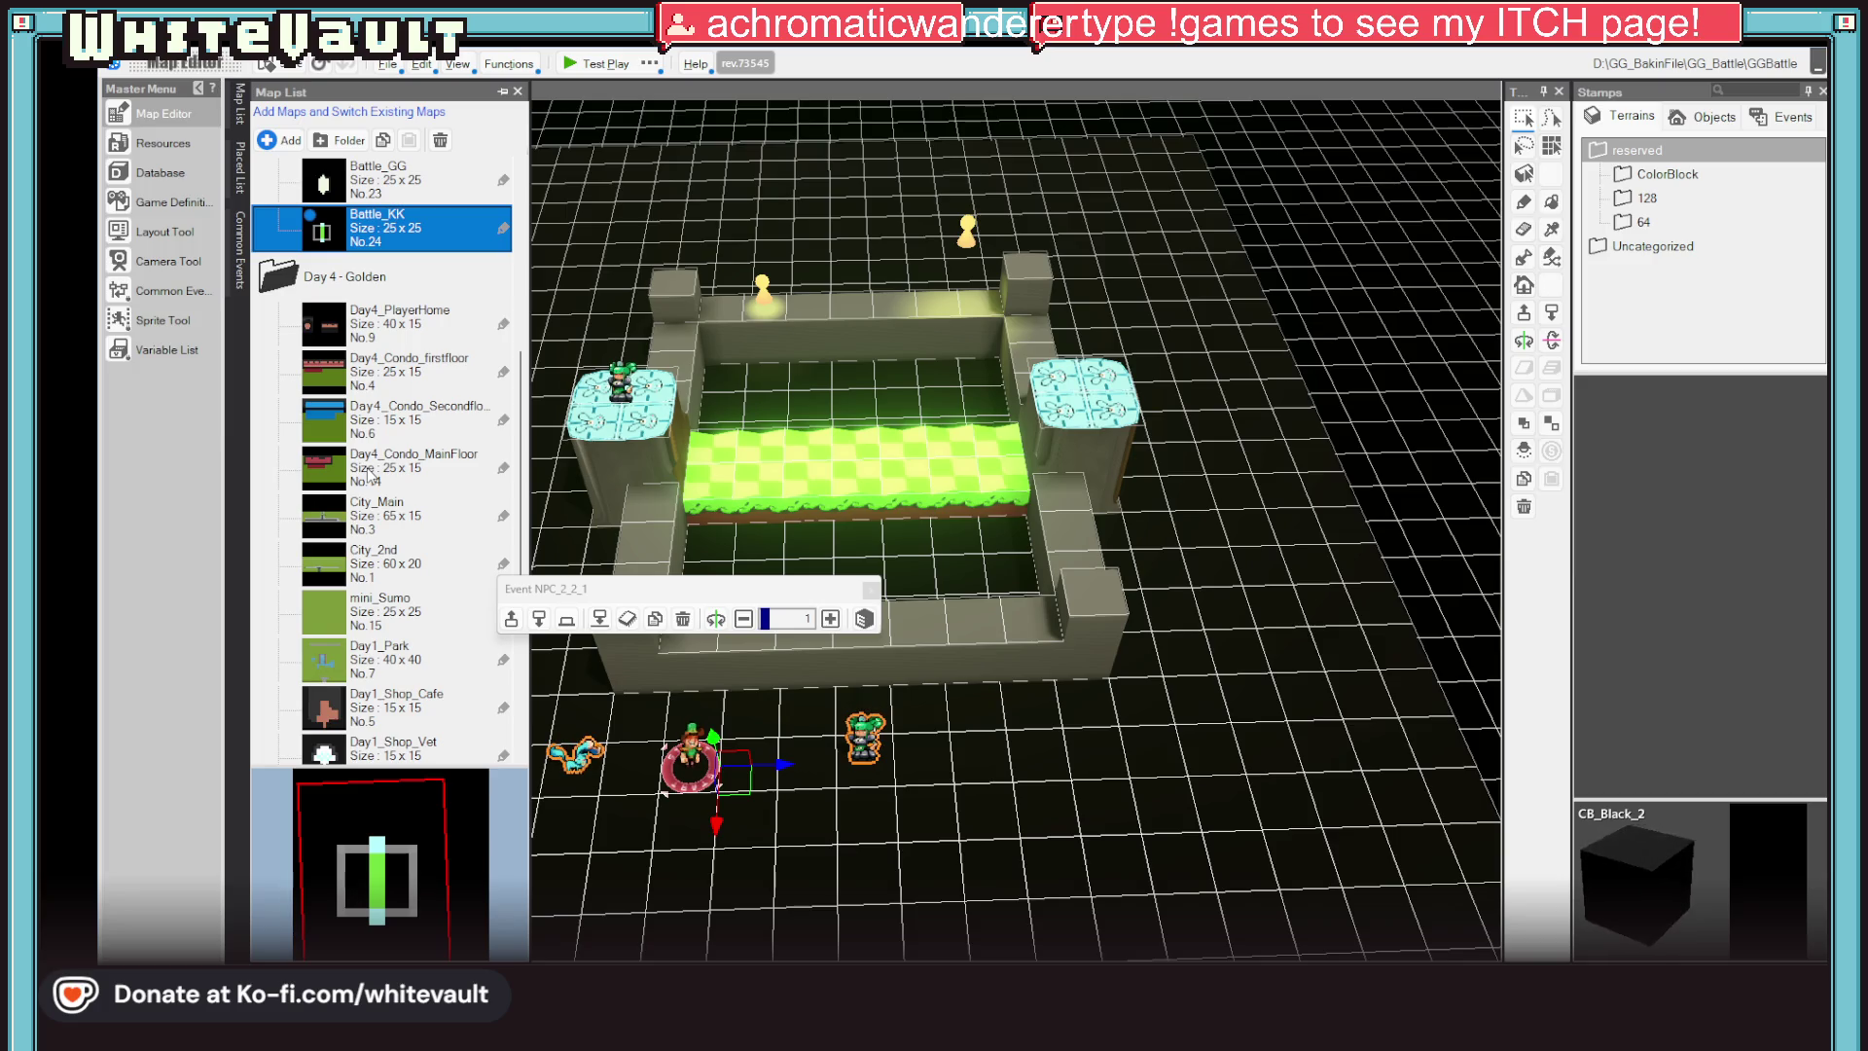
left_click(864, 737)
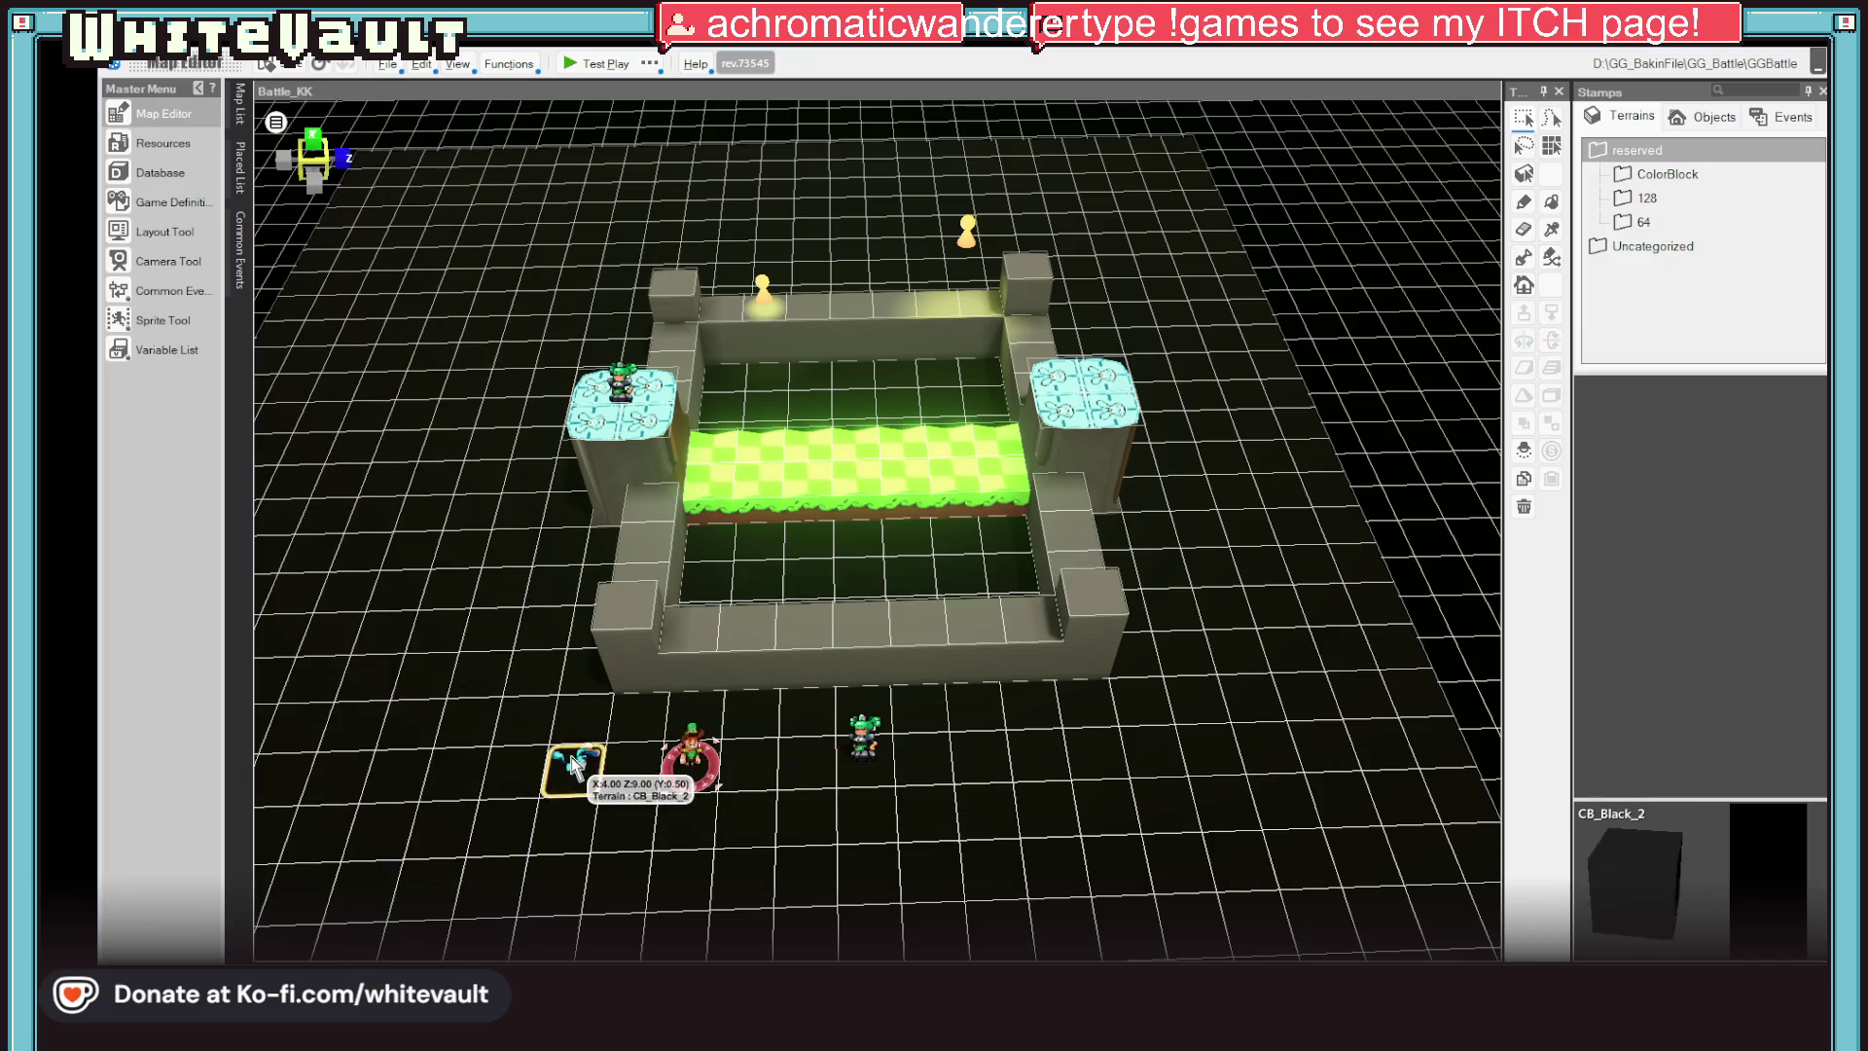
left_click(578, 751)
left_click(701, 753)
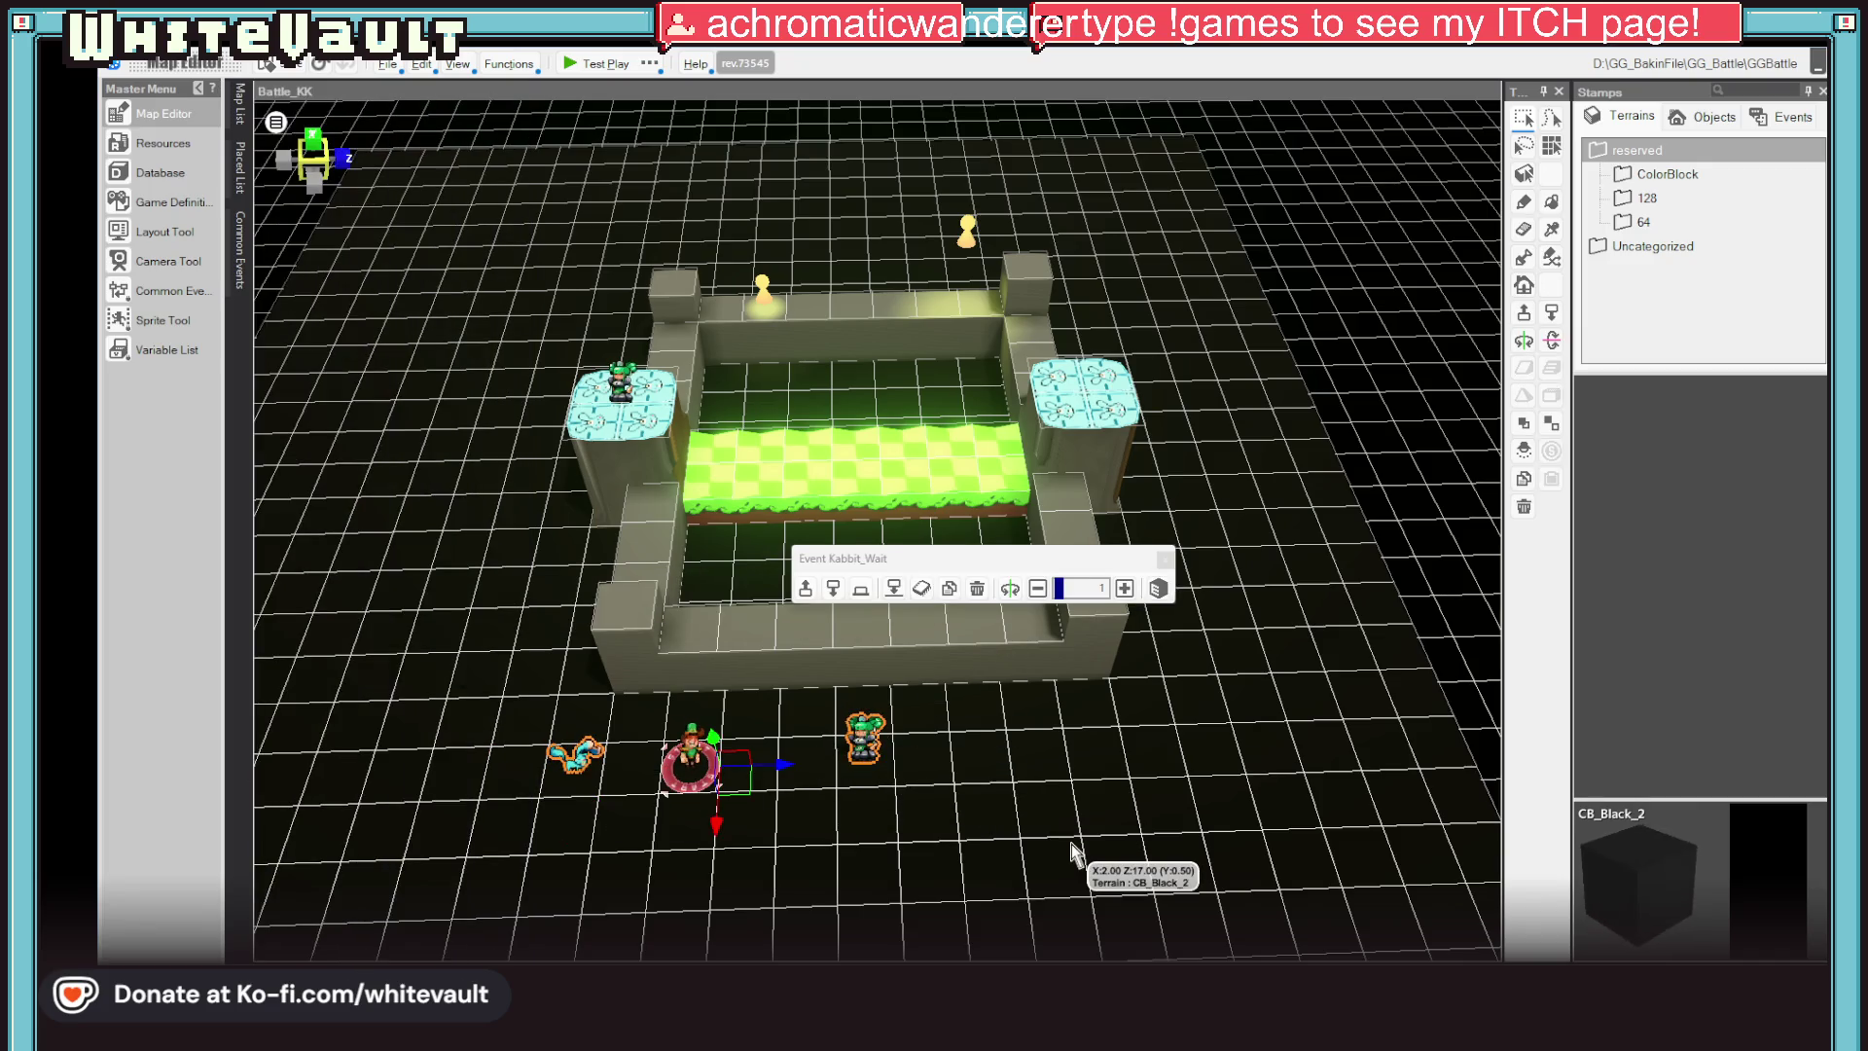
key("ctrl+z")
key("ctrl+z")
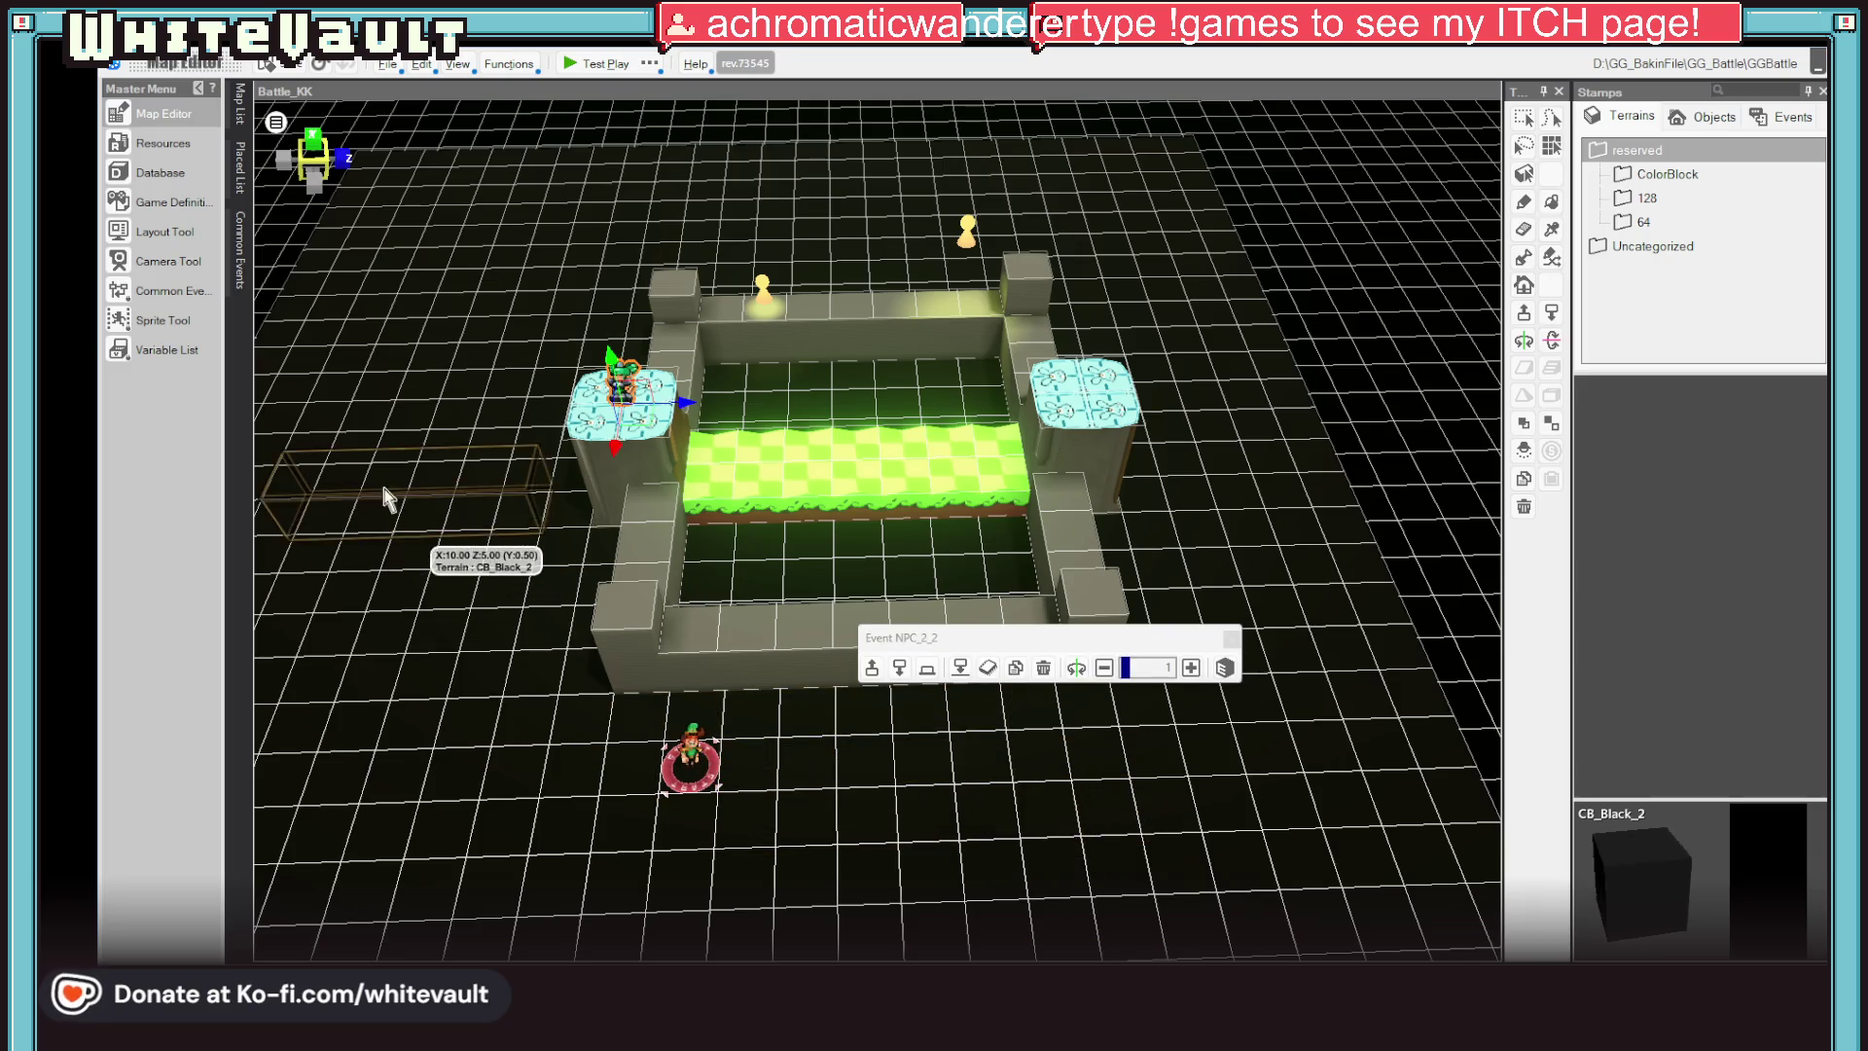
scroll(450, 569, "down", 5)
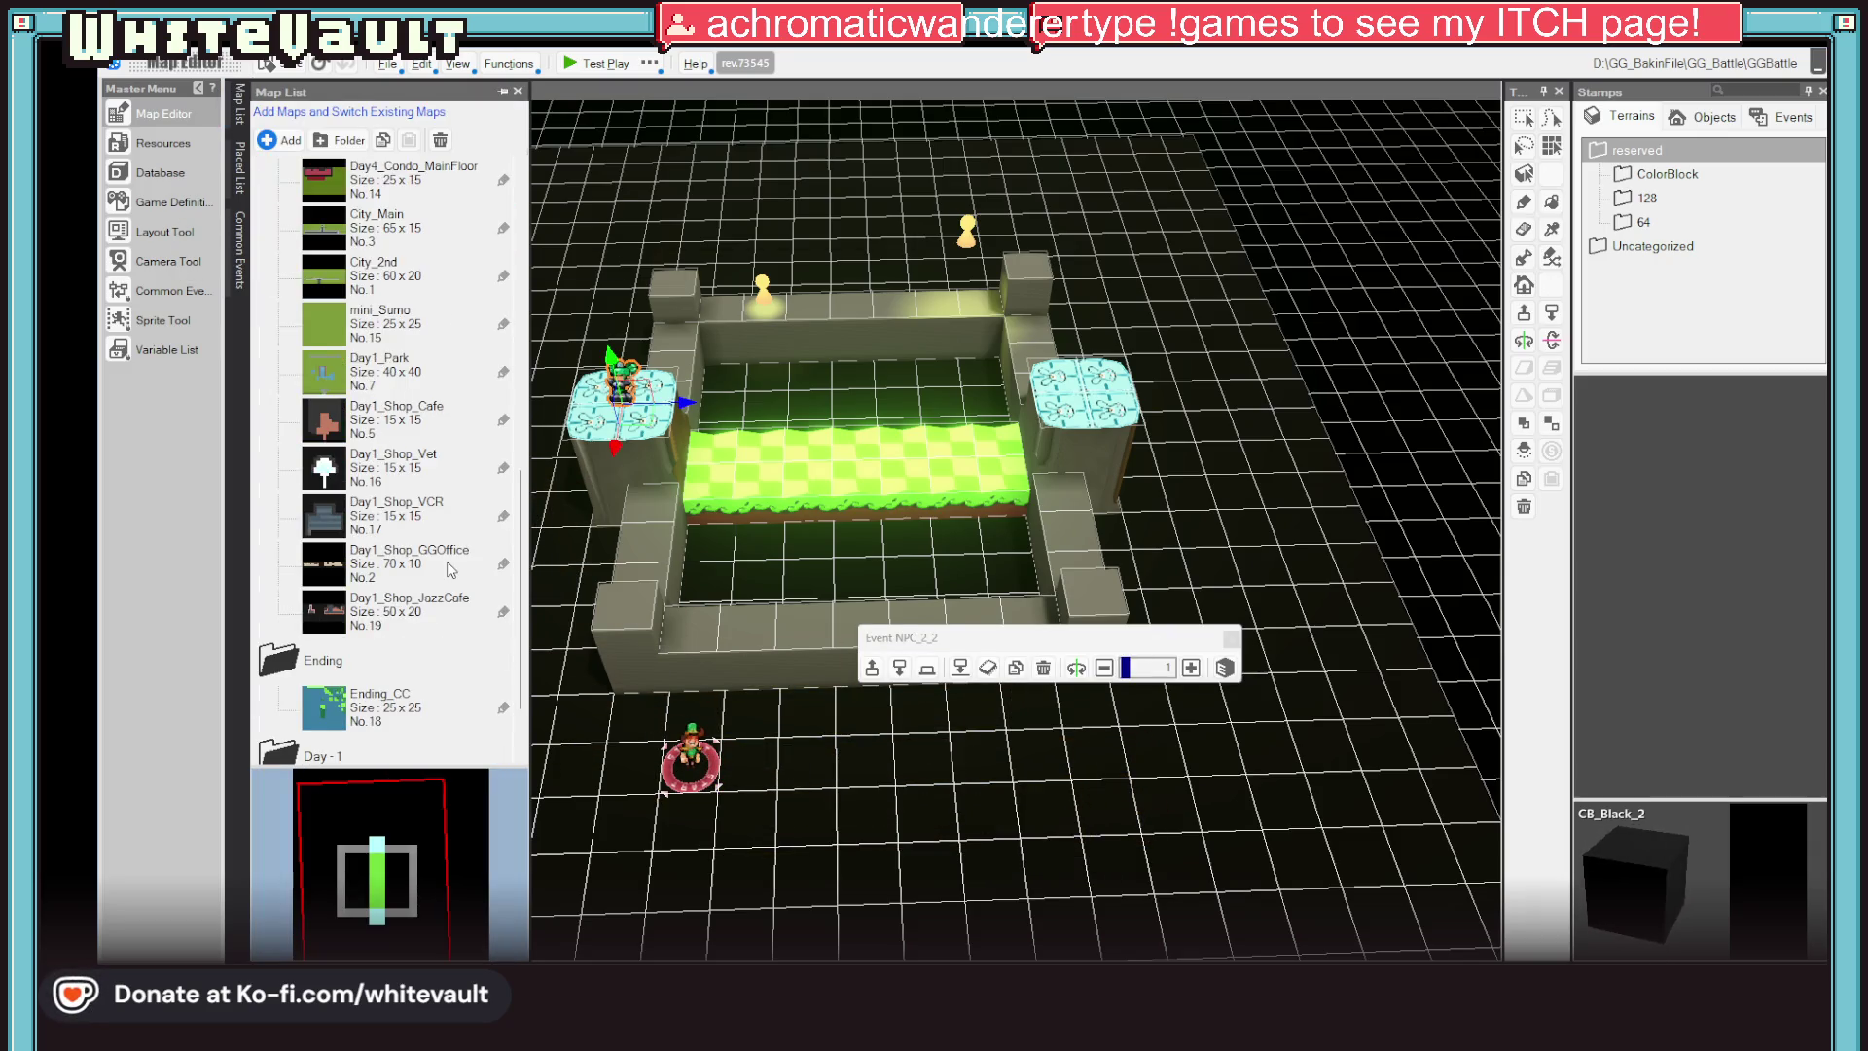
left_click(389, 468)
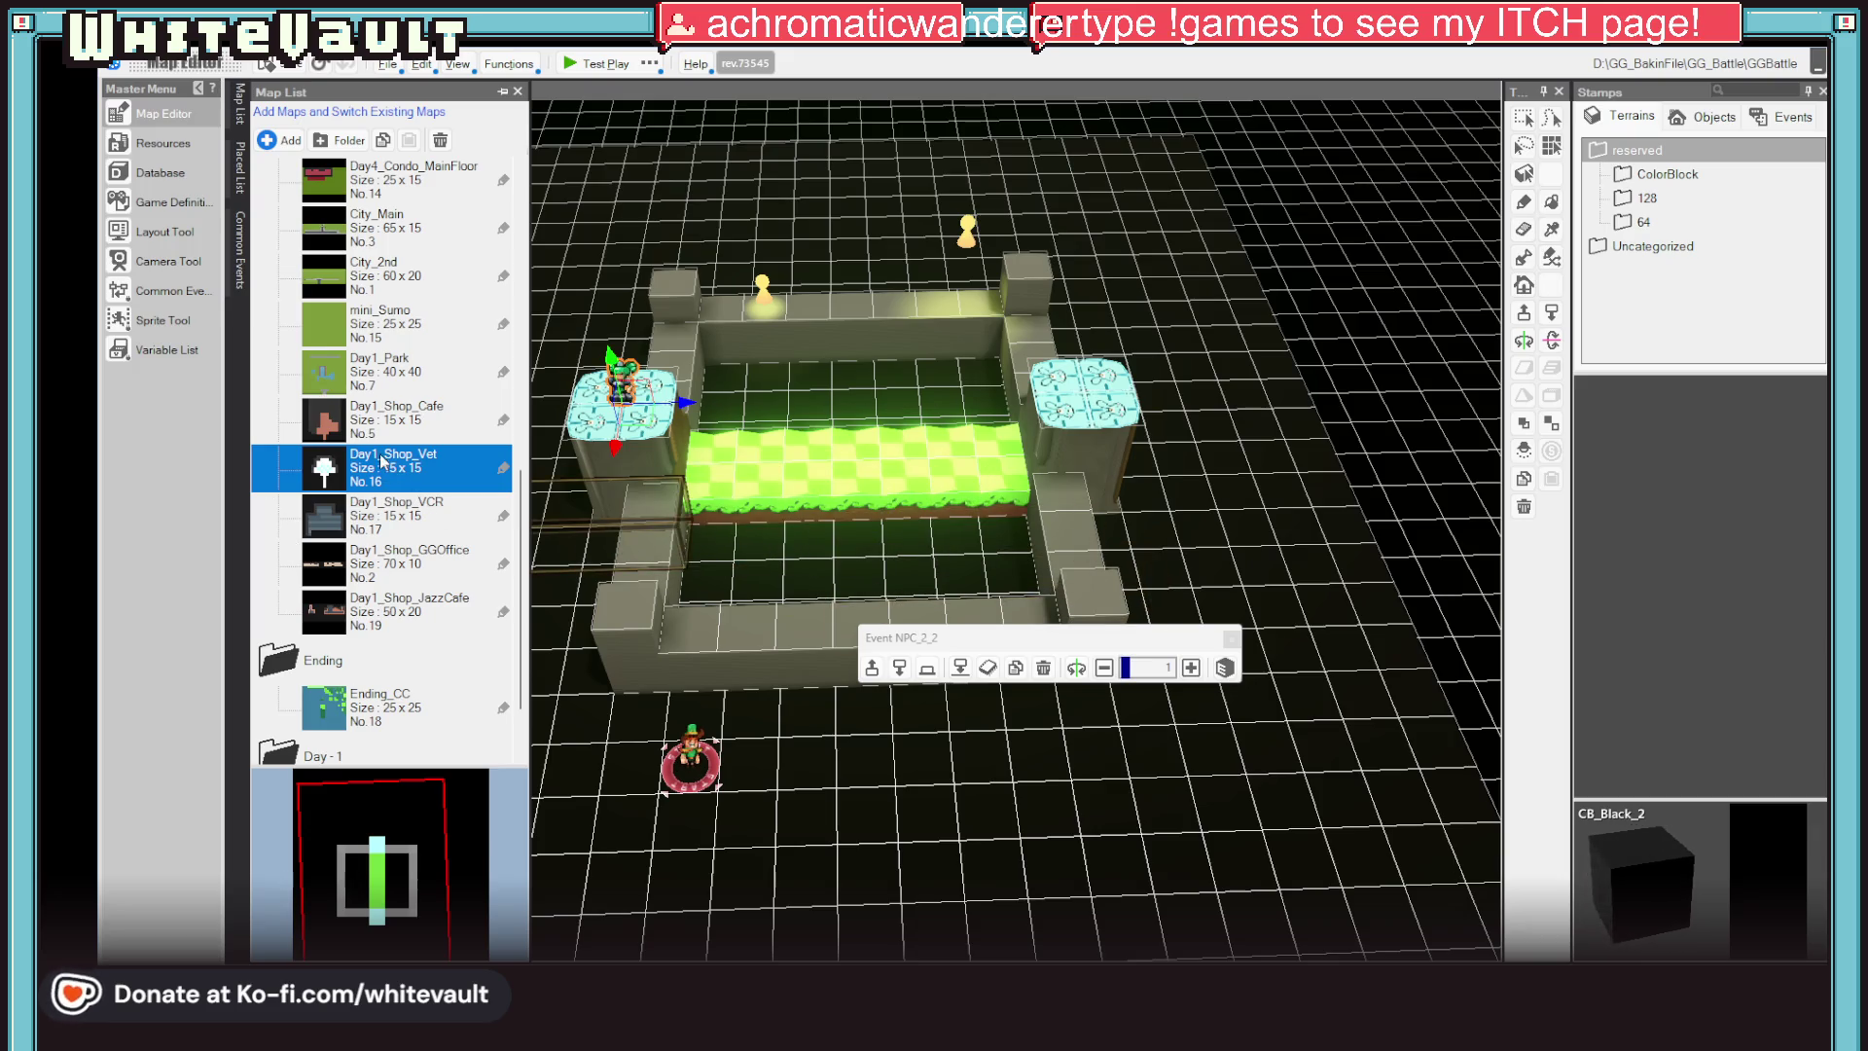
double_click(324, 469)
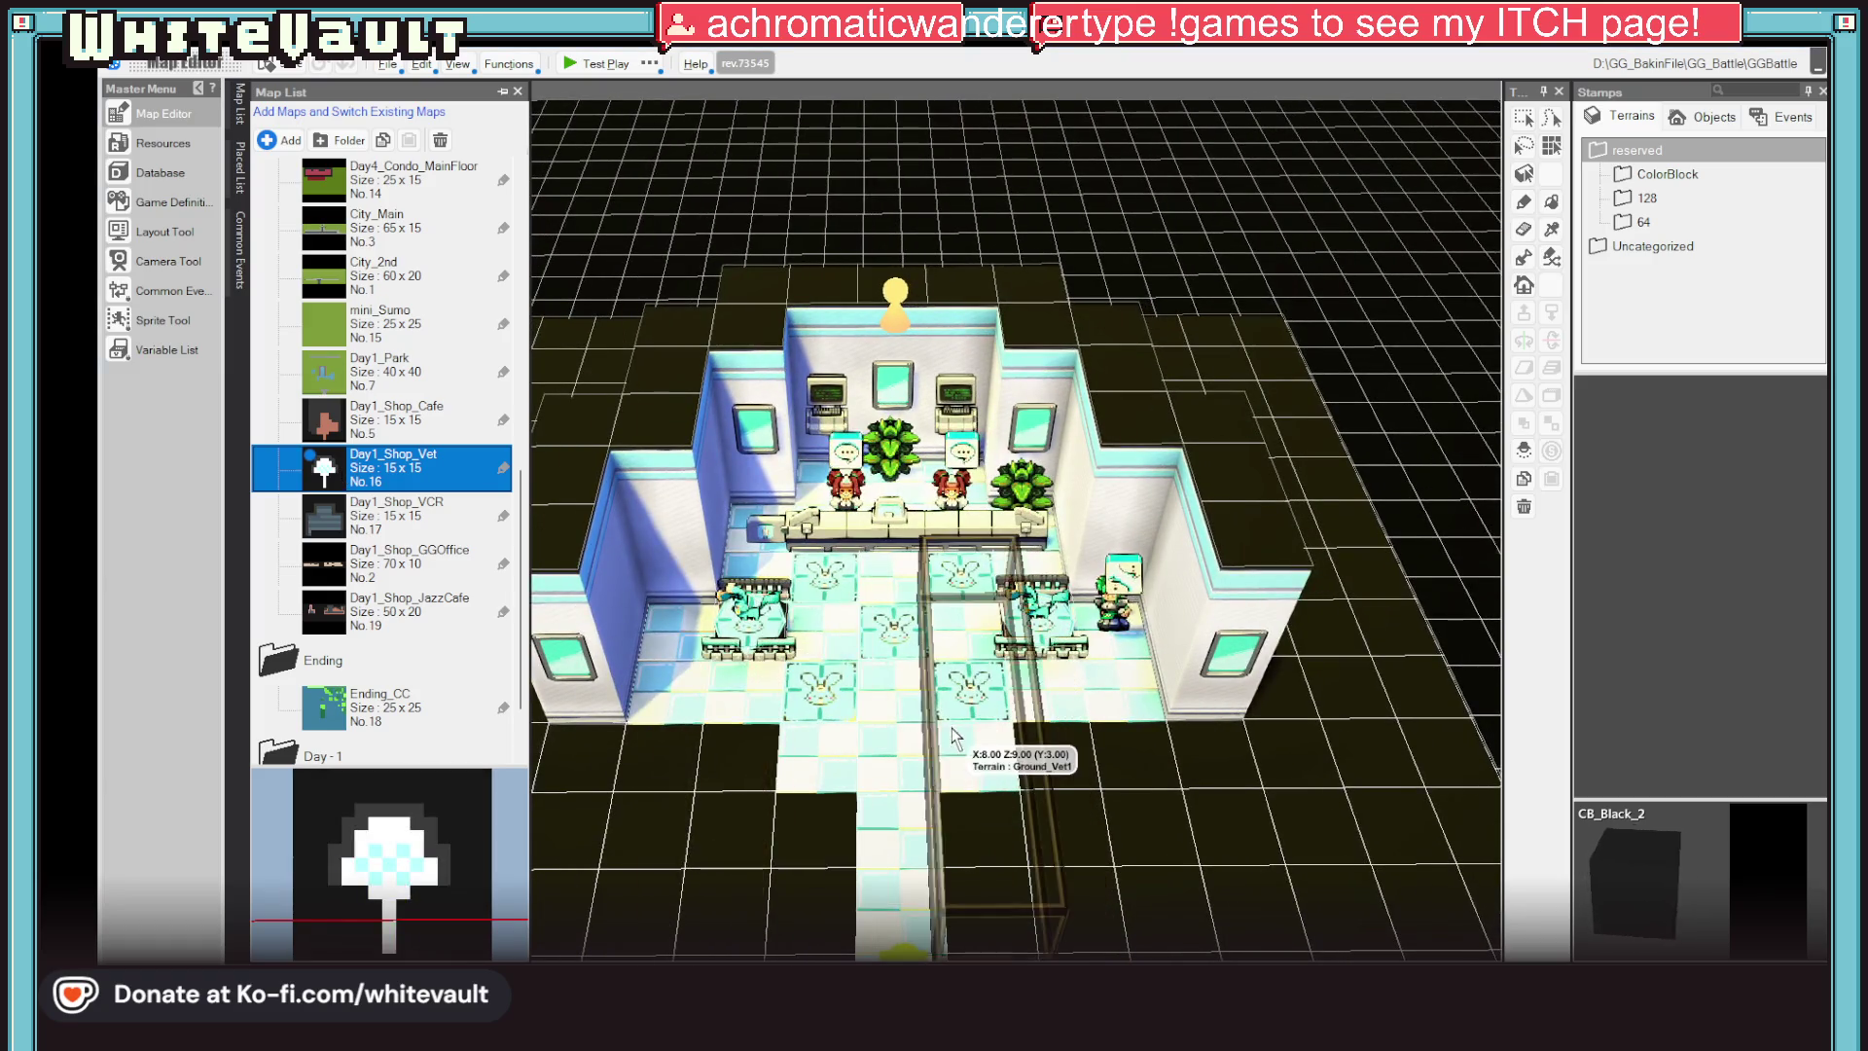
Place the cut NPCs in the vet shop and move NPC_2 and NPC_2_2_1_1 near the right counter
left_click(1103, 792)
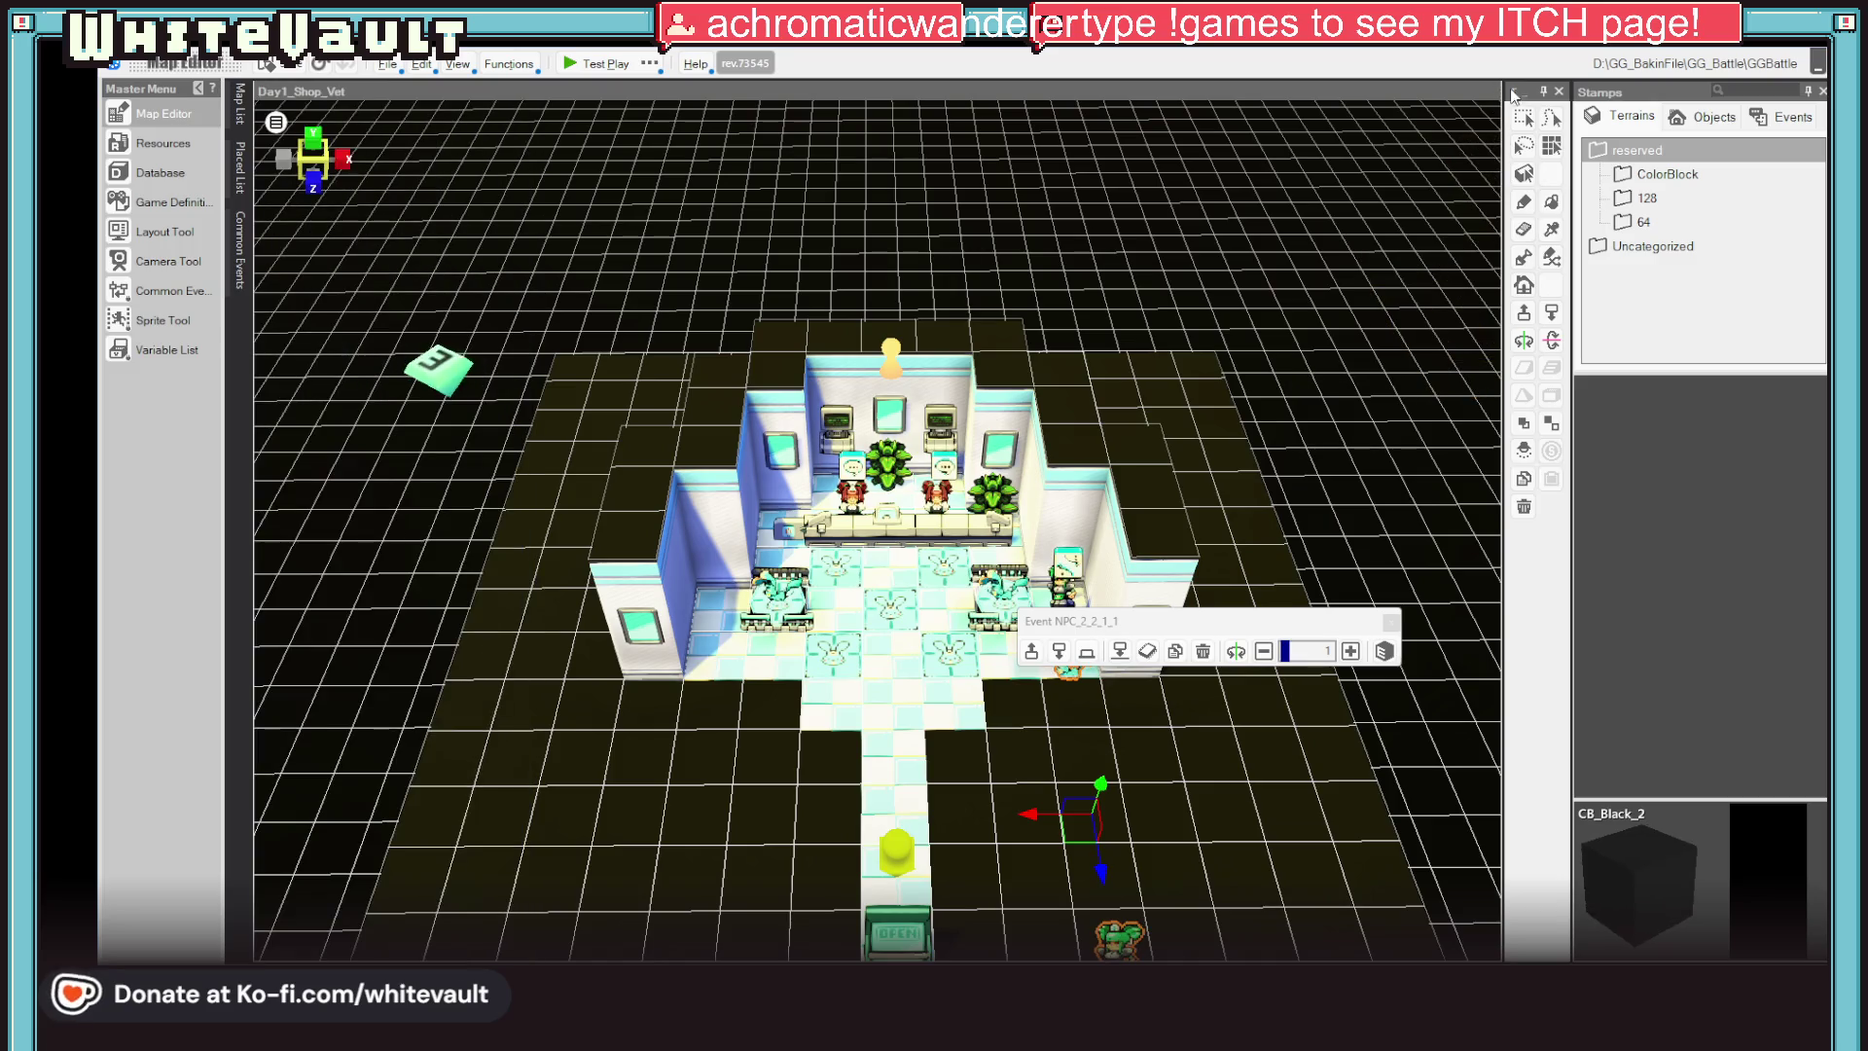
left_click(1065, 583)
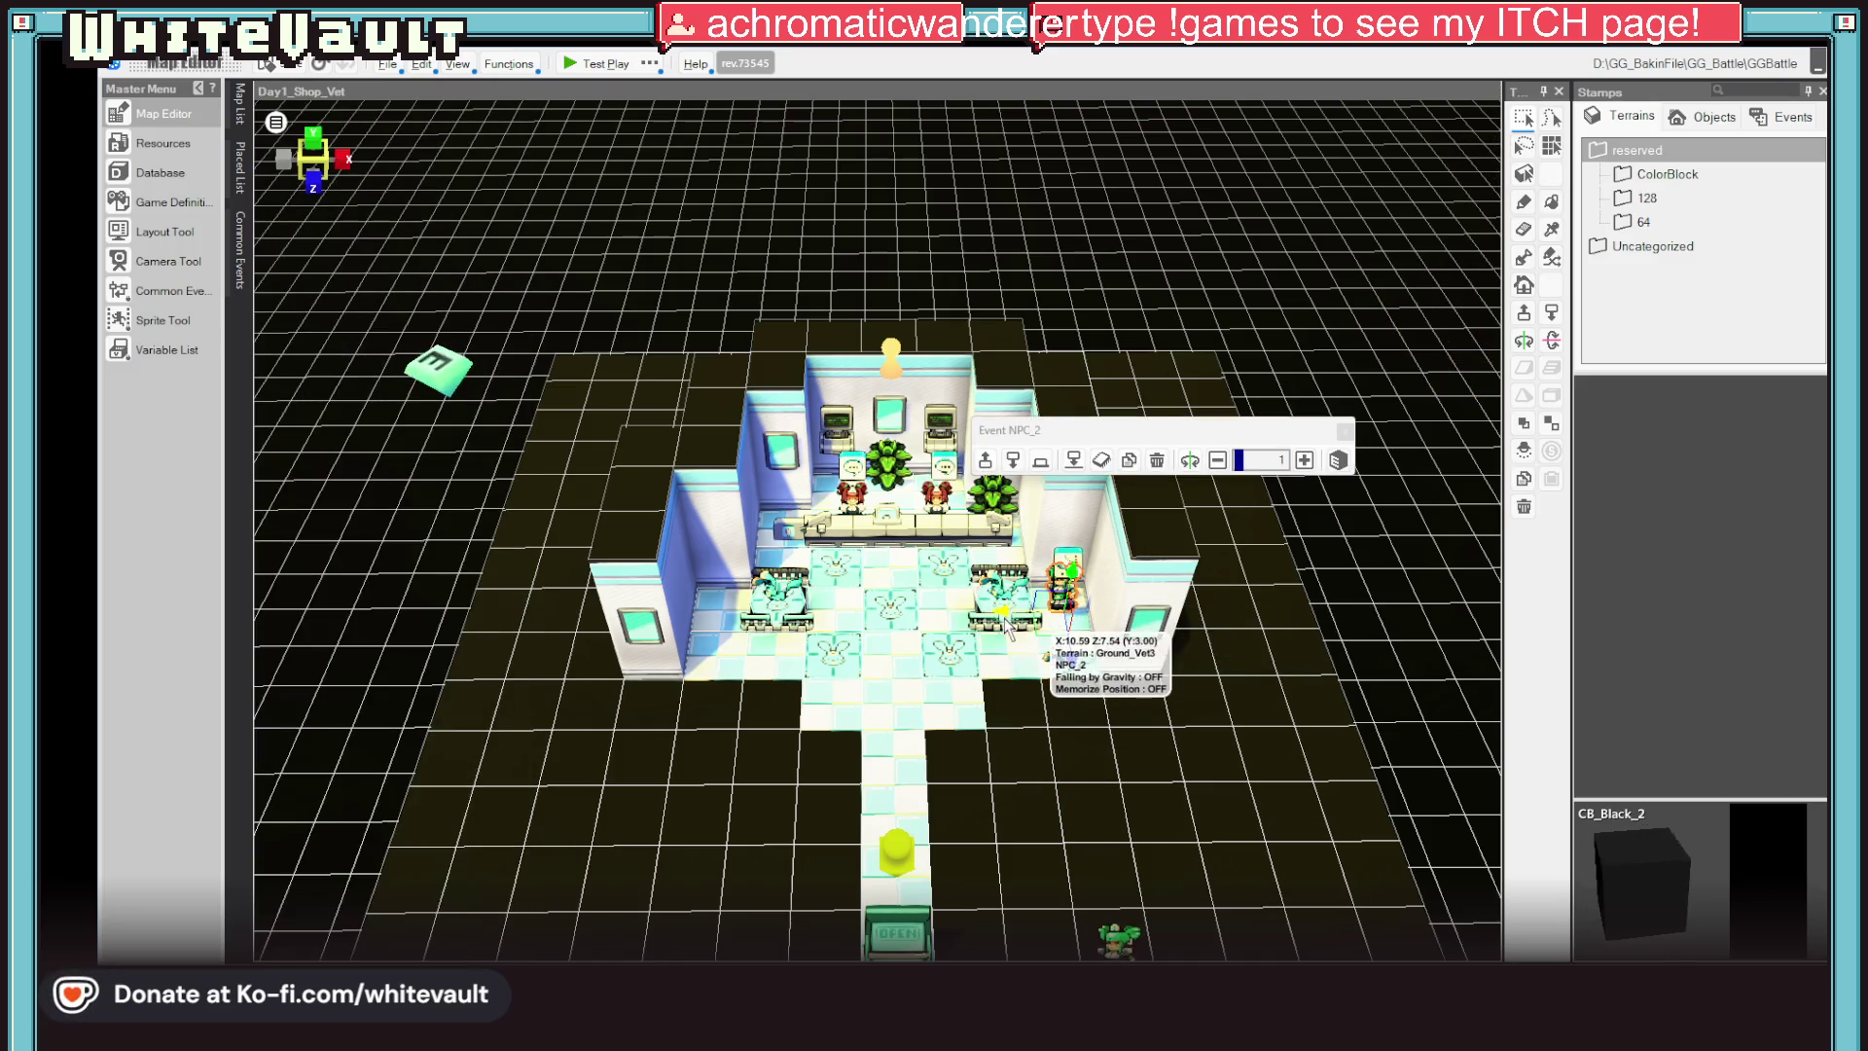
left_click_drag(1008, 621, 1372, 613)
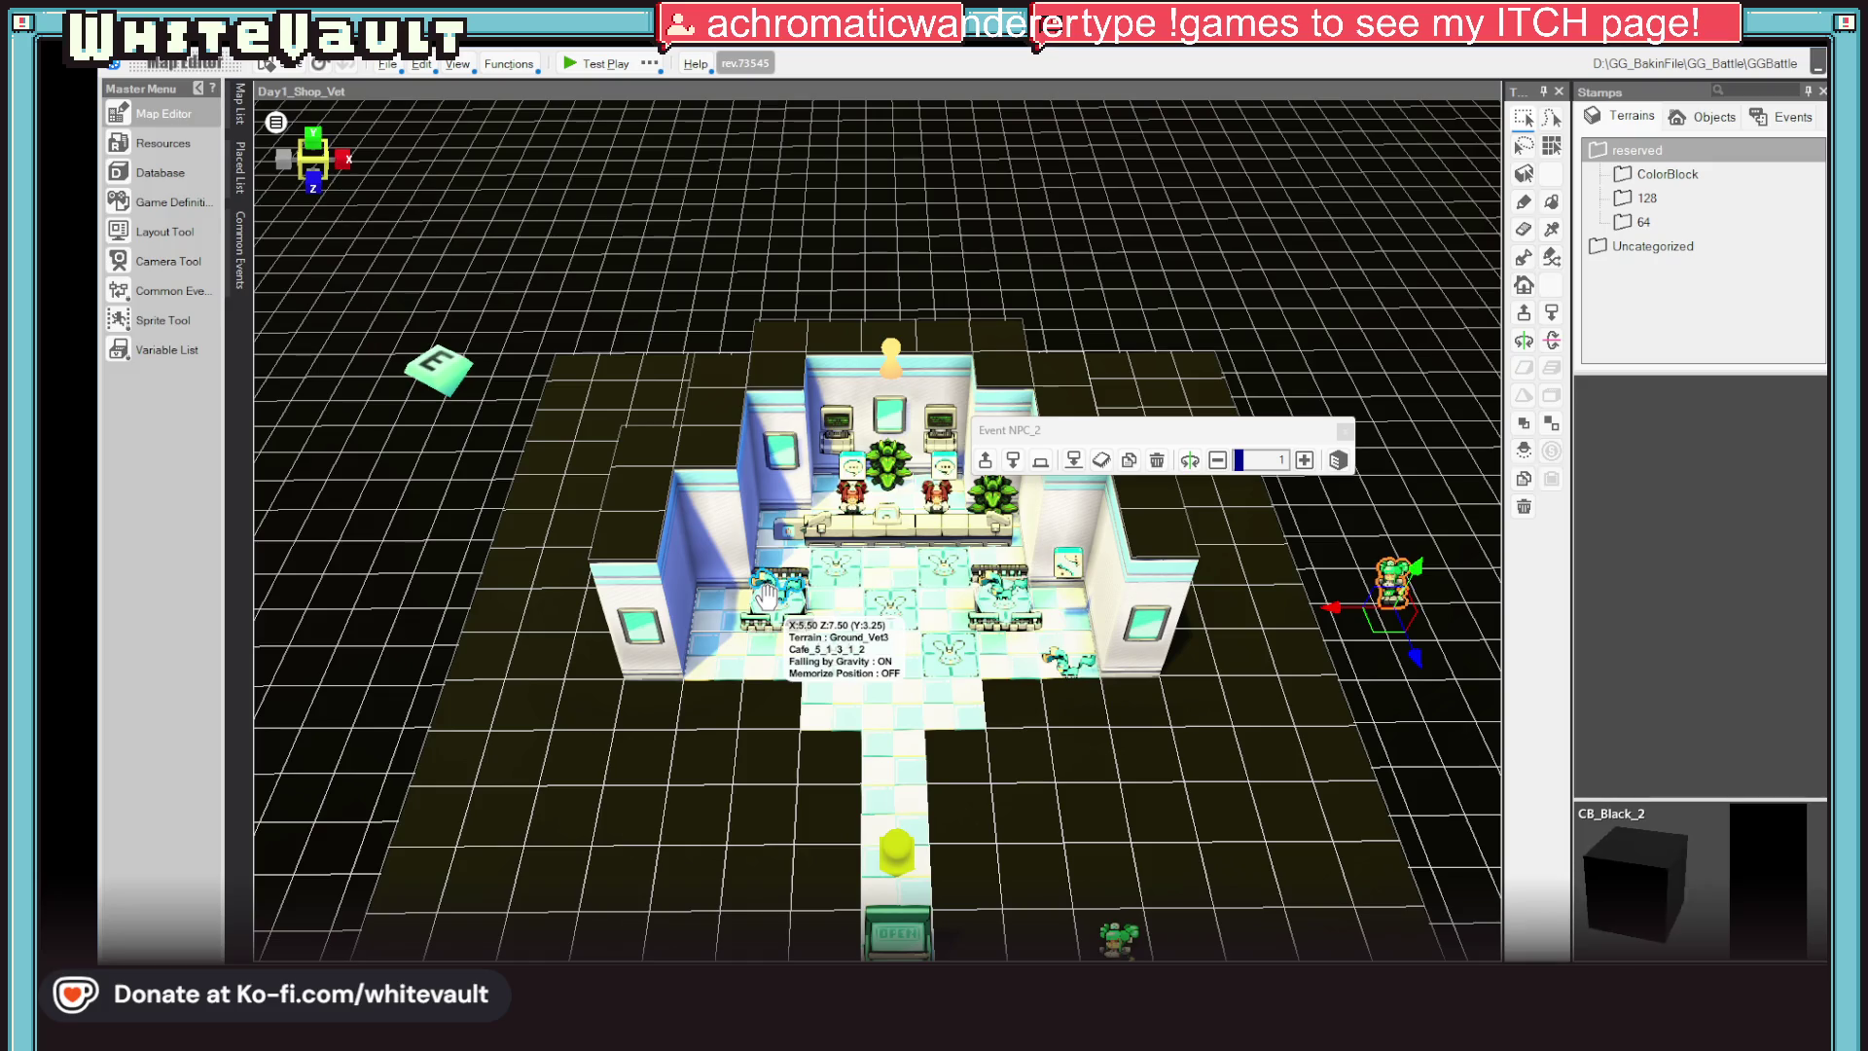
left_click(1121, 894)
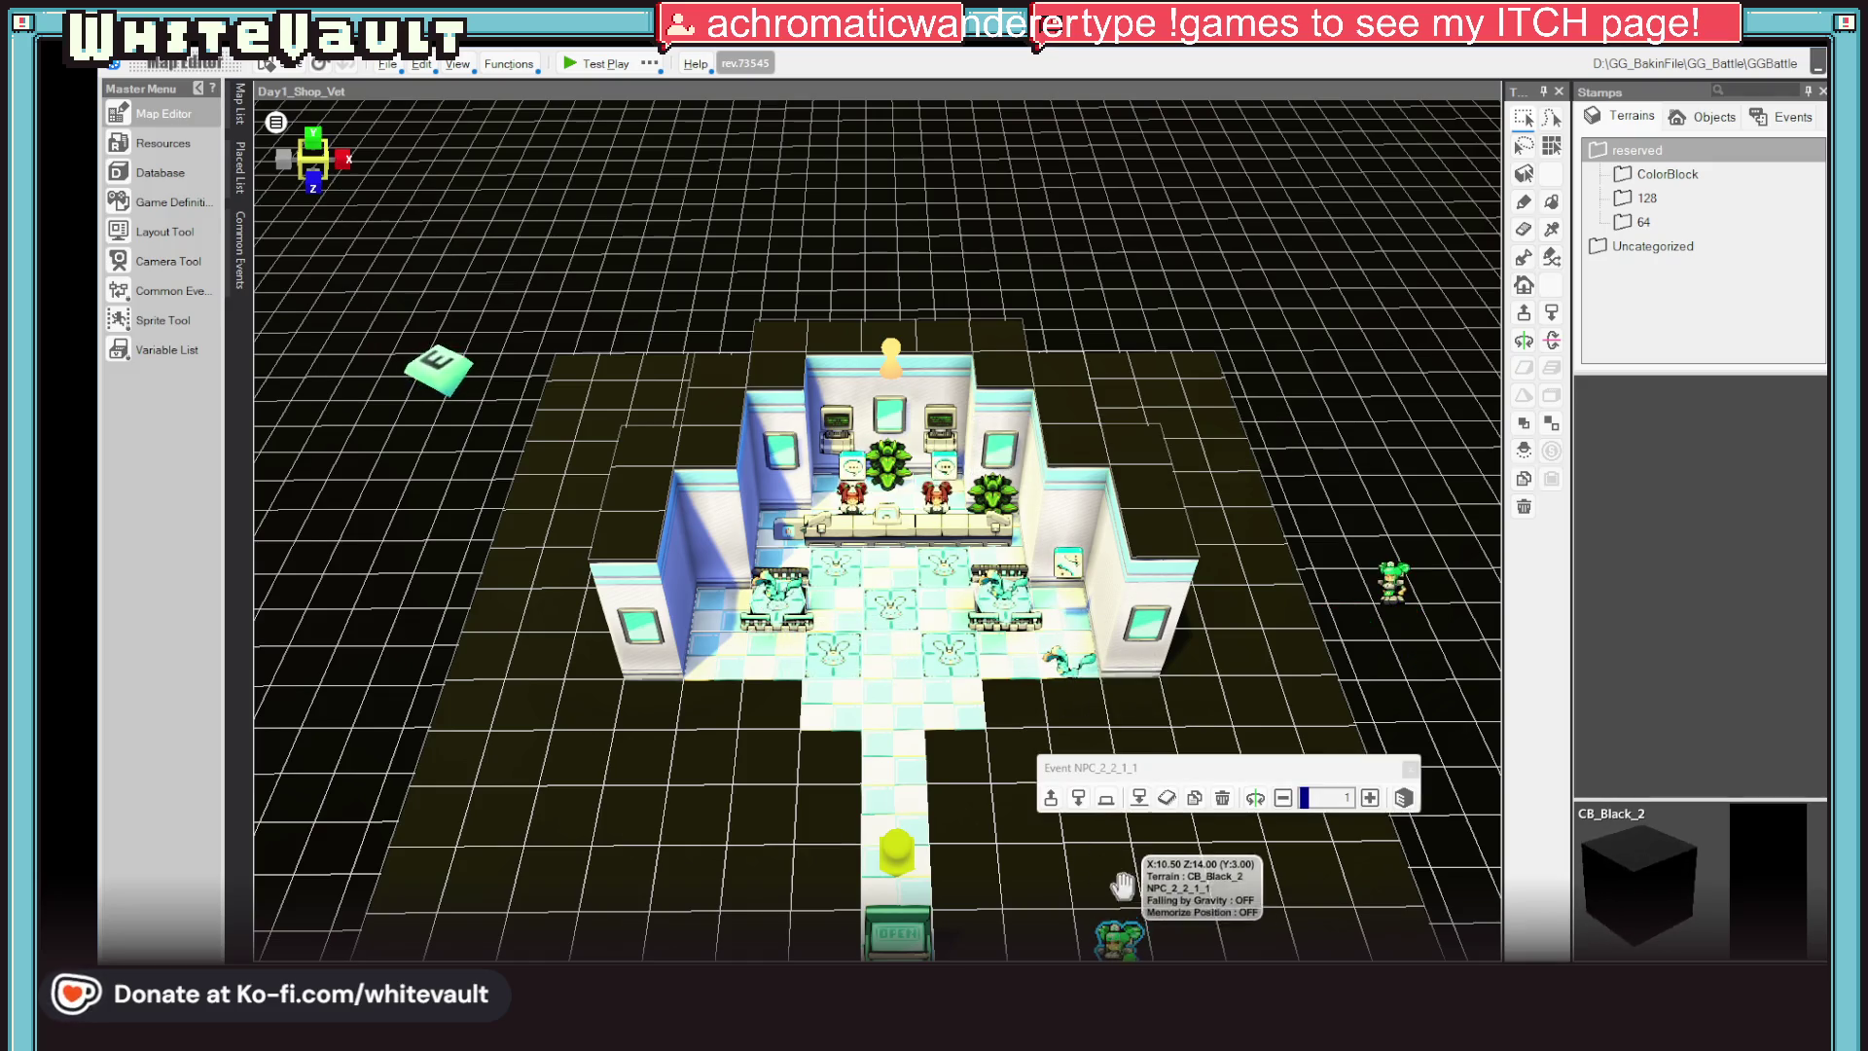
scroll(1121, 894, "down", 2)
left_click_drag(1121, 893, 1029, 631)
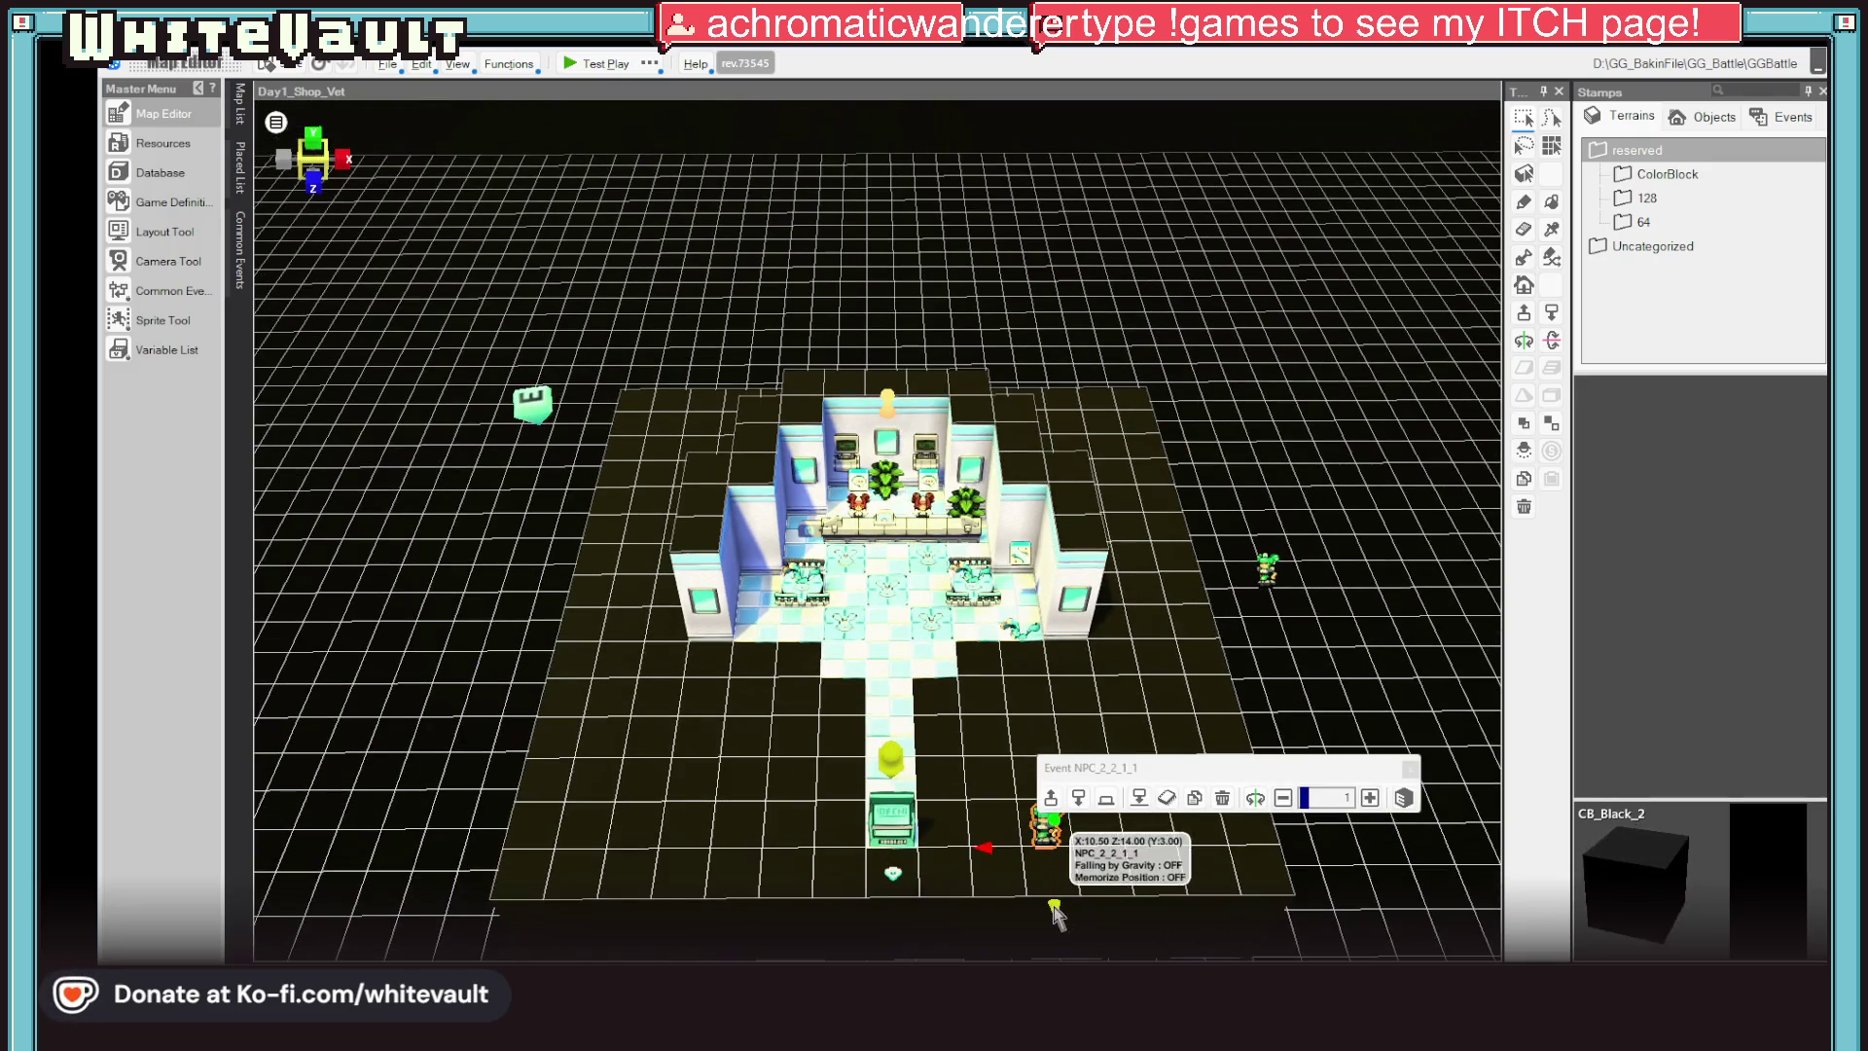
Move Kabbit_Wait_1 further left into the room and bring up the Kabbit NPC's event script
left_click(1018, 630)
left_click_drag(959, 653, 799, 673)
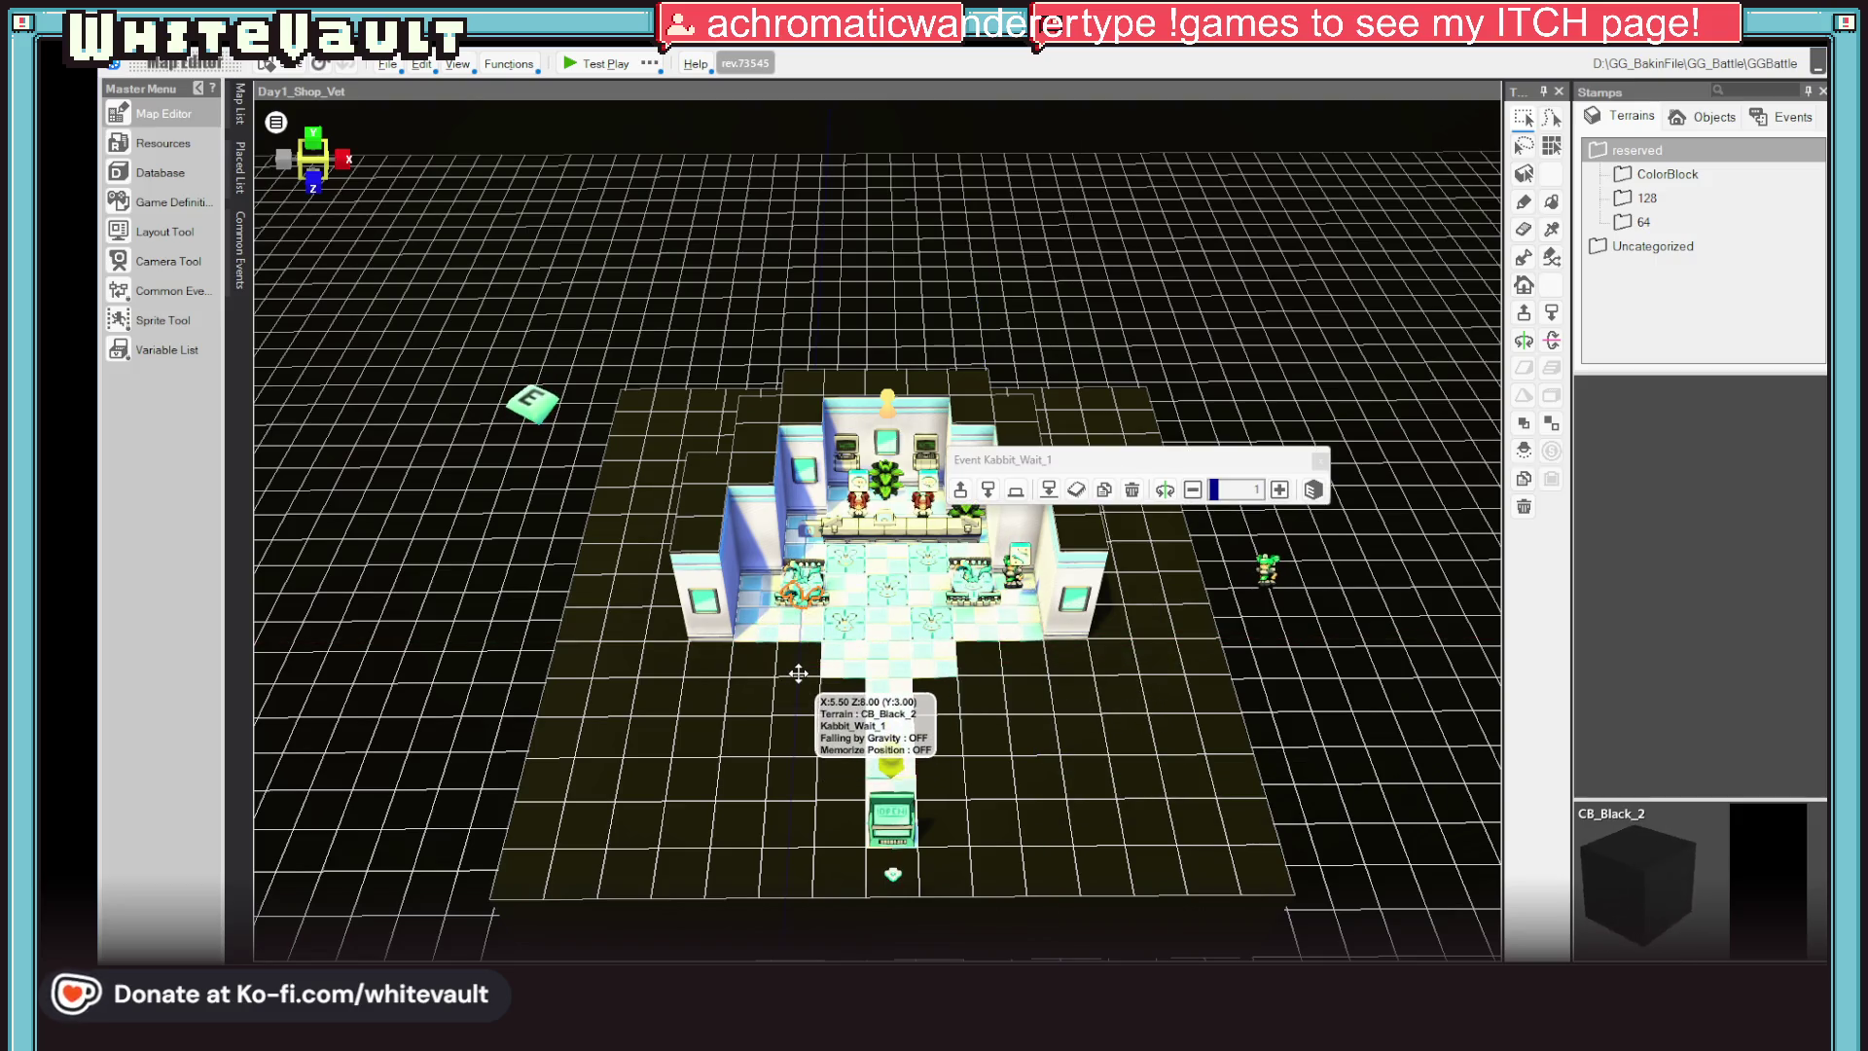
scroll(1026, 663, "up", 1)
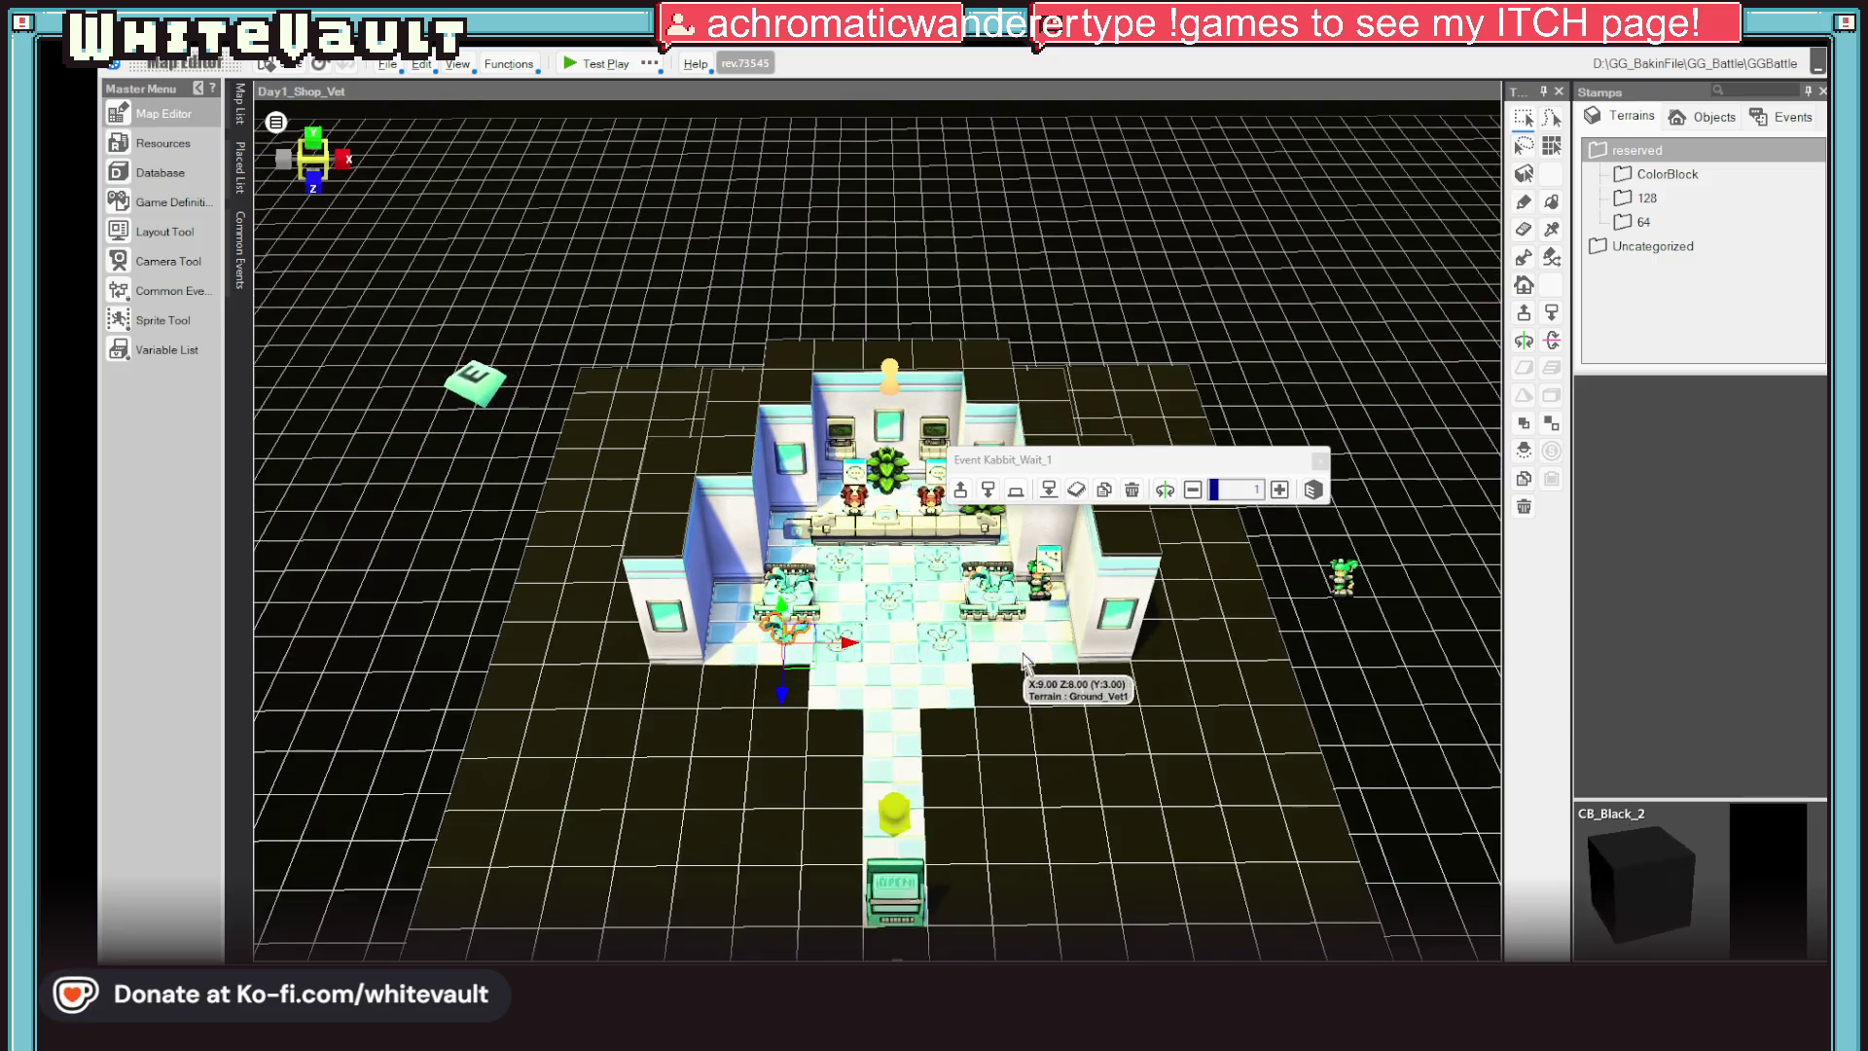
scroll(1189, 750, "up", 2)
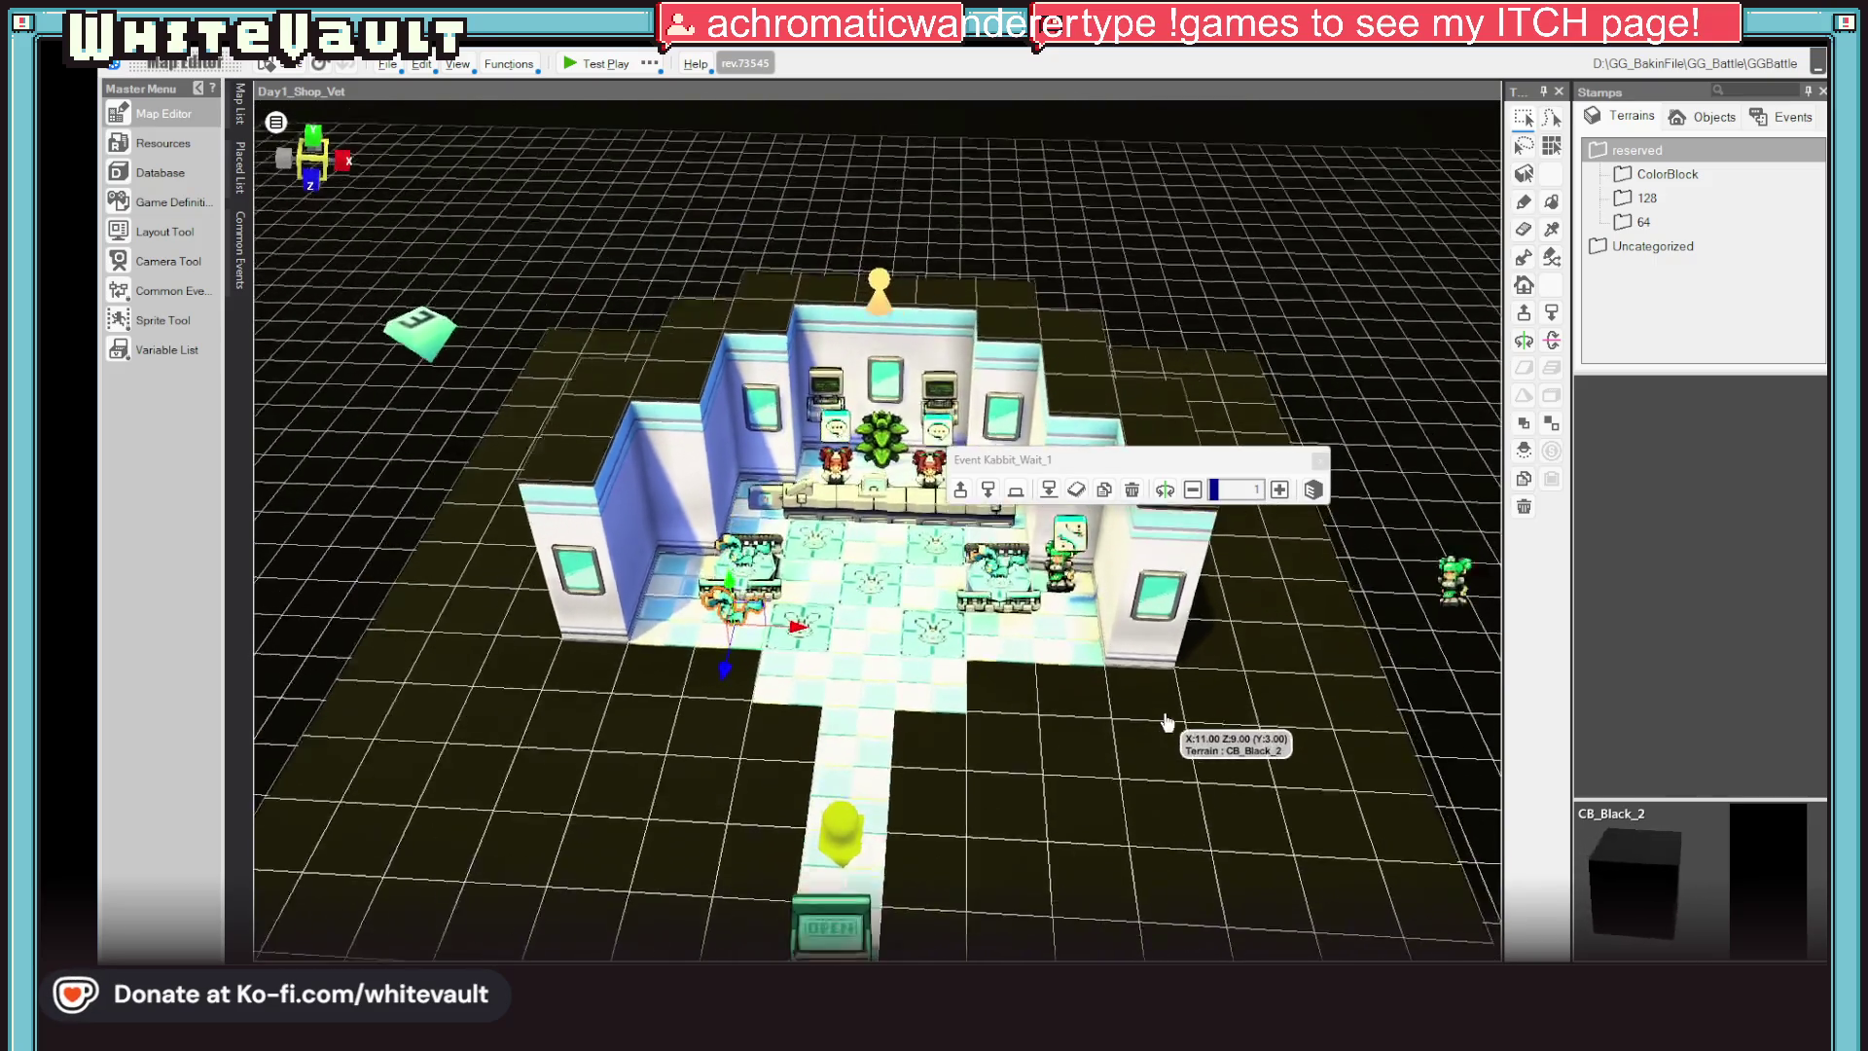
double_click(1059, 592)
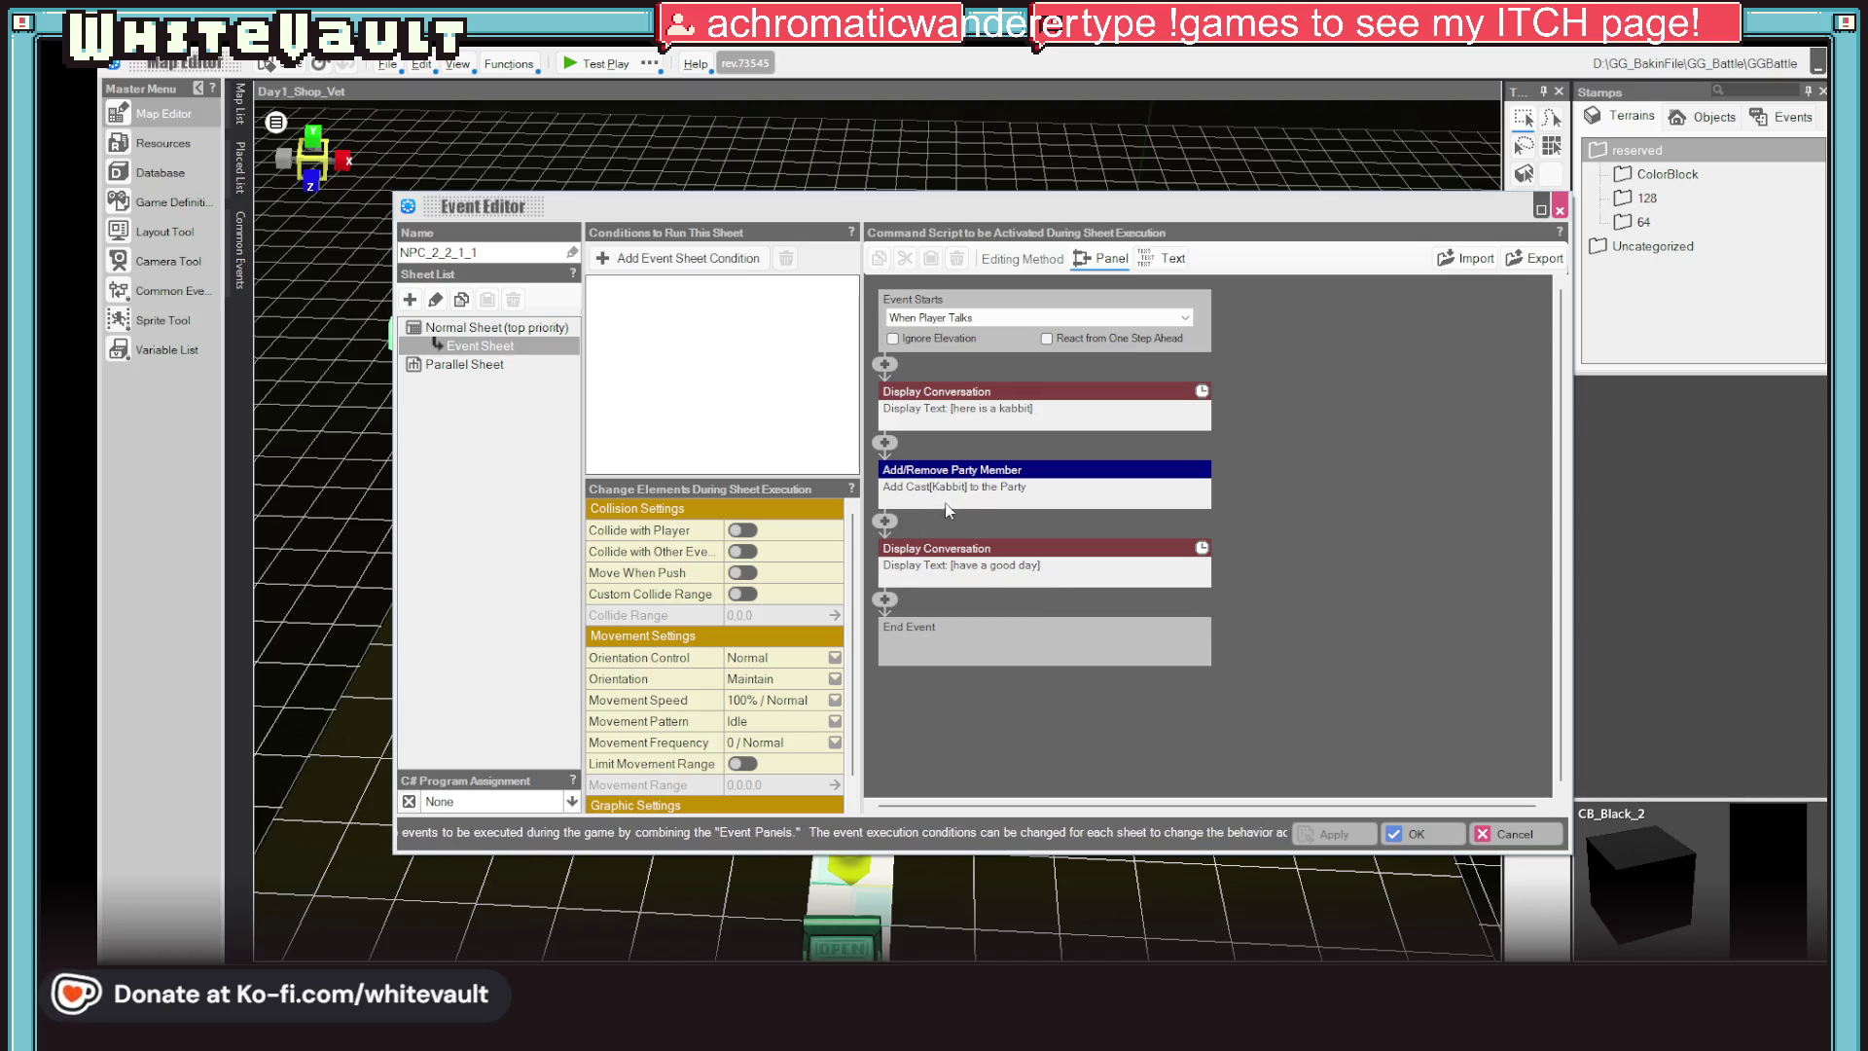
Insert a Camera Playback command before the first conversation using the Normal Camera
left_click(887, 365)
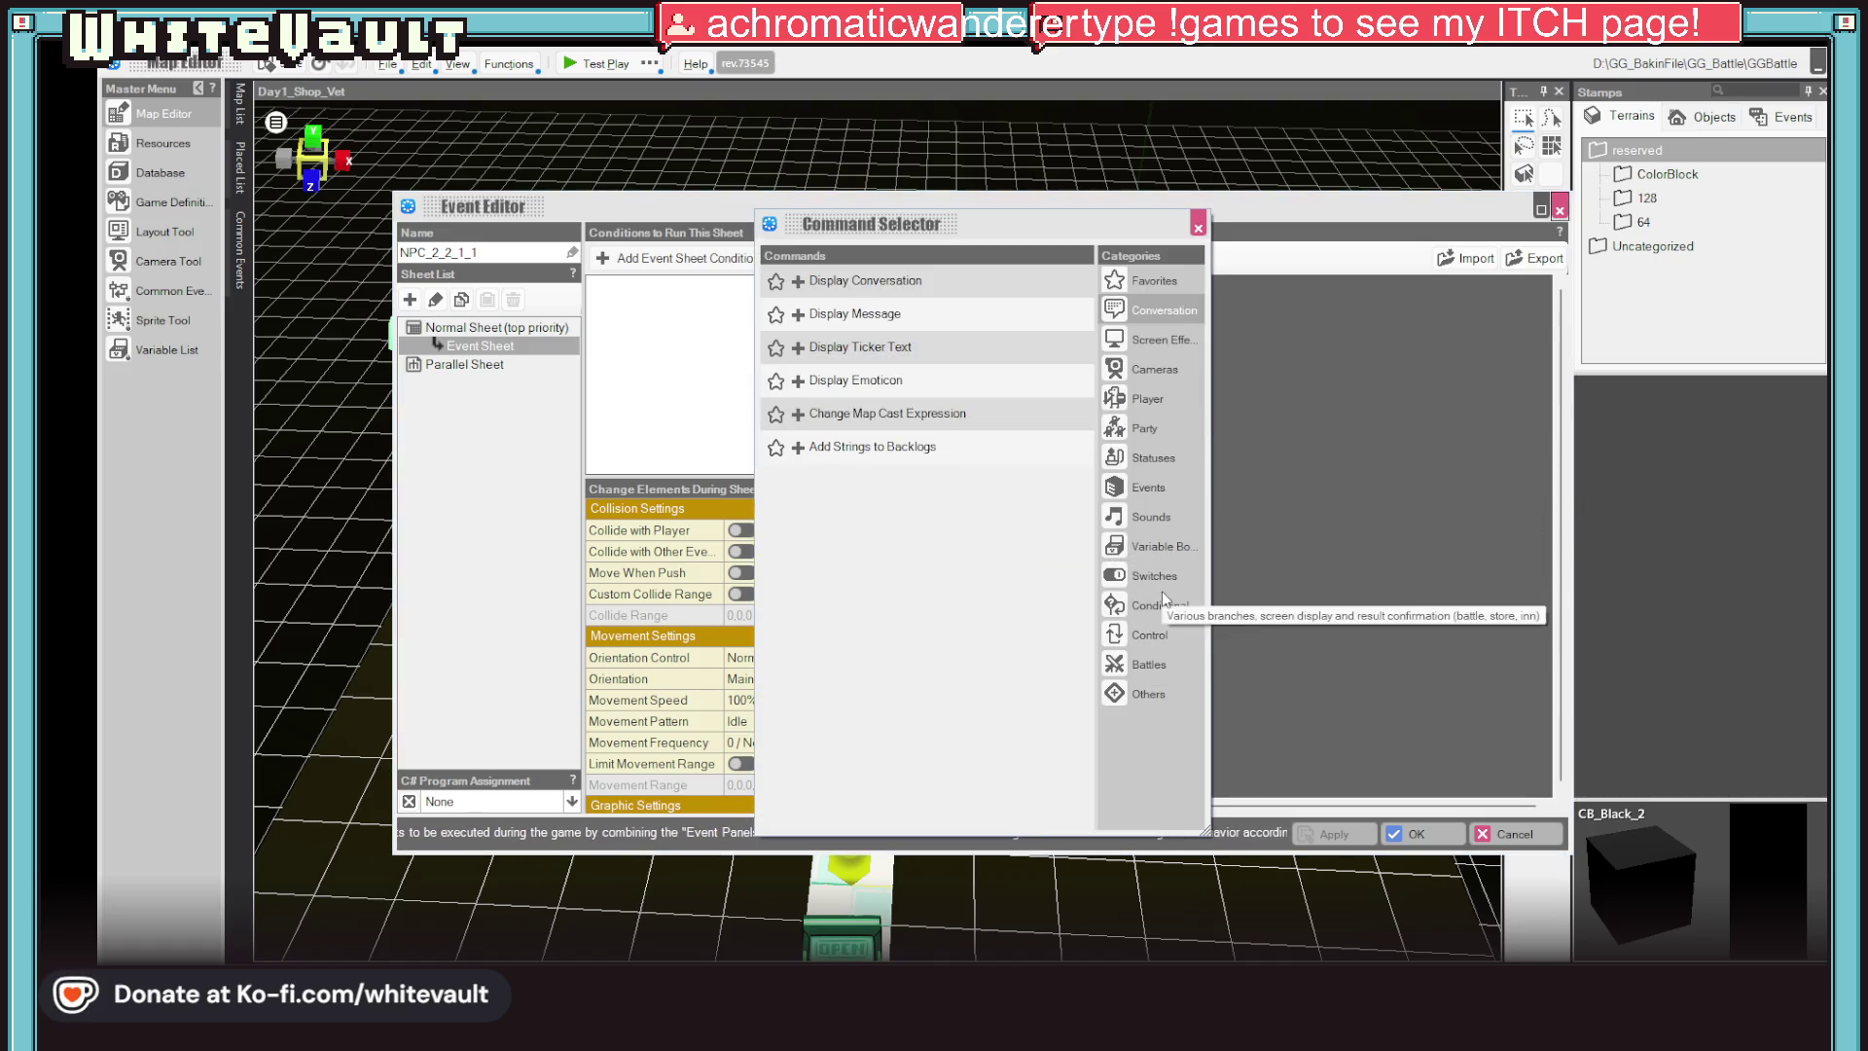
left_click(1149, 374)
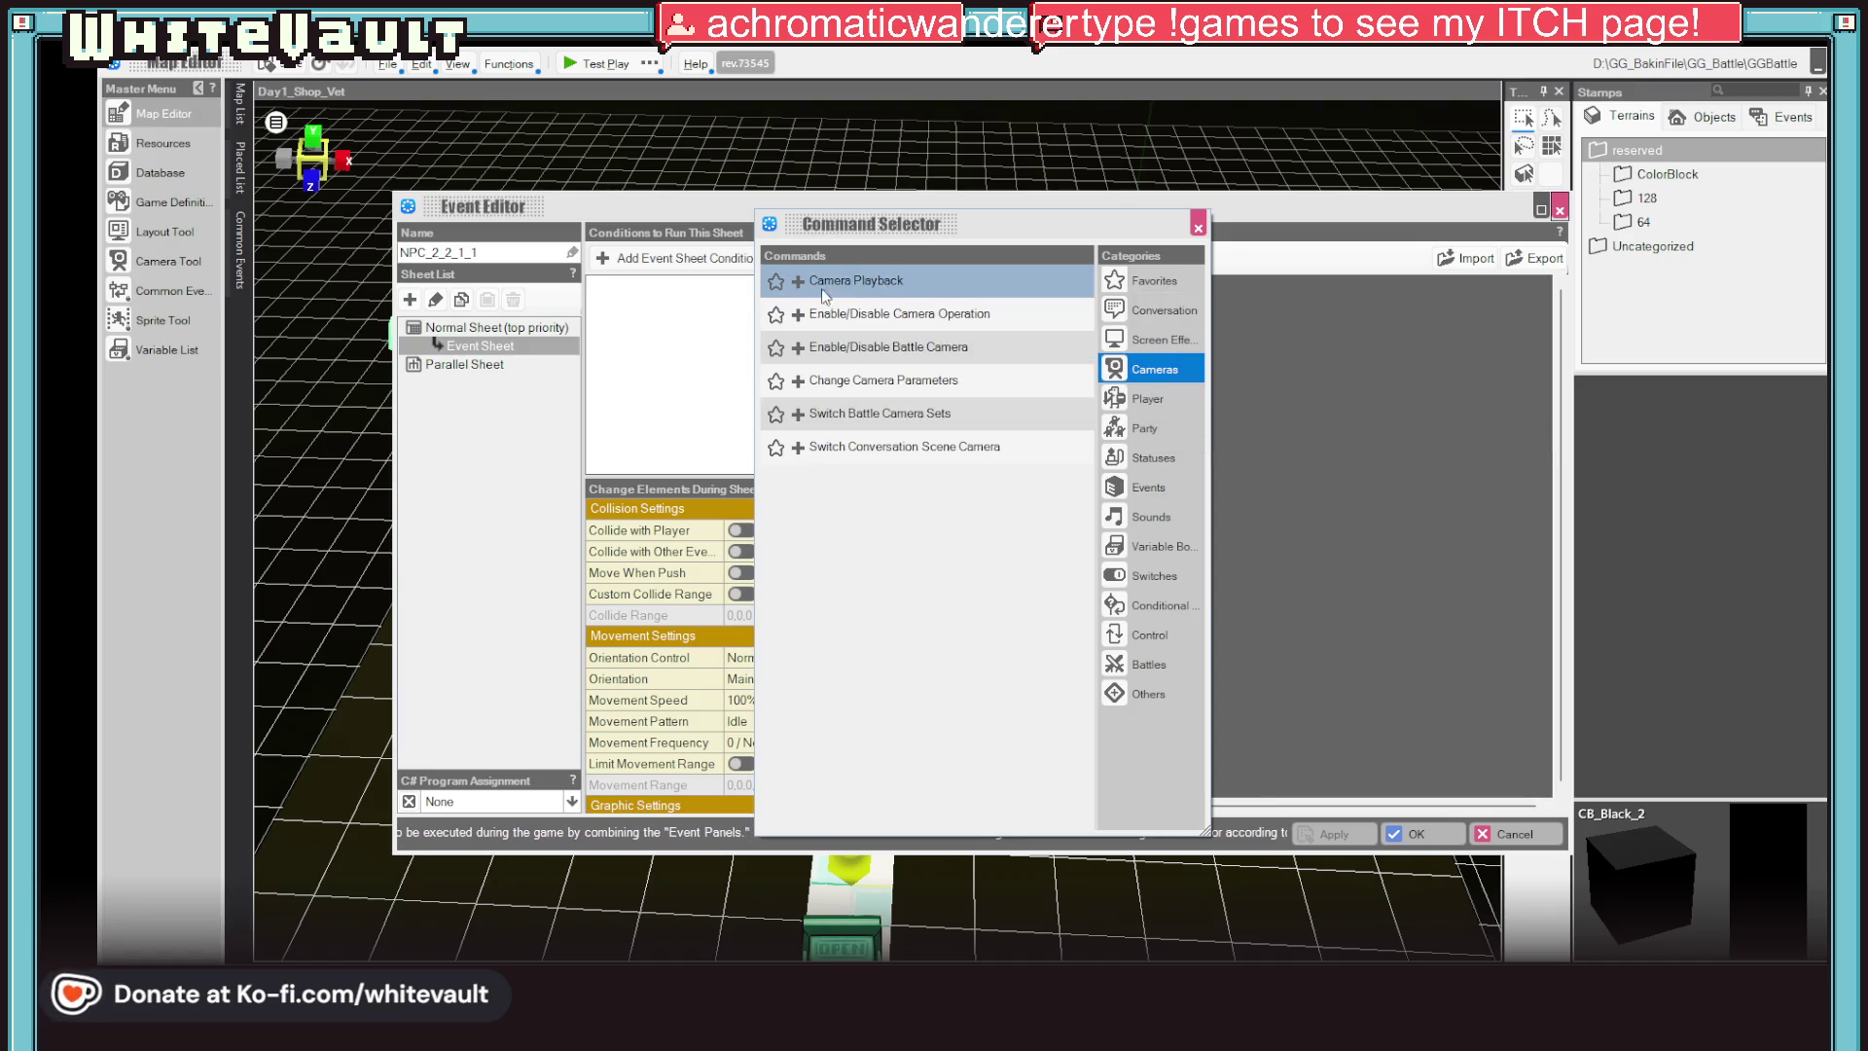
left_click(797, 282)
left_click(1179, 436)
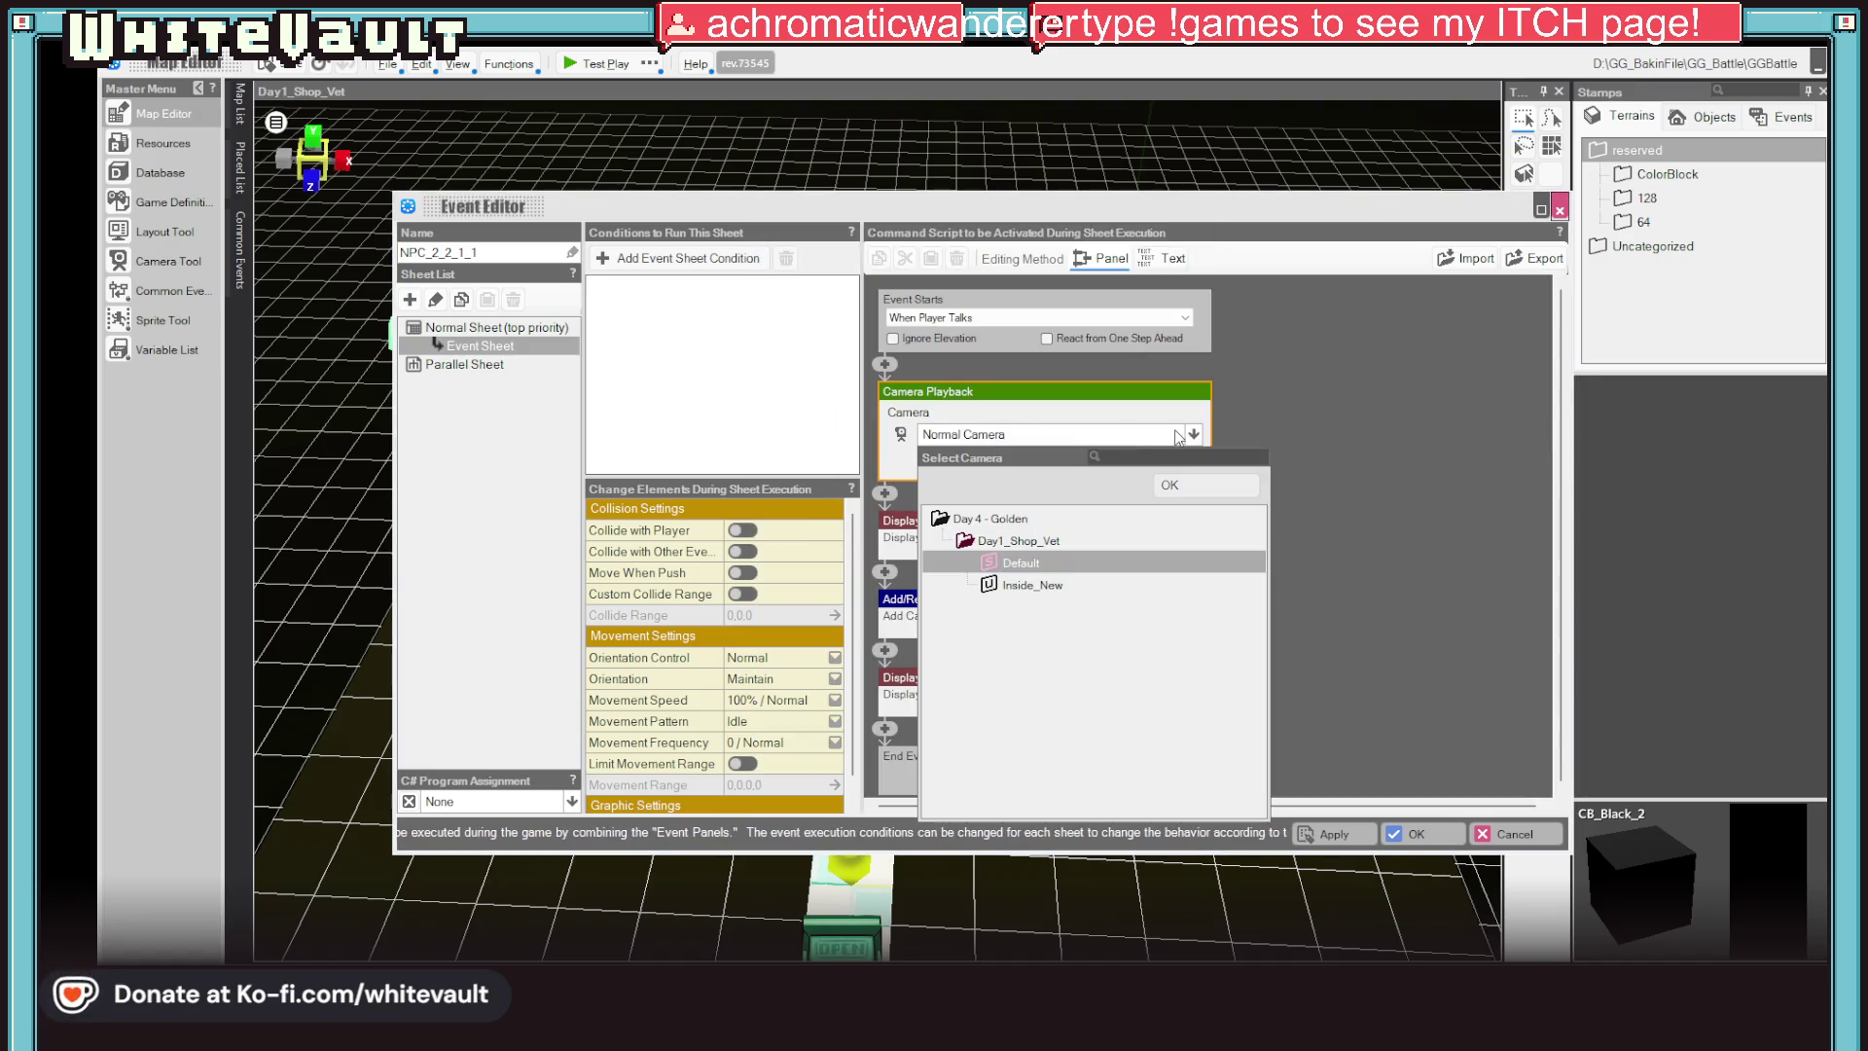
left_click(1231, 439)
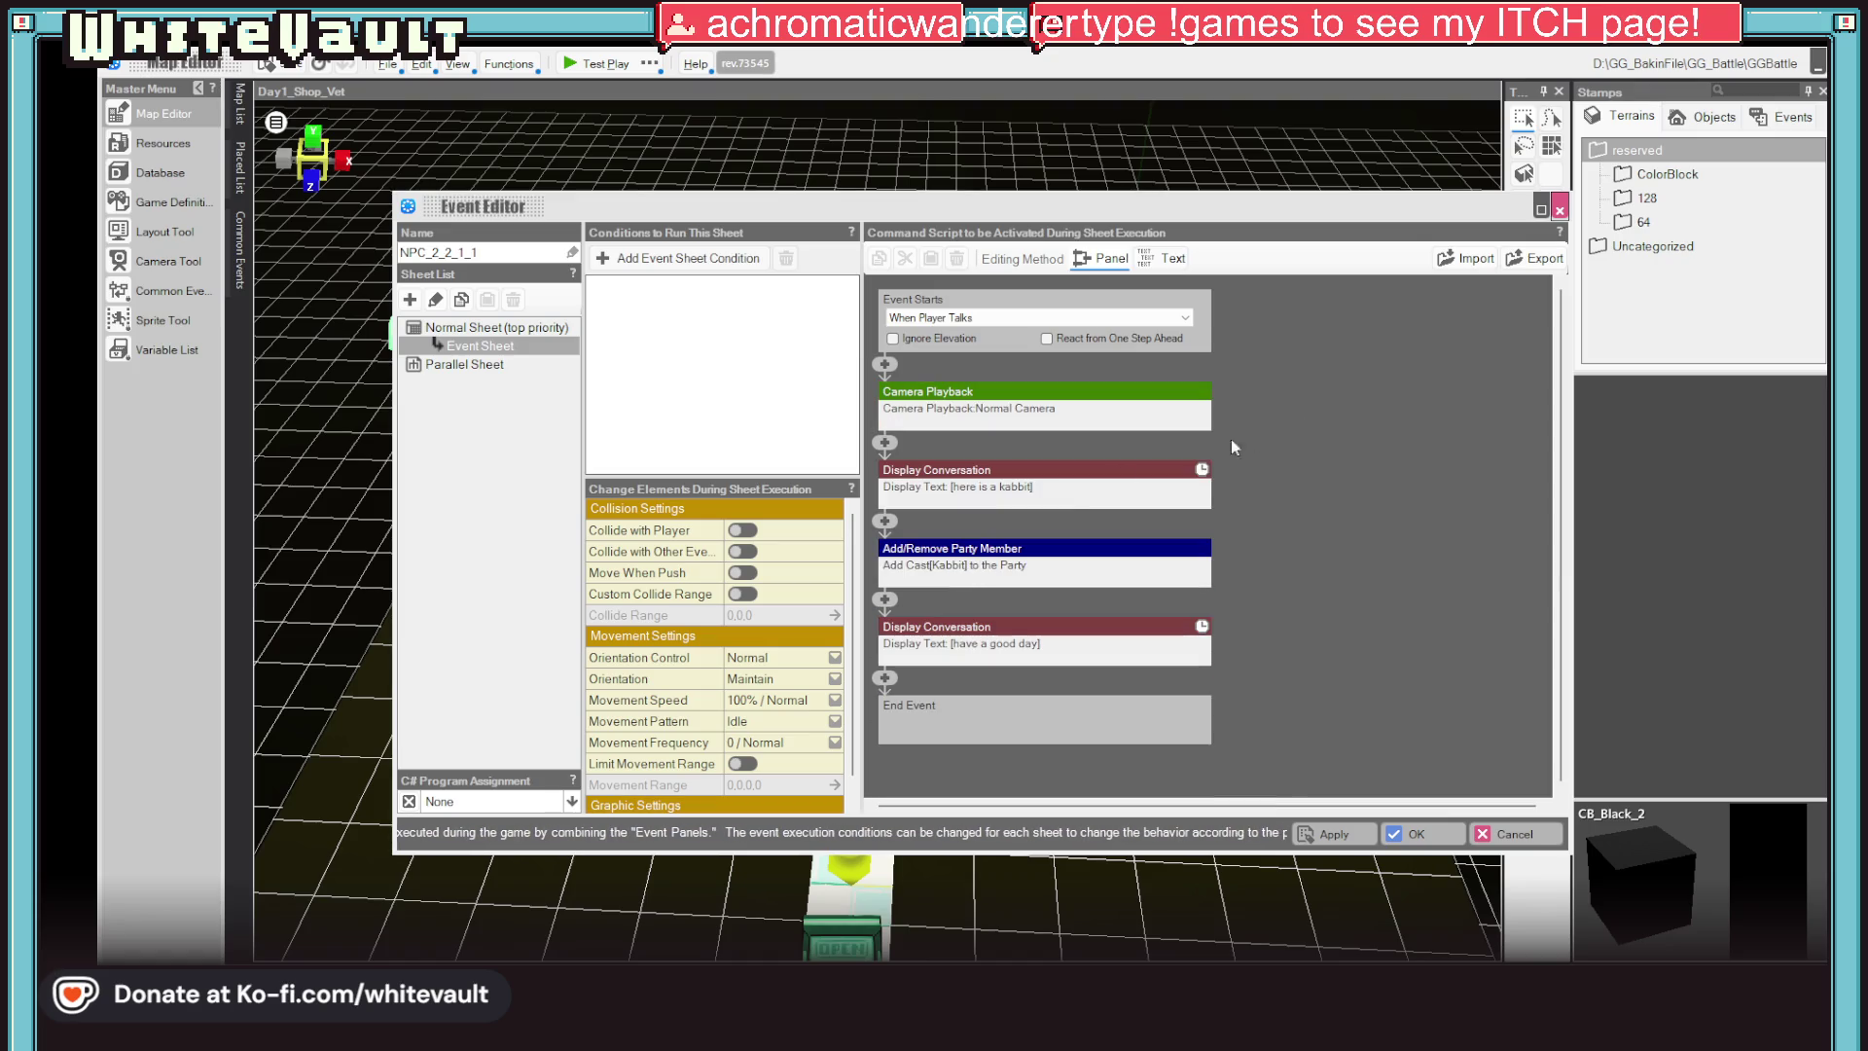
Discard the event changes without saving and launch the Camera Tool from the Master Menu
left_click(1484, 840)
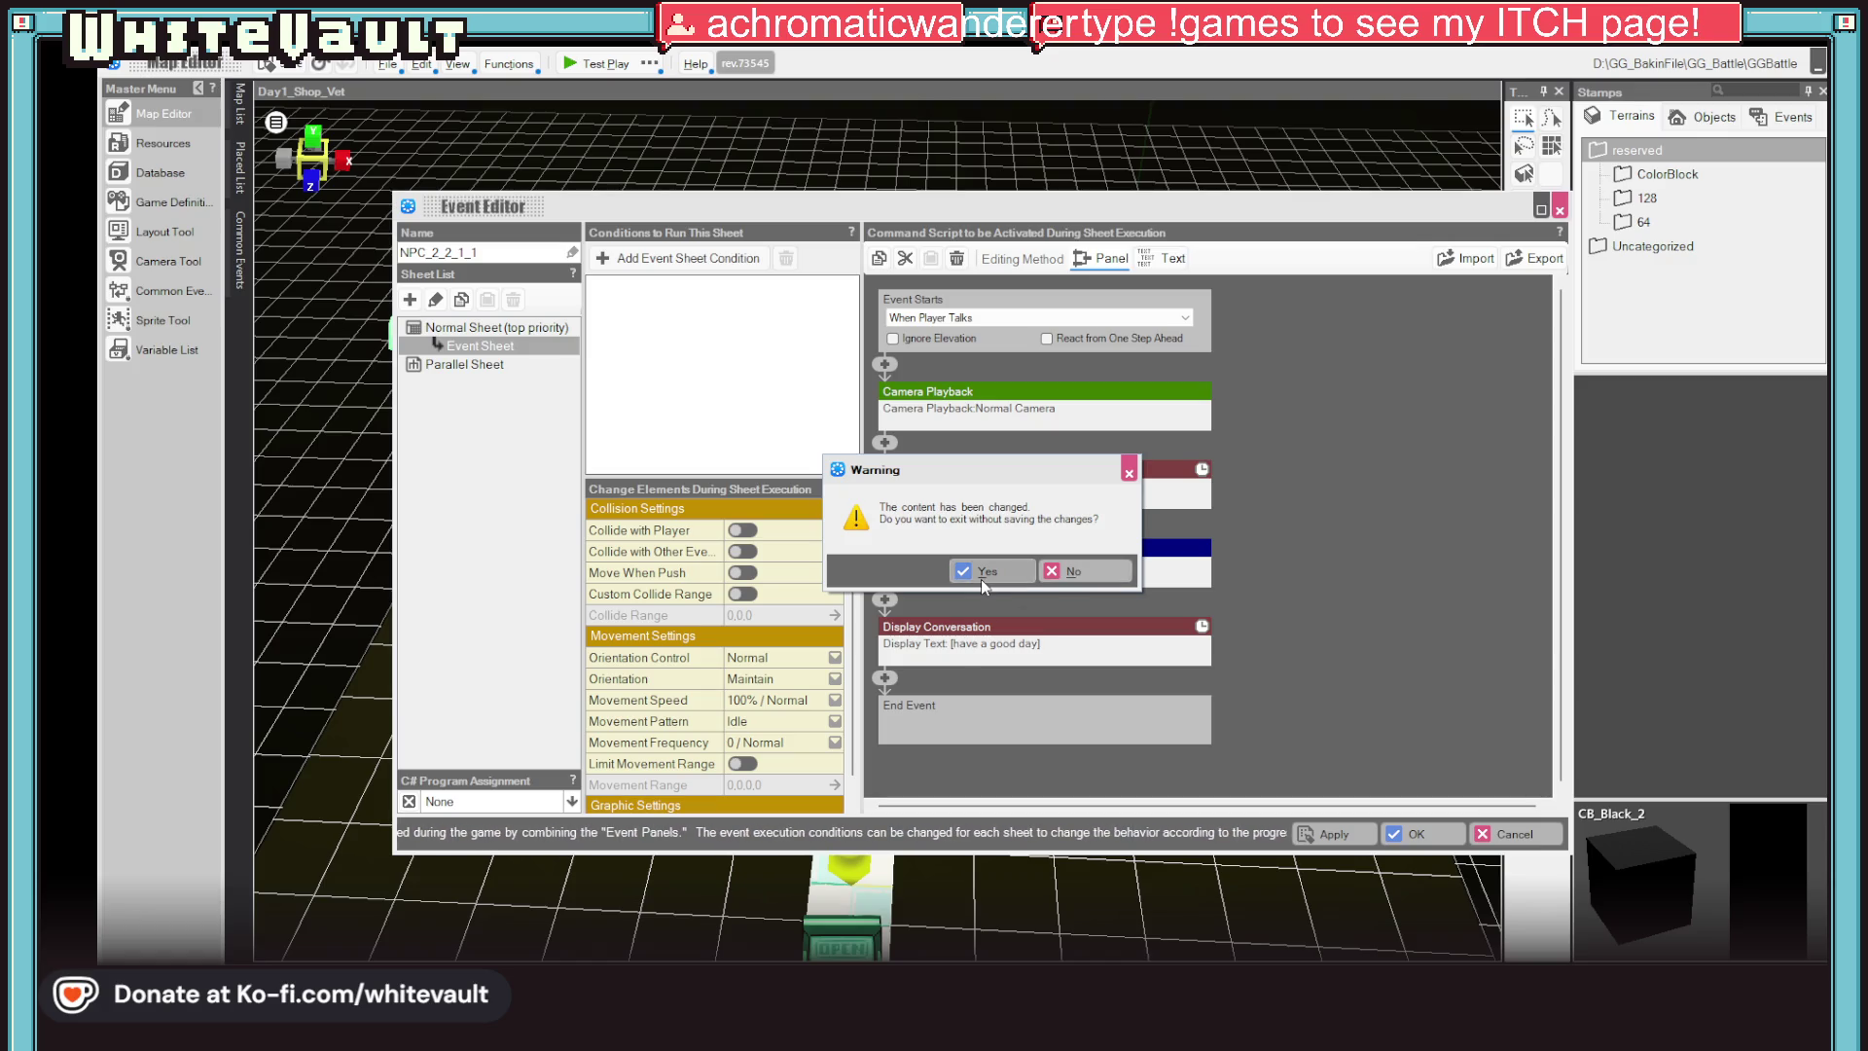
left_click(1018, 570)
left_click(187, 262)
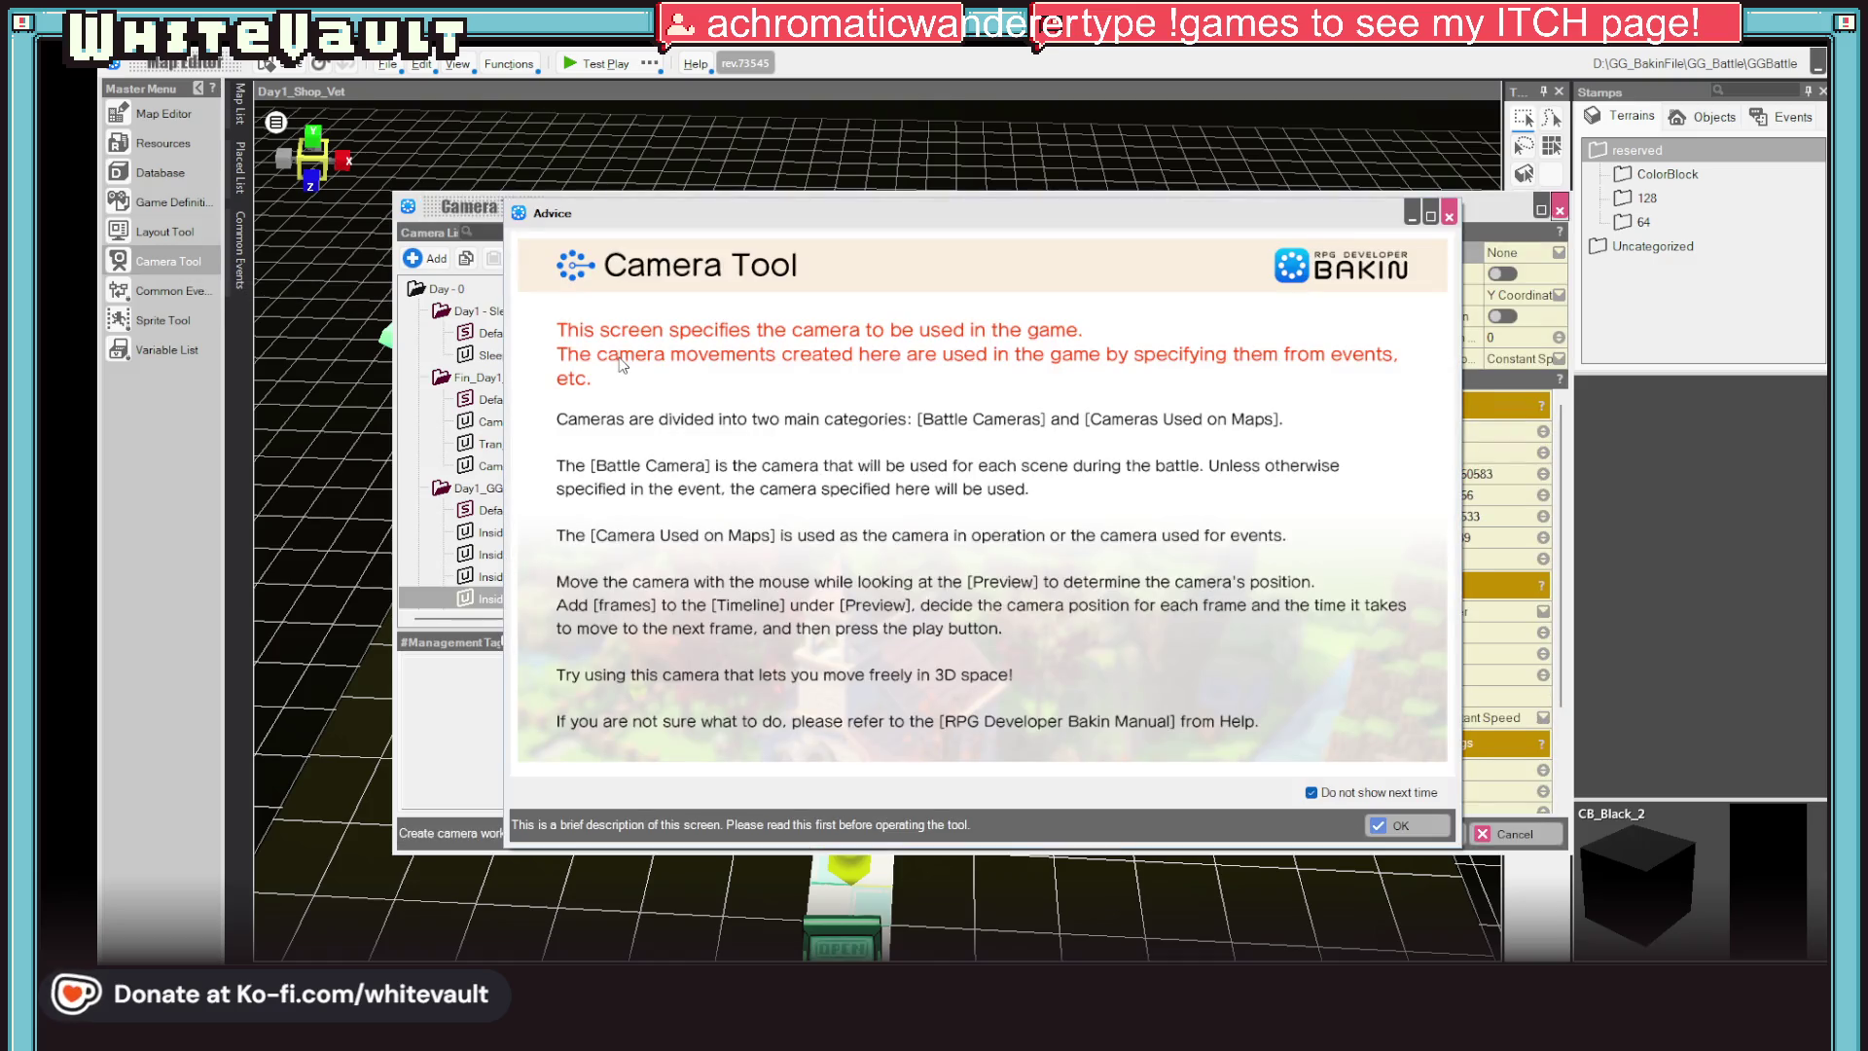
Dismiss the advice, widen the Camera List and select Day1_Shop_Vet's Inside_New camera
left_click(1387, 827)
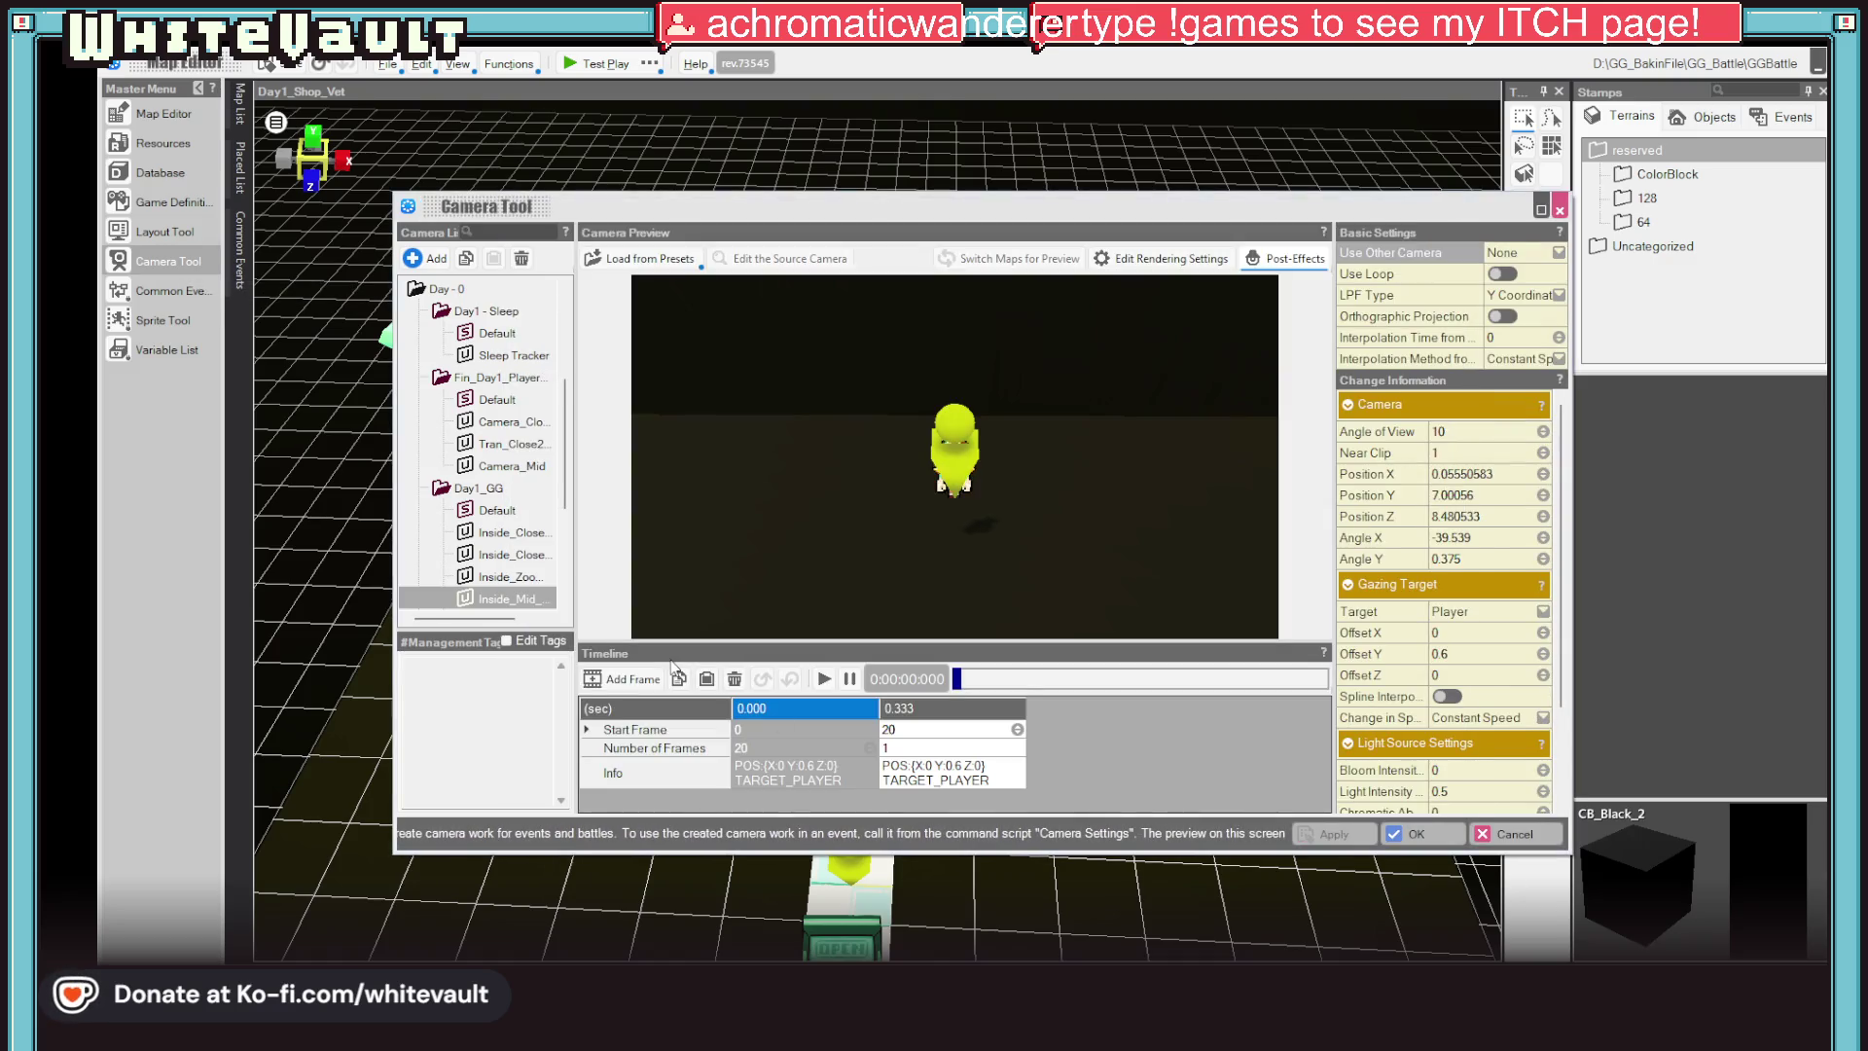
scroll(491, 490, "up", 3)
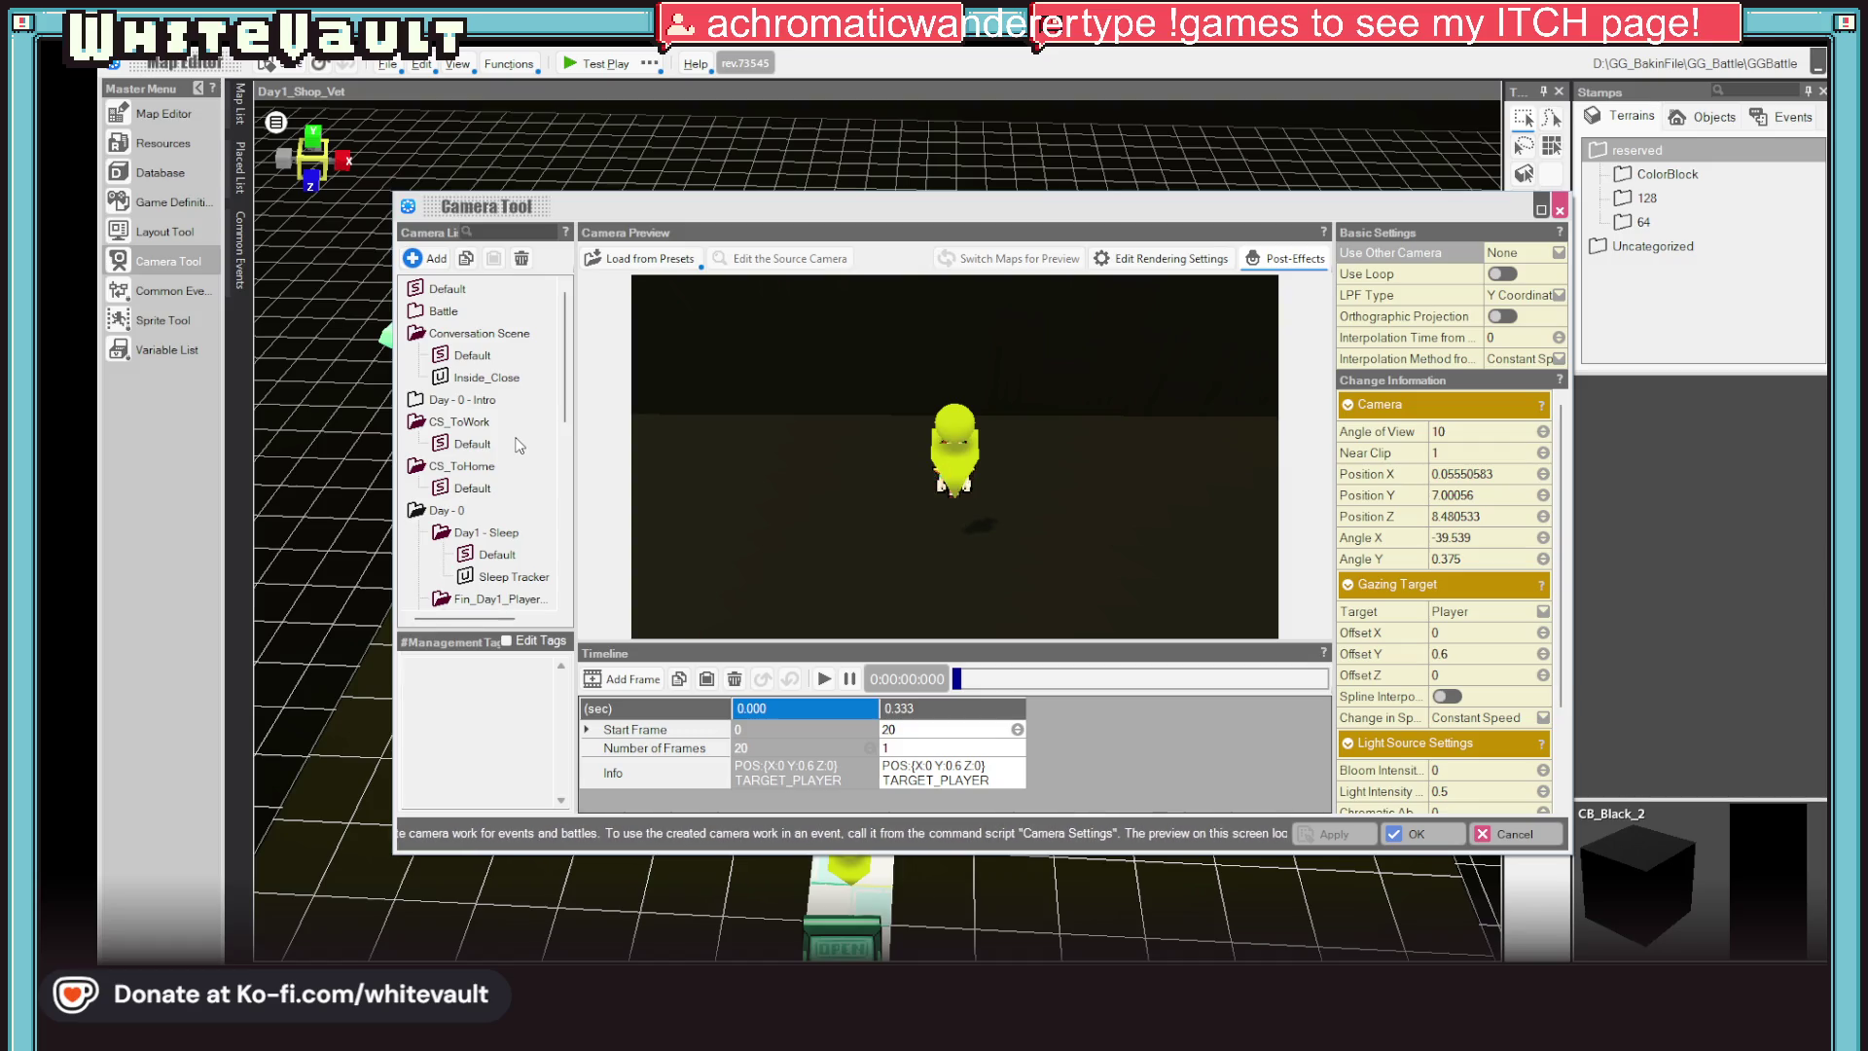
scroll(490, 343, "down", 3)
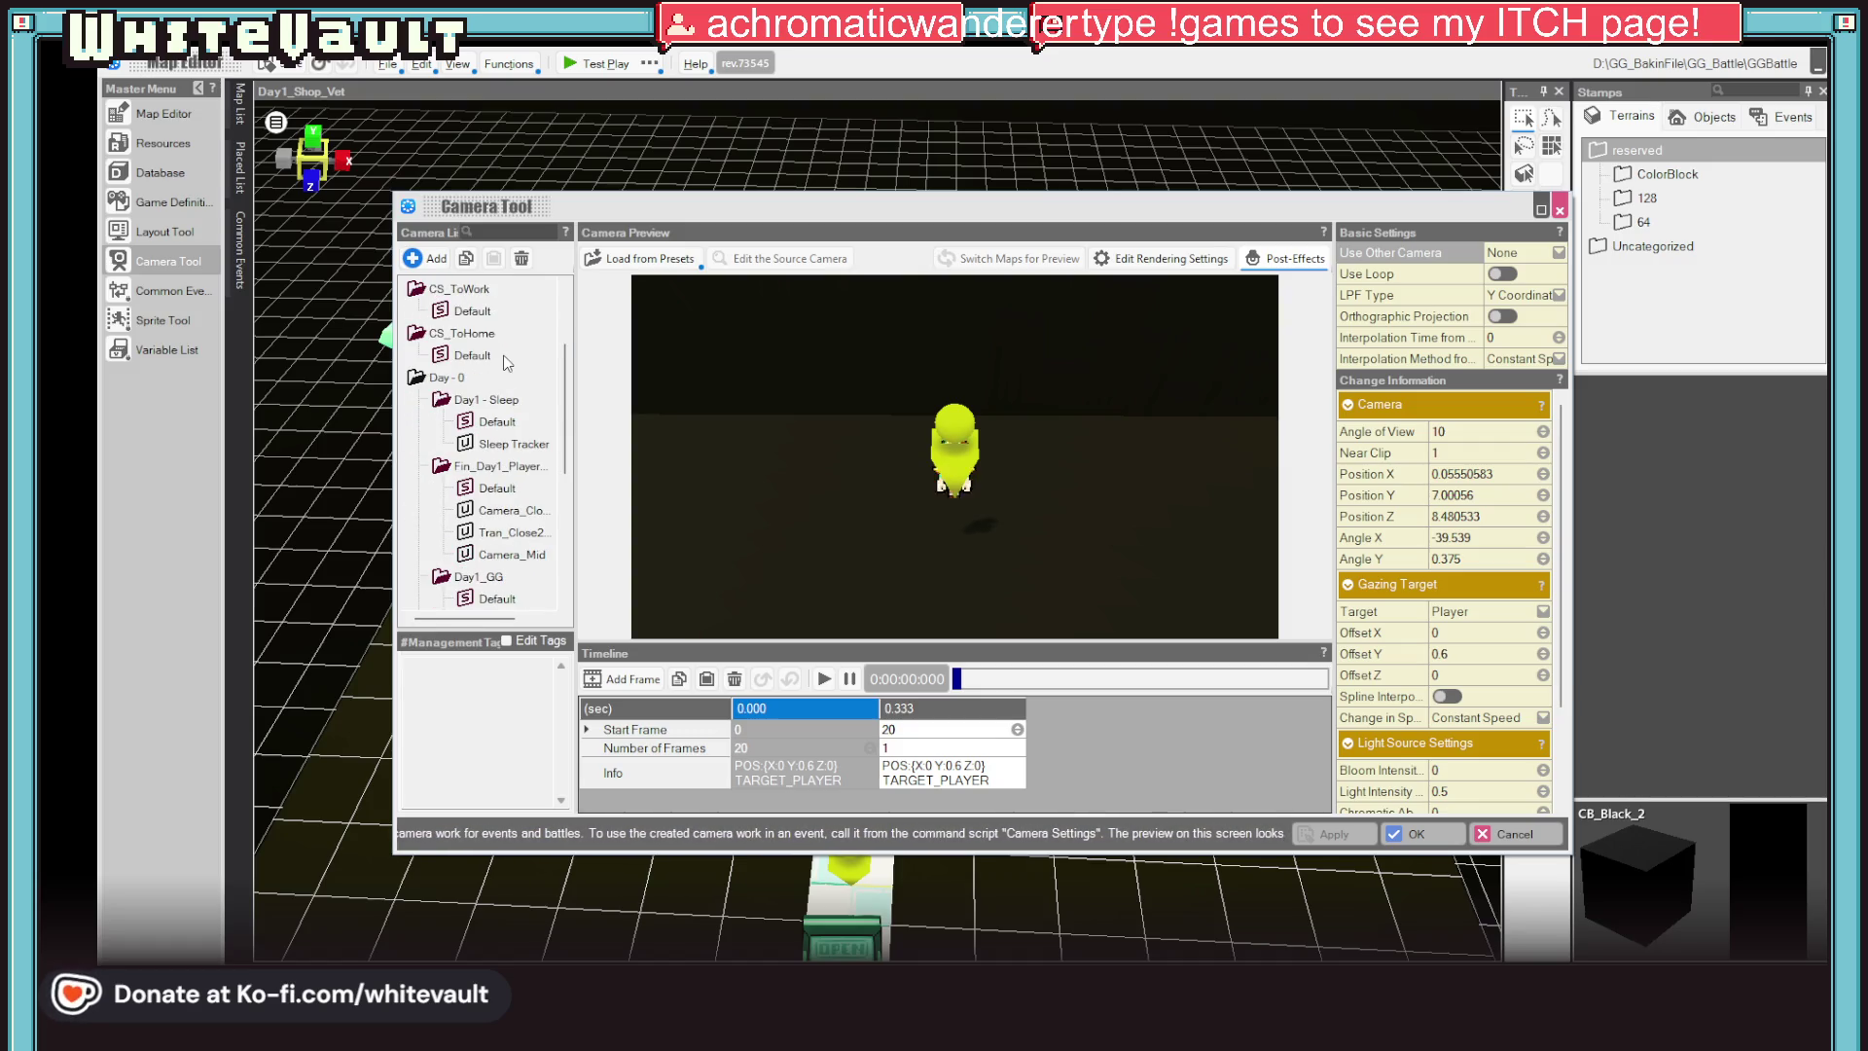
scroll(507, 405, "down", 1)
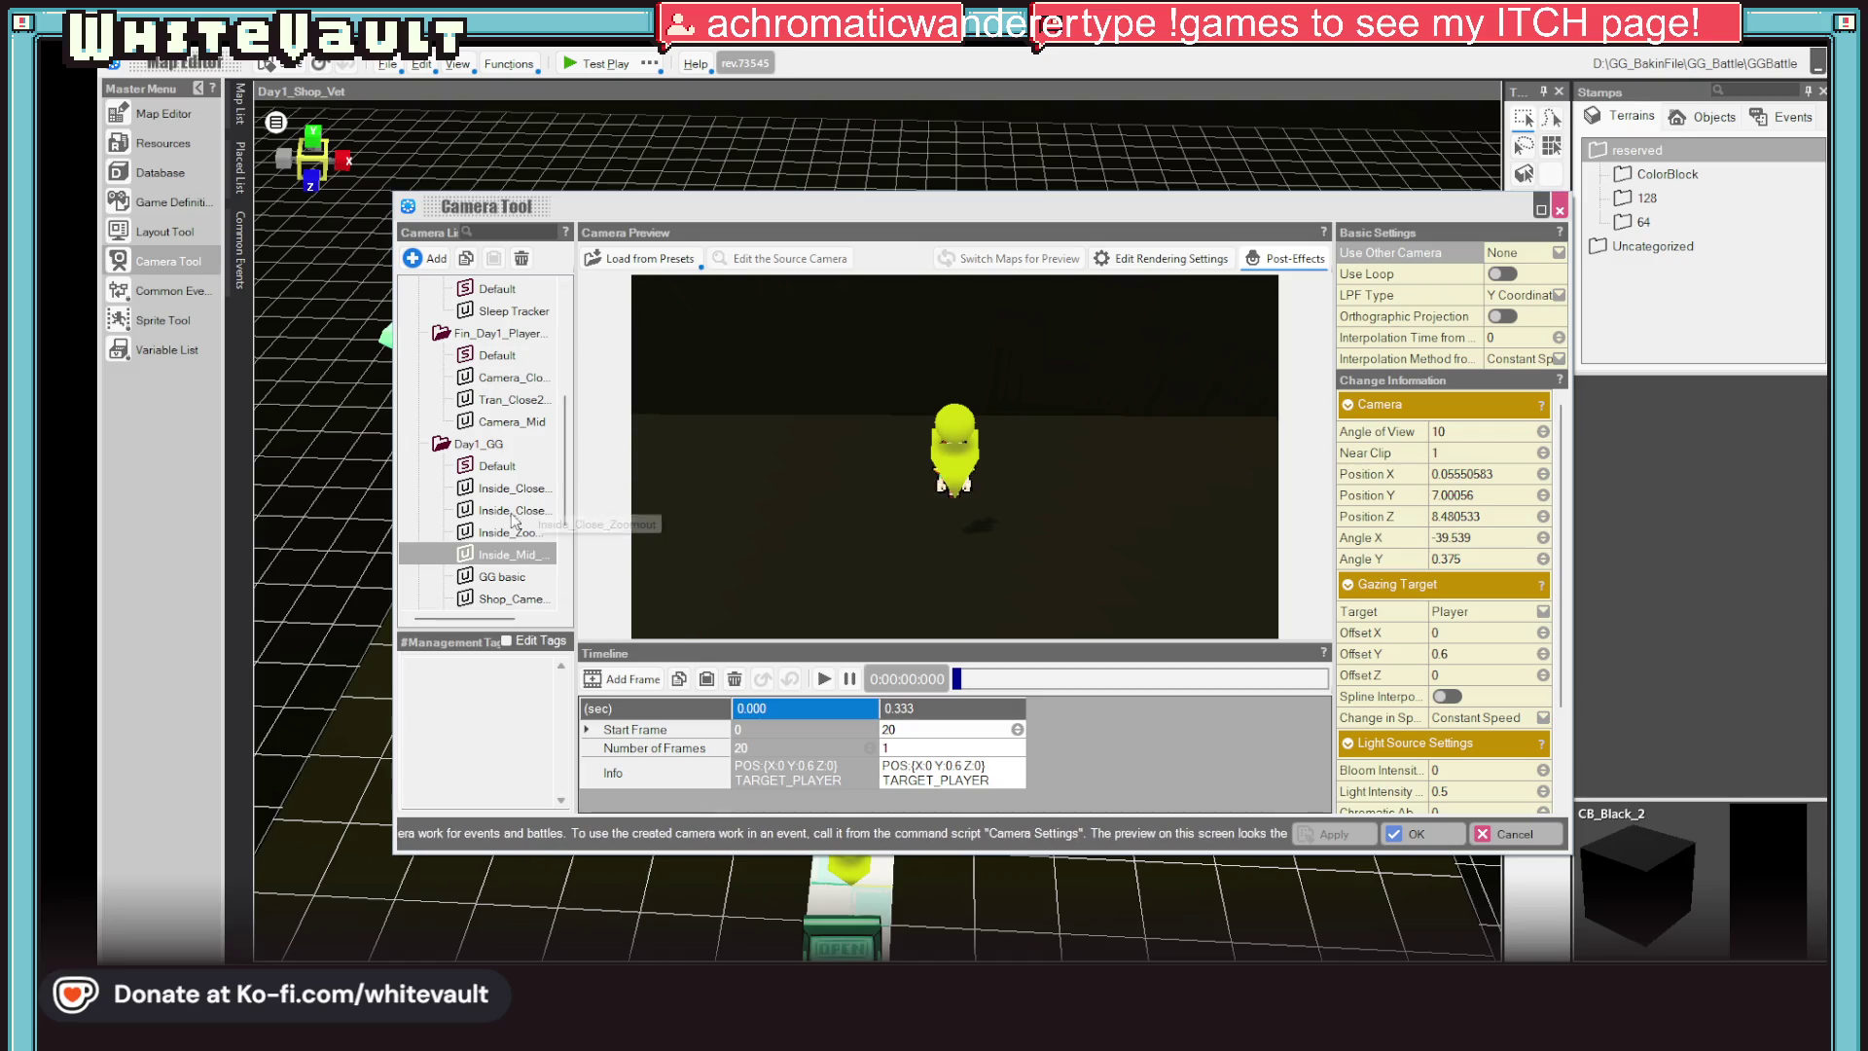
scroll(522, 516, "down", 2)
scroll(511, 528, "down", 1)
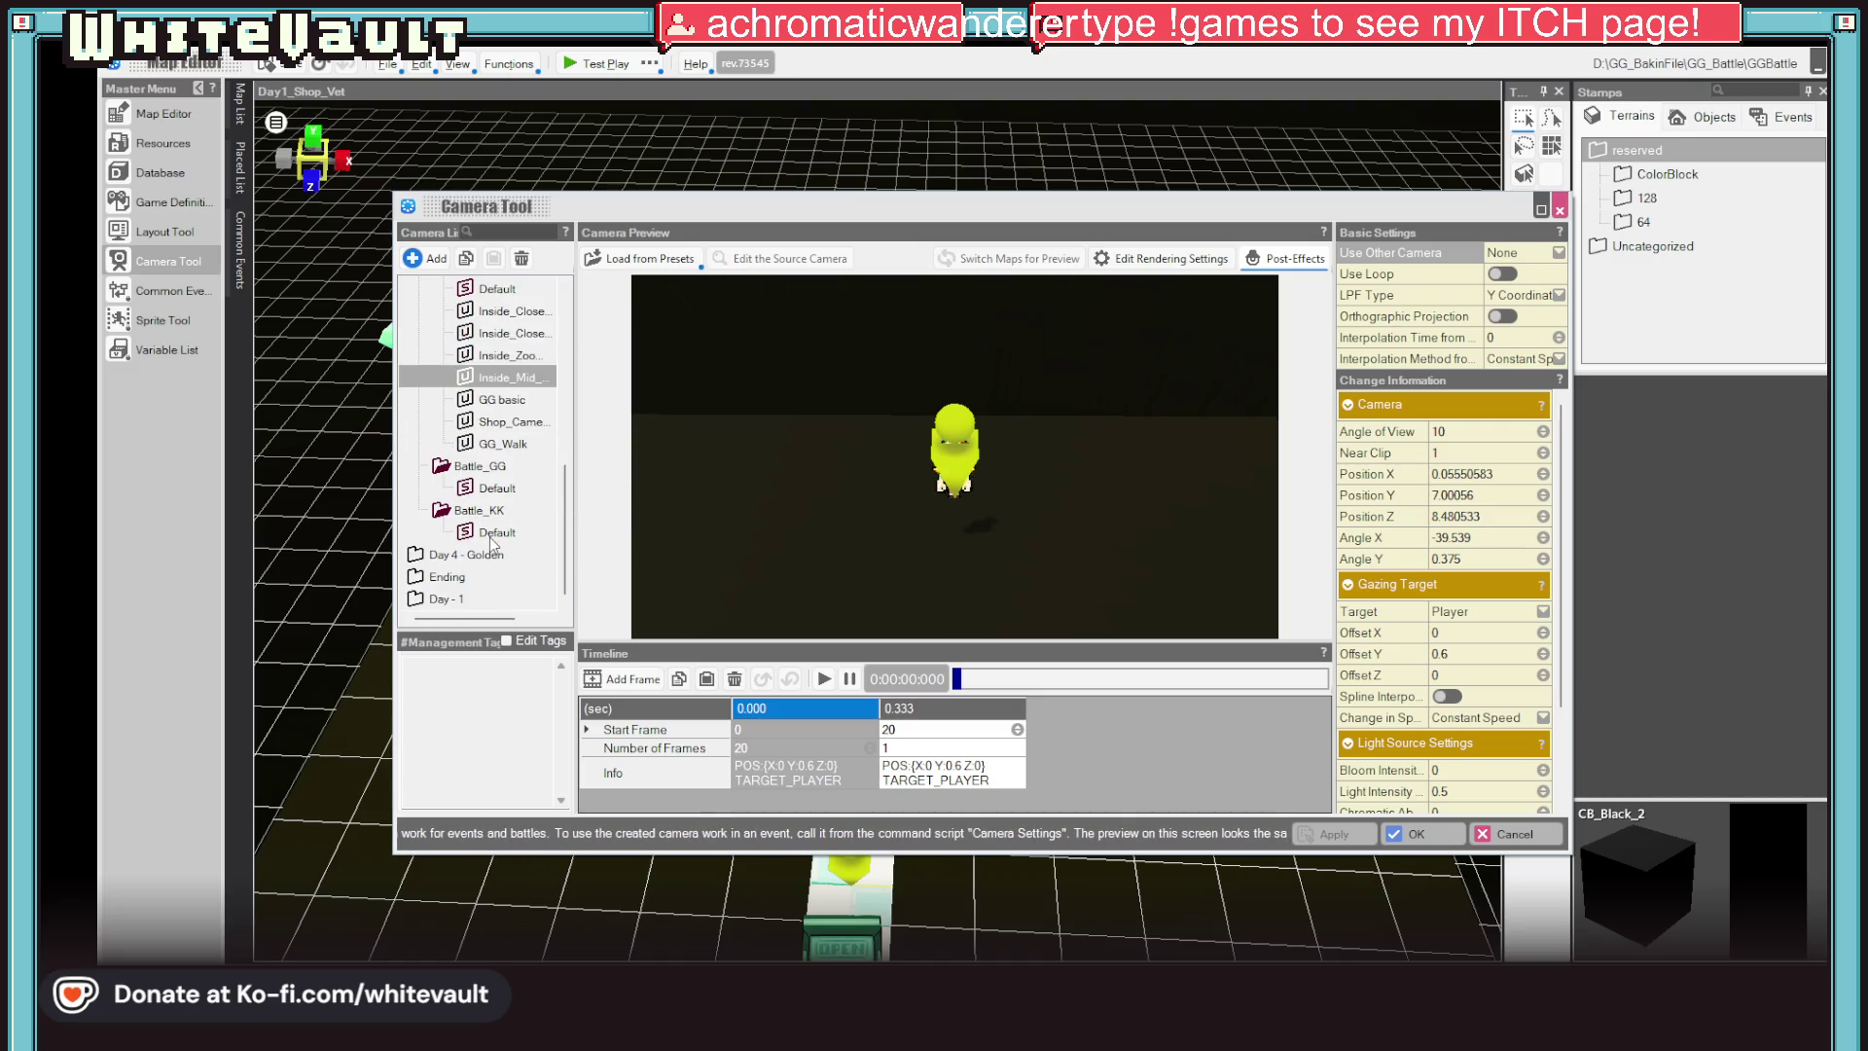
left_click(463, 581)
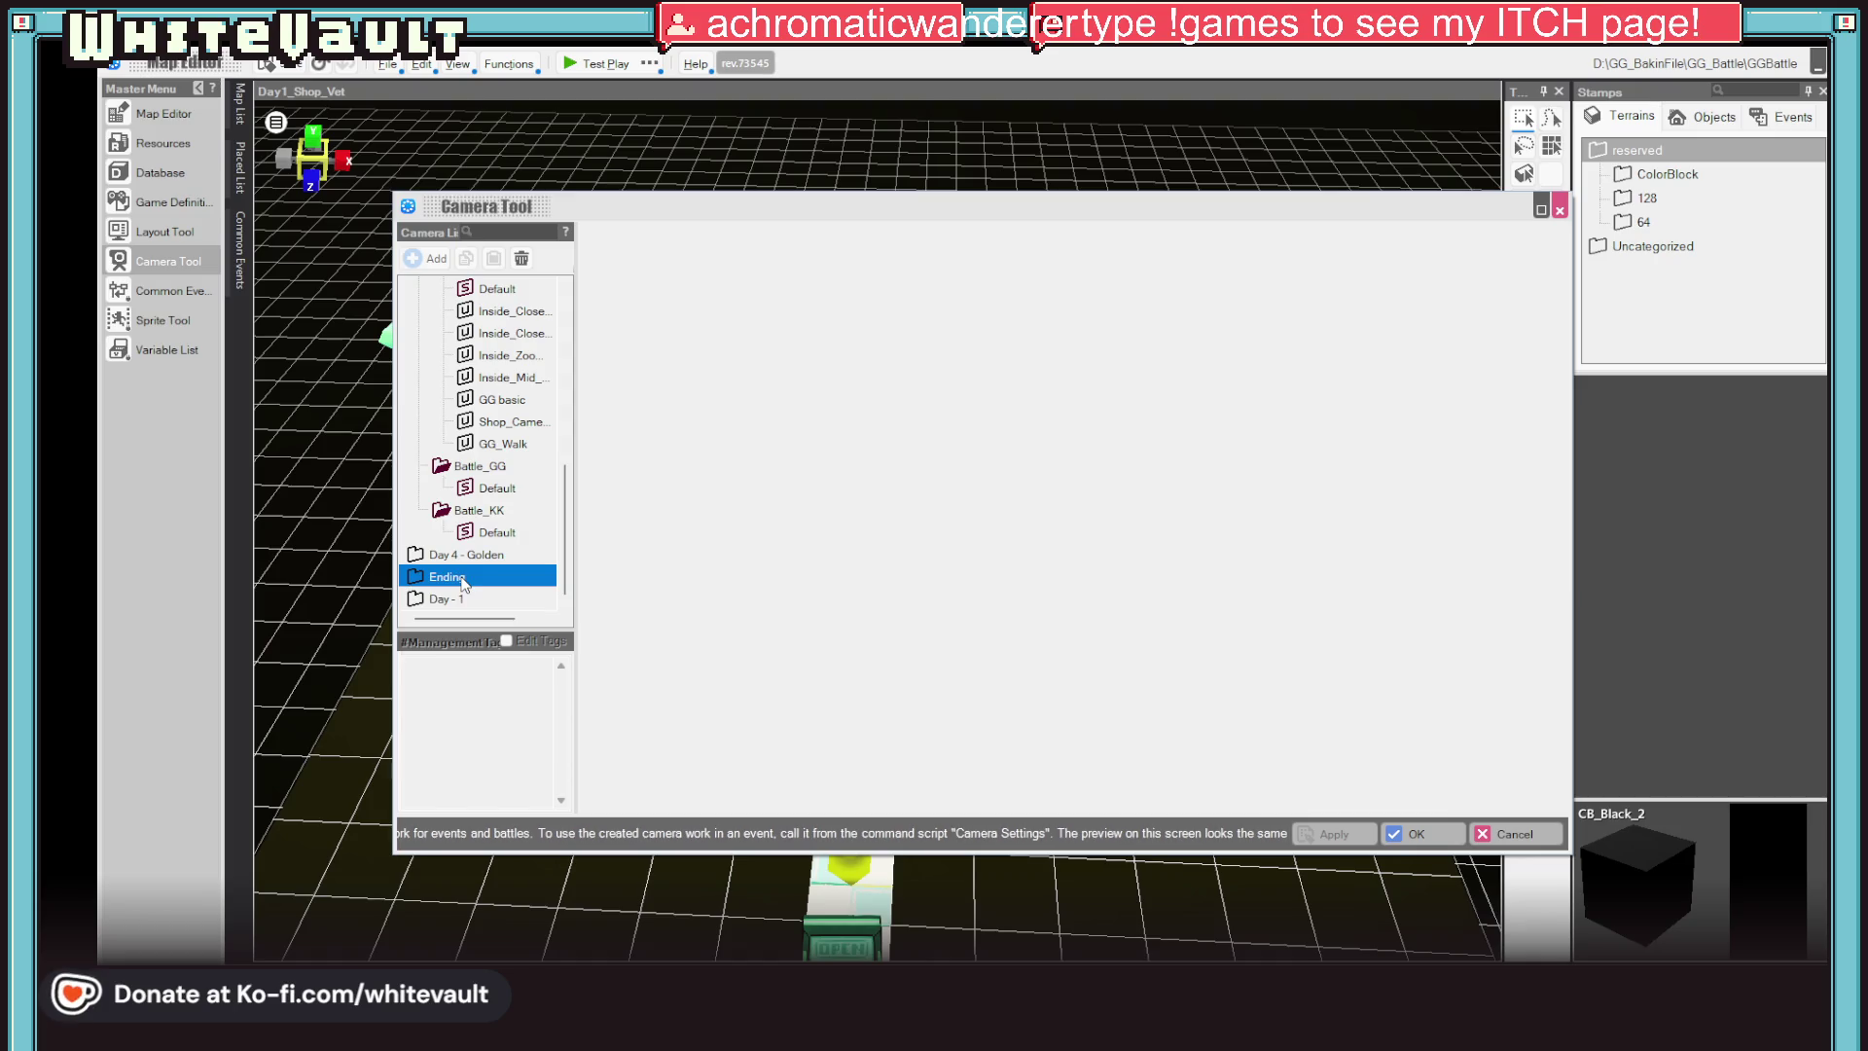
double_click(476, 579)
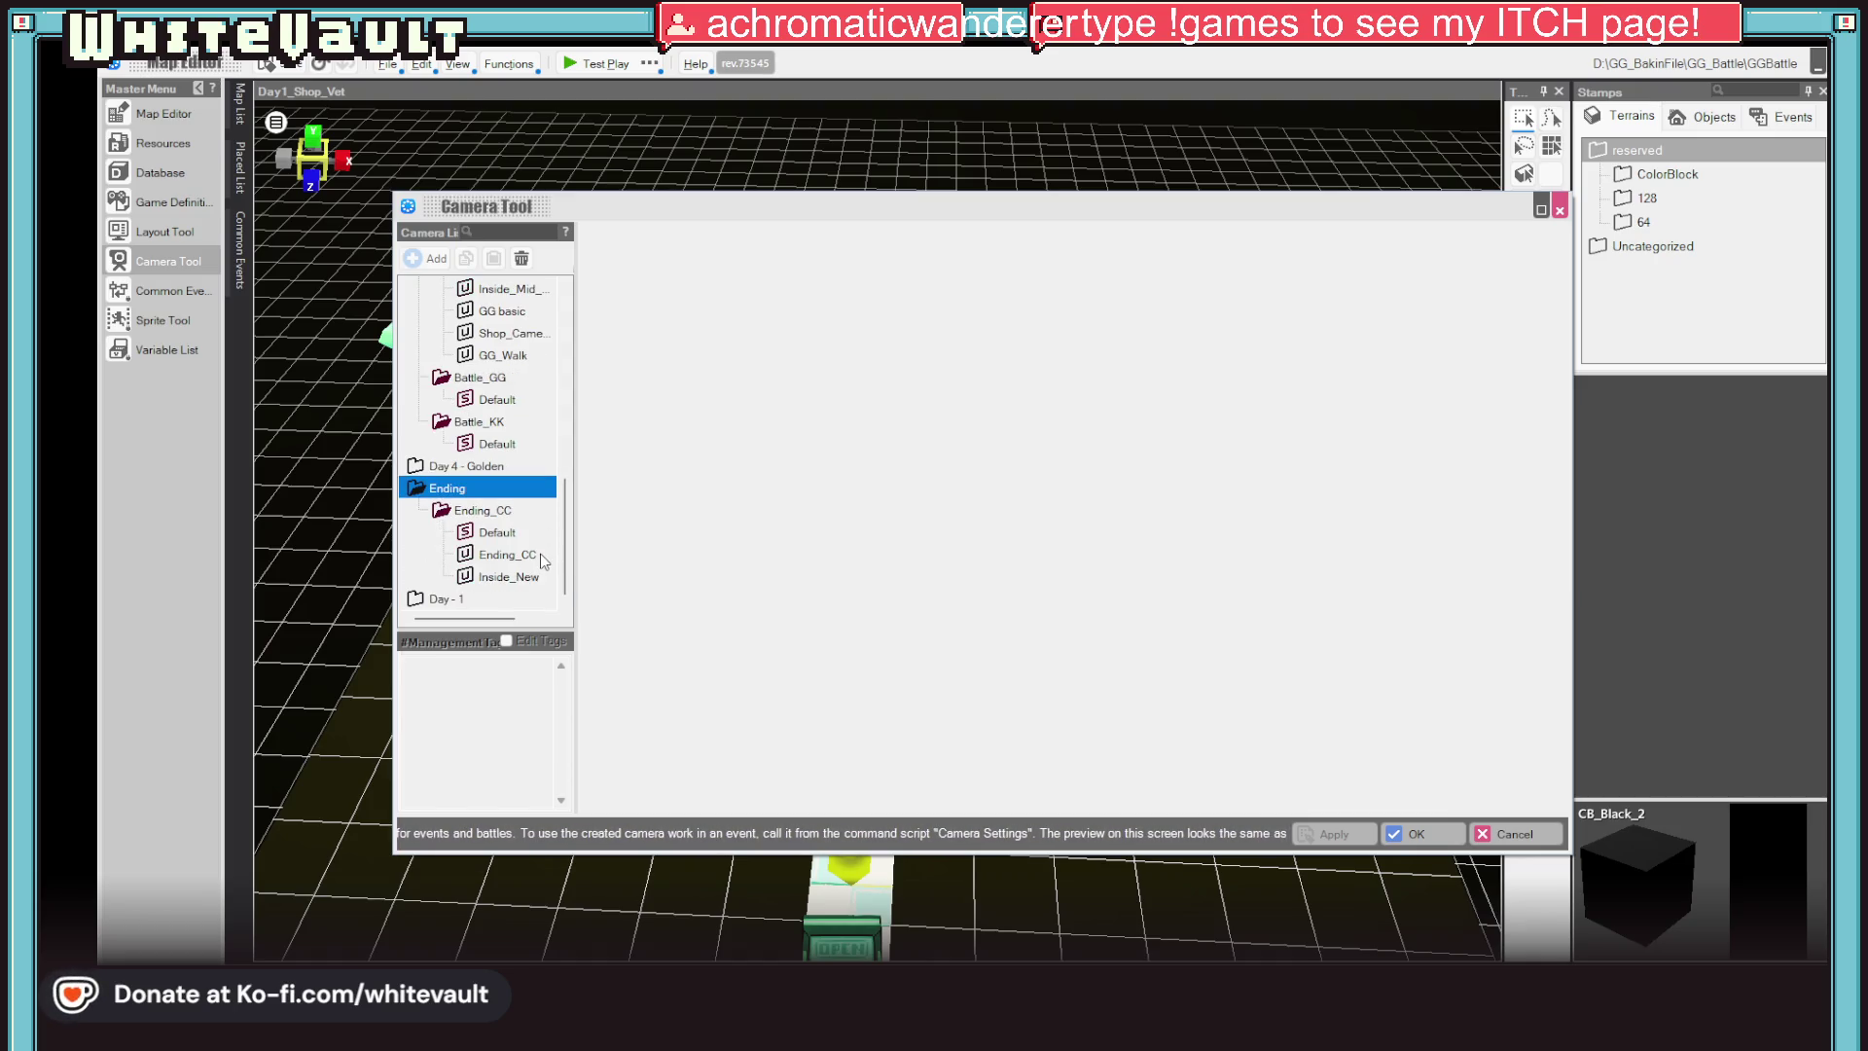
double_click(425, 469)
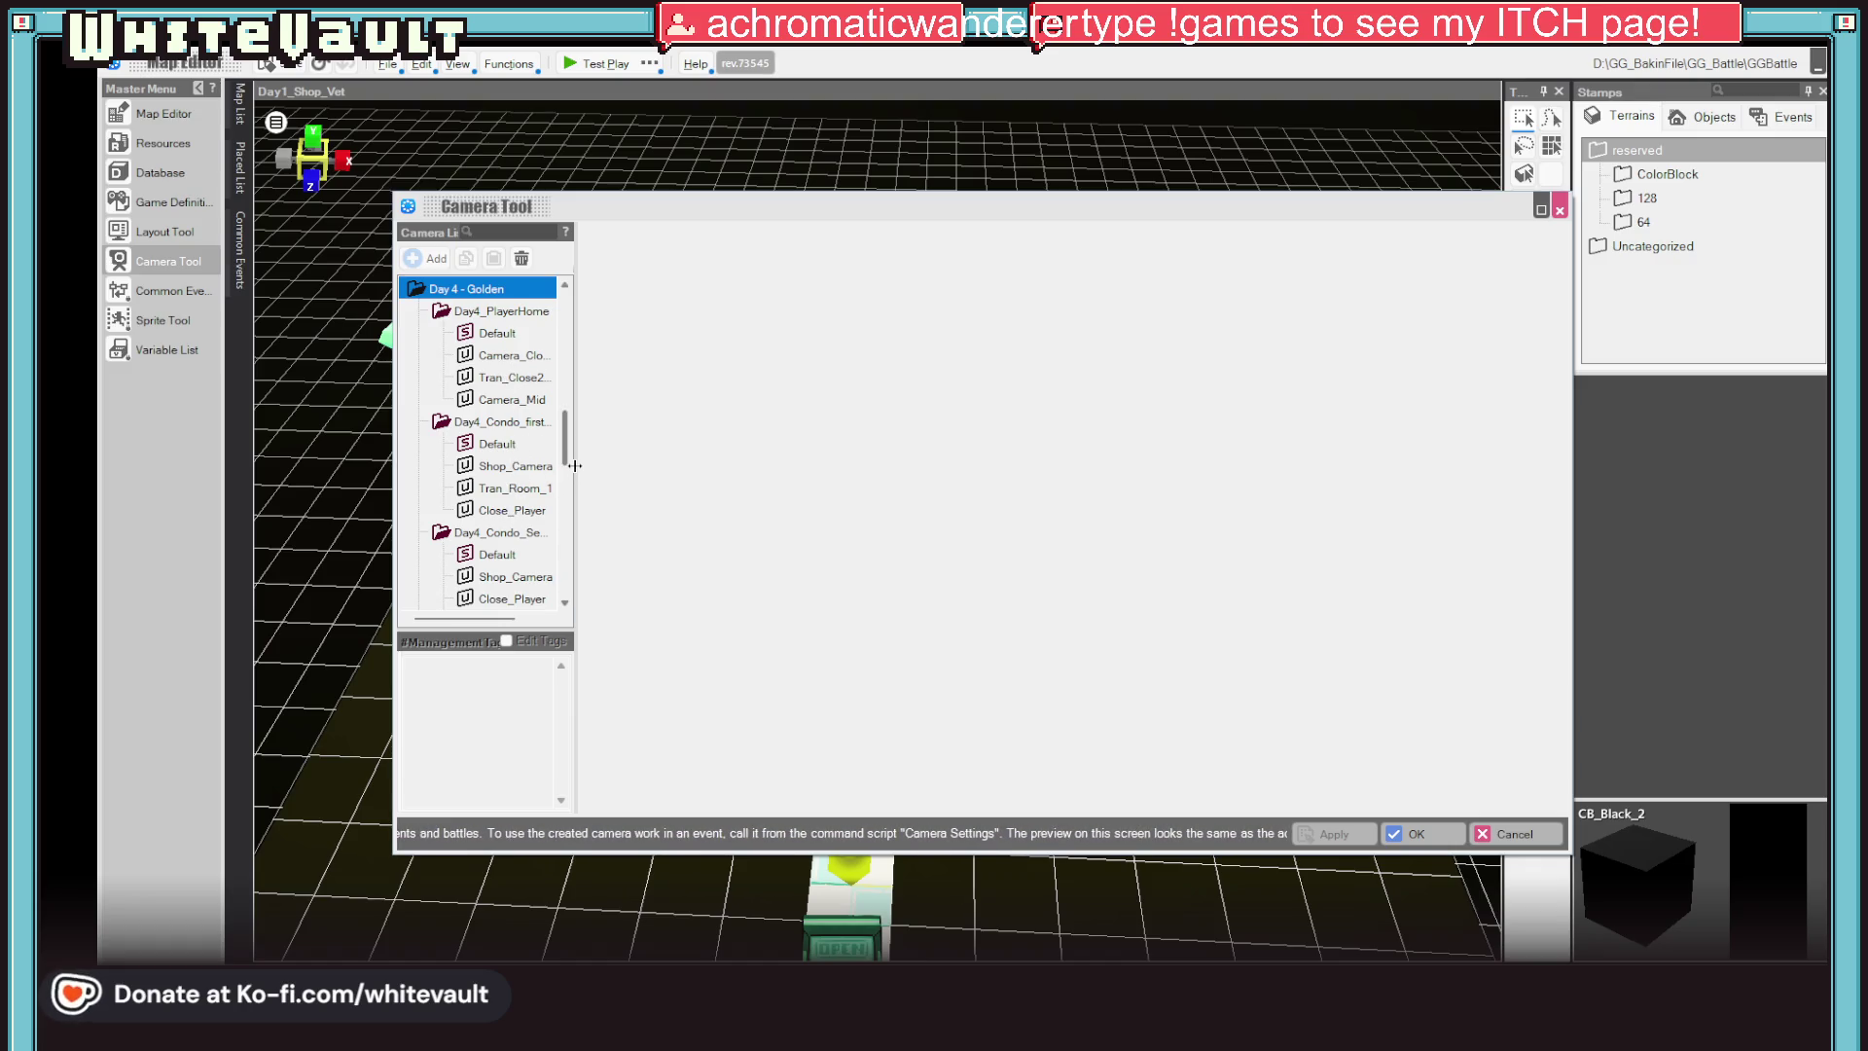
left_click_drag(576, 467, 679, 489)
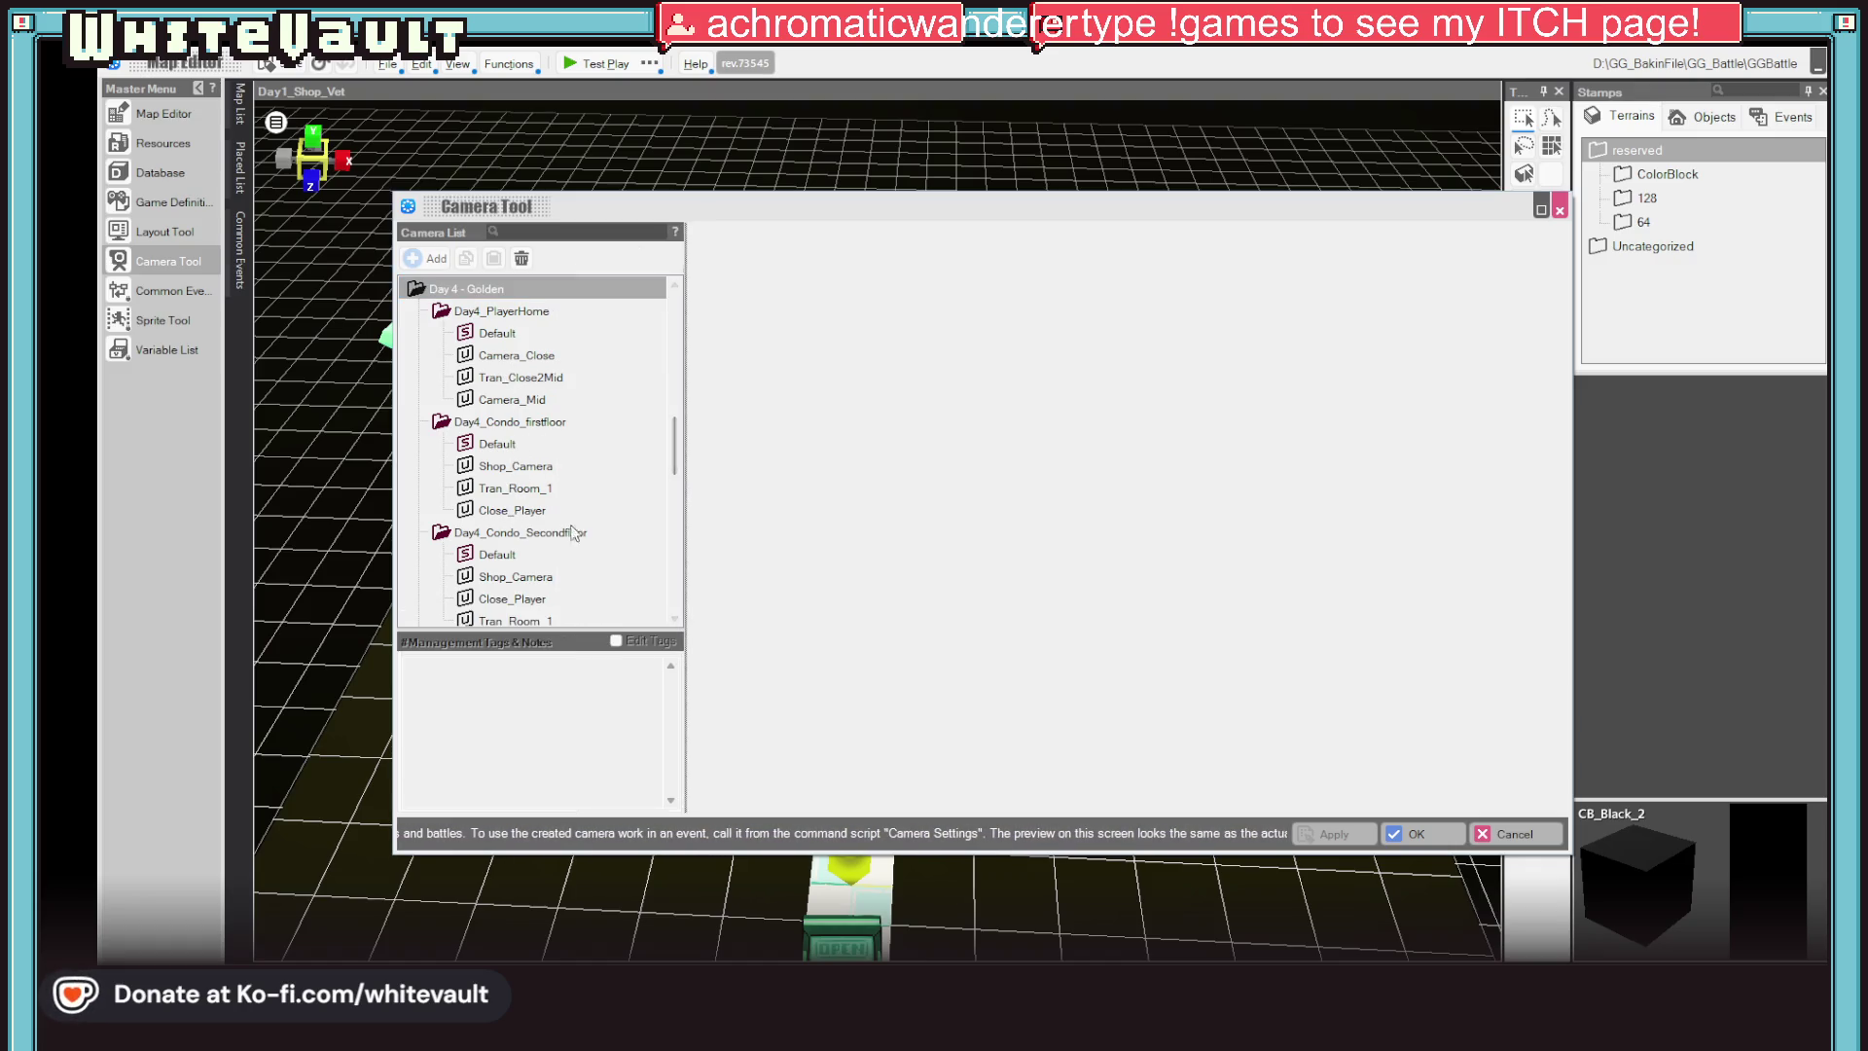
scroll(591, 486, "down", 1)
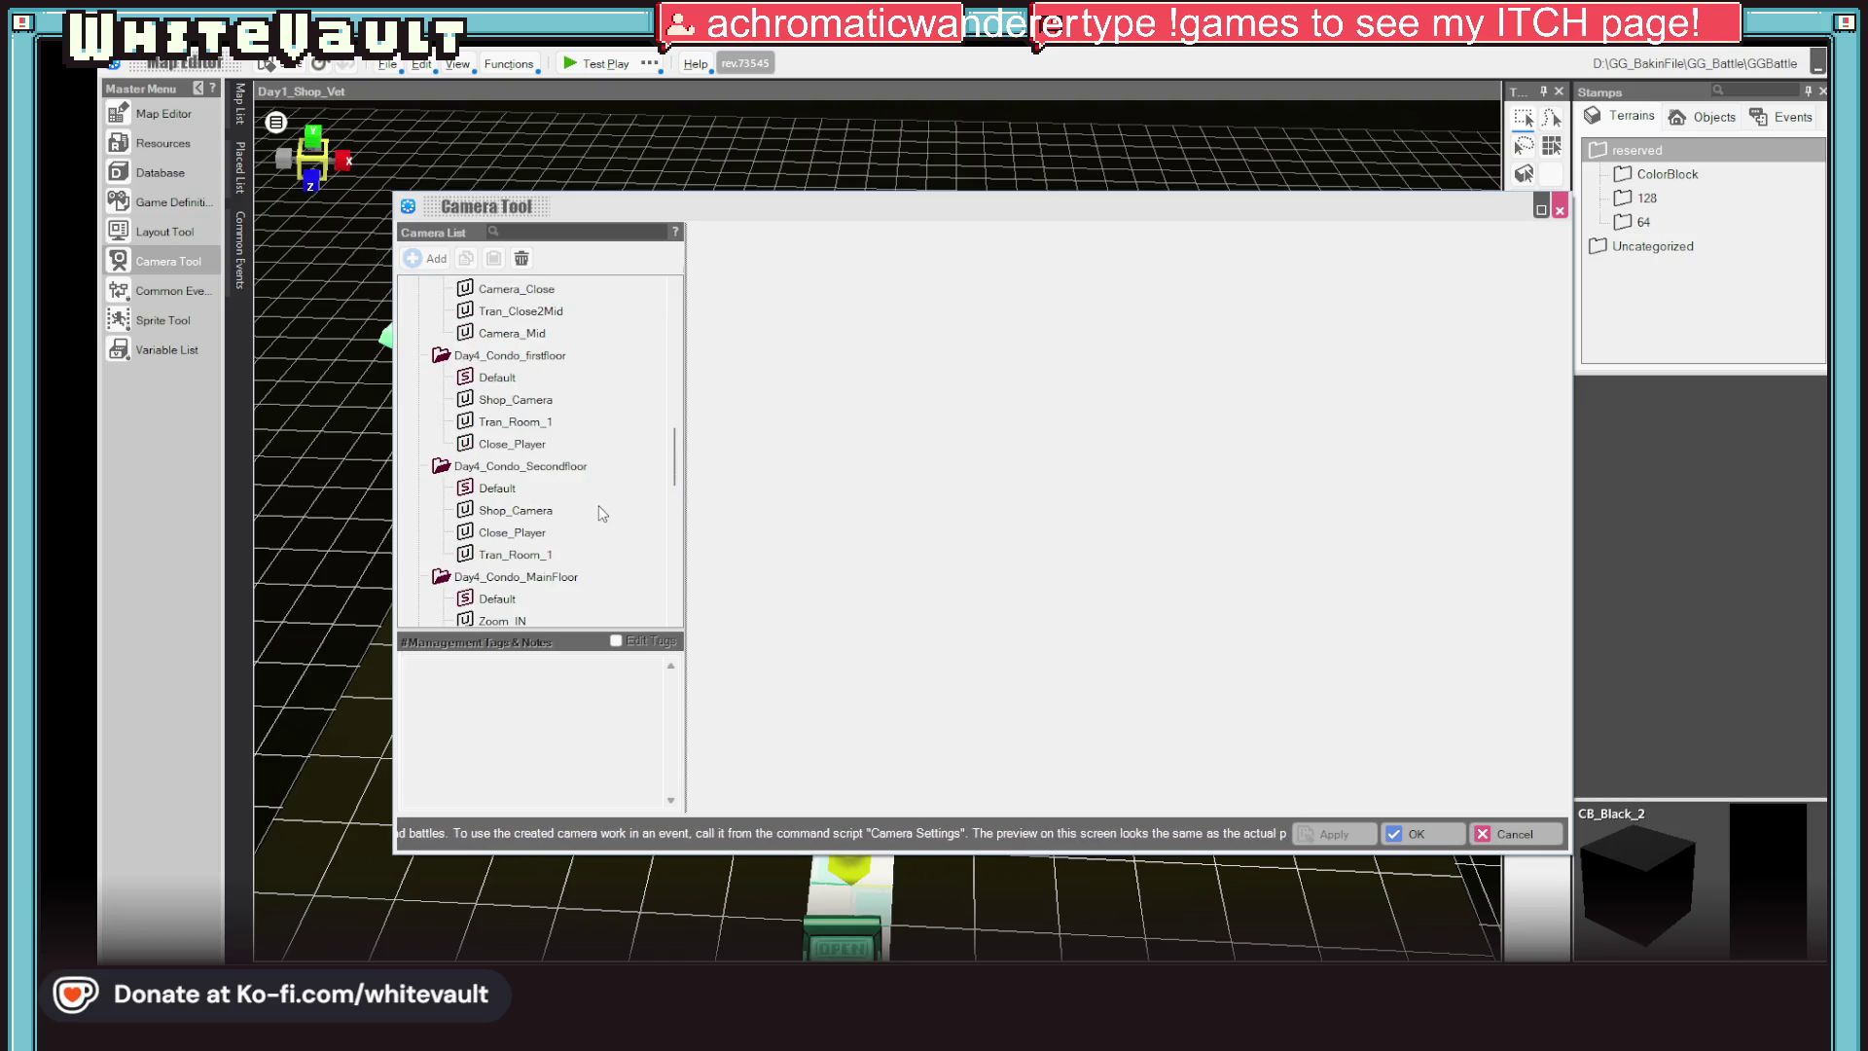
scroll(598, 513, "down", 2)
scroll(598, 512, "down", 2)
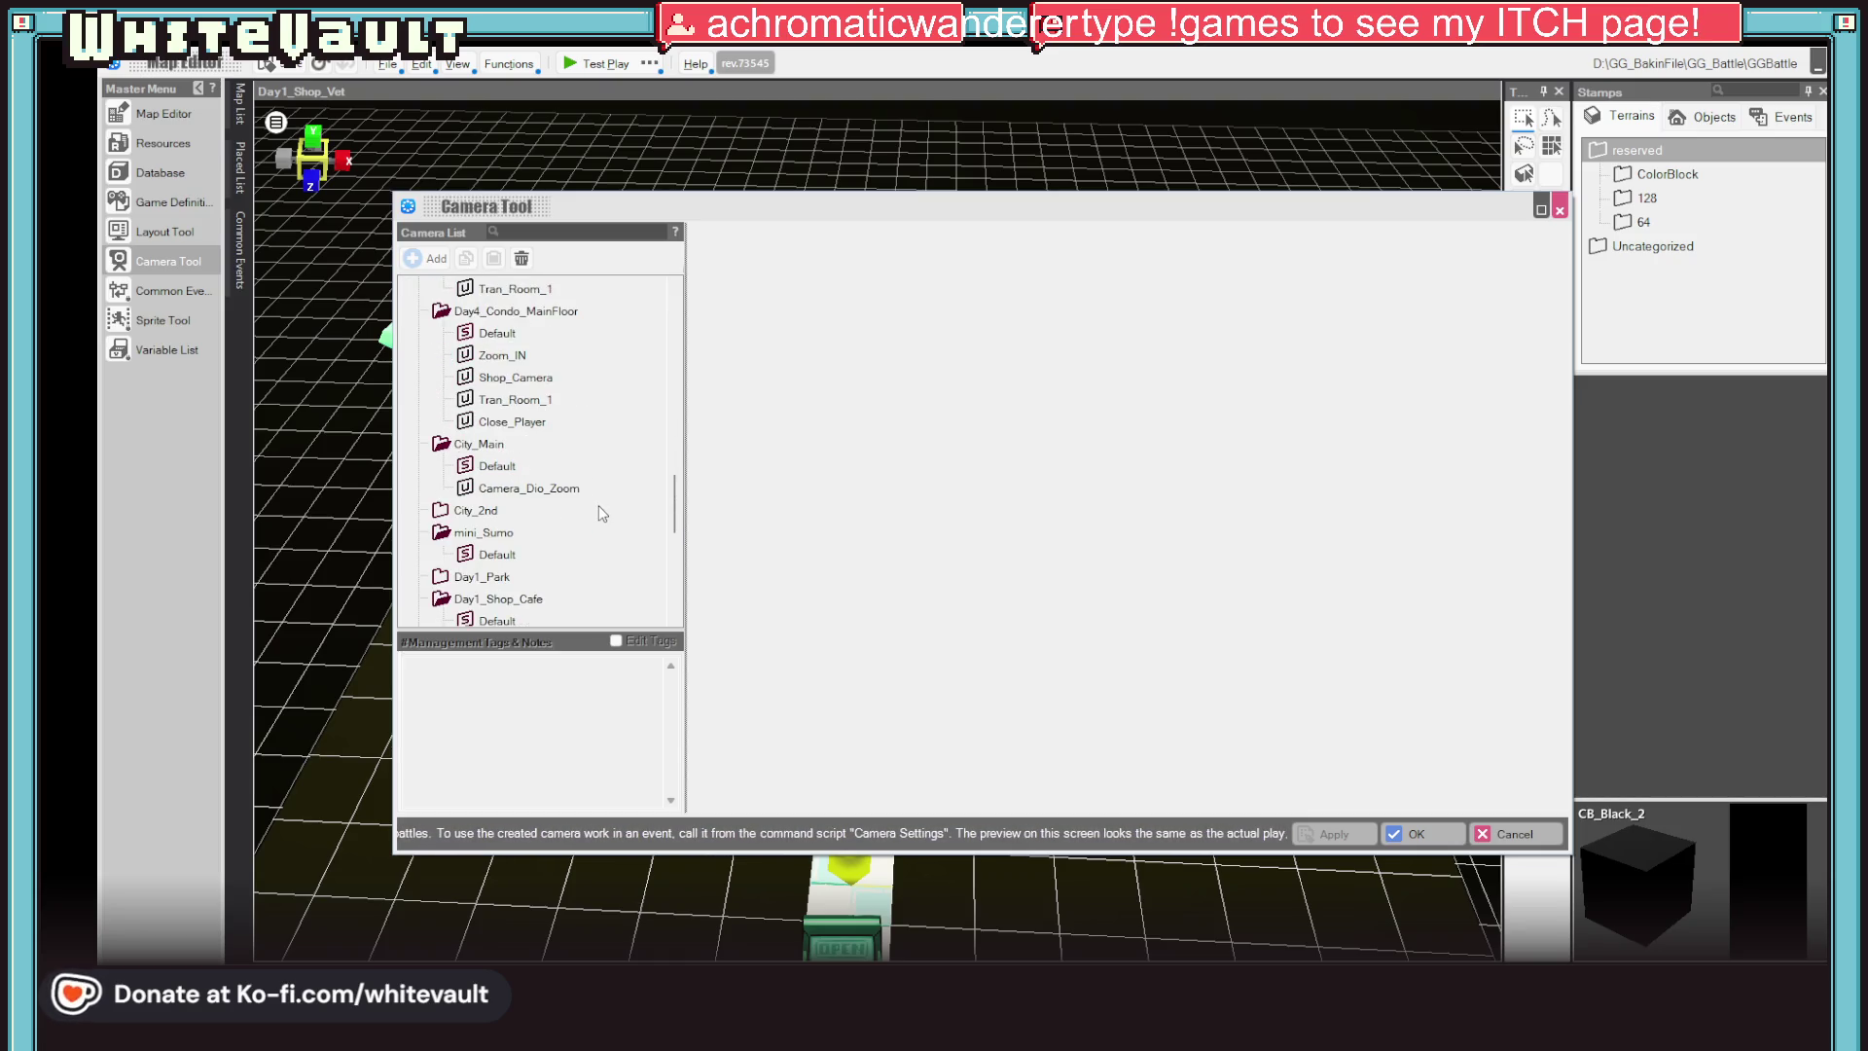
scroll(599, 513, "down", 1)
scroll(599, 513, "down", 1)
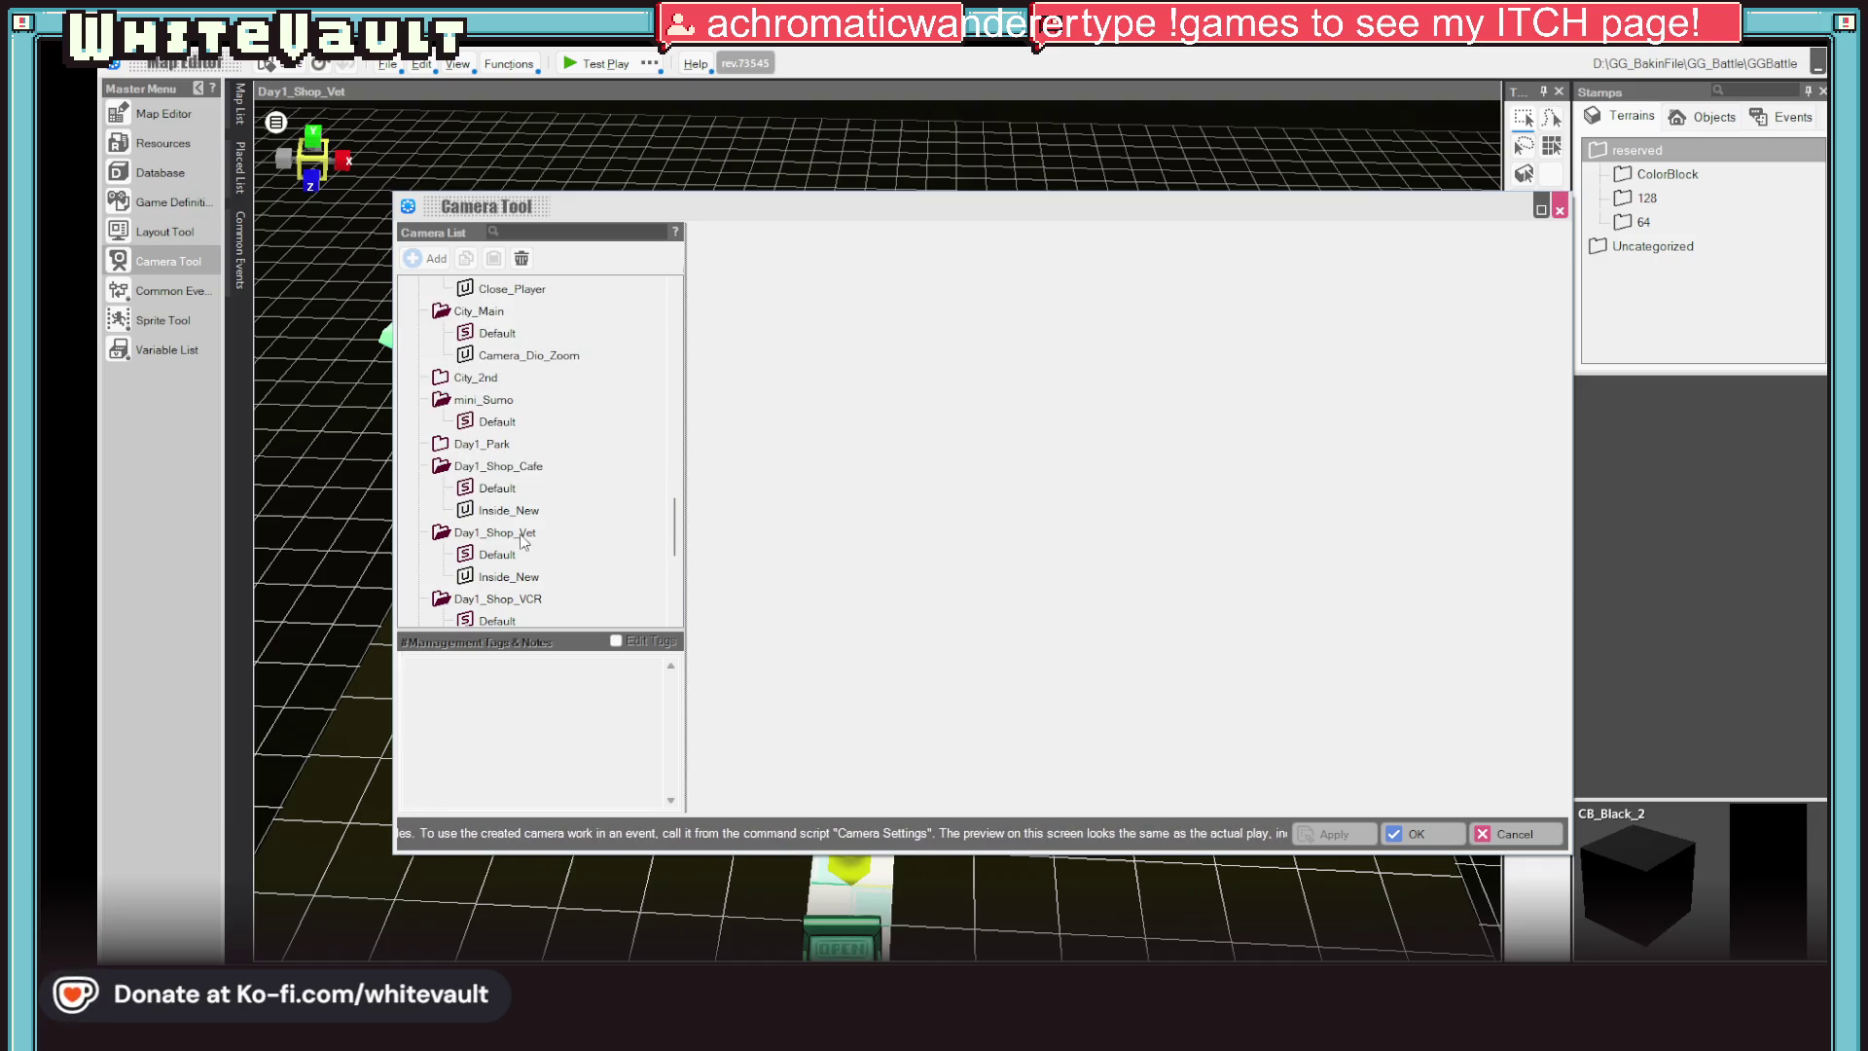
left_click(493, 554)
left_click(508, 577)
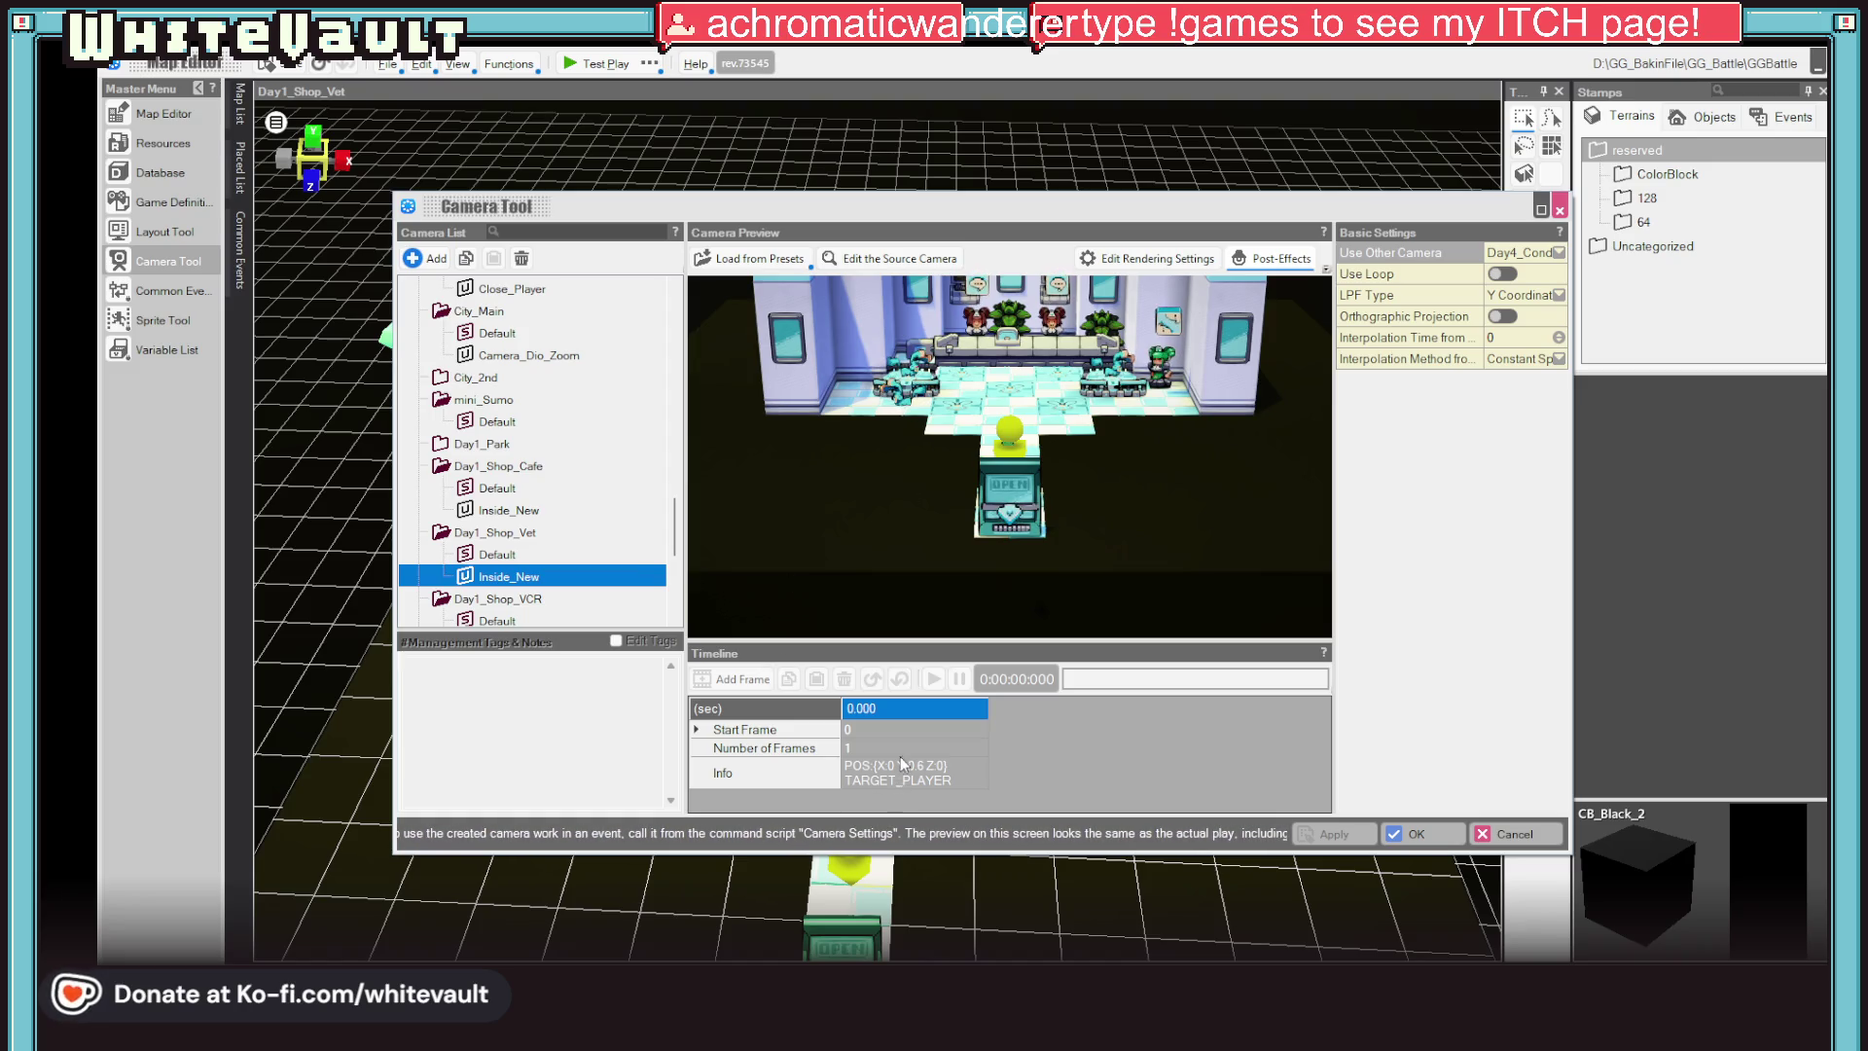
Add a new camera named Inside_Zoom under Day1_Shop_Vet
left_click(511, 580)
left_click(425, 259)
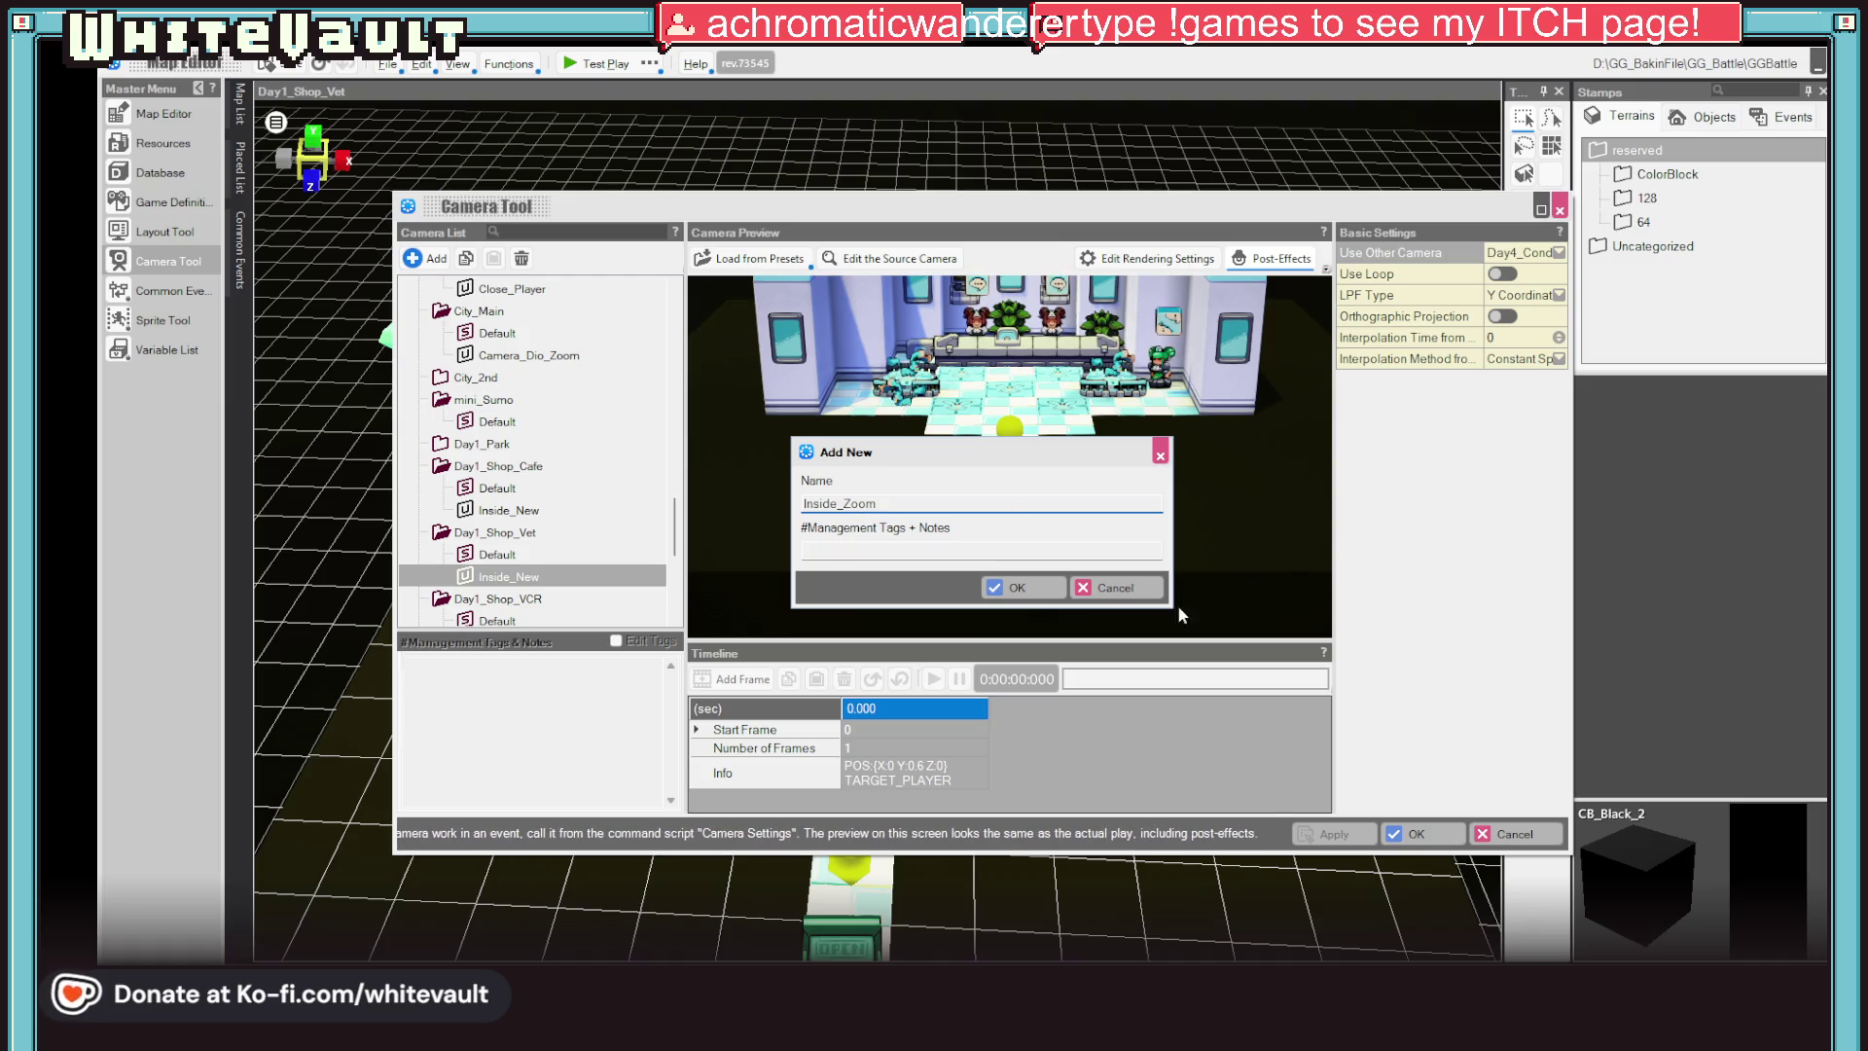
key("Return")
Review the Inside_New and Inside_Zoom cameras and their context-menu options
left_click(528, 577)
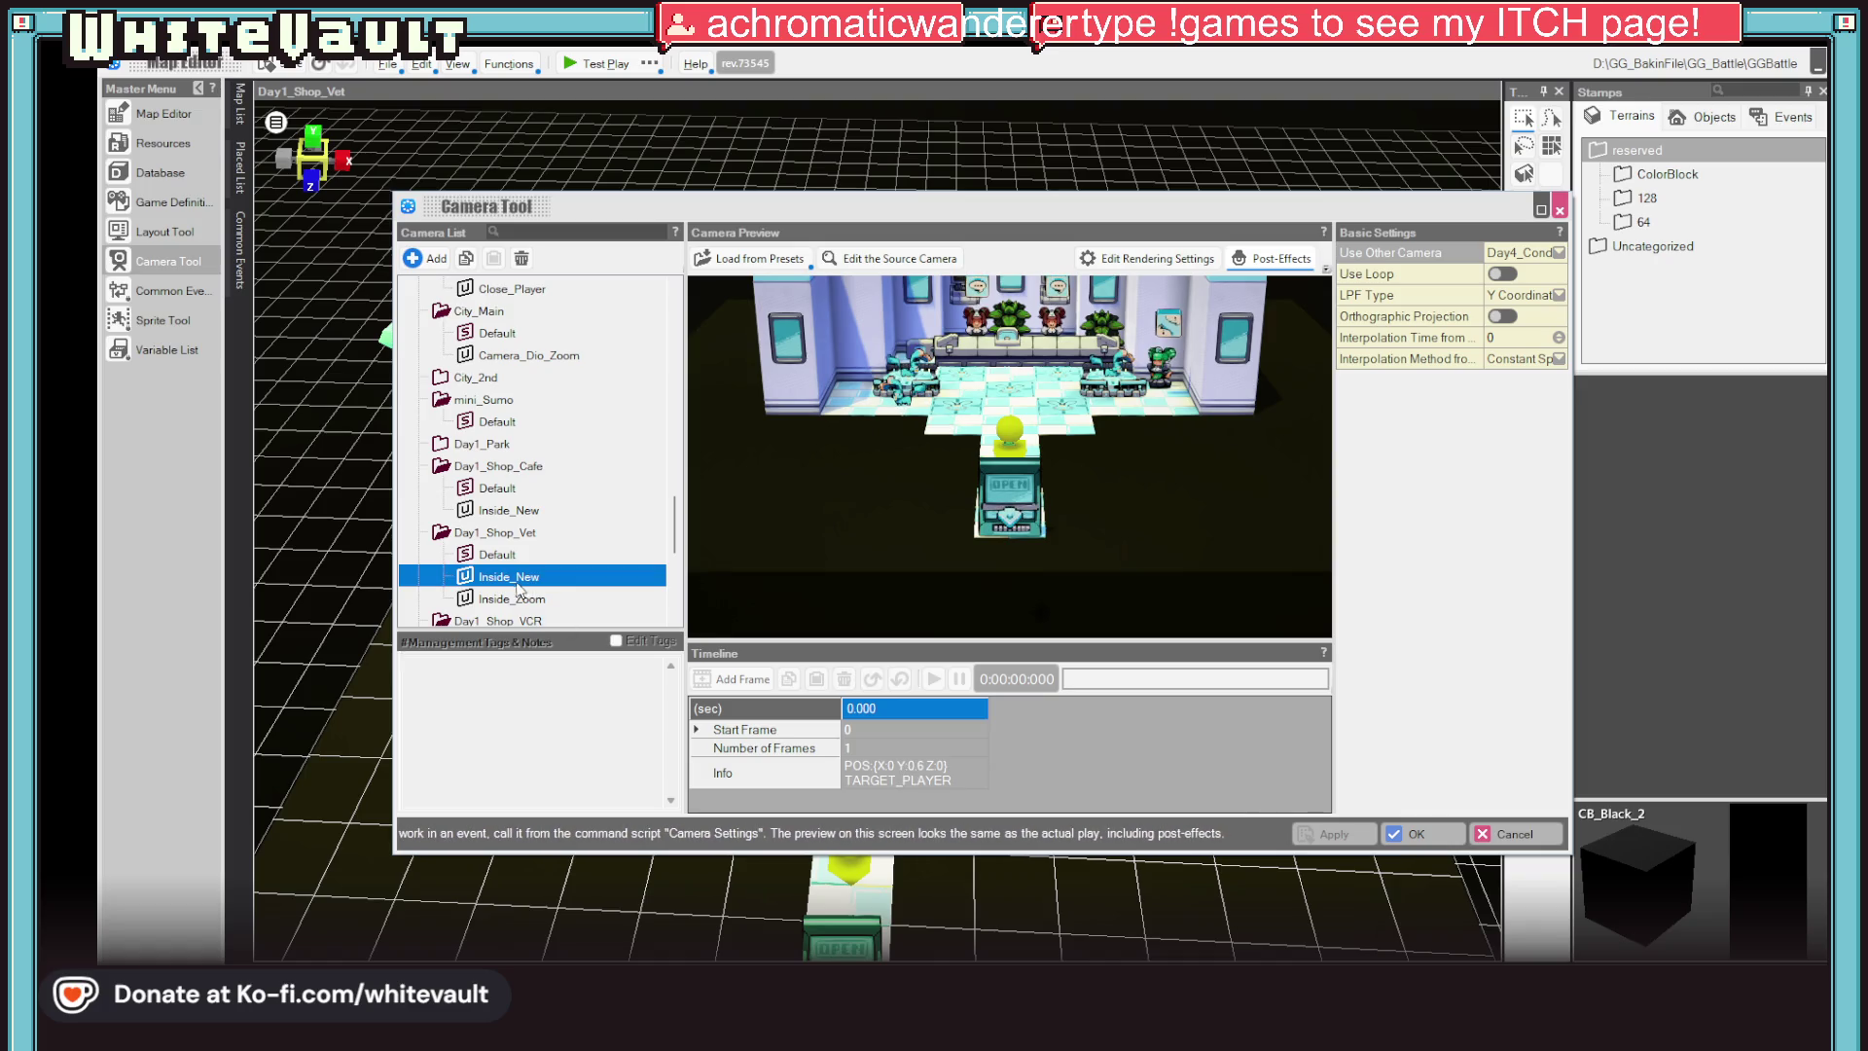
left_click(508, 598)
right_click(509, 598)
left_click(525, 630)
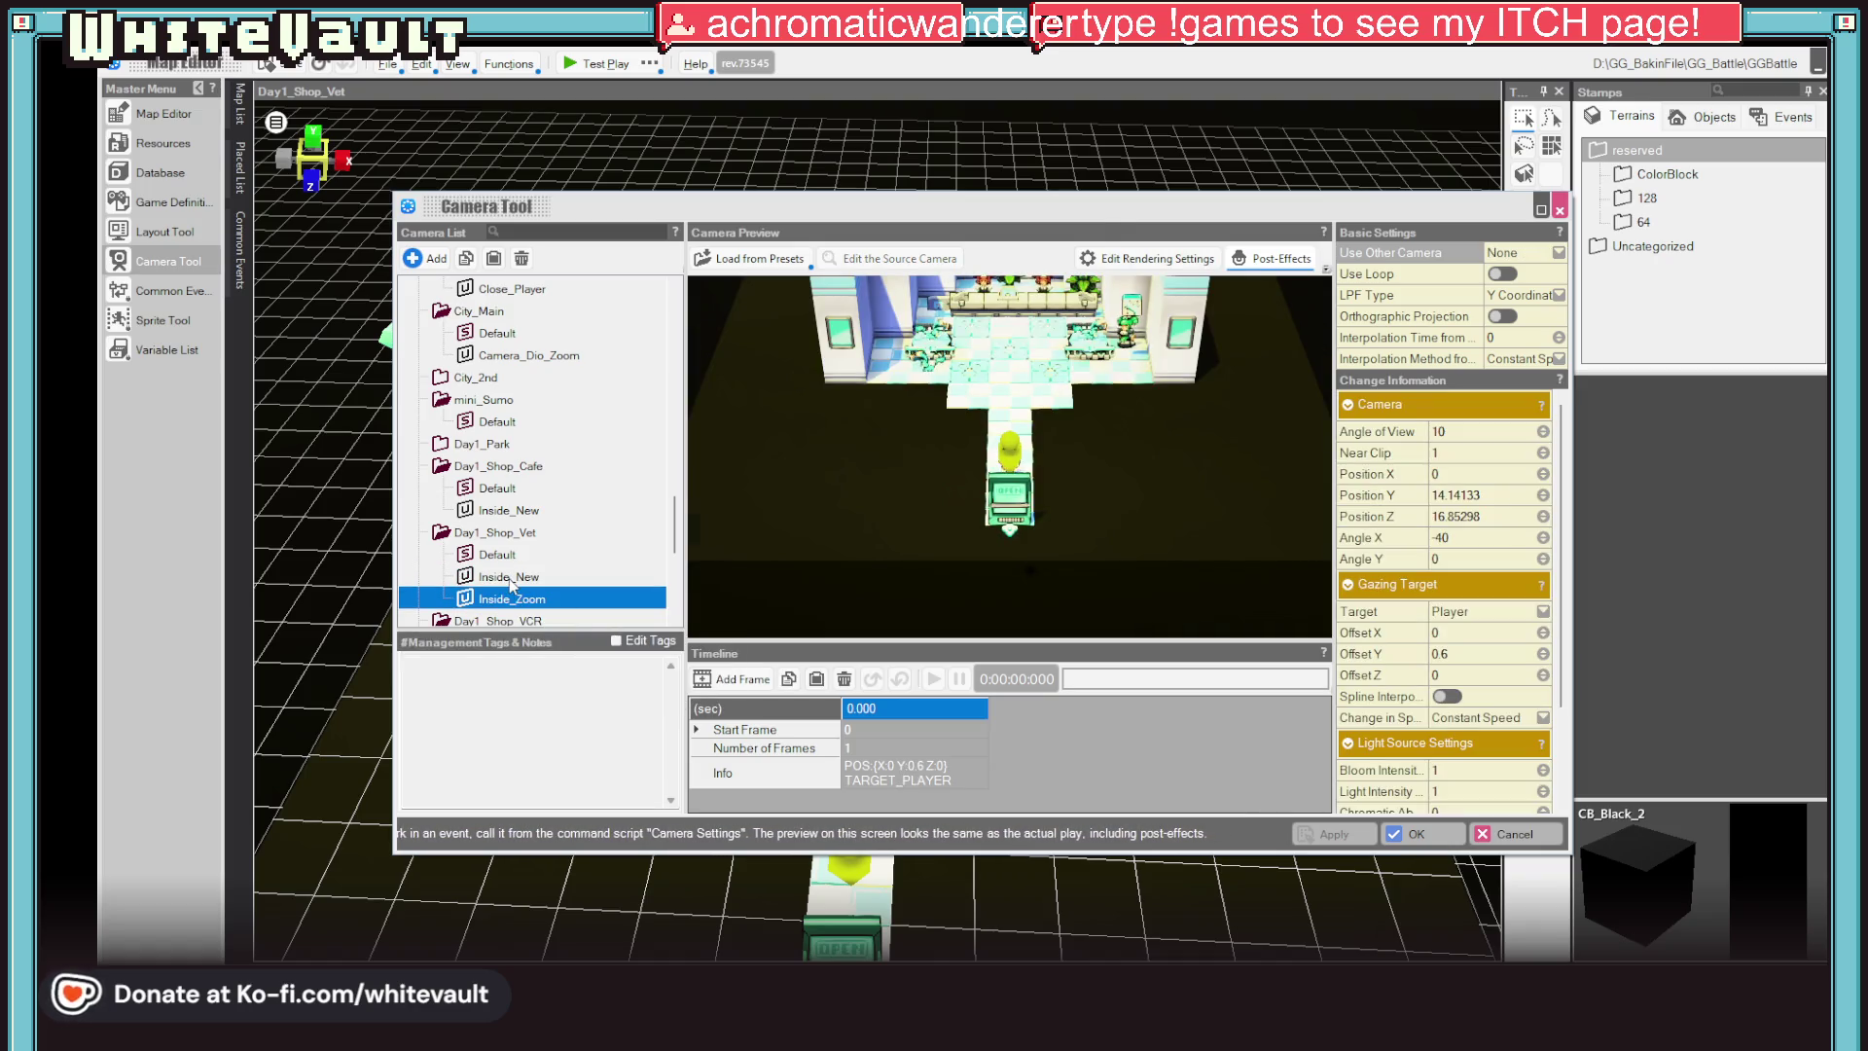
left_click(511, 577)
right_click(511, 579)
left_click(467, 610)
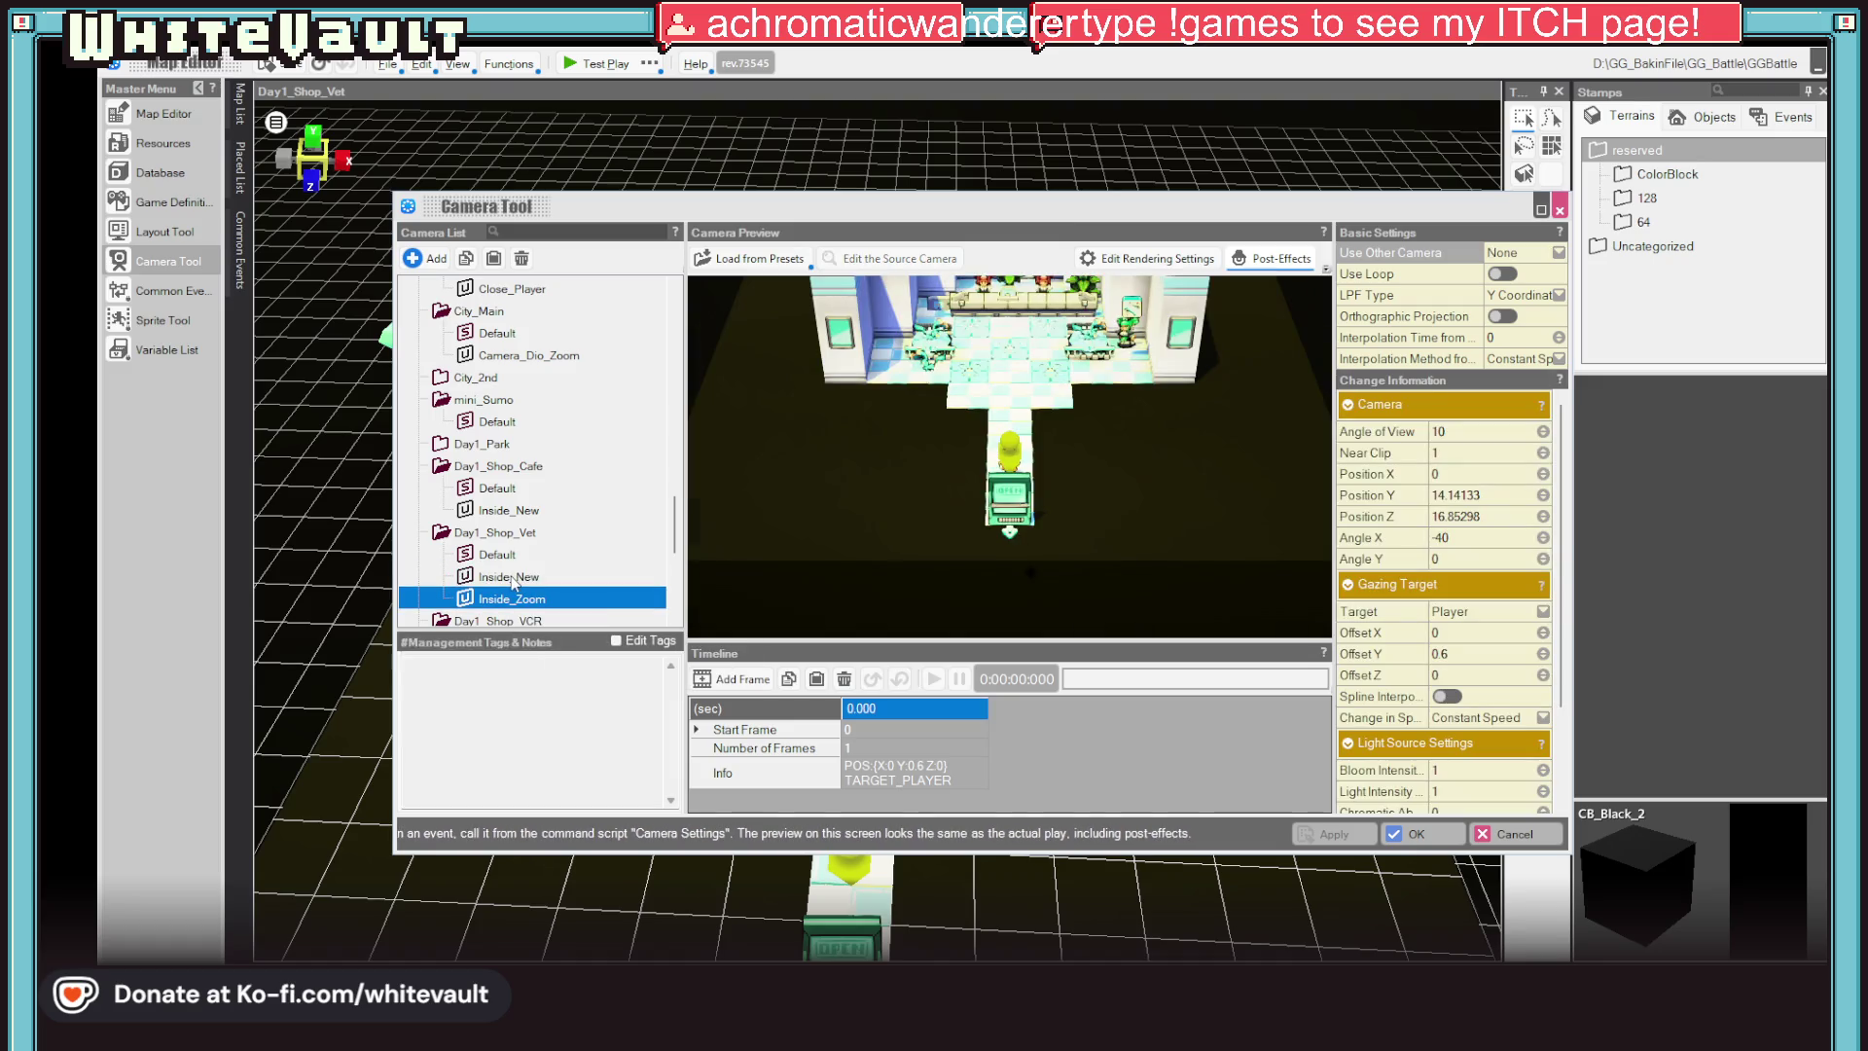
Copy the Inside_New camera and paste a duplicate, Inside_New_1, into the list
left_click(519, 578)
right_click(520, 581)
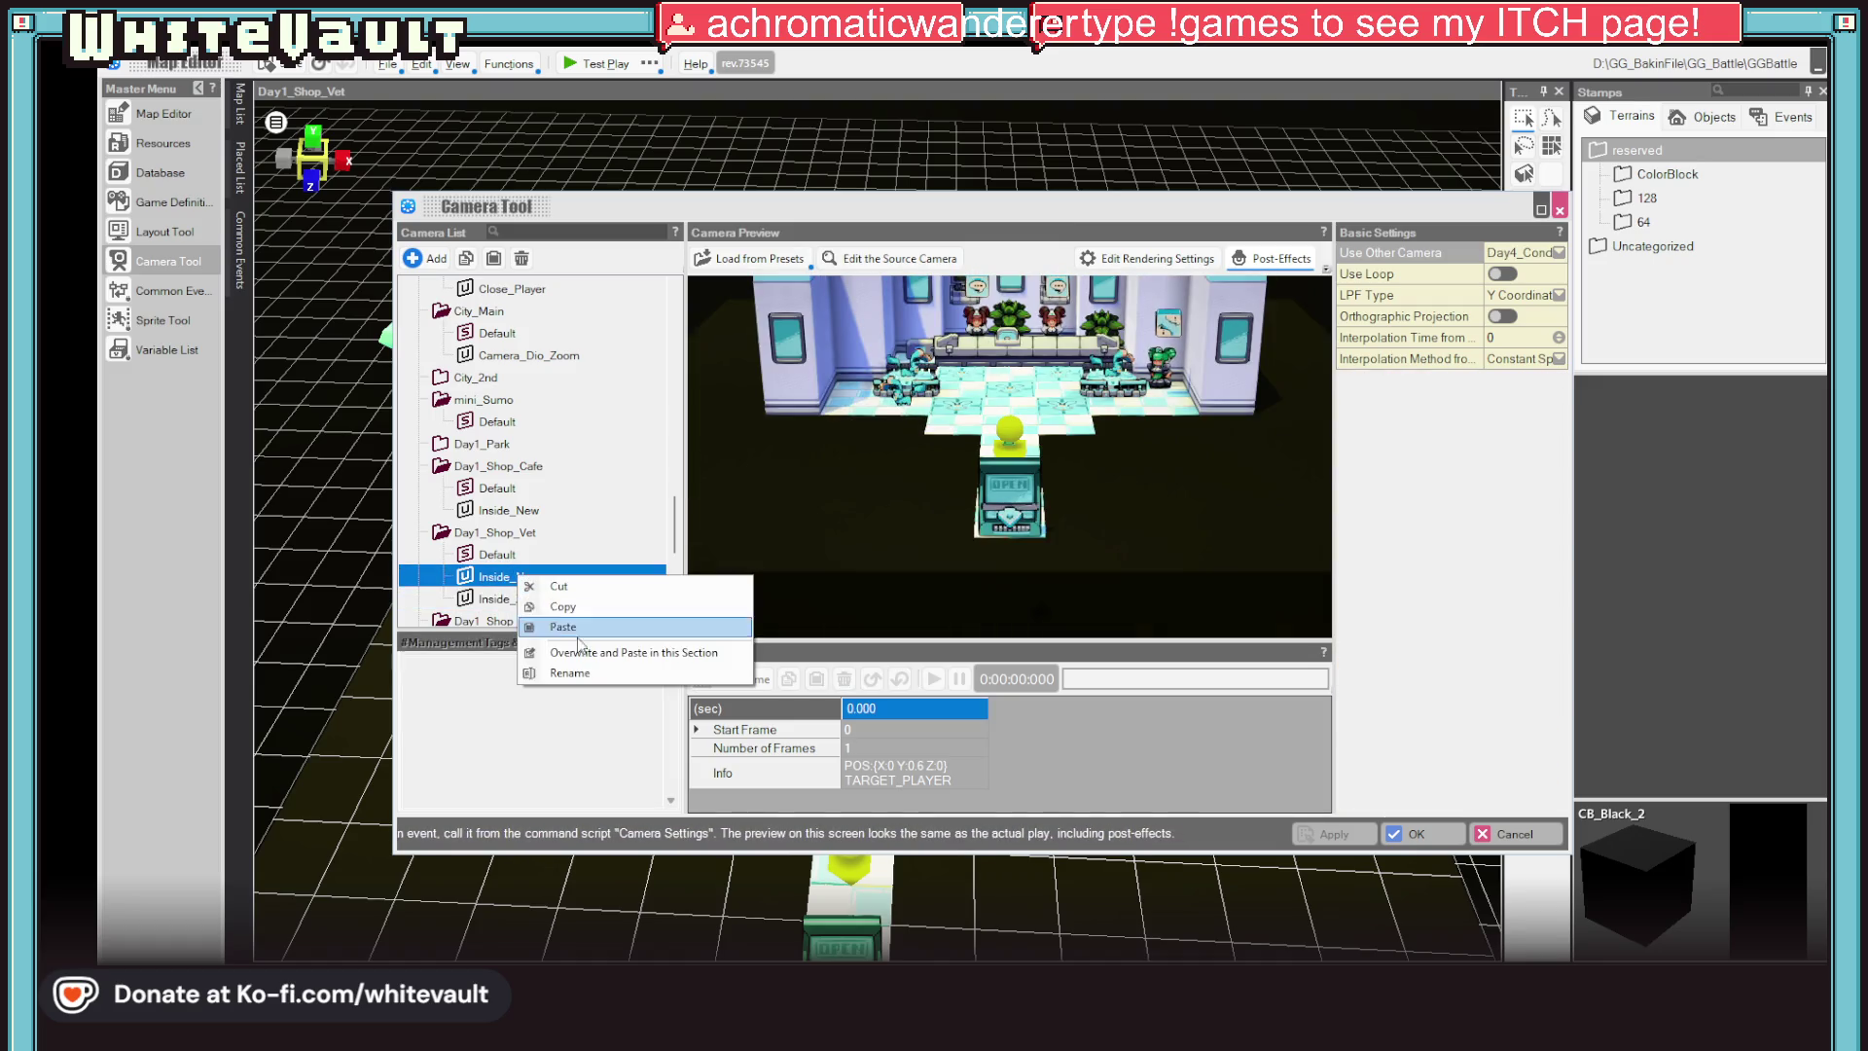
left_click(537, 613)
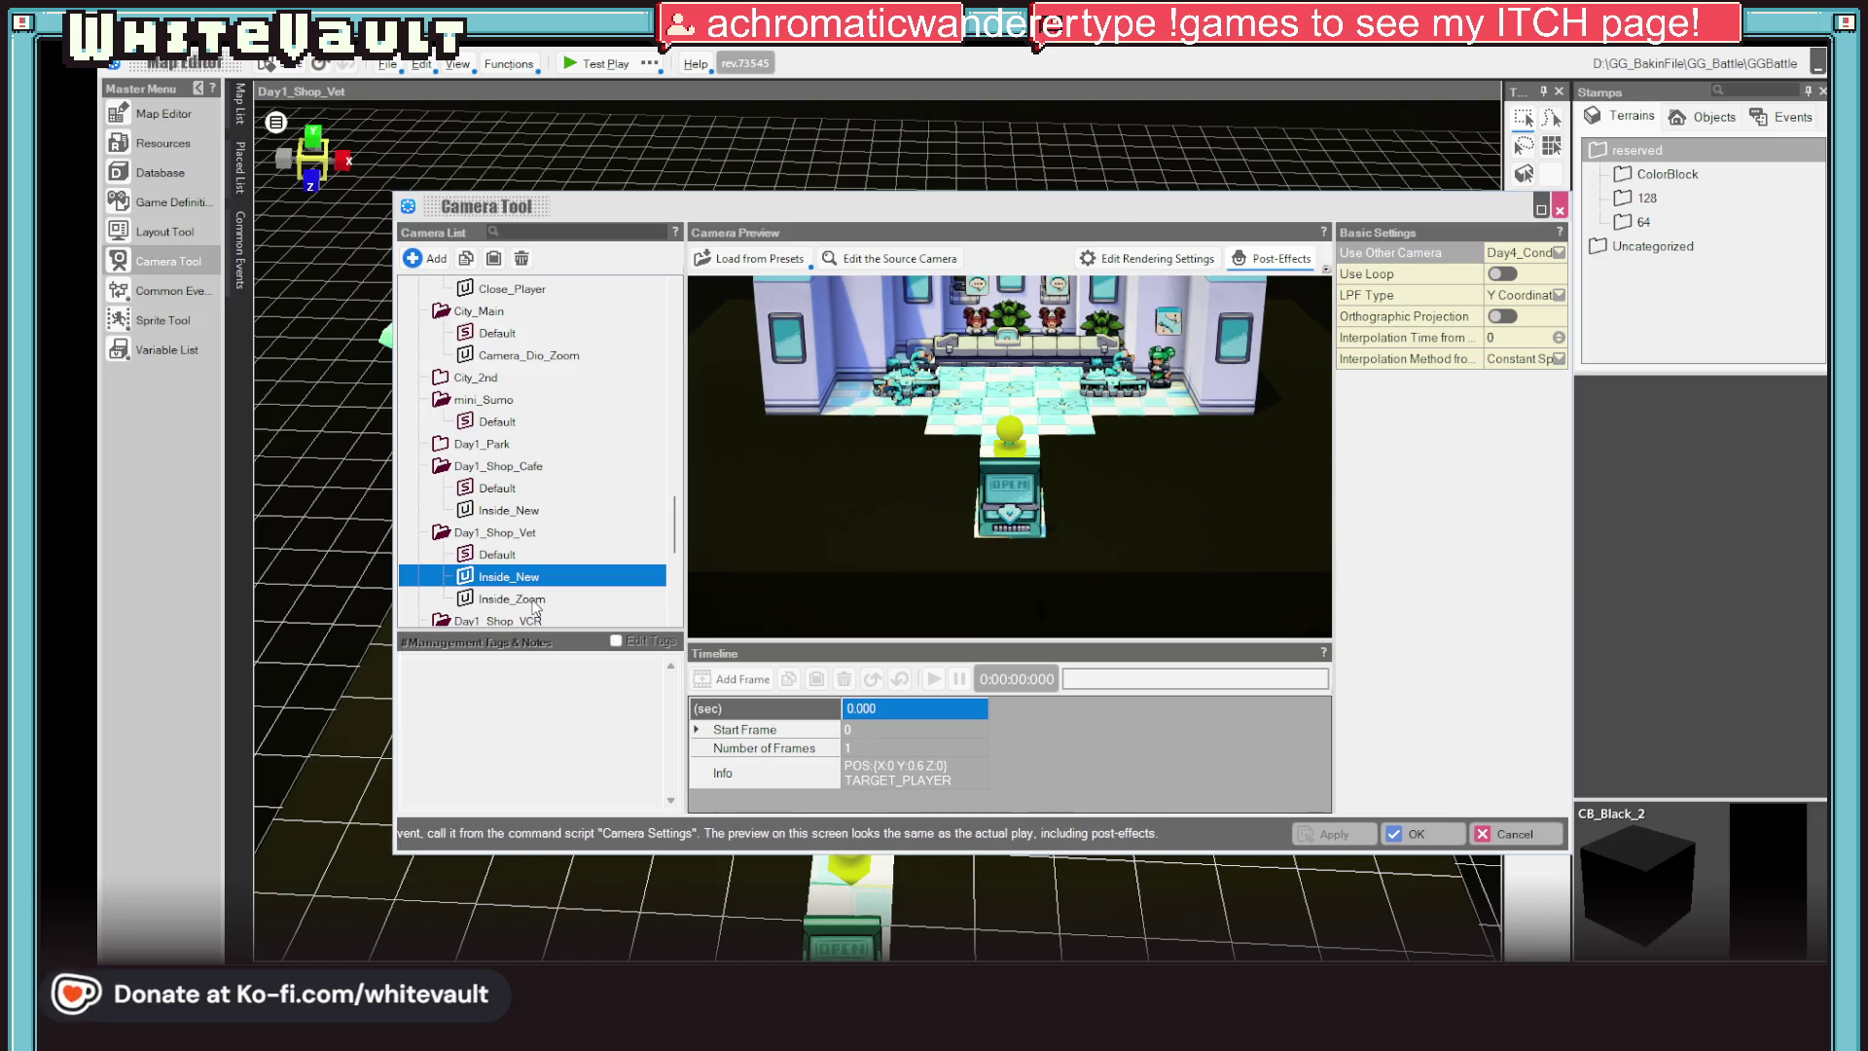
left_click(536, 607)
right_click(534, 607)
left_click(583, 655)
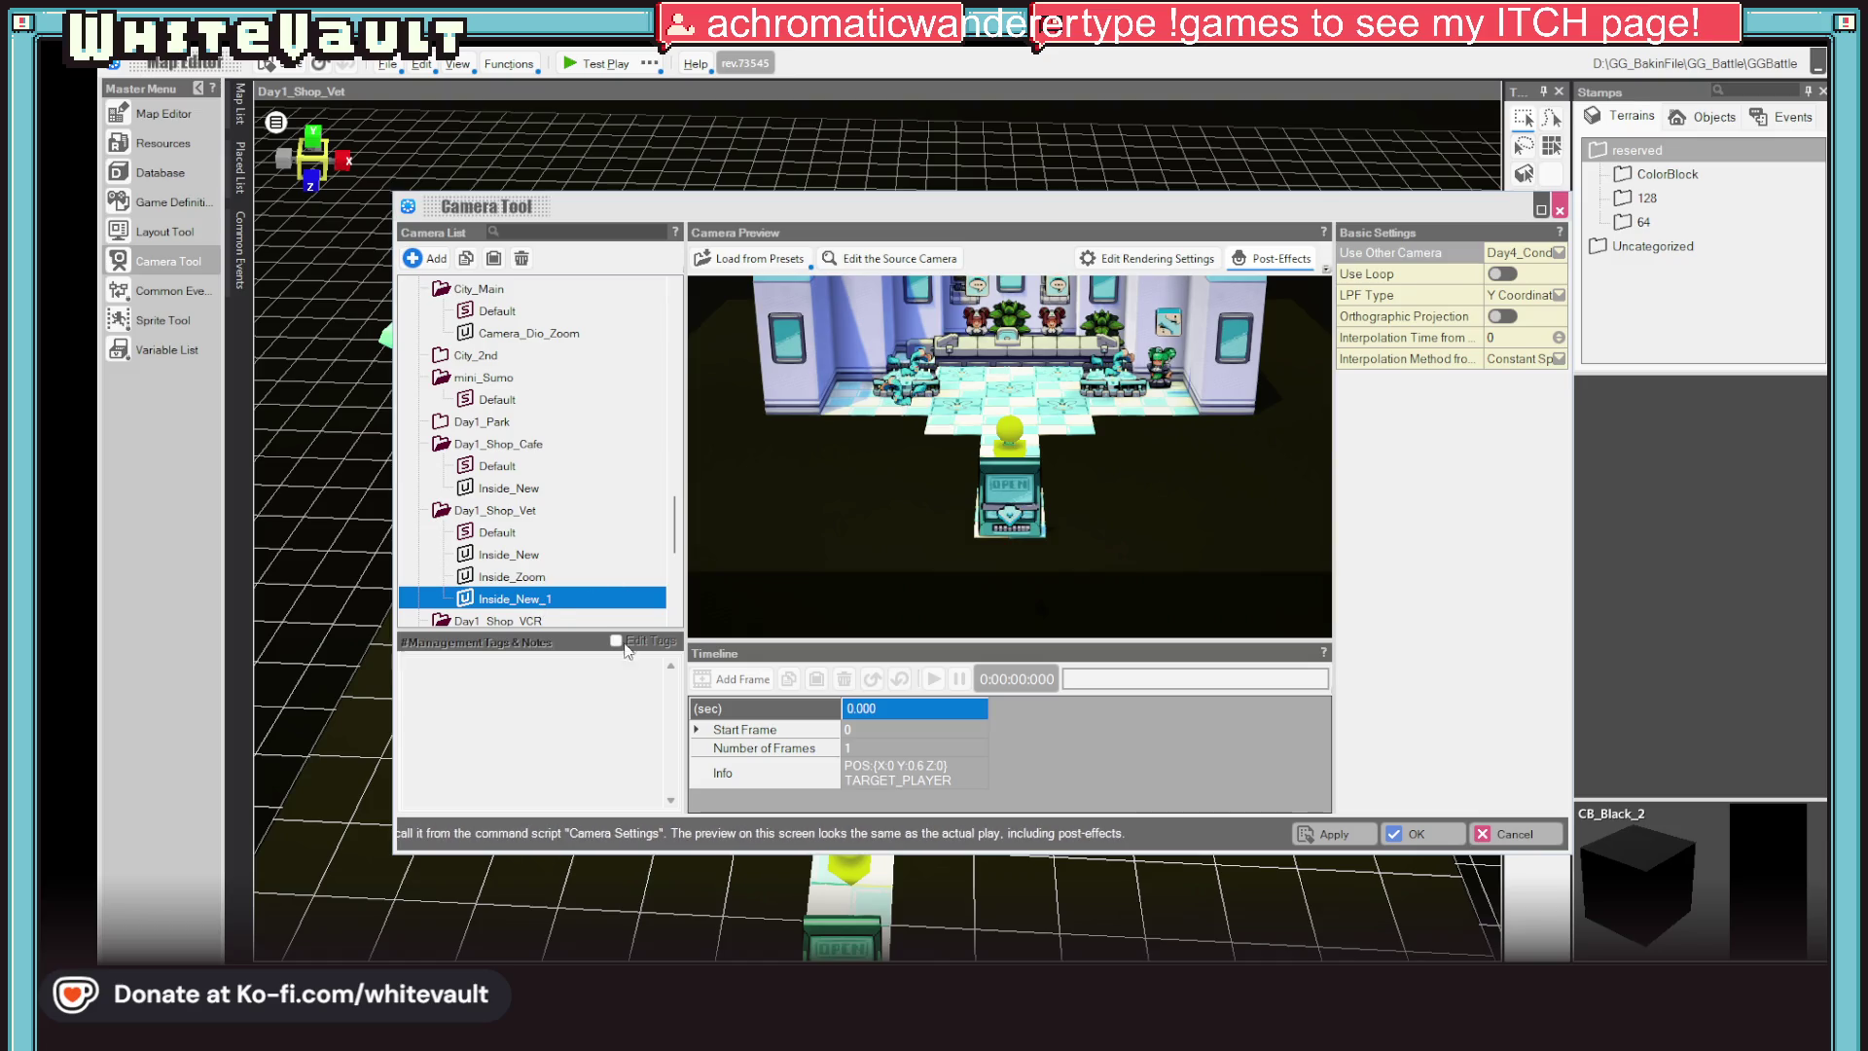
Paste the copied Inside_New camera under Day1_Shop_Vet and select Inside_New_1
left_click(518, 579)
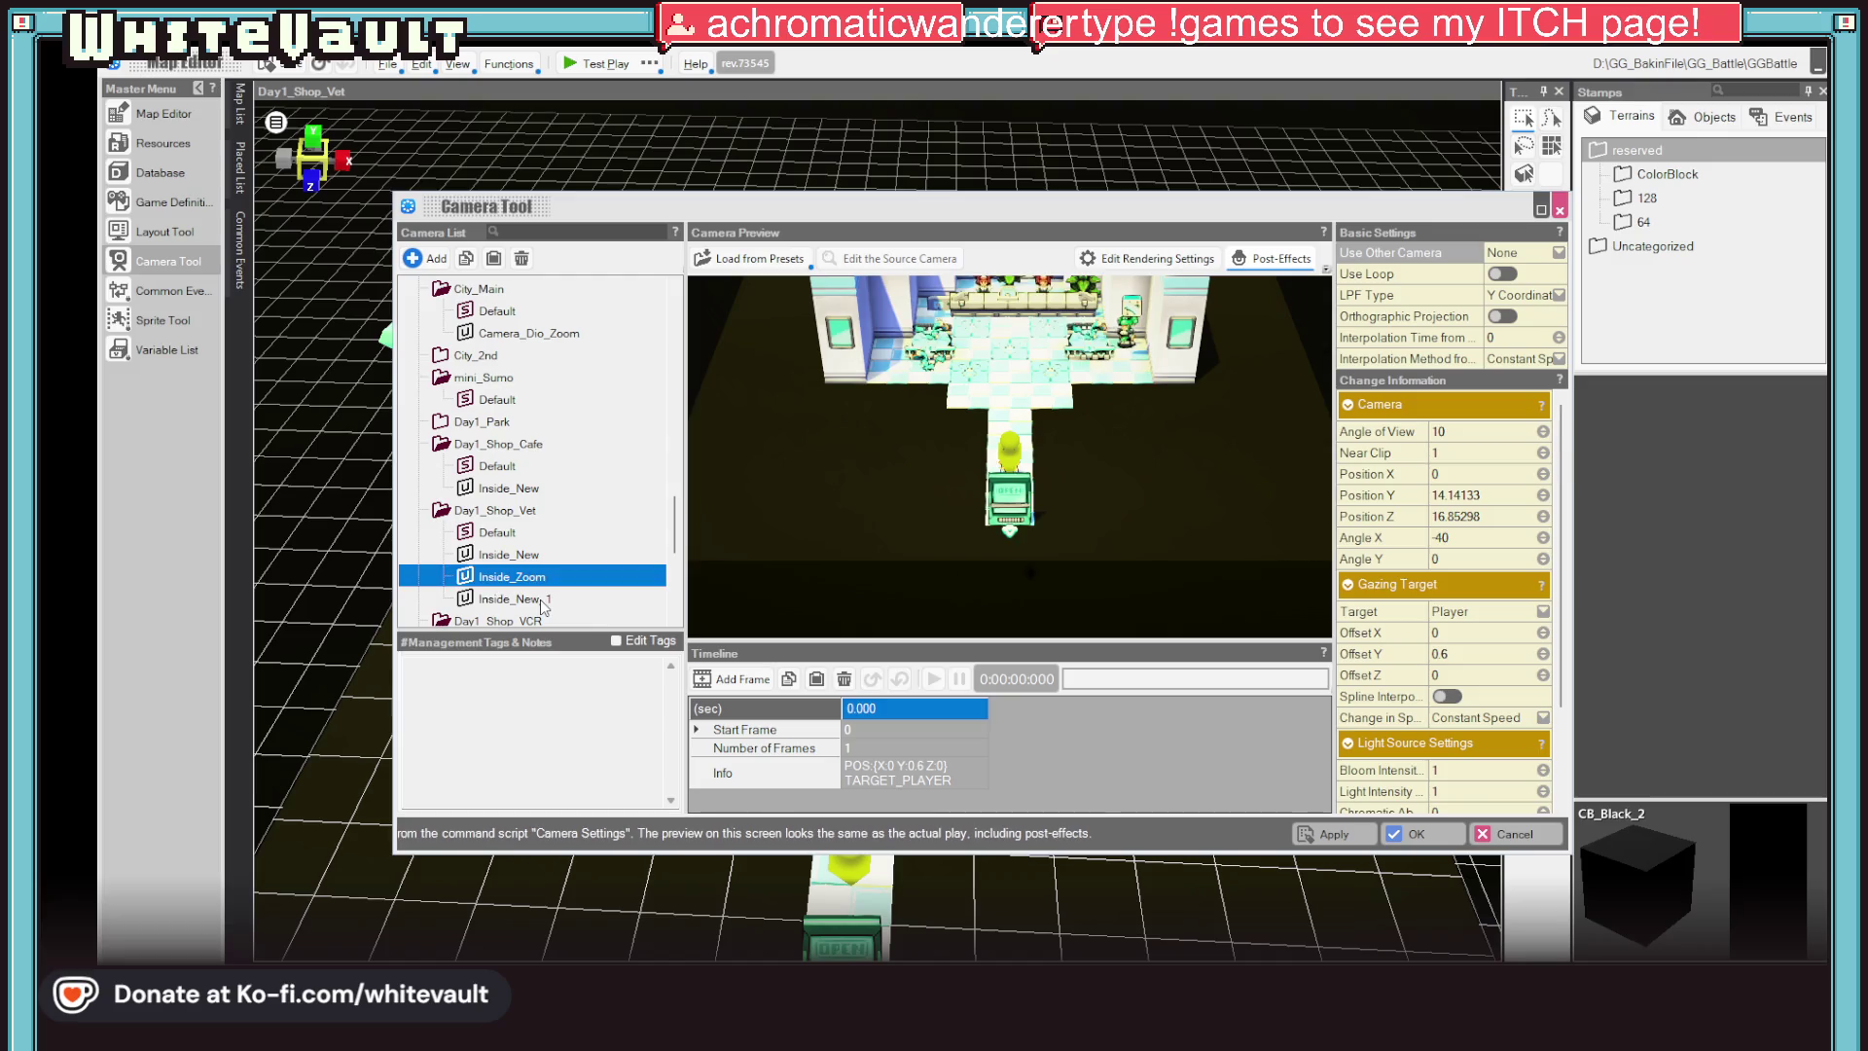
right_click(543, 579)
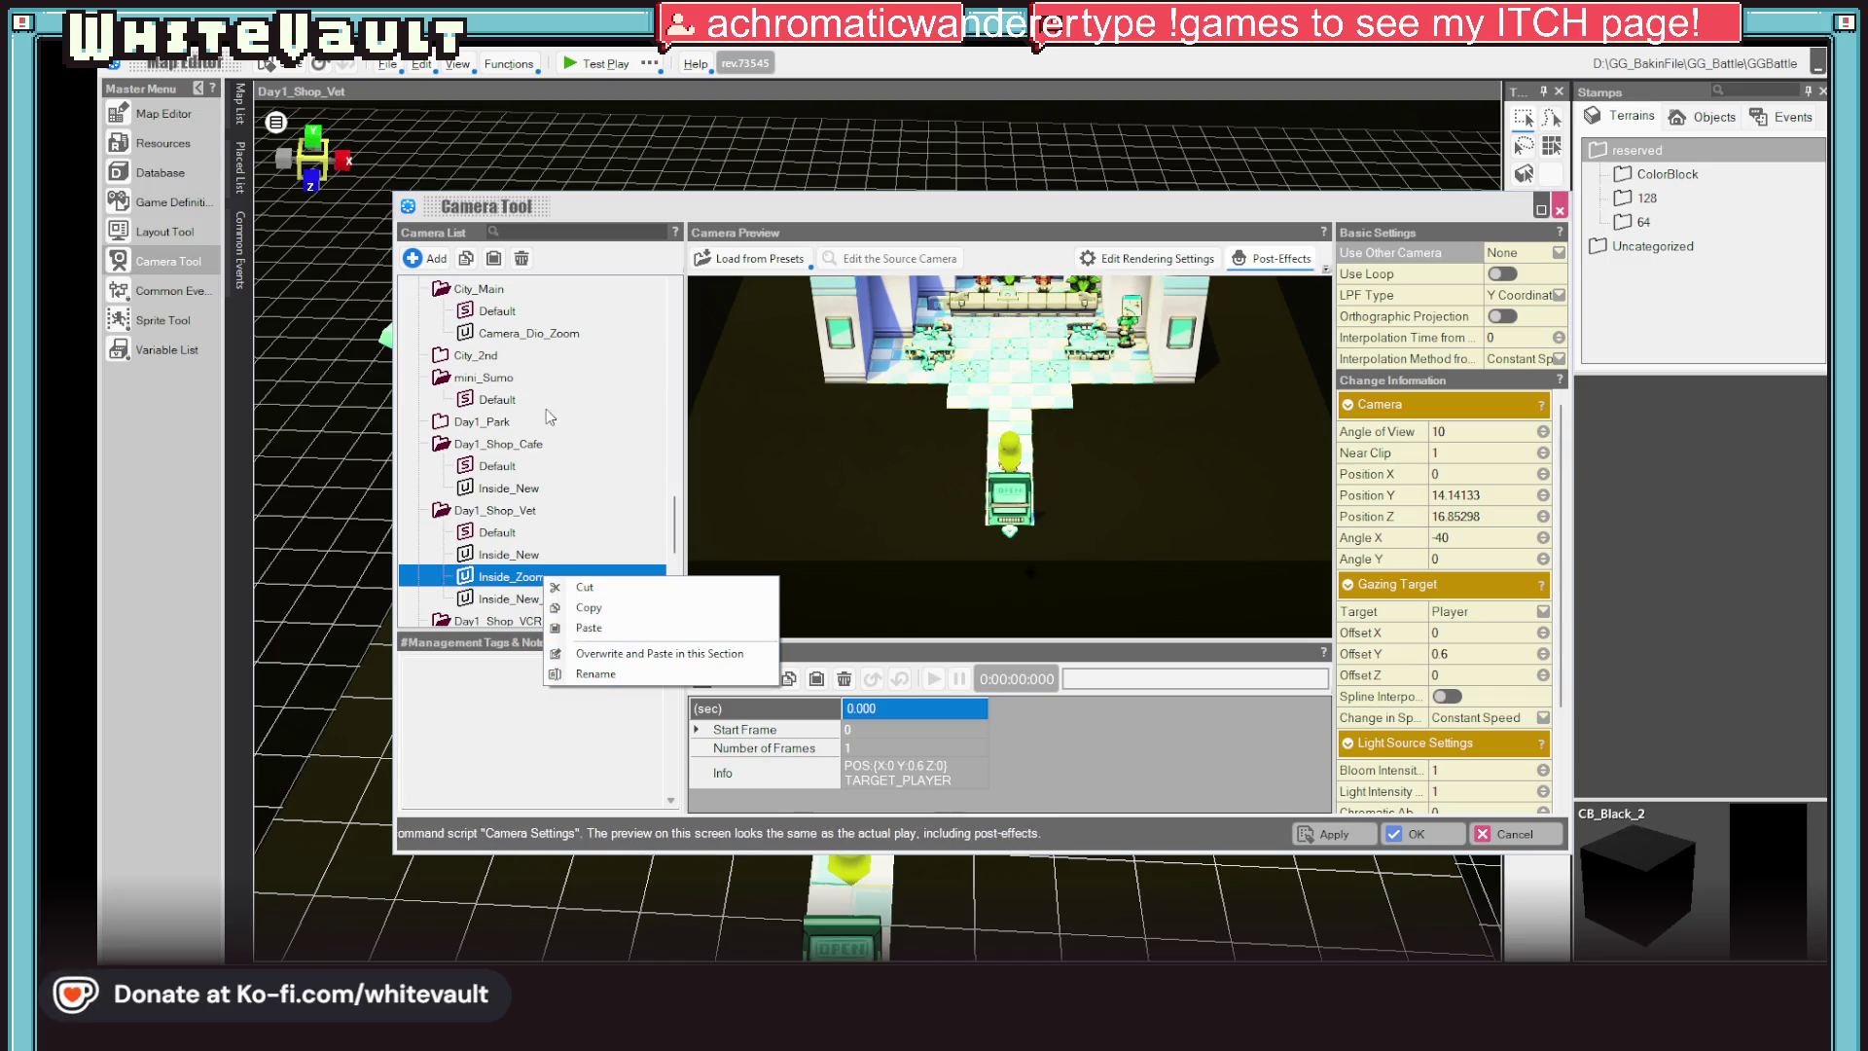
left_click(524, 259)
left_click(520, 556)
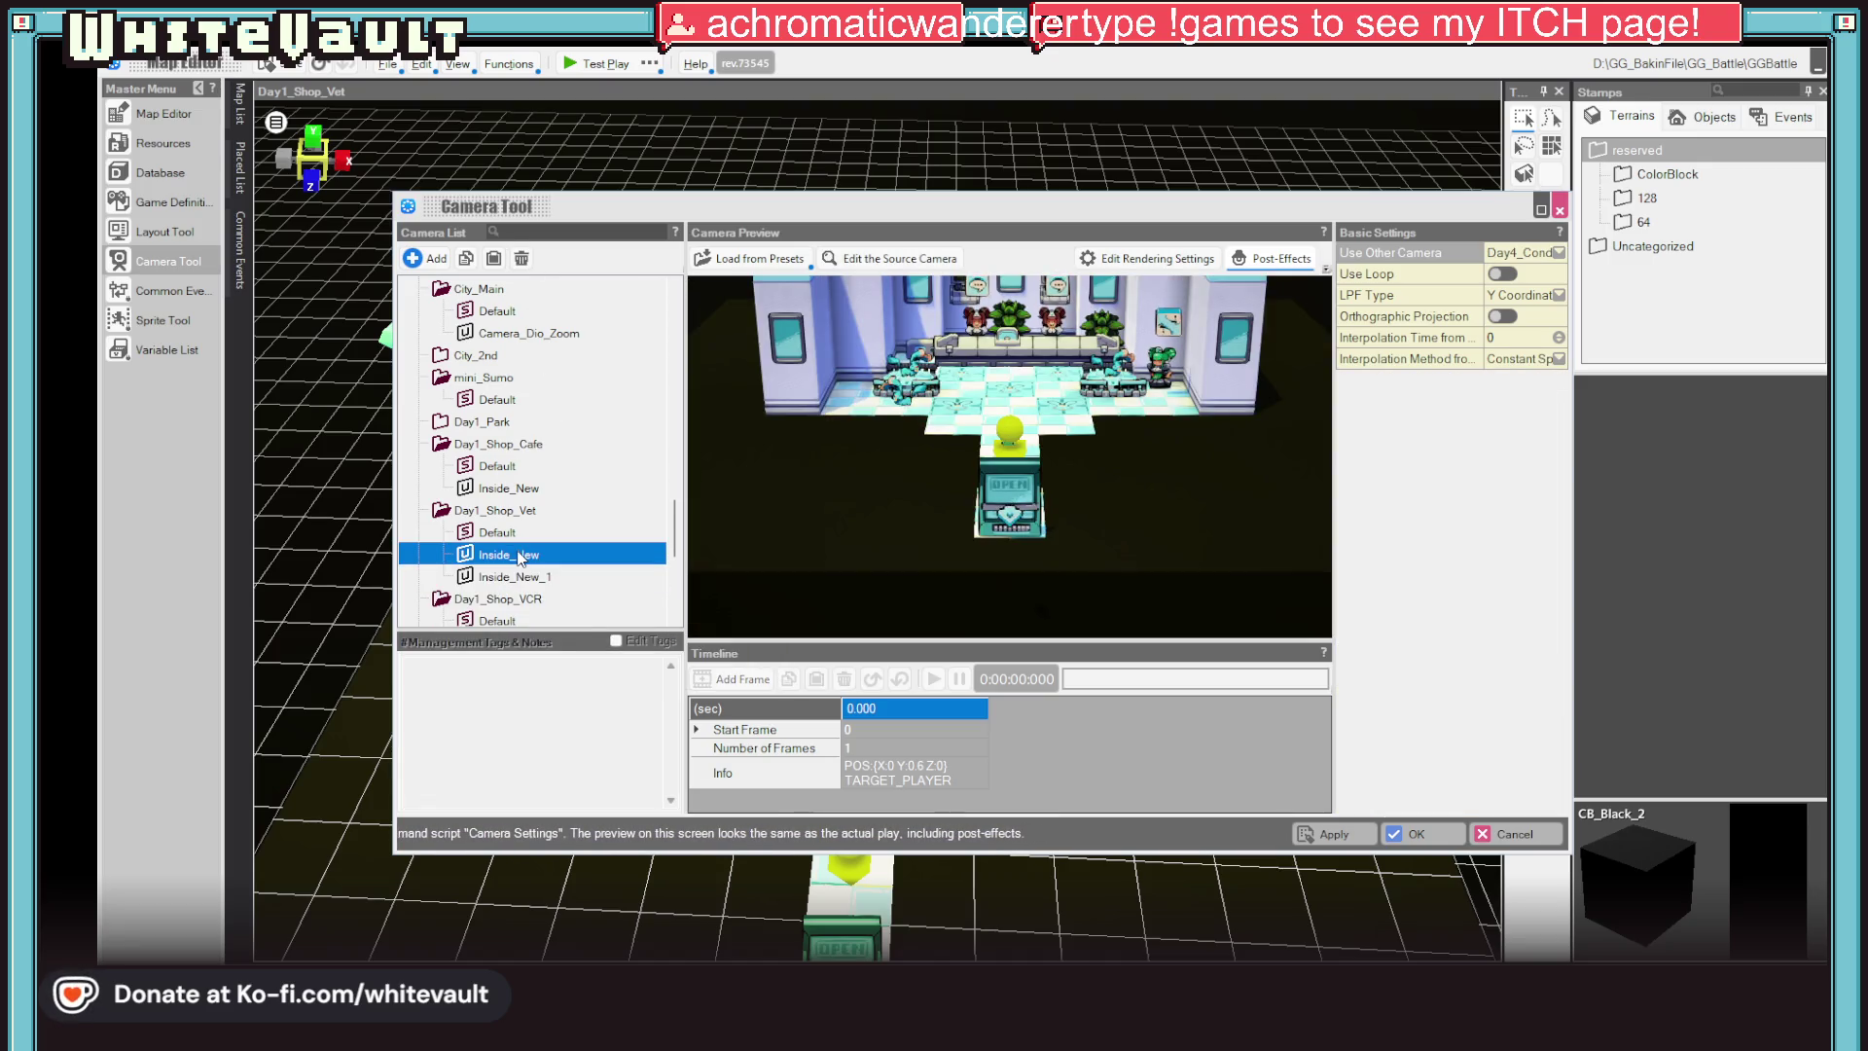
left_click(535, 581)
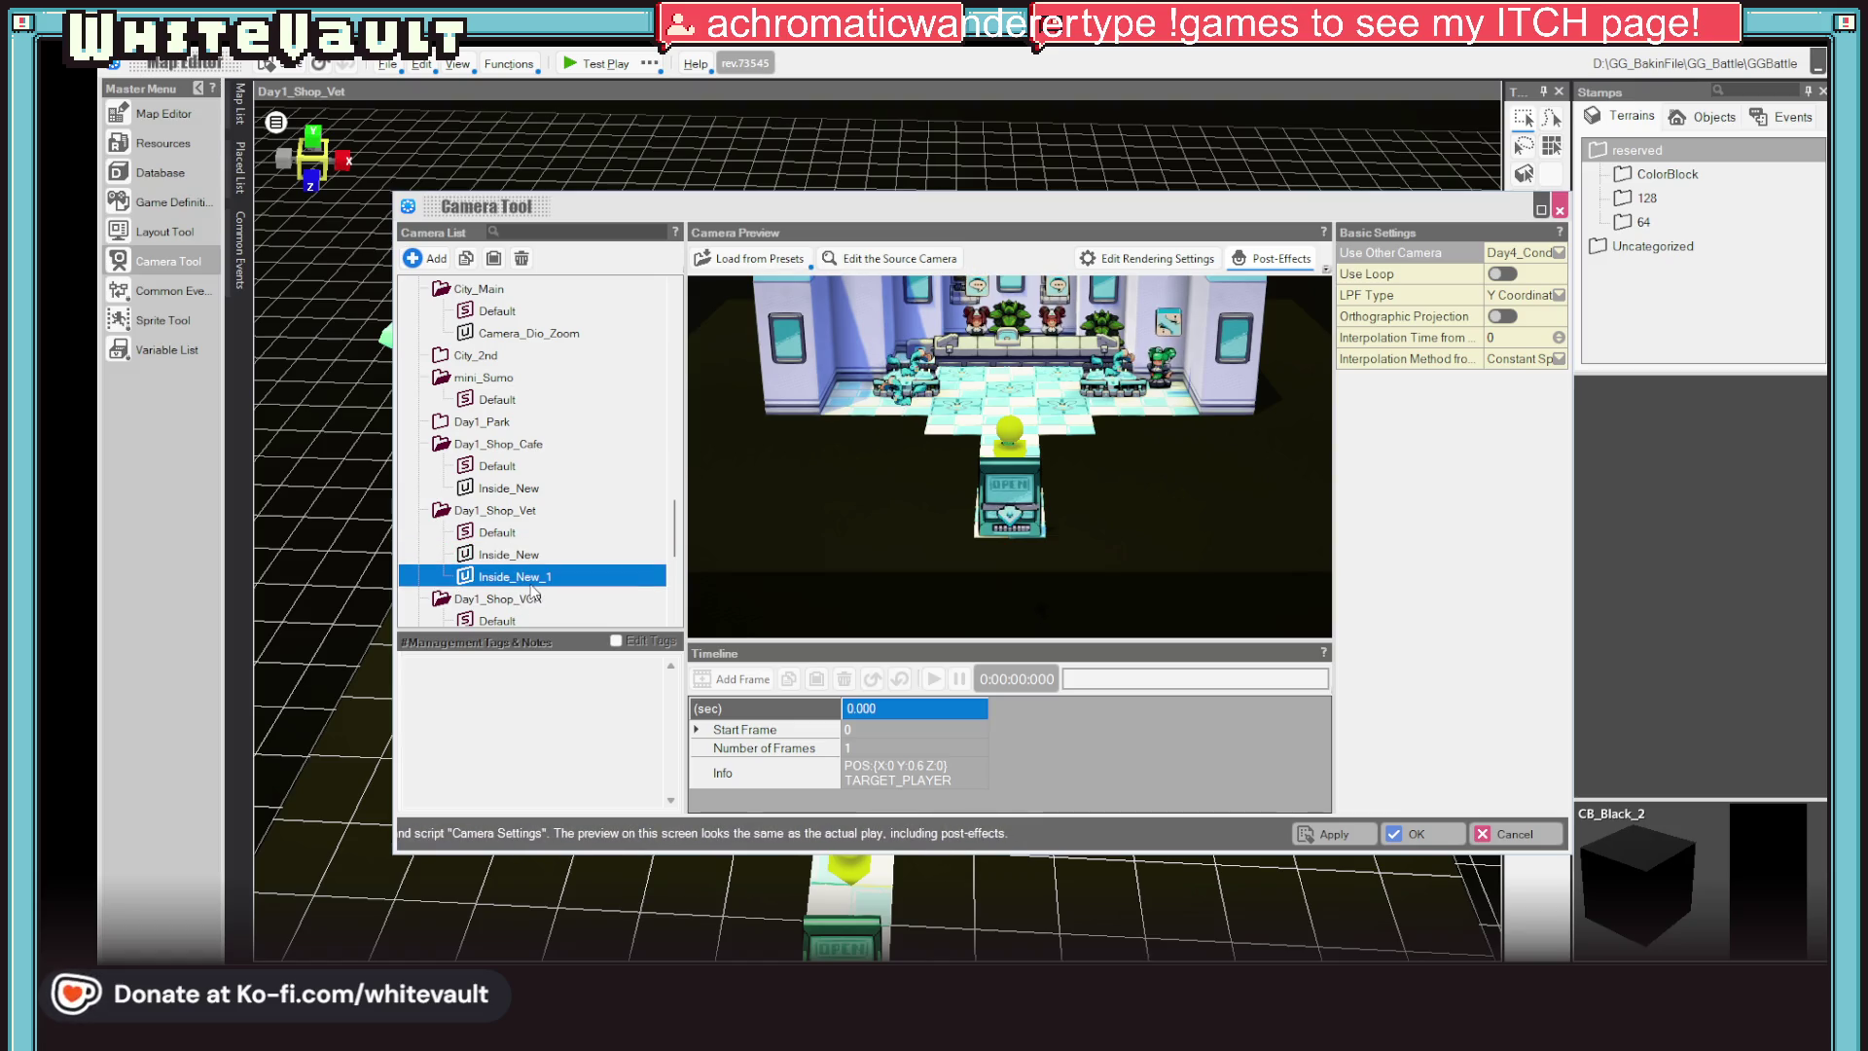
Rename Inside_New_1 to Inside_Zoom and preview it alongside Default and Inside_New
left_click(535, 577)
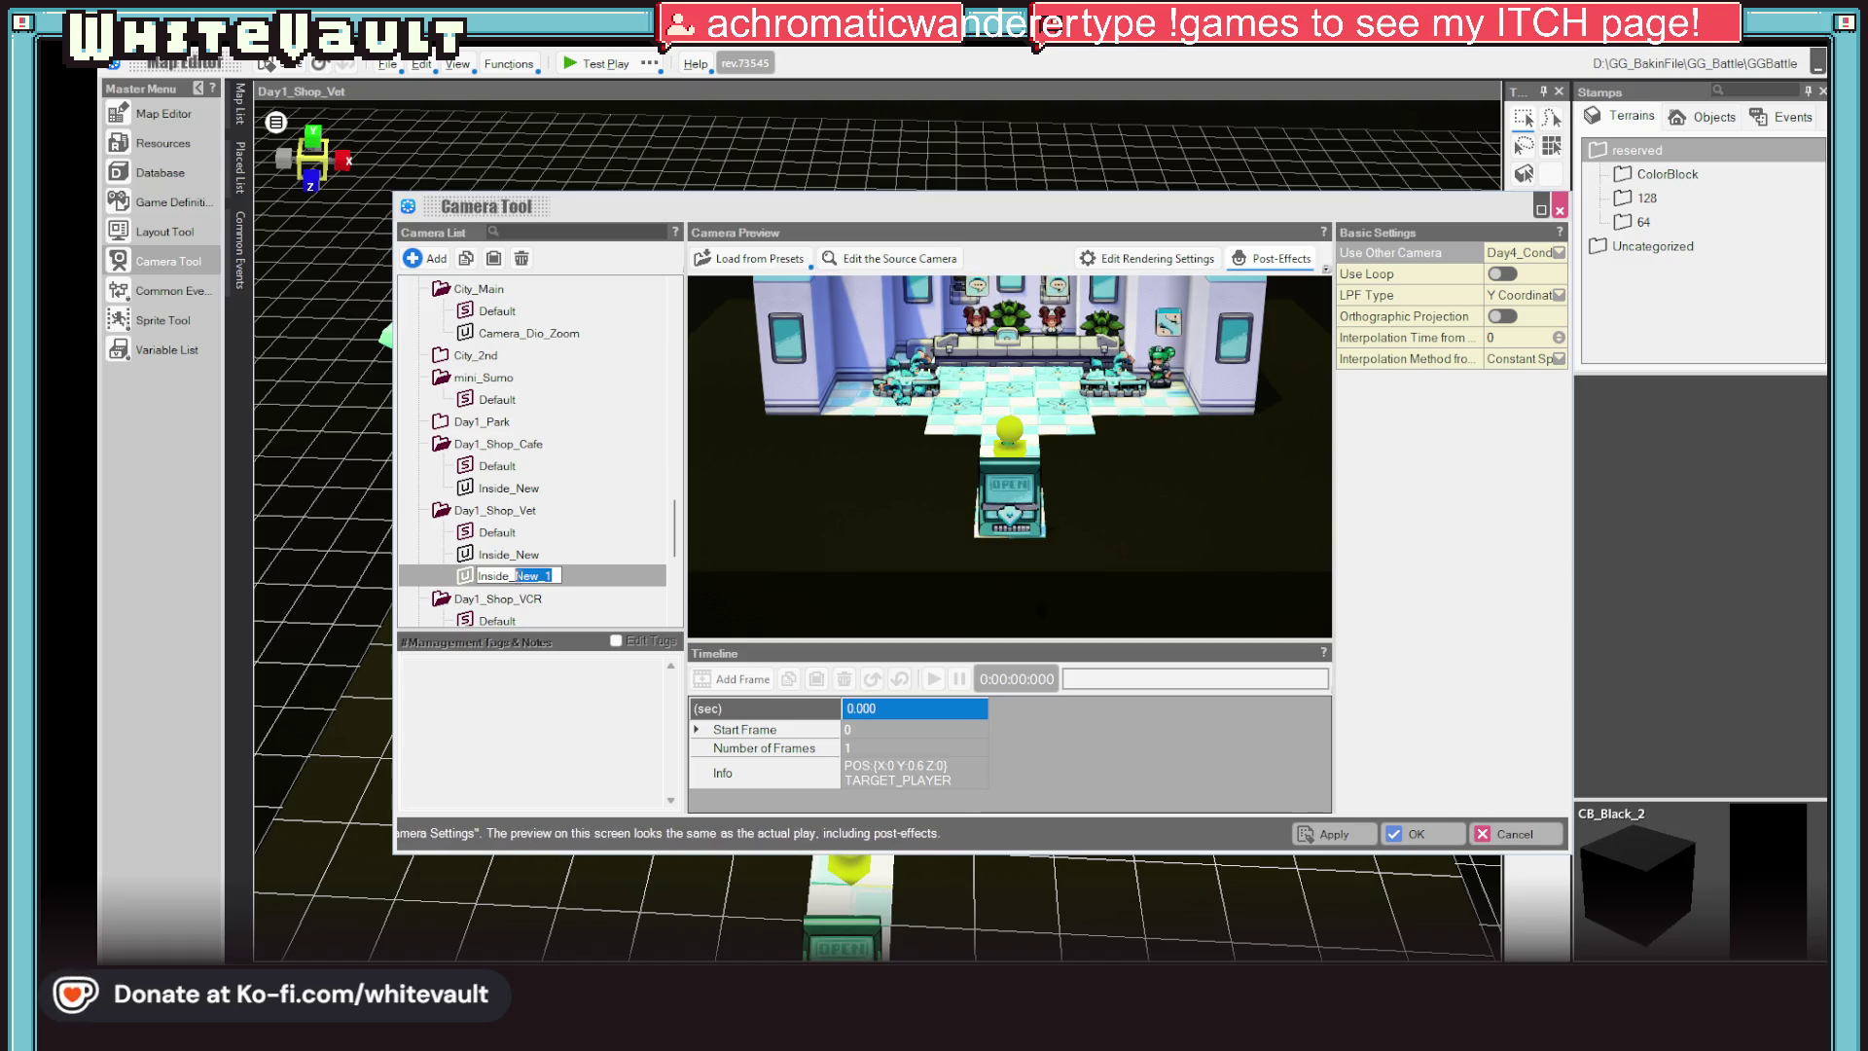
type("Zoom")
key("Return")
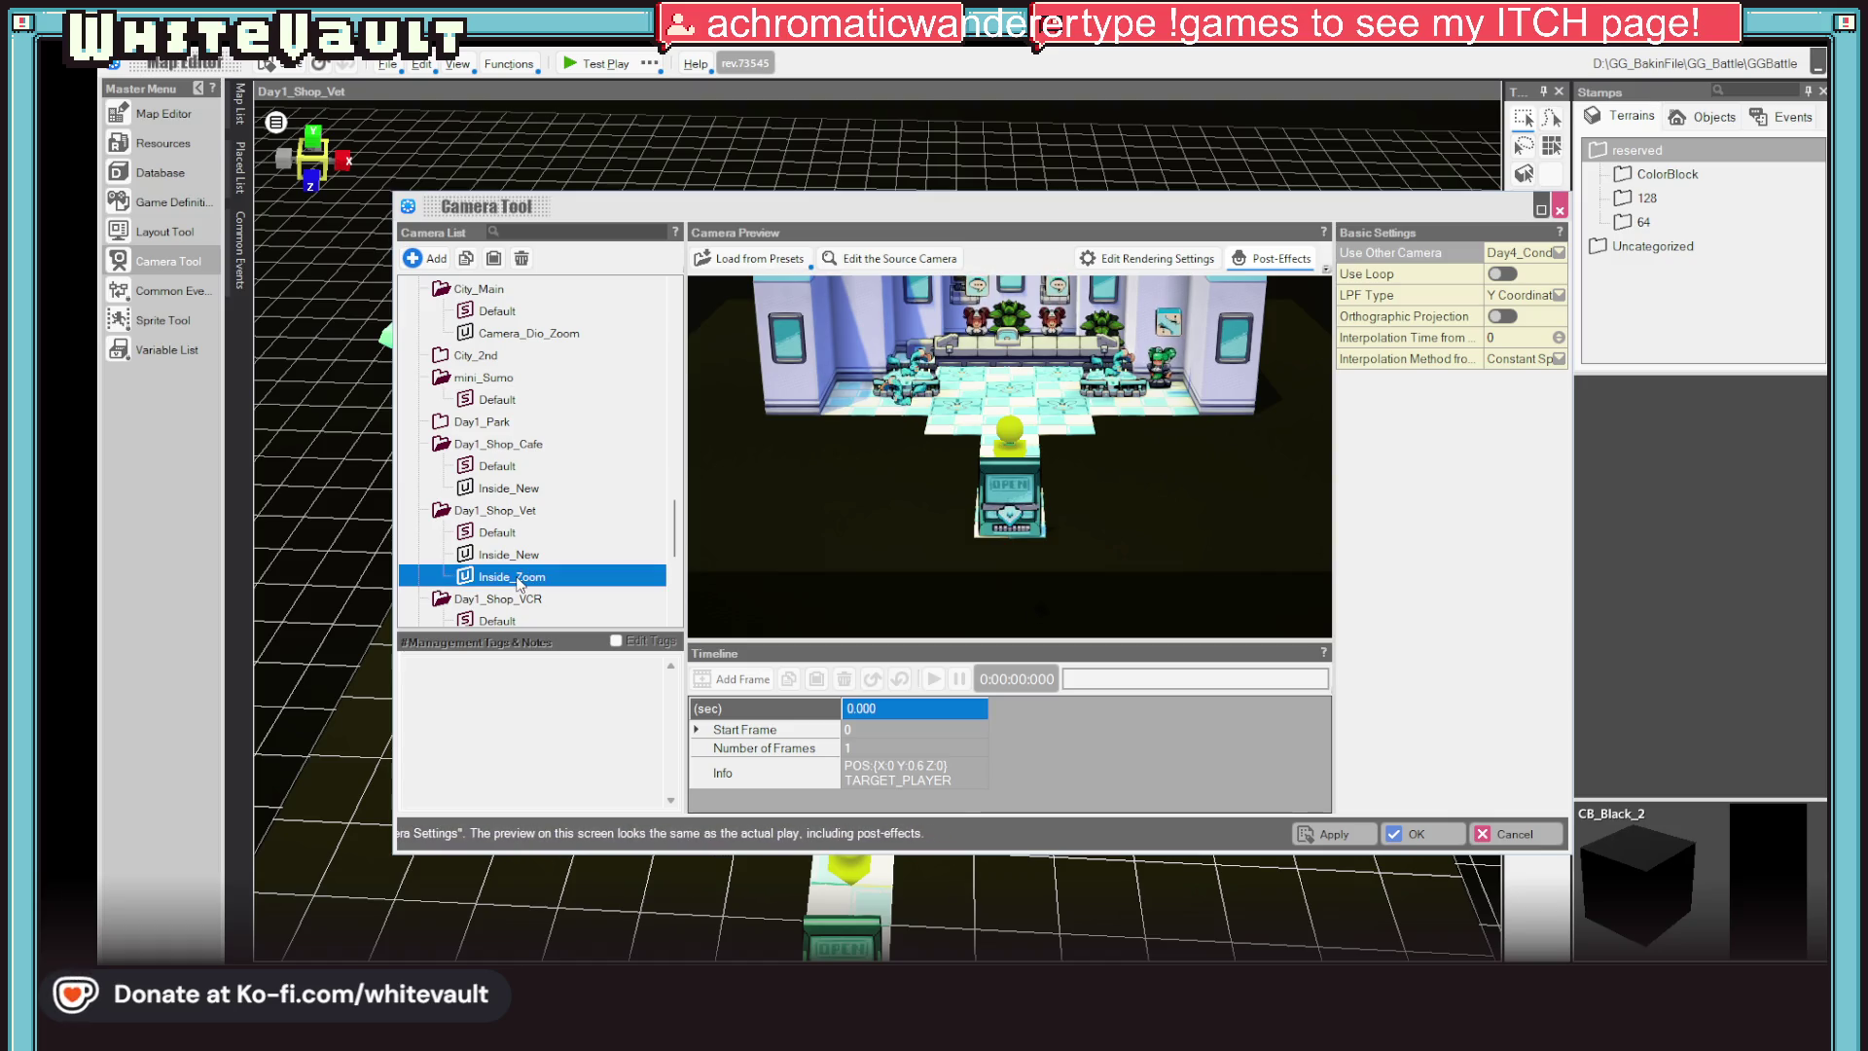
left_click(519, 585)
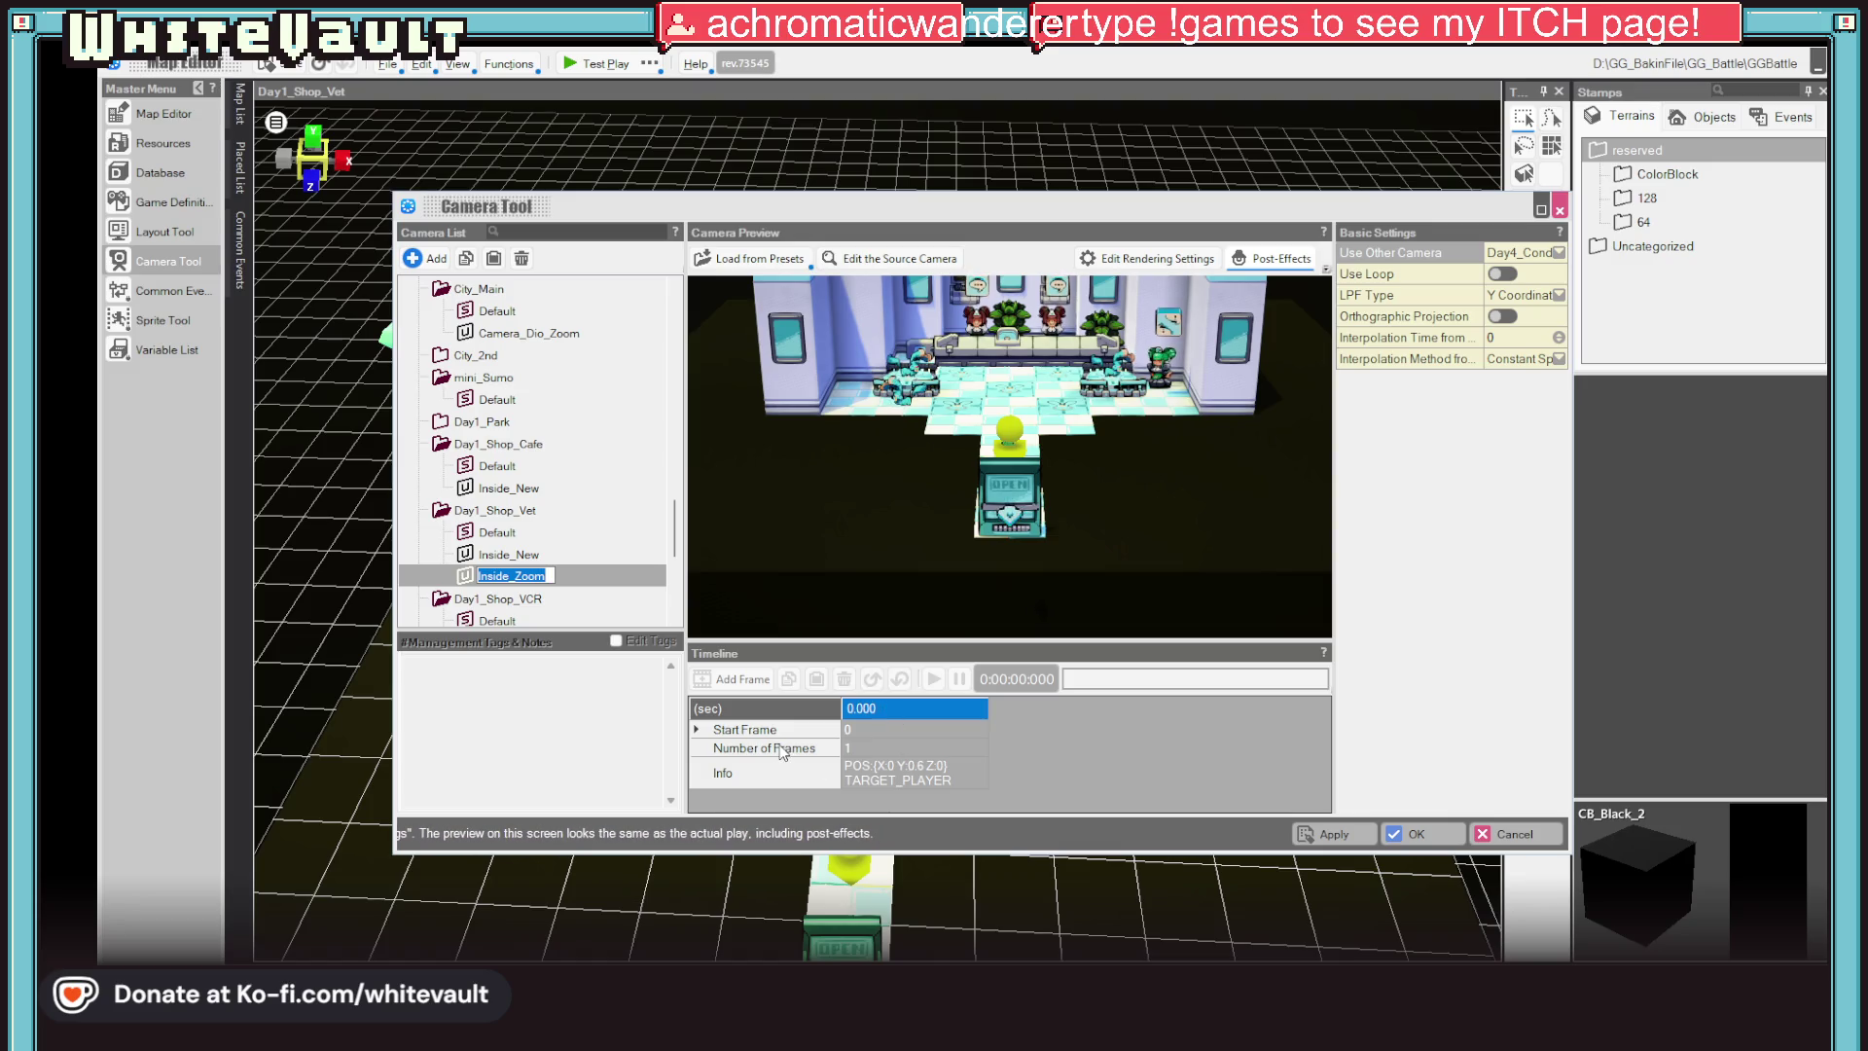
key("Return")
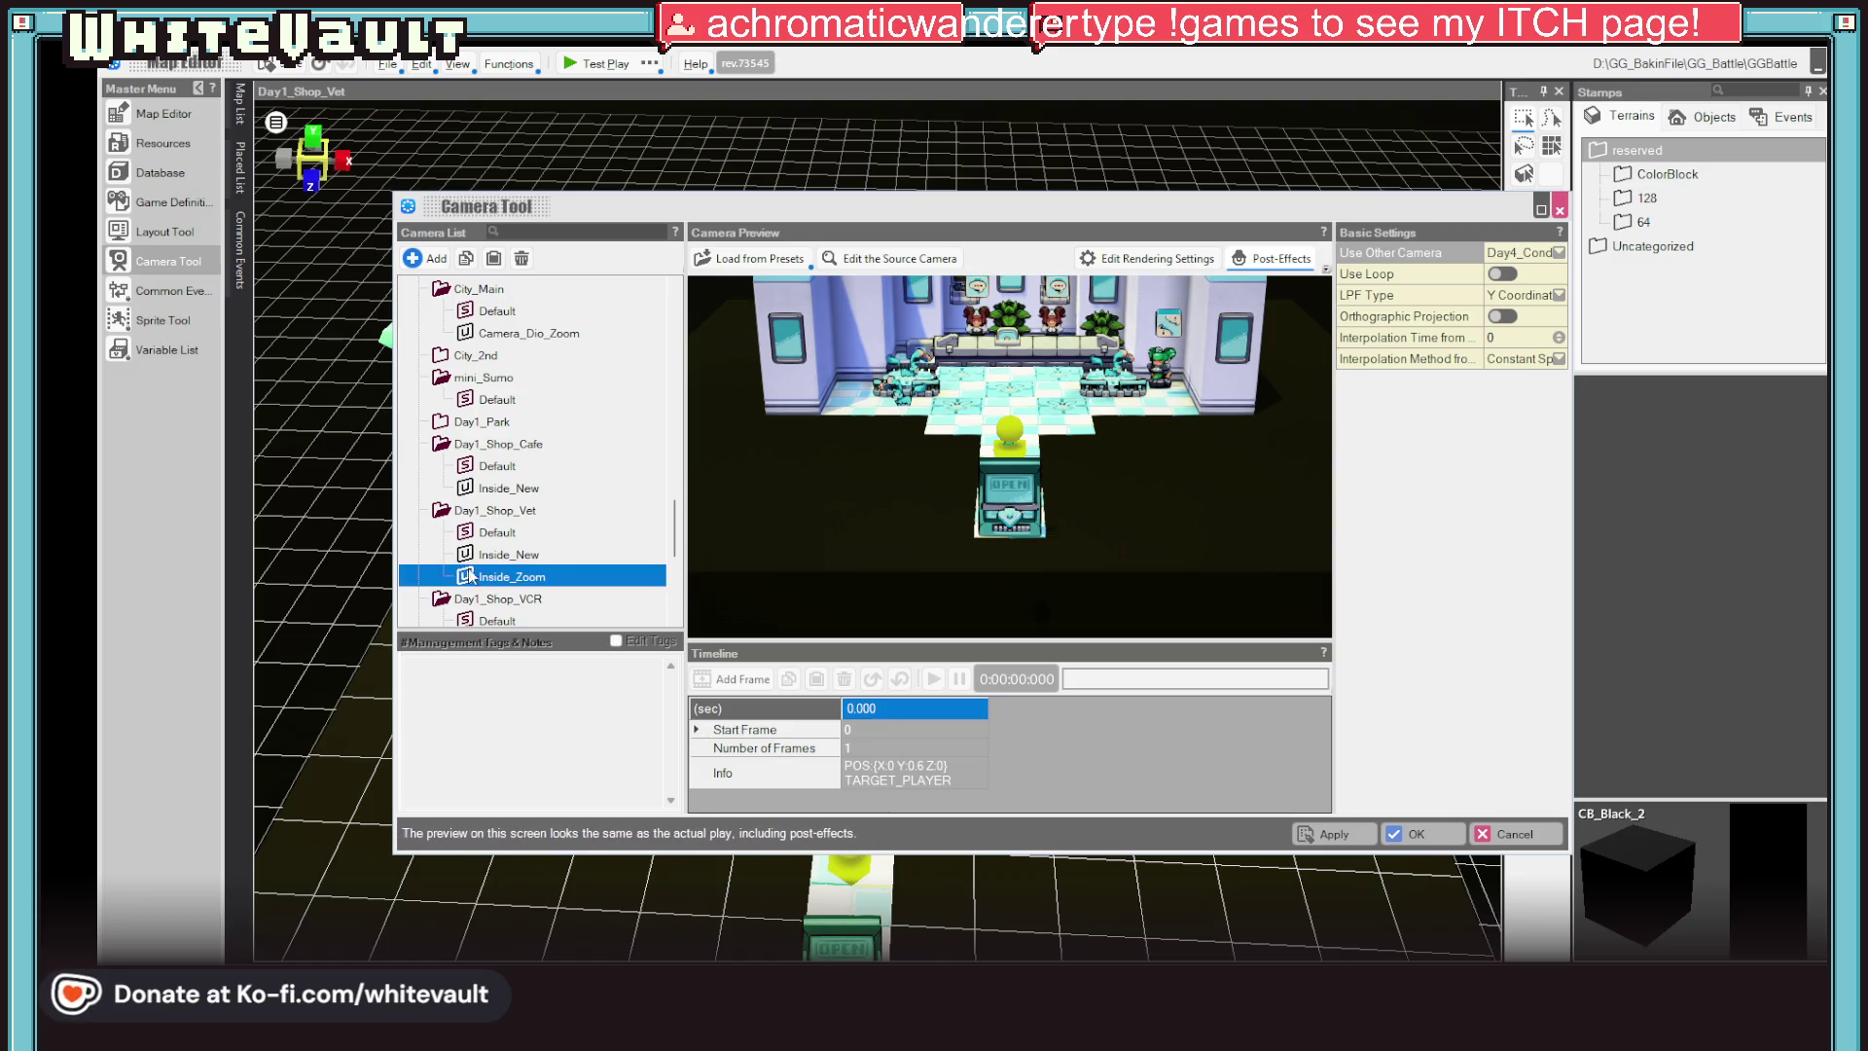
left_click(520, 553)
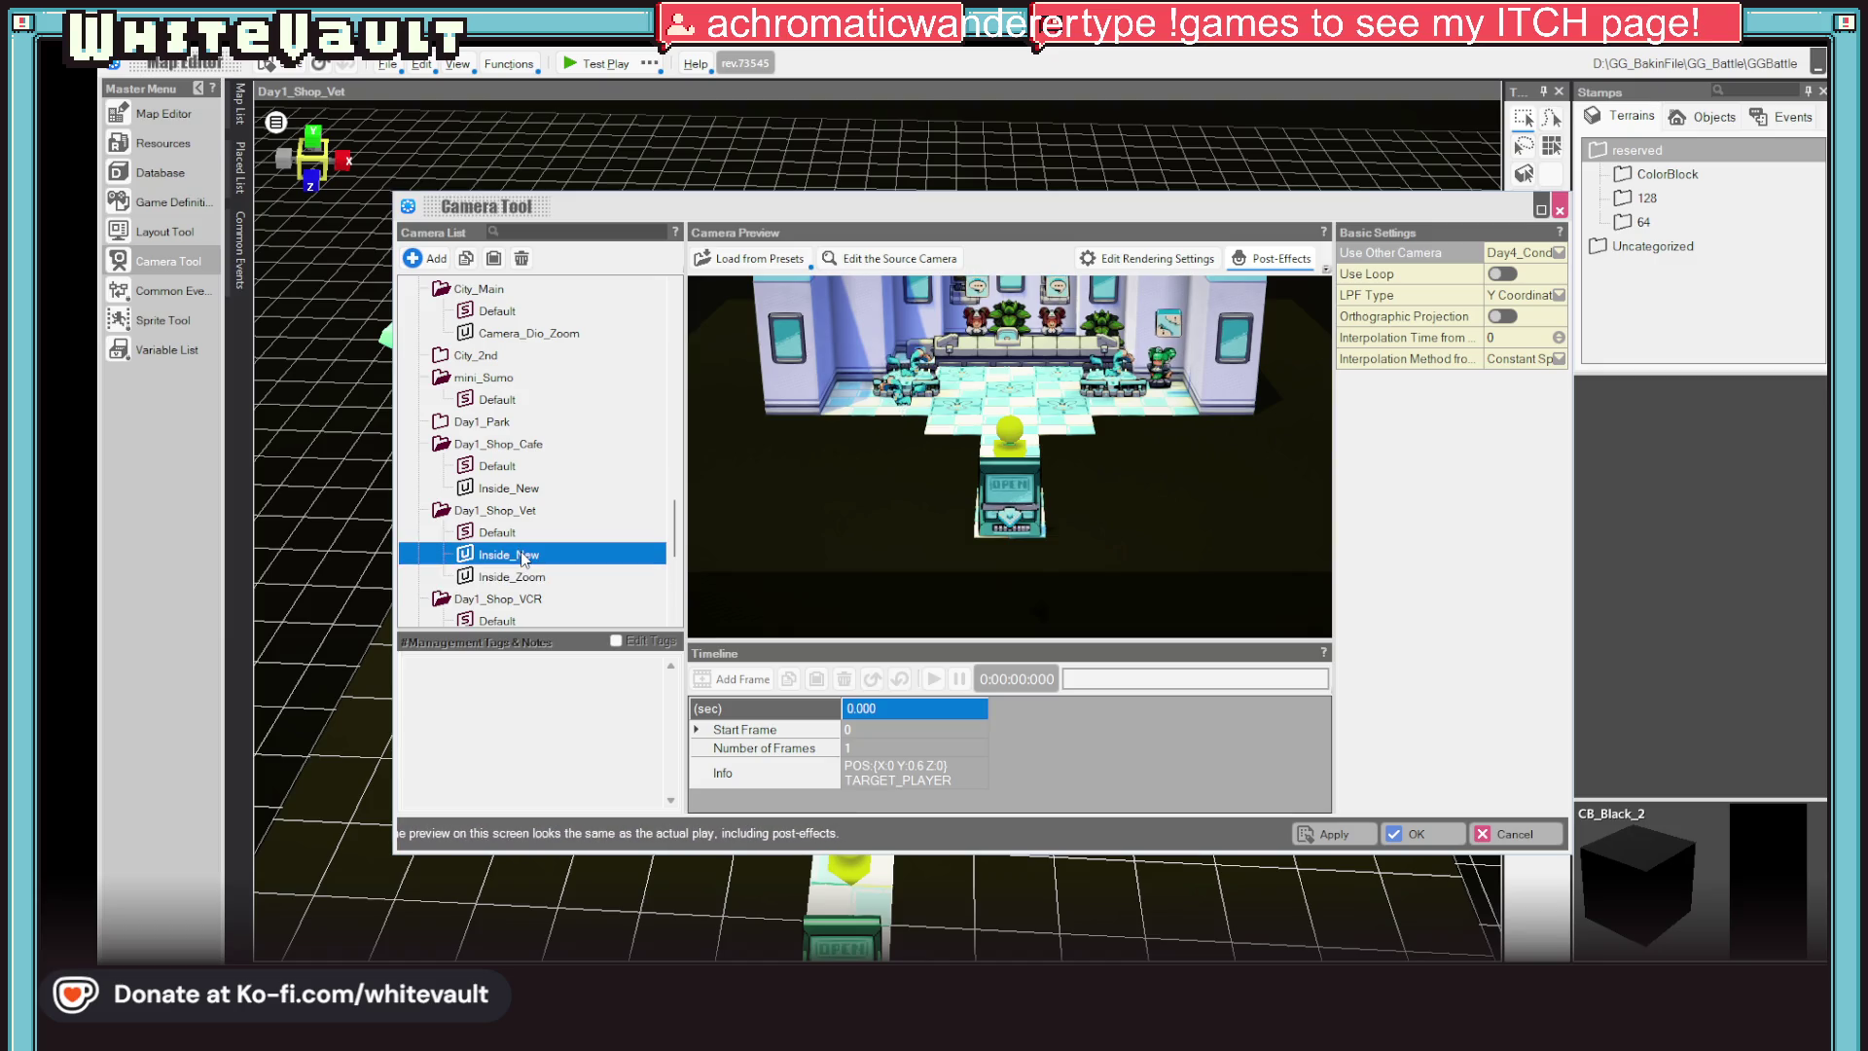
left_click(499, 535)
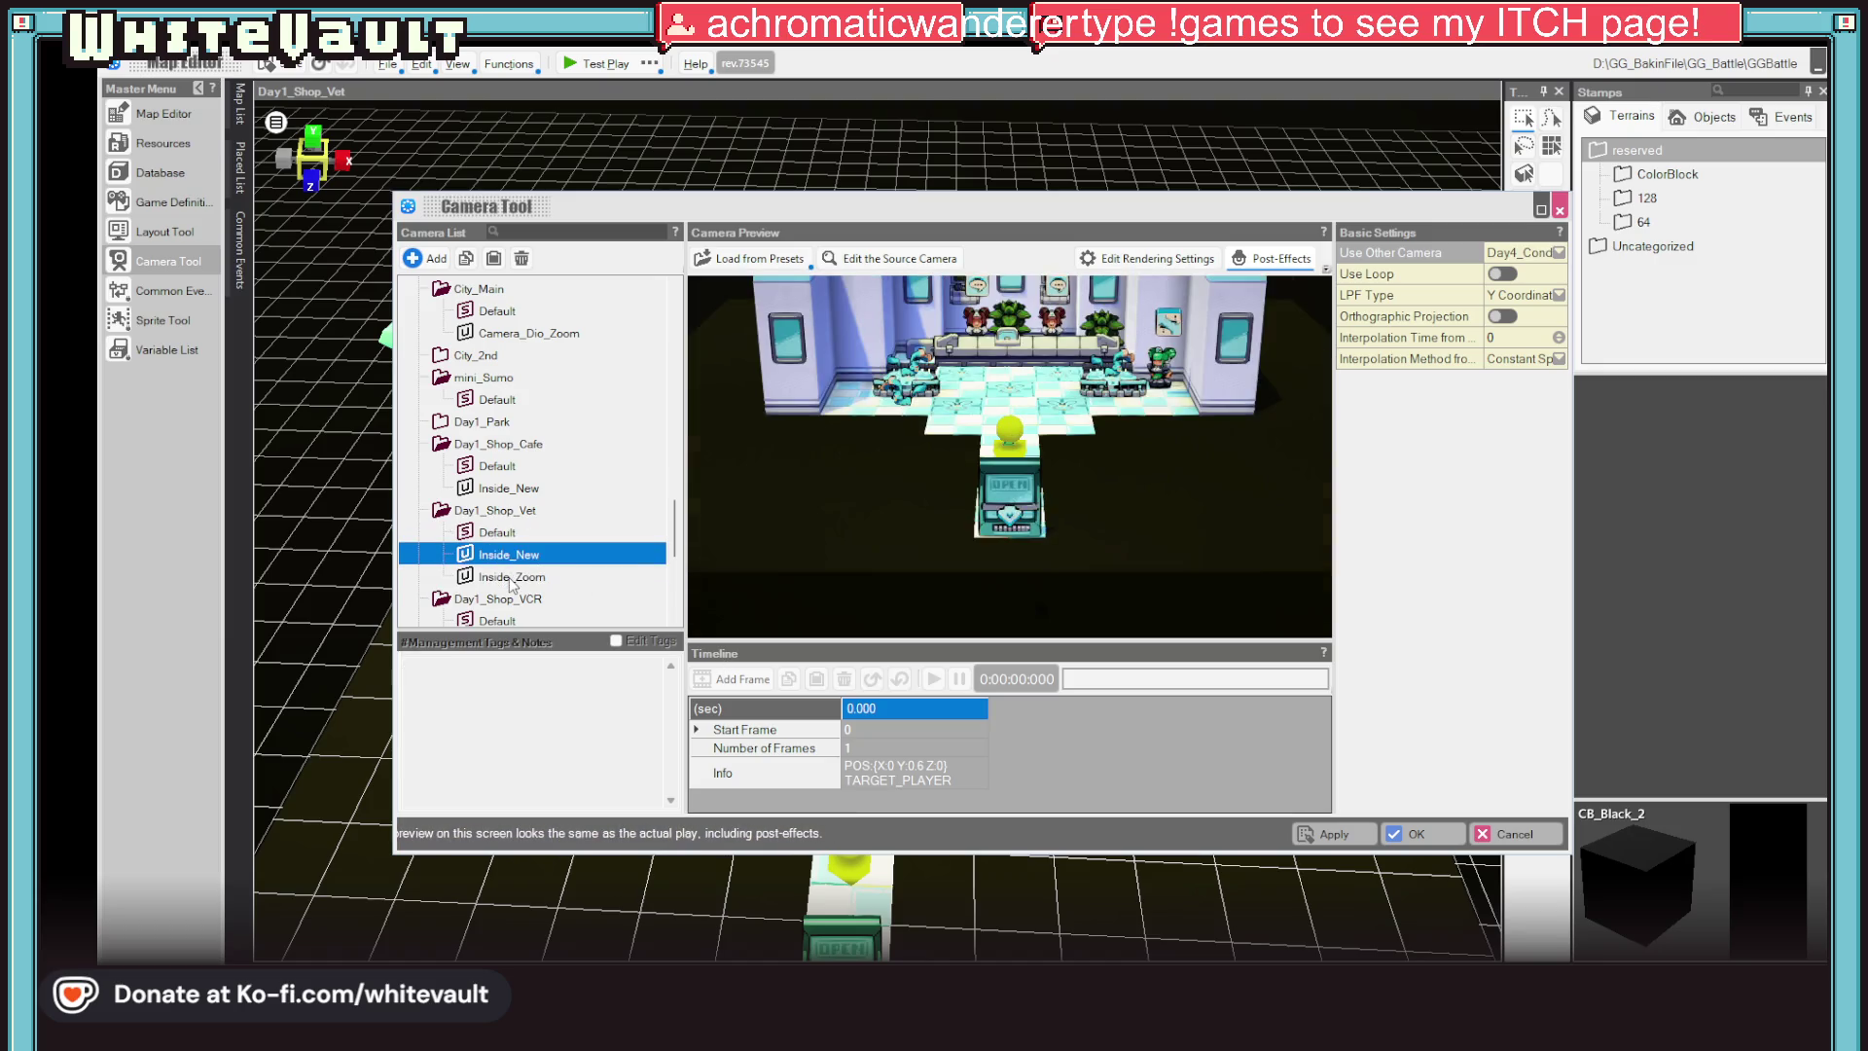
left_click(511, 575)
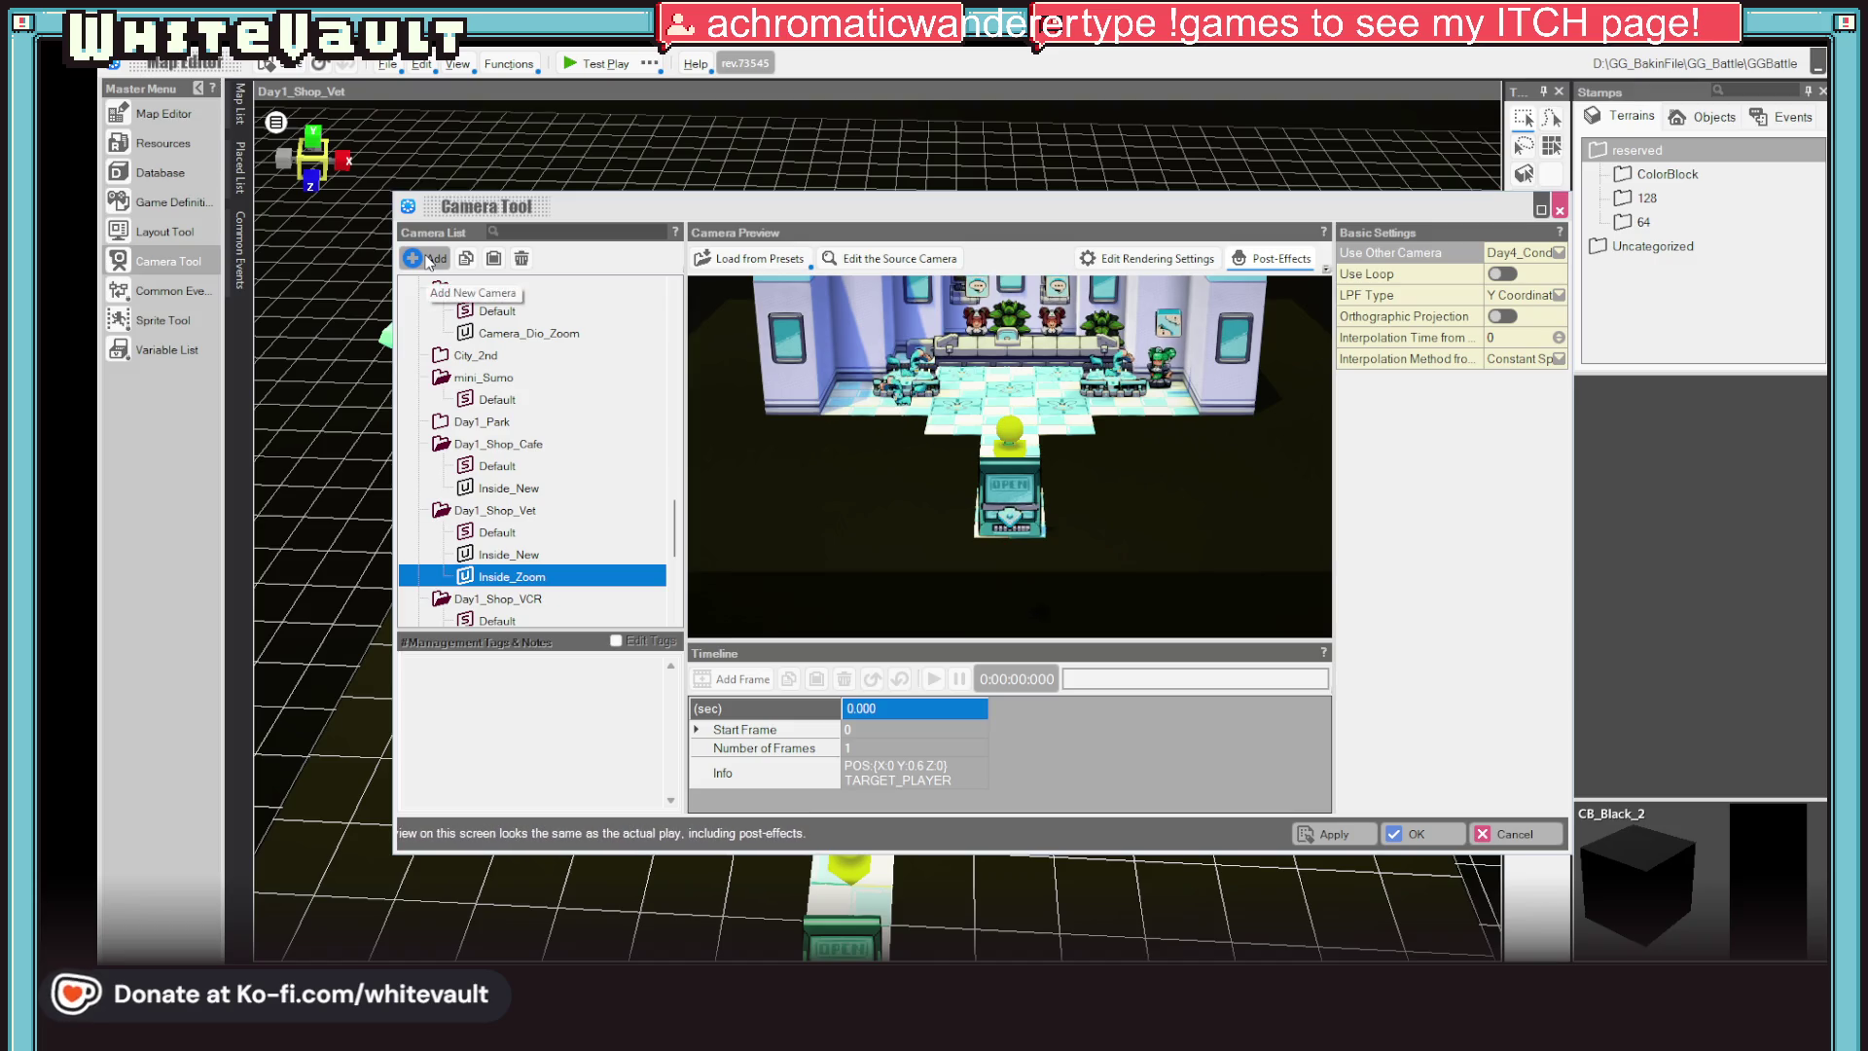
right_click(588, 594)
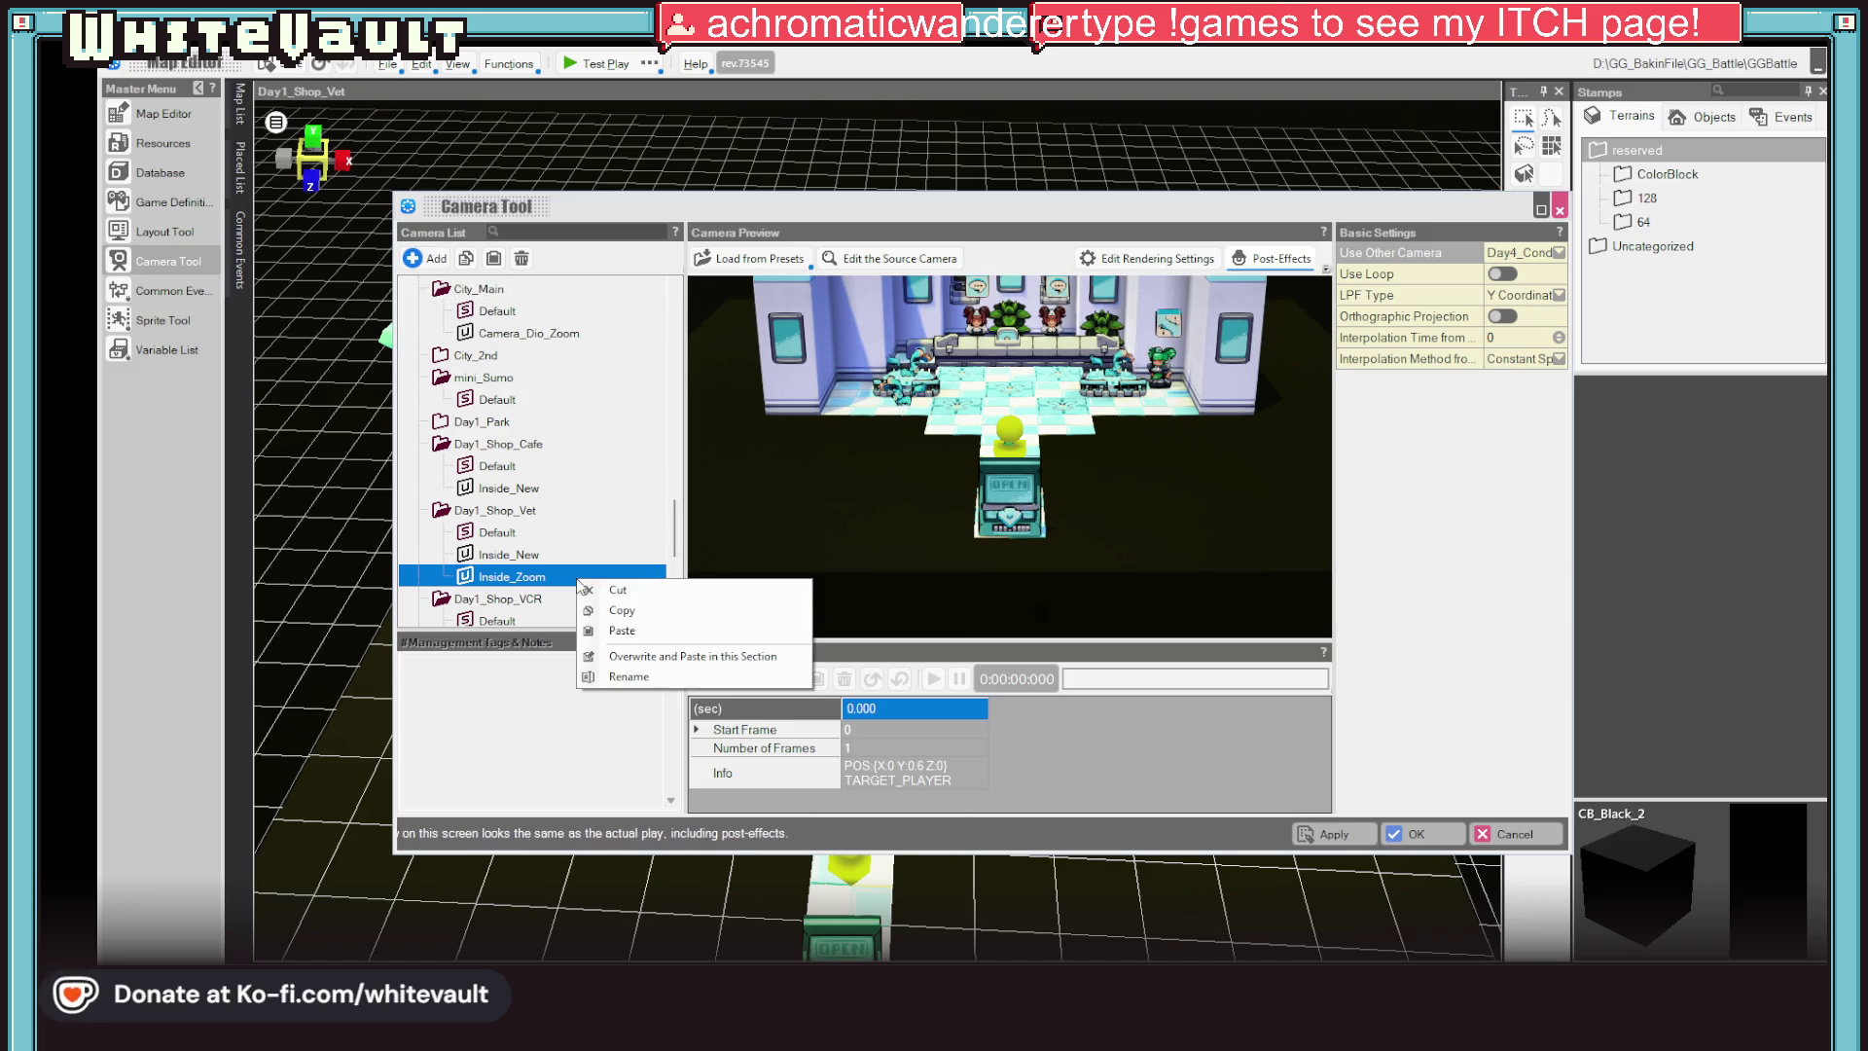
left_click(624, 618)
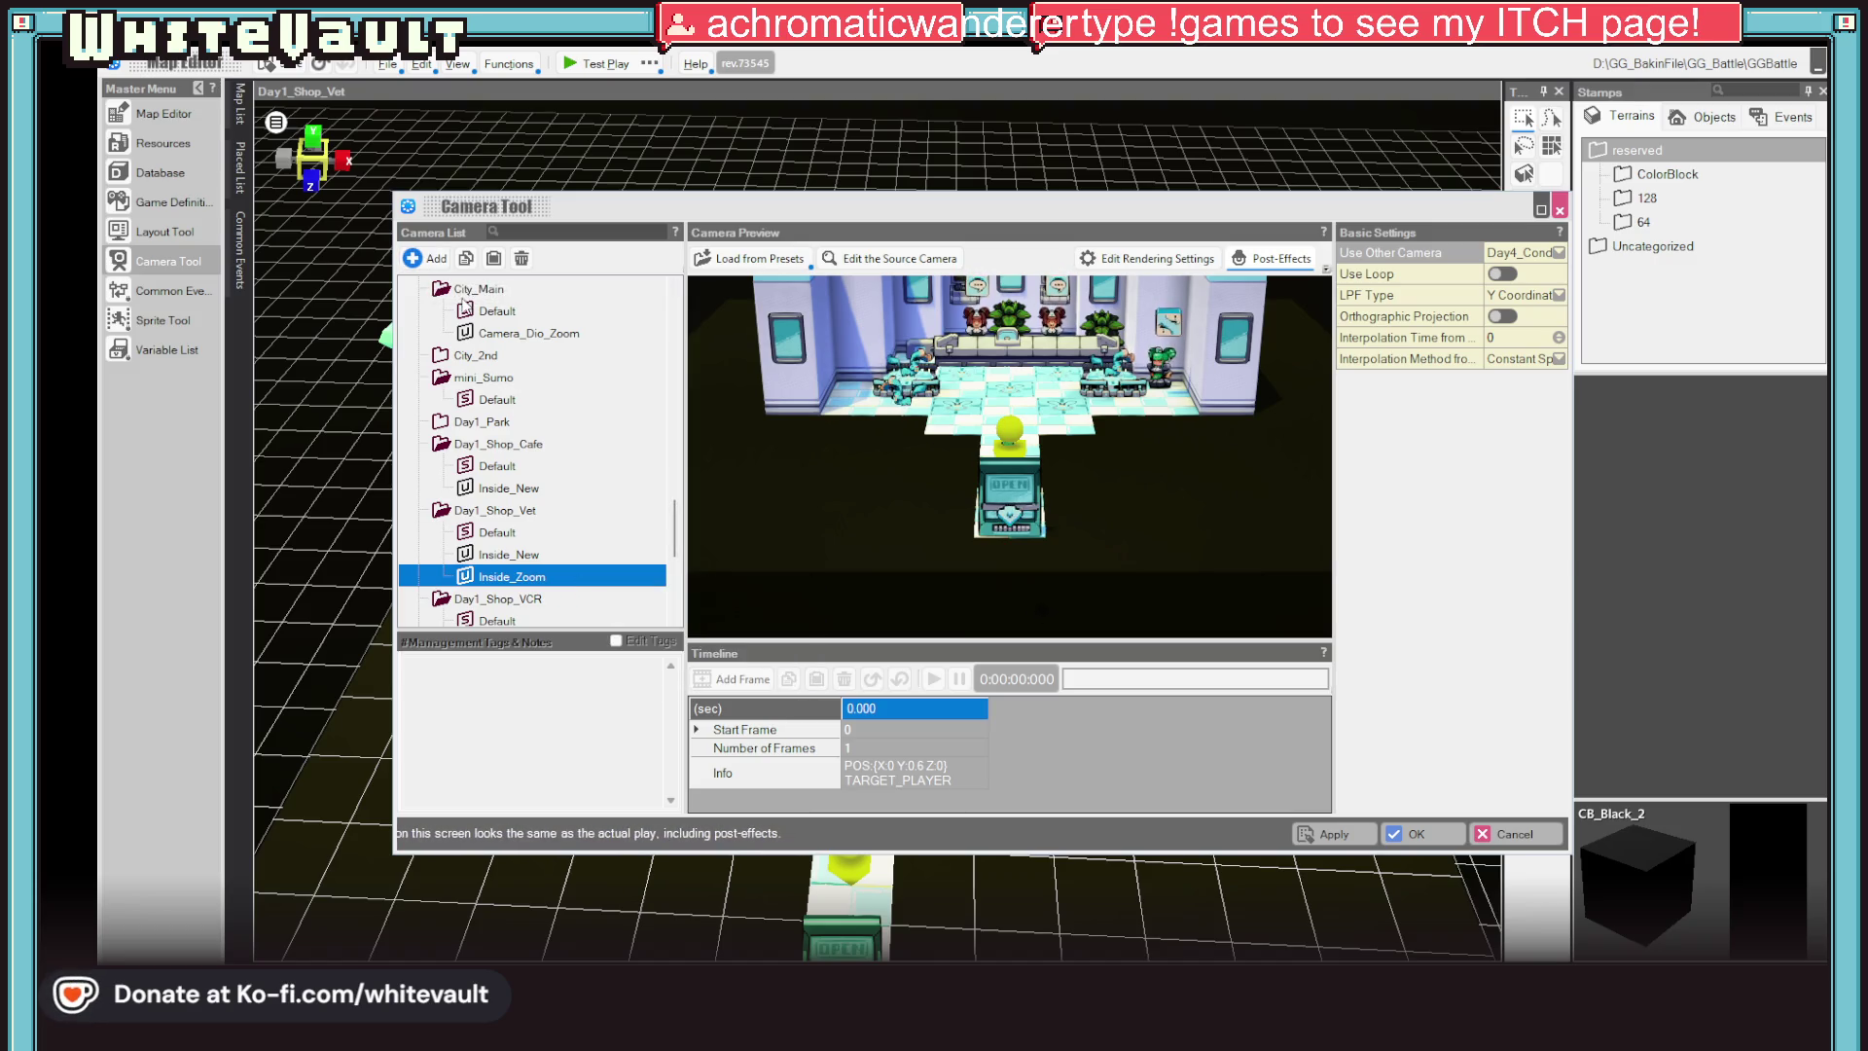
left_click(432, 259)
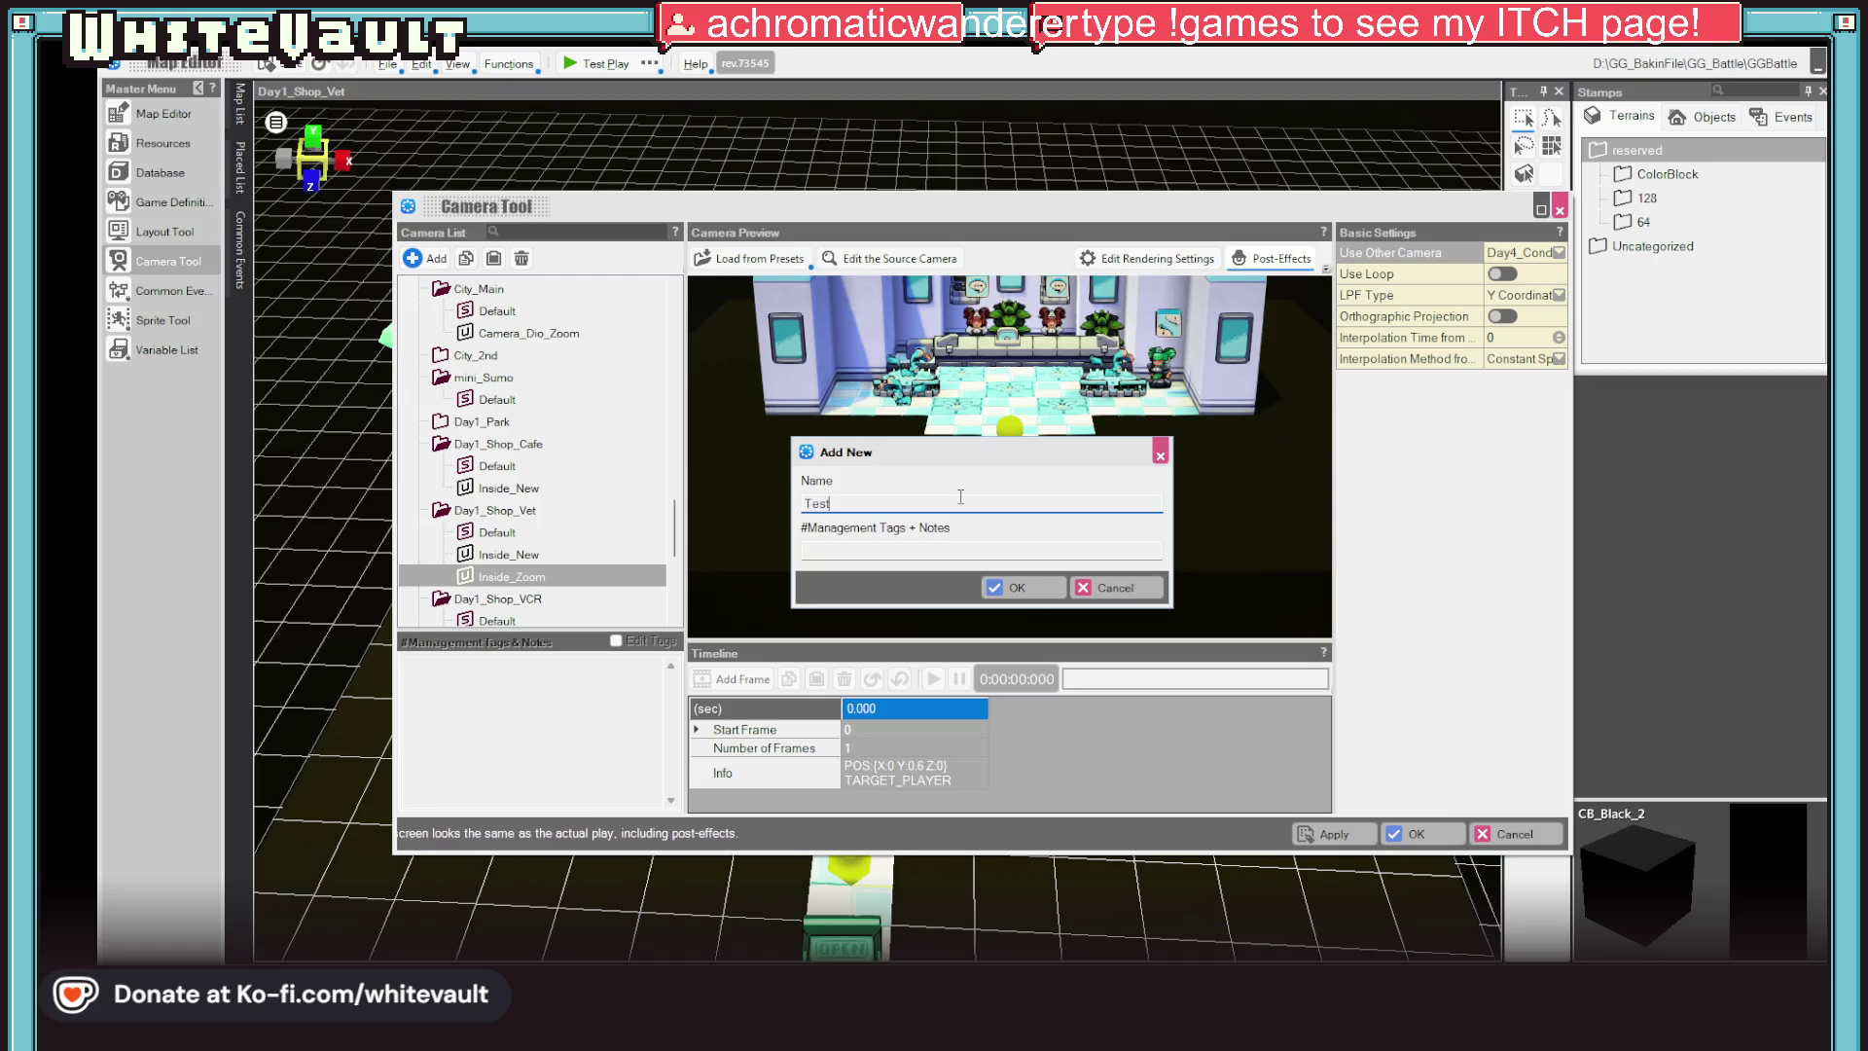
left_click(1017, 588)
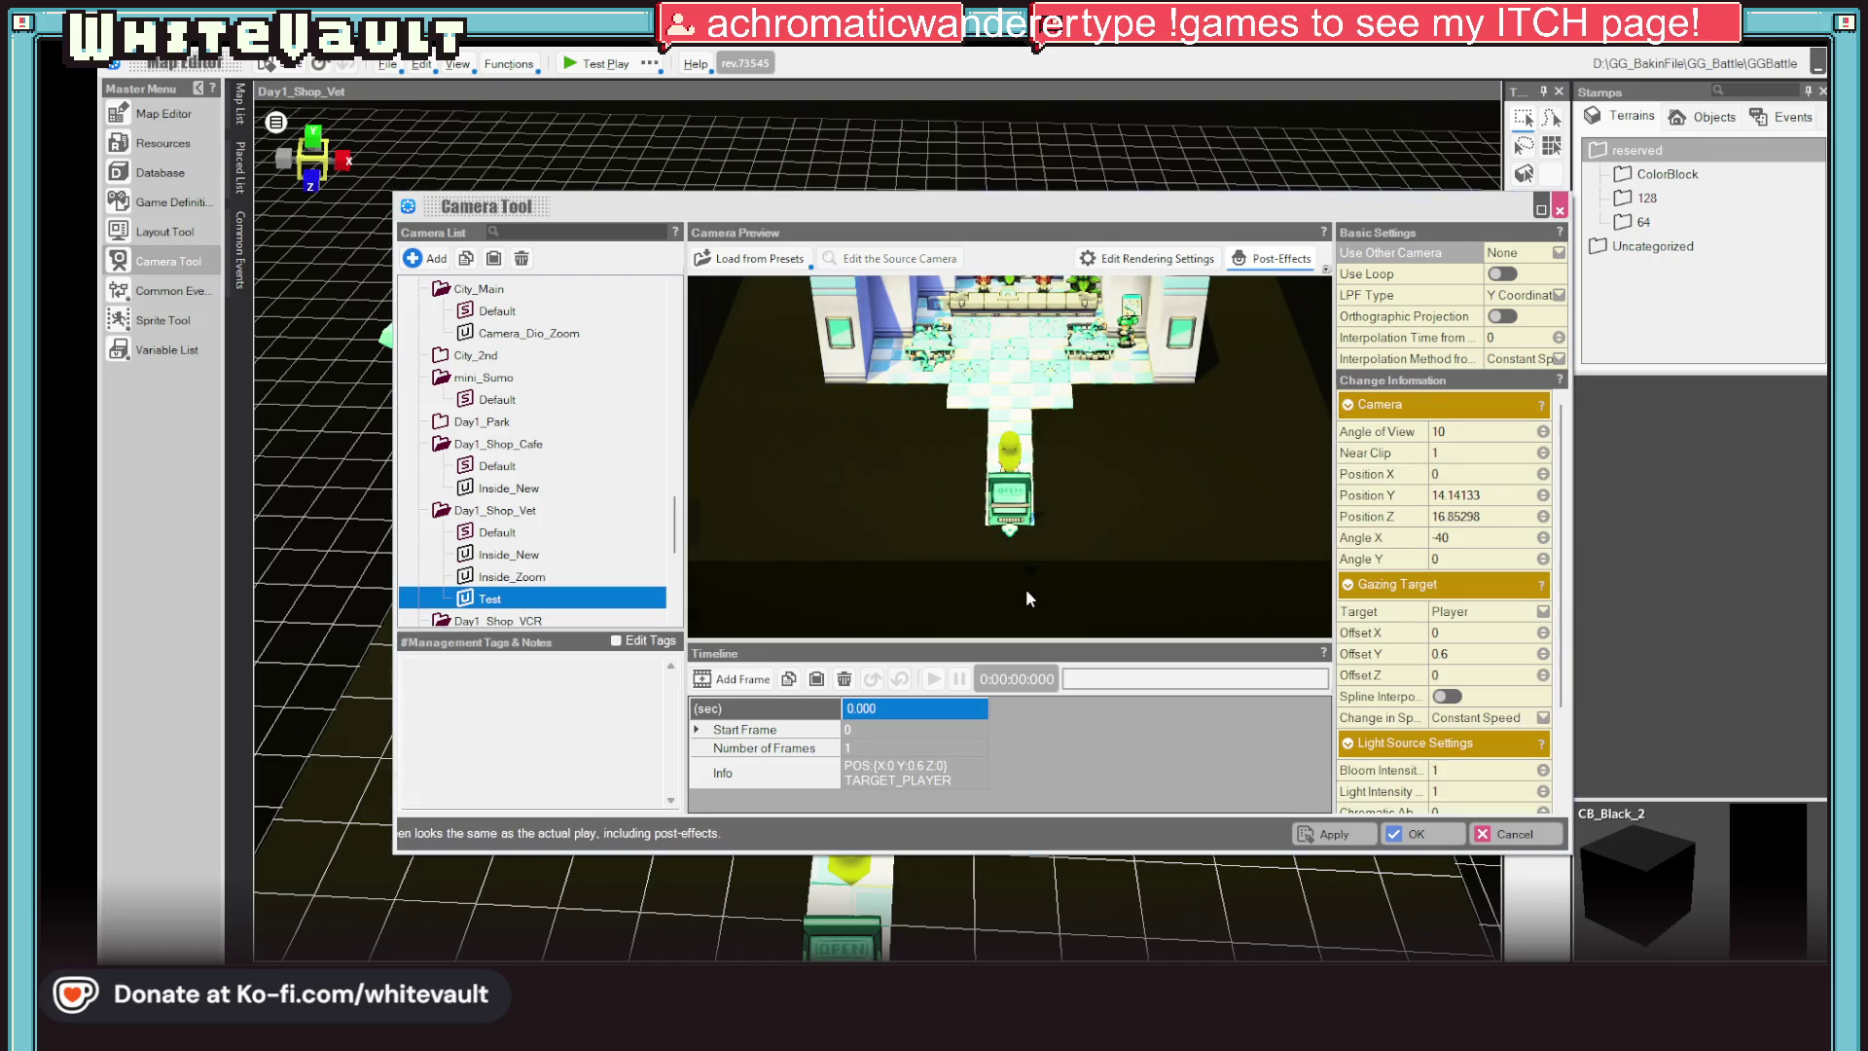
right_click(514, 599)
left_click(598, 679)
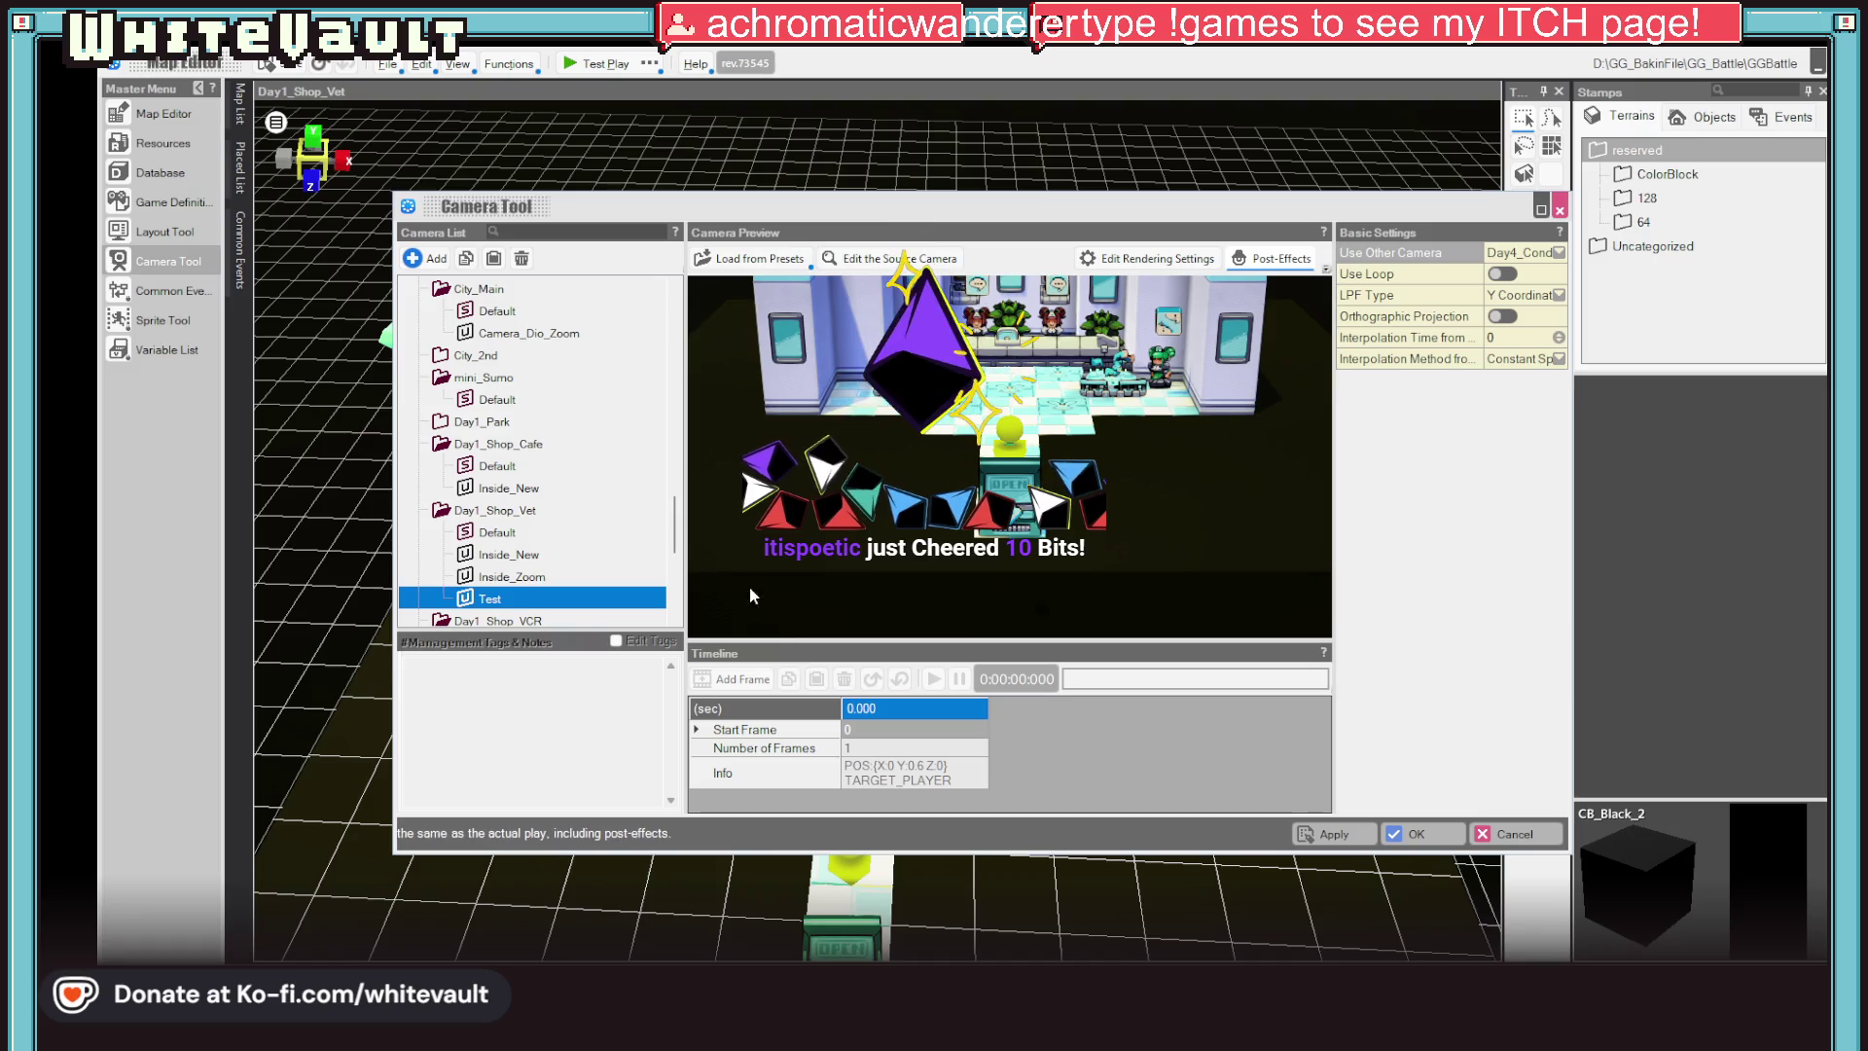
left_click(504, 577)
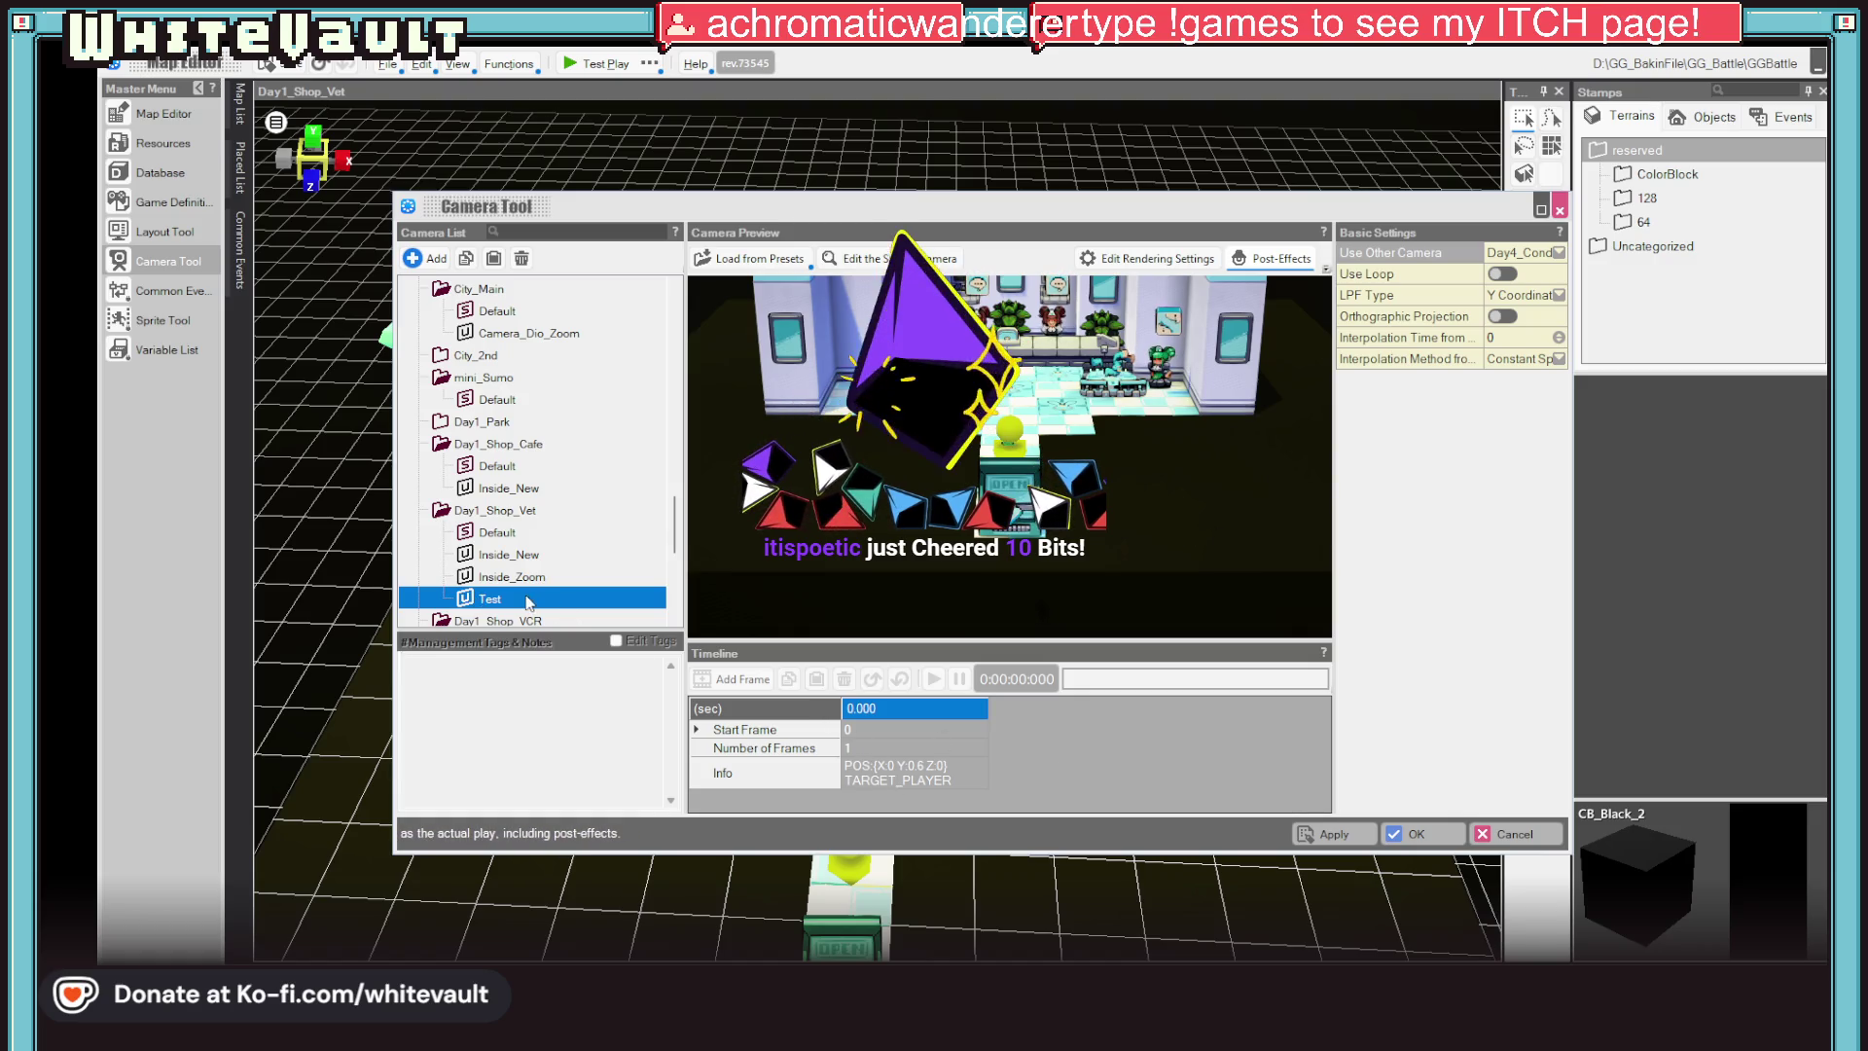
left_click(514, 579)
left_click(498, 600)
right_click(498, 599)
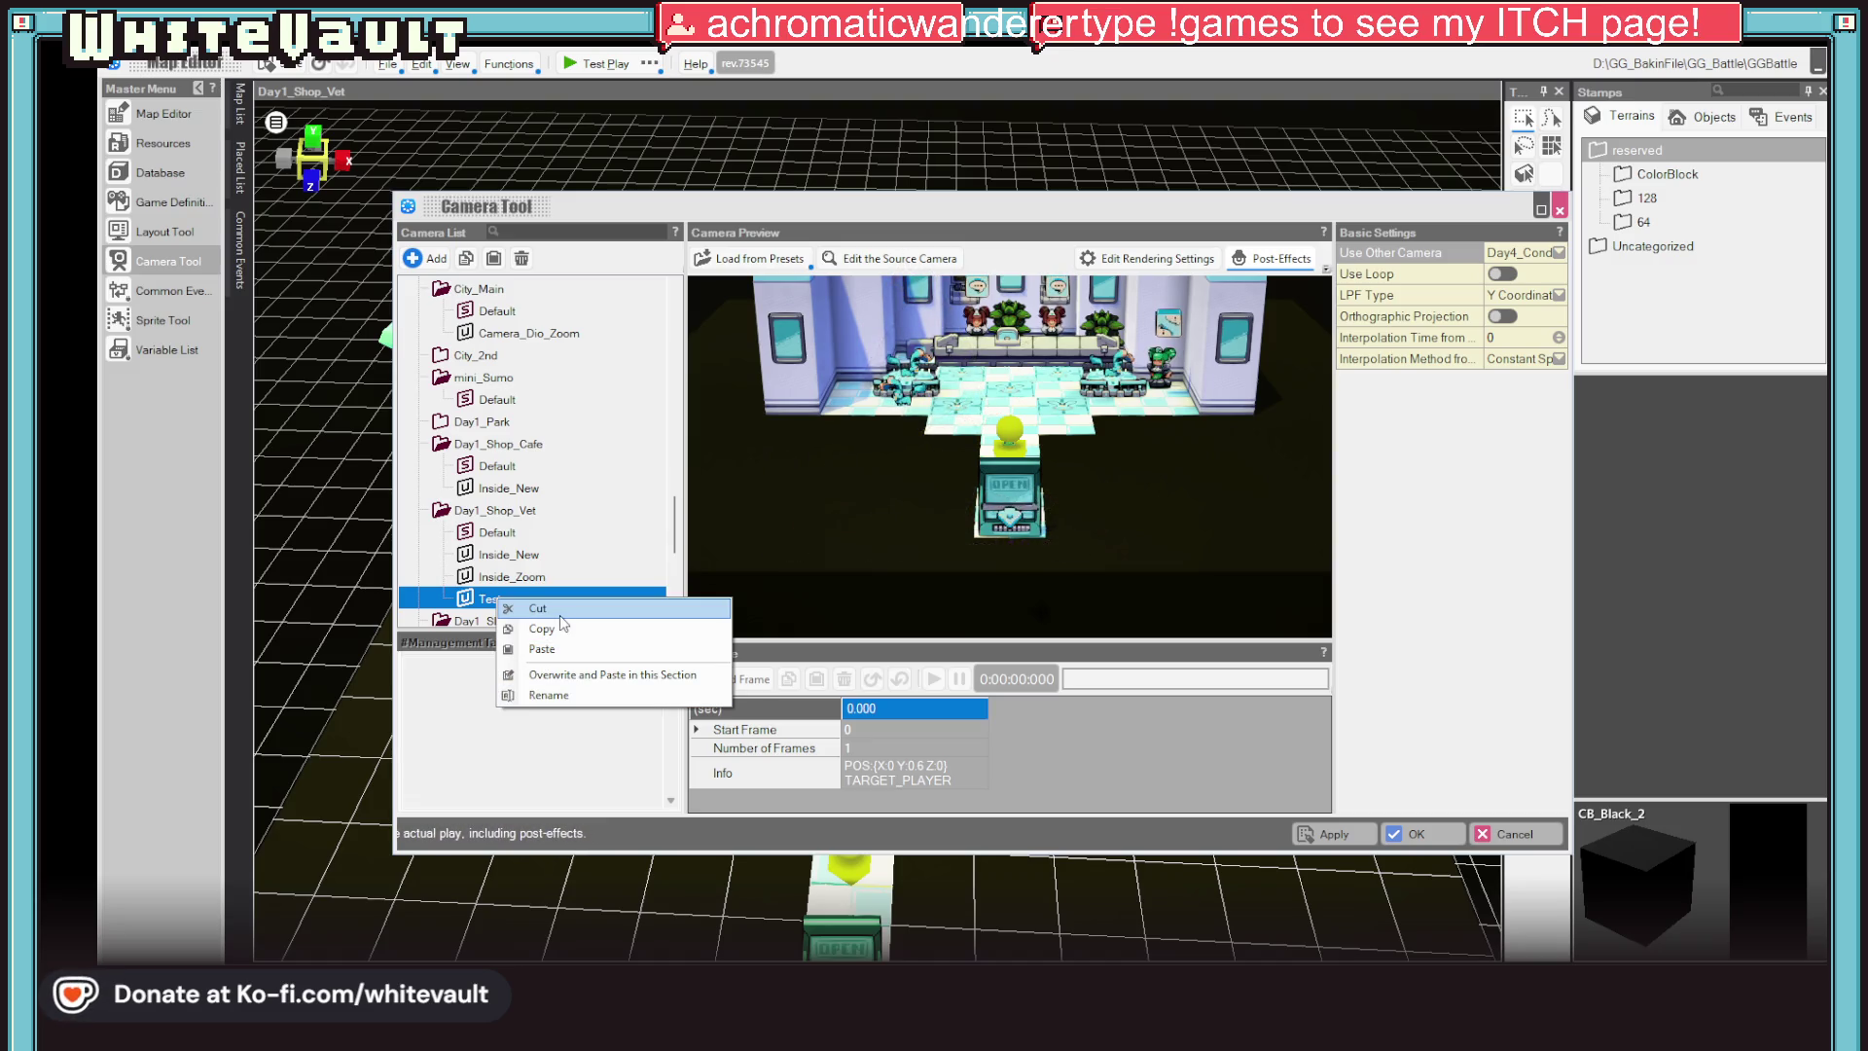
left_click(521, 256)
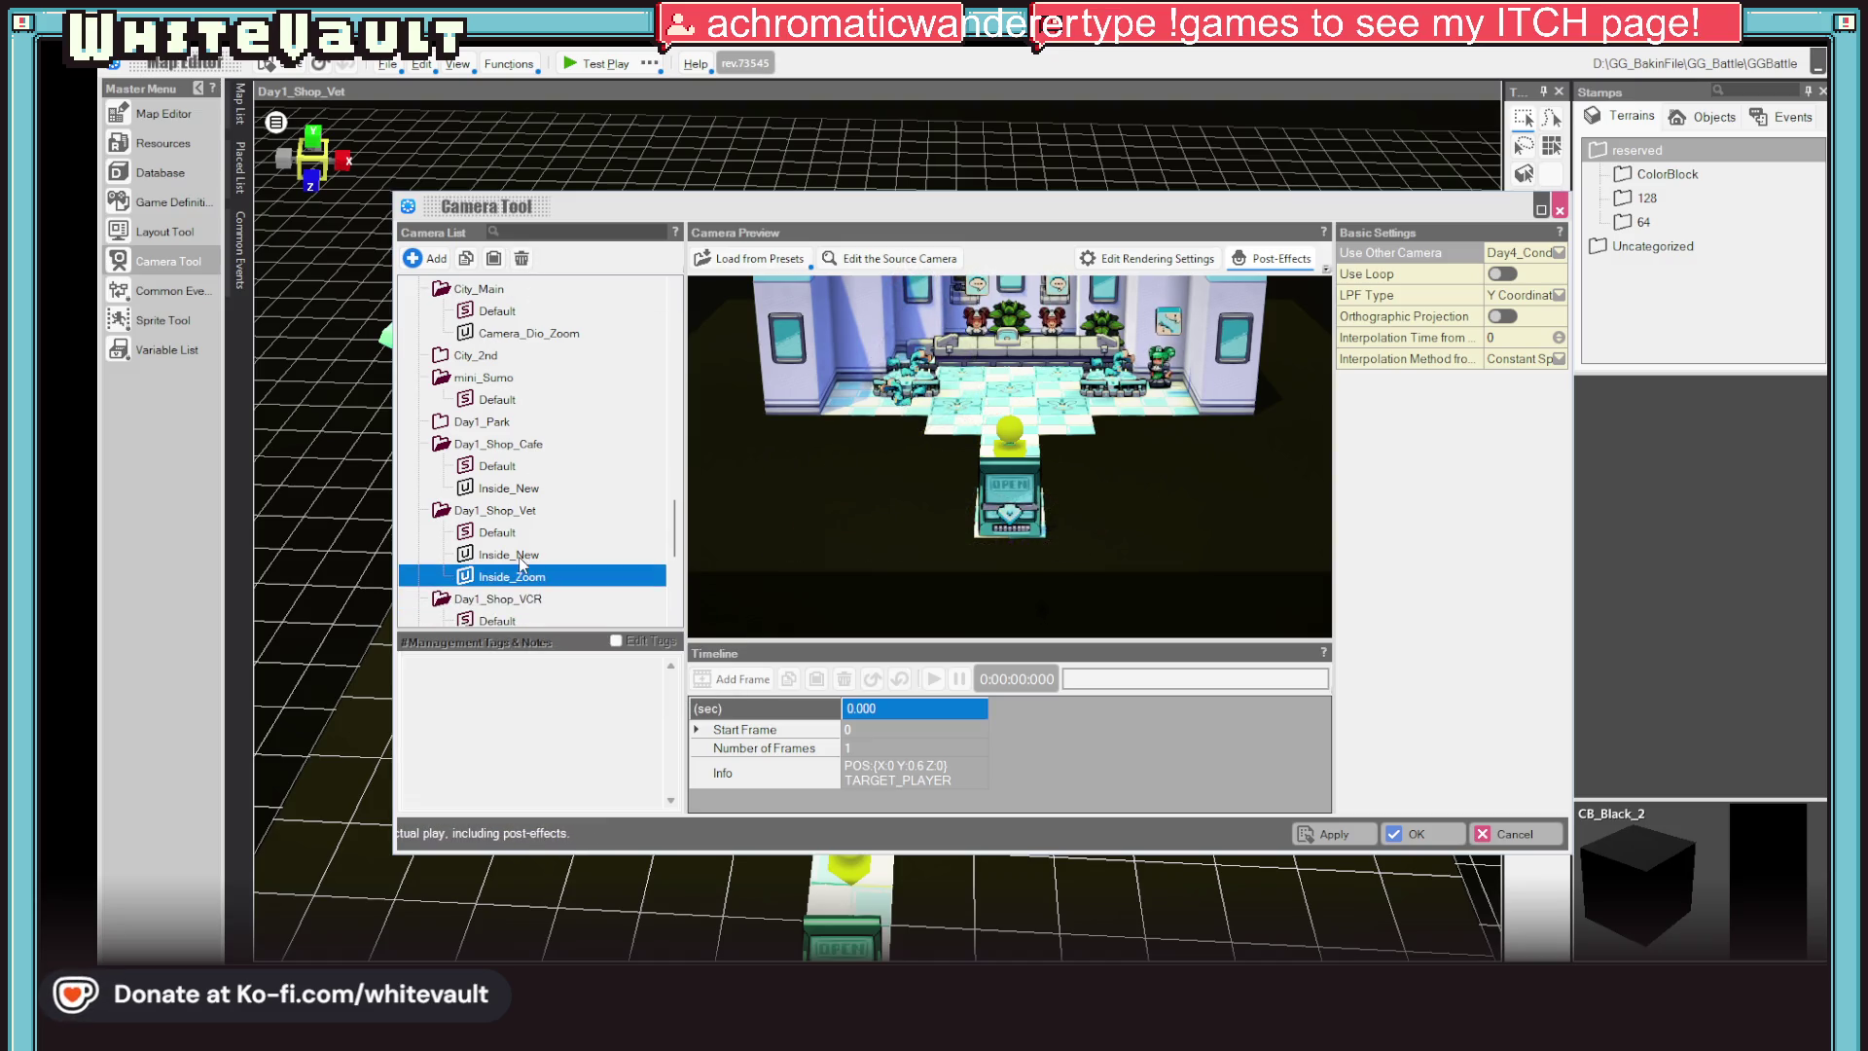
Delete the existing Inside_Zoom camera under Day1_Shop_Vet
key("F2")
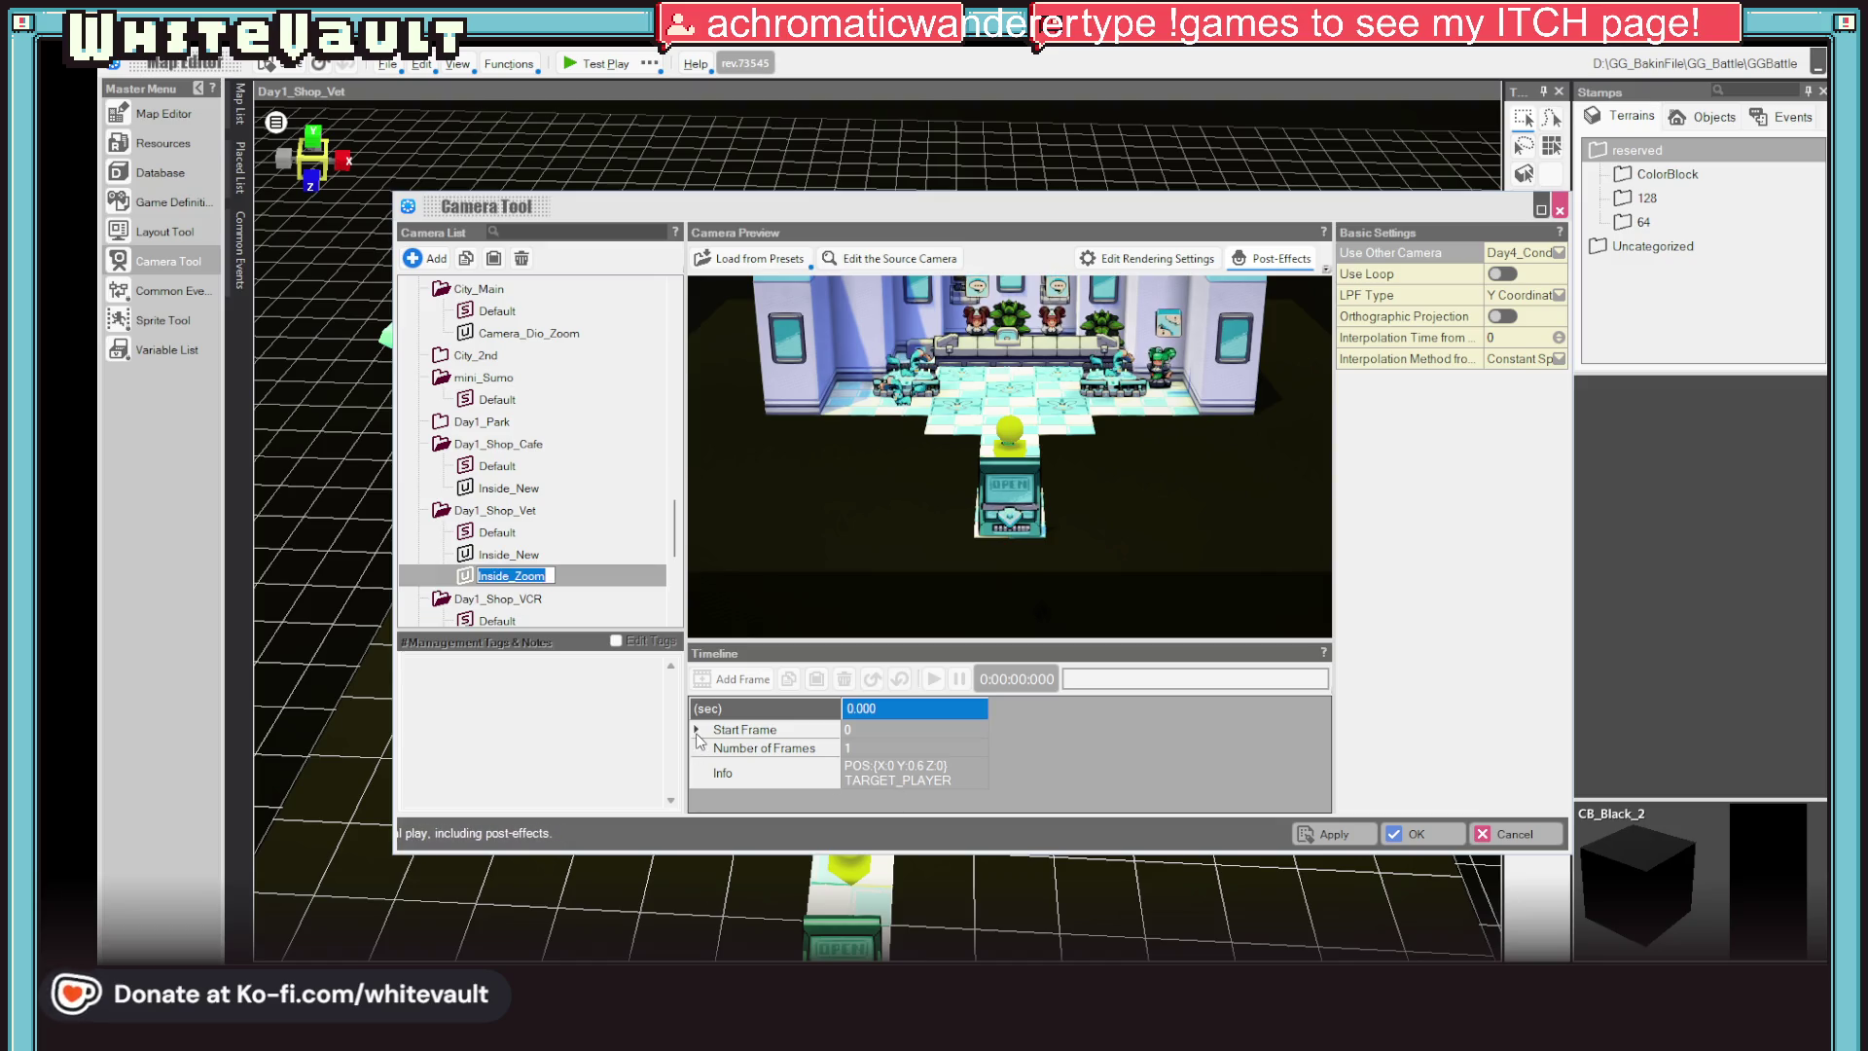
left_click(464, 578)
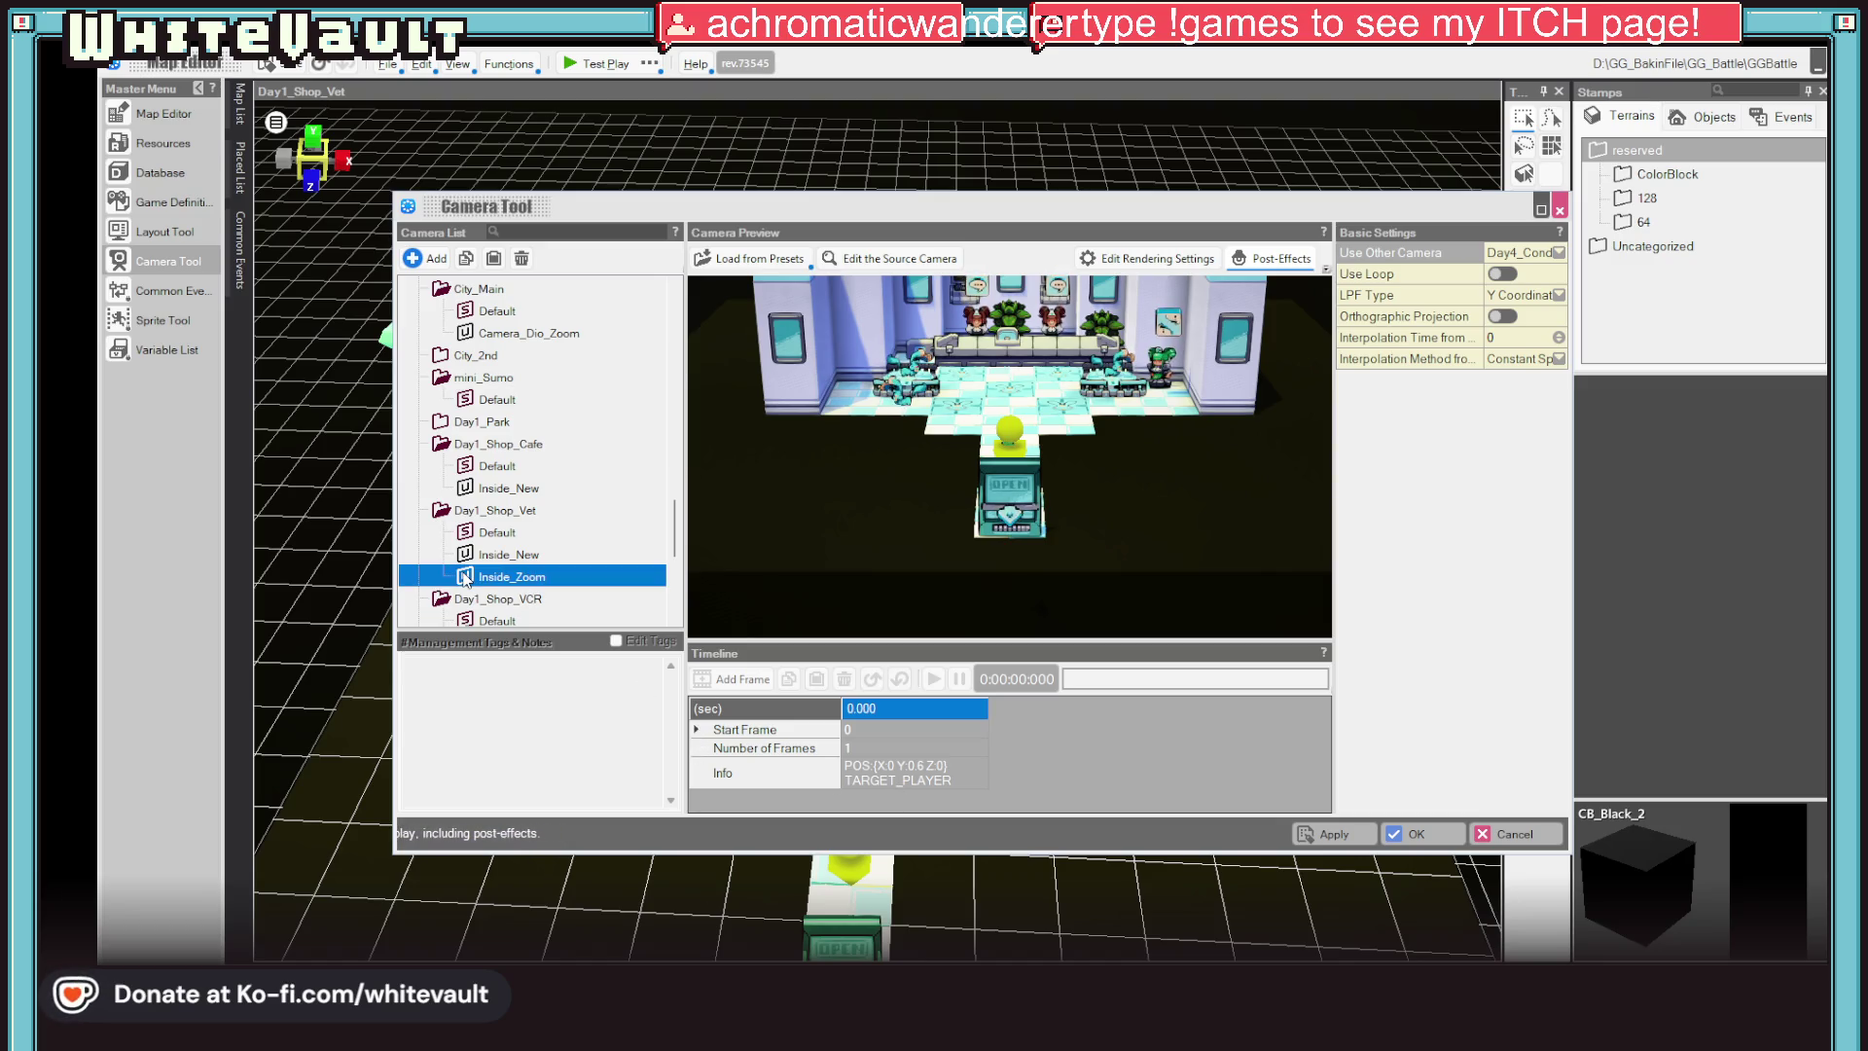
left_click(522, 258)
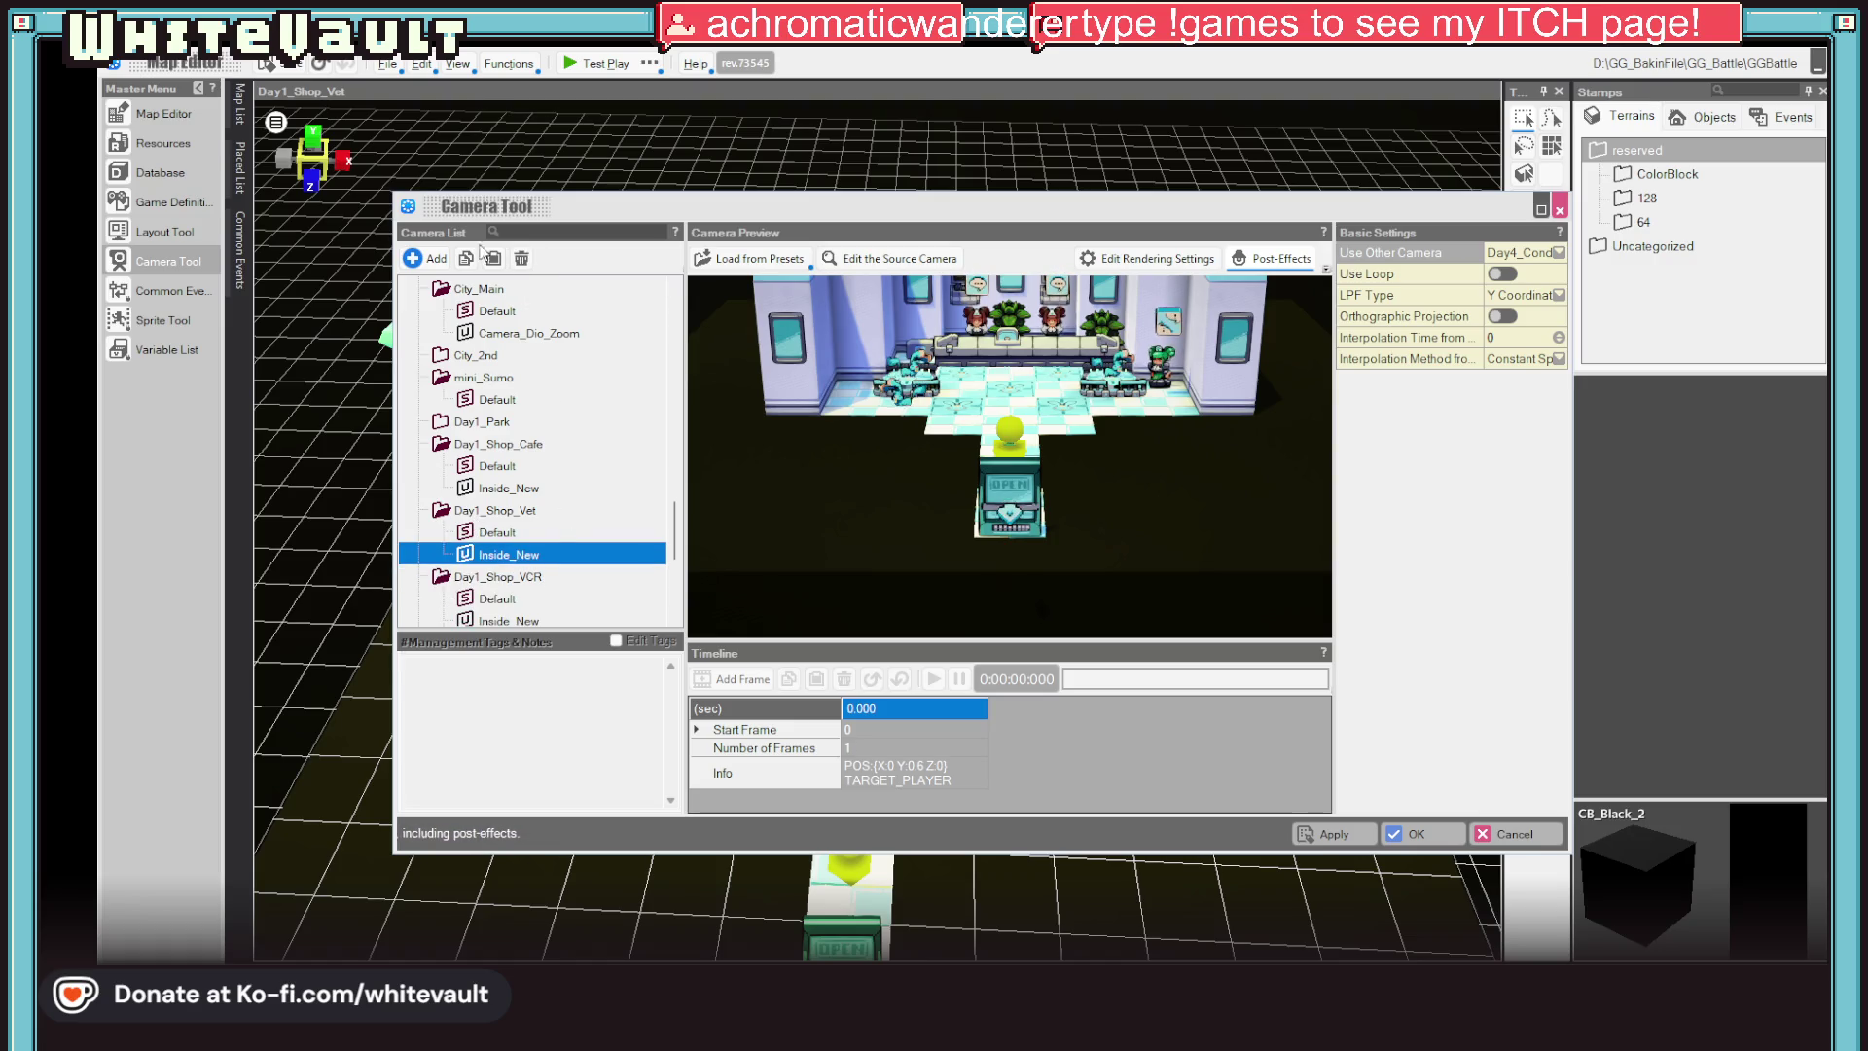
Add a fresh camera named Inside_Zoom under Day1_Shop_Vet and select it
left_click(430, 257)
type("Inside_Zoom")
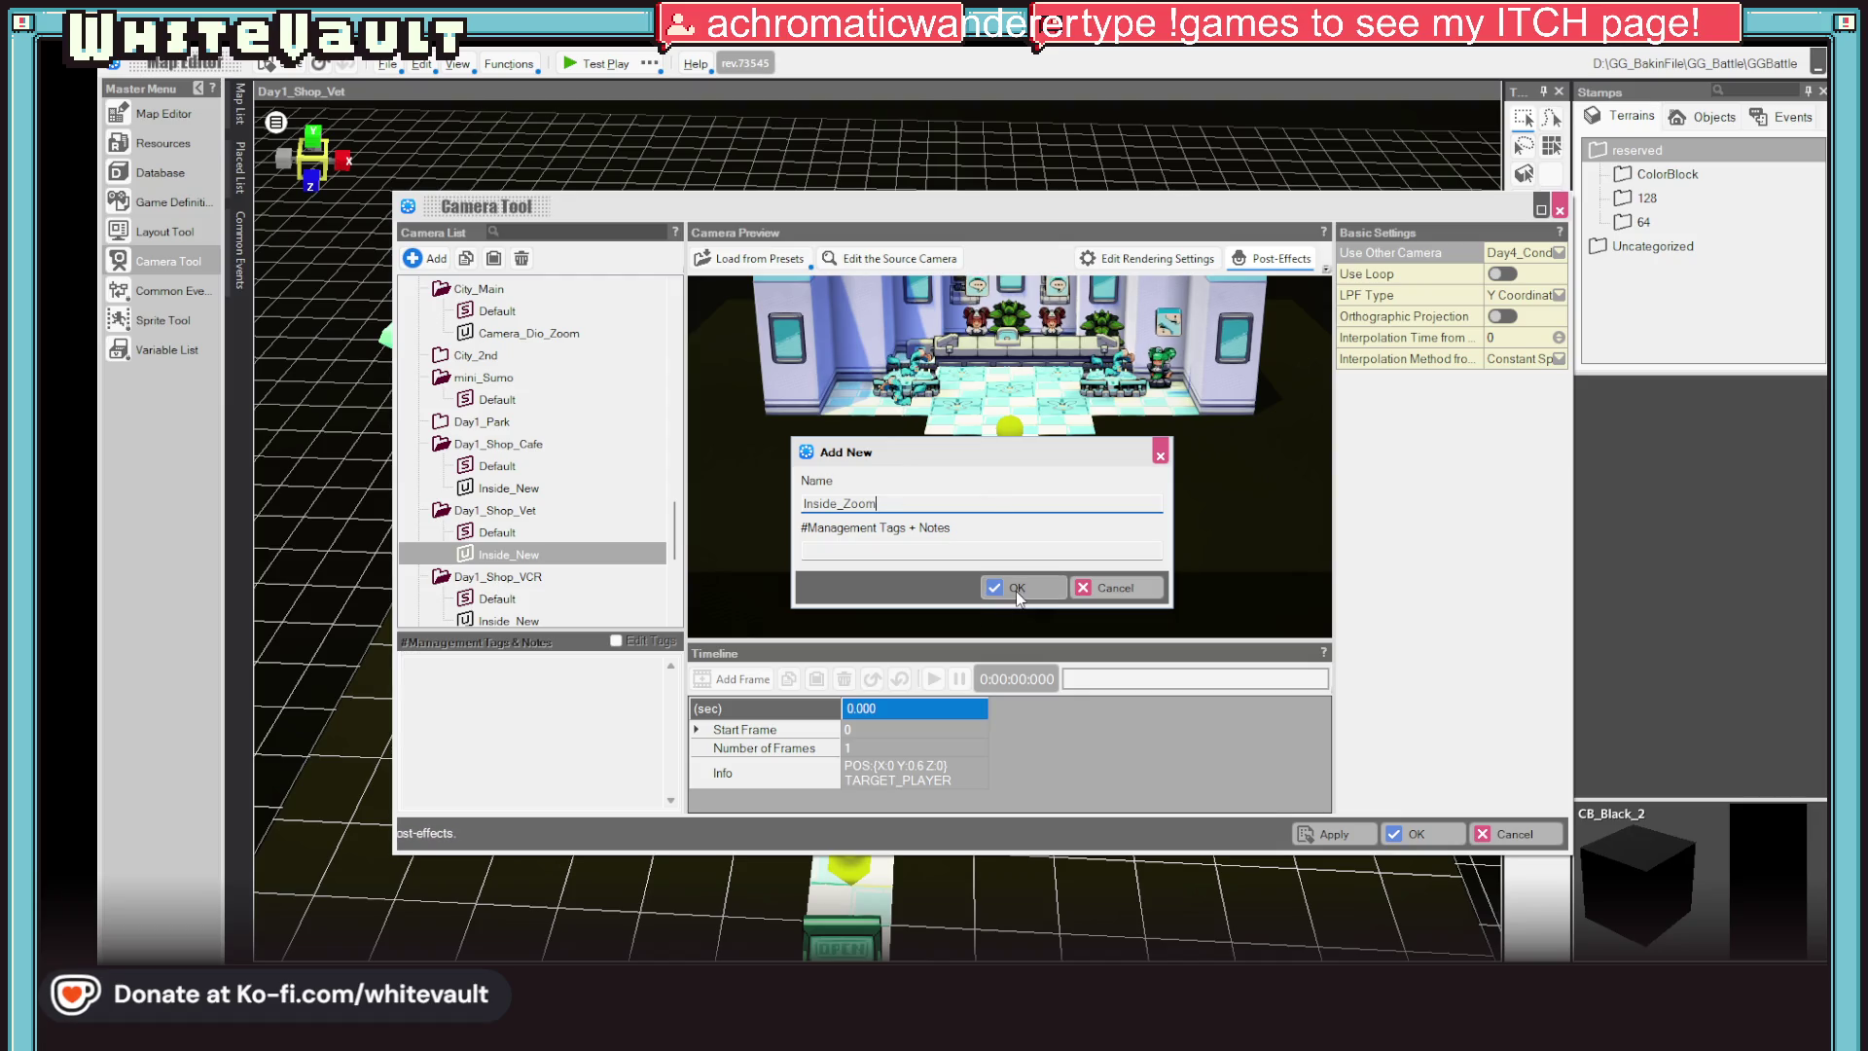
left_click(1018, 588)
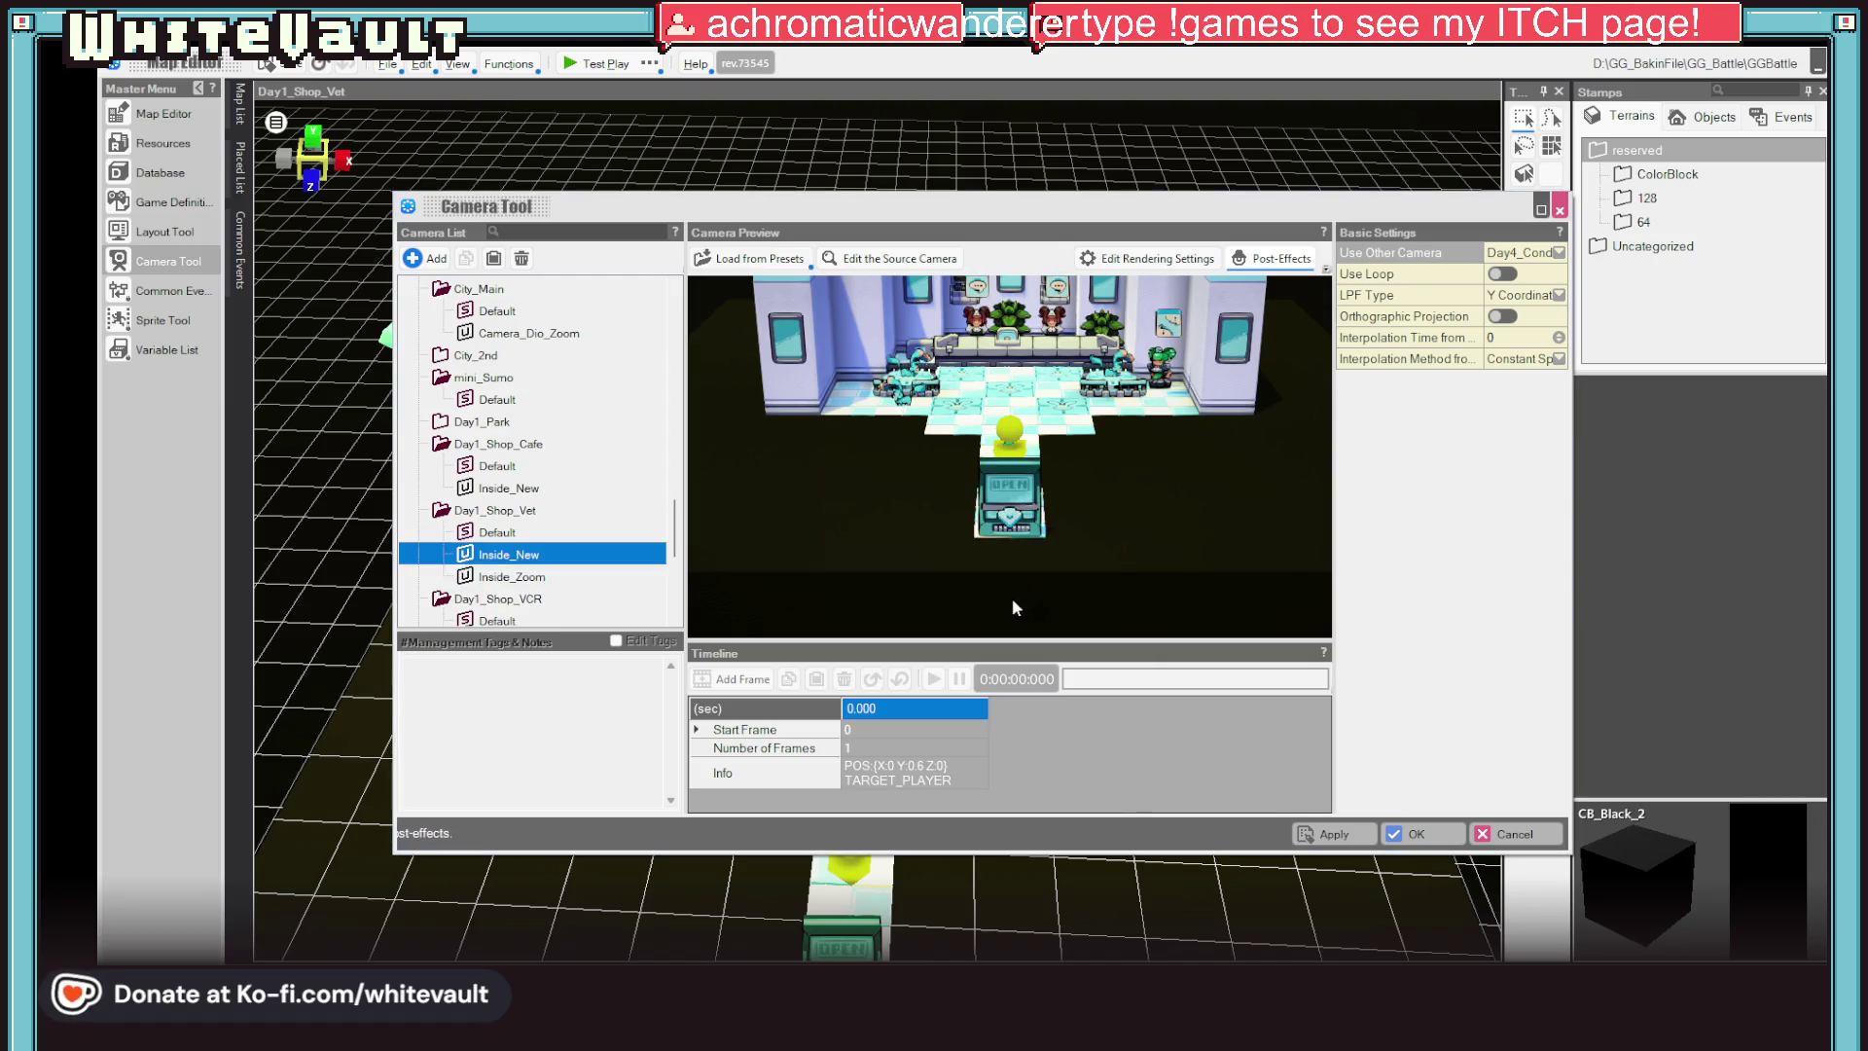
left_click(493, 579)
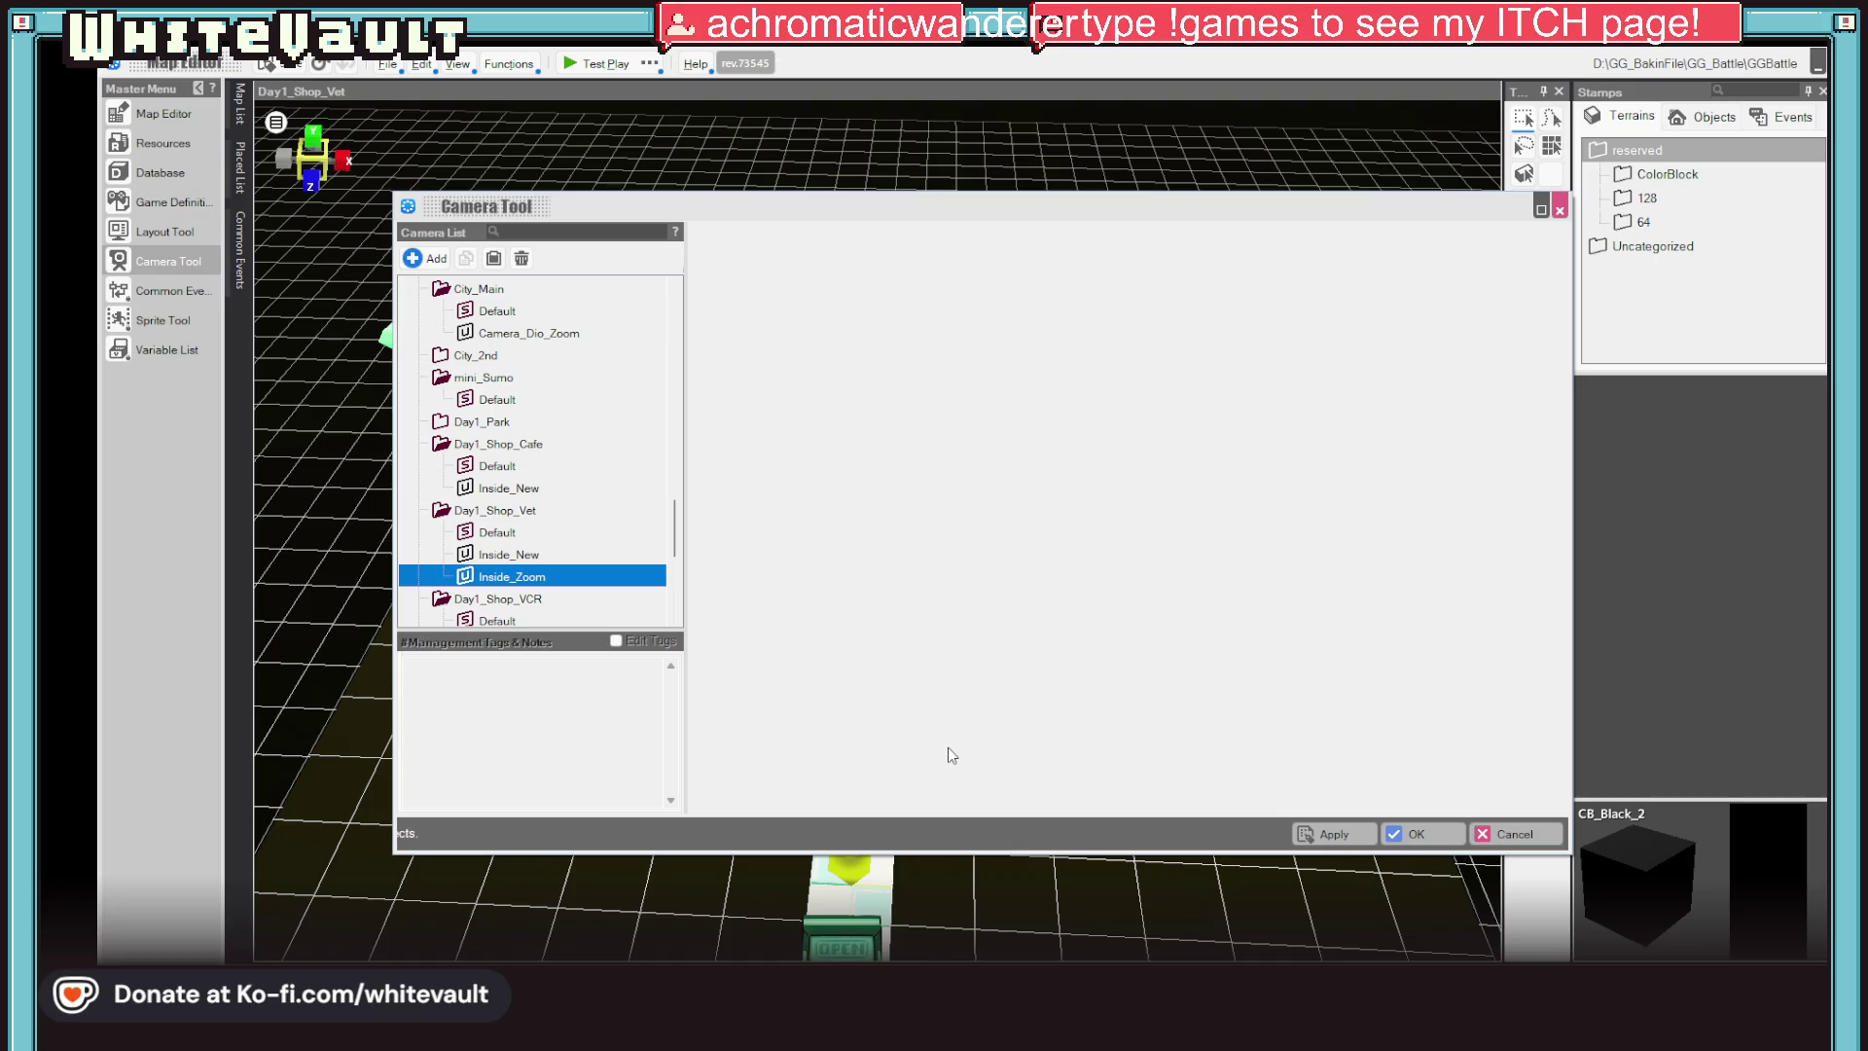
left_click(493, 556)
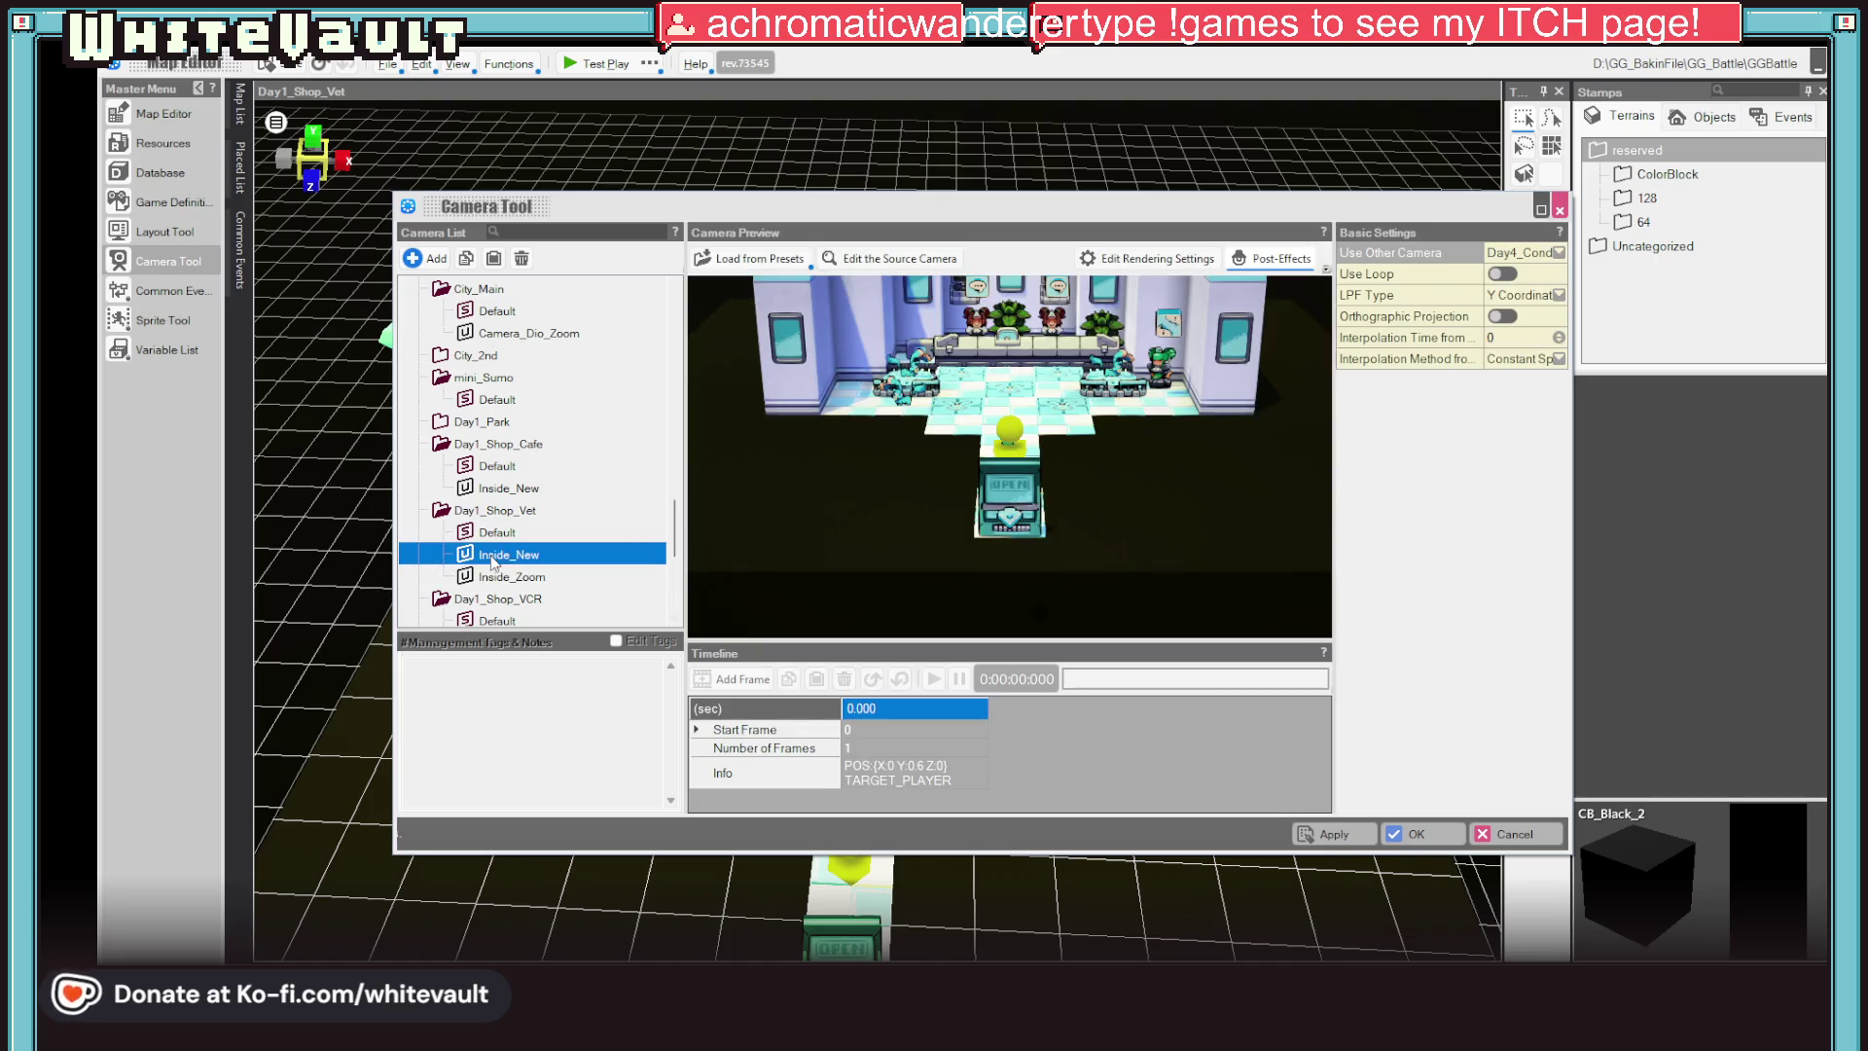
left_click(527, 578)
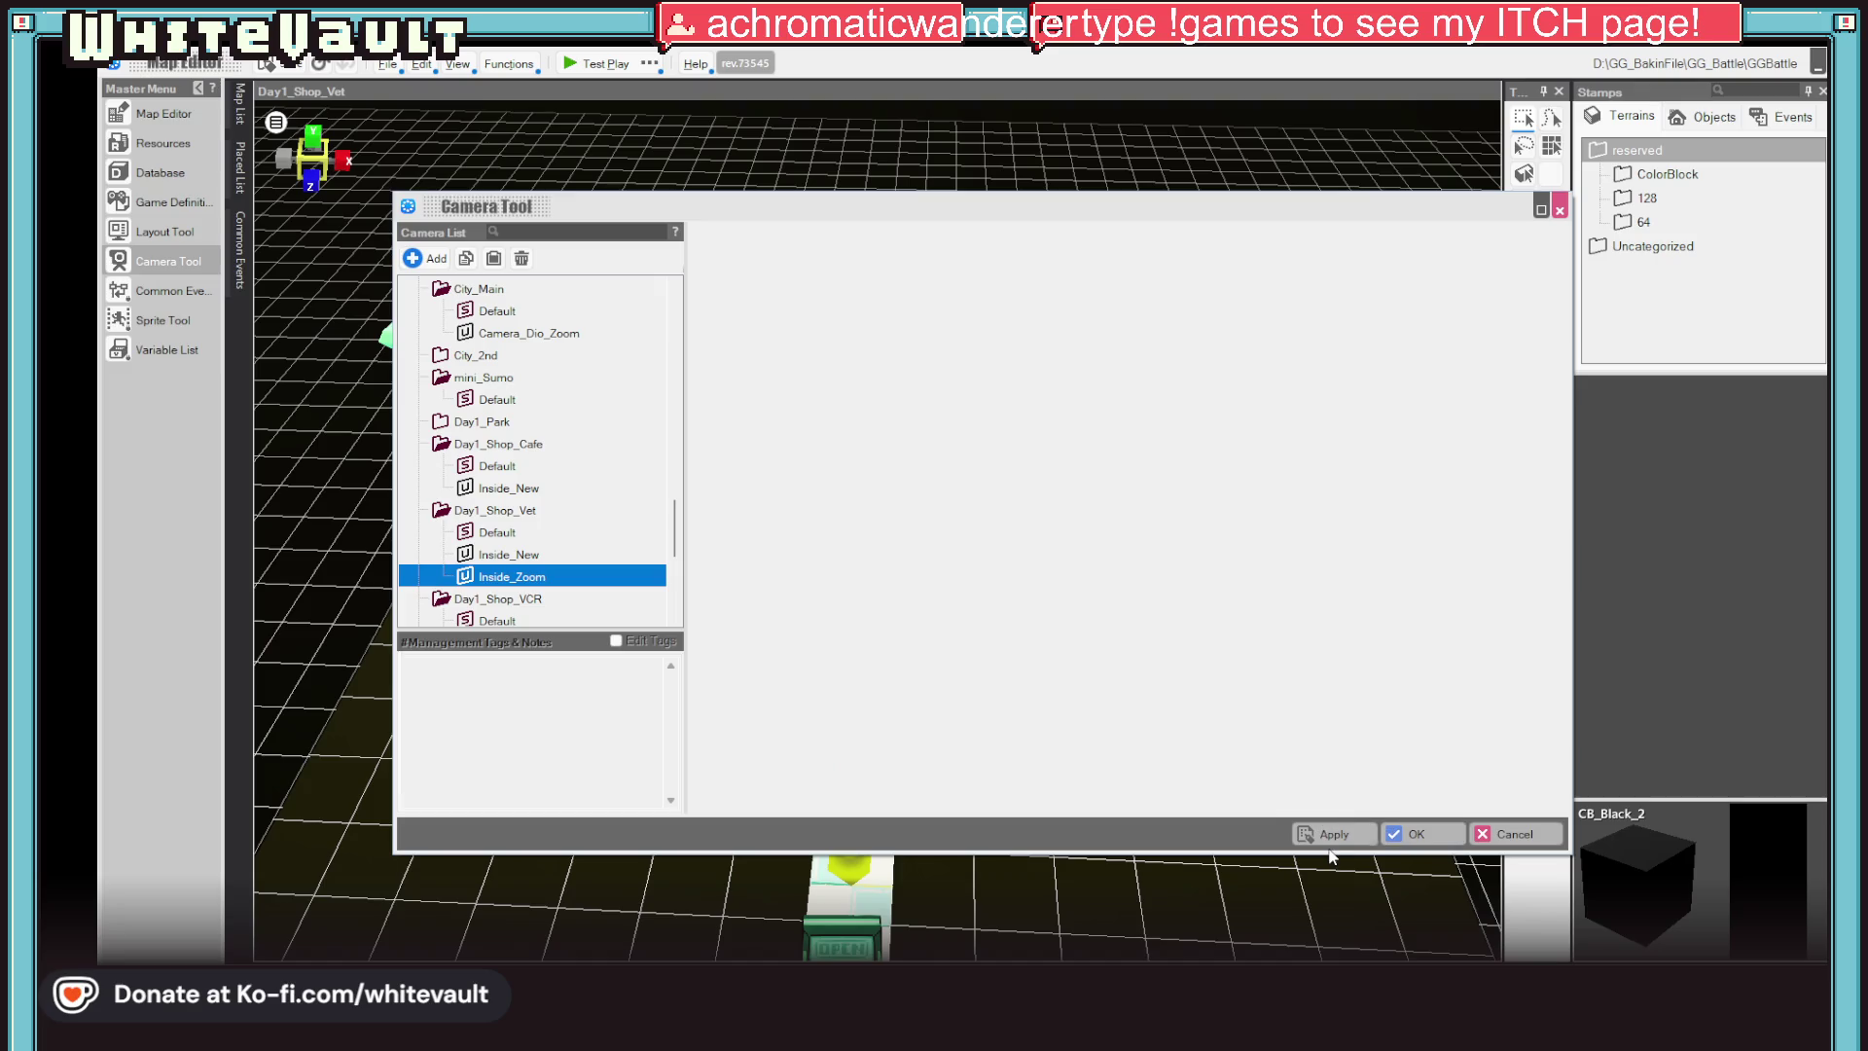
Reopen the Camera Tool and preview the vet shop's Default, Inside_Zoom and Inside_New cameras
left_click(1406, 833)
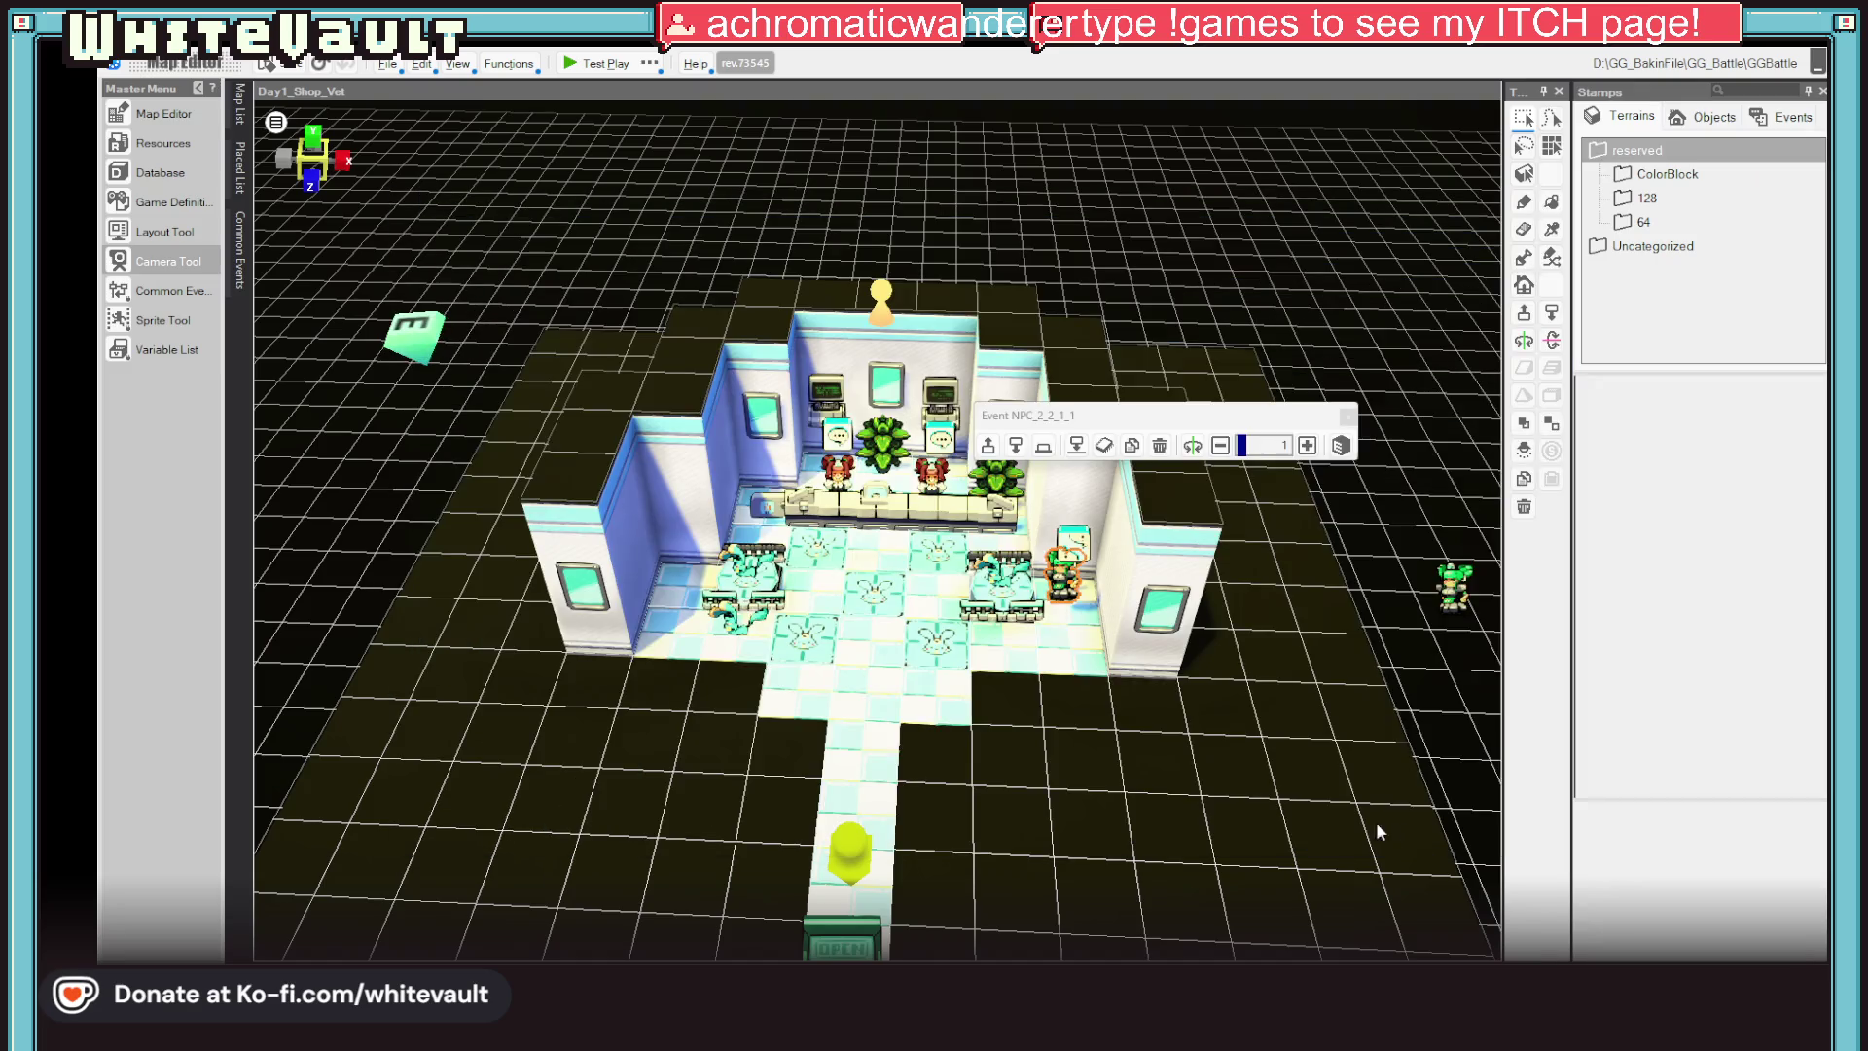
left_click(163, 261)
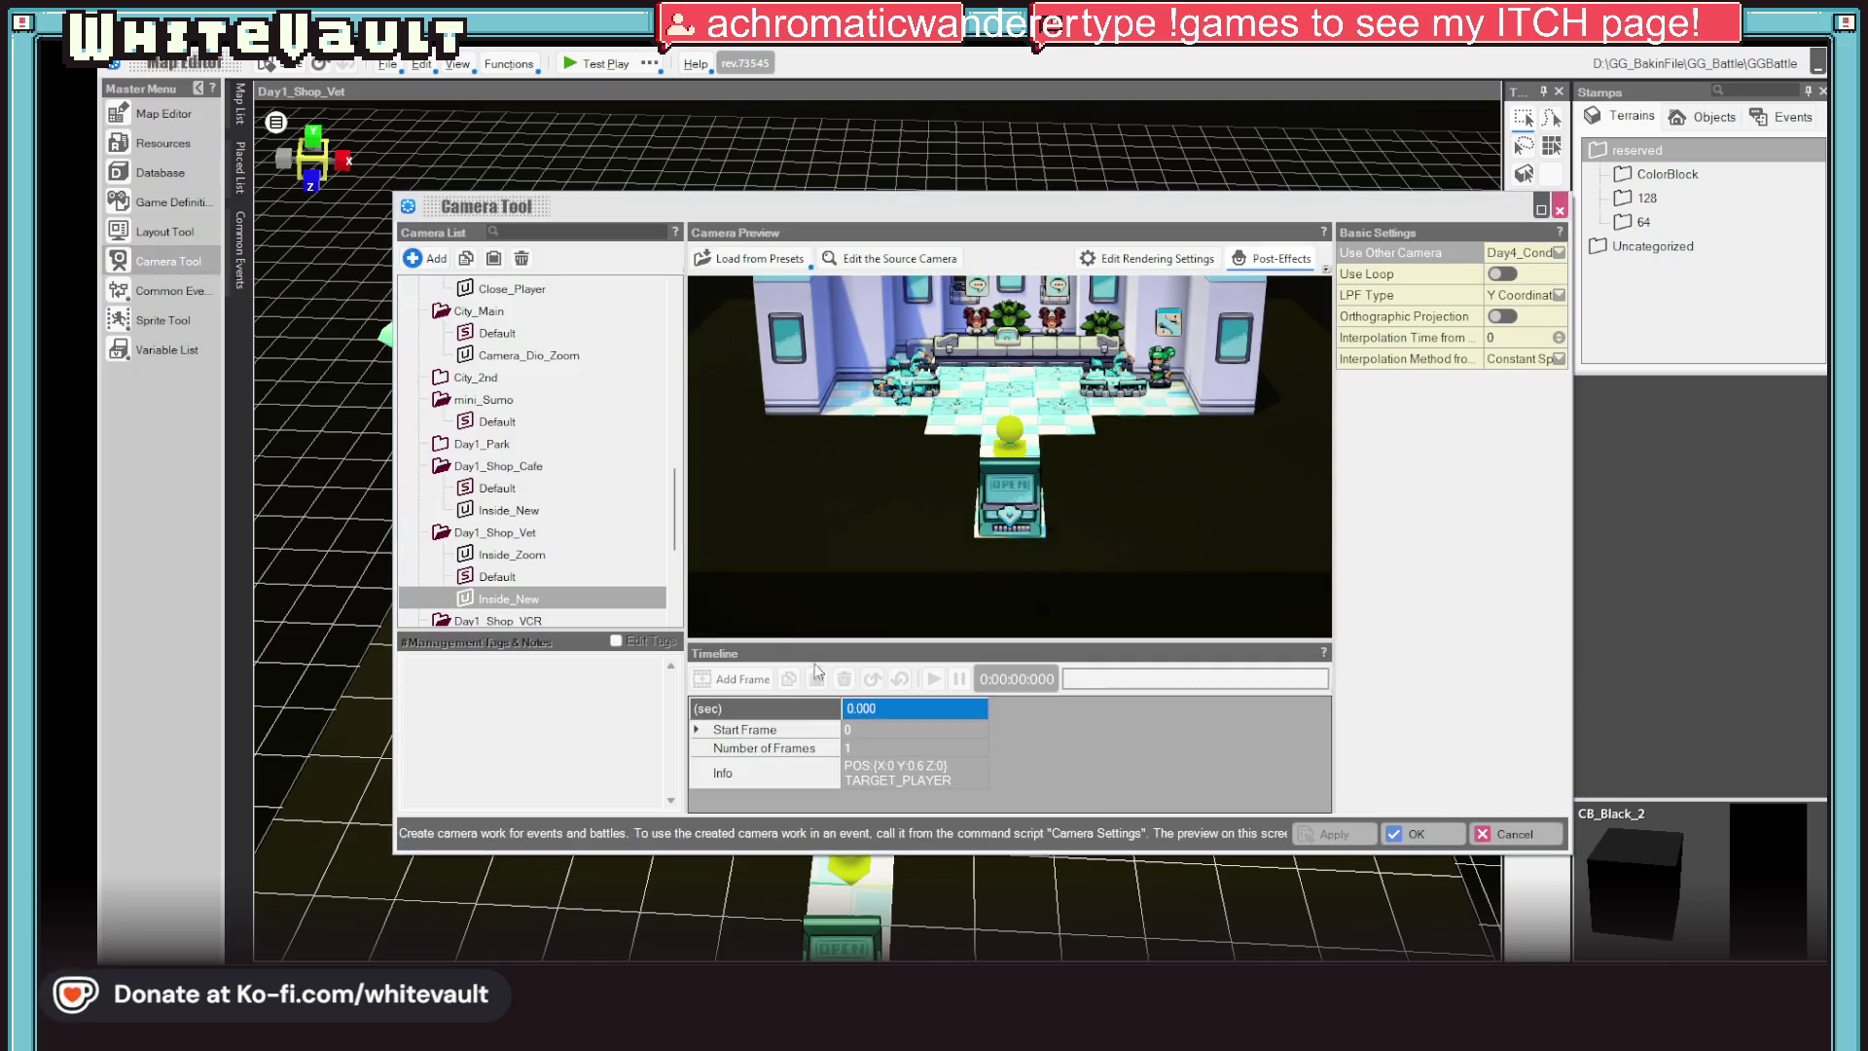
left_click(504, 598)
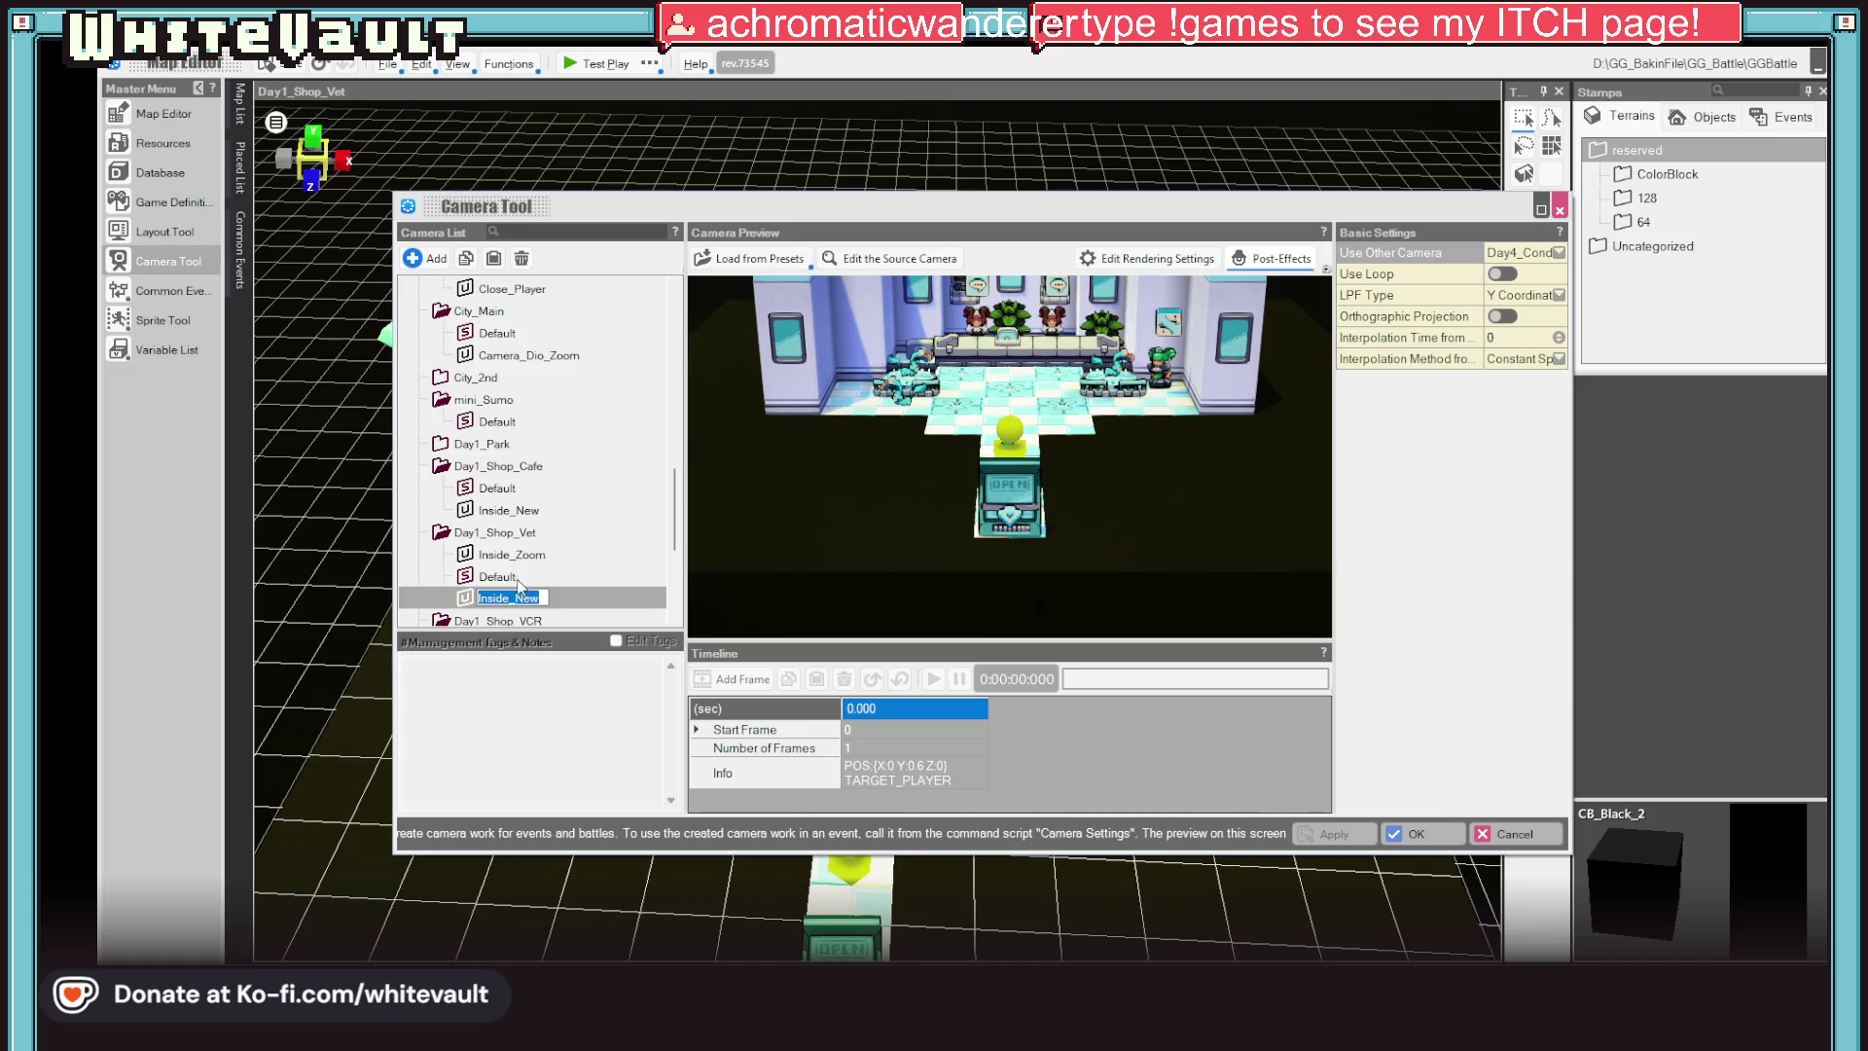
left_click(498, 577)
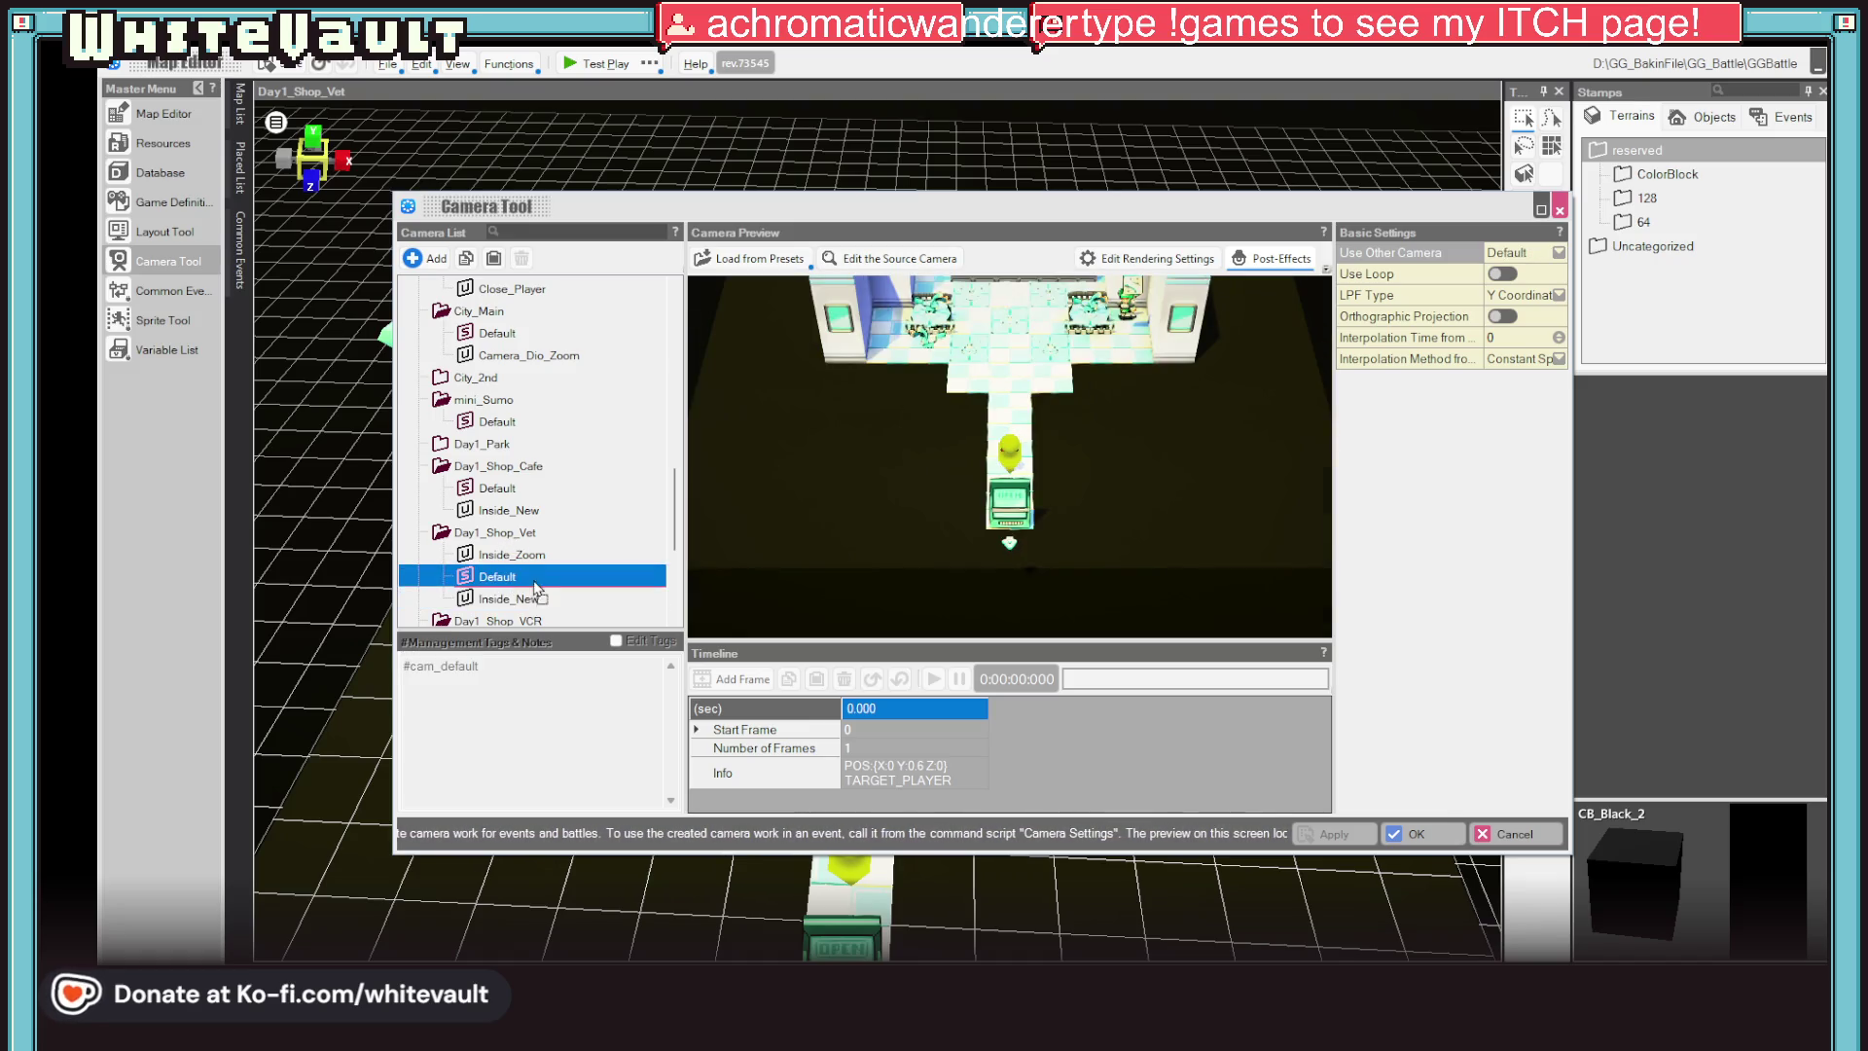
left_click(526, 557)
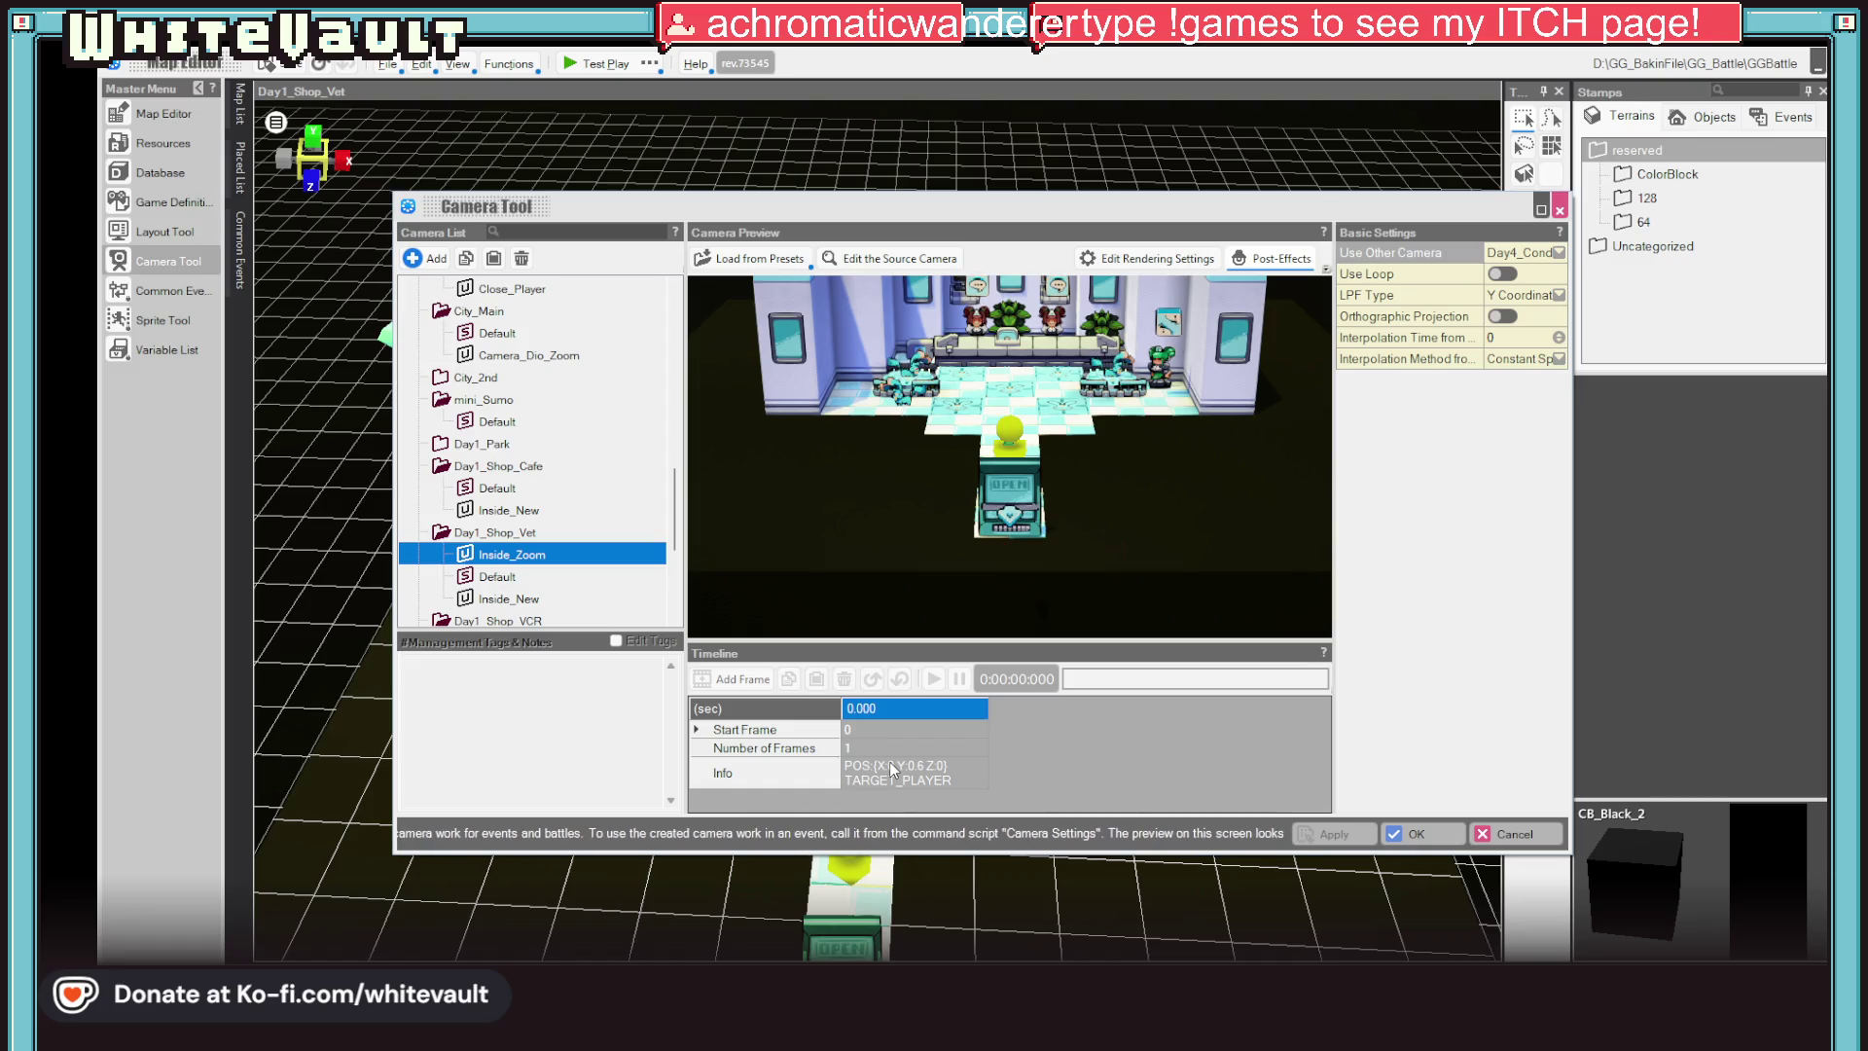
left_click(495, 600)
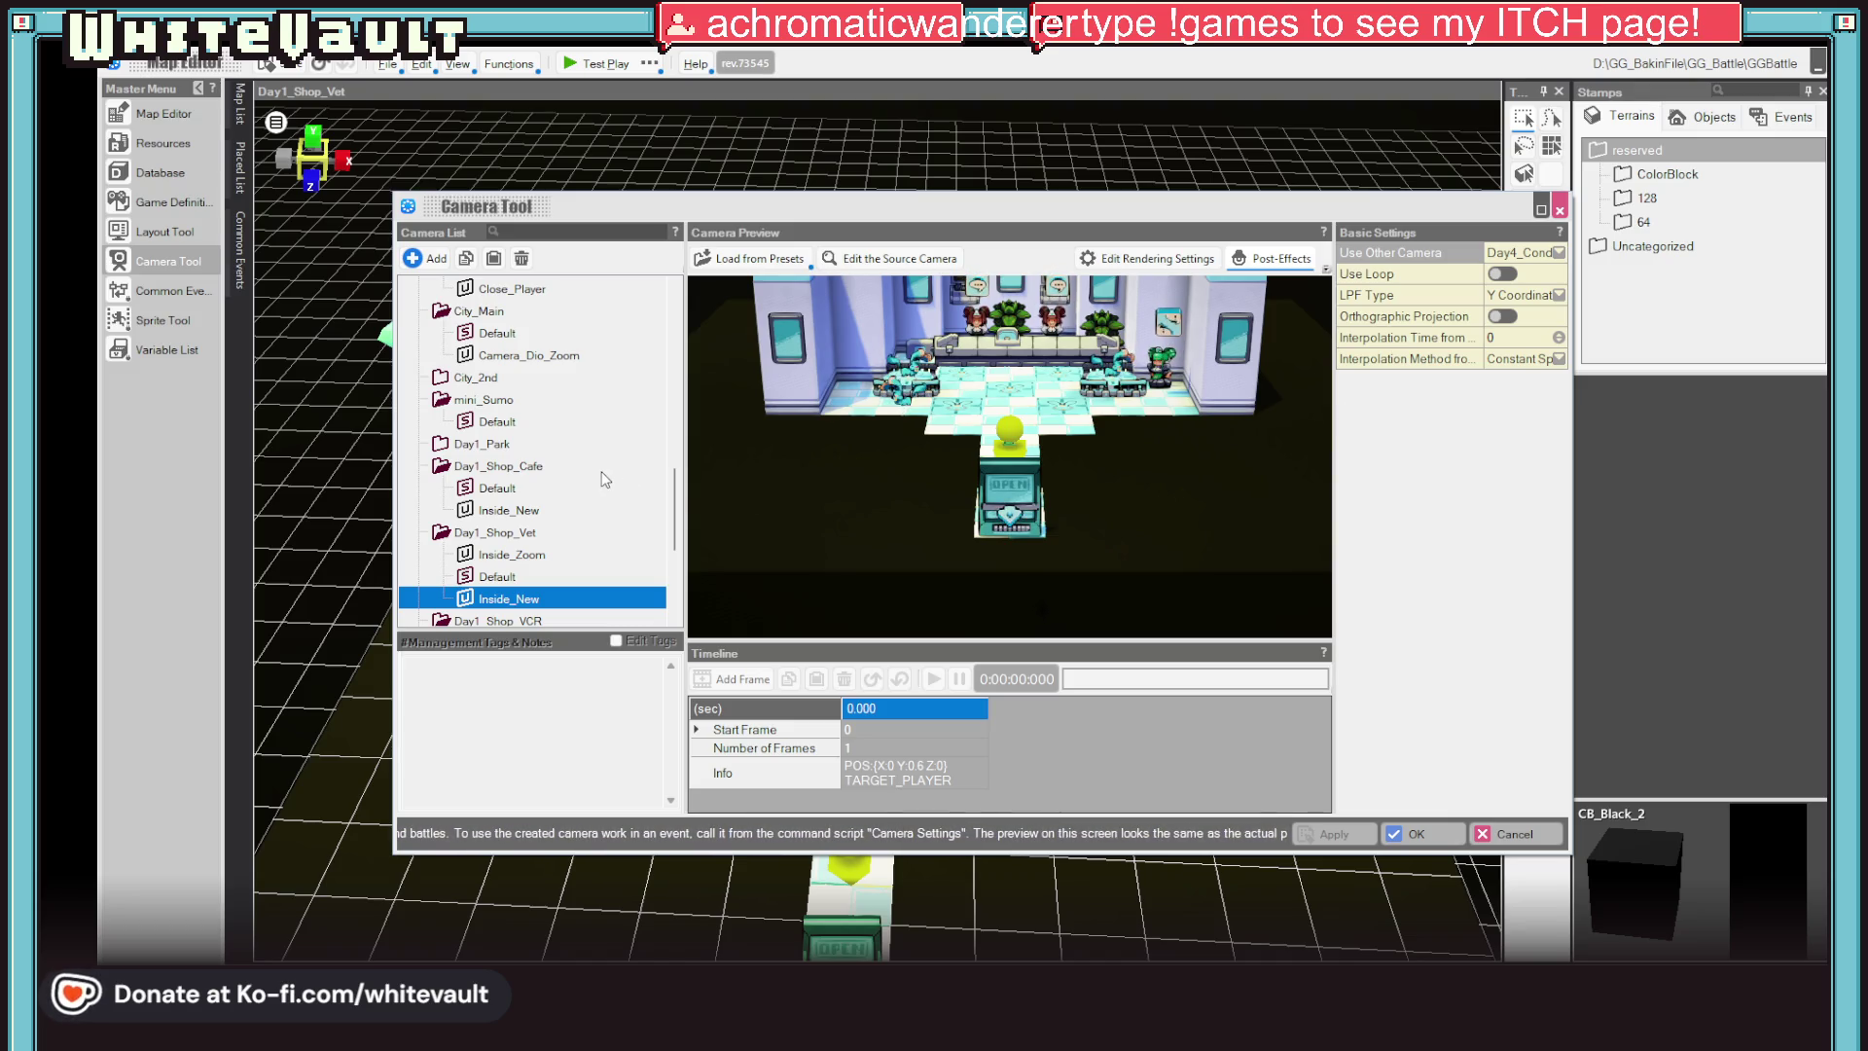
Compare Day1_Shop_Cafe's cameras with the vet shop's and copy the cafe's Inside_New camera
left_click(510, 495)
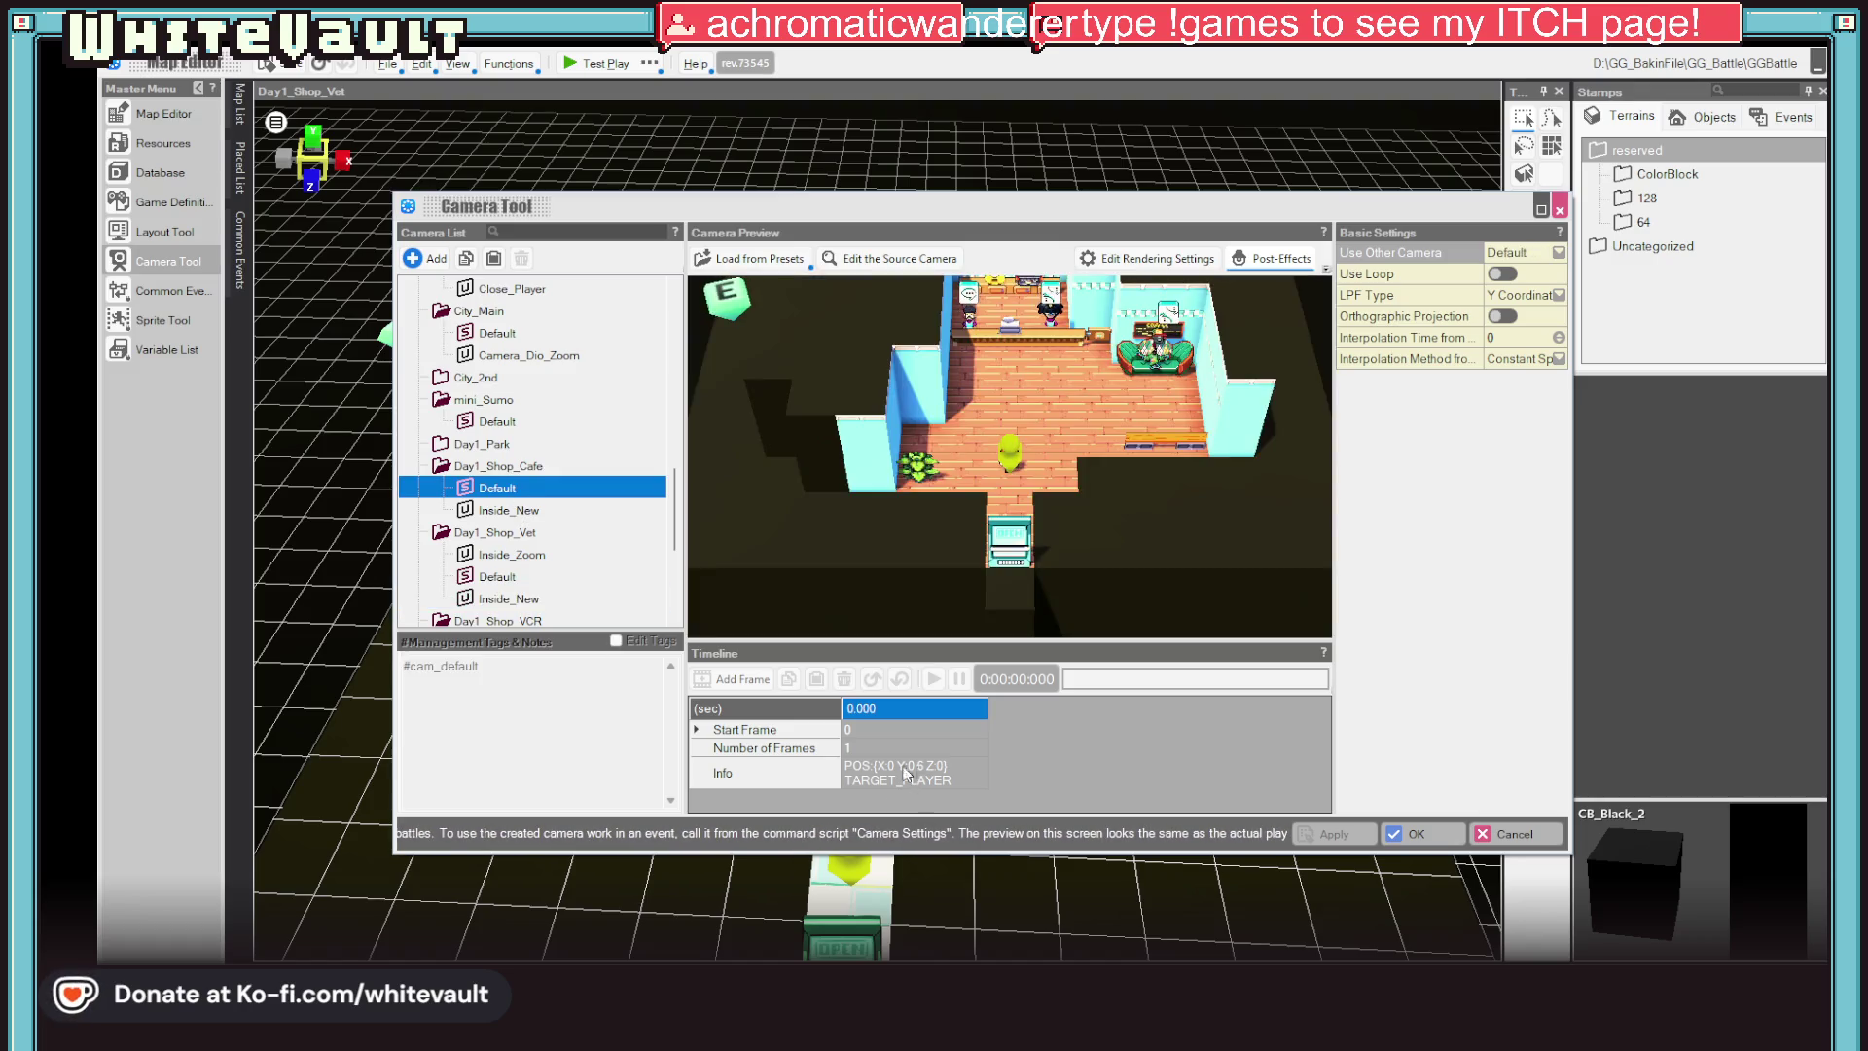
left_click(509, 511)
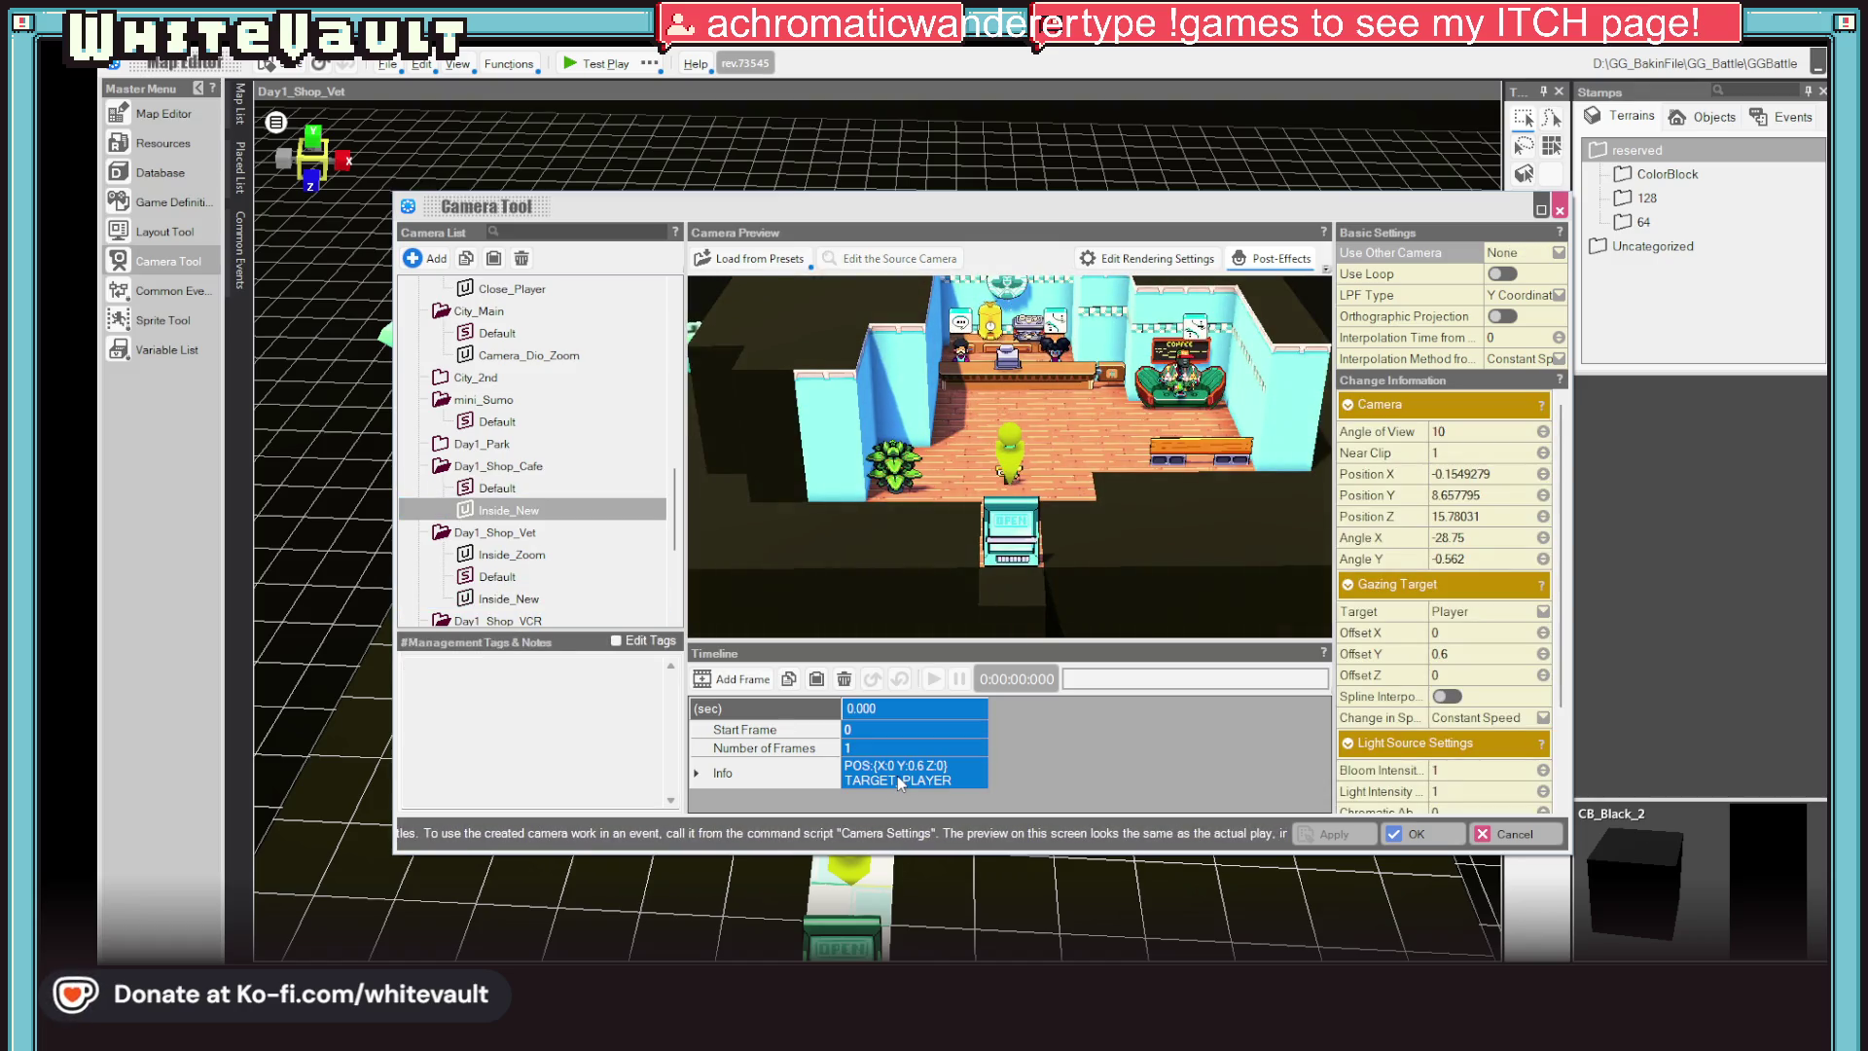
left_click(511, 599)
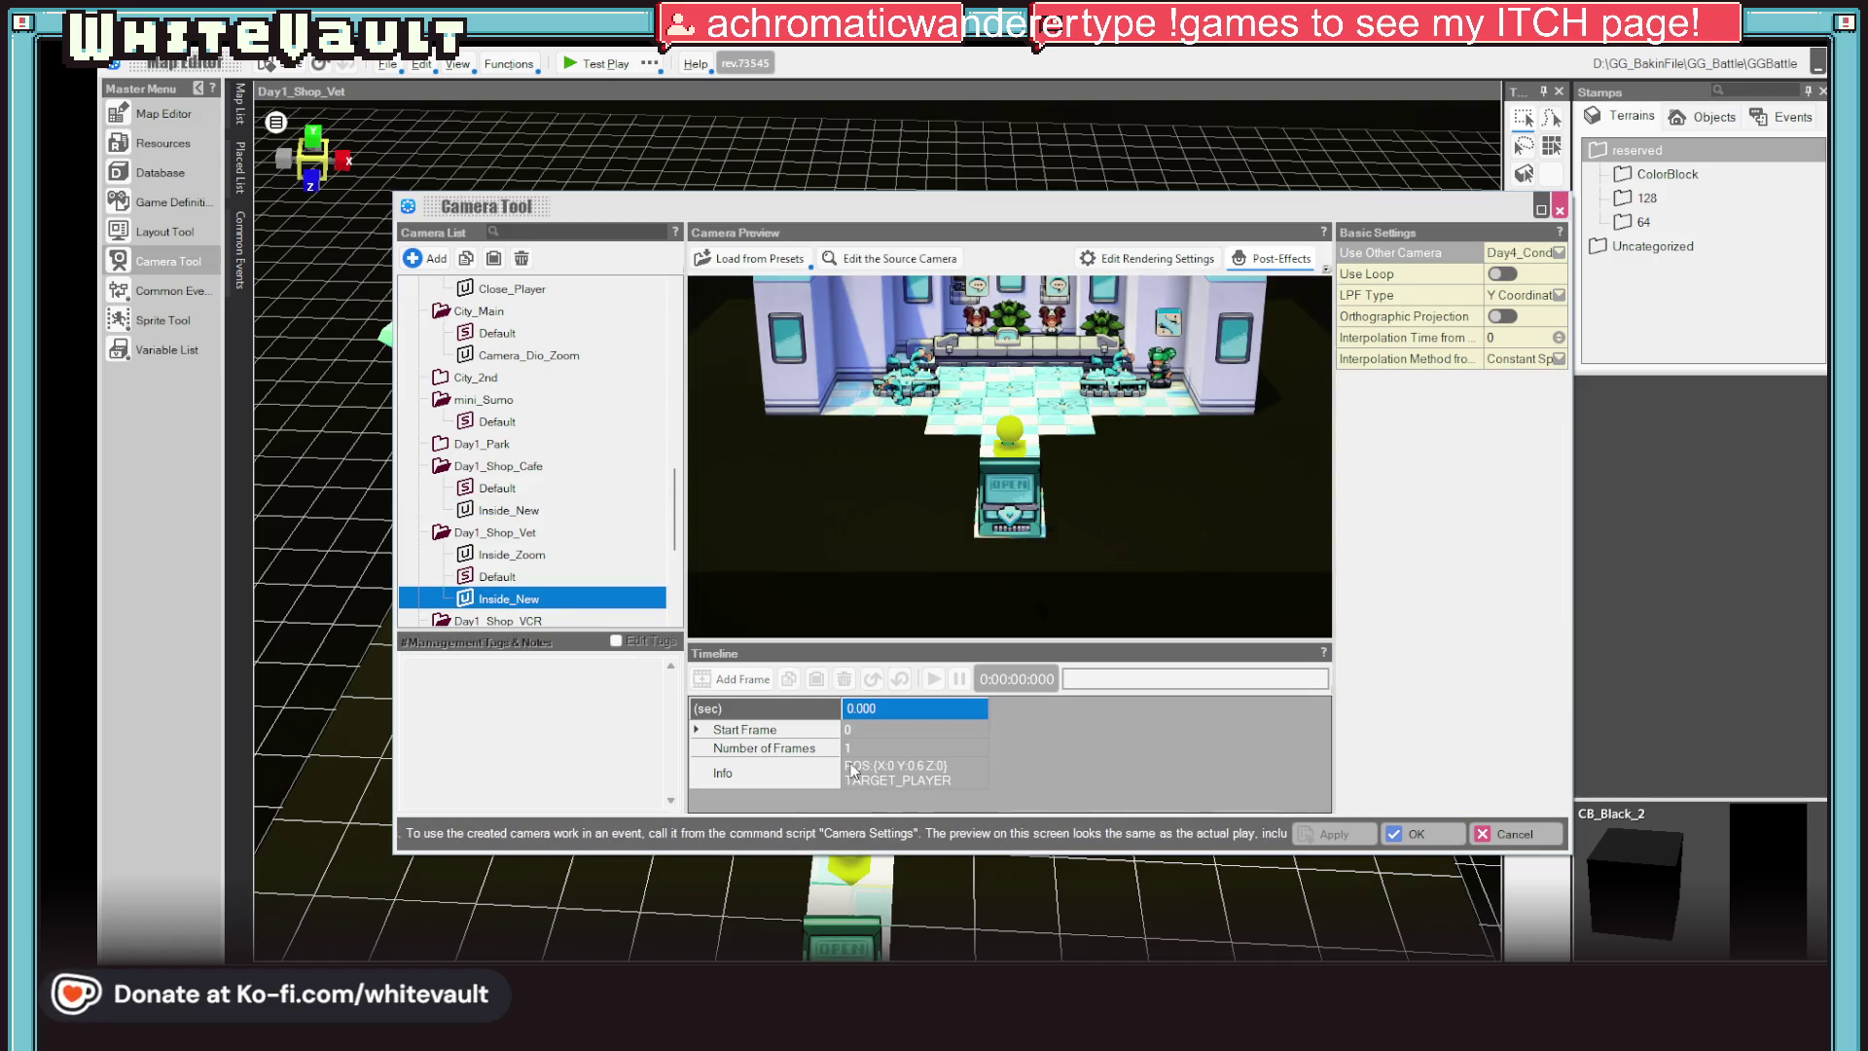
left_click(510, 511)
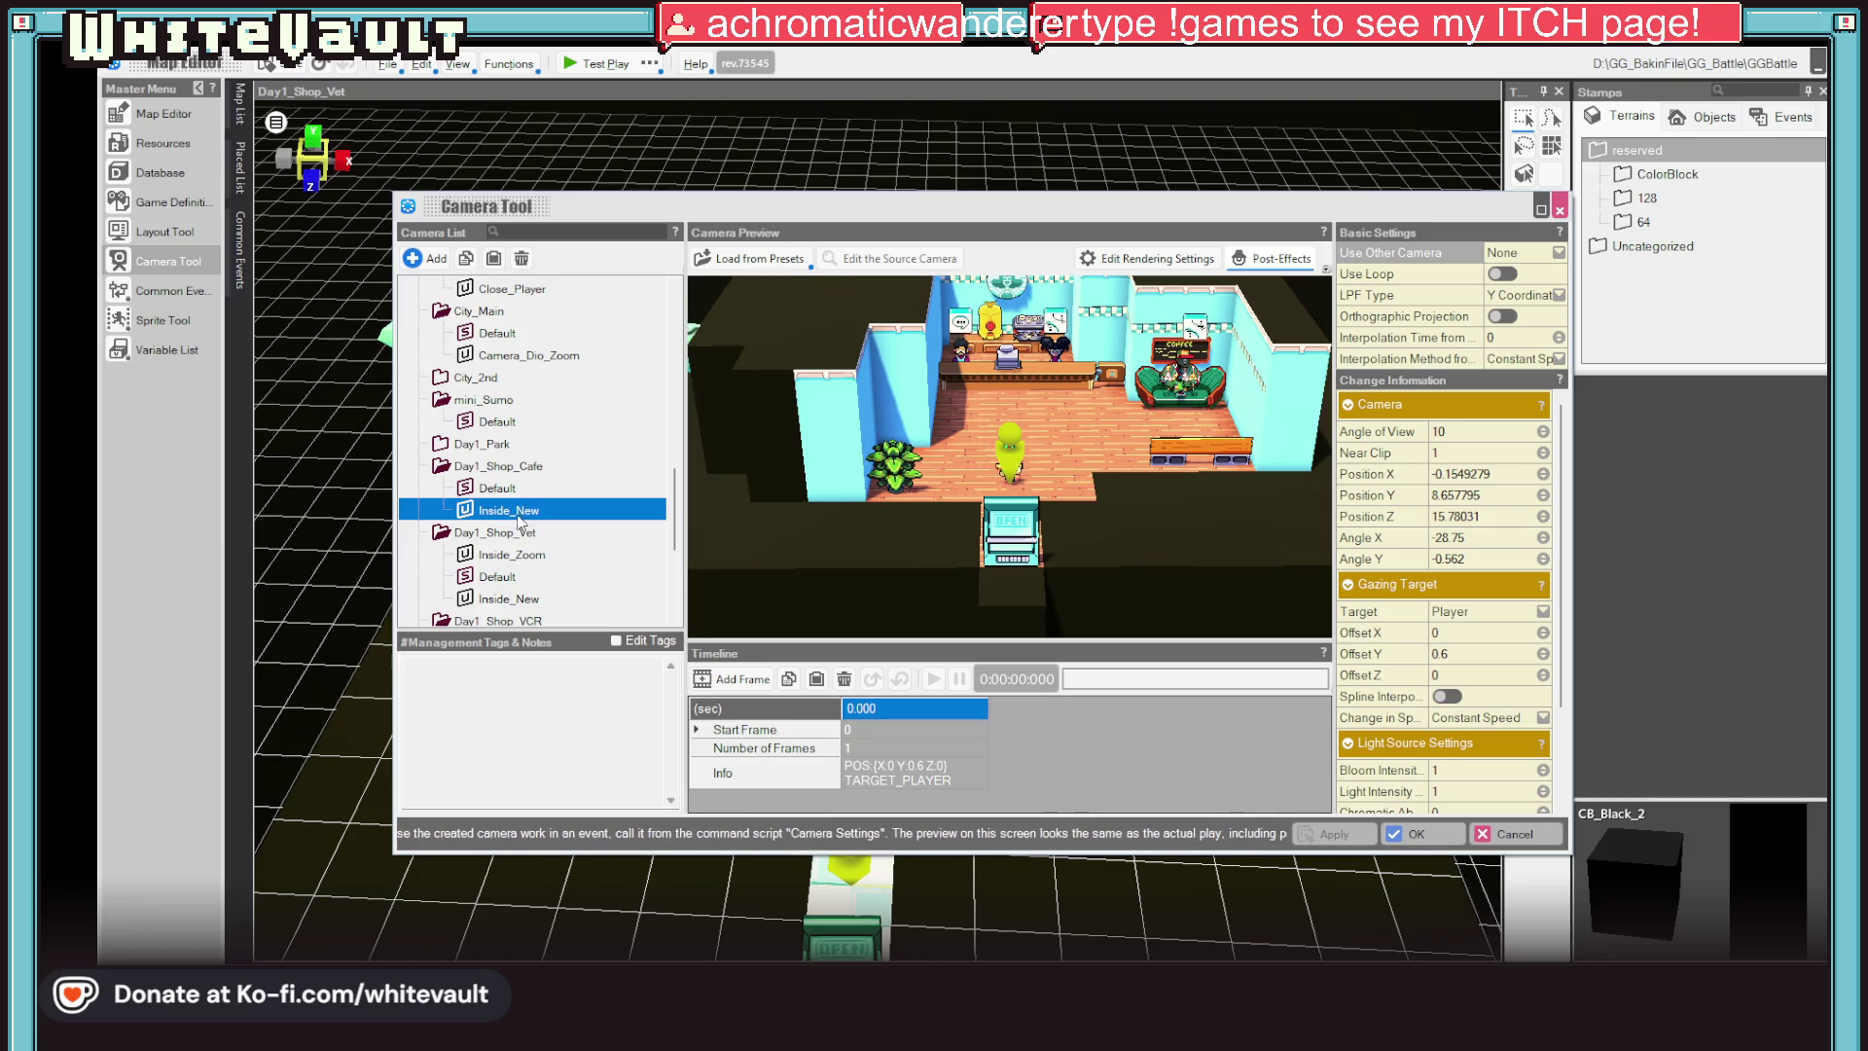
right_click(519, 519)
left_click(562, 541)
scroll(486, 557, "up", 3)
scroll(485, 557, "down", 3)
scroll(489, 549, "down", 2)
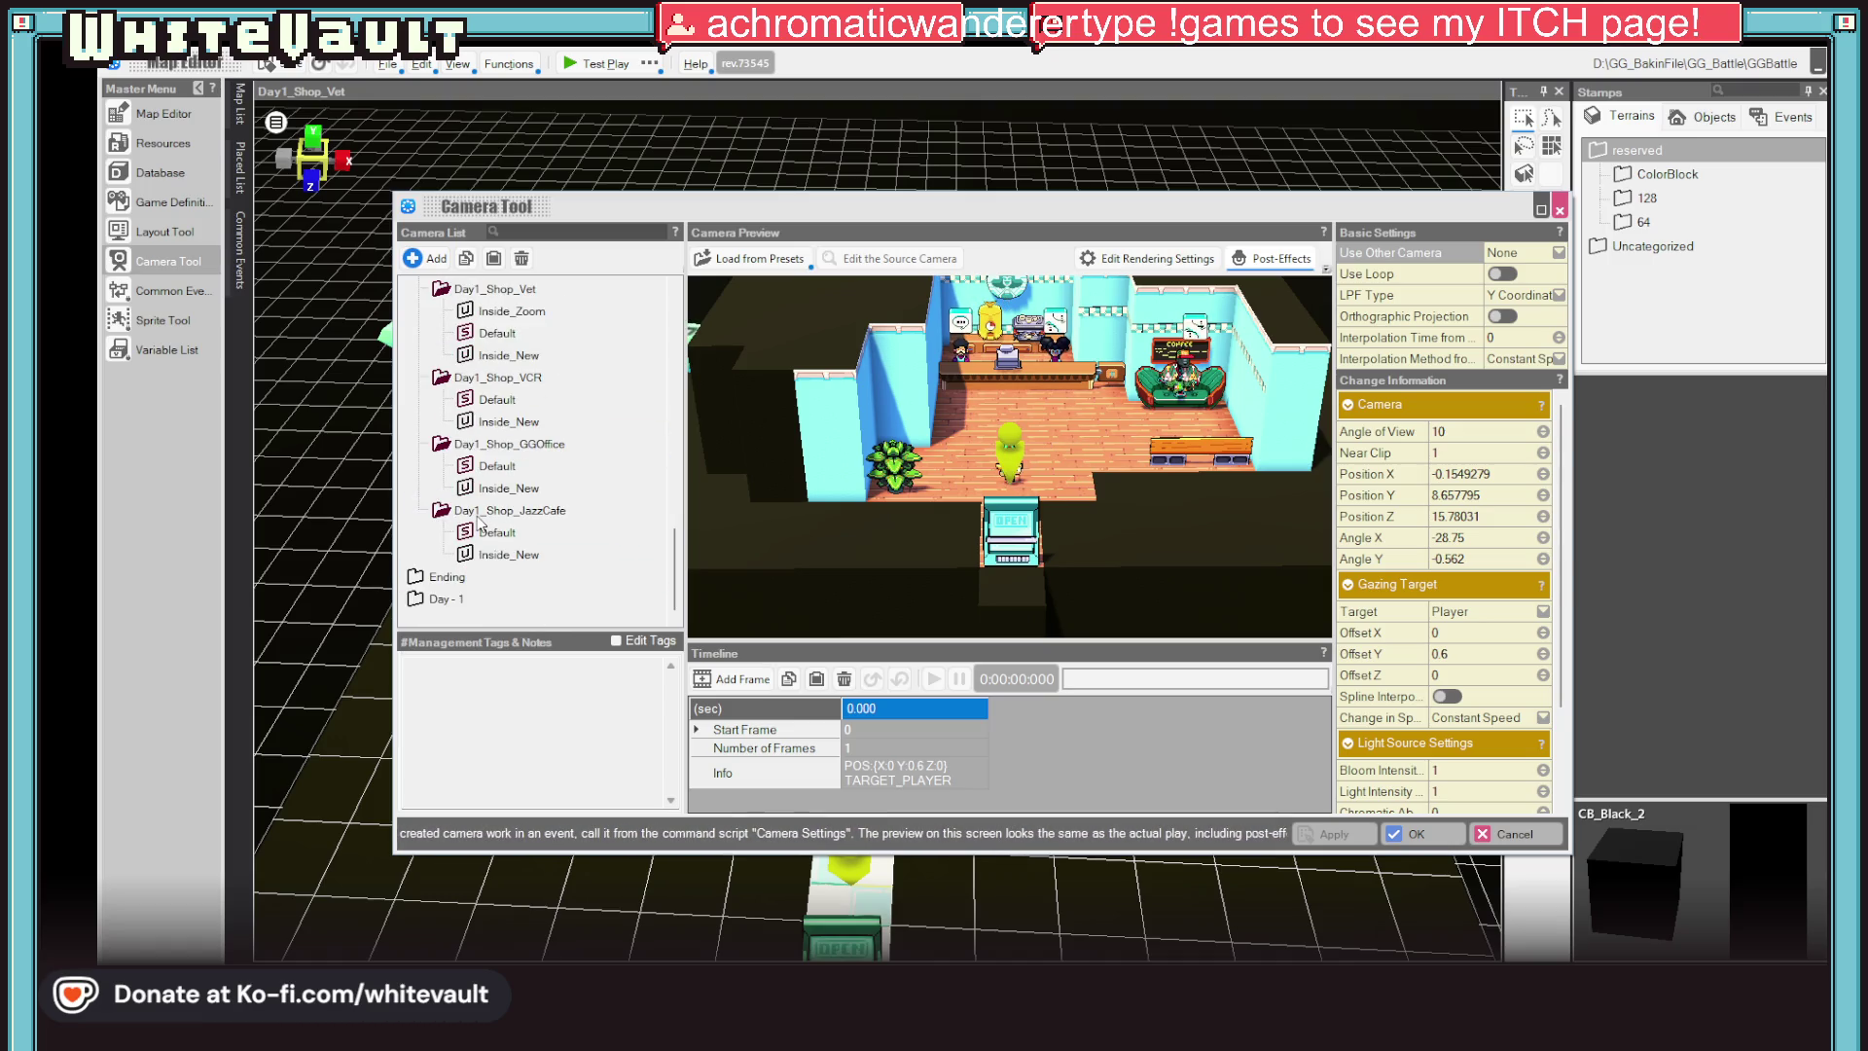
Preview JazzCafe's Inside_New camera, then return to the vet shop's Inside_Zoom camera
left_click(492, 534)
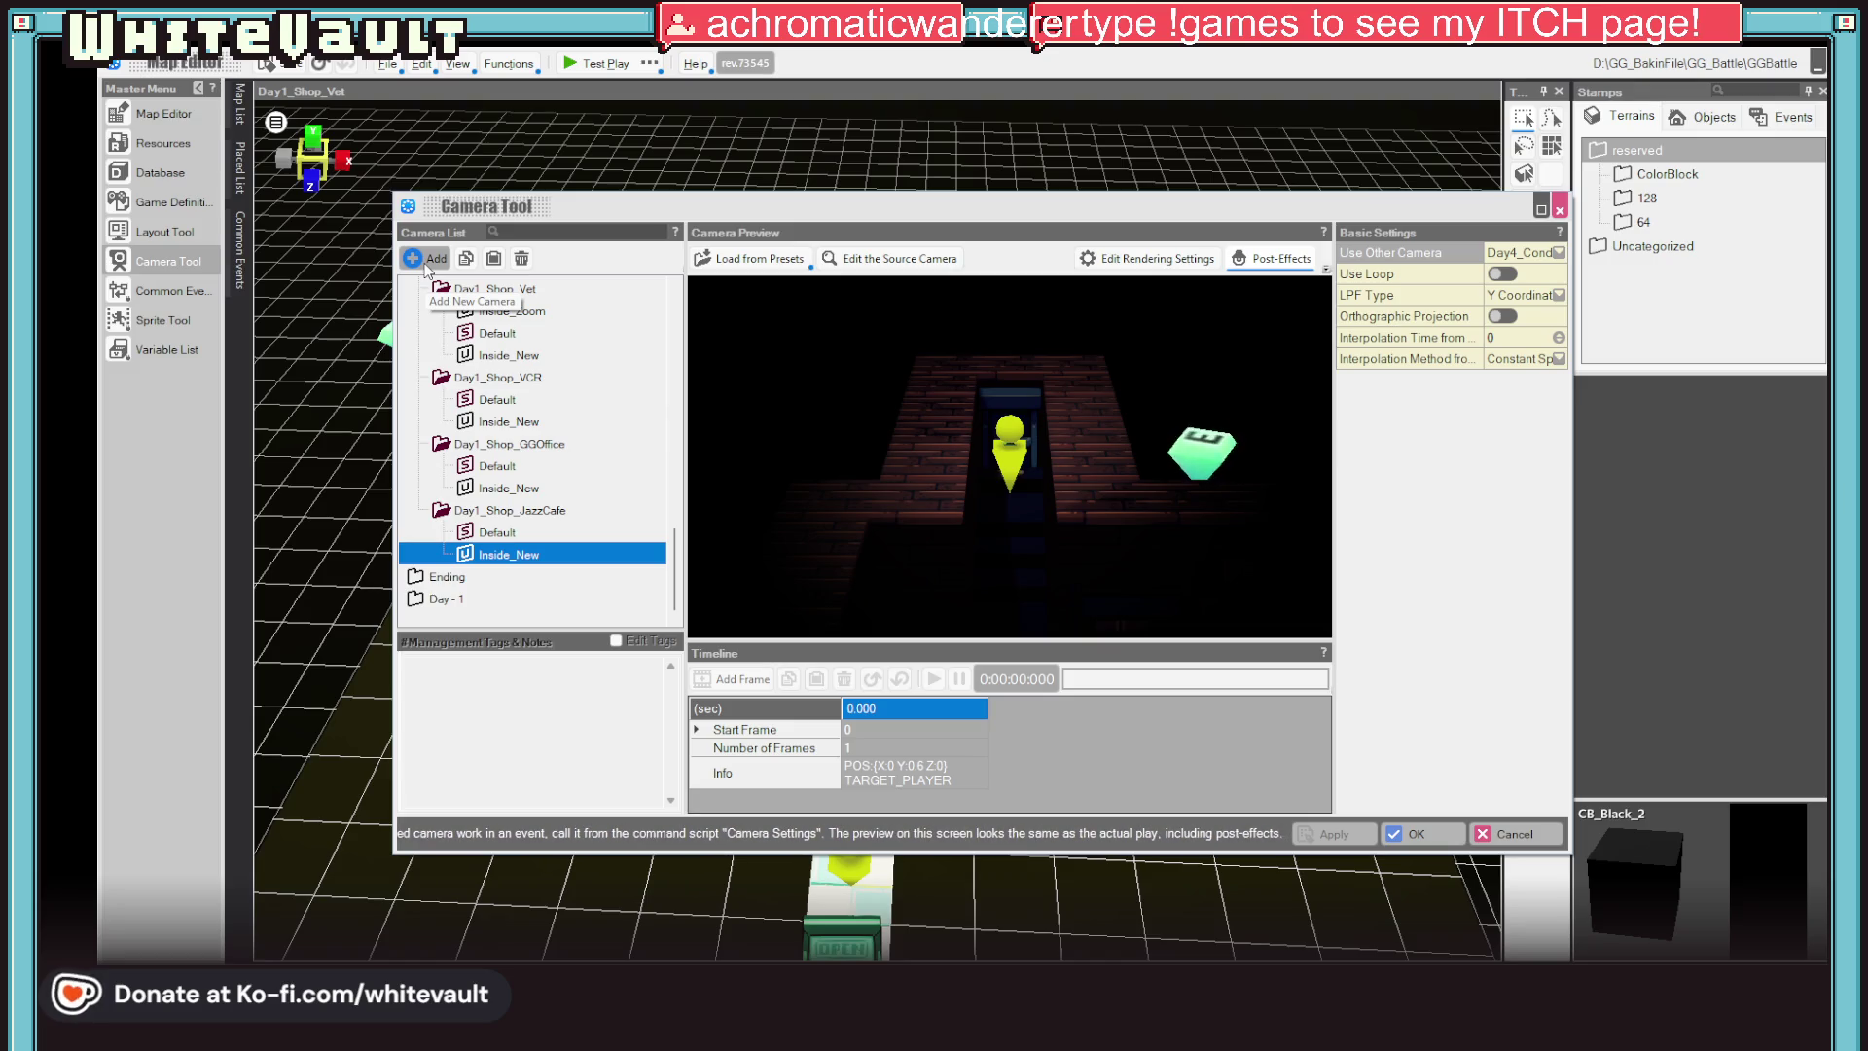
left_click(518, 380)
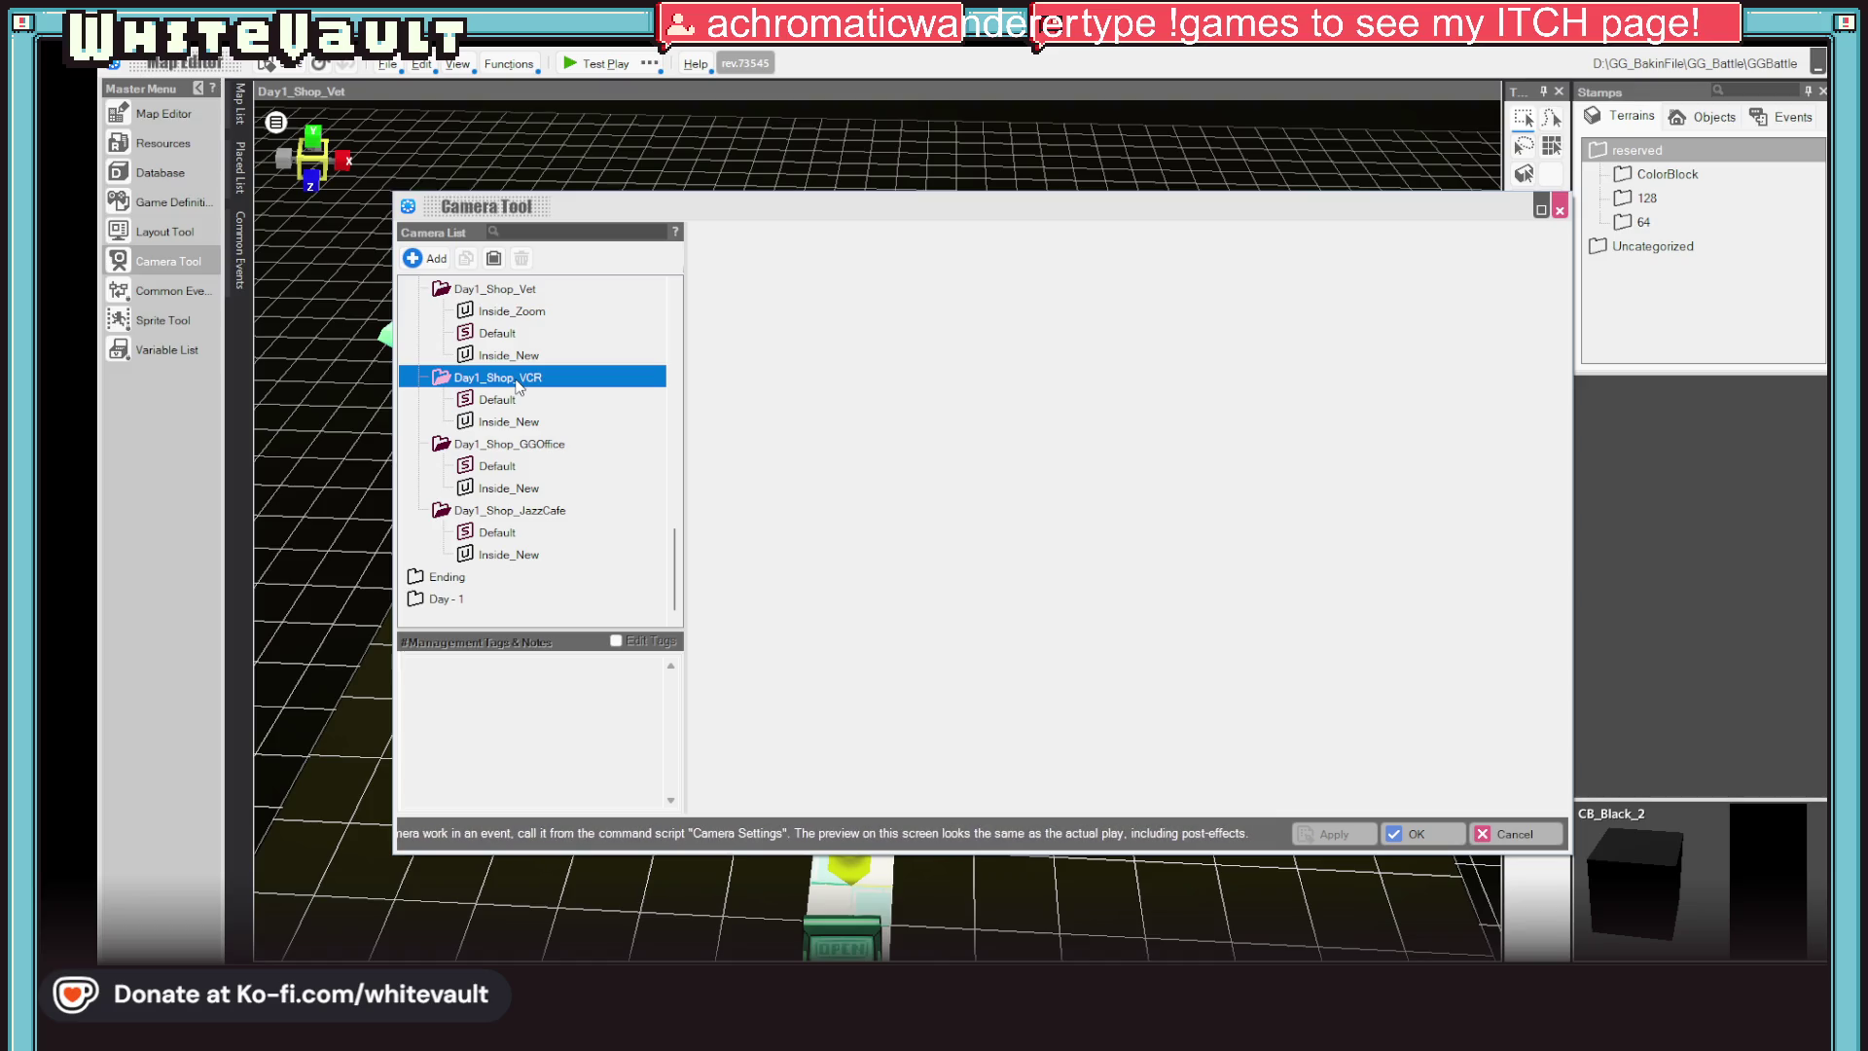
scroll(558, 458, "up", 1)
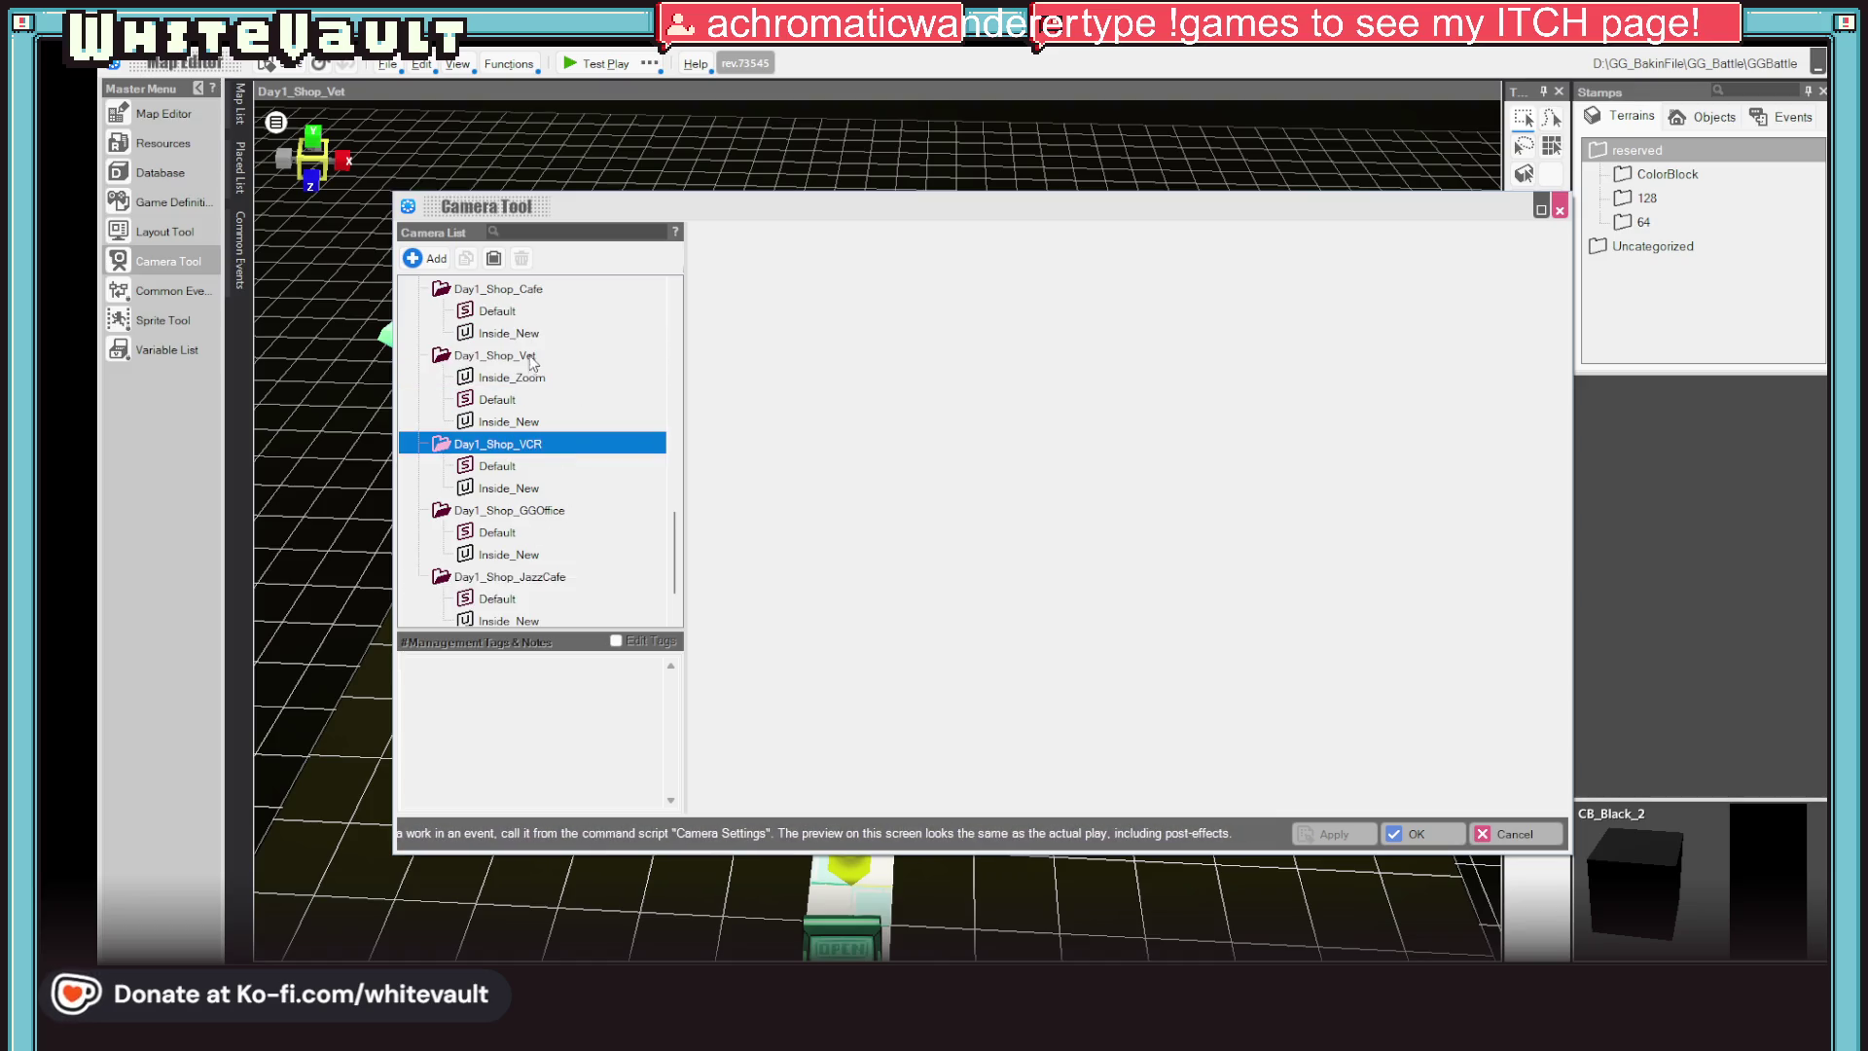
left_click(526, 376)
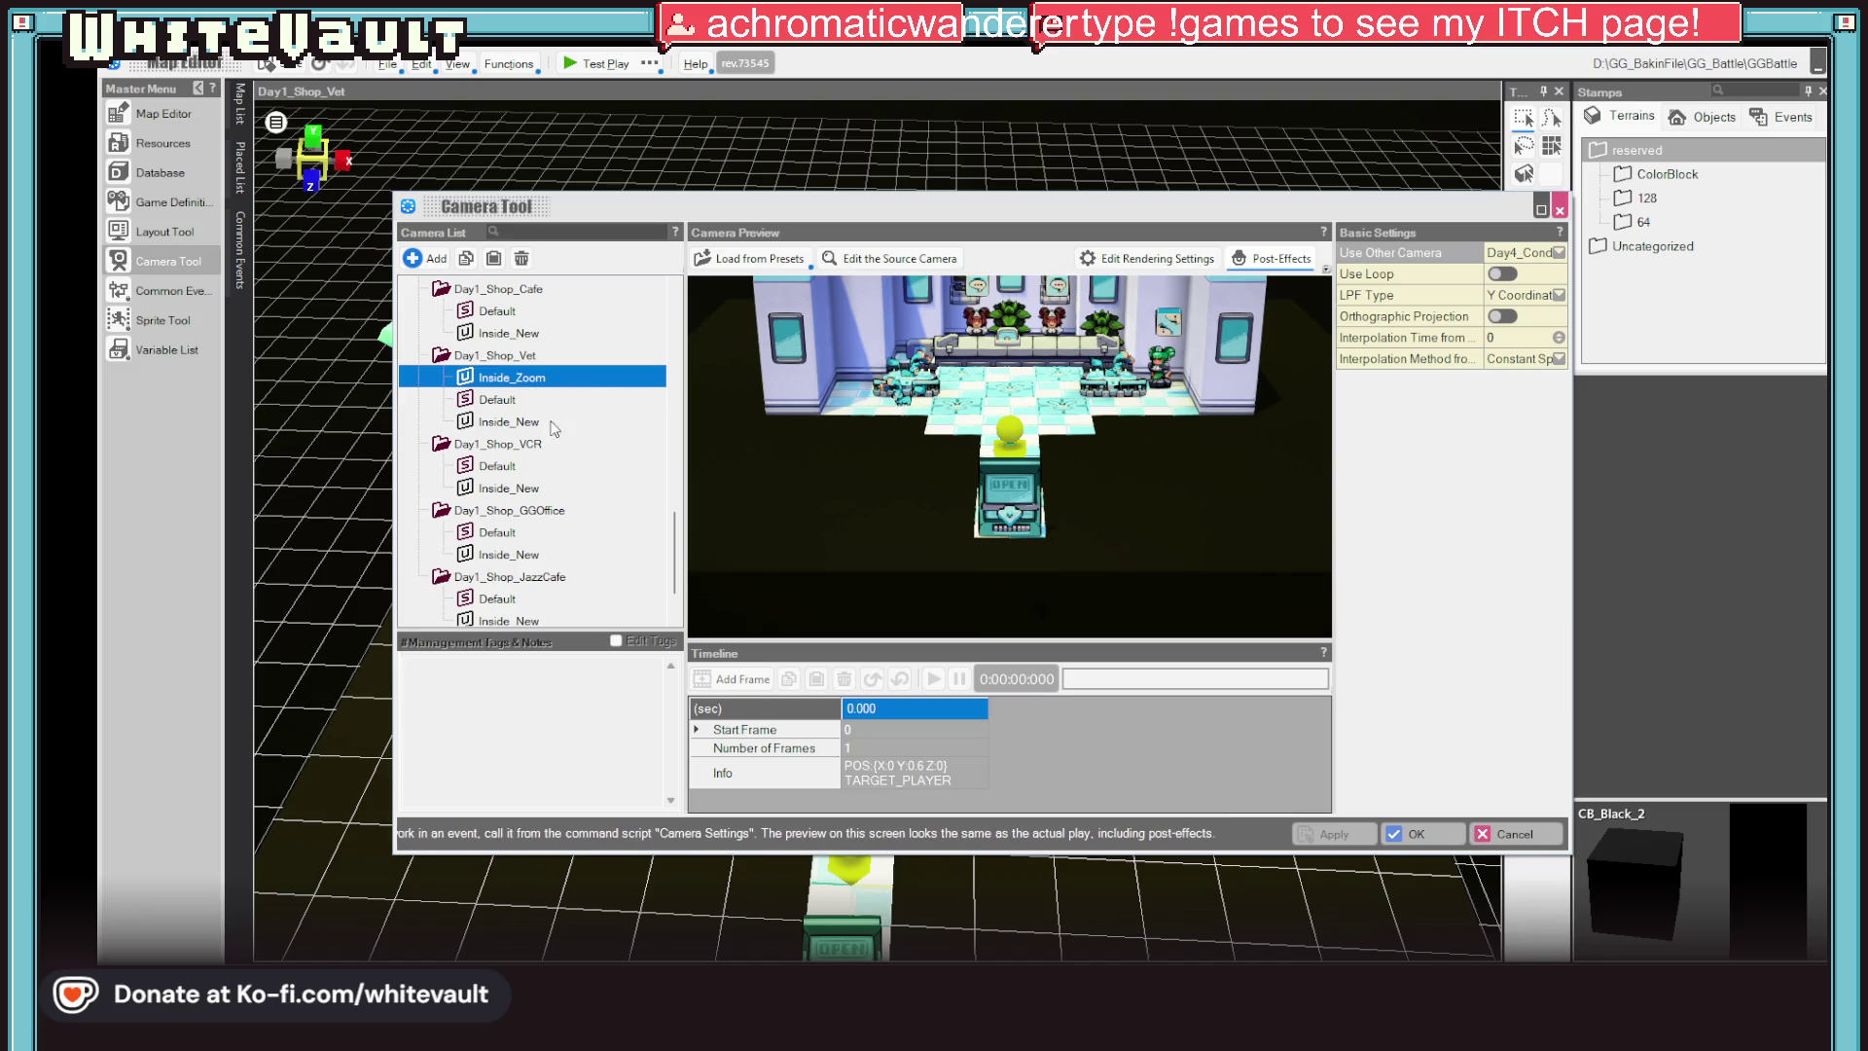
Delete the vet shop's Inside_Zoom camera, after backing out of deleting Inside_New
left_click(557, 420)
left_click(523, 258)
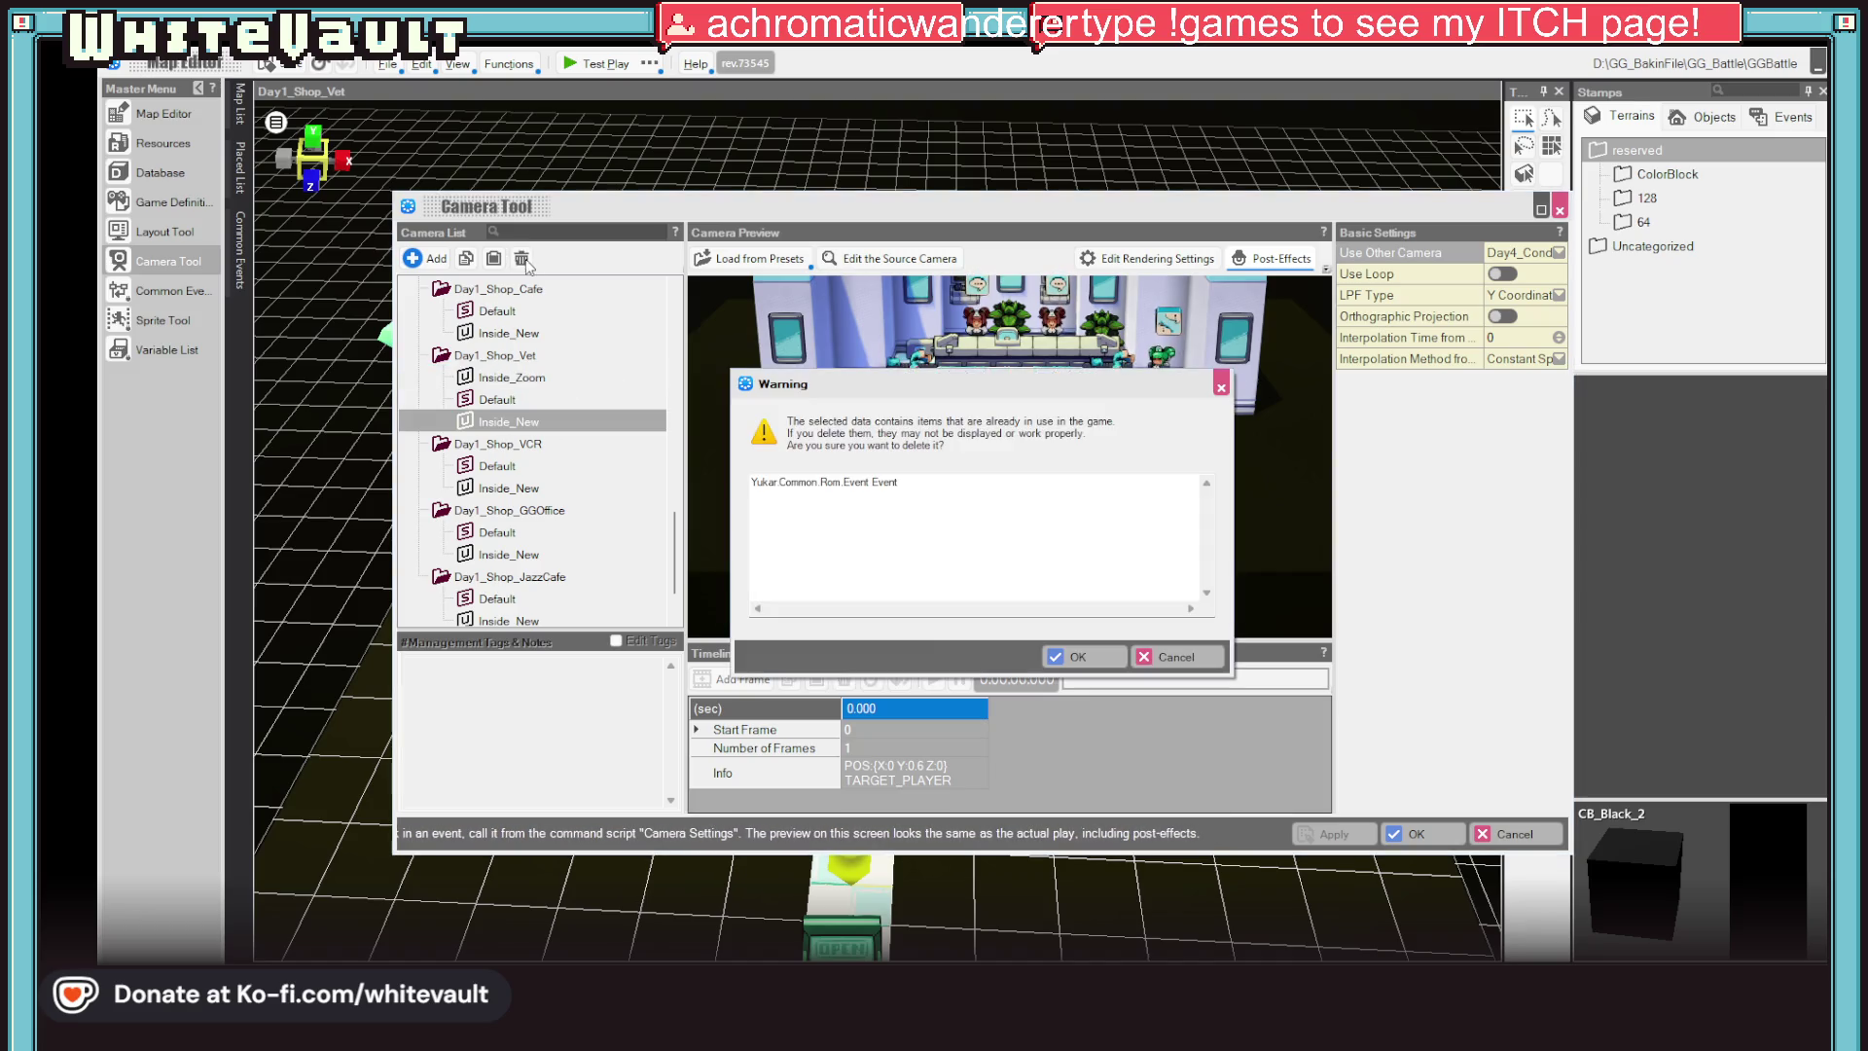
left_click(1066, 657)
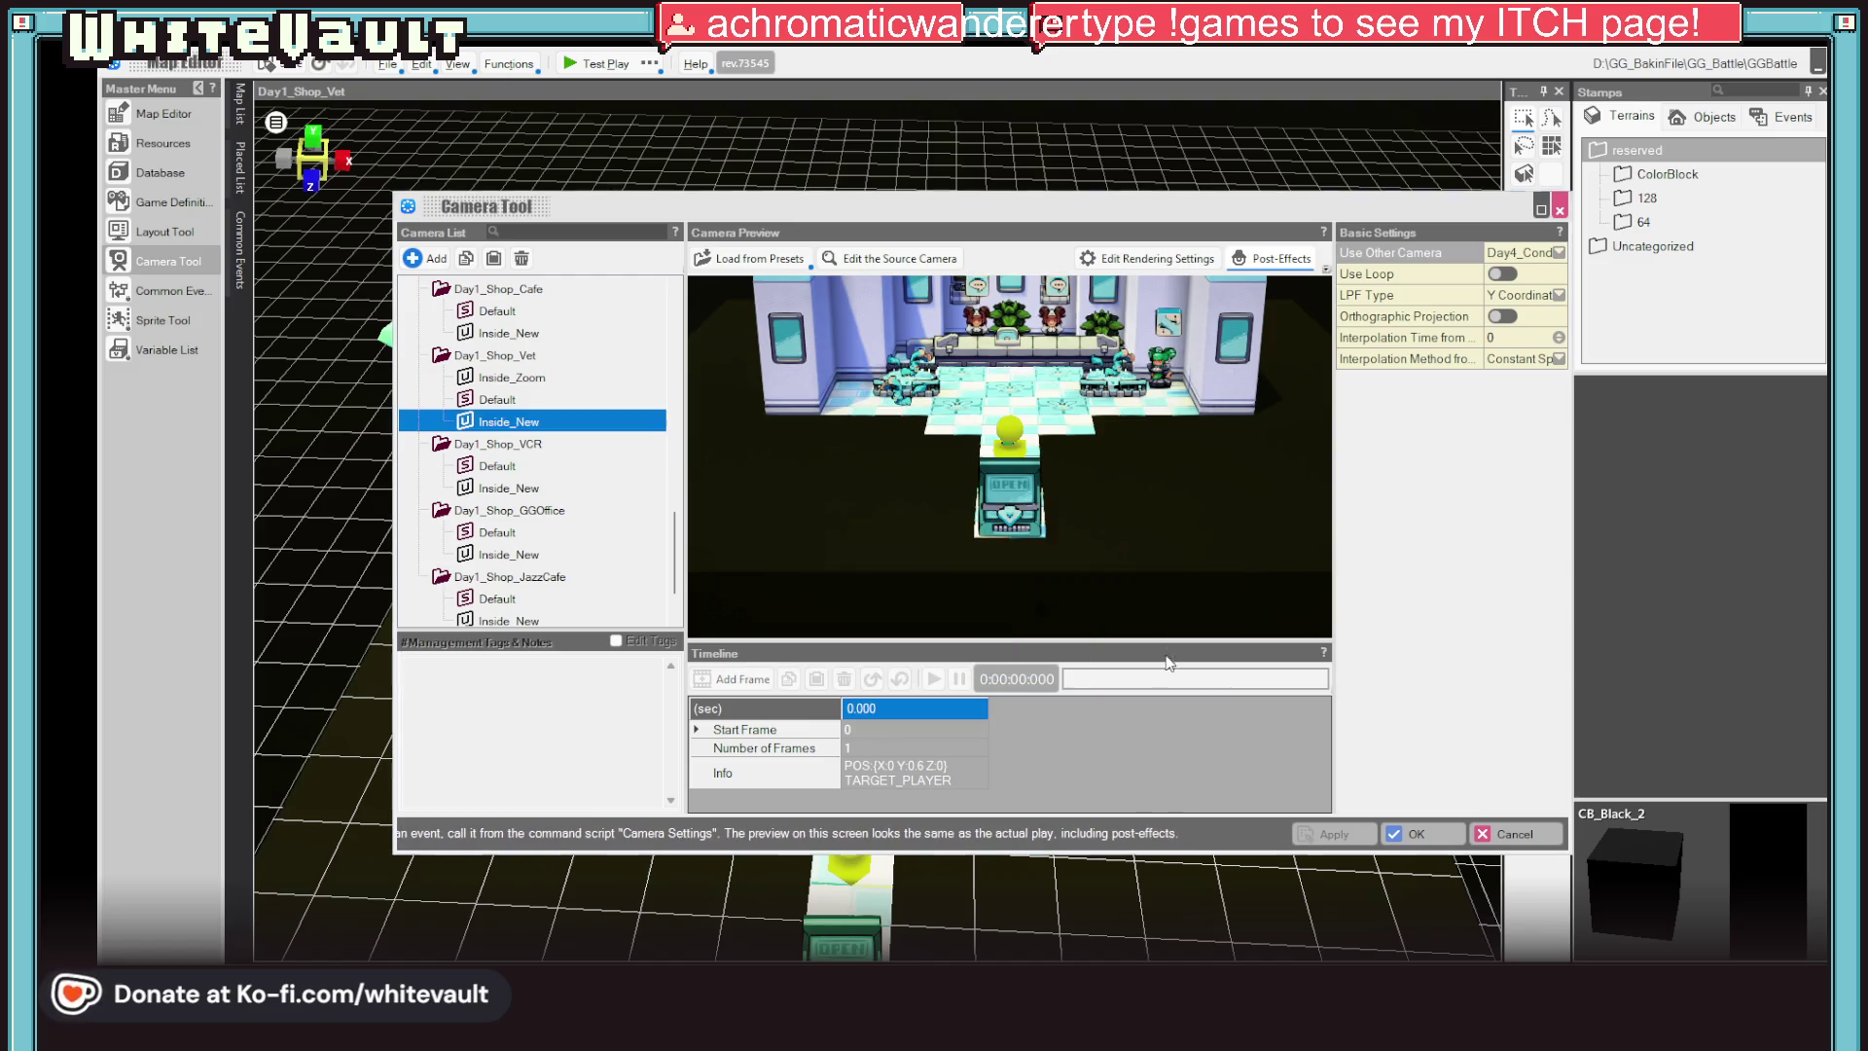
left_click(511, 378)
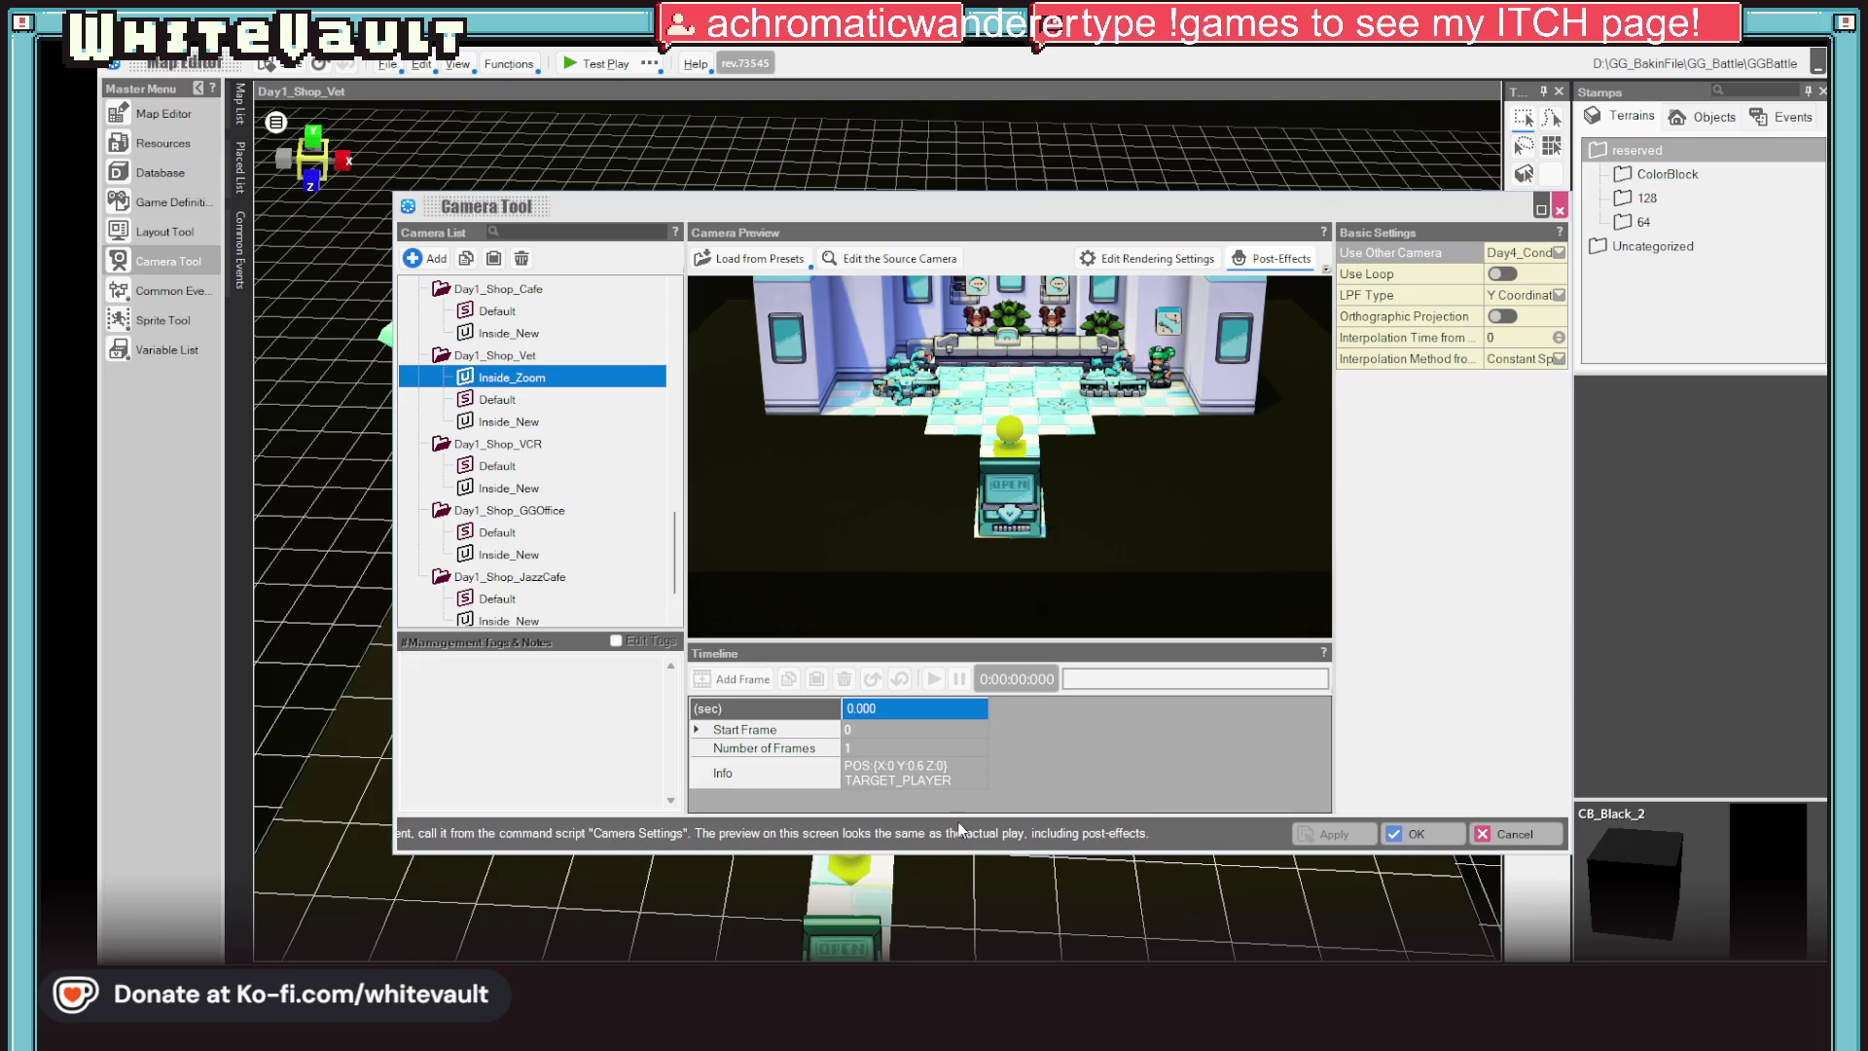
left_click(521, 259)
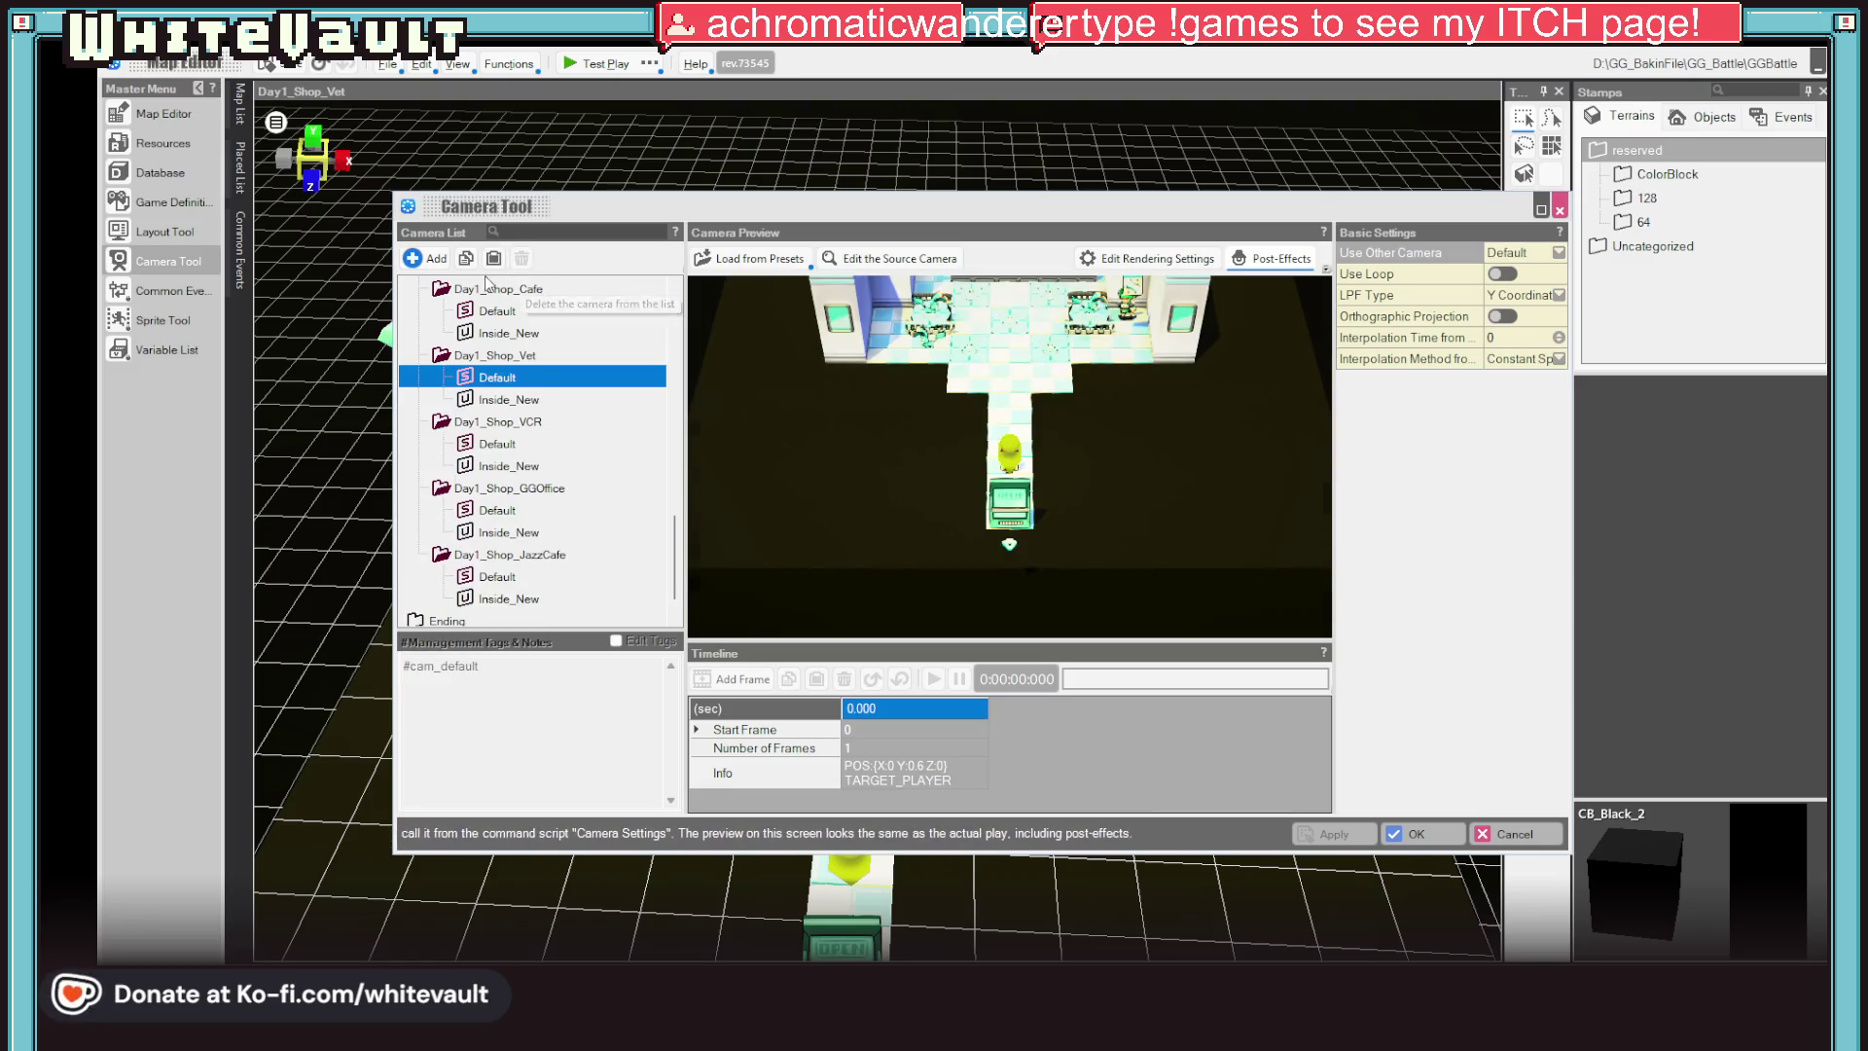
Add a new camera to Day1_Shop_Vet and rename it Battle_Zoom
left_click(427, 258)
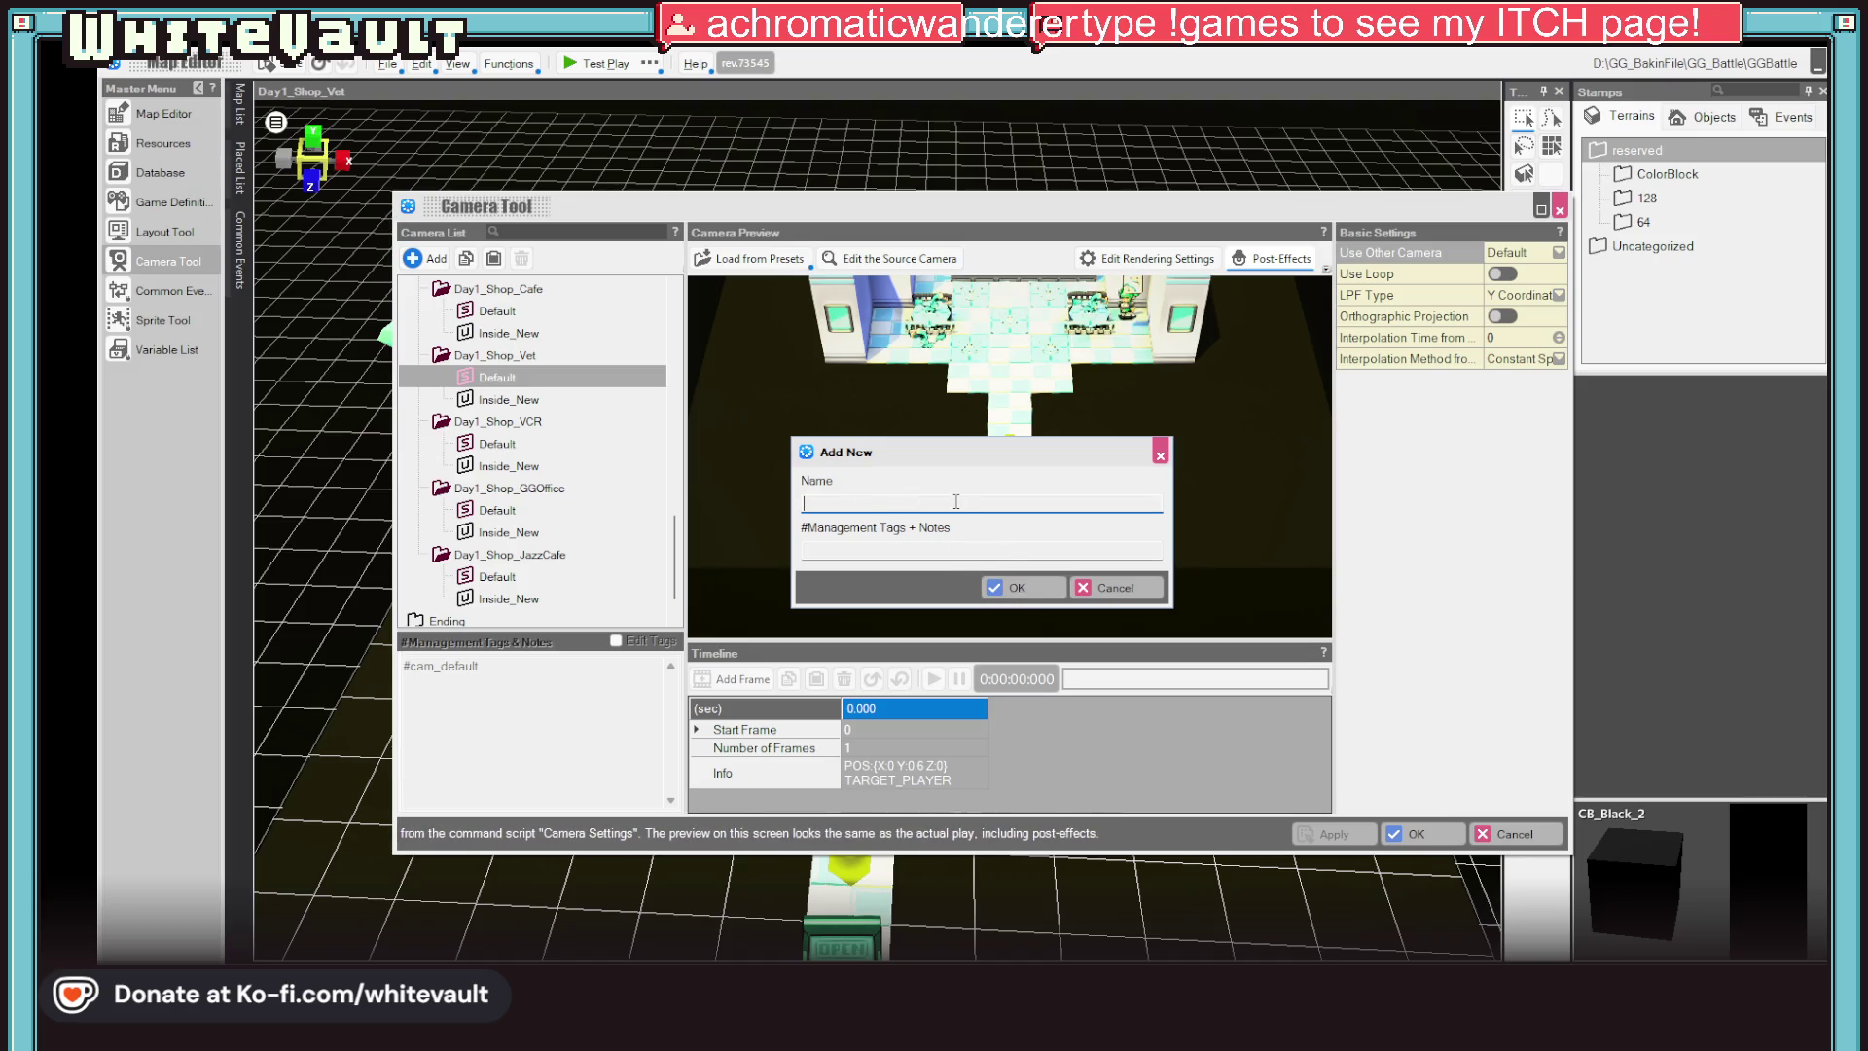
type("yes")
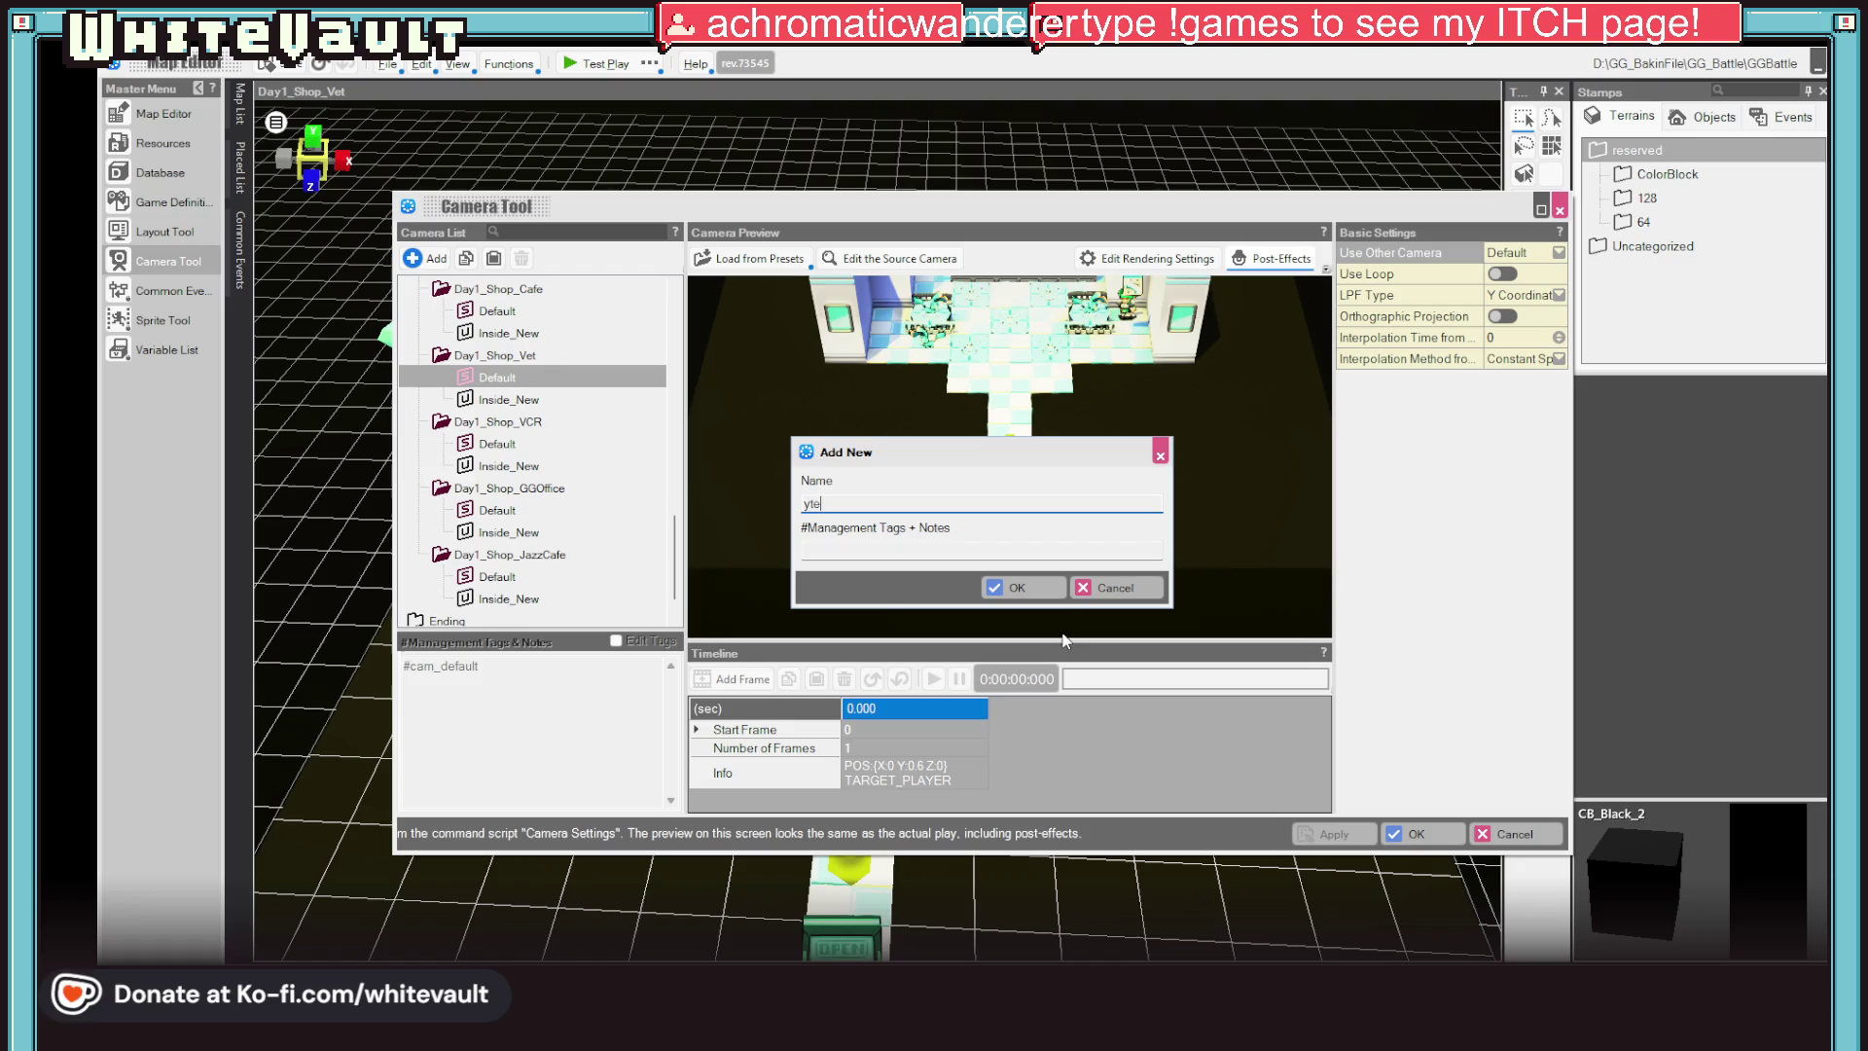
left_click(1037, 581)
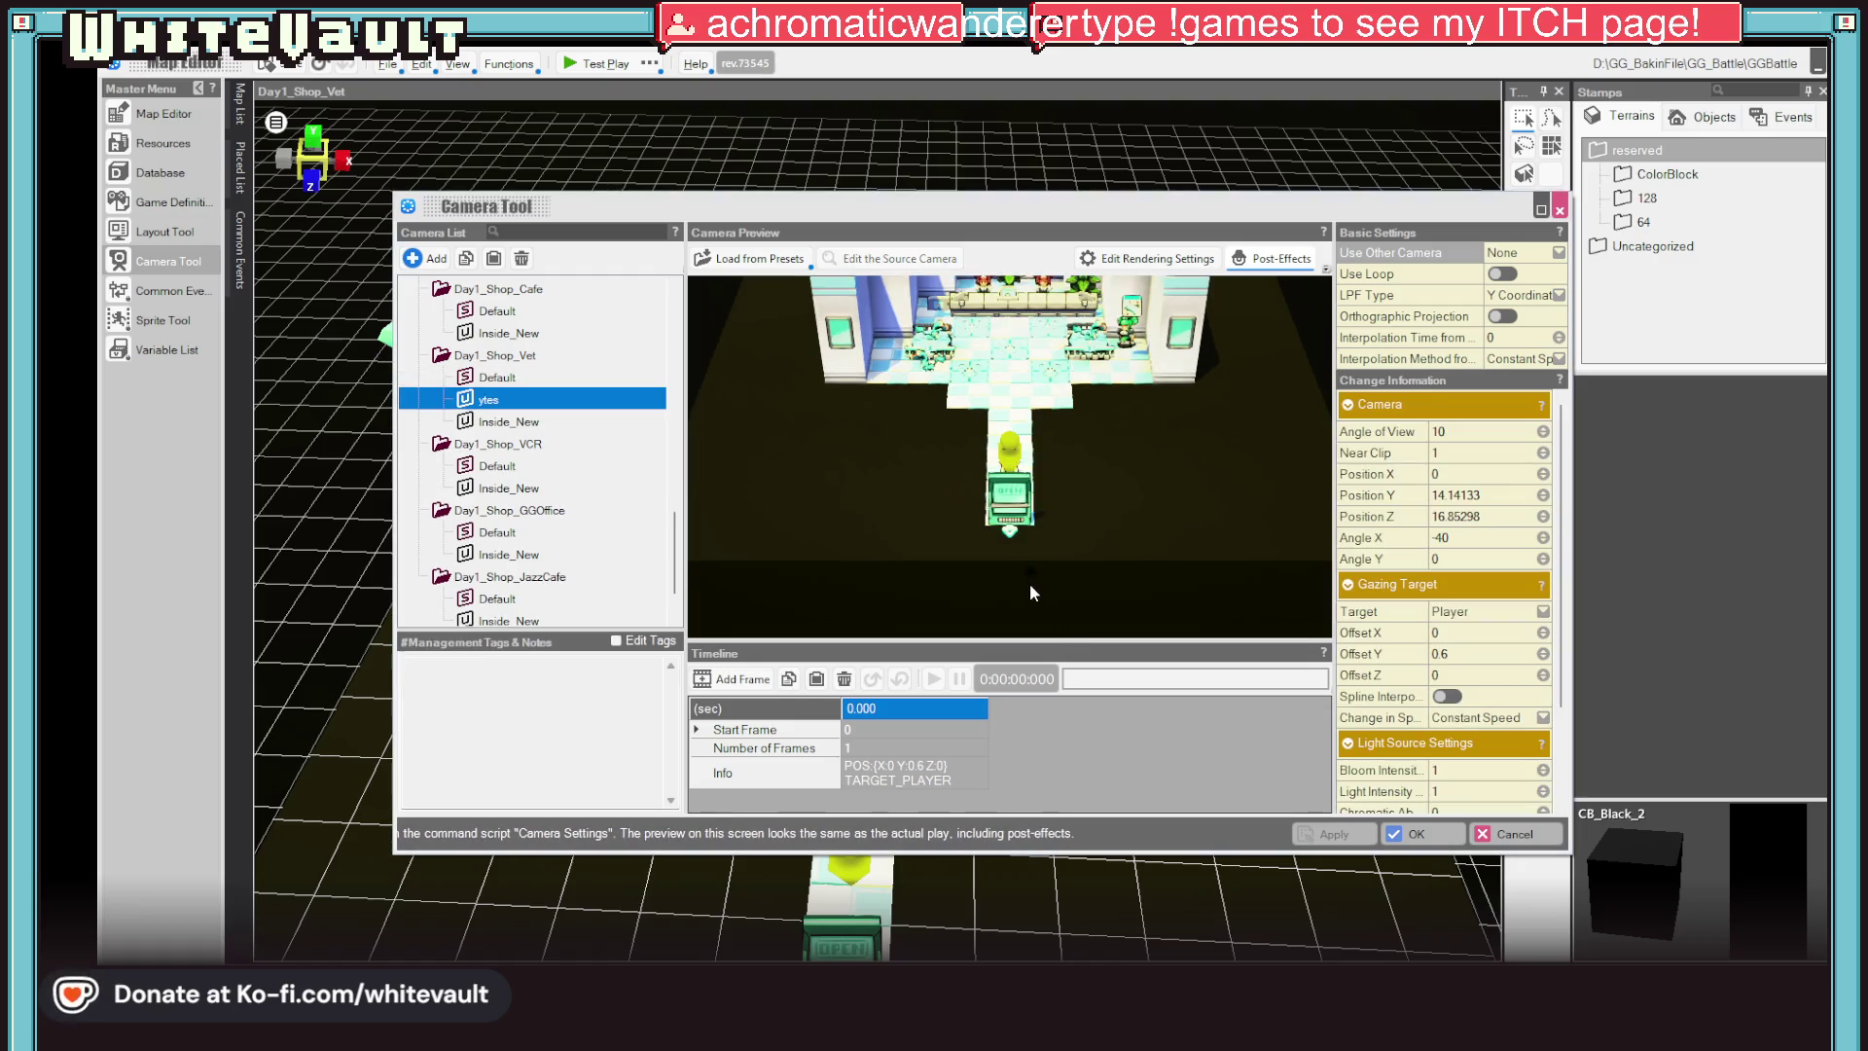
left_click(907, 784)
left_click(504, 394)
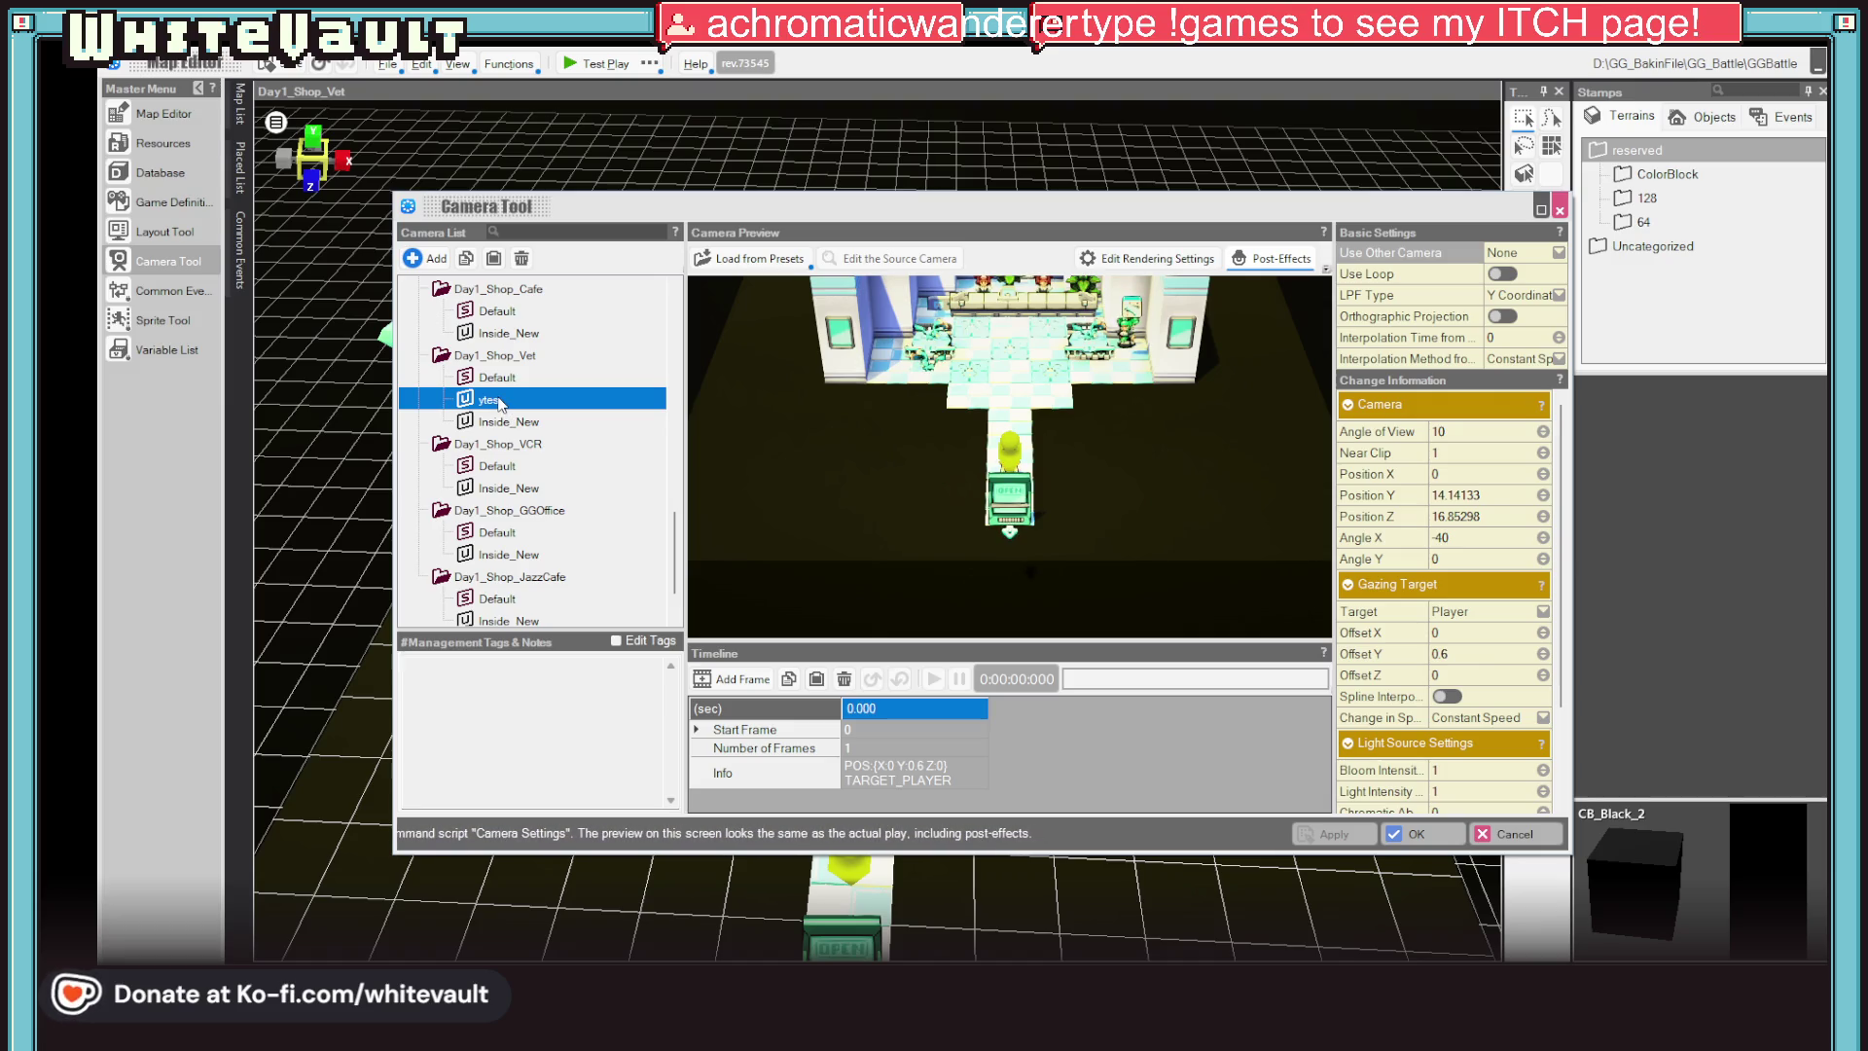
left_click(506, 398)
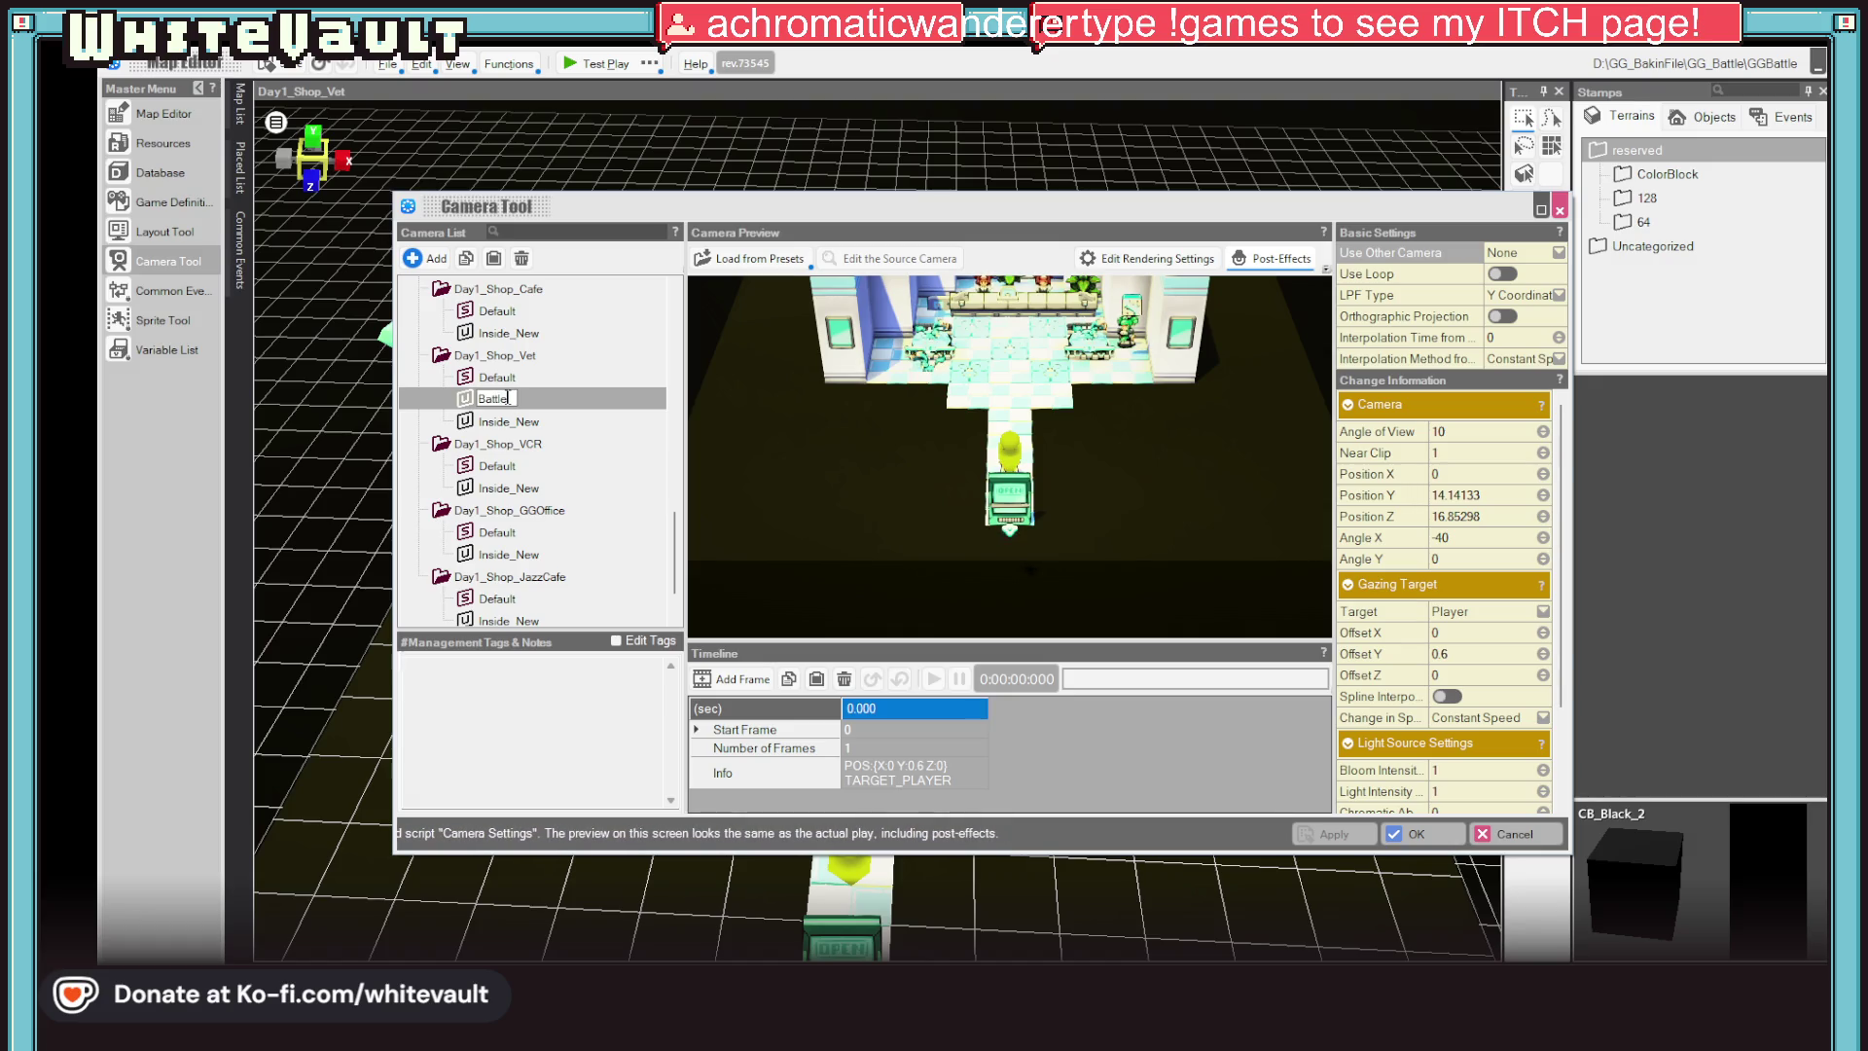
type("_Zoom")
key("Return")
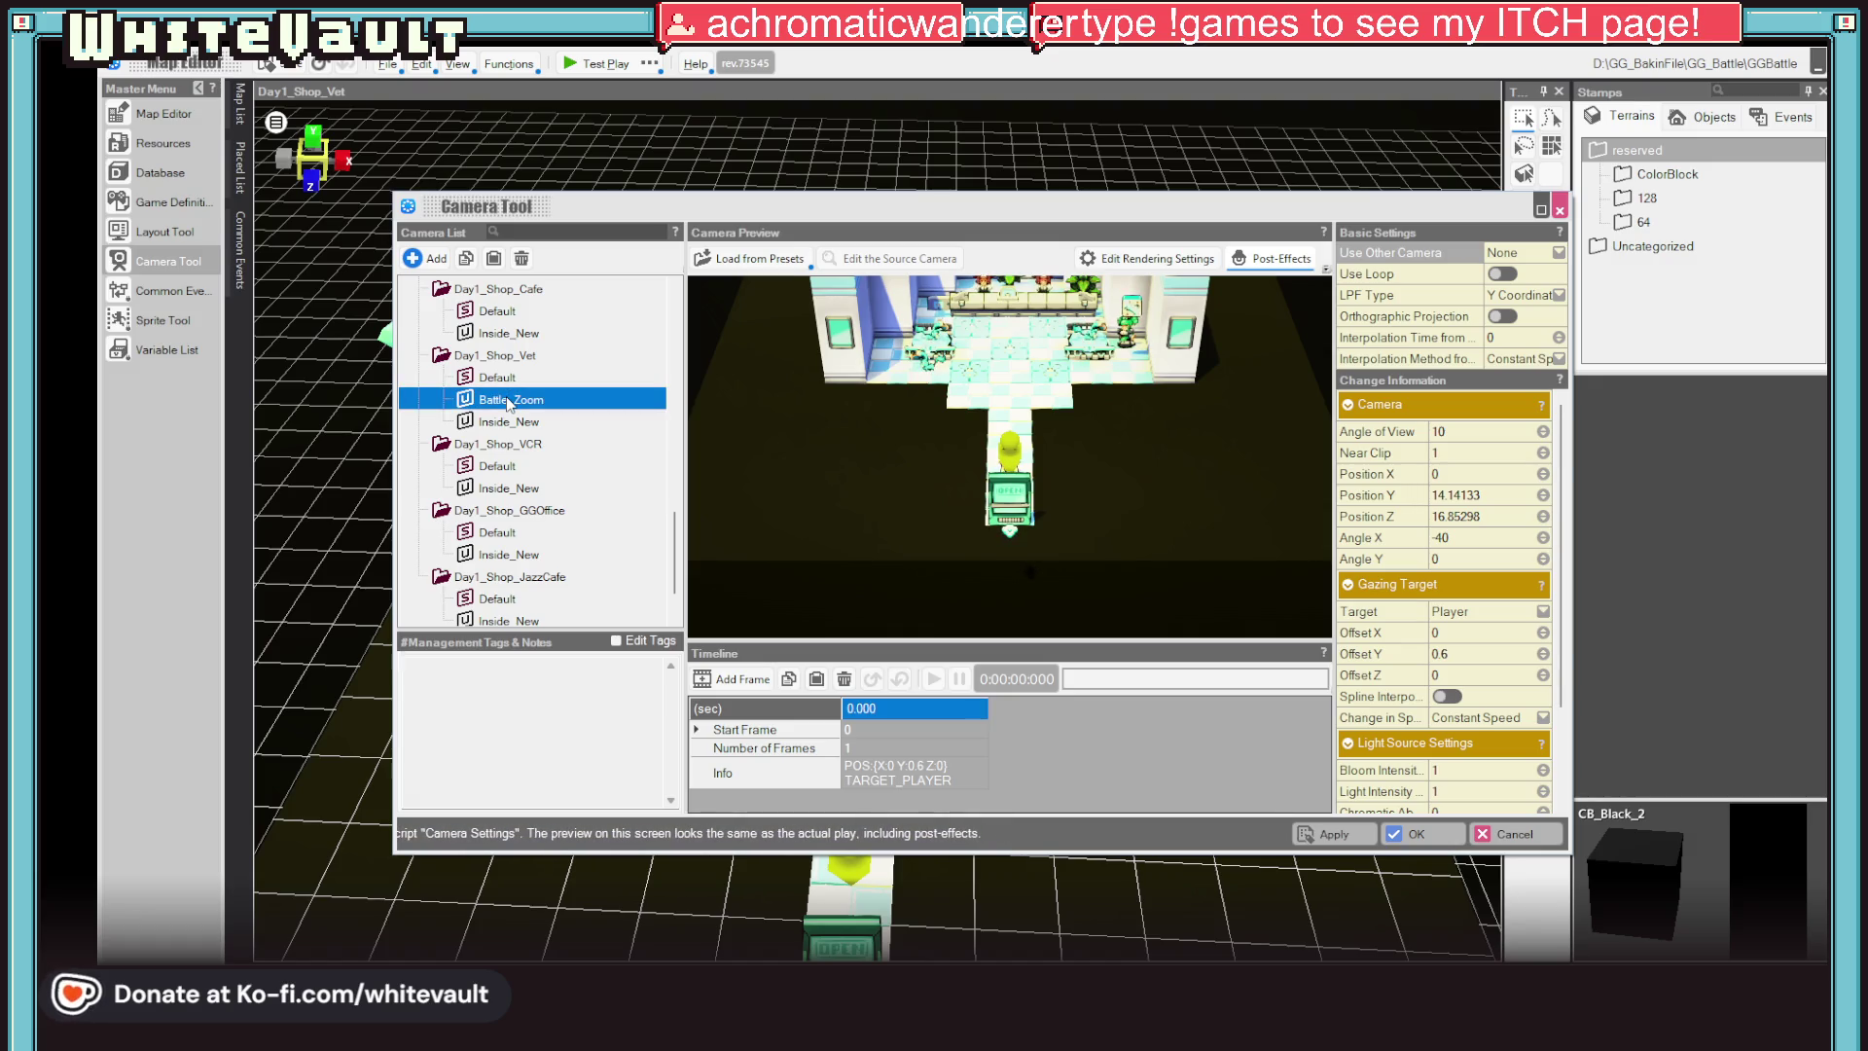
left_click(949, 779)
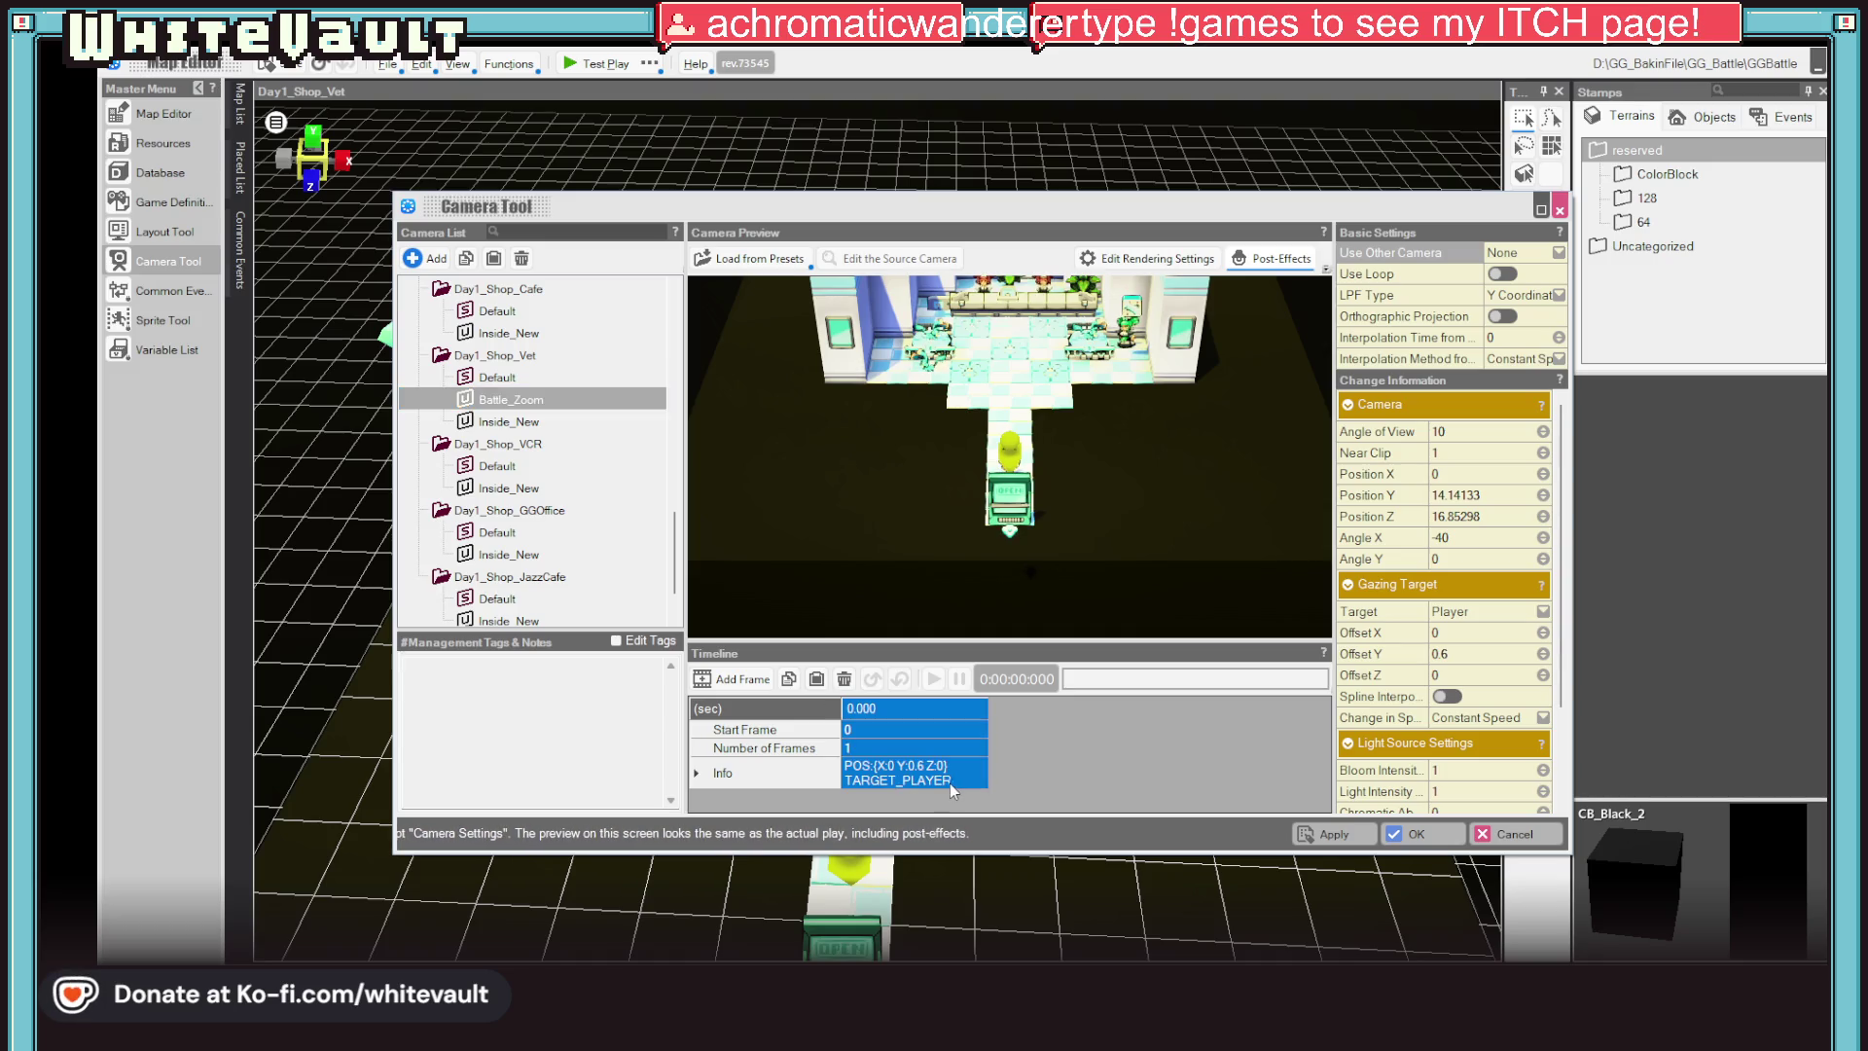
left_click(530, 422)
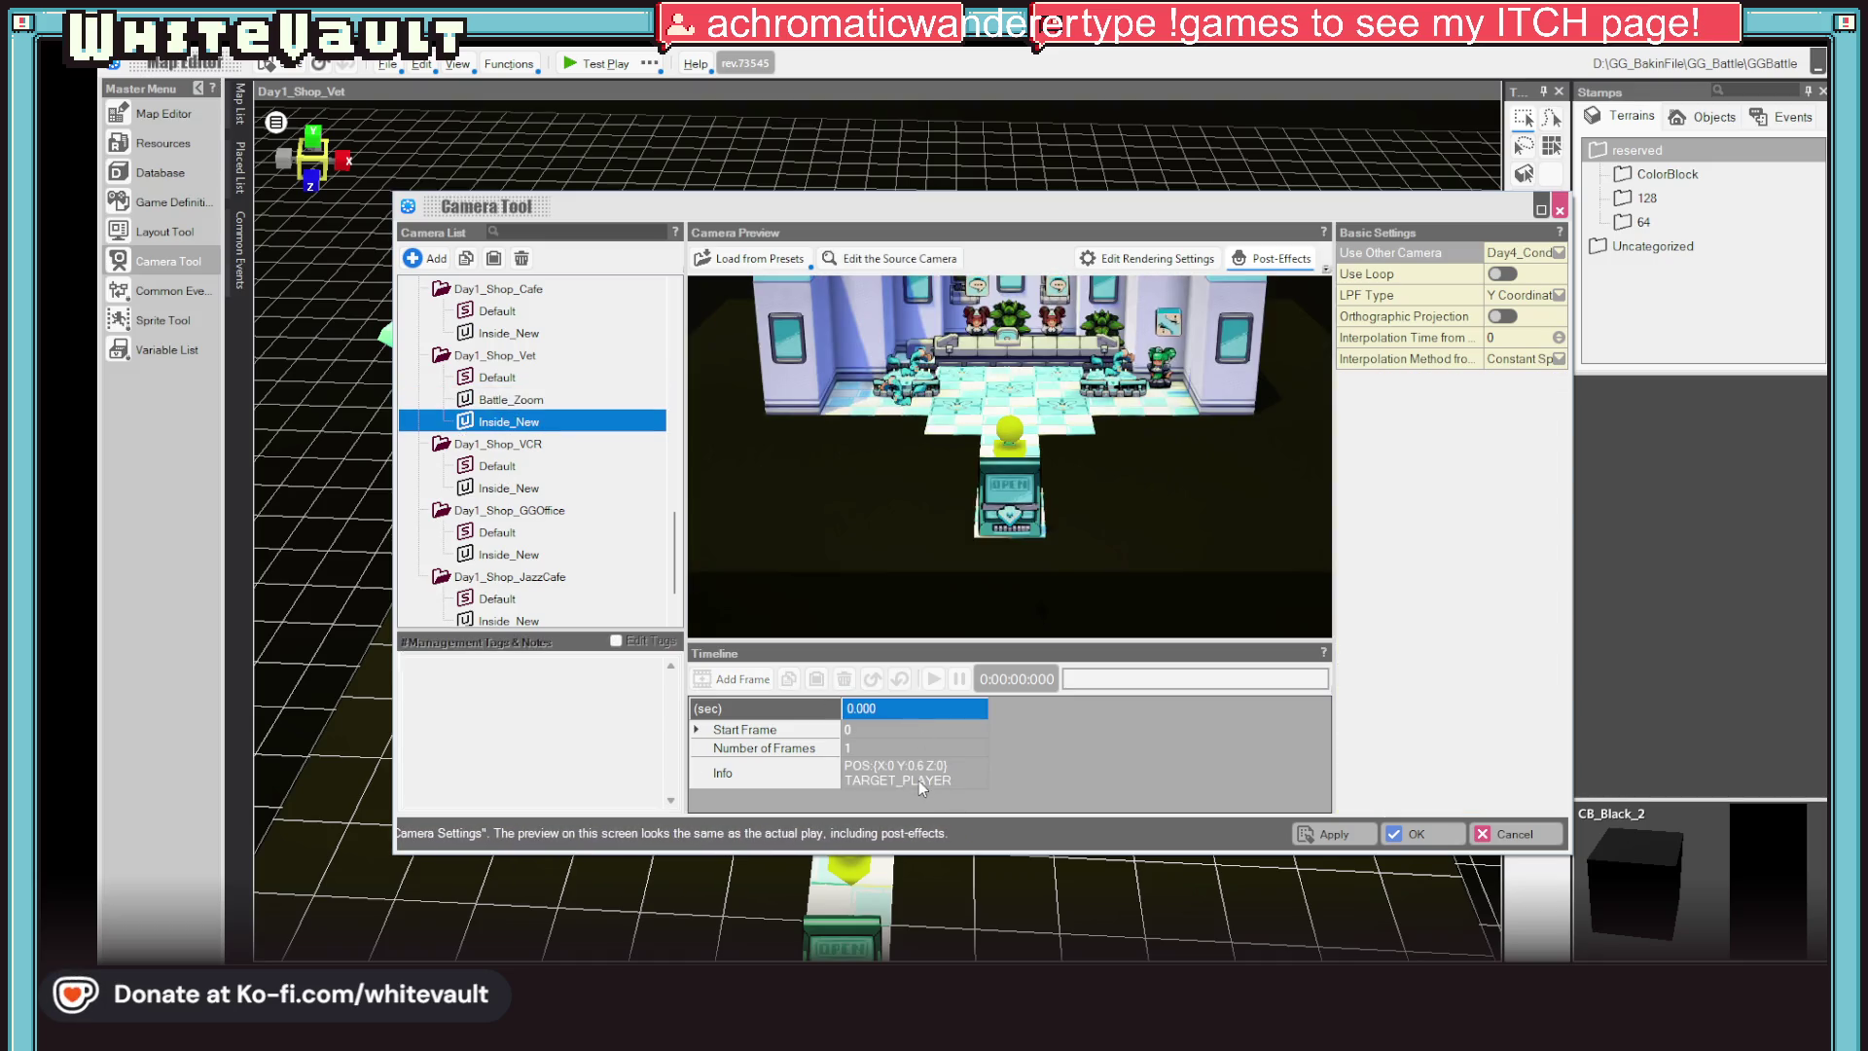
Reposition the Battle_Zoom camera's viewing angle in the preview
right_click(504, 407)
left_click(504, 405)
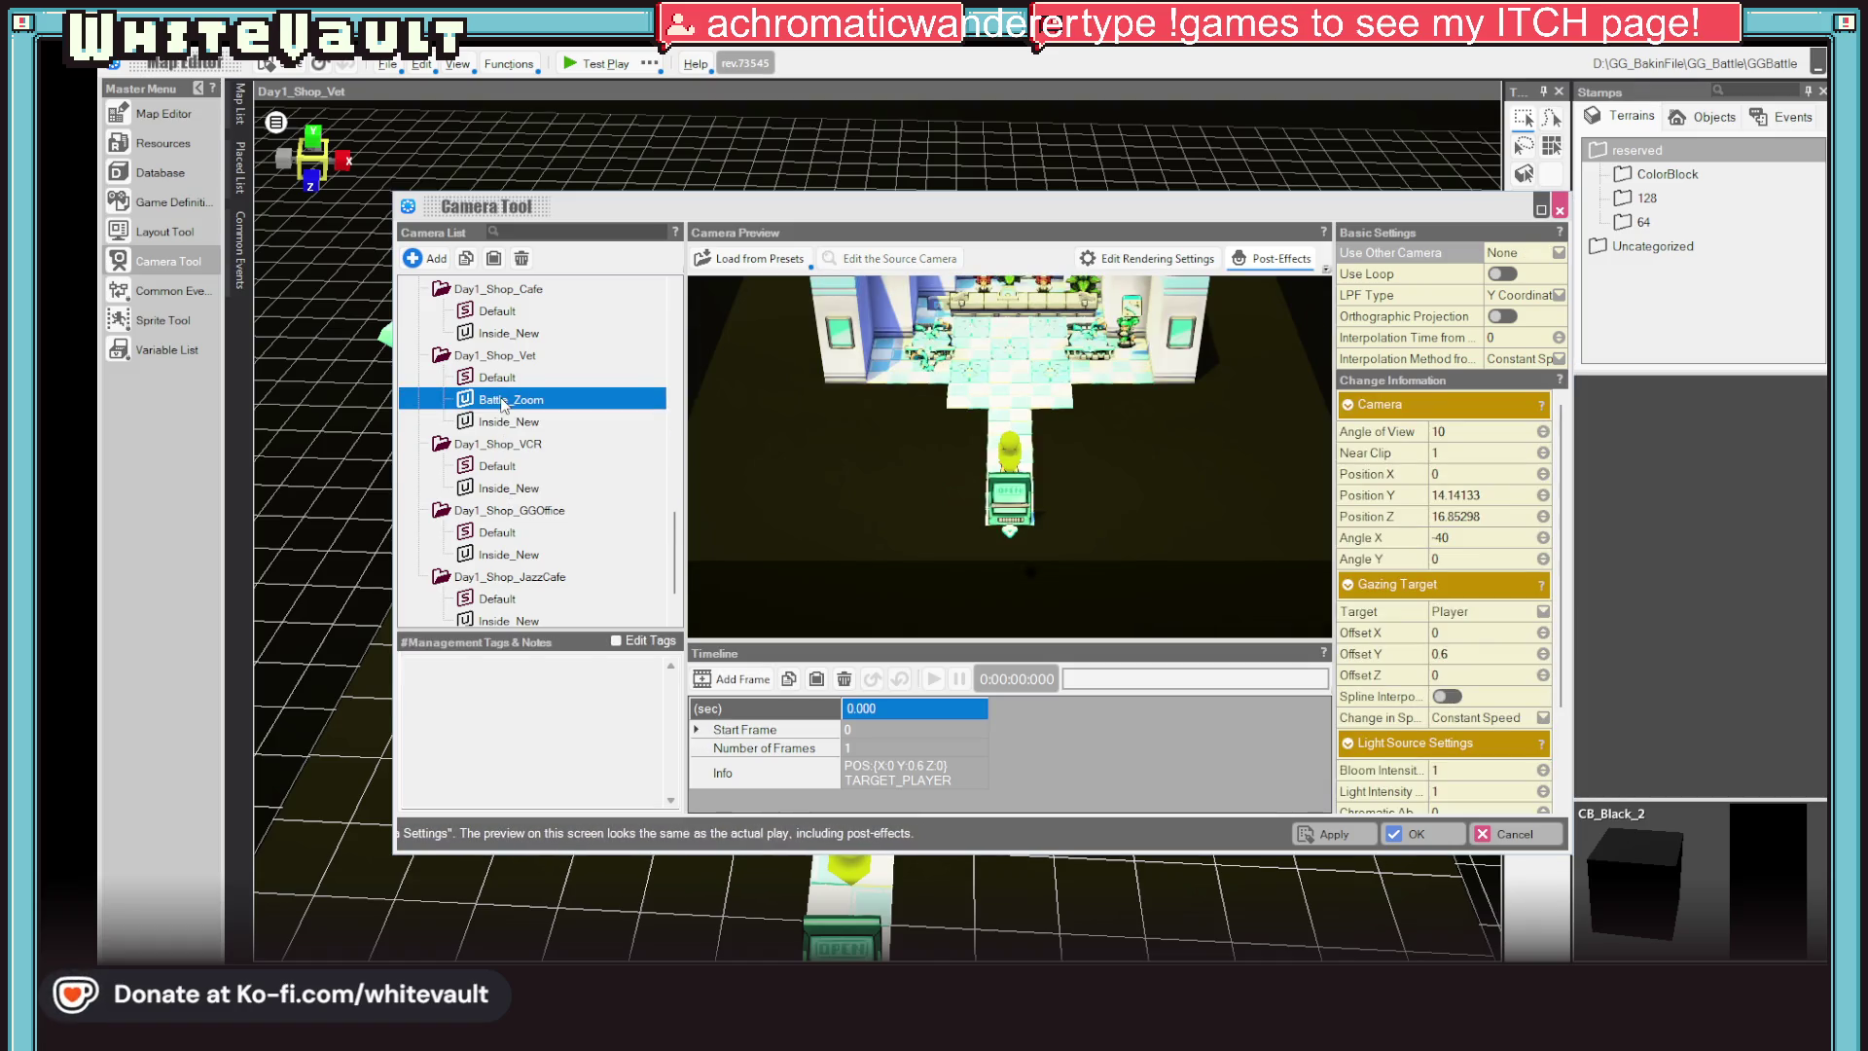
left_click_drag(1159, 504, 1174, 351)
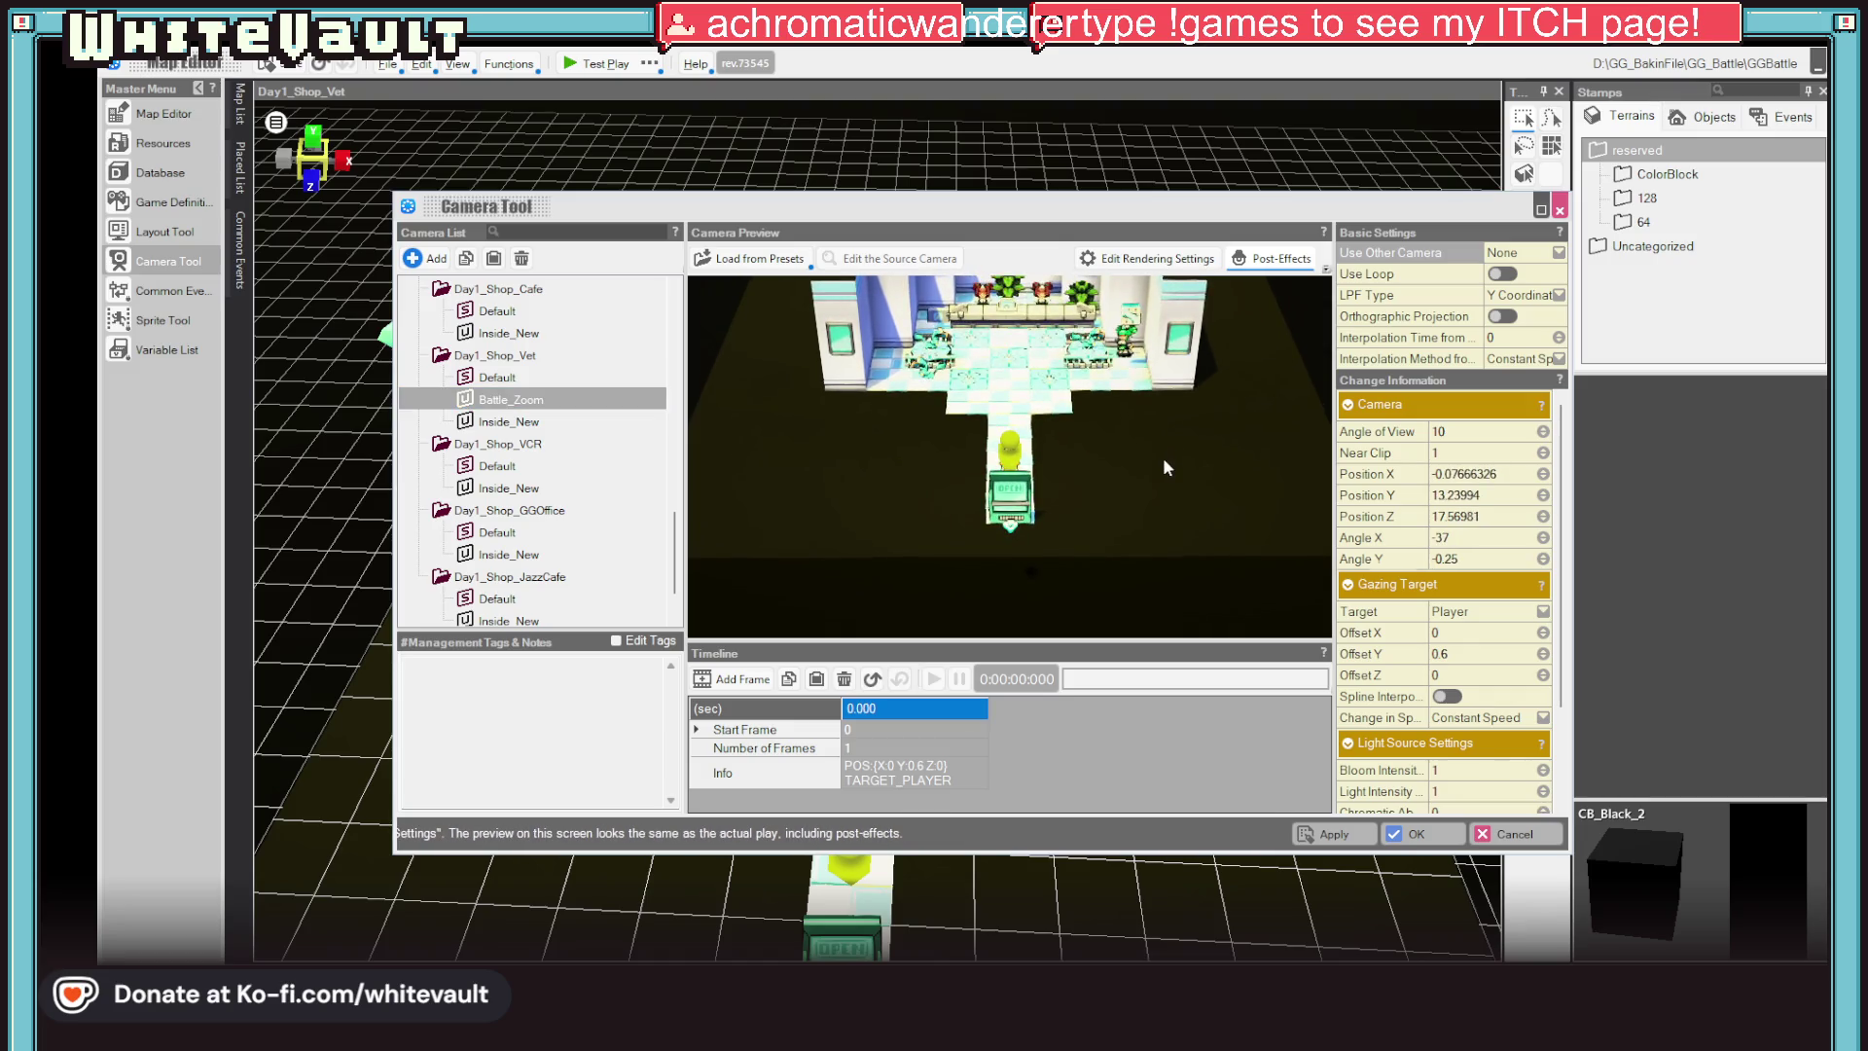
left_click(509, 420)
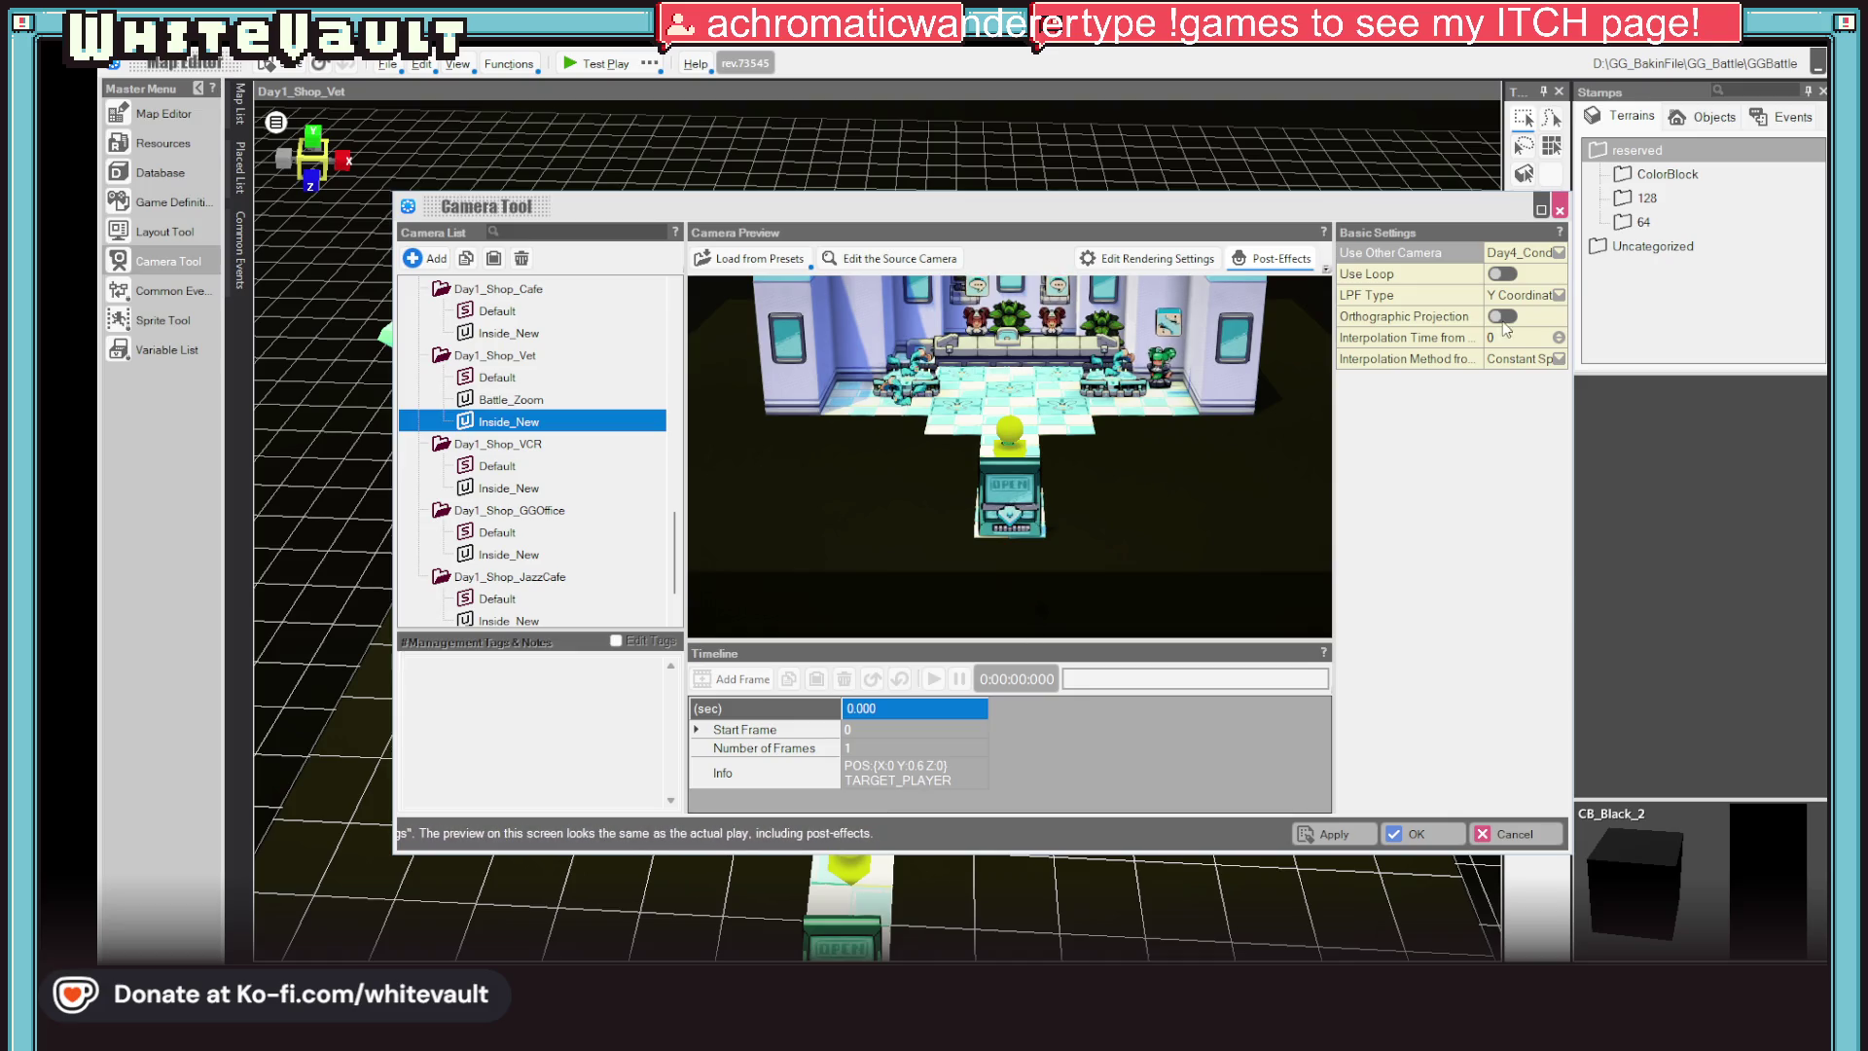
Copy the cafe Inside_New camera's timeline frame and paste it into Battle_Zoom
left_click(507, 332)
left_click(934, 773)
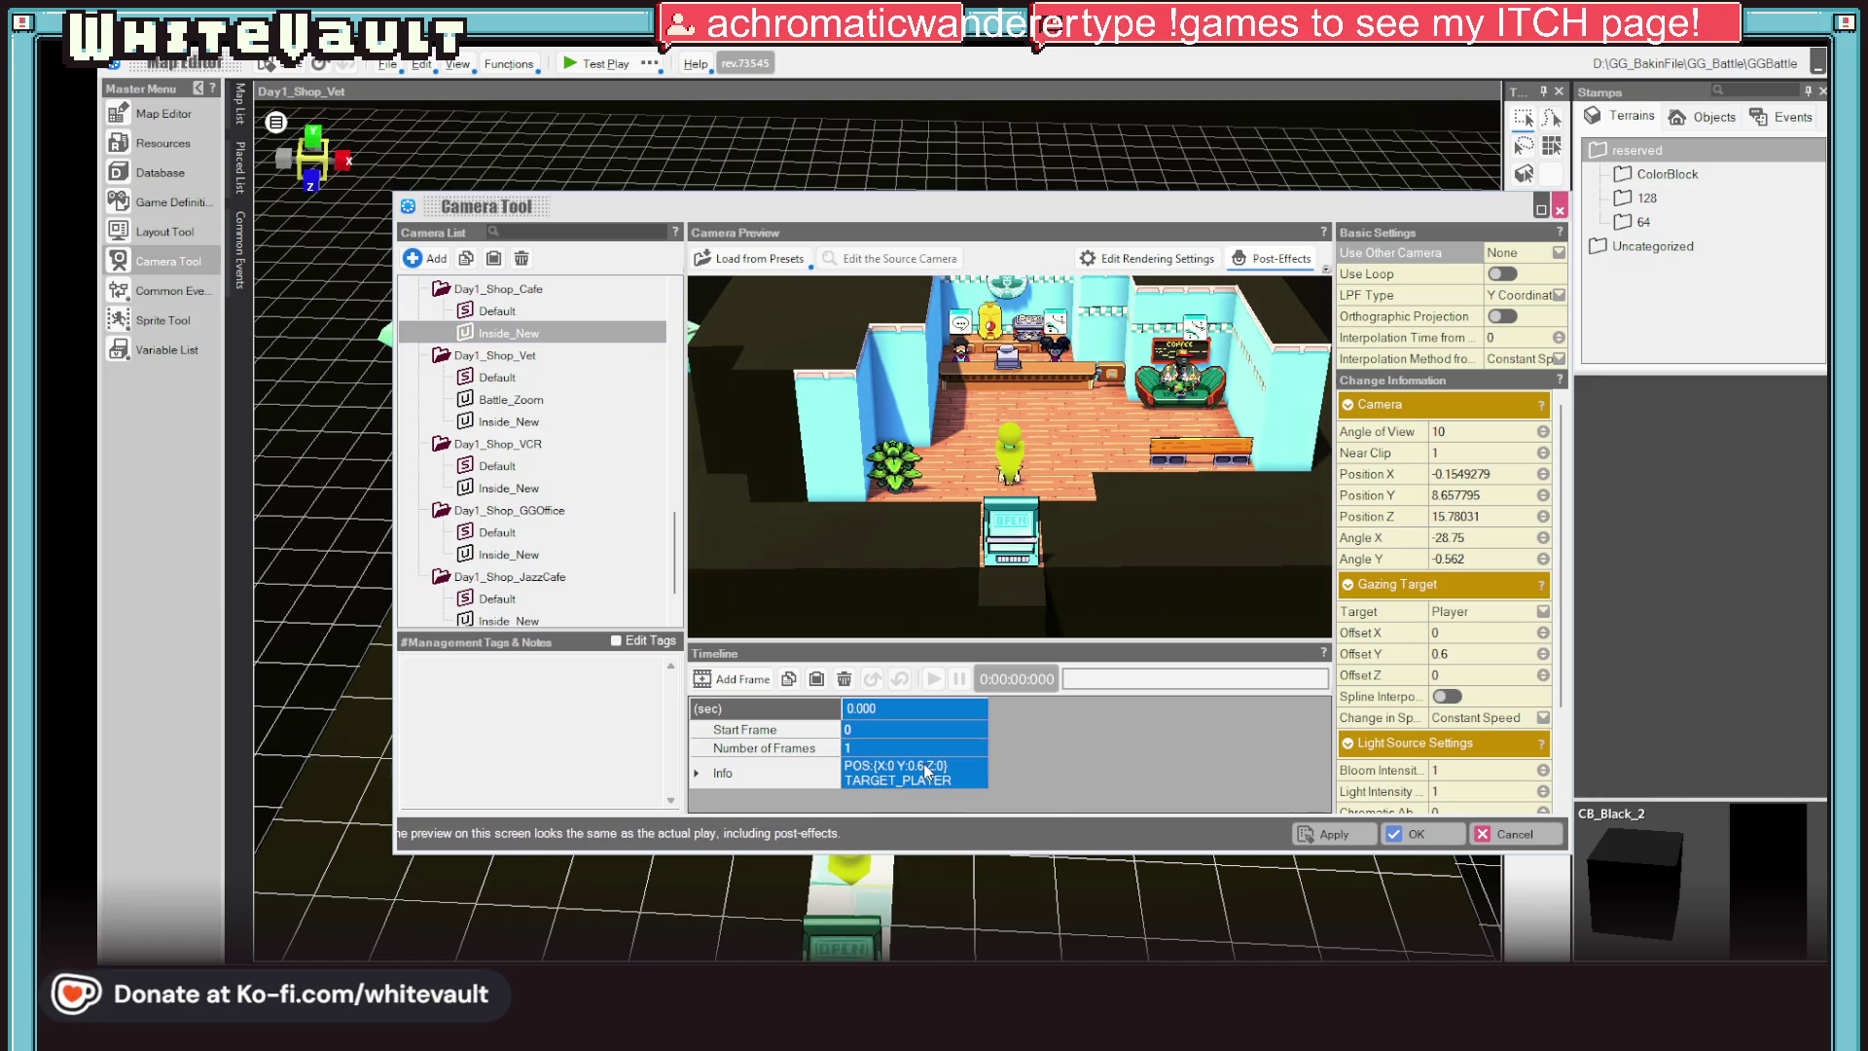
right_click(929, 770)
left_click(959, 802)
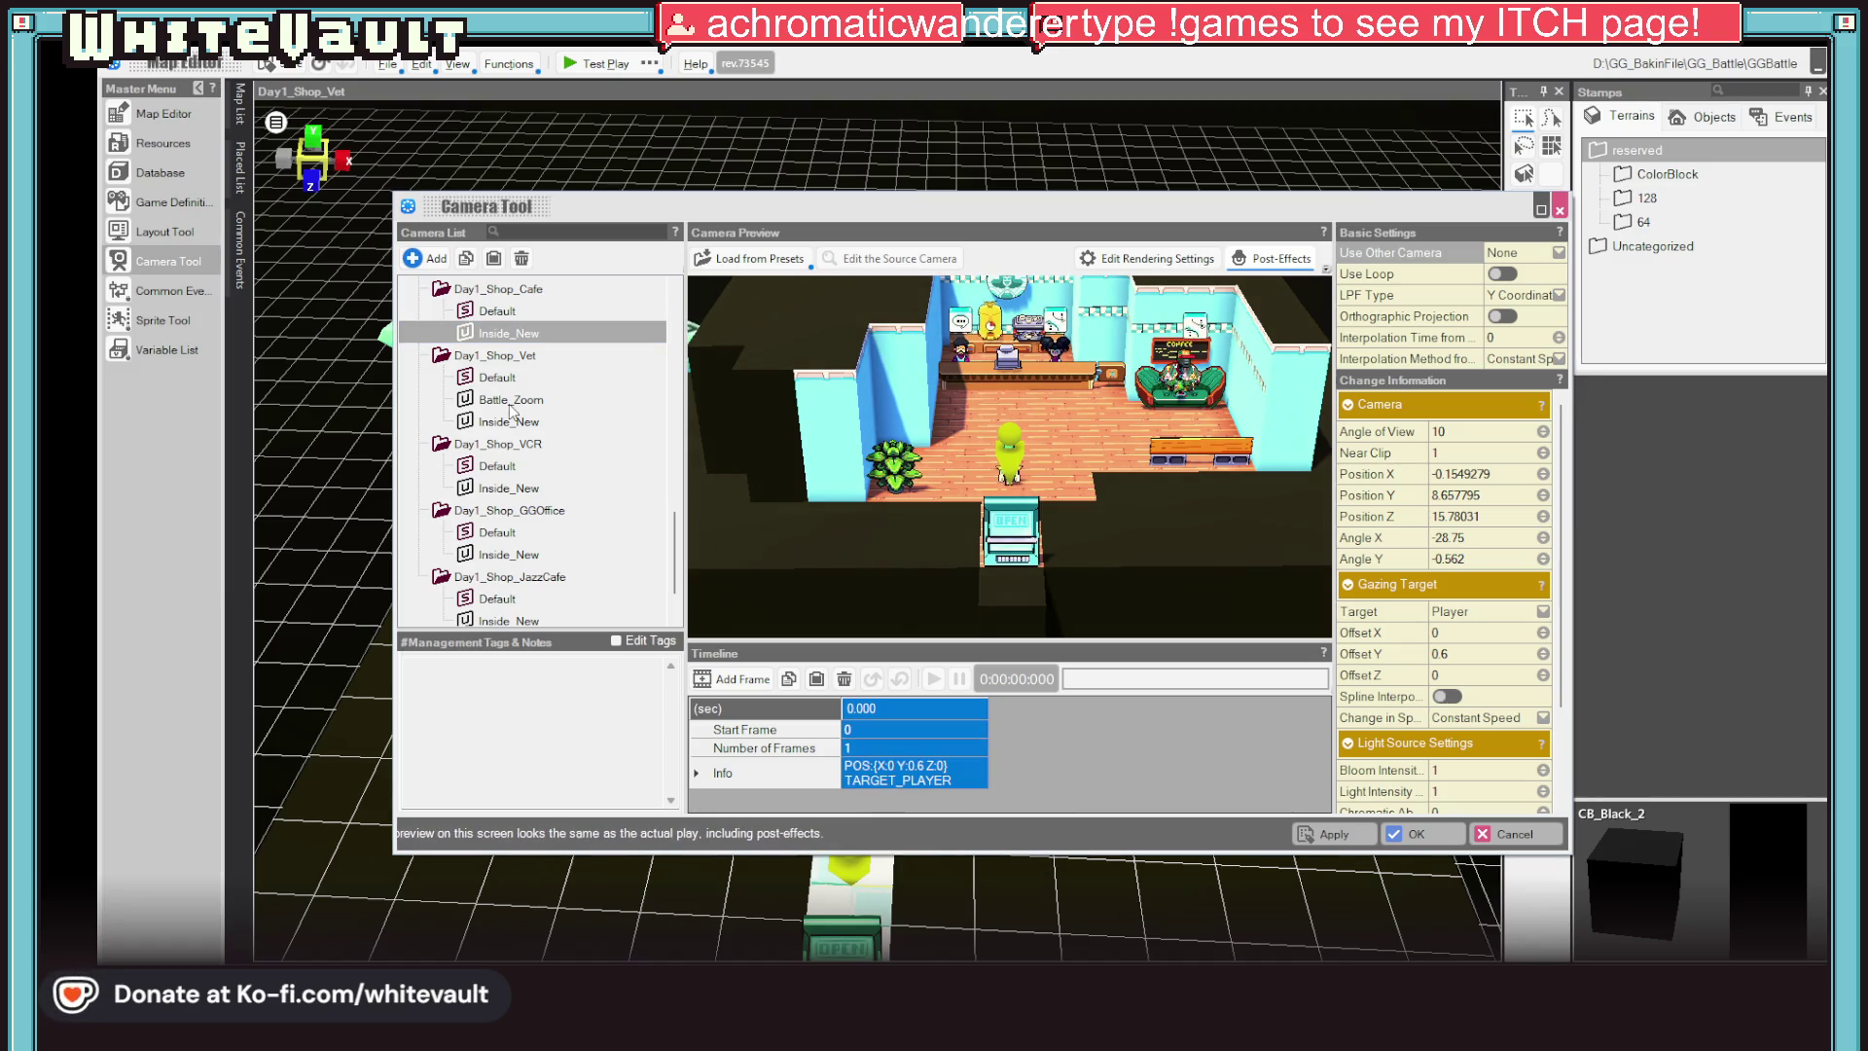
left_click(511, 399)
left_click(934, 773)
right_click(945, 775)
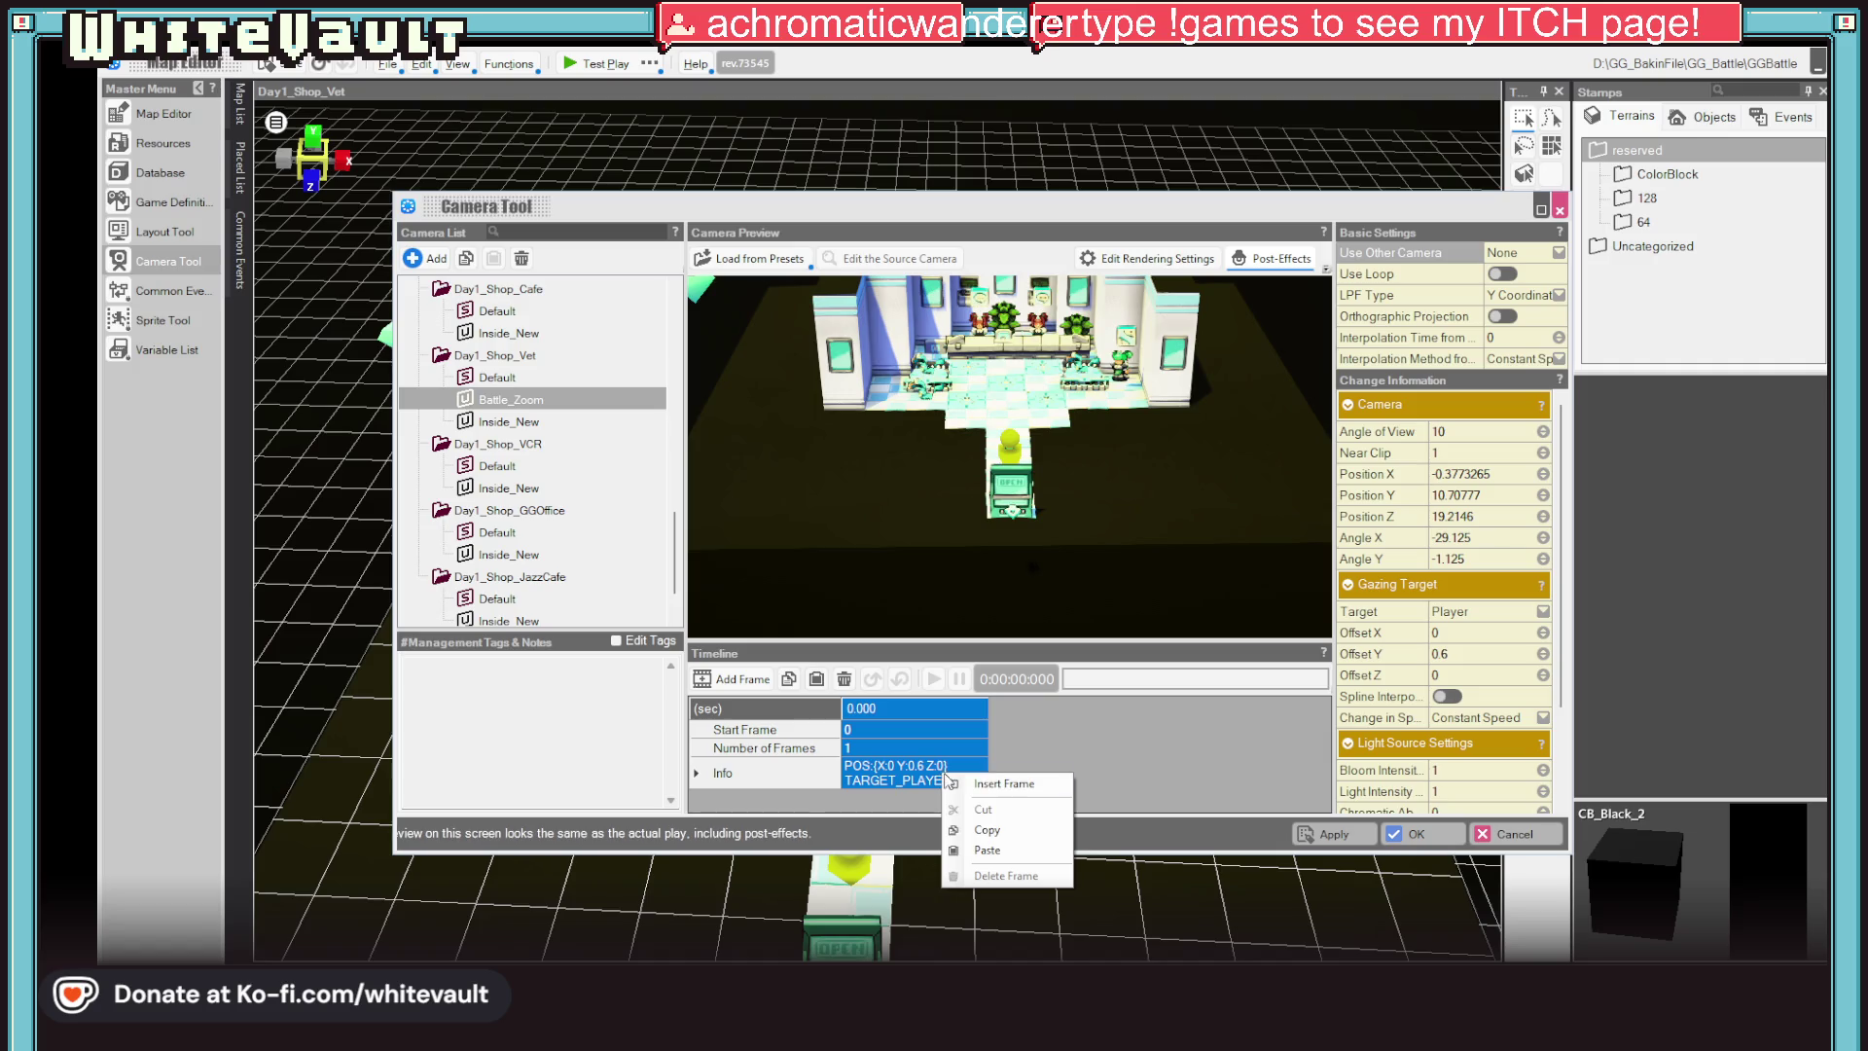
left_click(987, 849)
Recheck the vet and cafe cameras, then add a second keyframe to Battle_Zoom
left_click(496, 377)
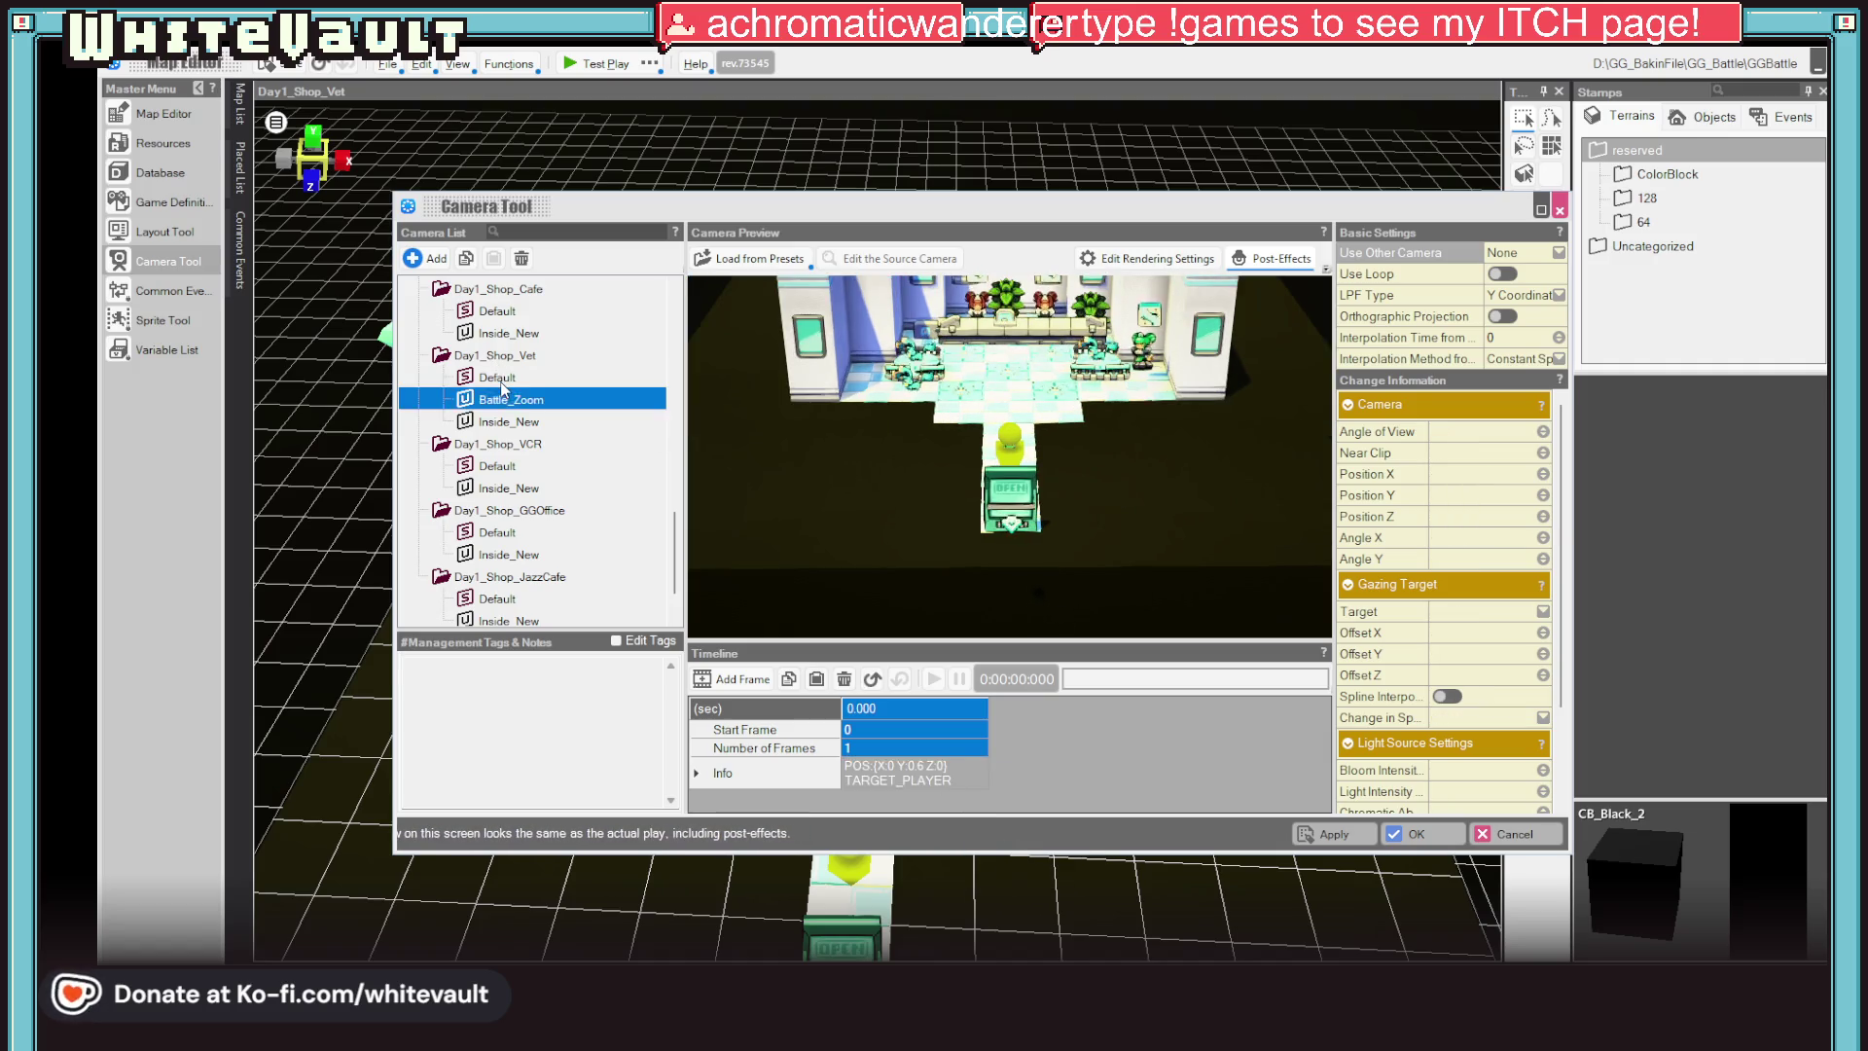
left_click(514, 420)
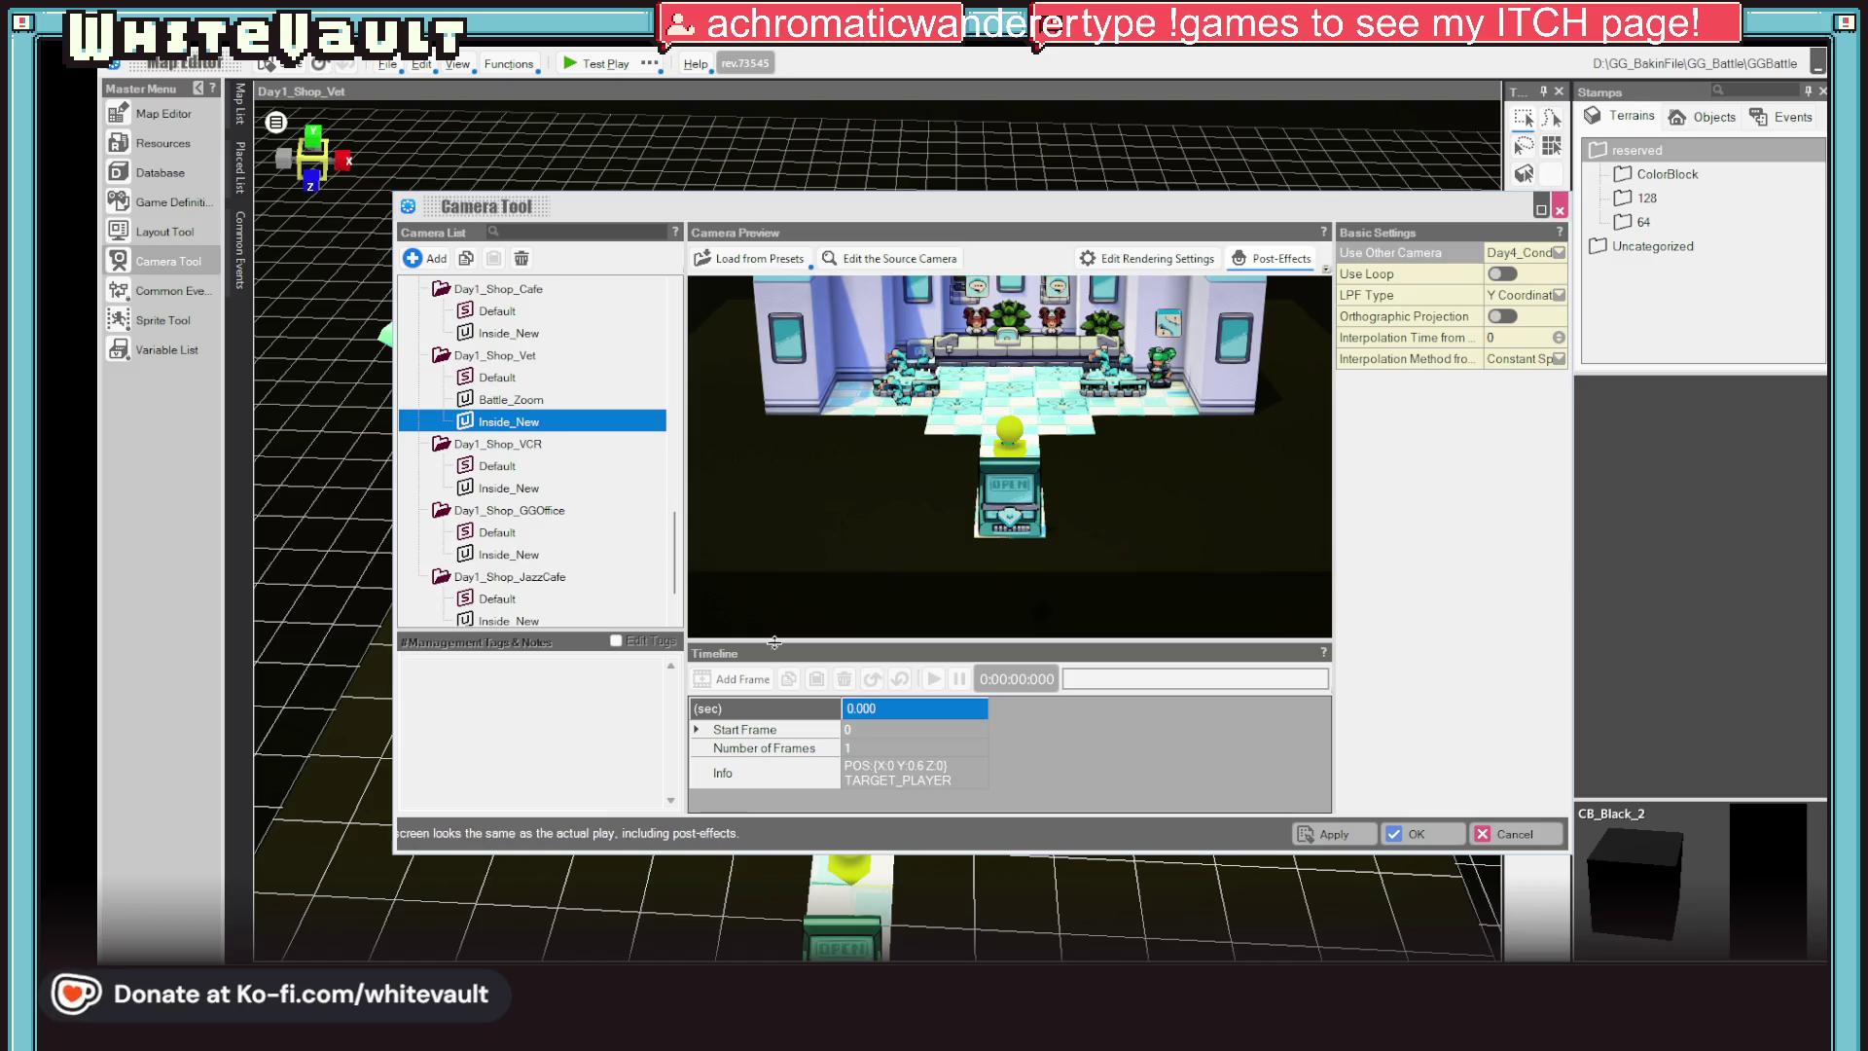
left_click(507, 335)
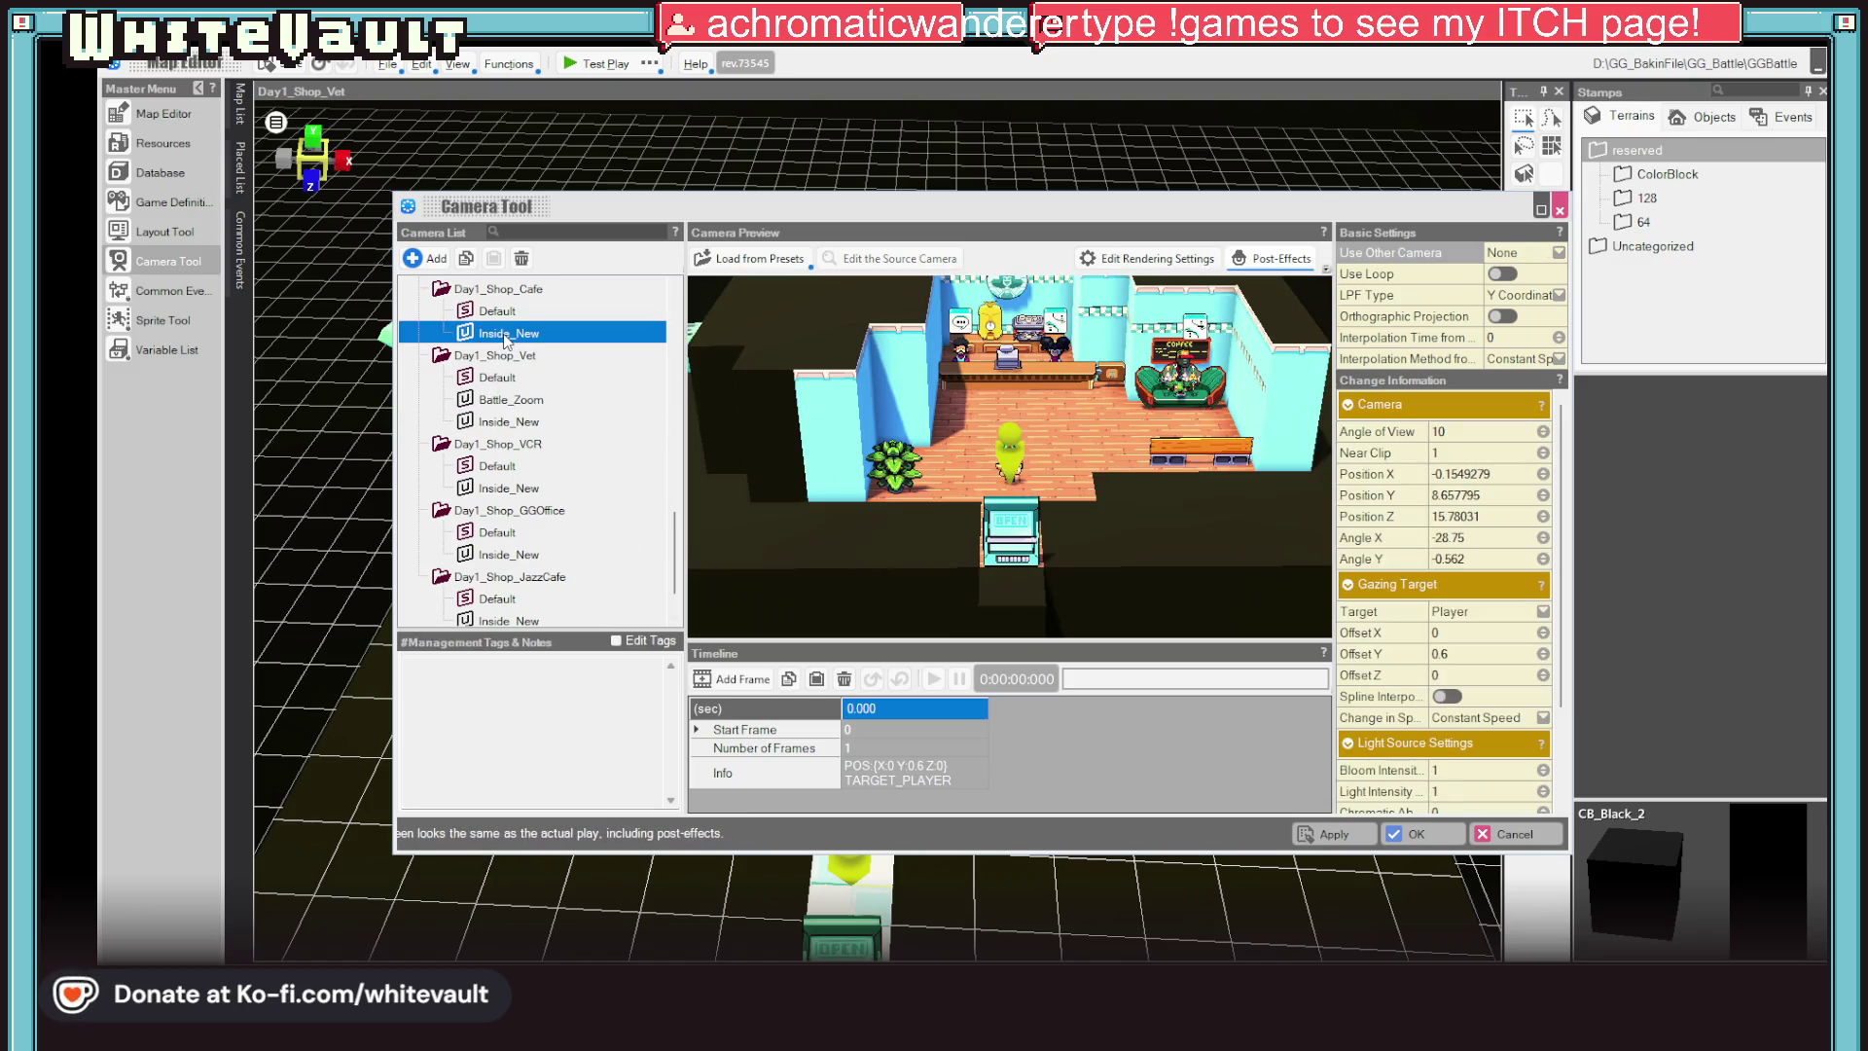
left_click(525, 444)
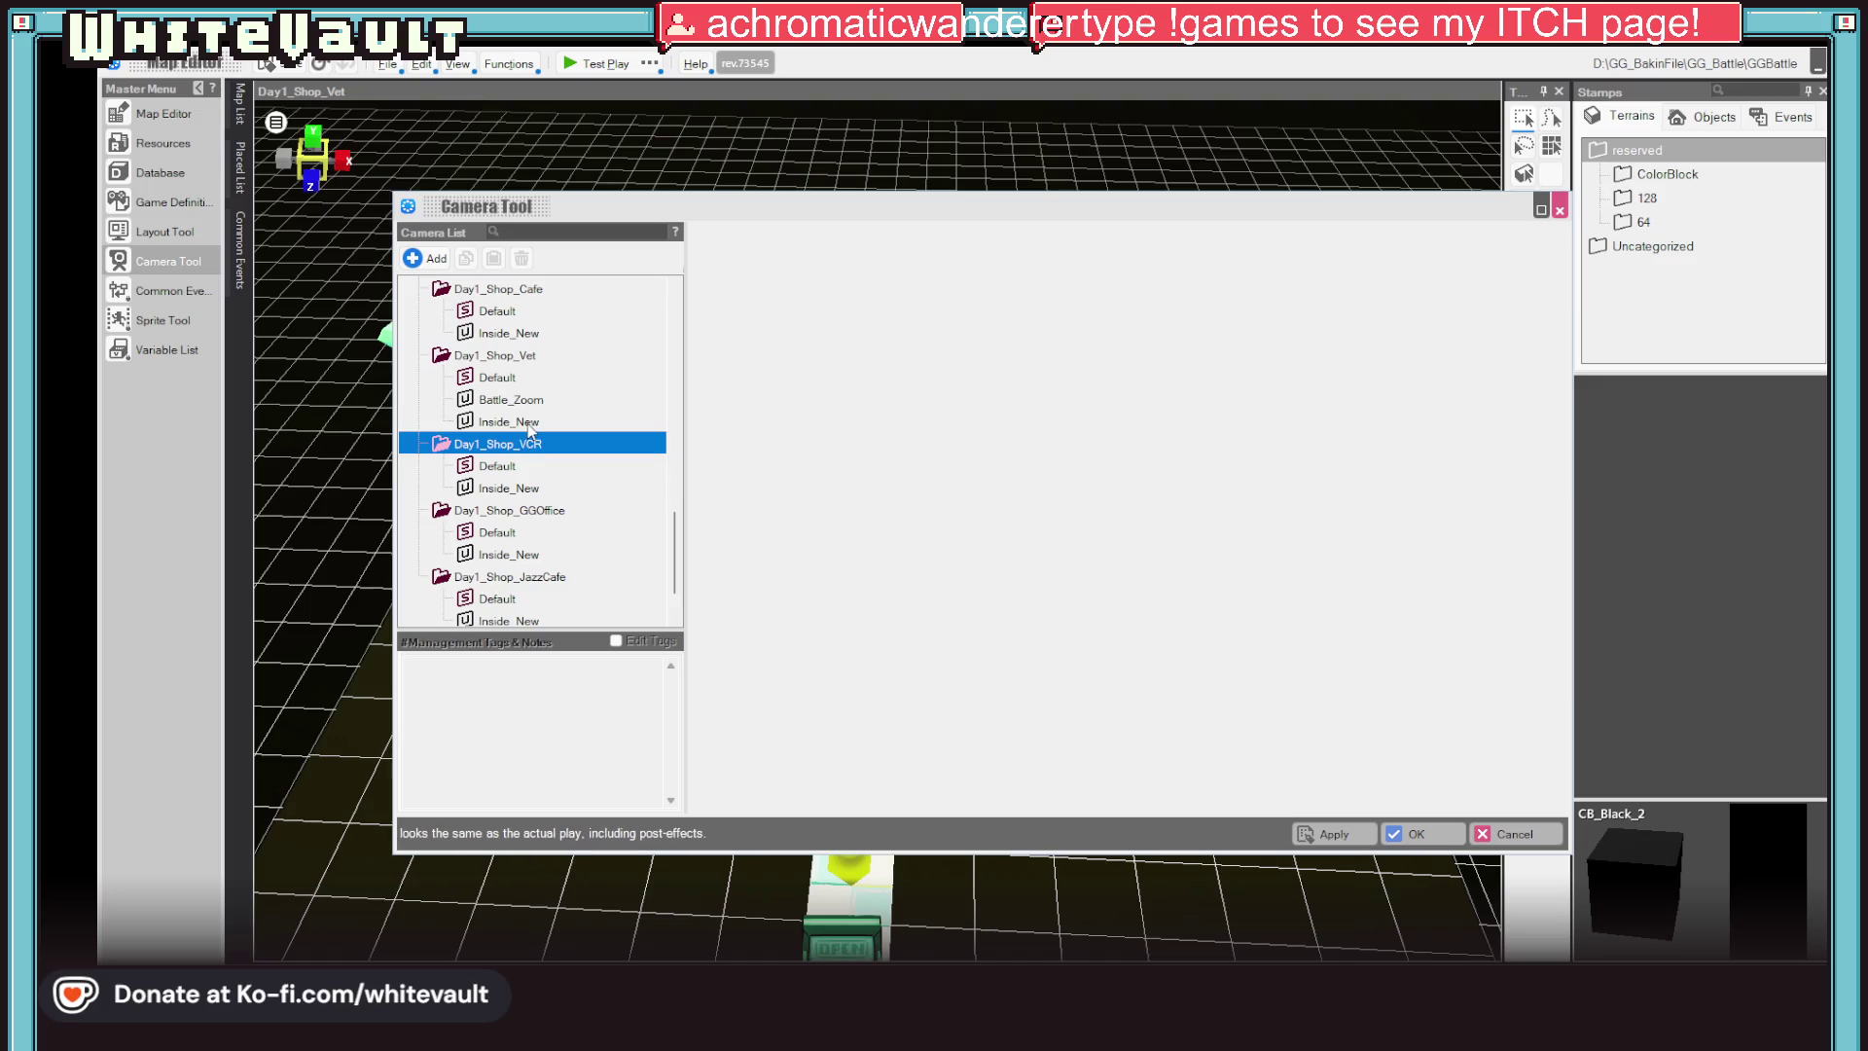
left_click(522, 403)
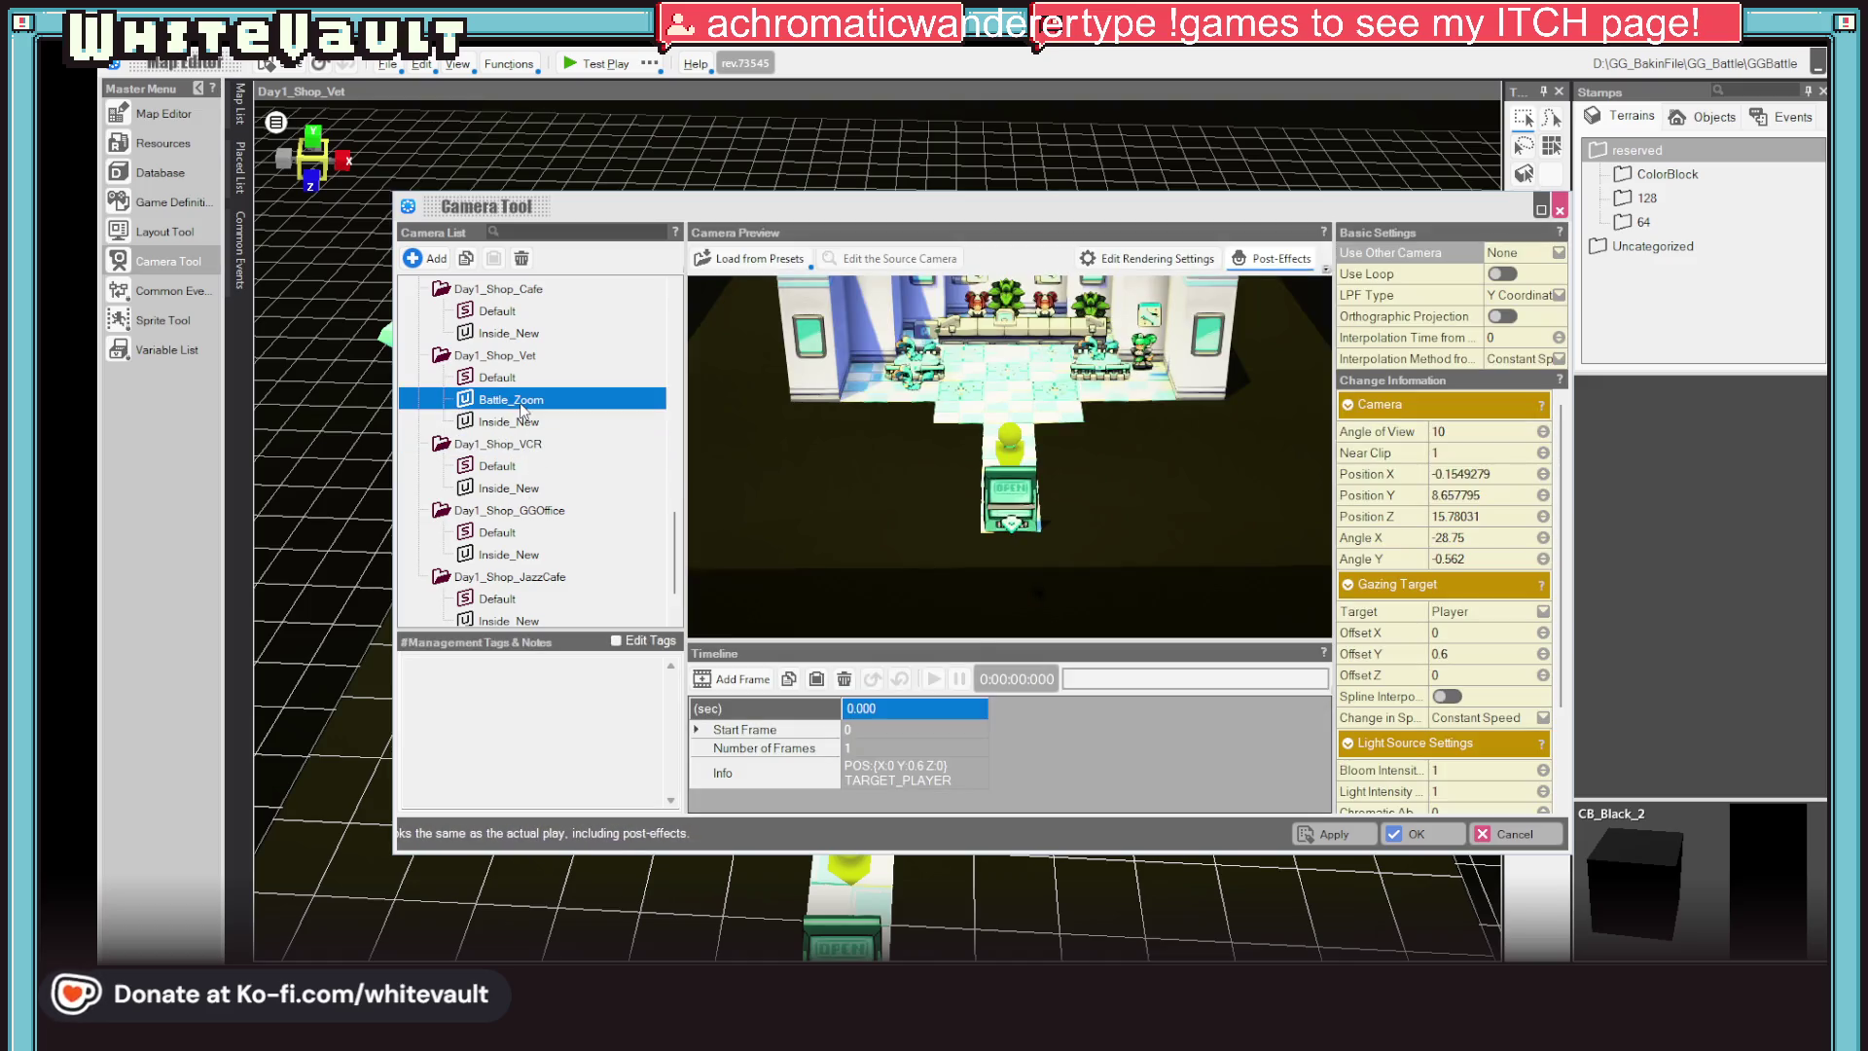
left_click(887, 785)
left_click(733, 678)
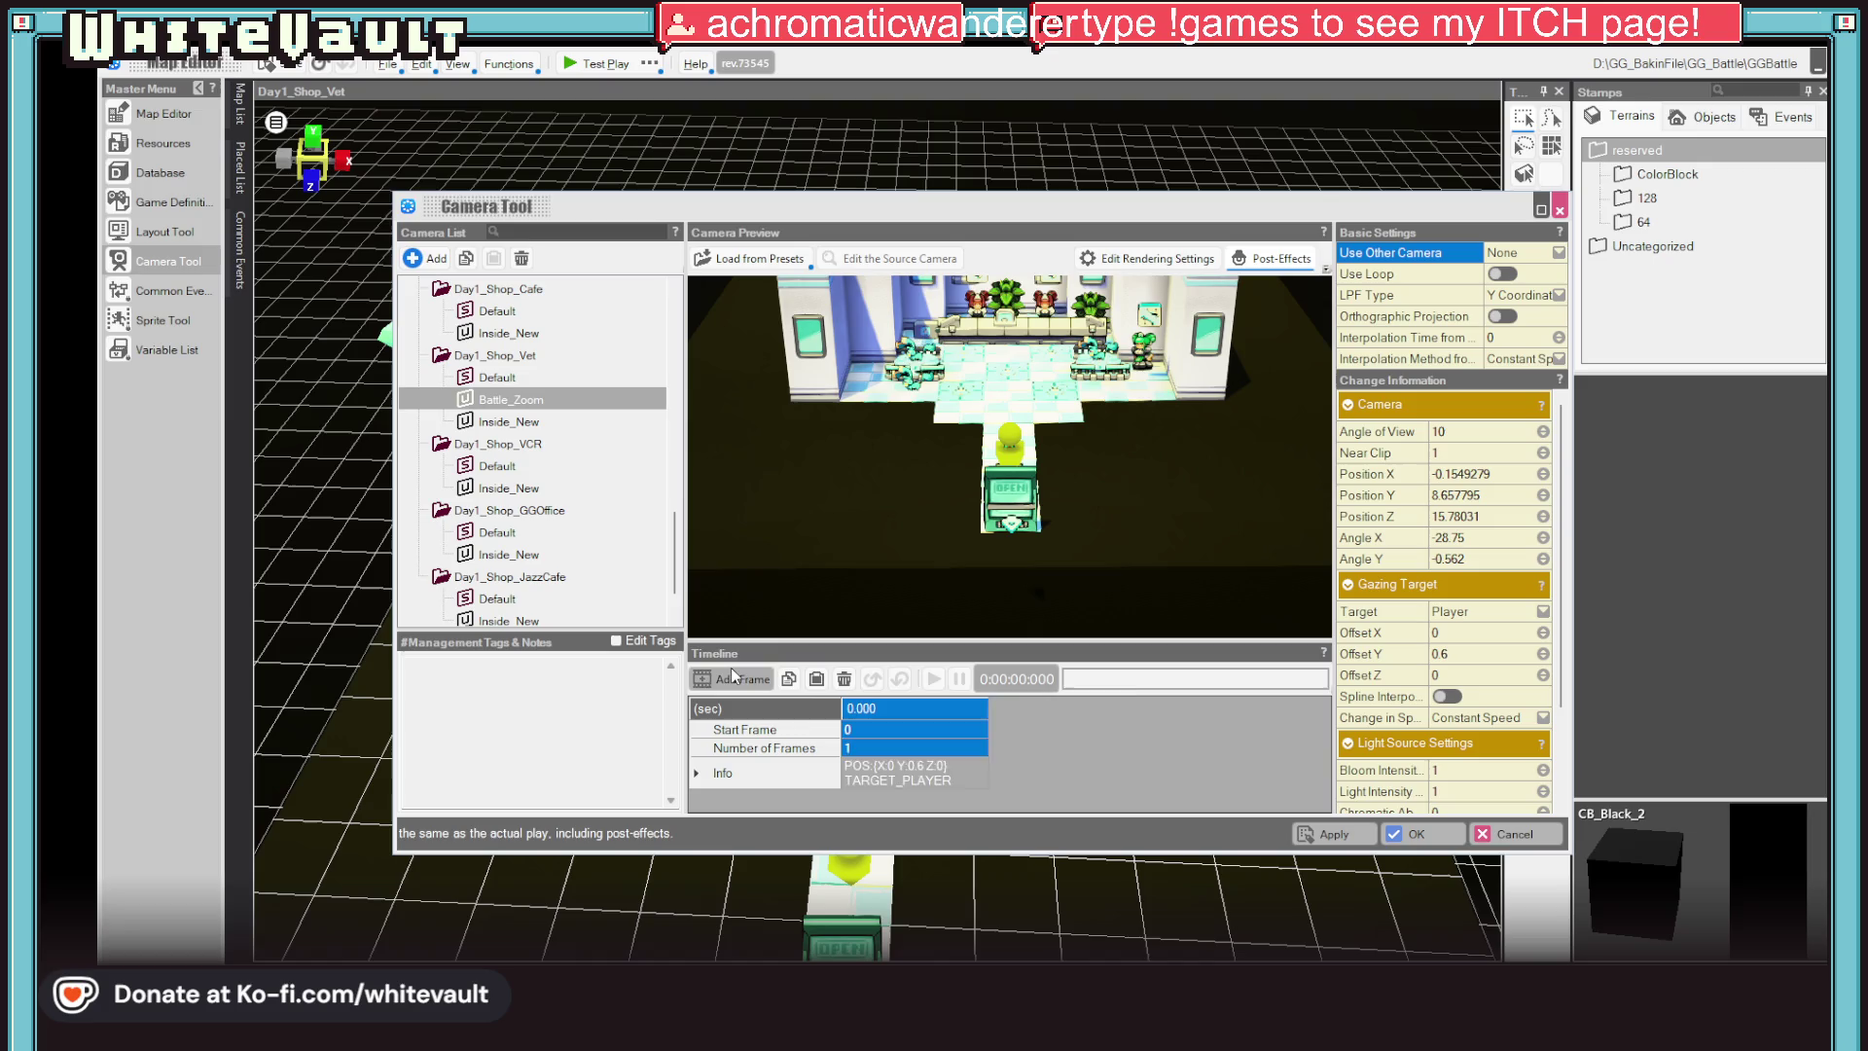
scroll(1112, 381, "up", 2)
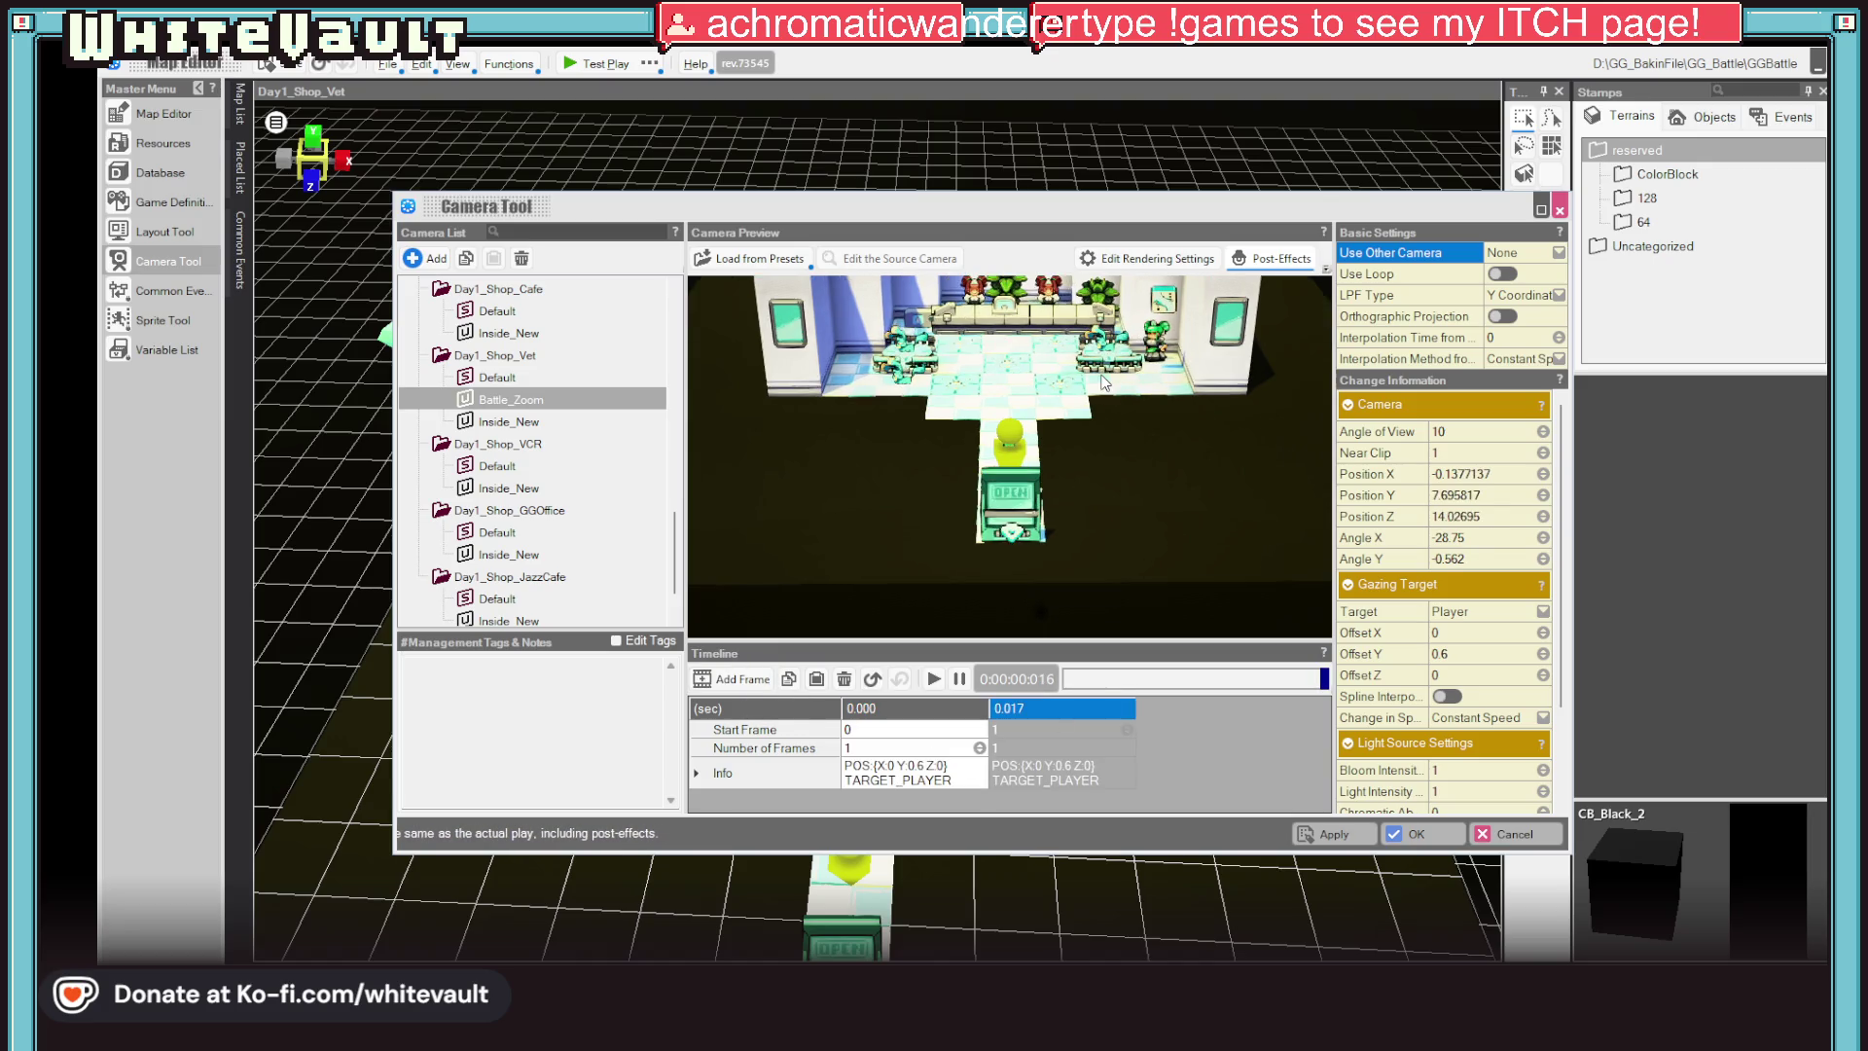
scroll(1109, 387, "up", 2)
scroll(1104, 394, "up", 2)
scroll(1099, 402, "up", 2)
scroll(1099, 423, "up", 1)
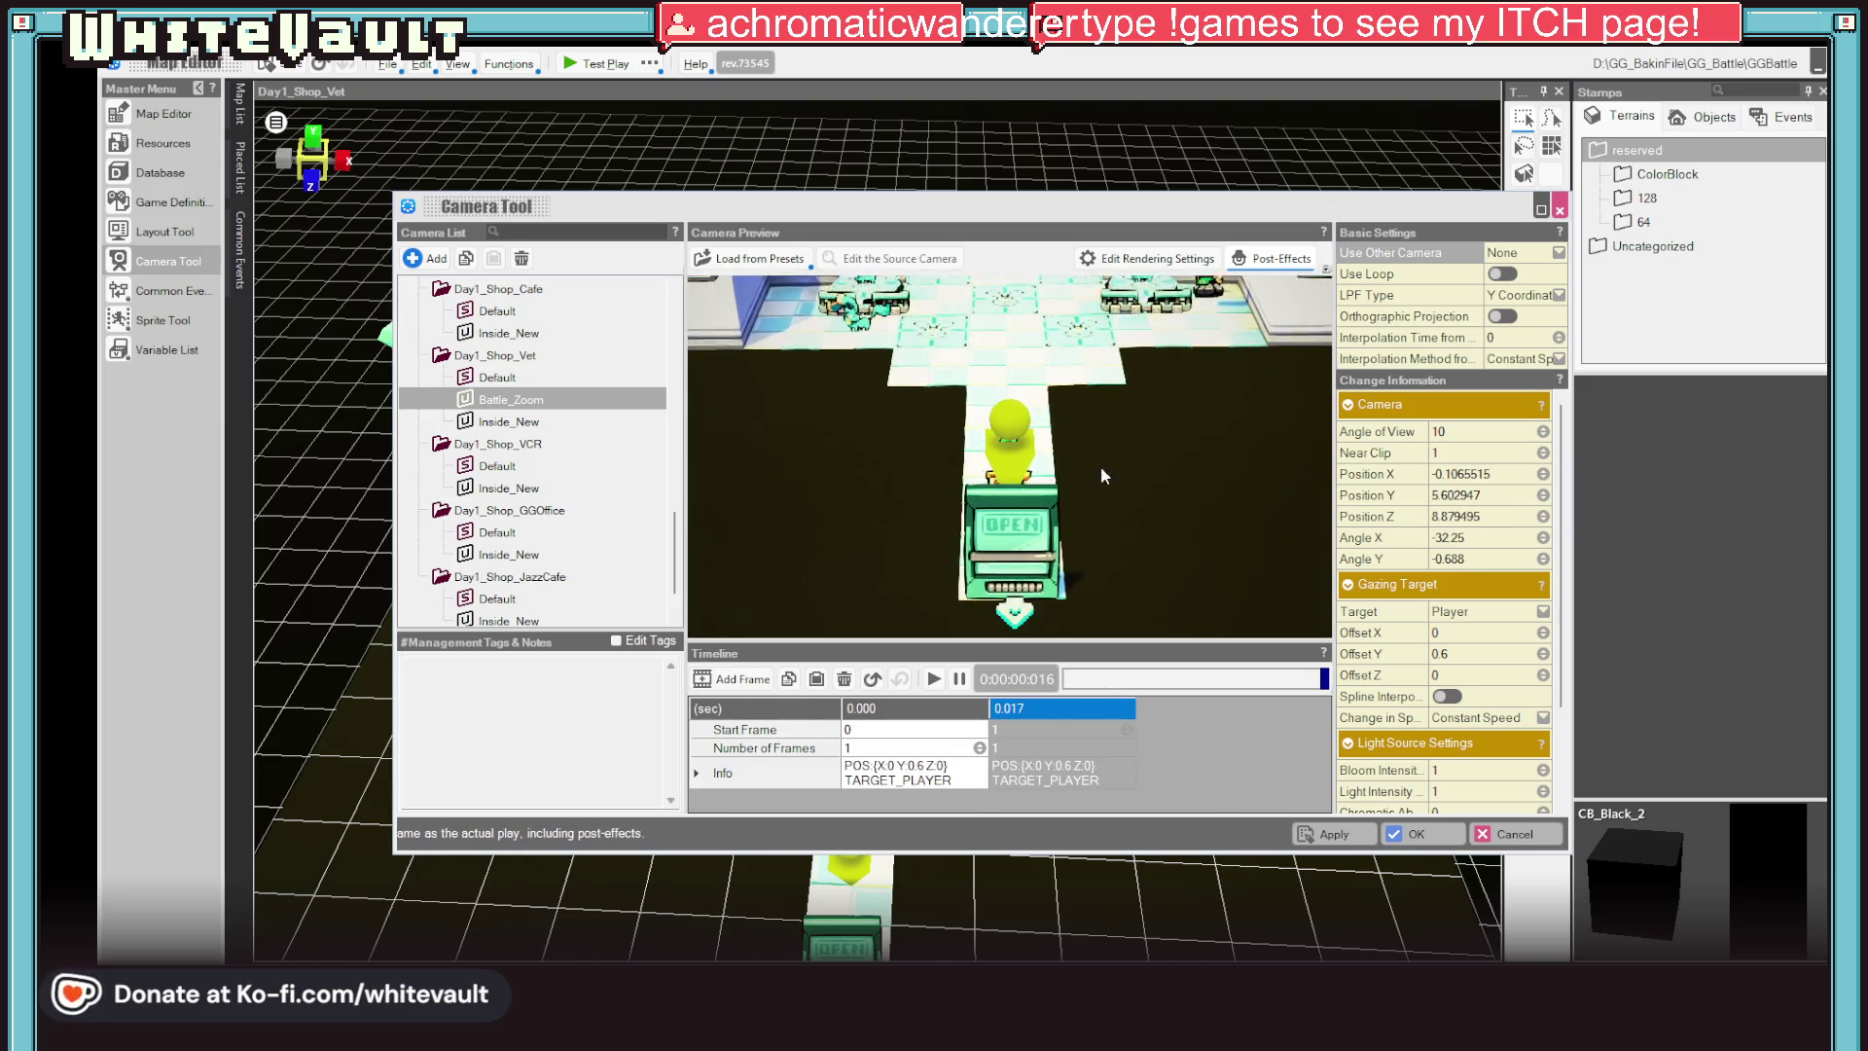
scroll(1059, 338, "up", 2)
scroll(1066, 347, "up", 2)
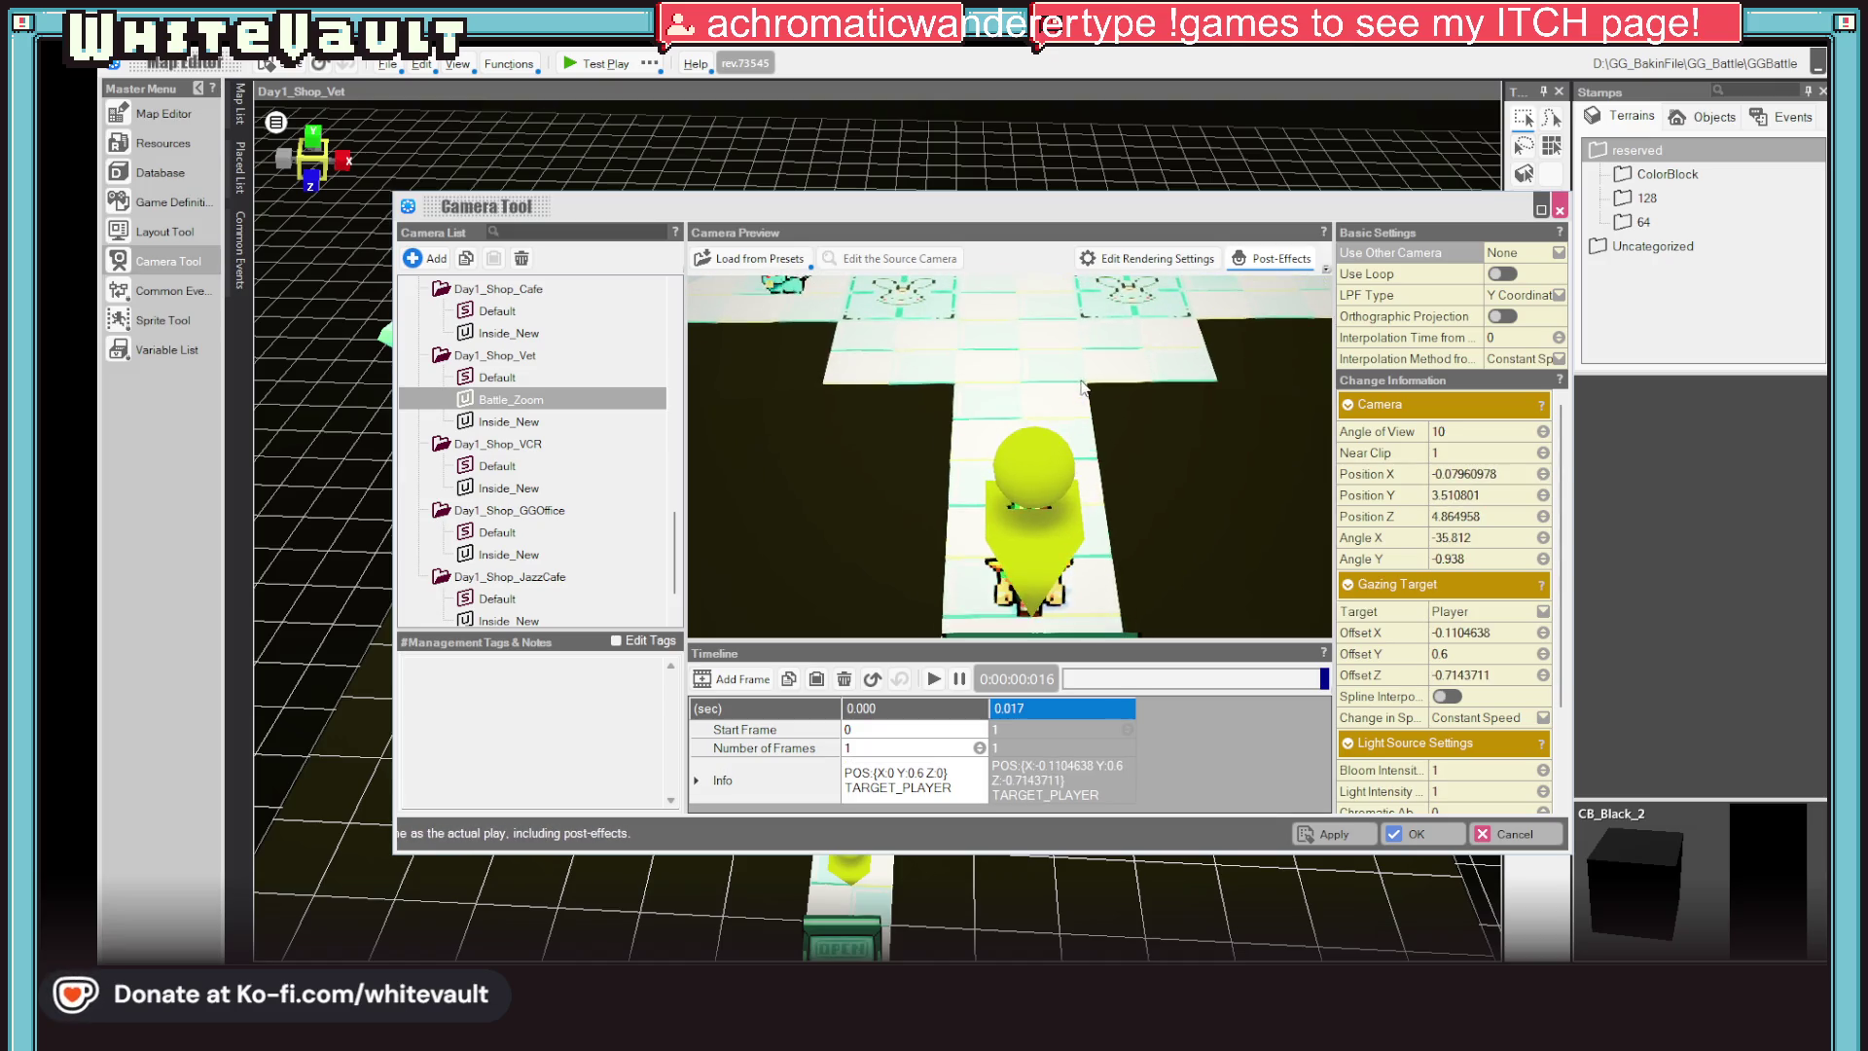
Offset the close-up gaze around the player, set the second keyframe to start at 20 and replay
left_click_drag(1073, 353, 1075, 383)
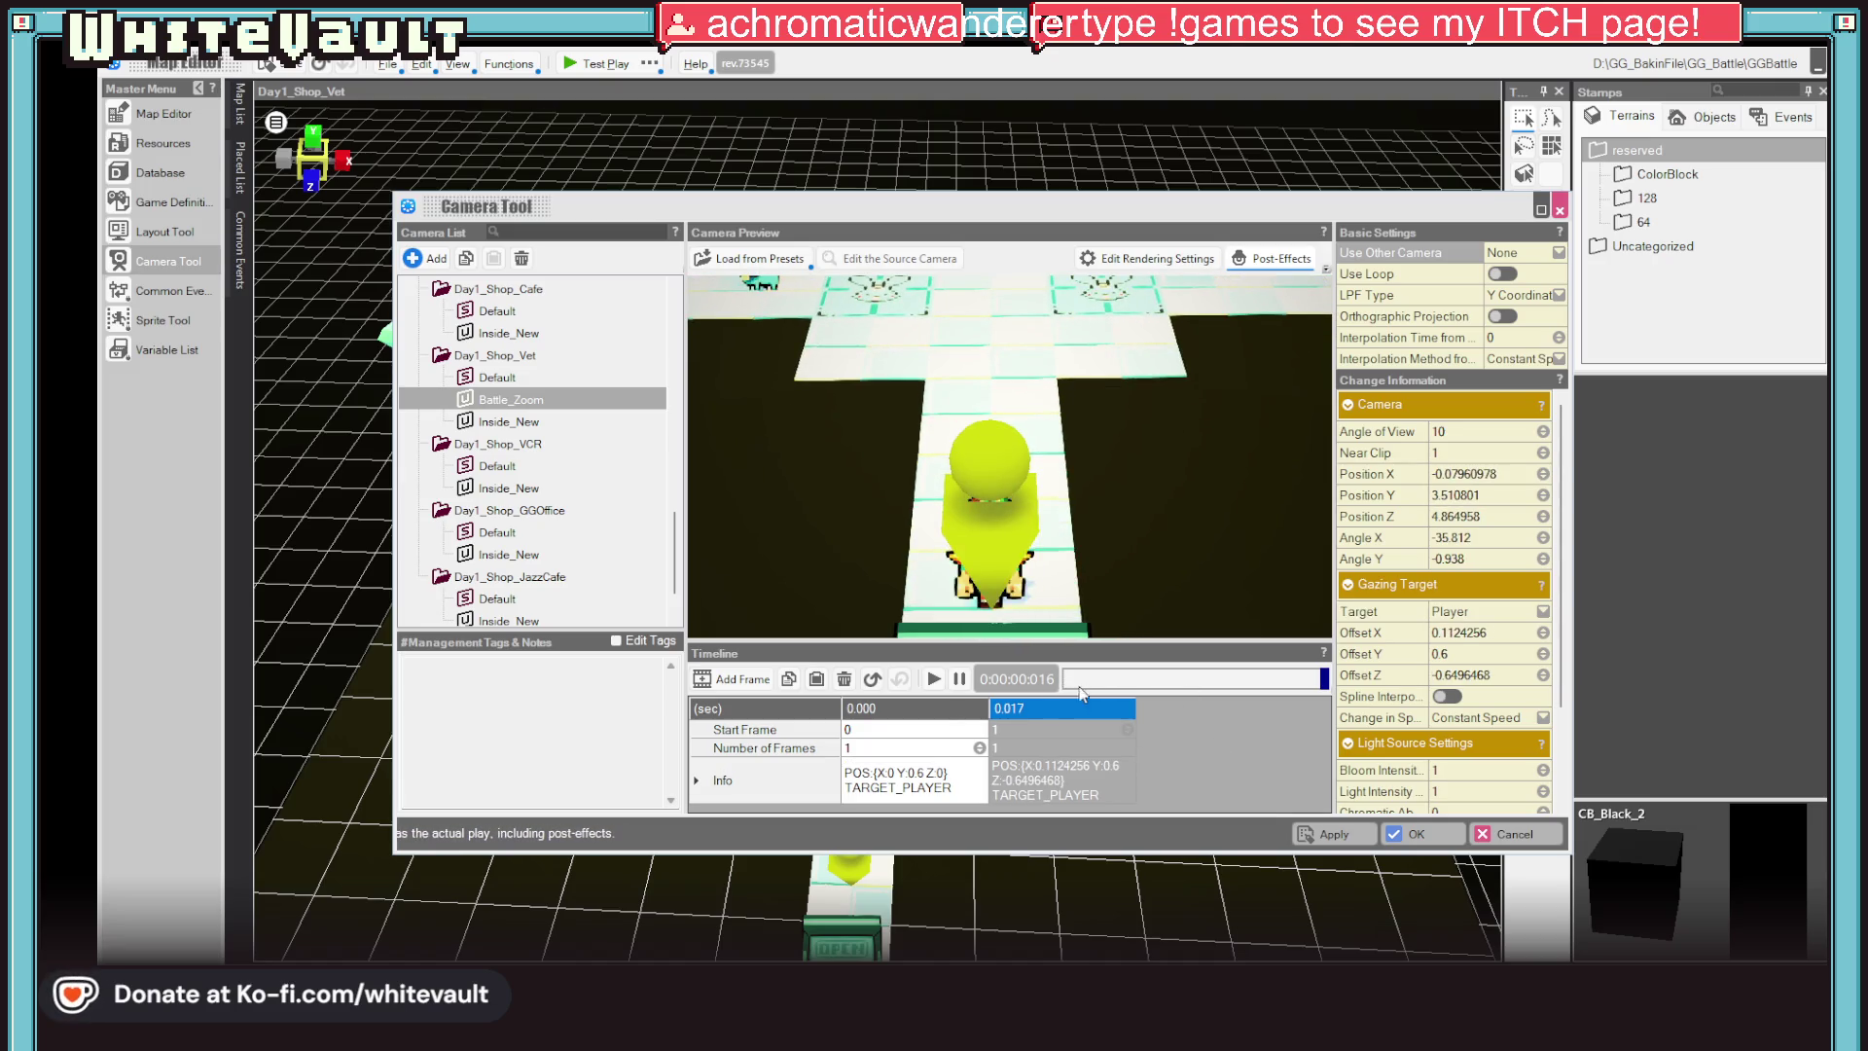
left_click(936, 681)
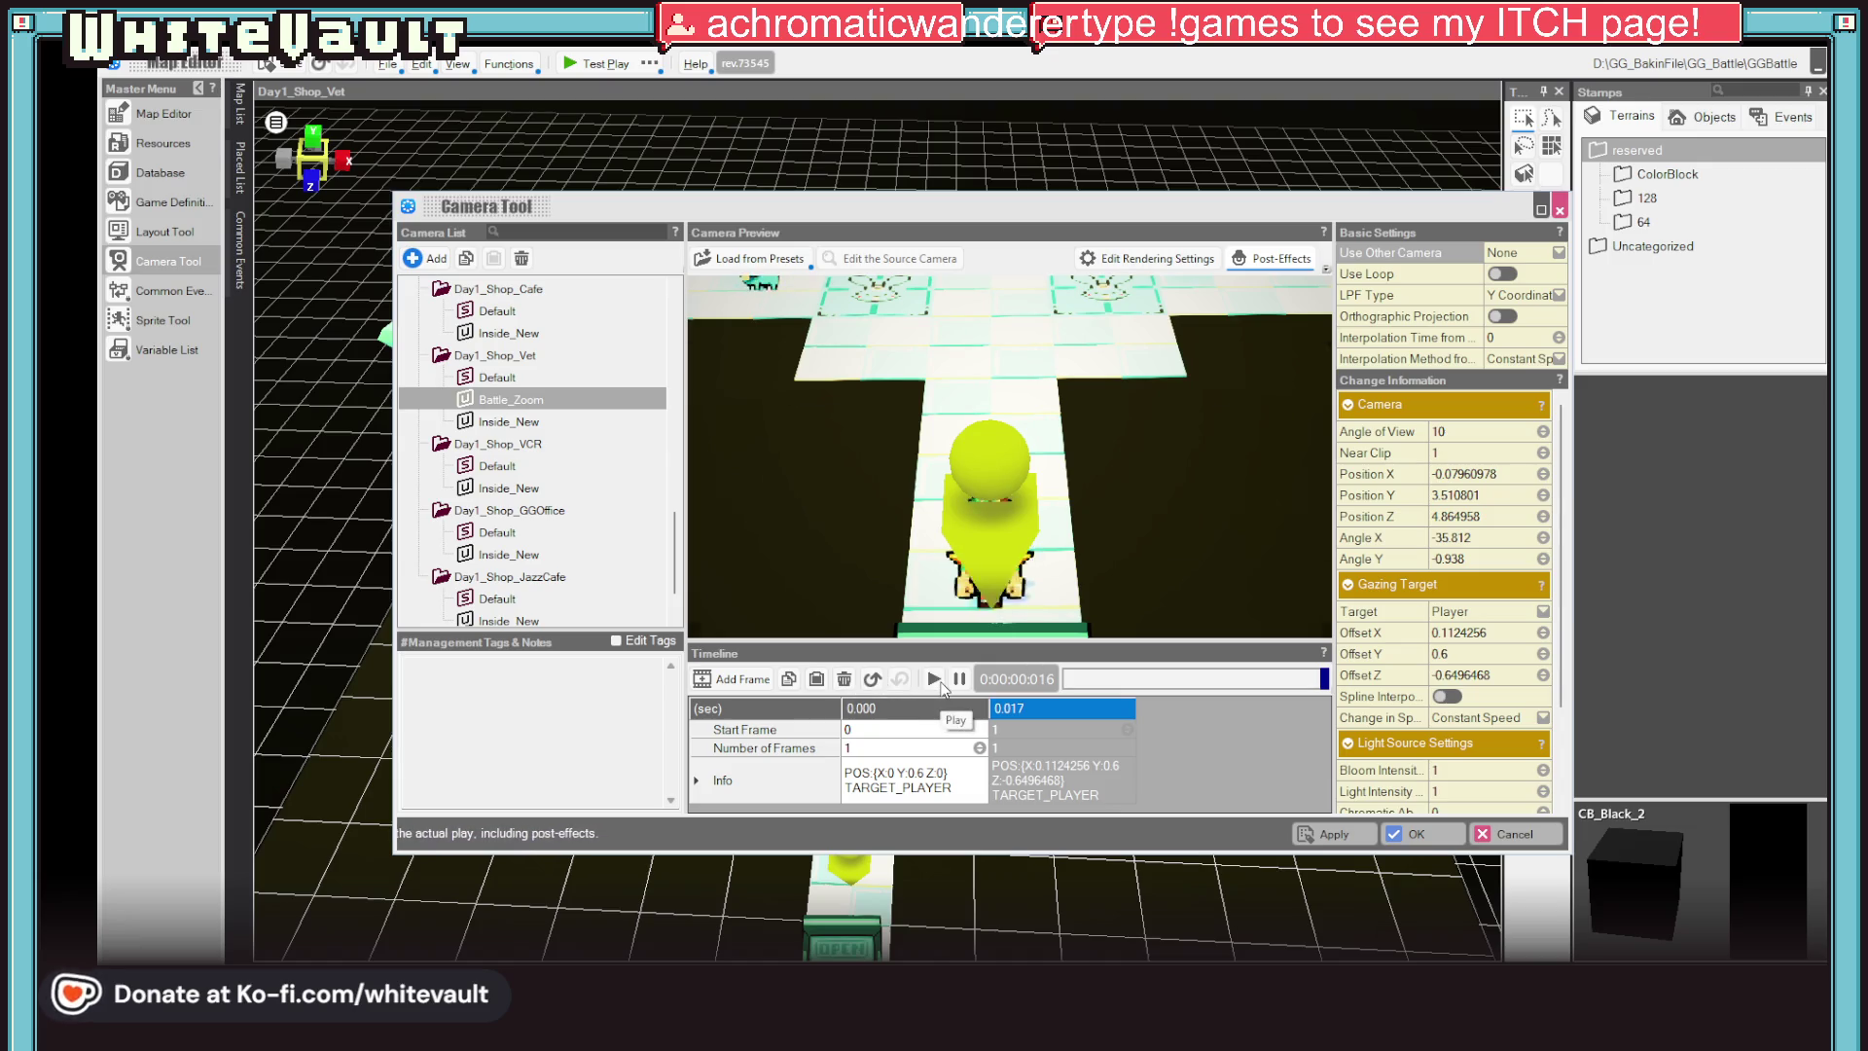
left_click(1035, 730)
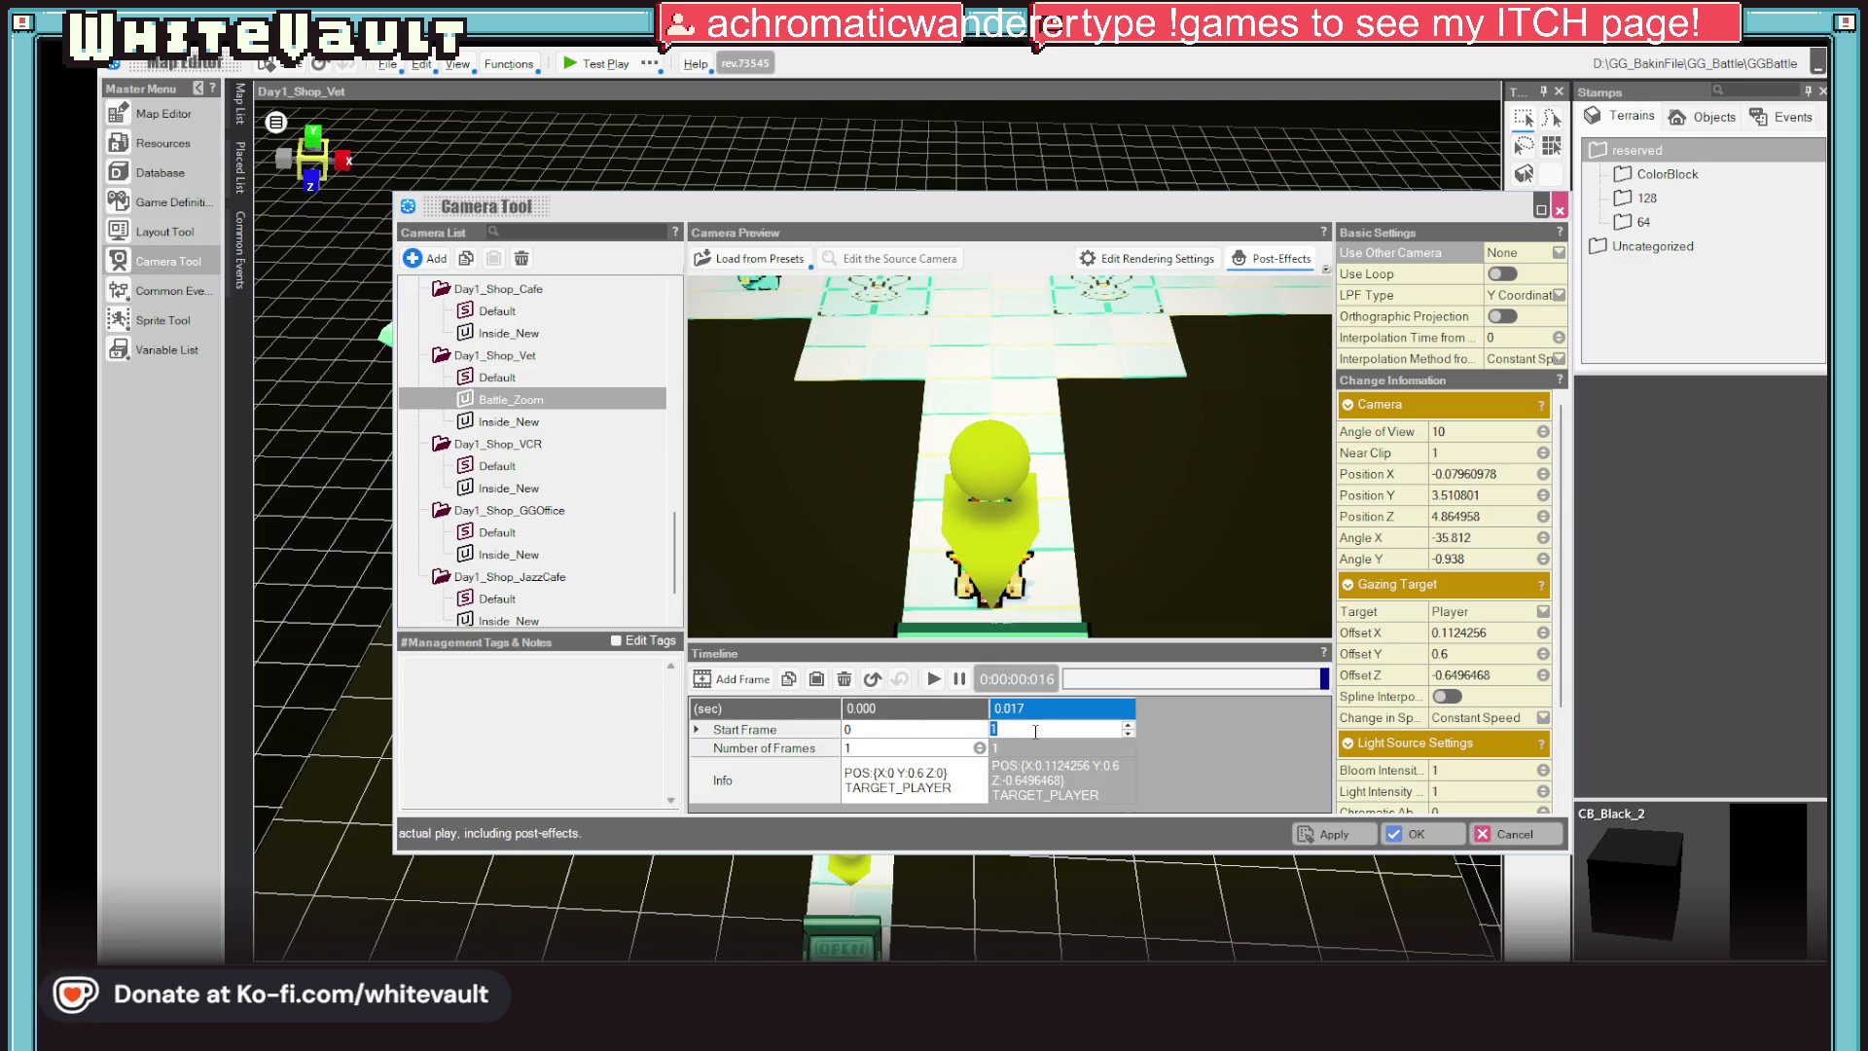
type("20")
key("Return")
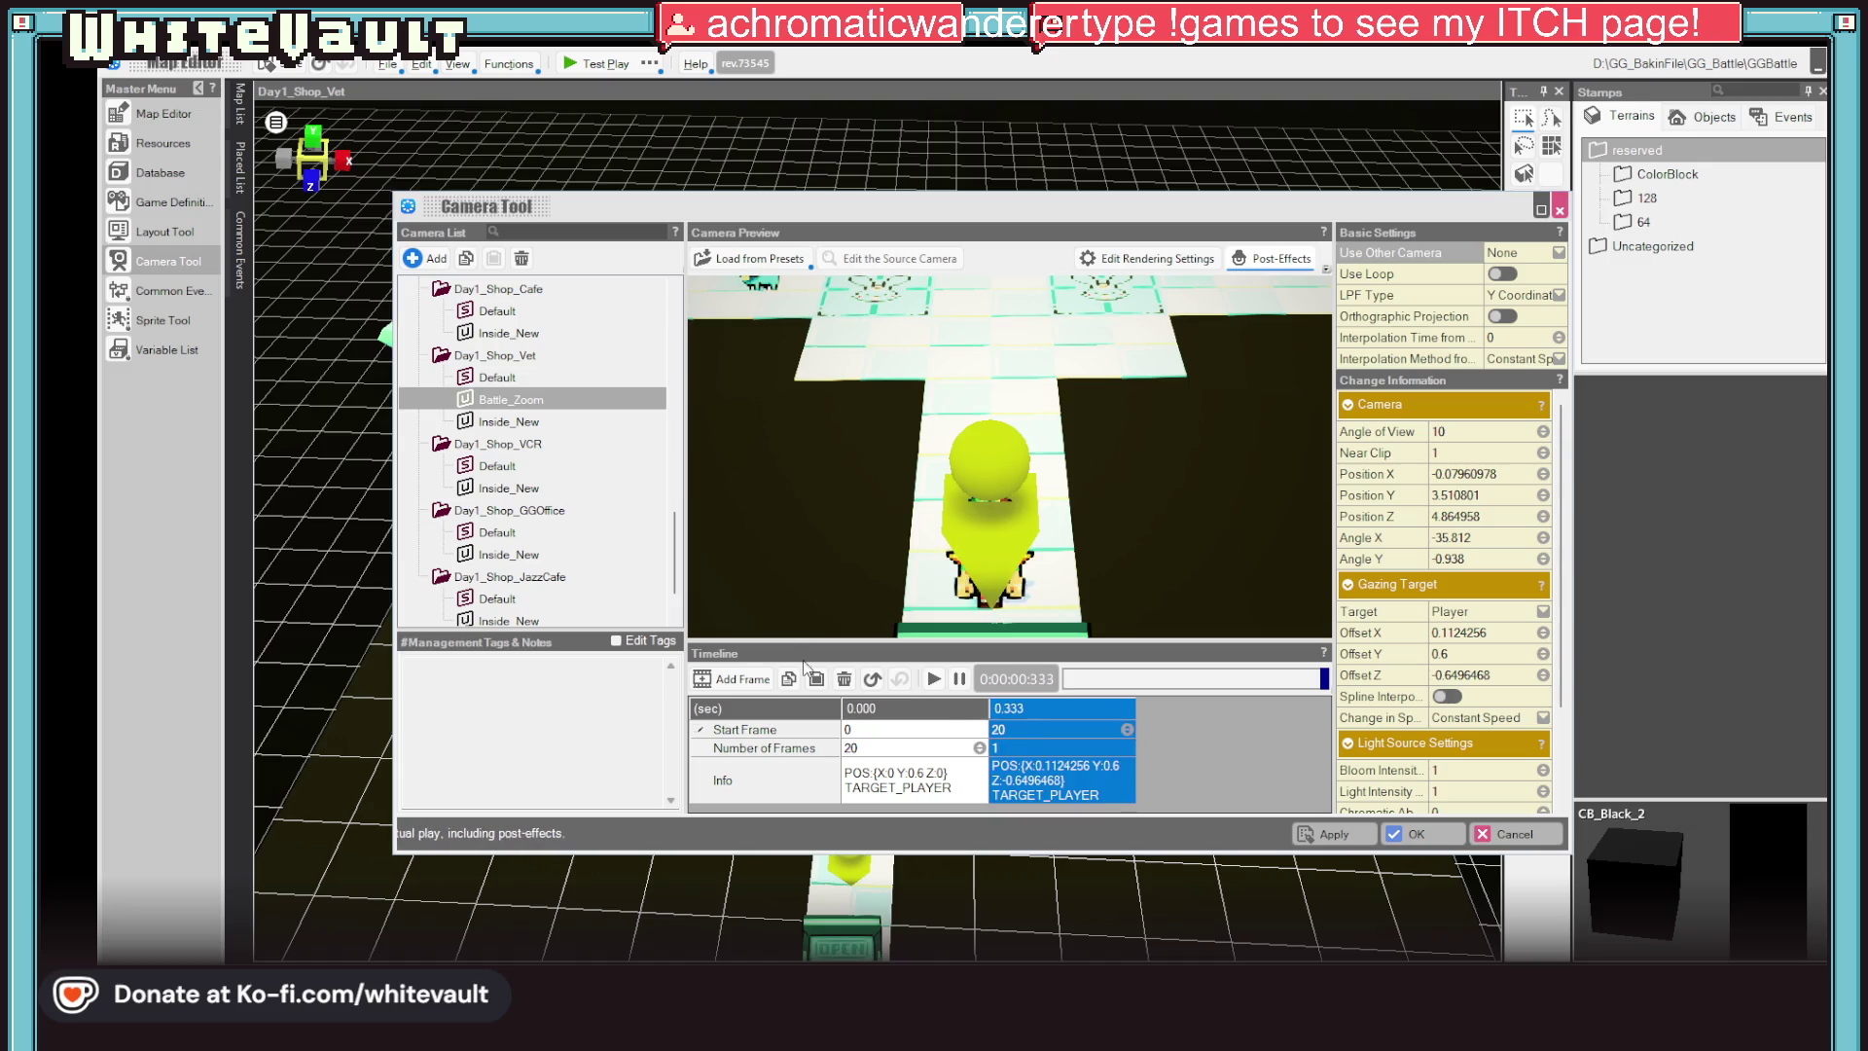
left_click(934, 680)
left_click(941, 684)
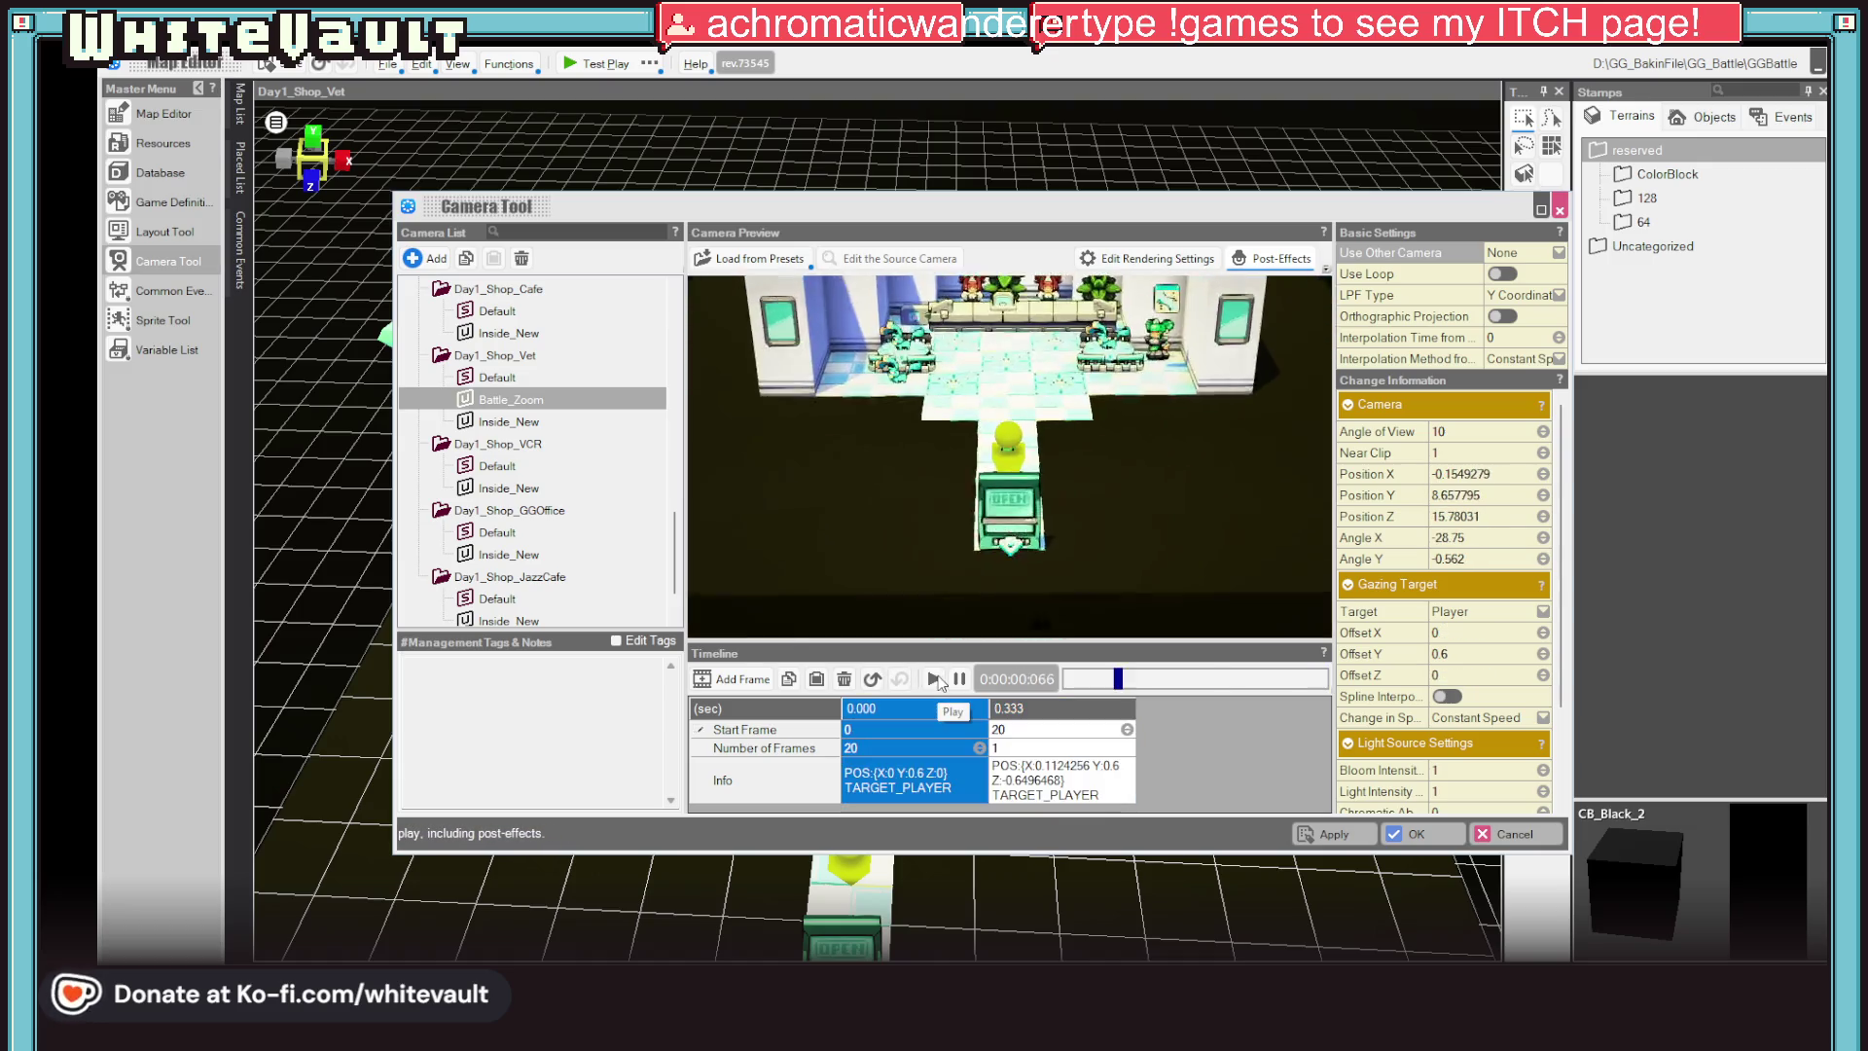
Slow the zoom by moving the second keyframe to frame 33, replay it, and preview without post-effects
left_click(1048, 729)
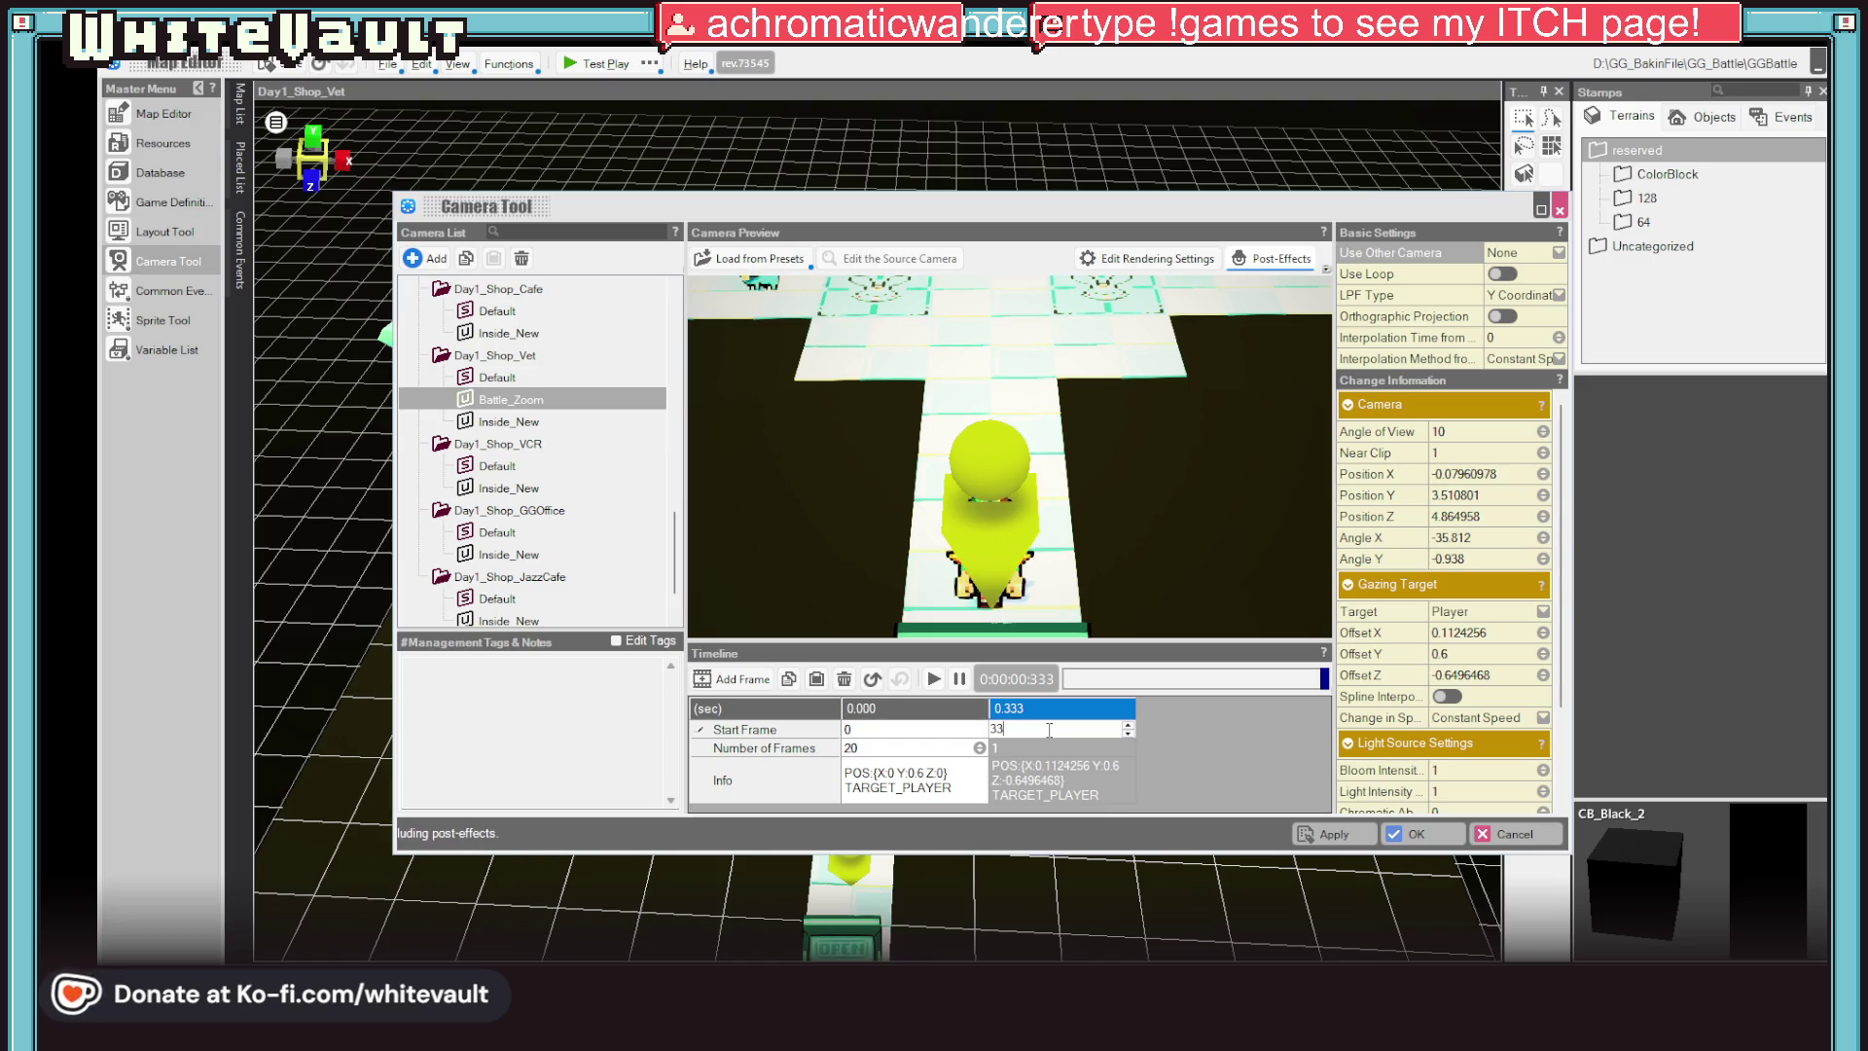
key("Return")
left_click(935, 678)
left_click(935, 679)
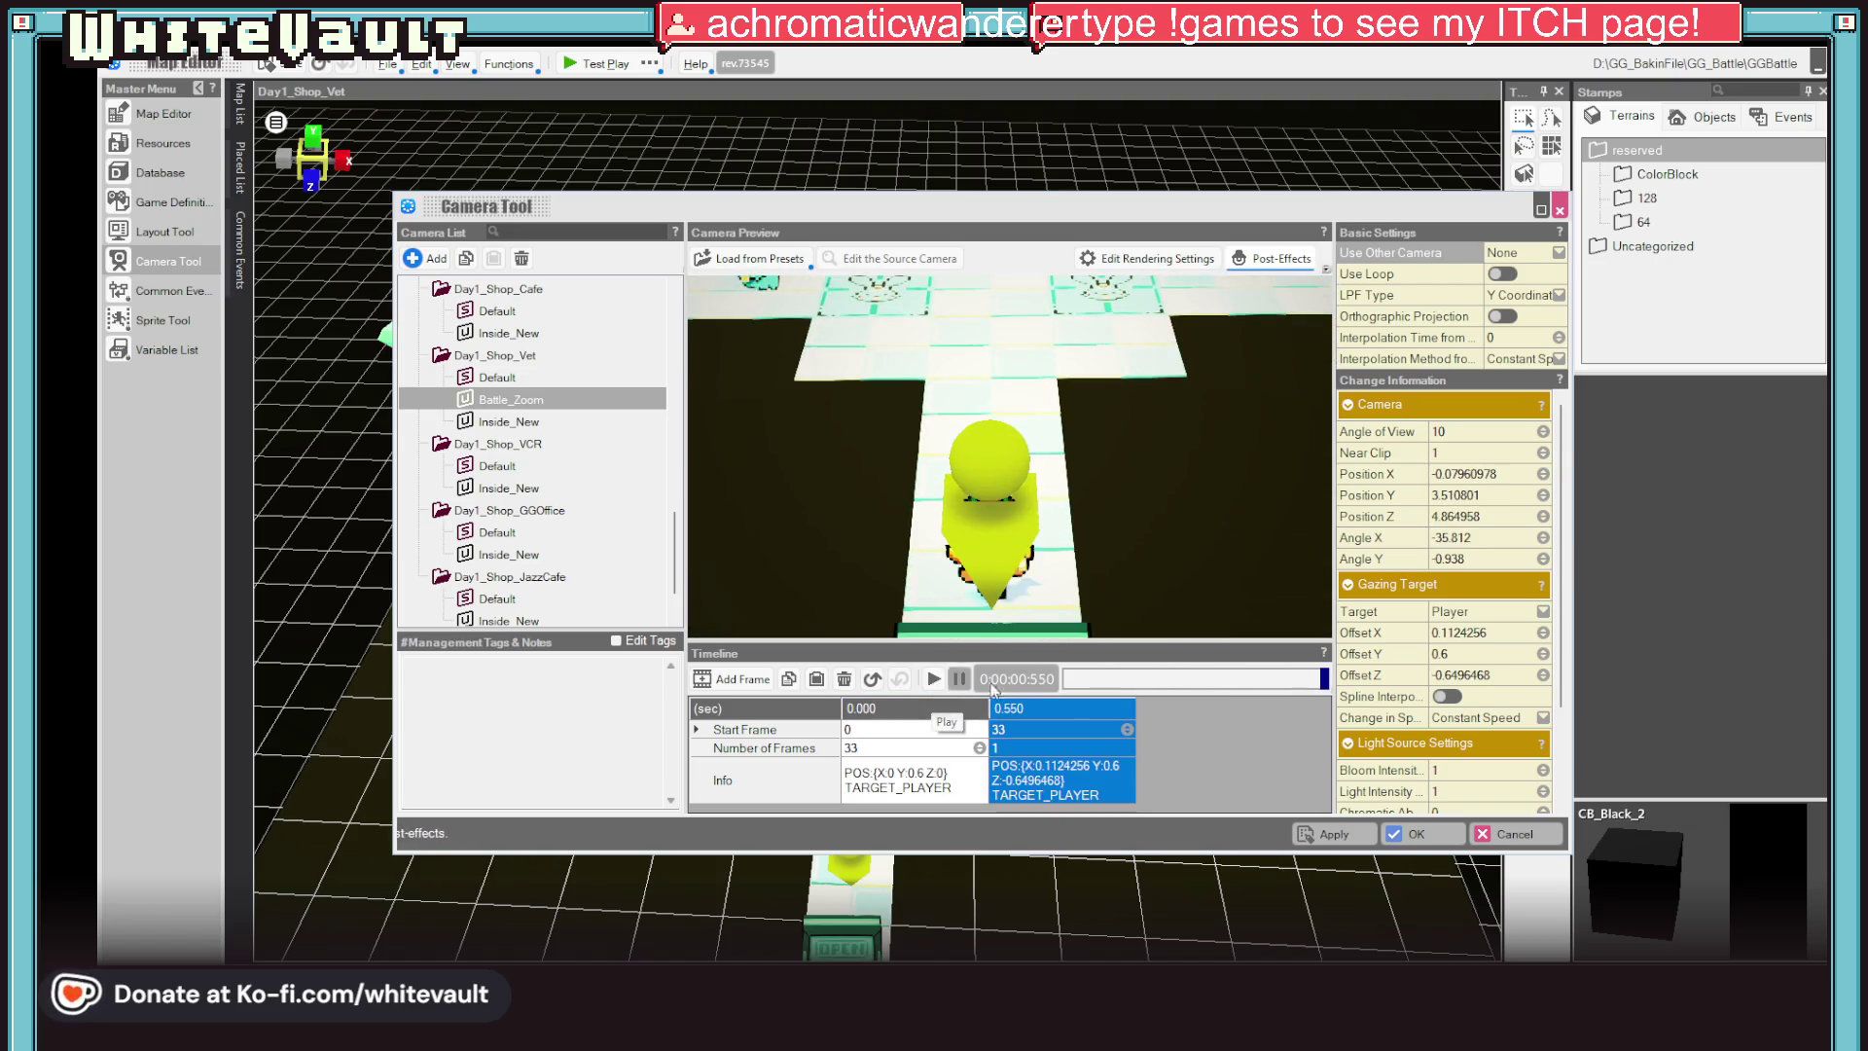
left_click(1282, 261)
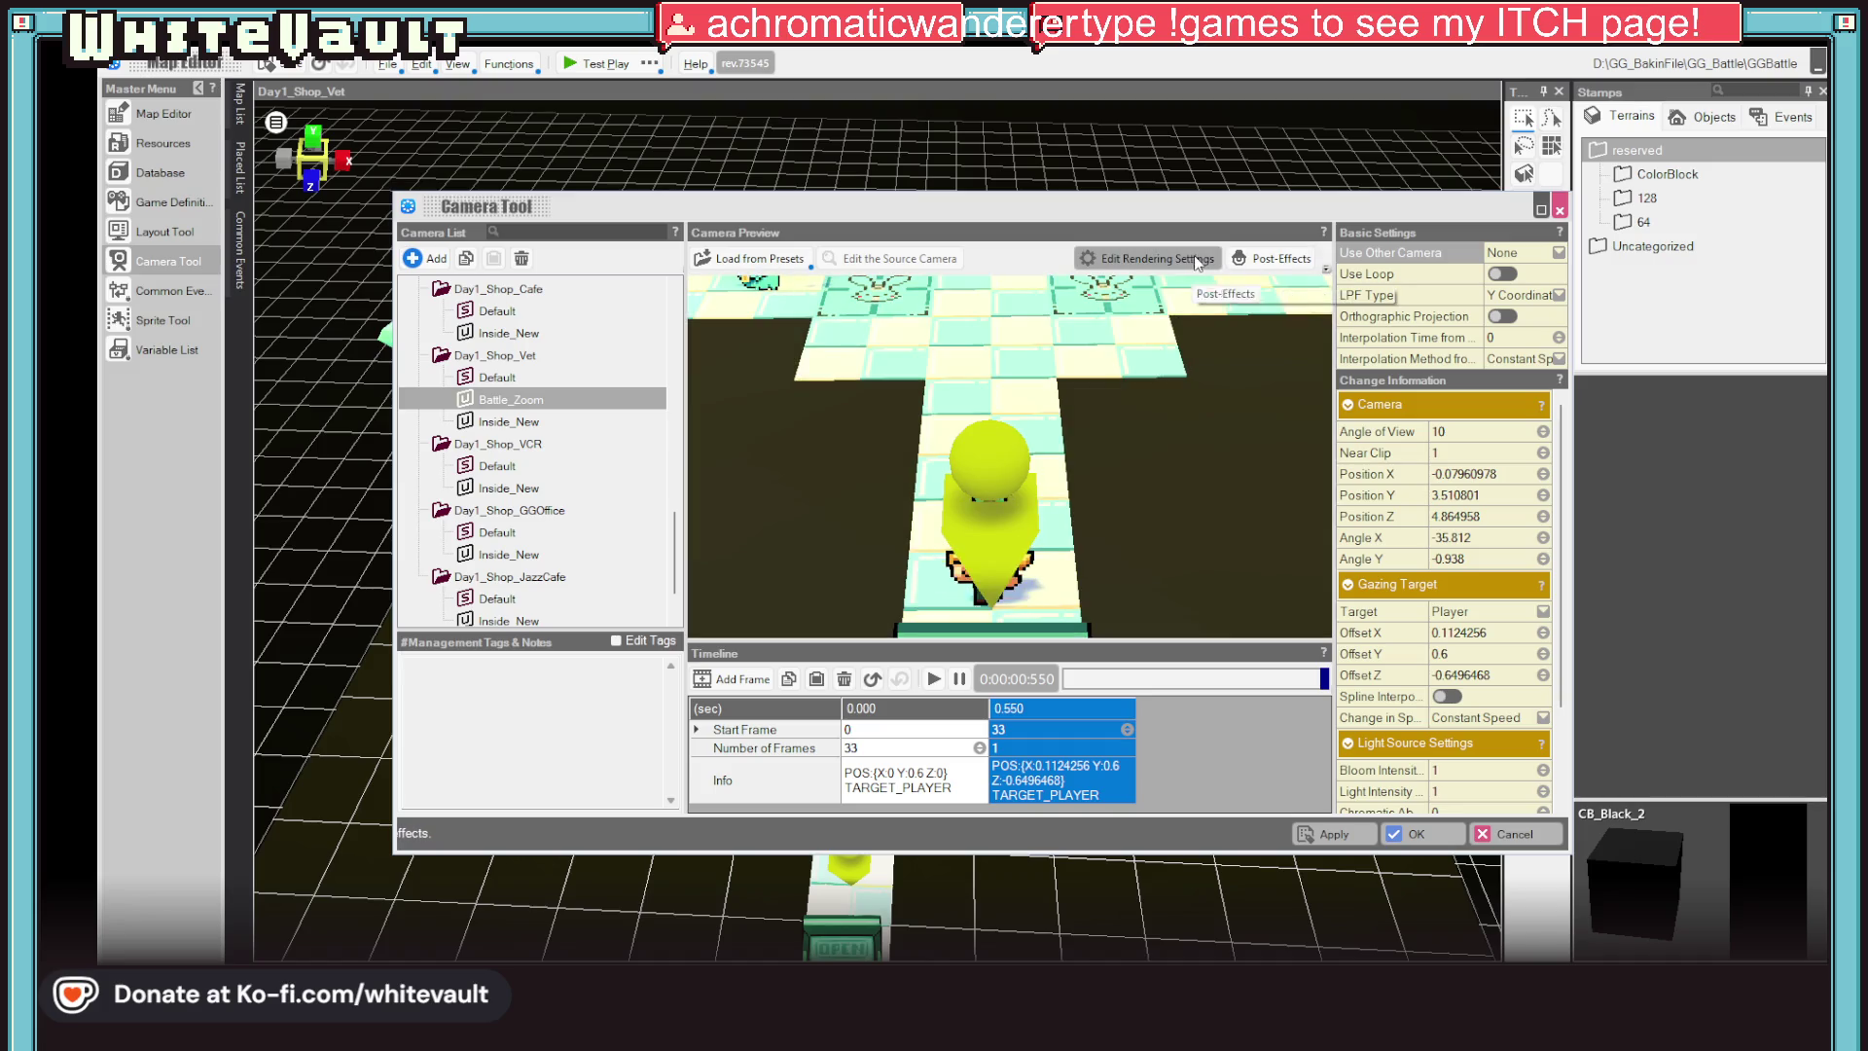
Try the Nightfall, Night, Indoor(Daytime), Lava zone and Sepia rendering presets on Battle_Zoom
left_click(1277, 263)
left_click(1274, 263)
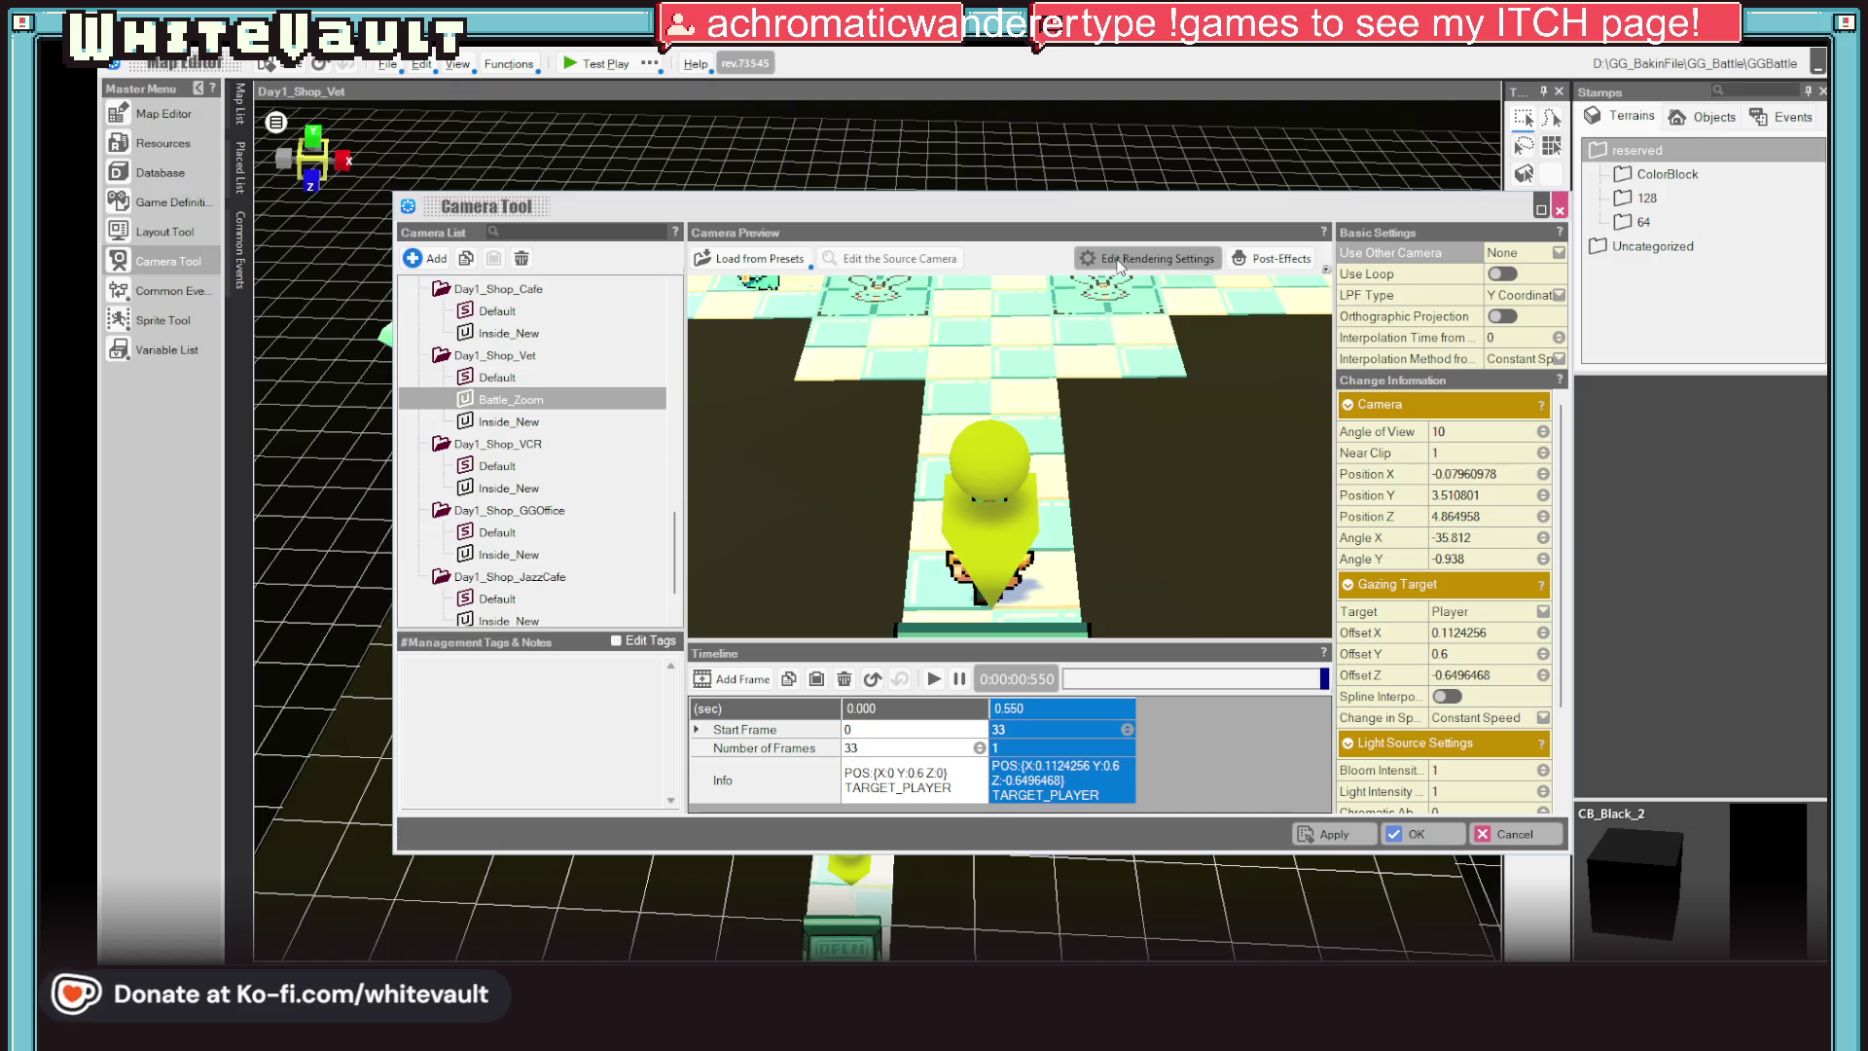
left_click(1149, 259)
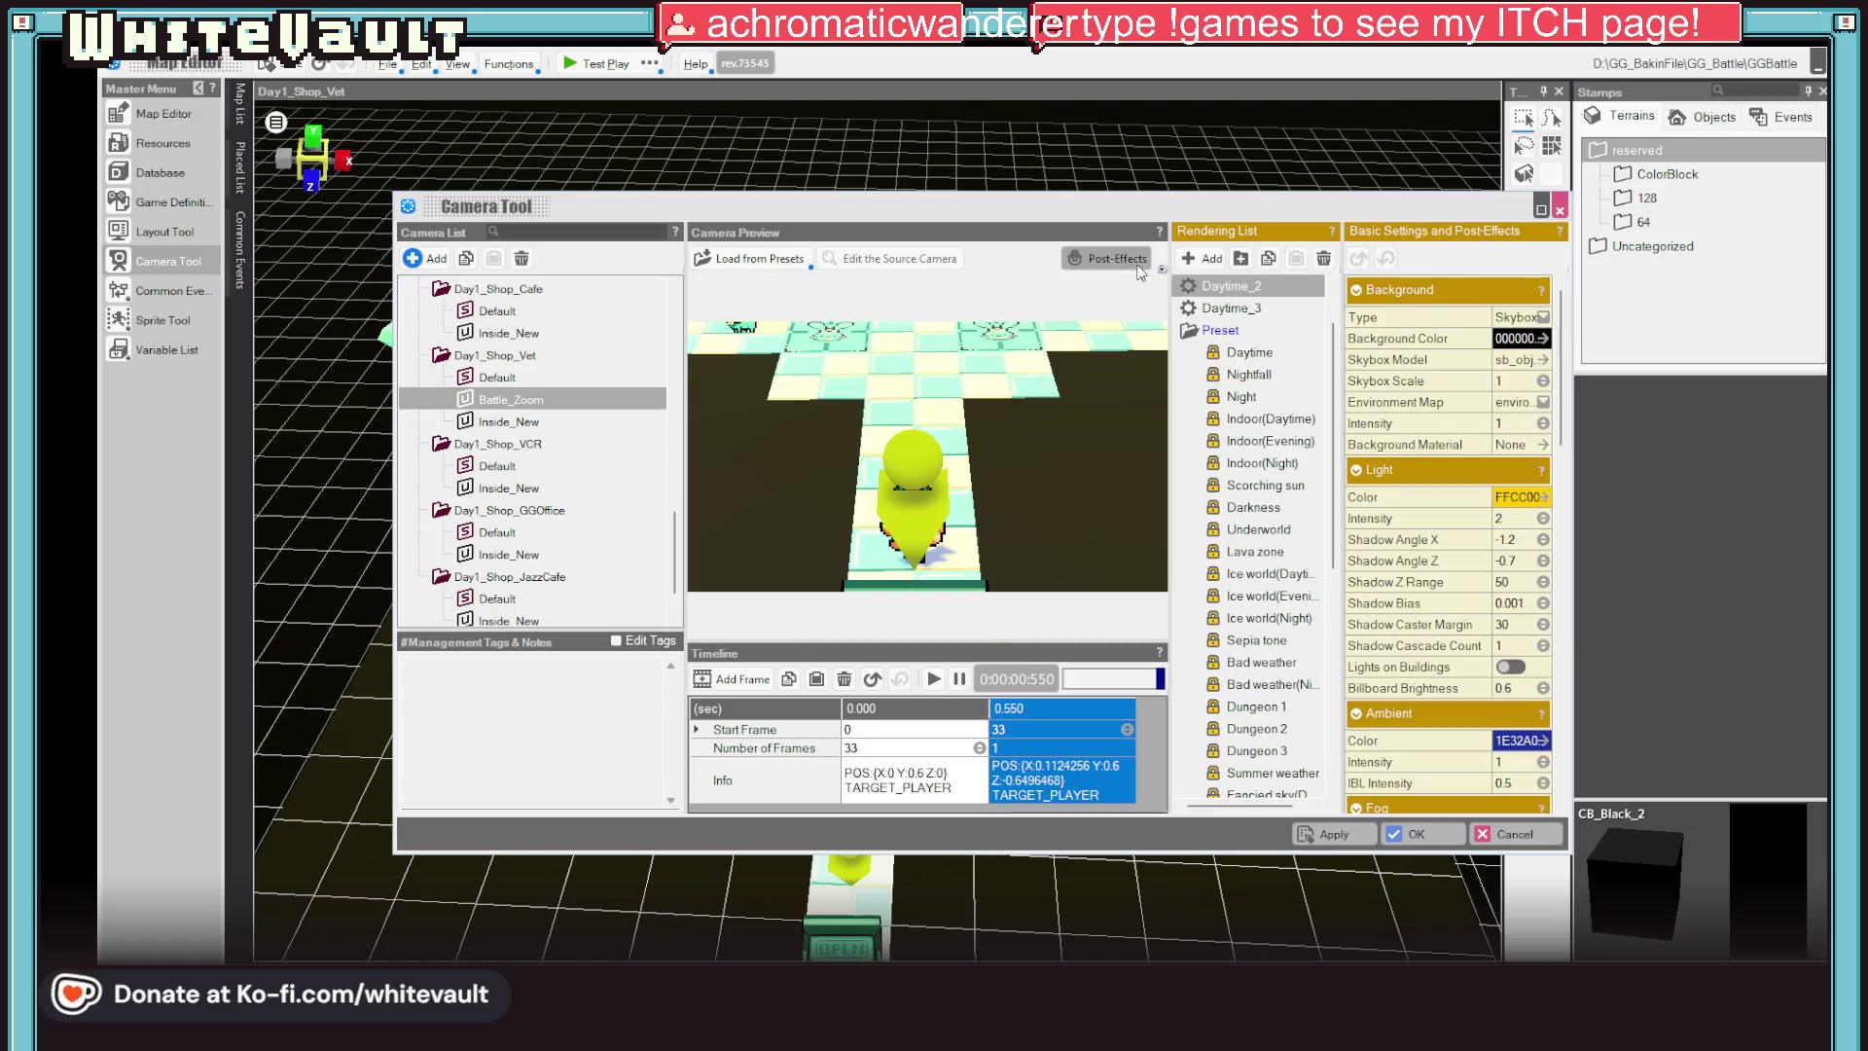
left_click(1250, 374)
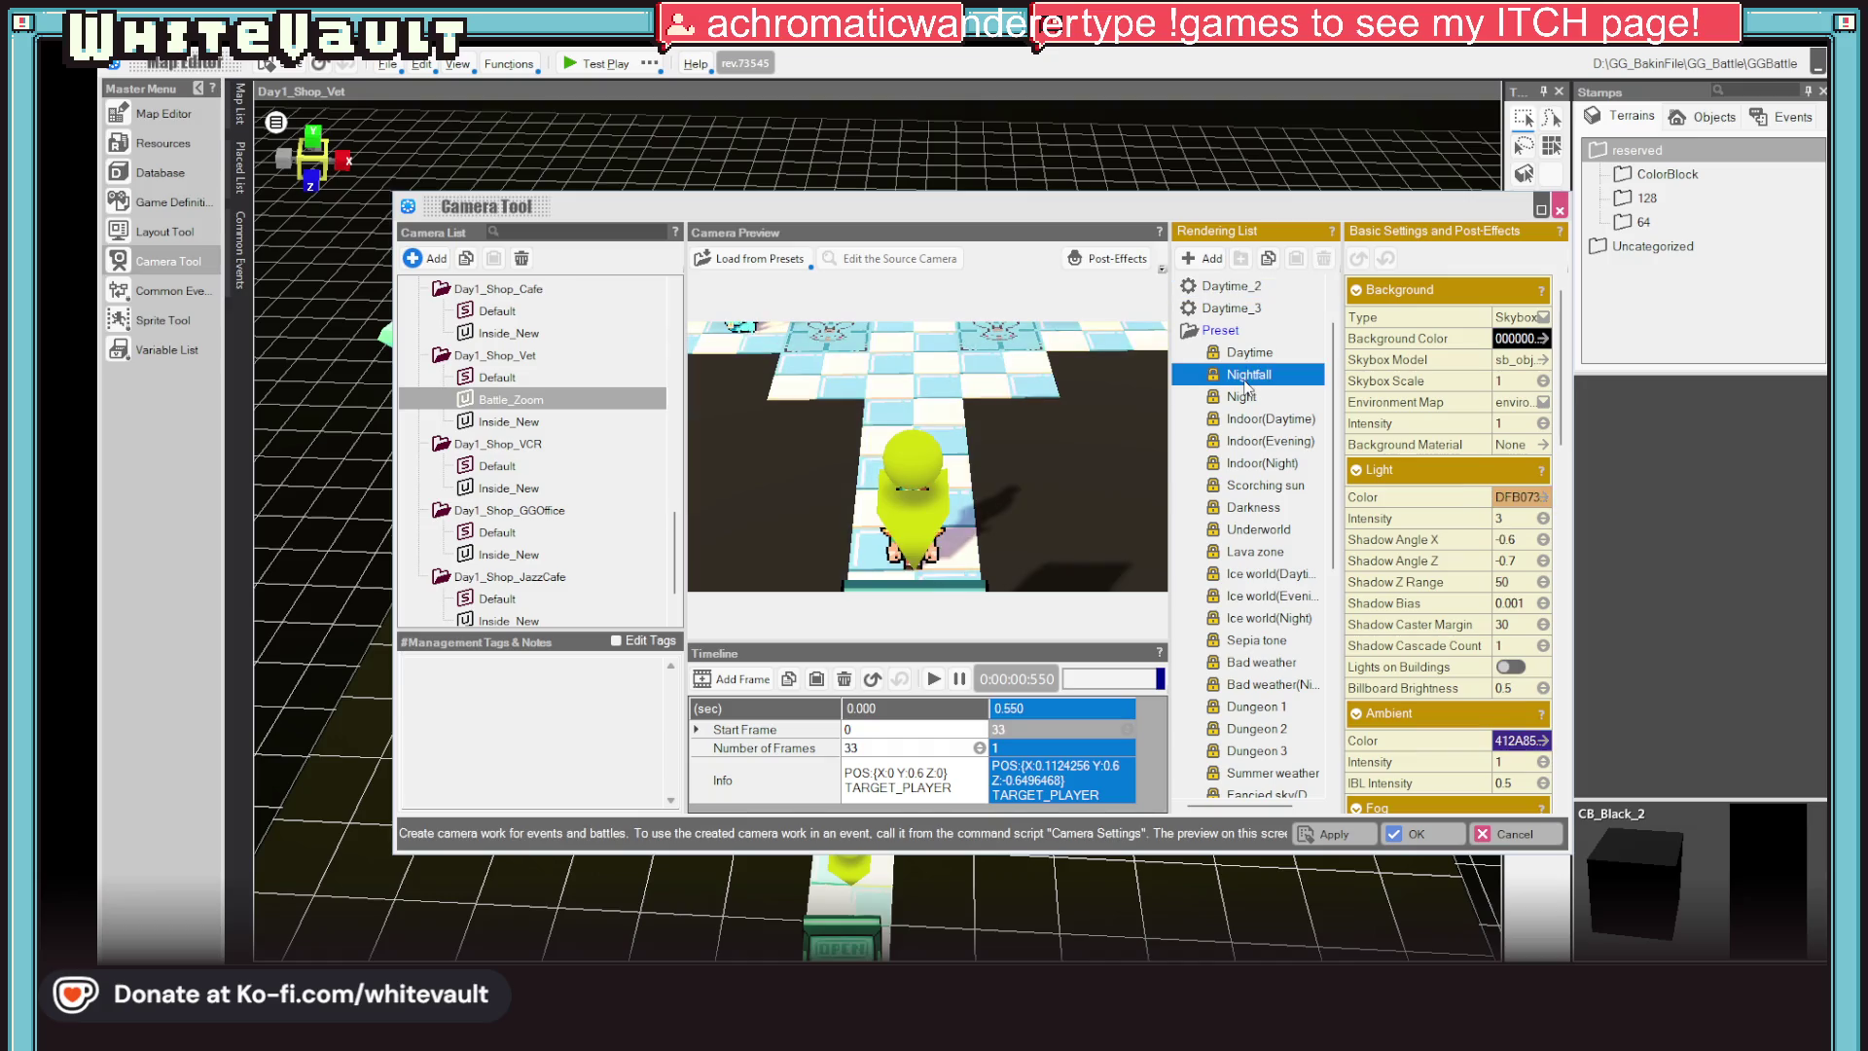
left_click(1251, 397)
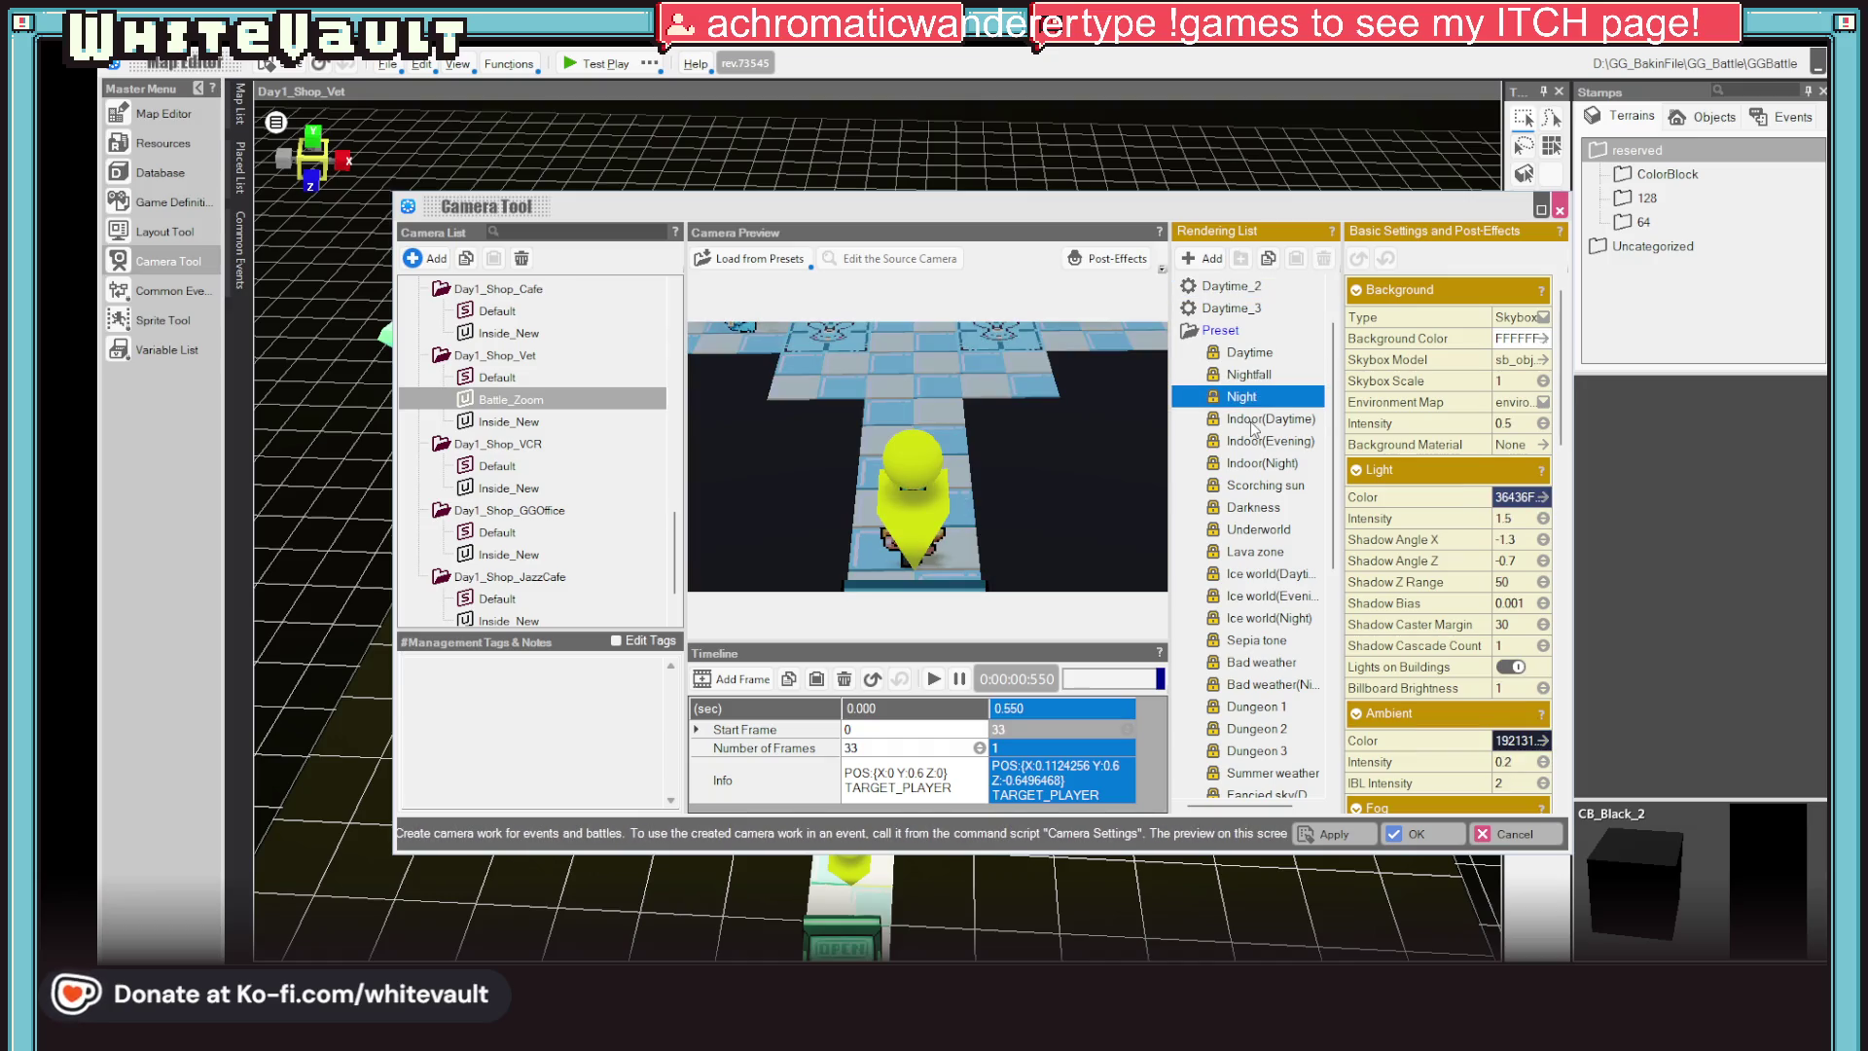
left_click(1253, 422)
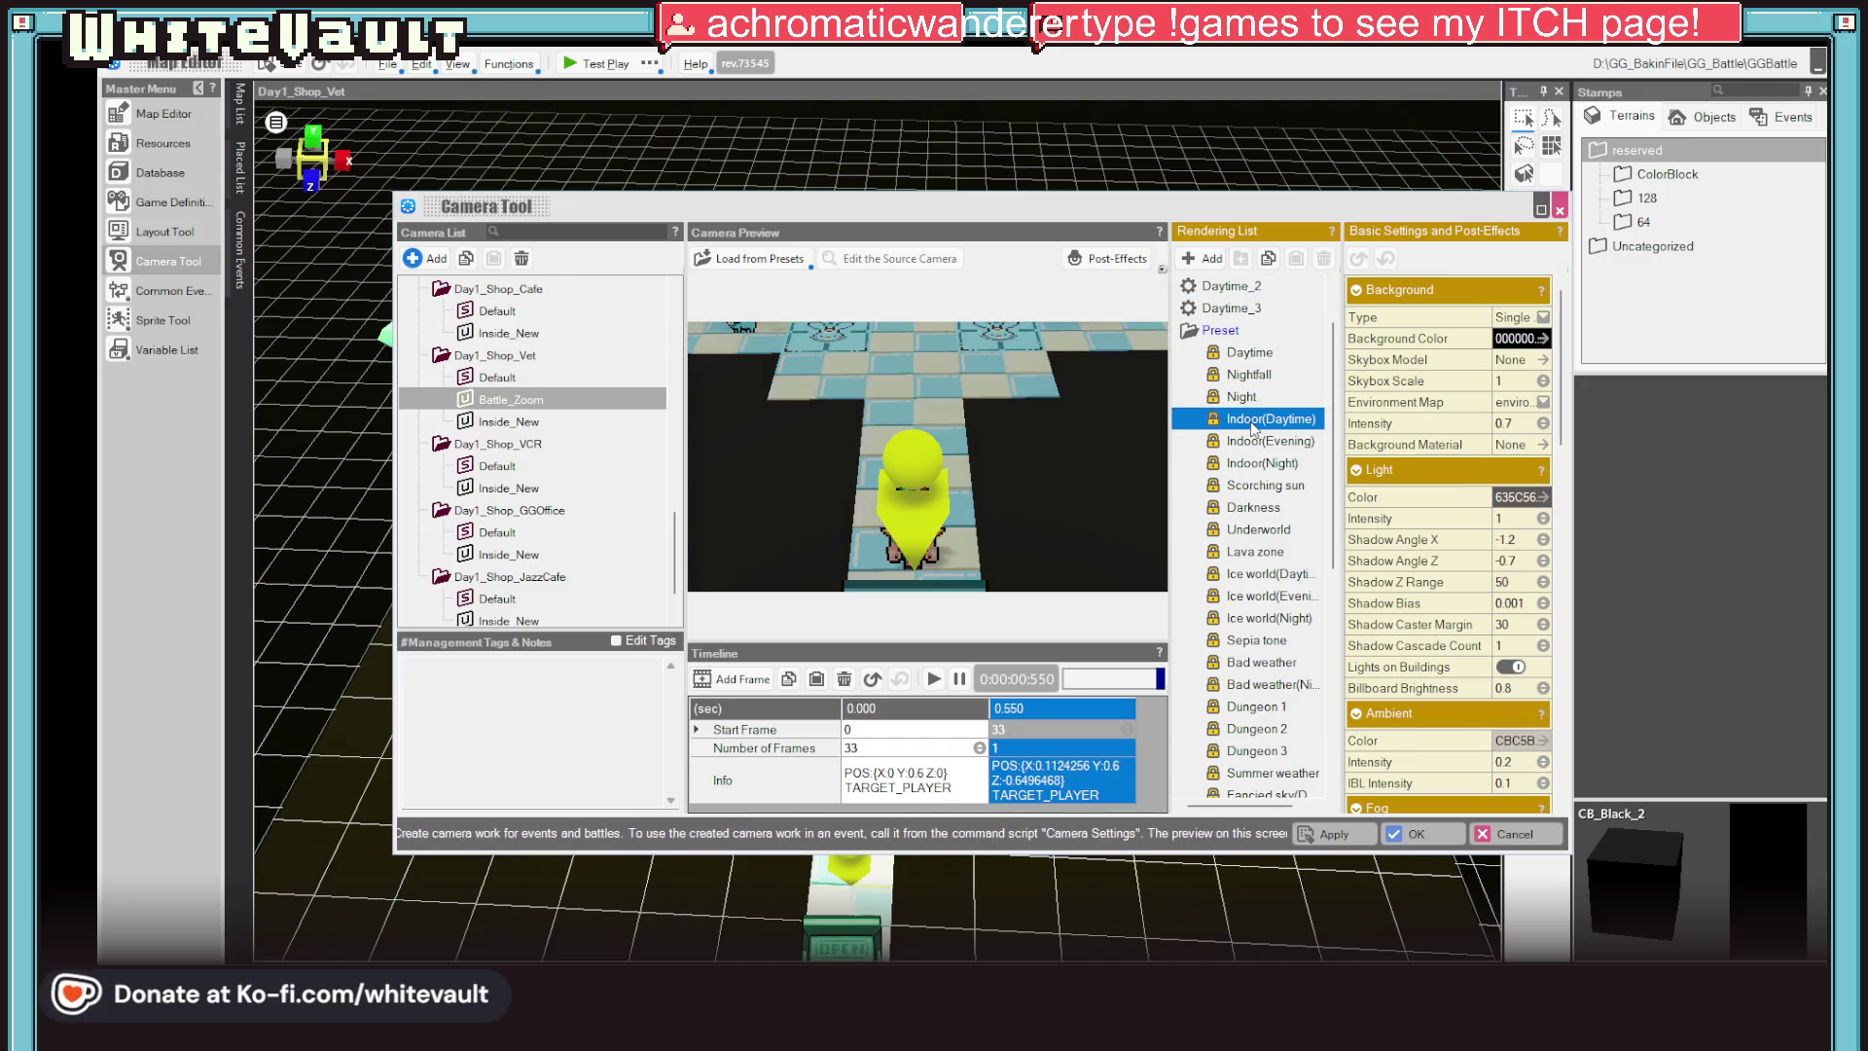
left_click(1253, 552)
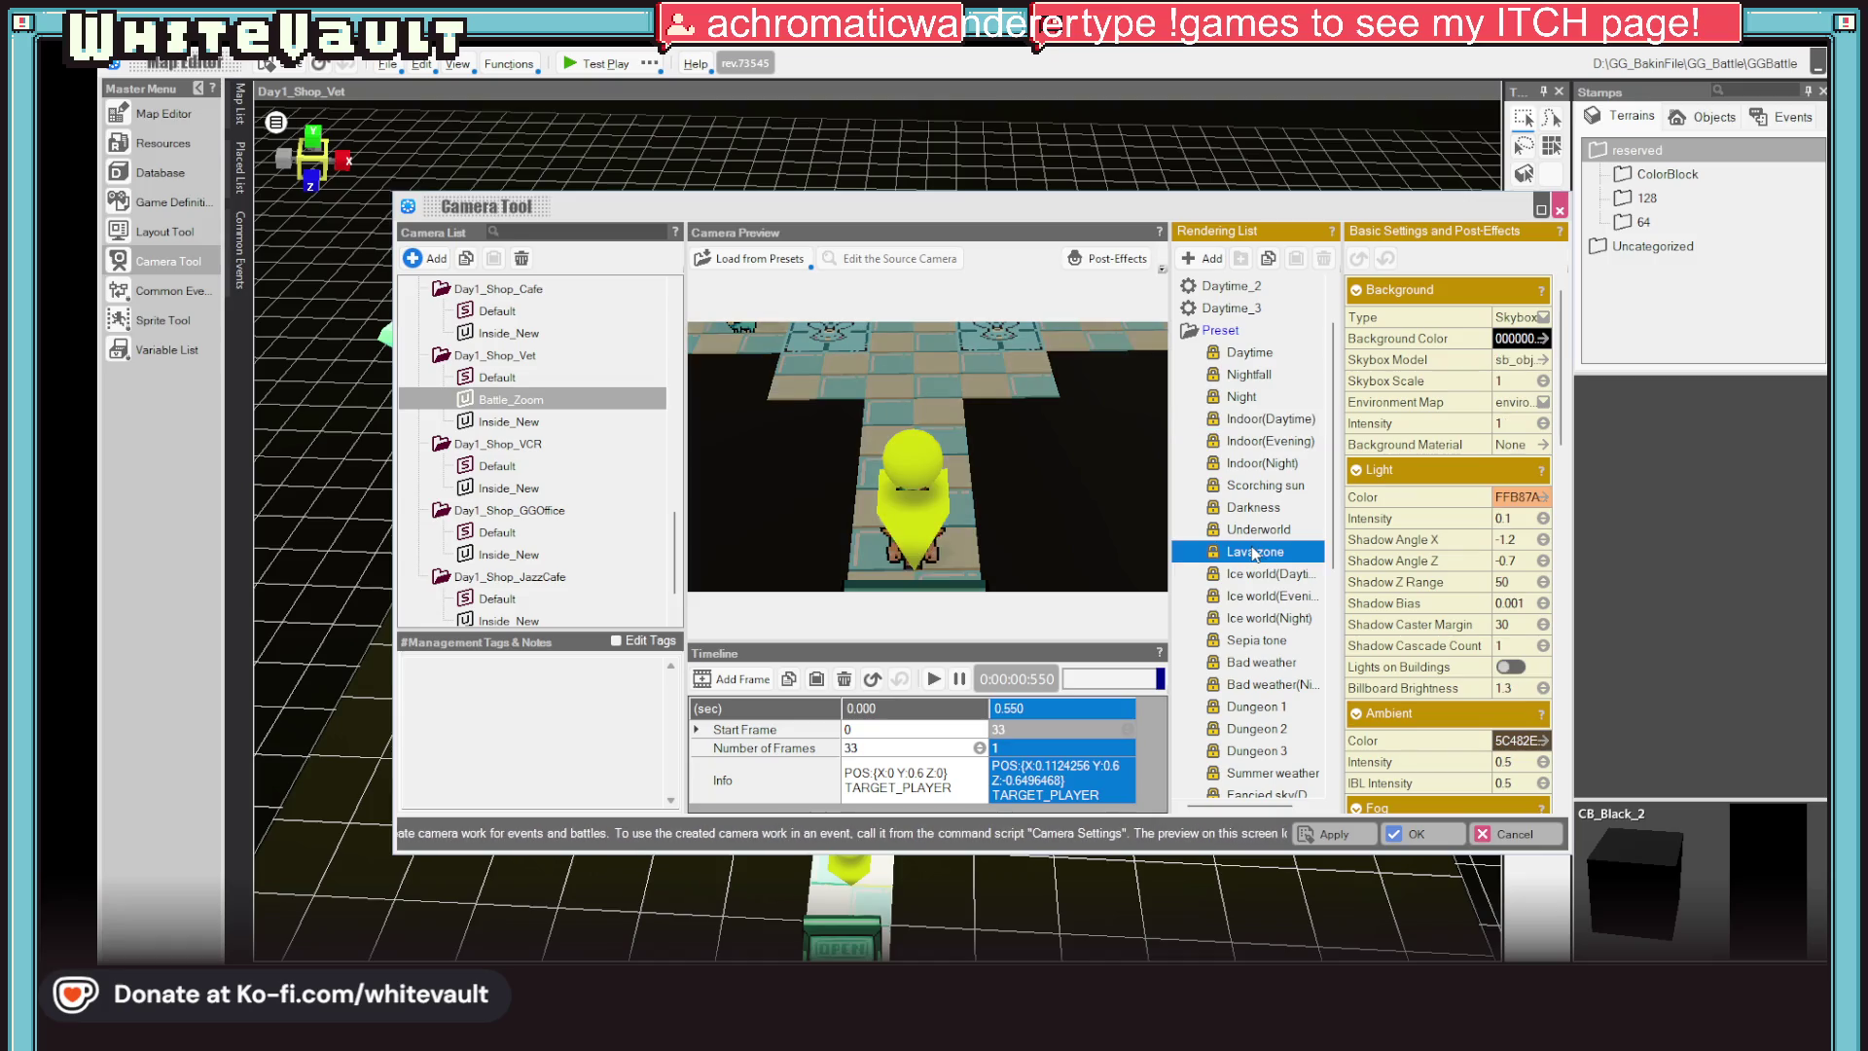
left_click(1270, 642)
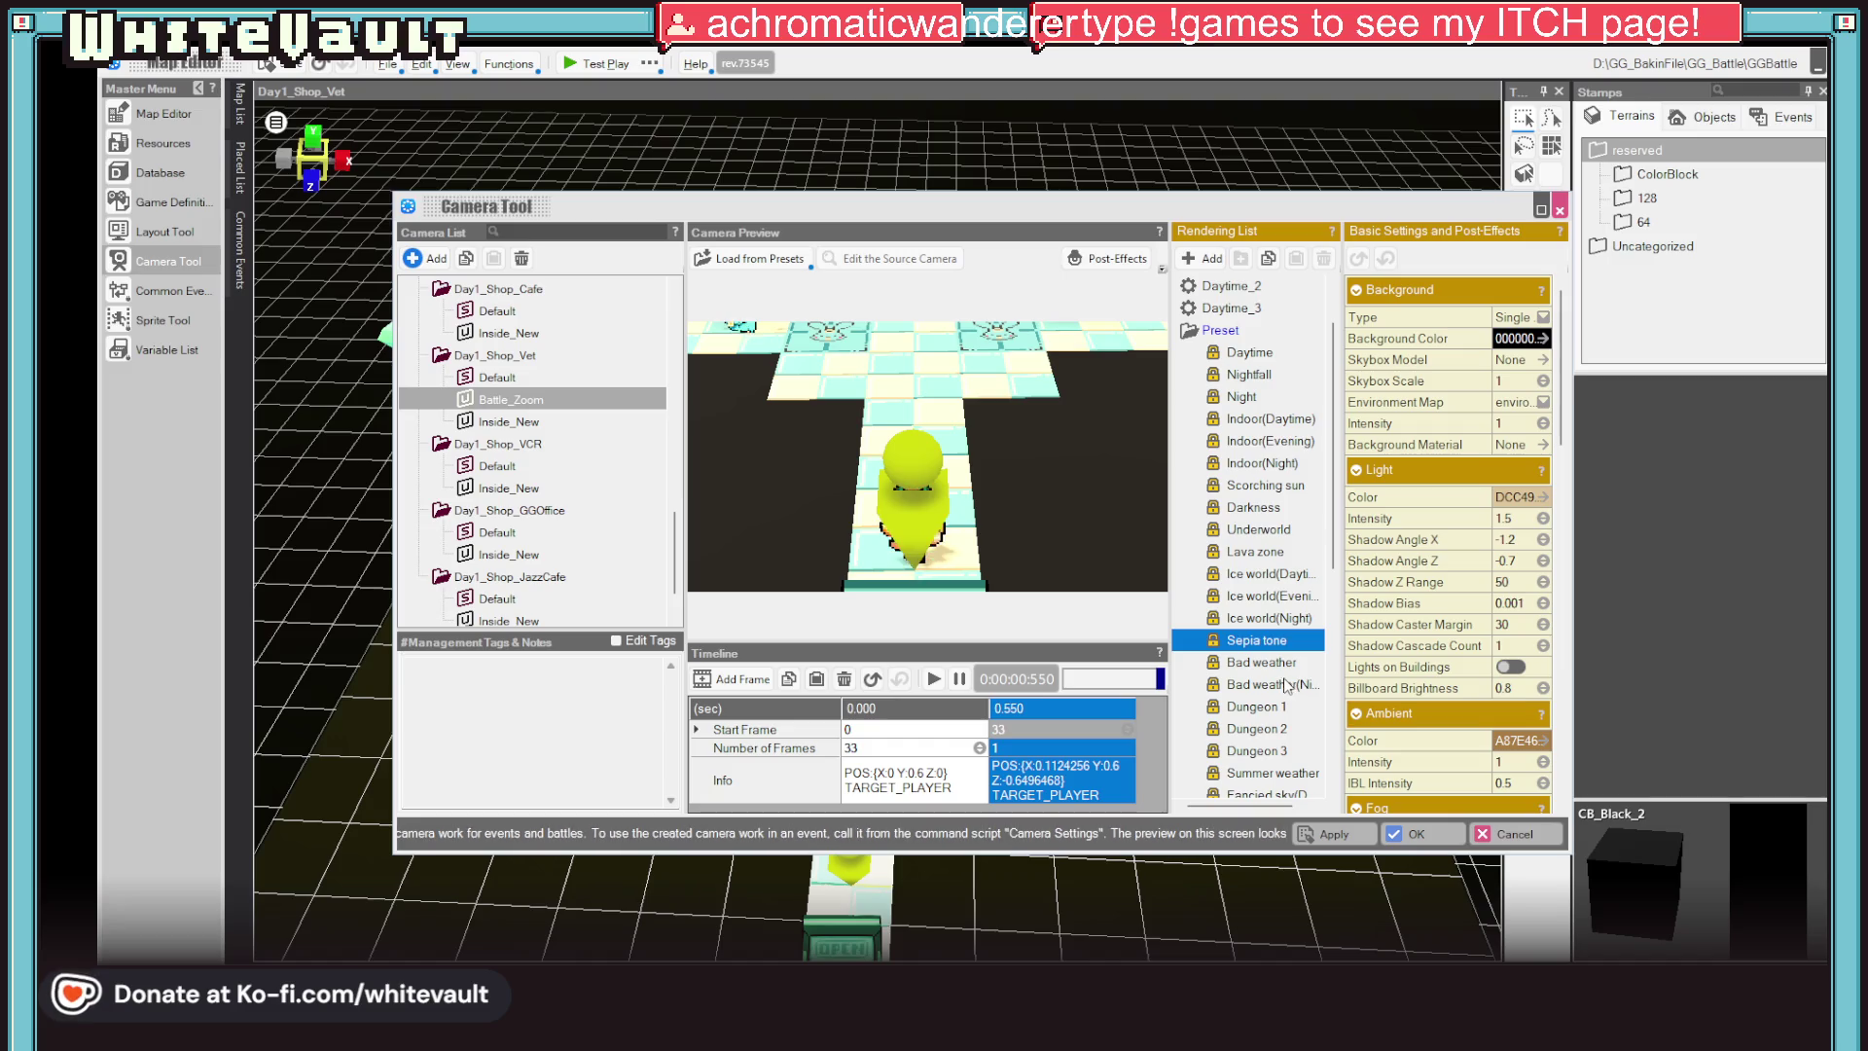
scroll(1276, 685, "down", 1)
scroll(1276, 701, "down", 2)
scroll(1277, 730, "down", 2)
scroll(1278, 774, "down", 2)
Try the Monotone, Skit Scene and EP_1 Cloudy/Evening/Daytime presets
left_click(1270, 750)
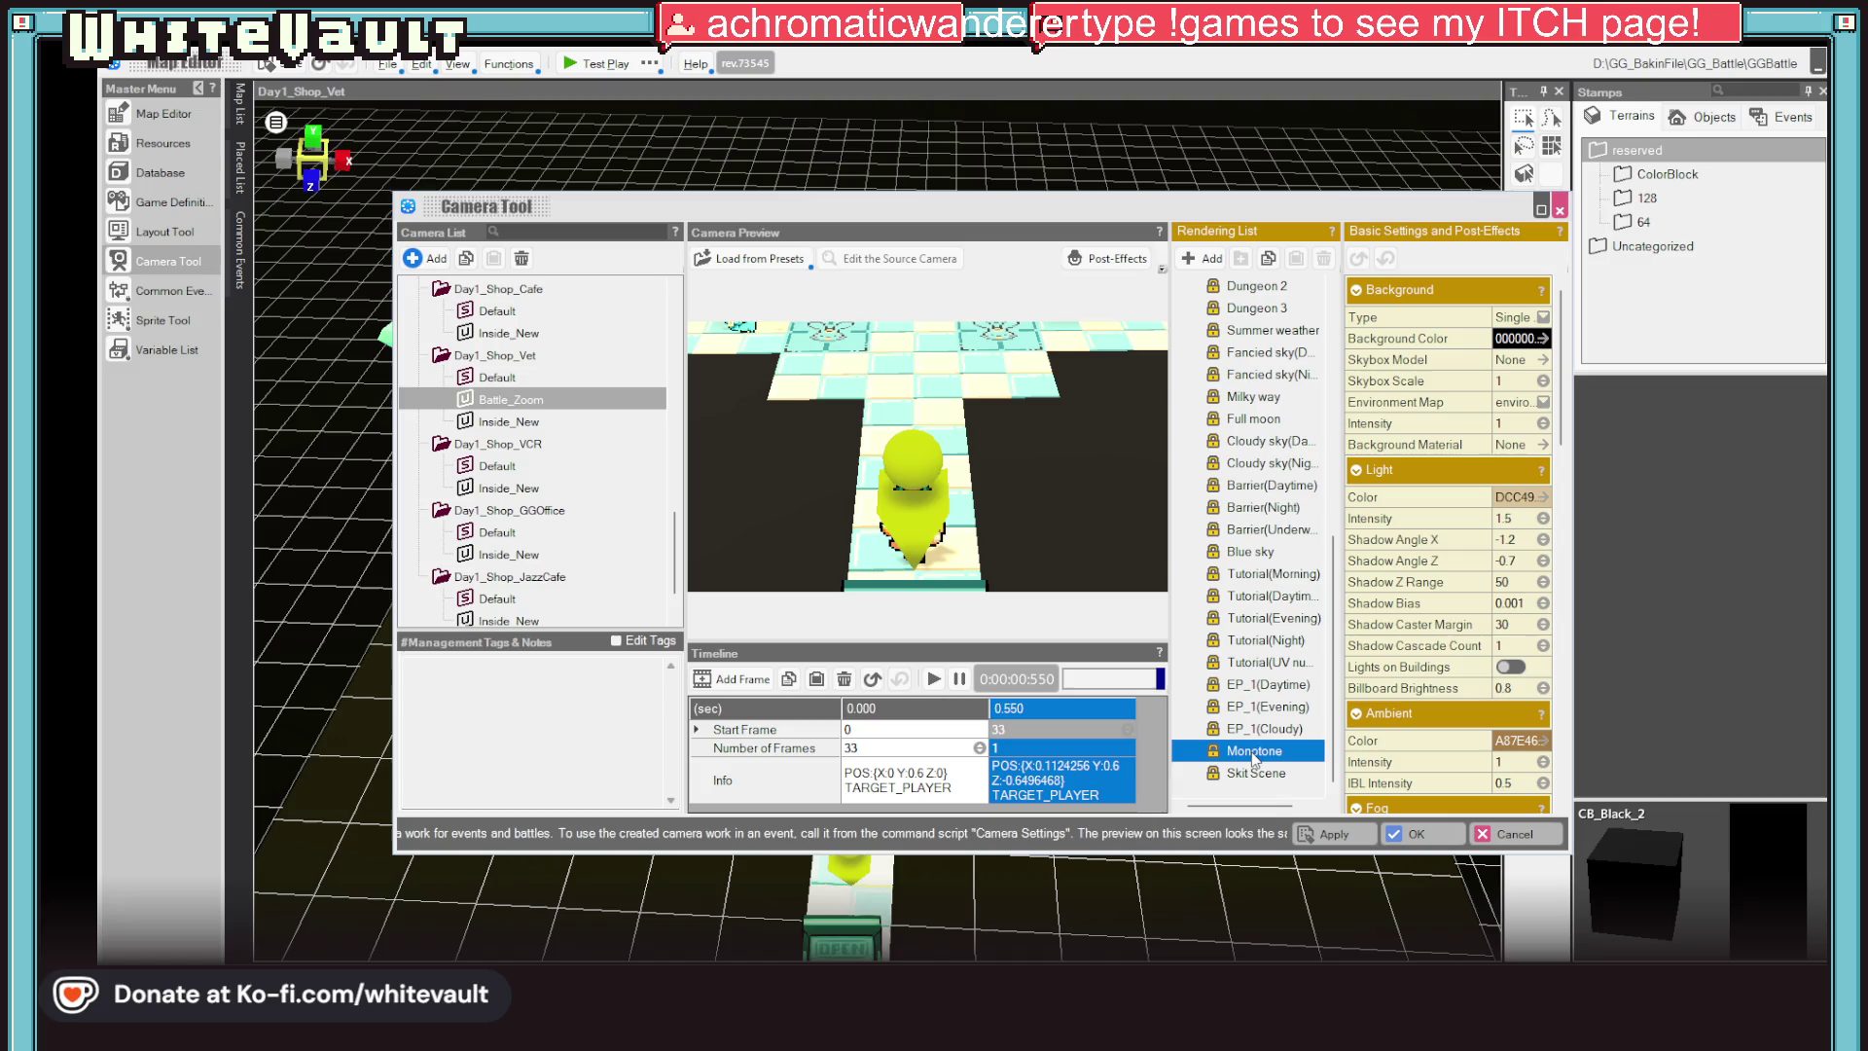
left_click(1253, 772)
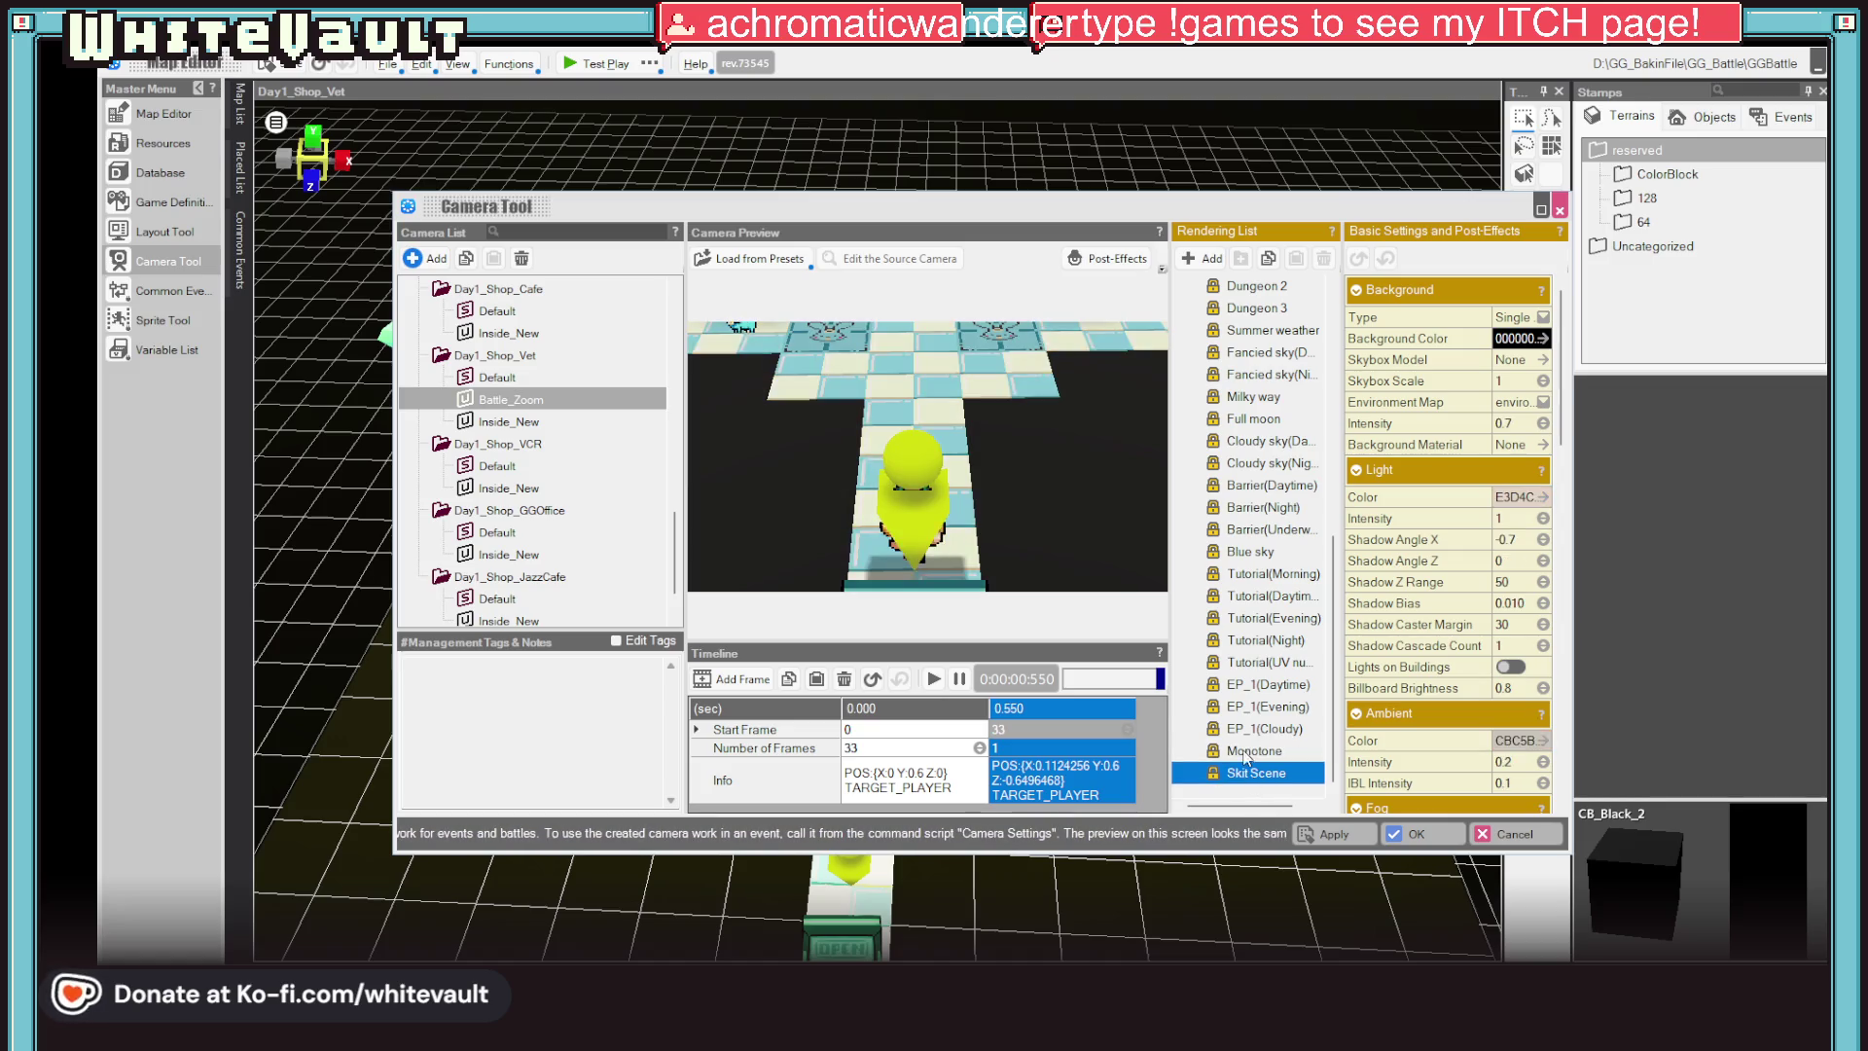
left_click(1248, 752)
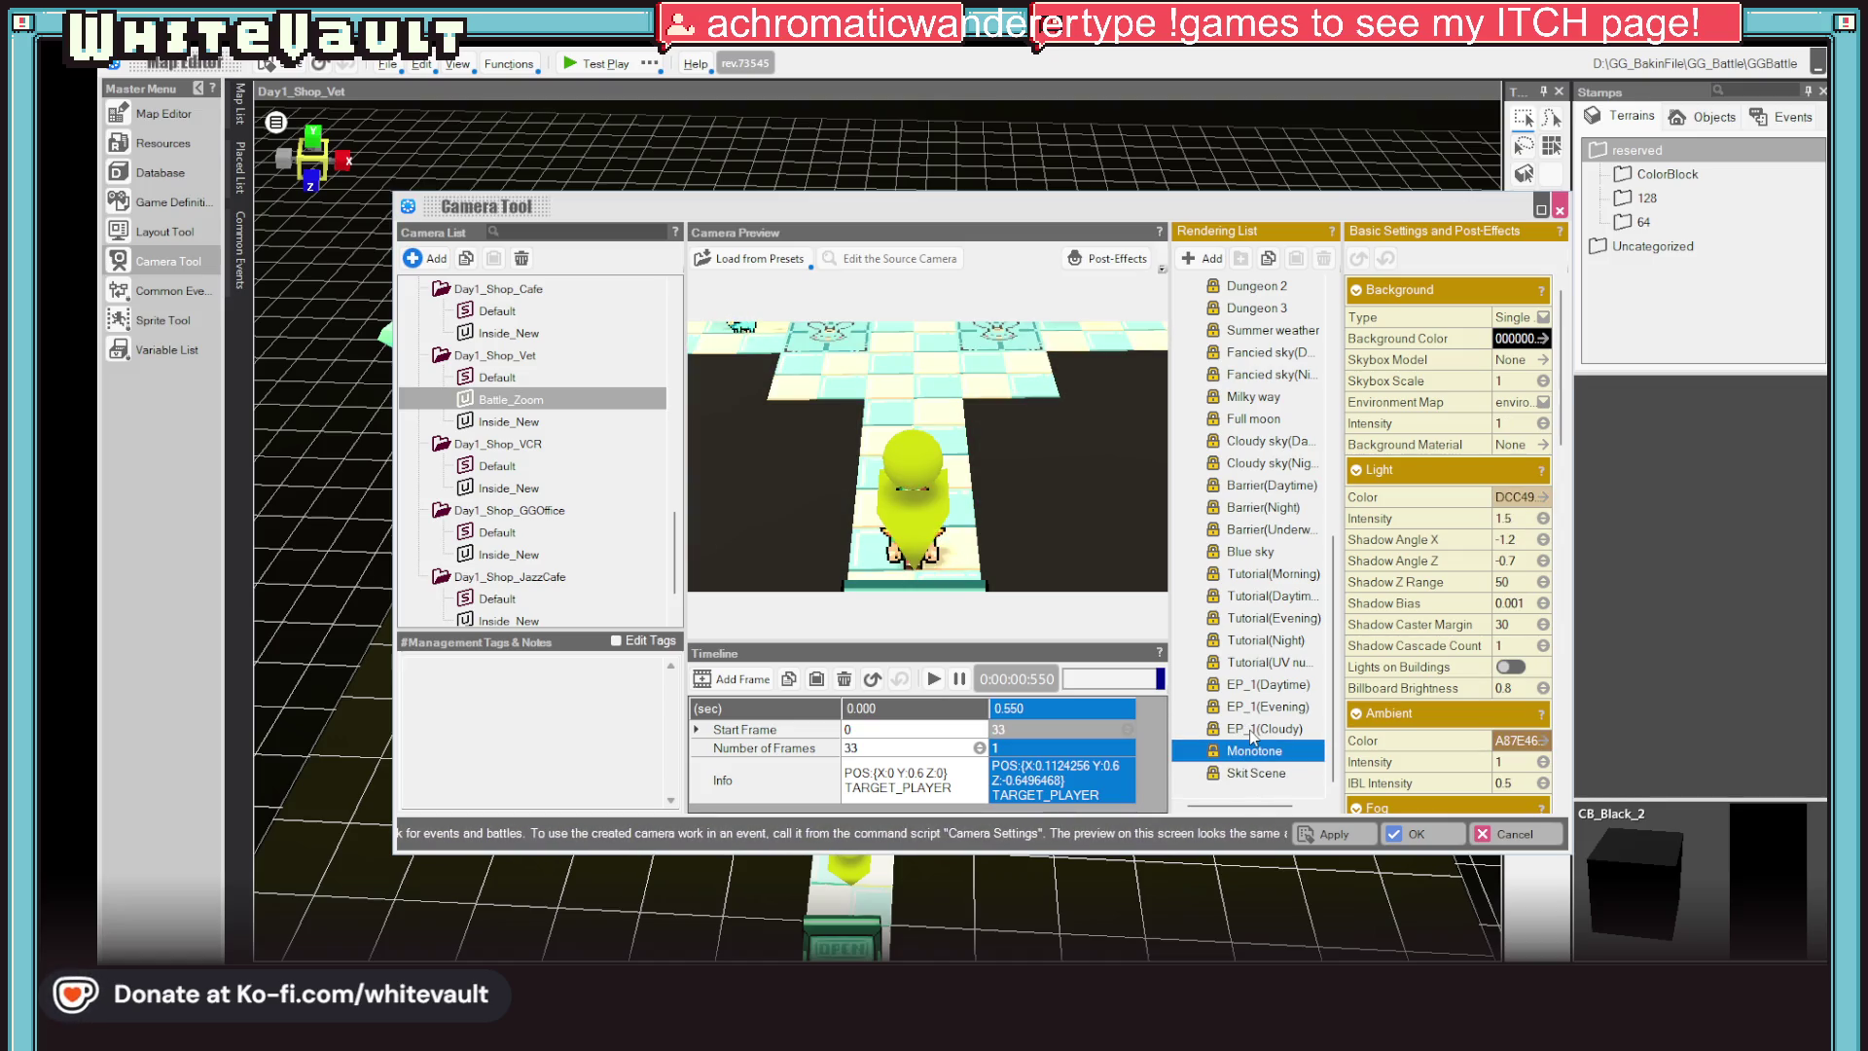
left_click(1252, 728)
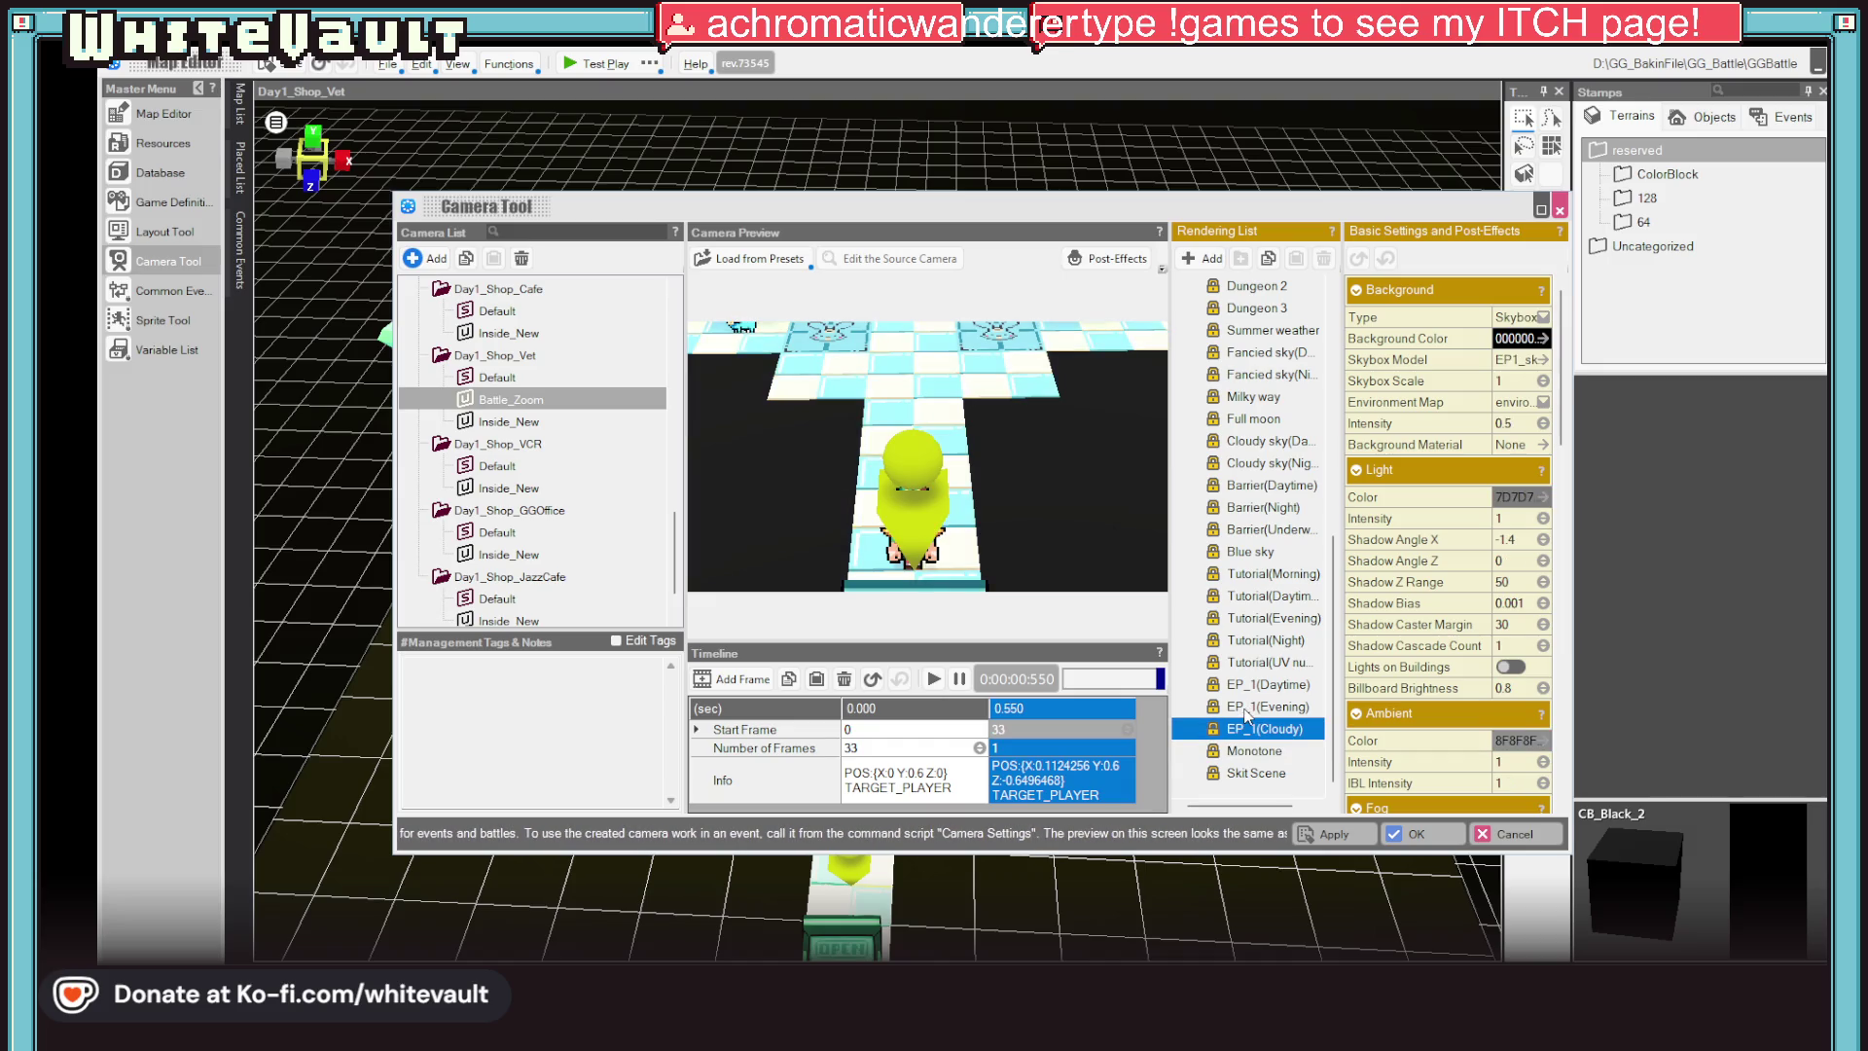
left_click(1244, 709)
left_click(1267, 687)
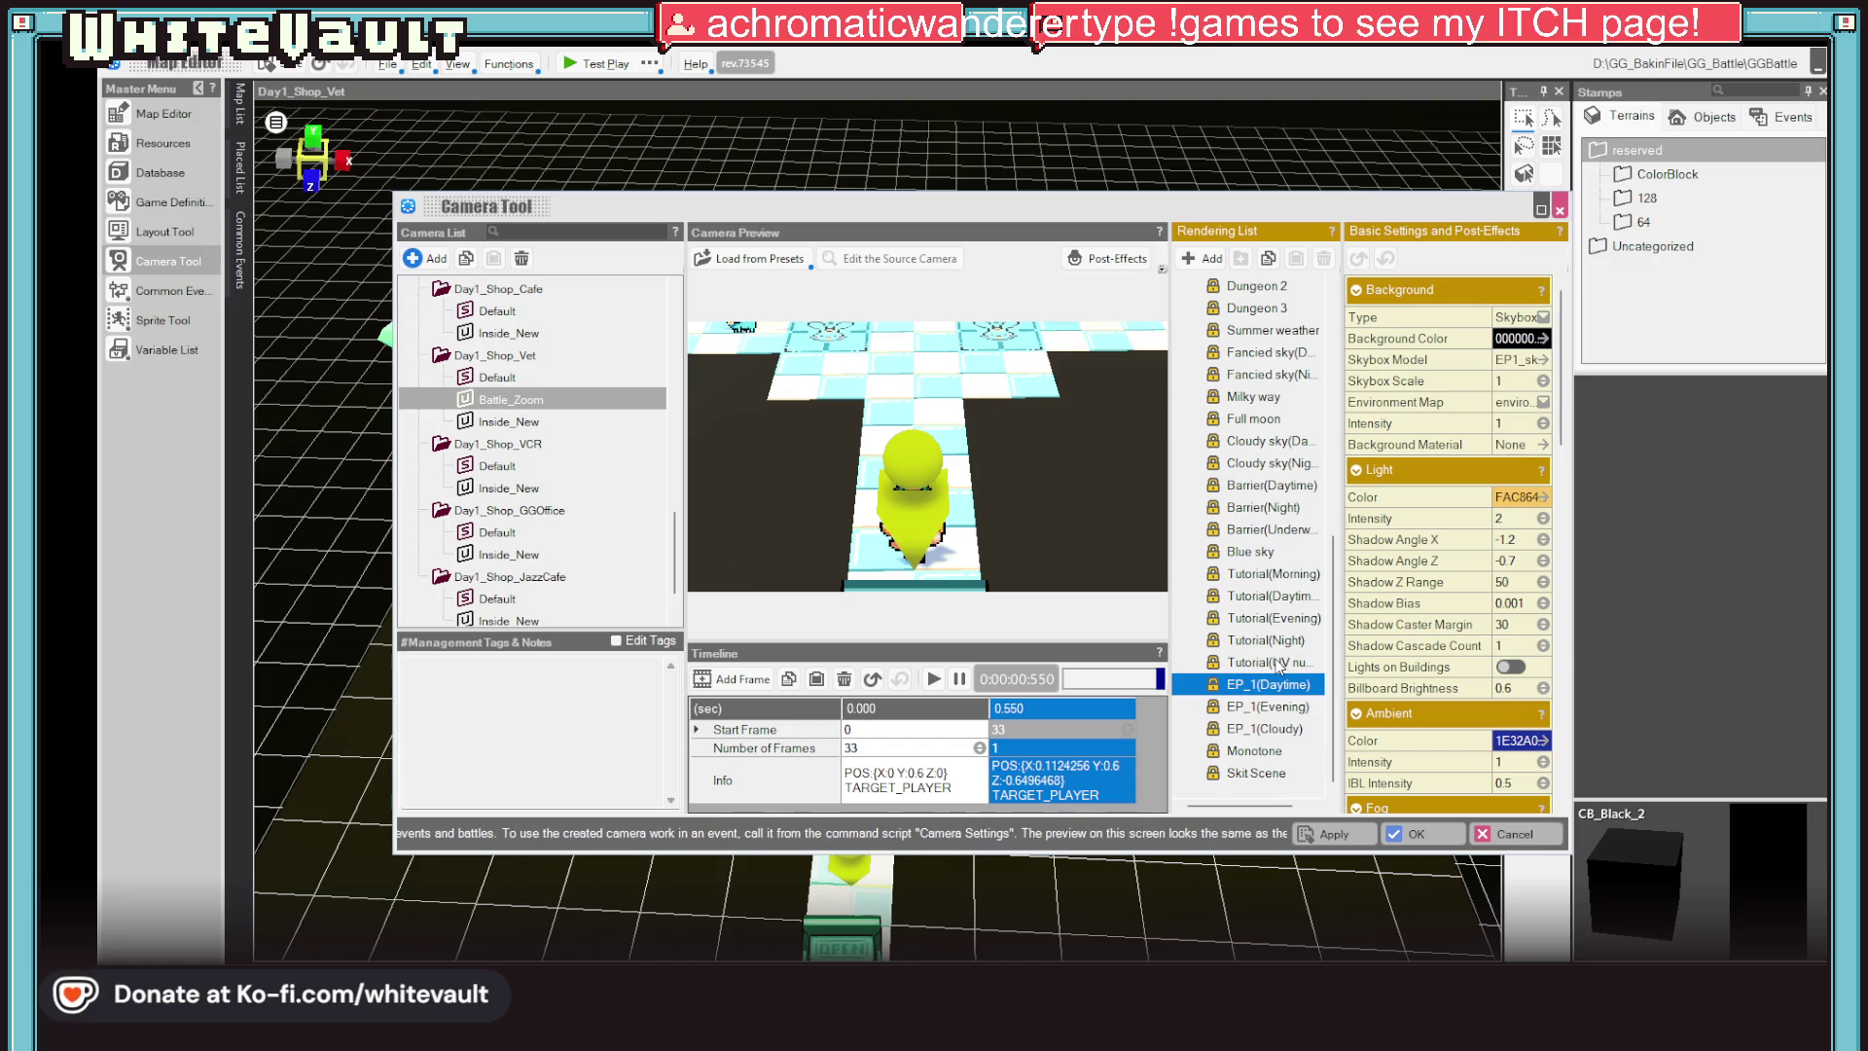
key("Up")
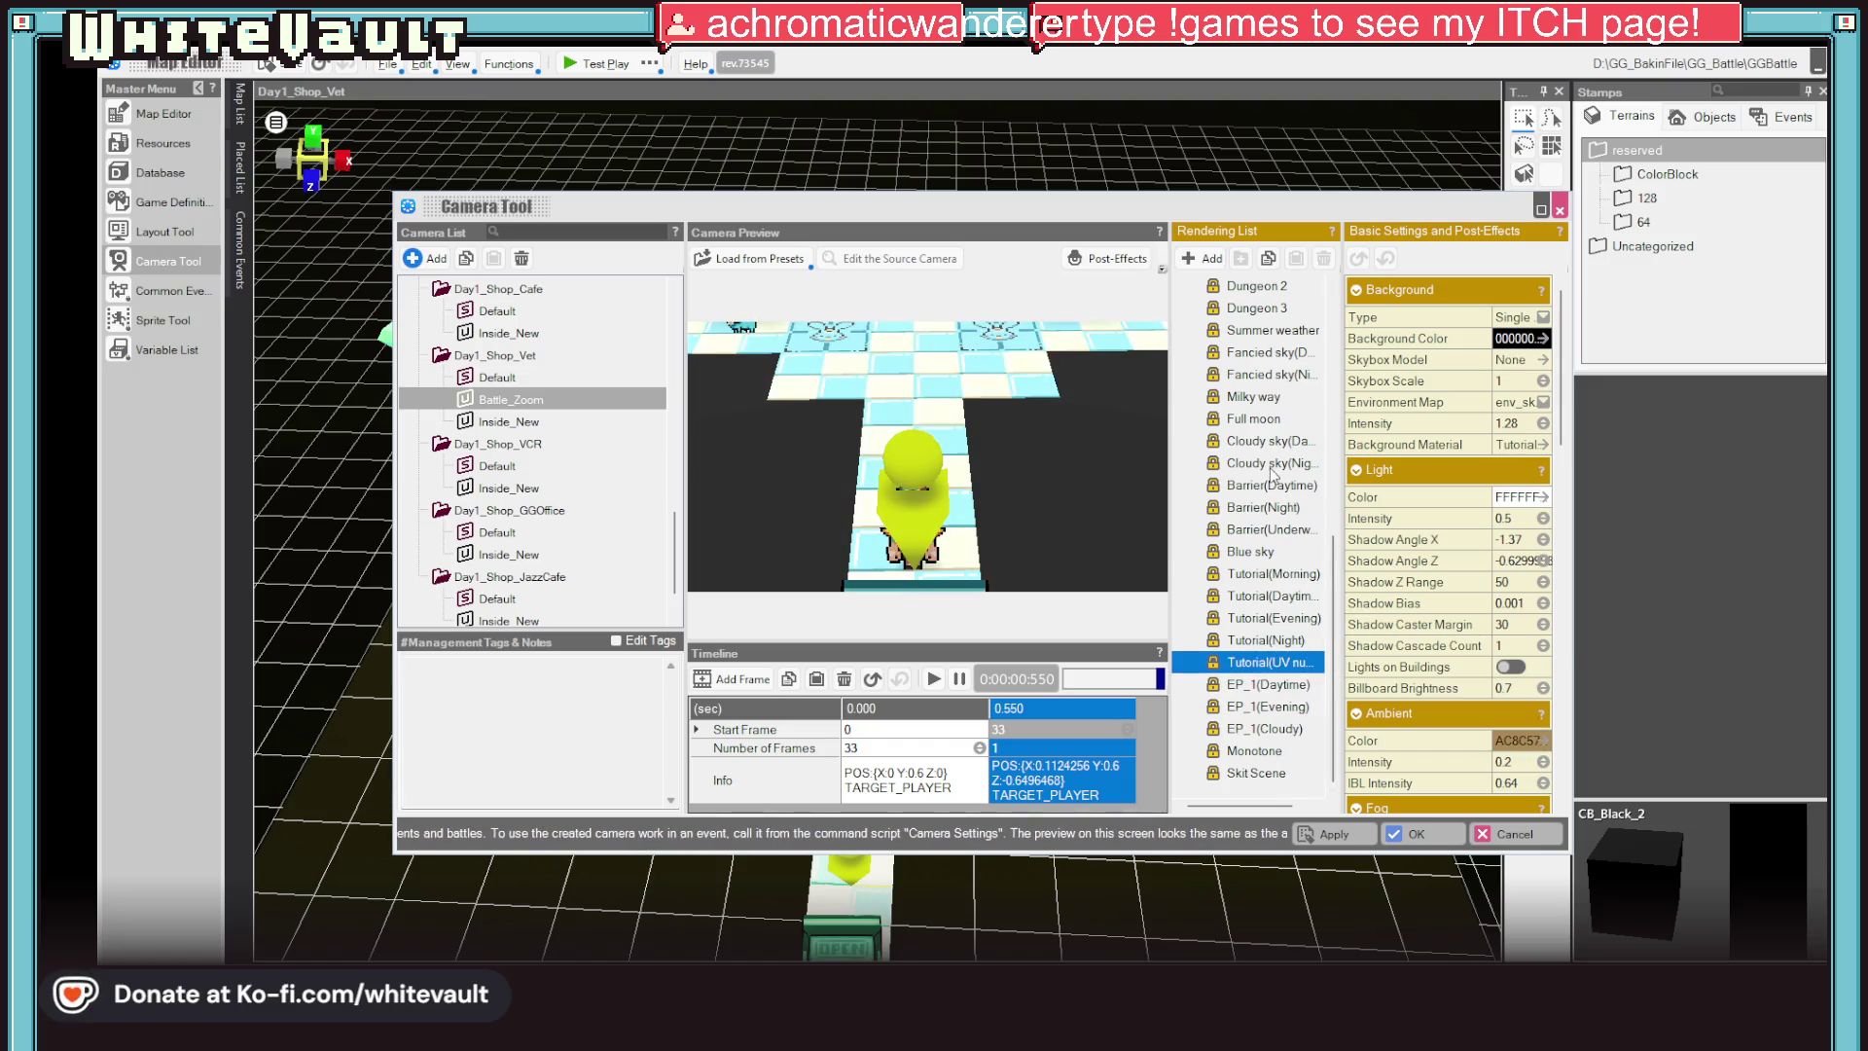
Try the night-time sky presets and settle on the Darkness lighting preset
left_click(1269, 464)
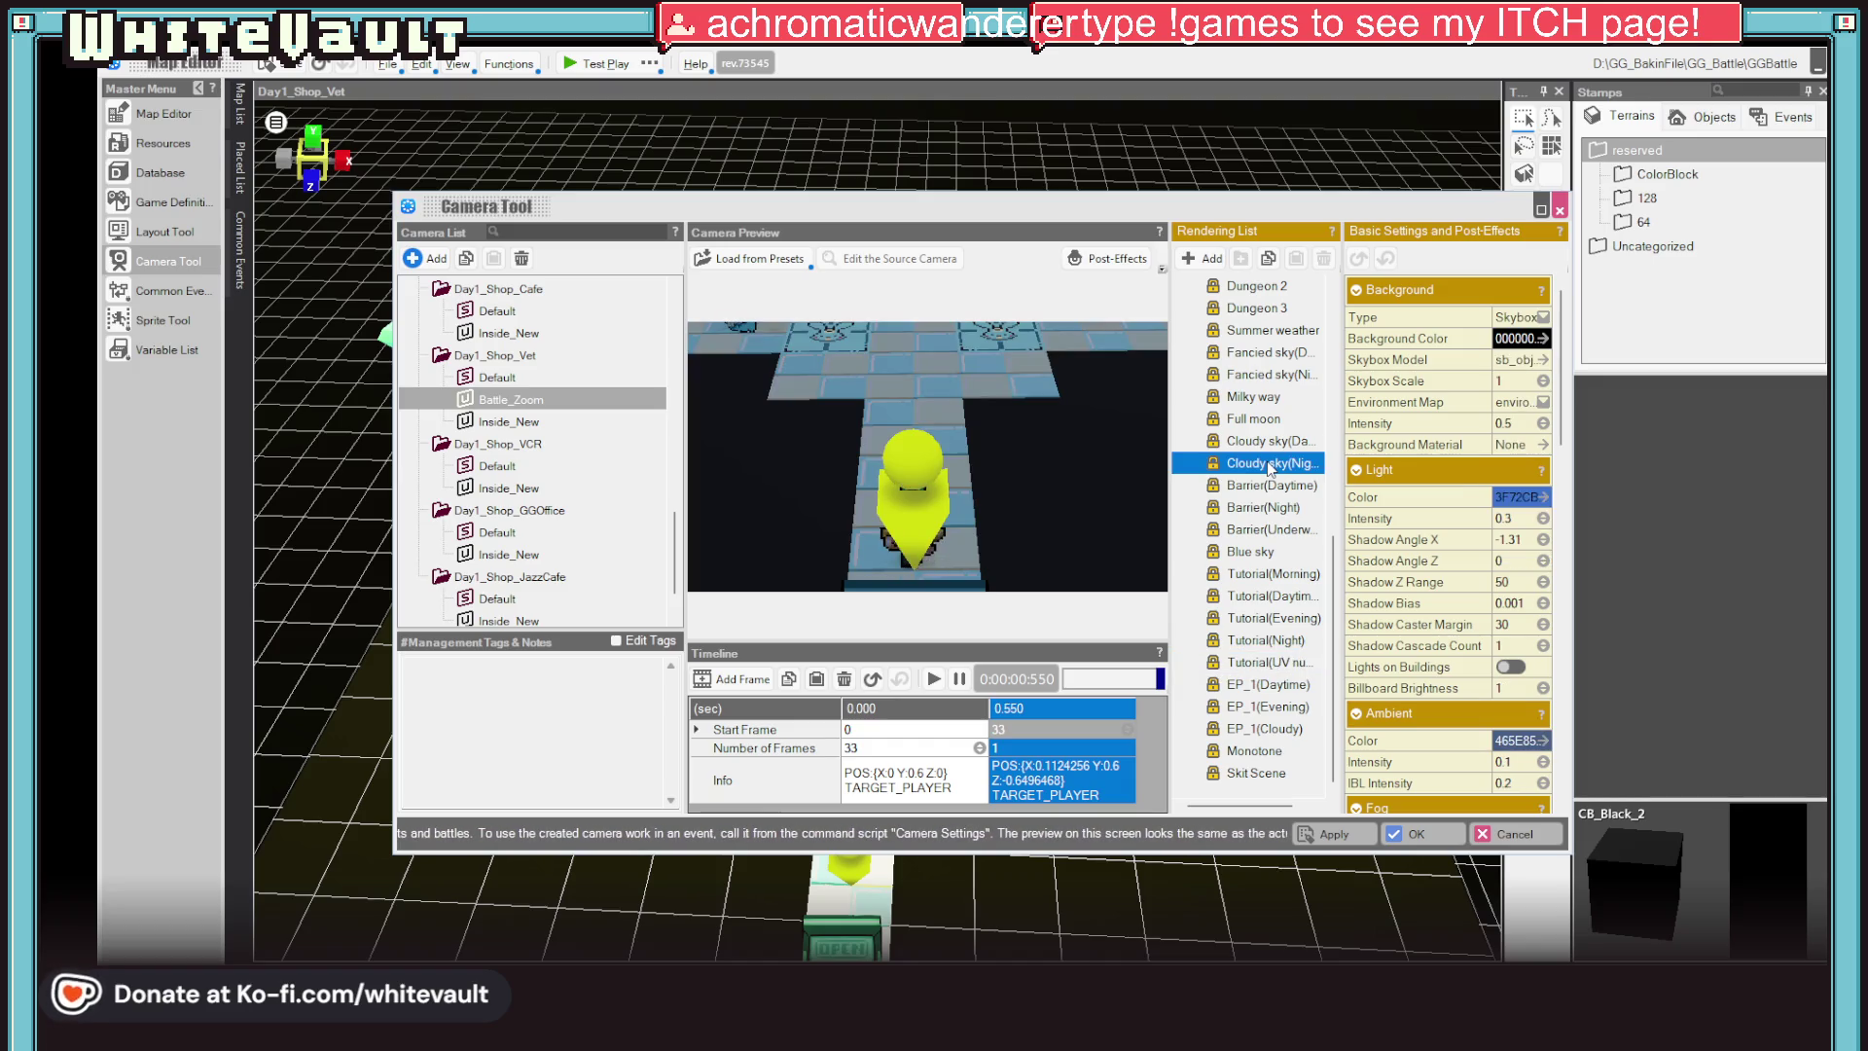
left_click(1296, 508)
scroll(1298, 509, "up", 4)
scroll(1294, 511, "up", 3)
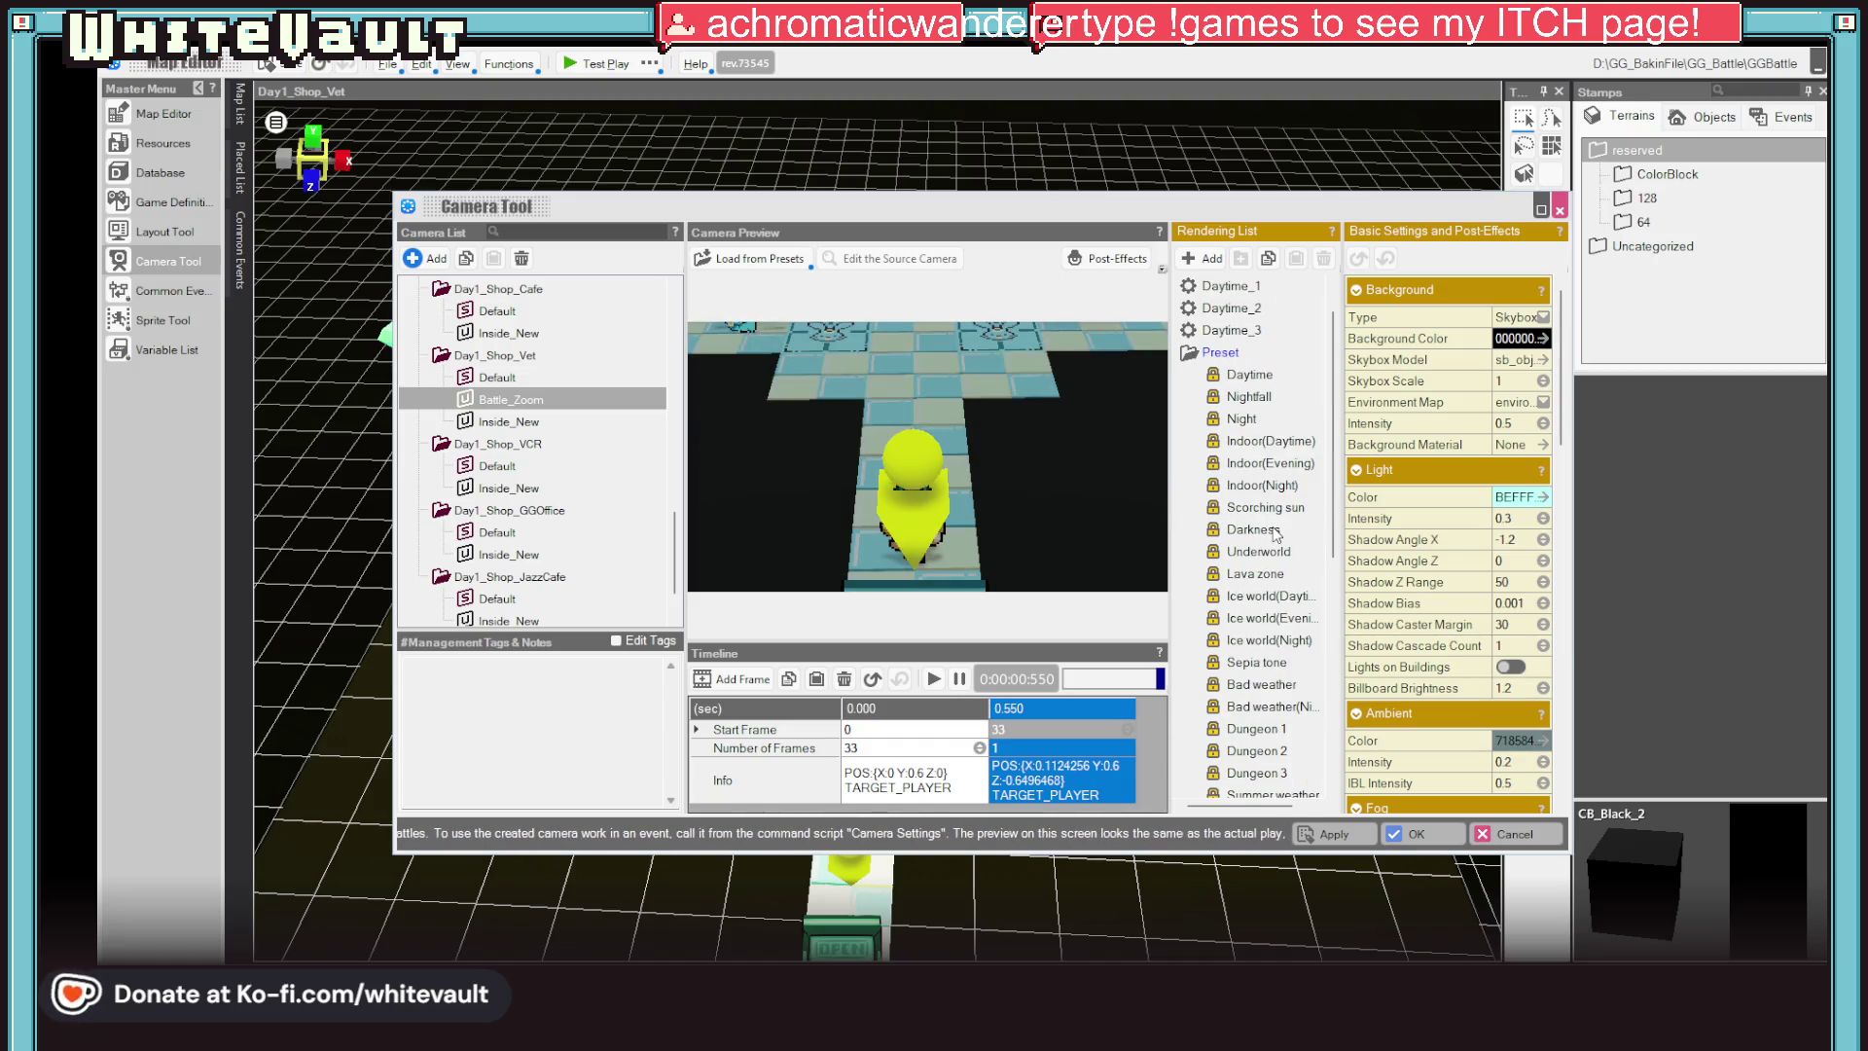
left_click(1274, 534)
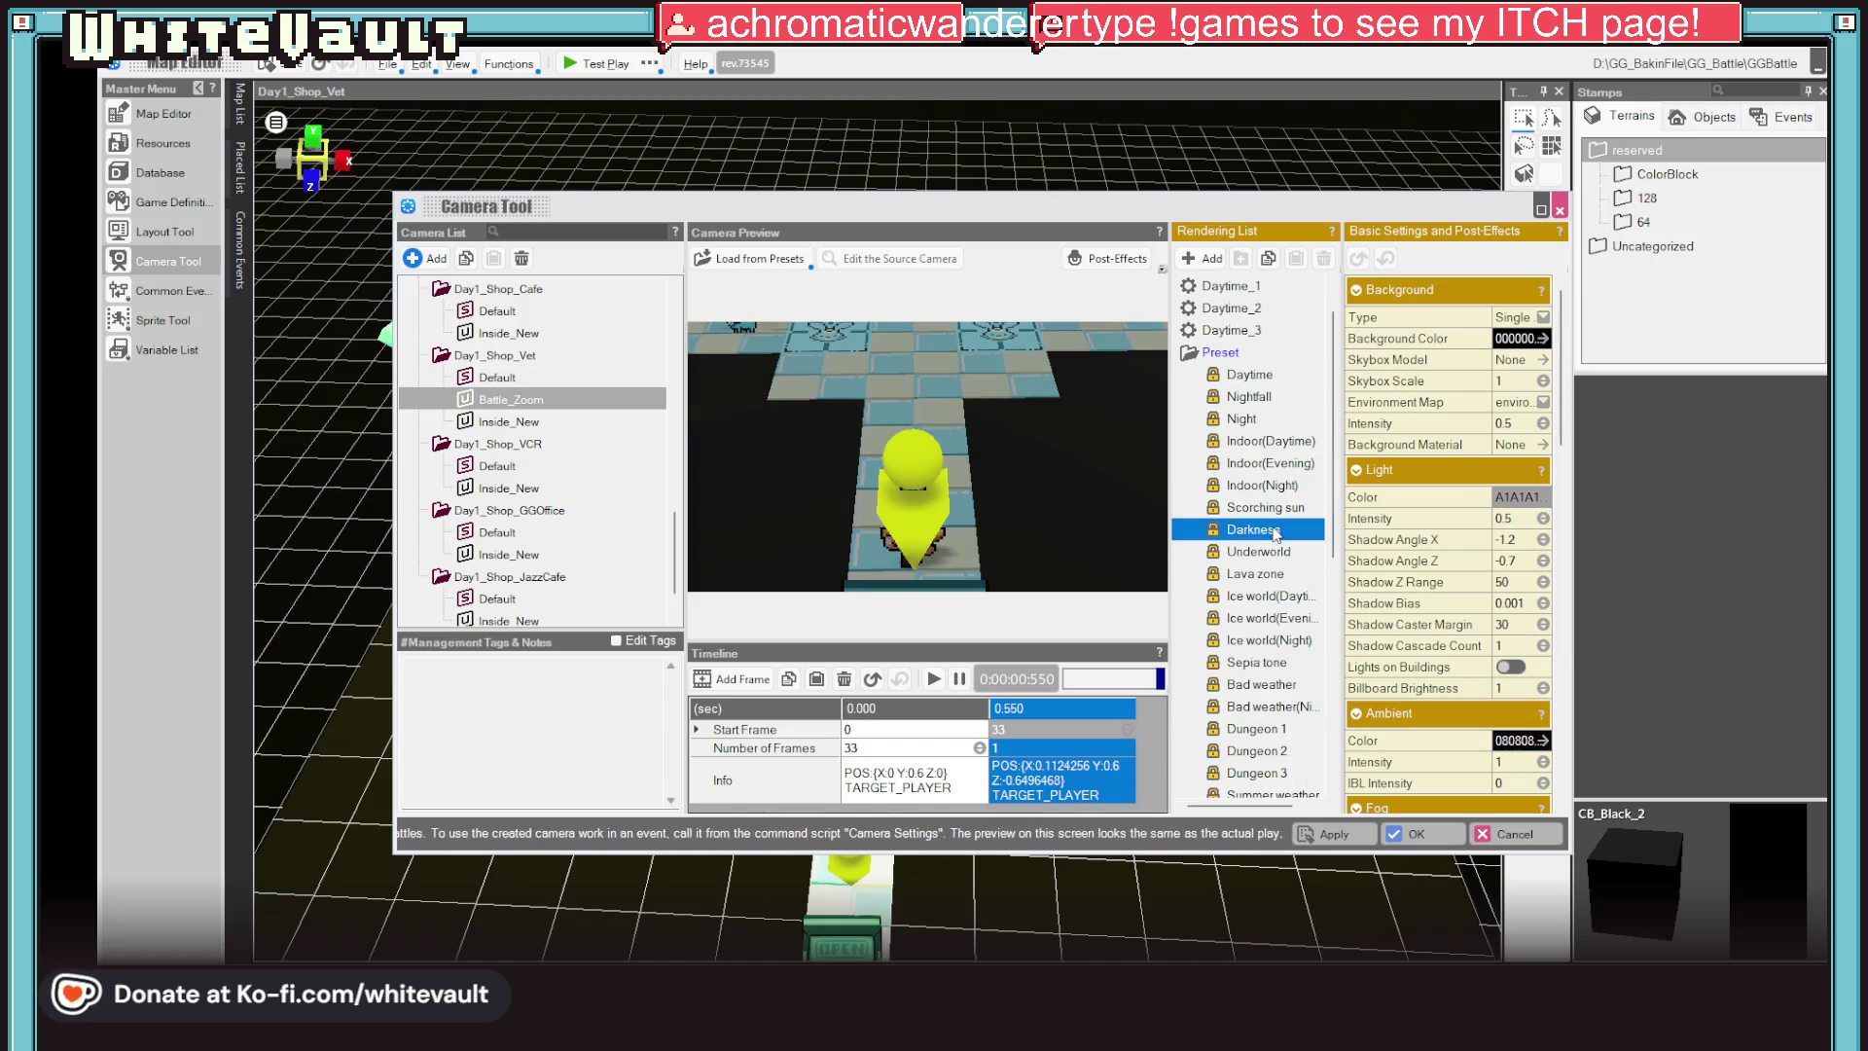
Create a custom Darkness_1 rendering setting with light intensity 0.01
left_click(1543, 519)
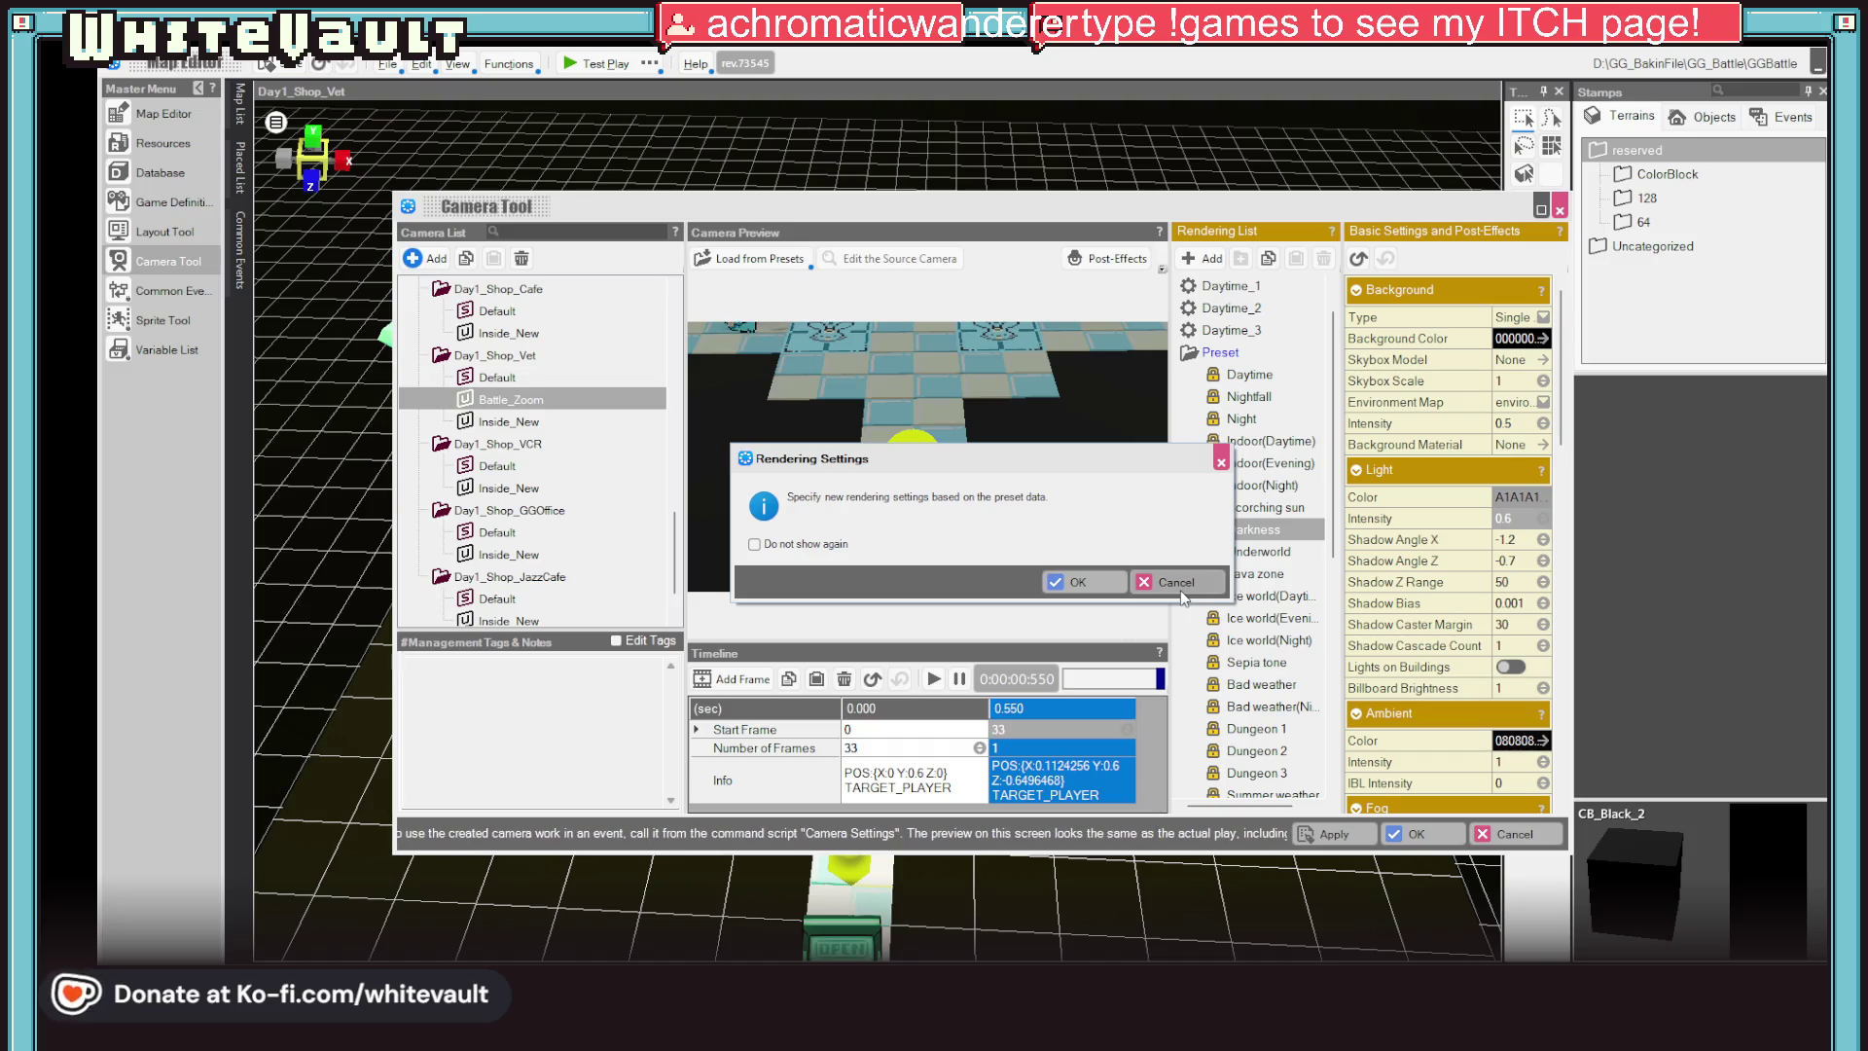
left_click(1174, 582)
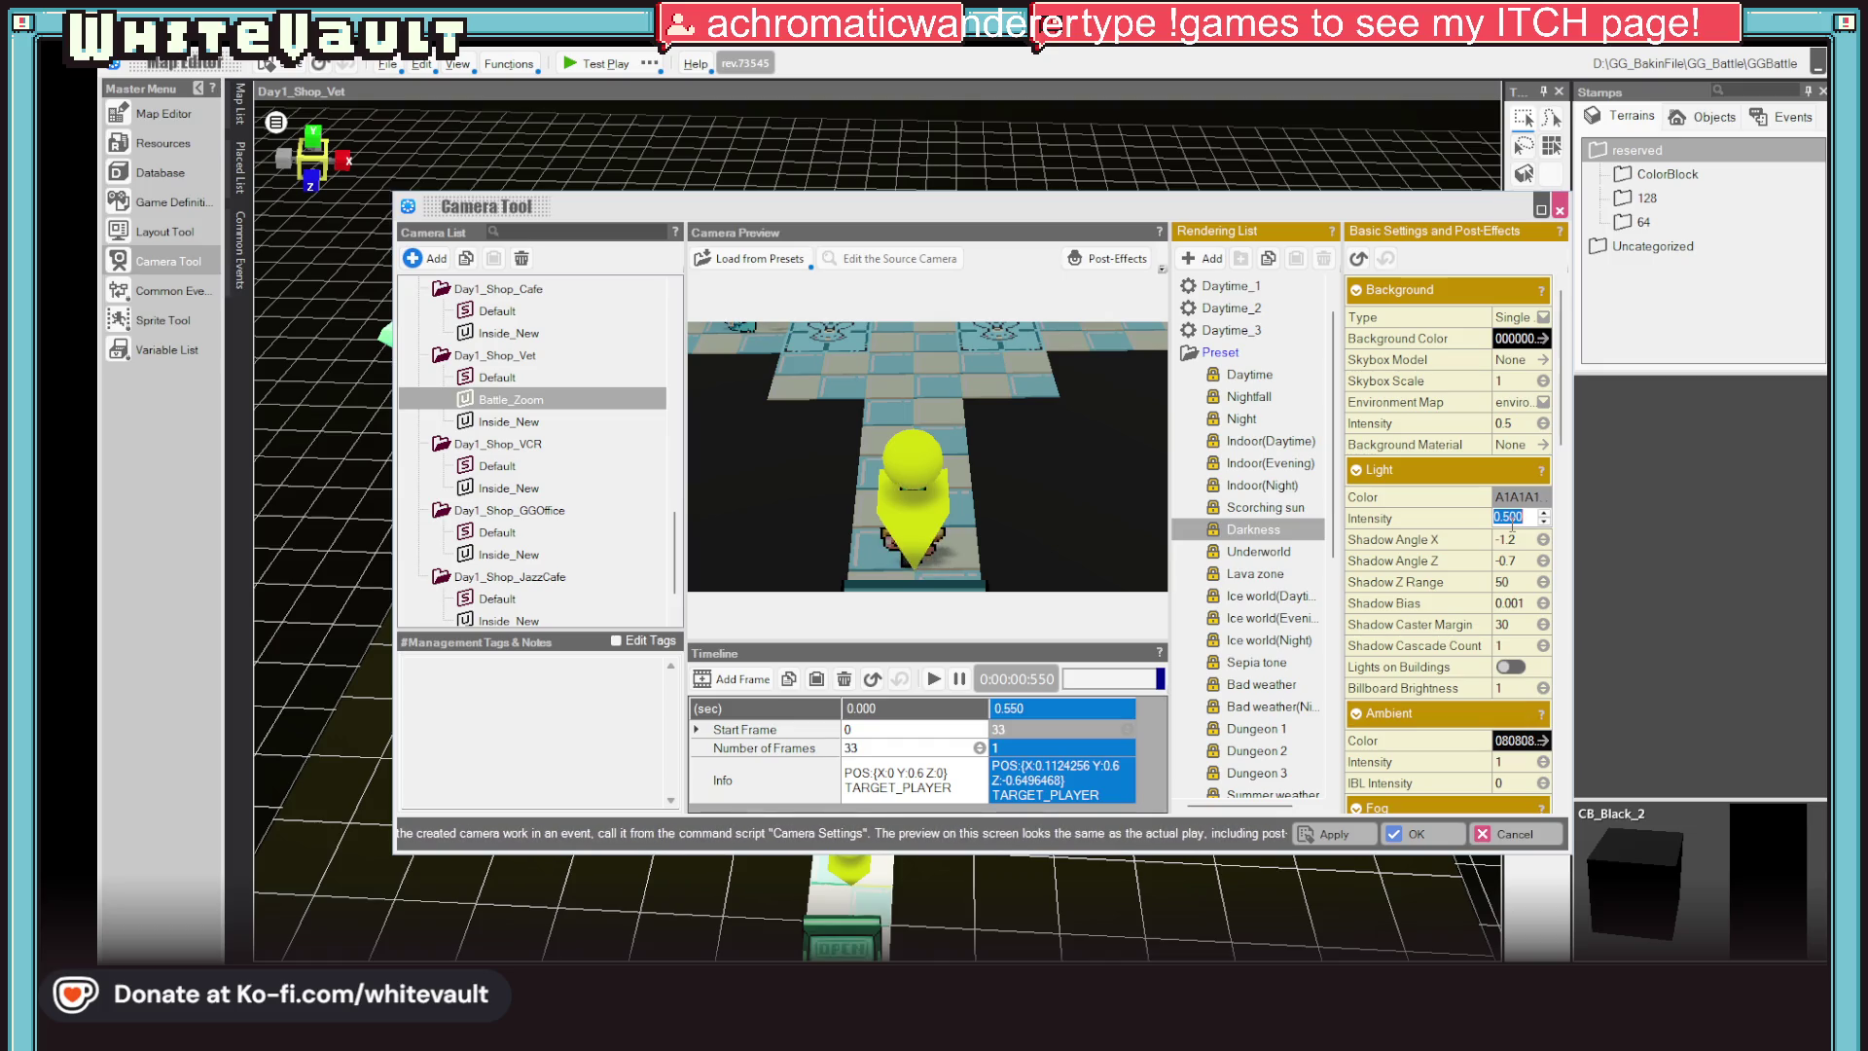
type("20")
key("Return")
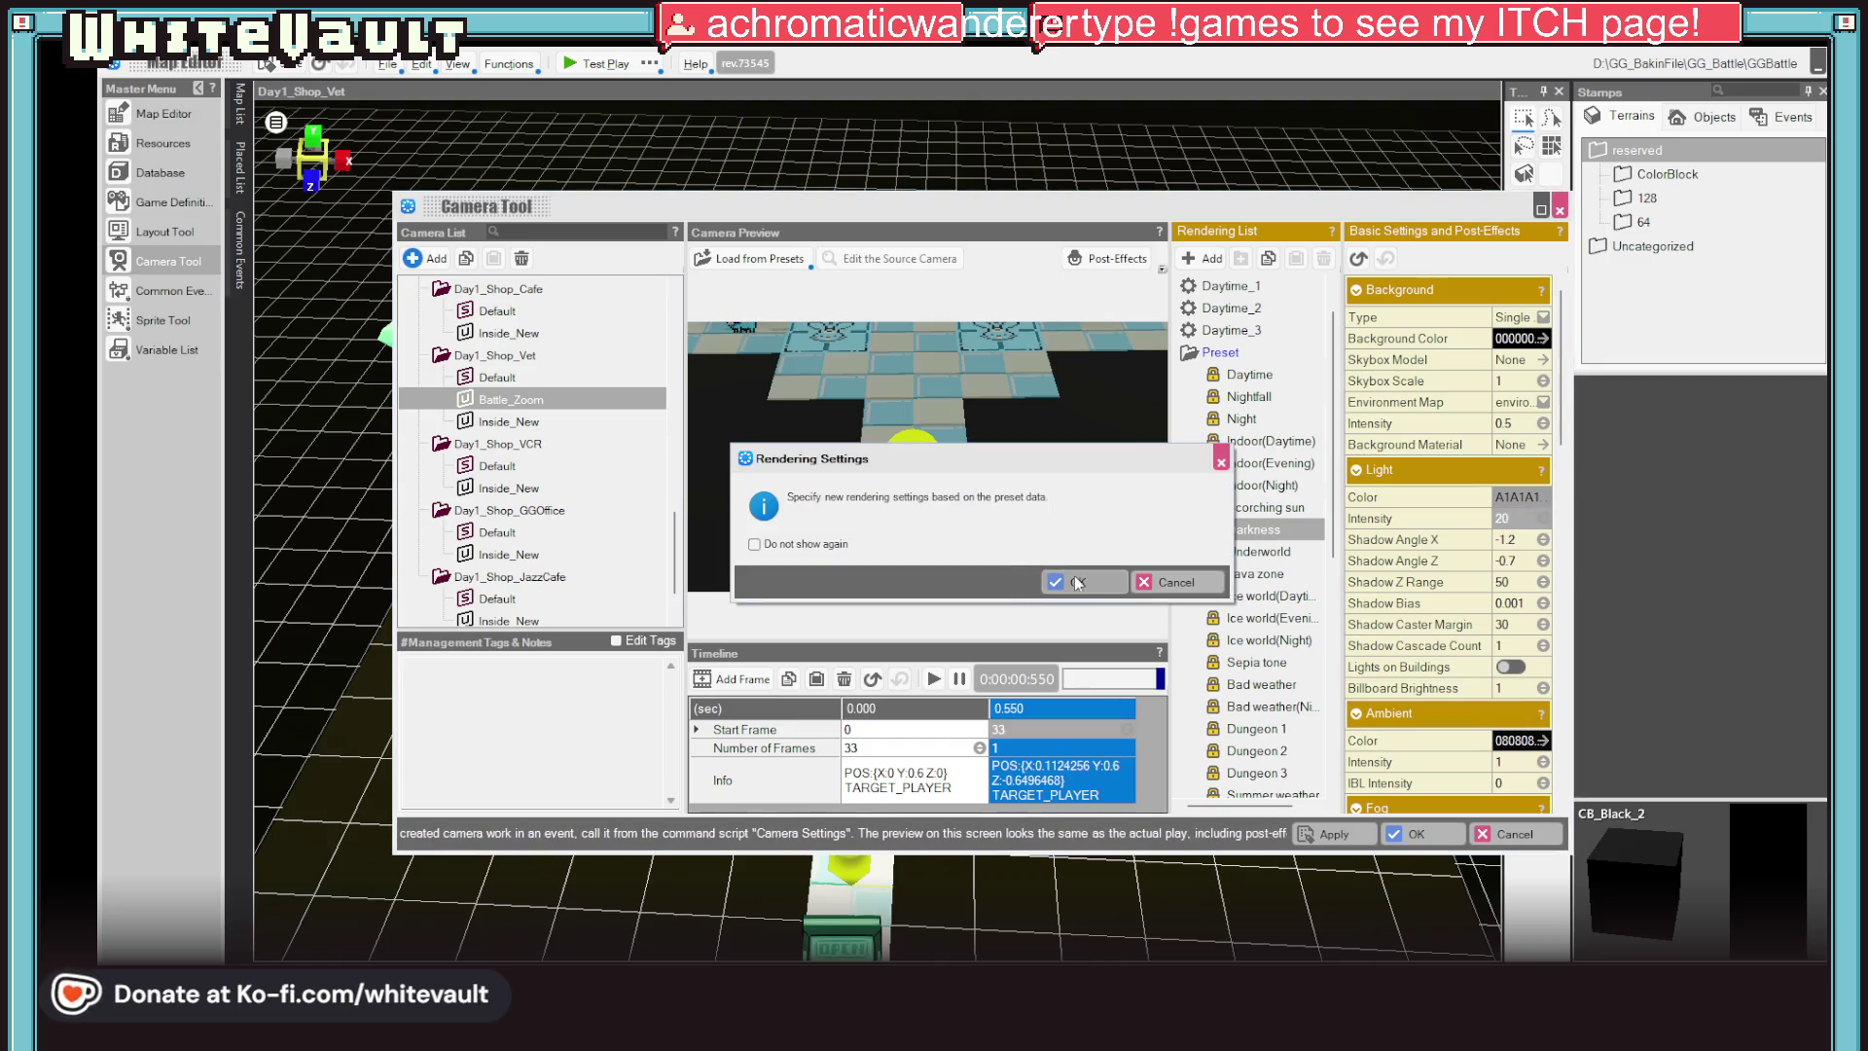
left_click(1099, 585)
left_click(1517, 523)
type("0.")
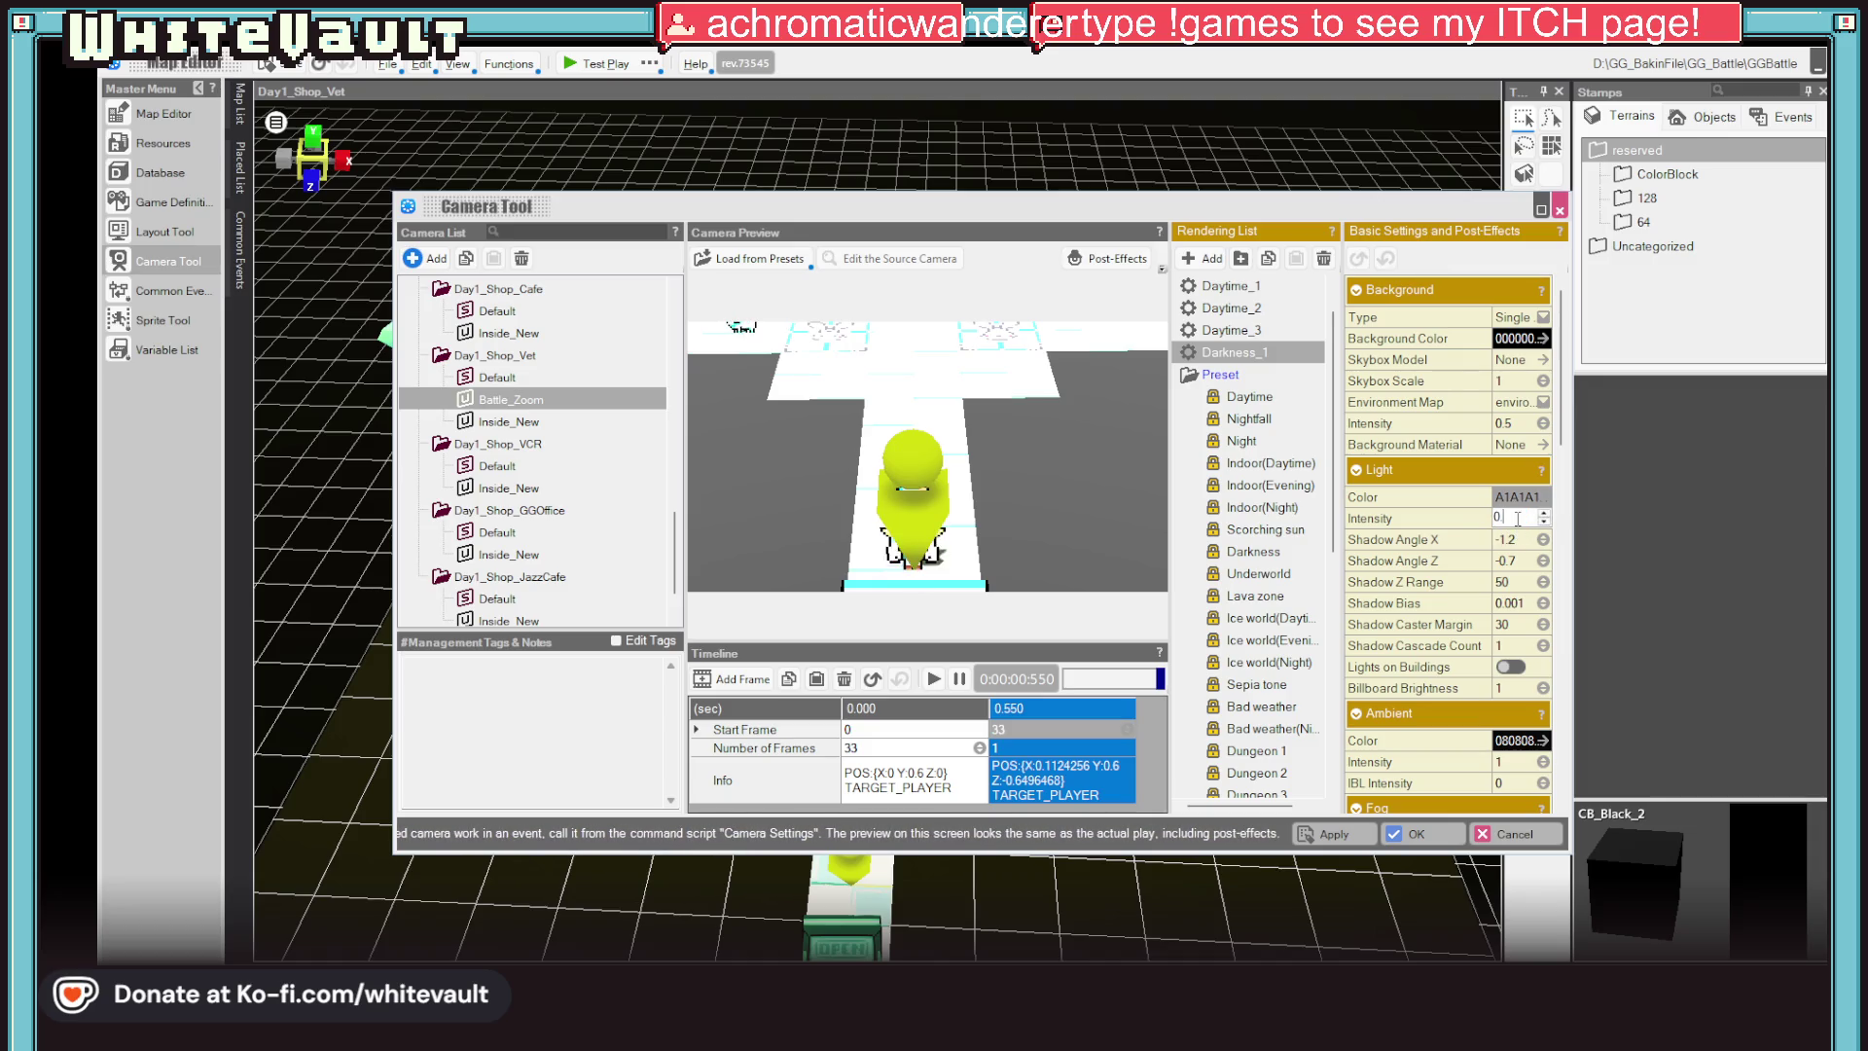
type("01")
key("Return")
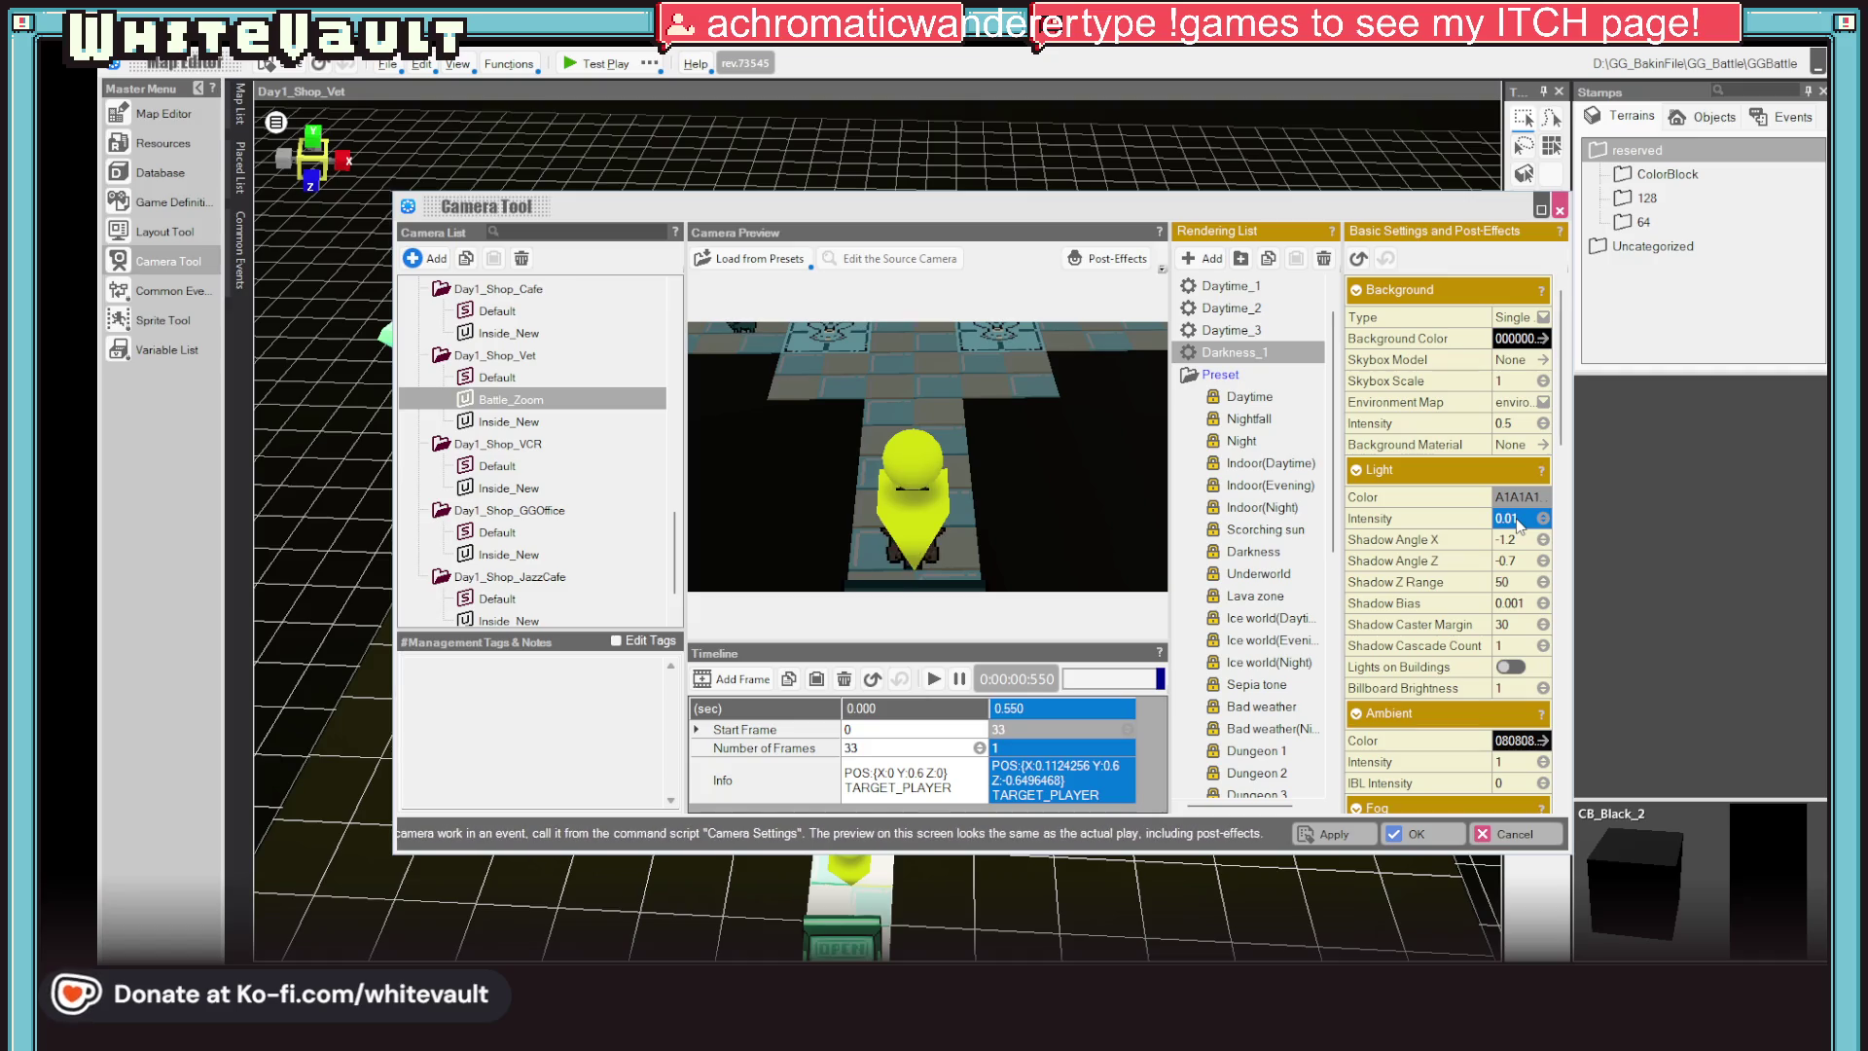
left_click(1518, 538)
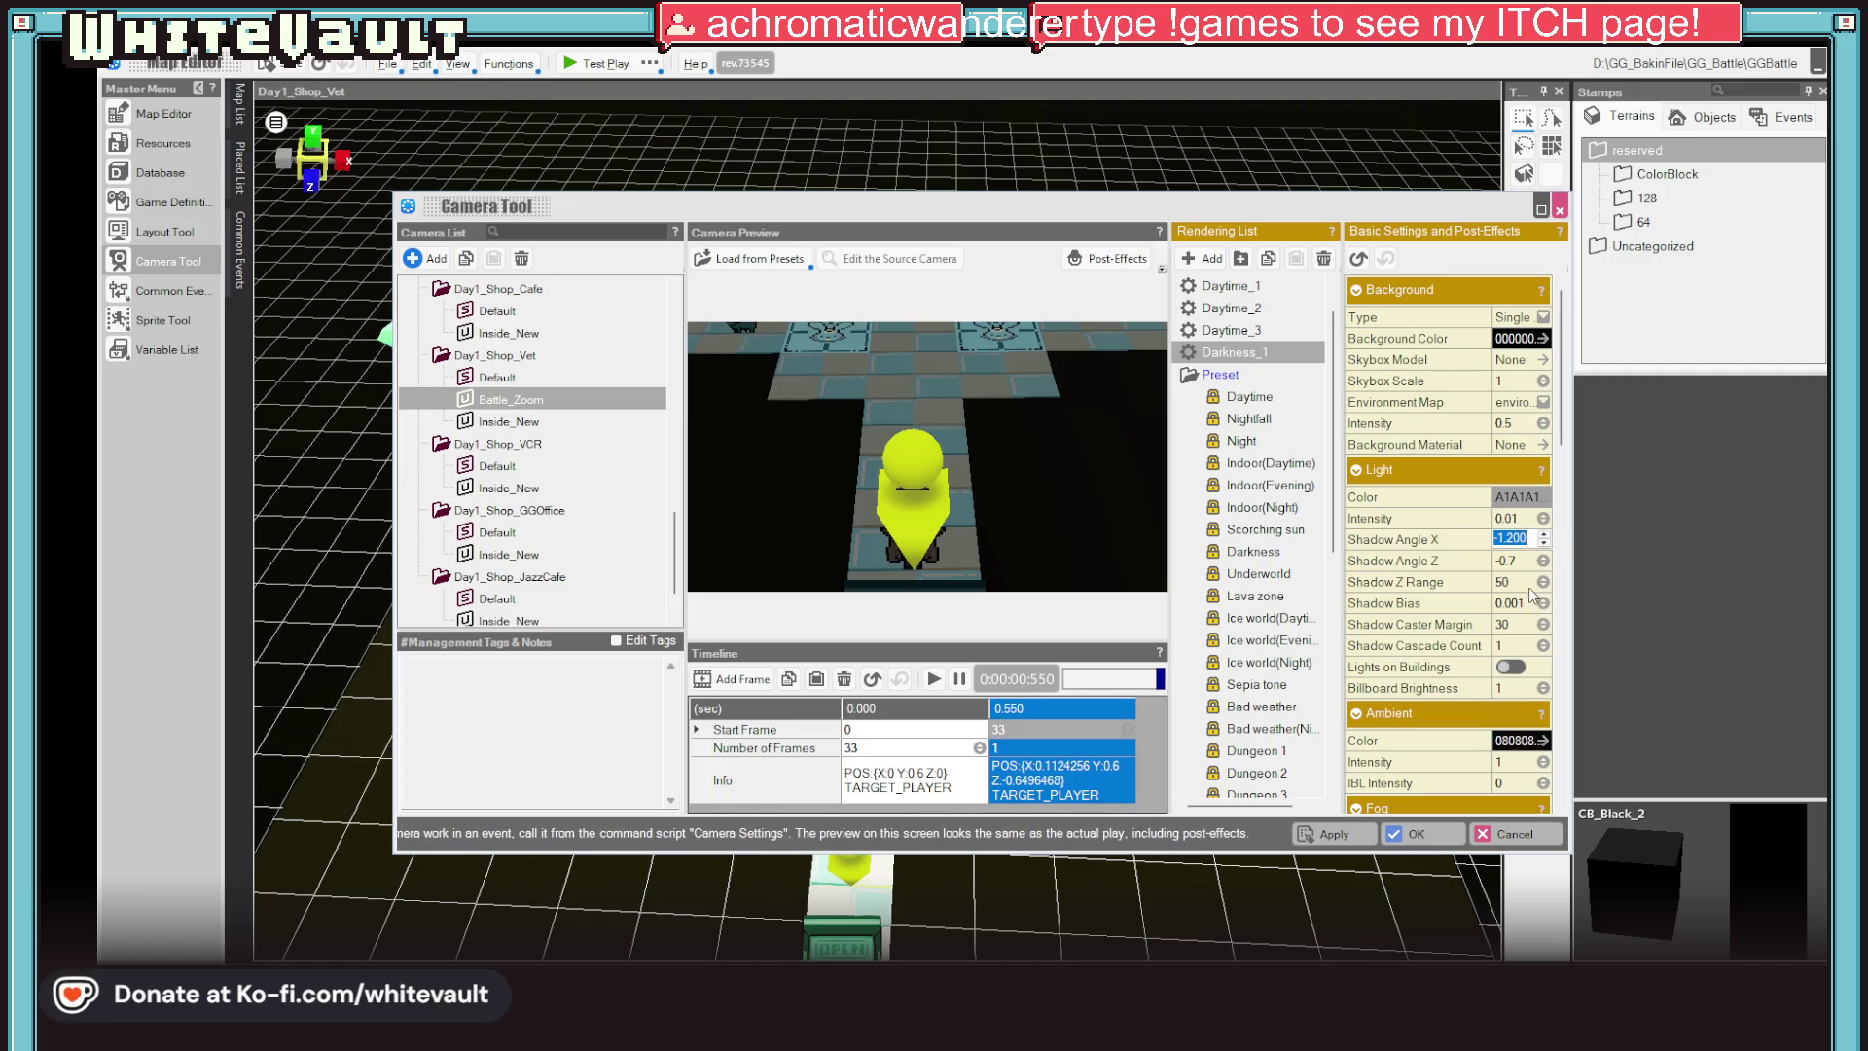
Turn on lights on buildings, apply the lighting to Battle_Zoom and close the Camera Tool
left_click(1514, 672)
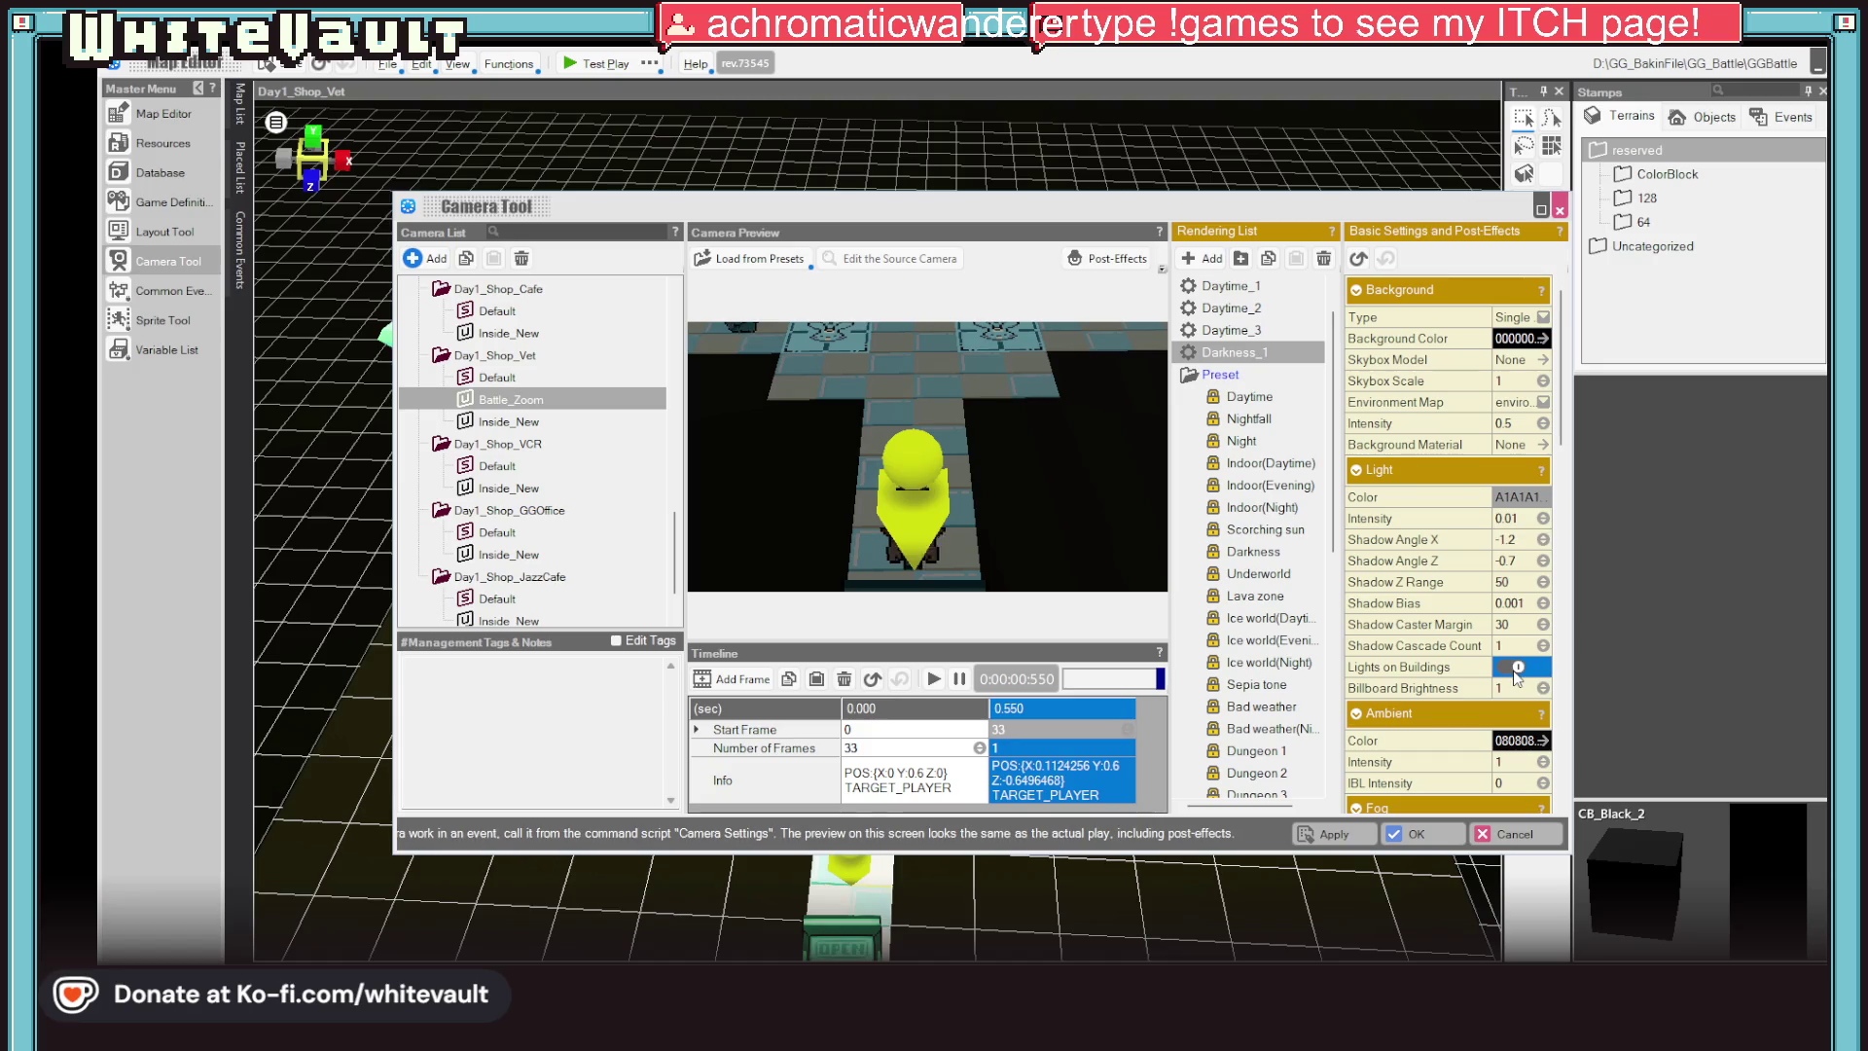
scroll(1515, 691, "down", 1)
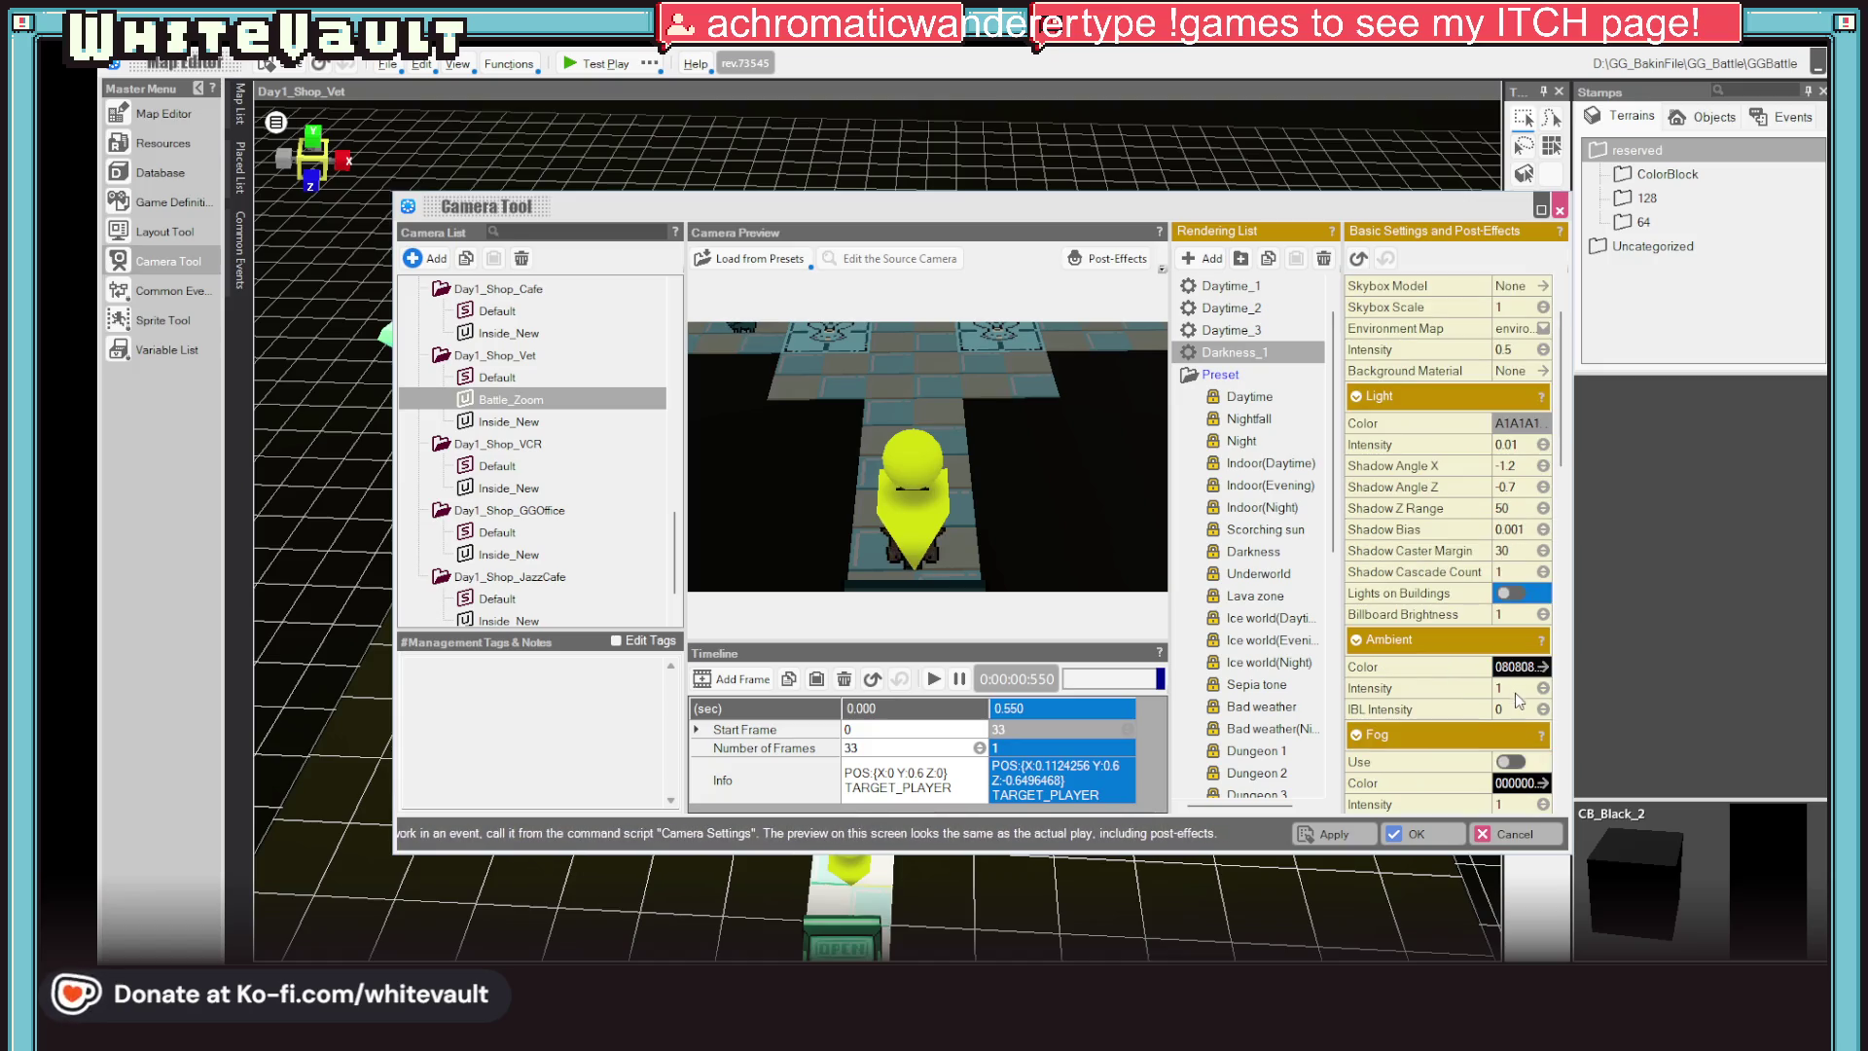
left_click(1348, 837)
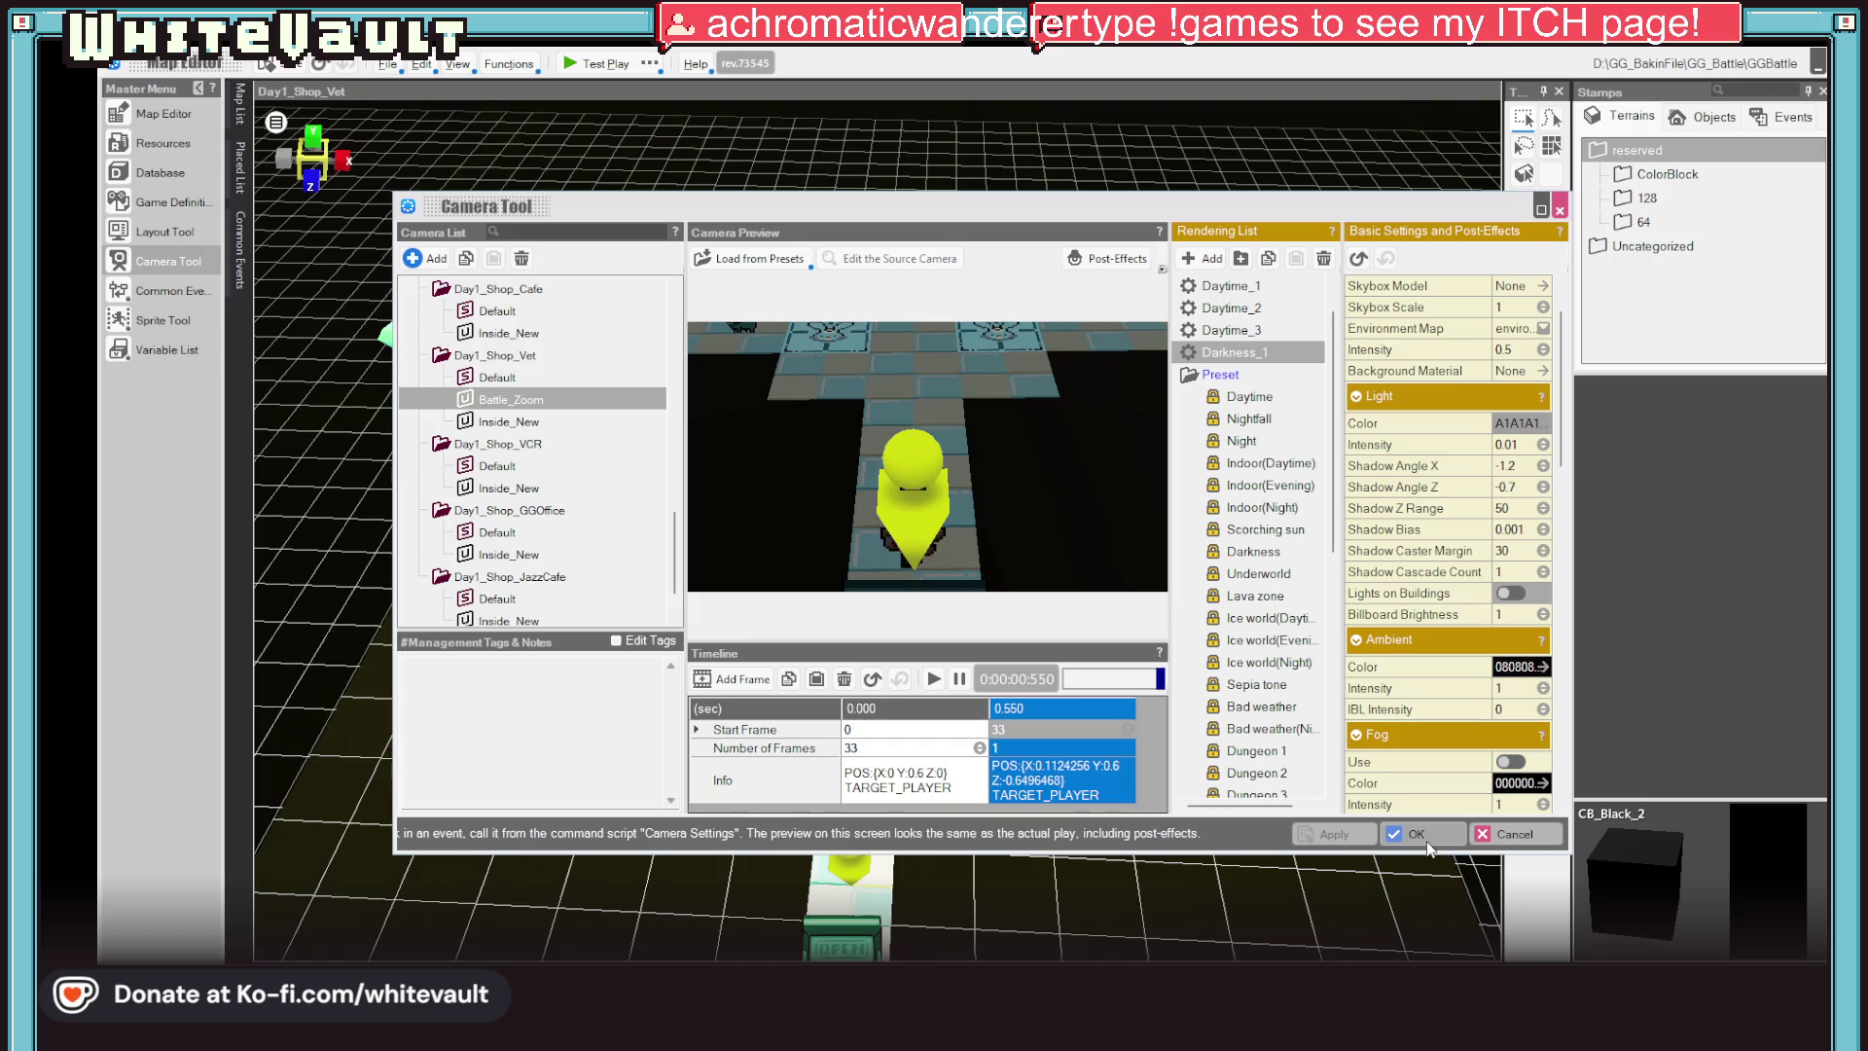
left_click(1413, 833)
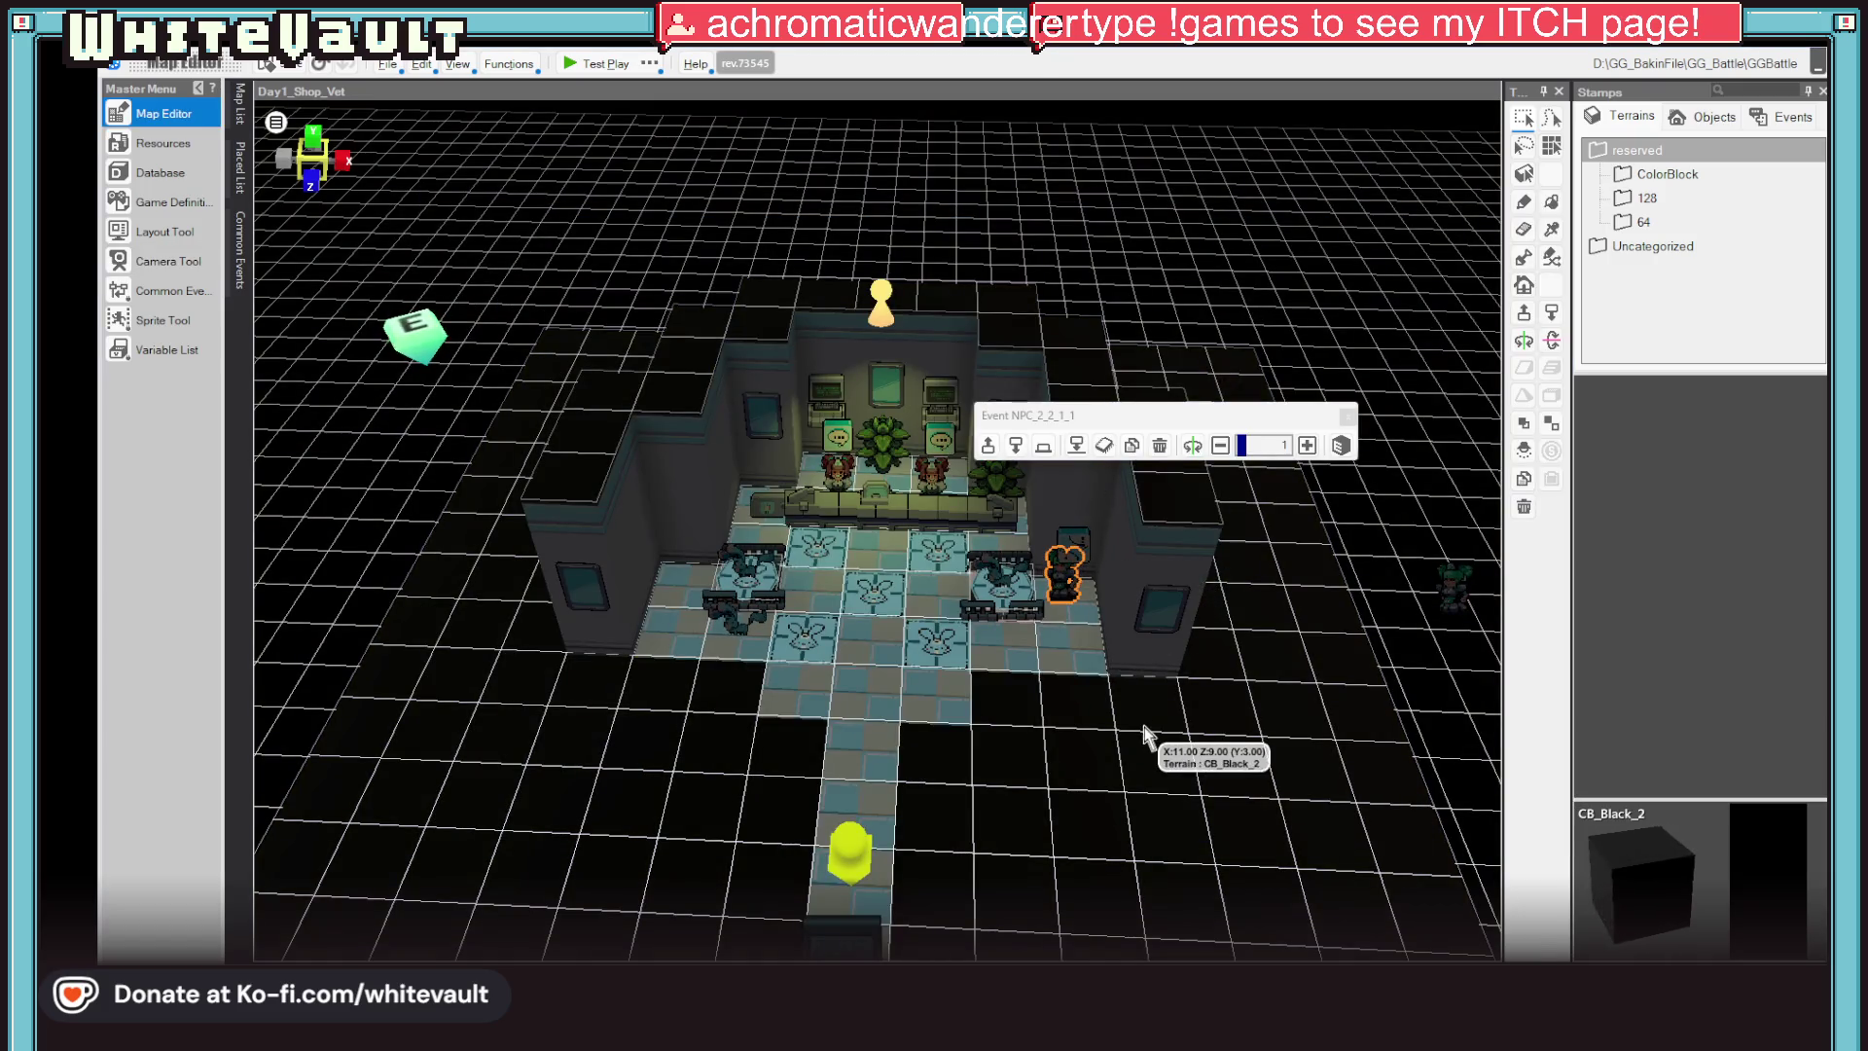
scroll(1168, 676, "up", 3)
scroll(1163, 701, "up", 1)
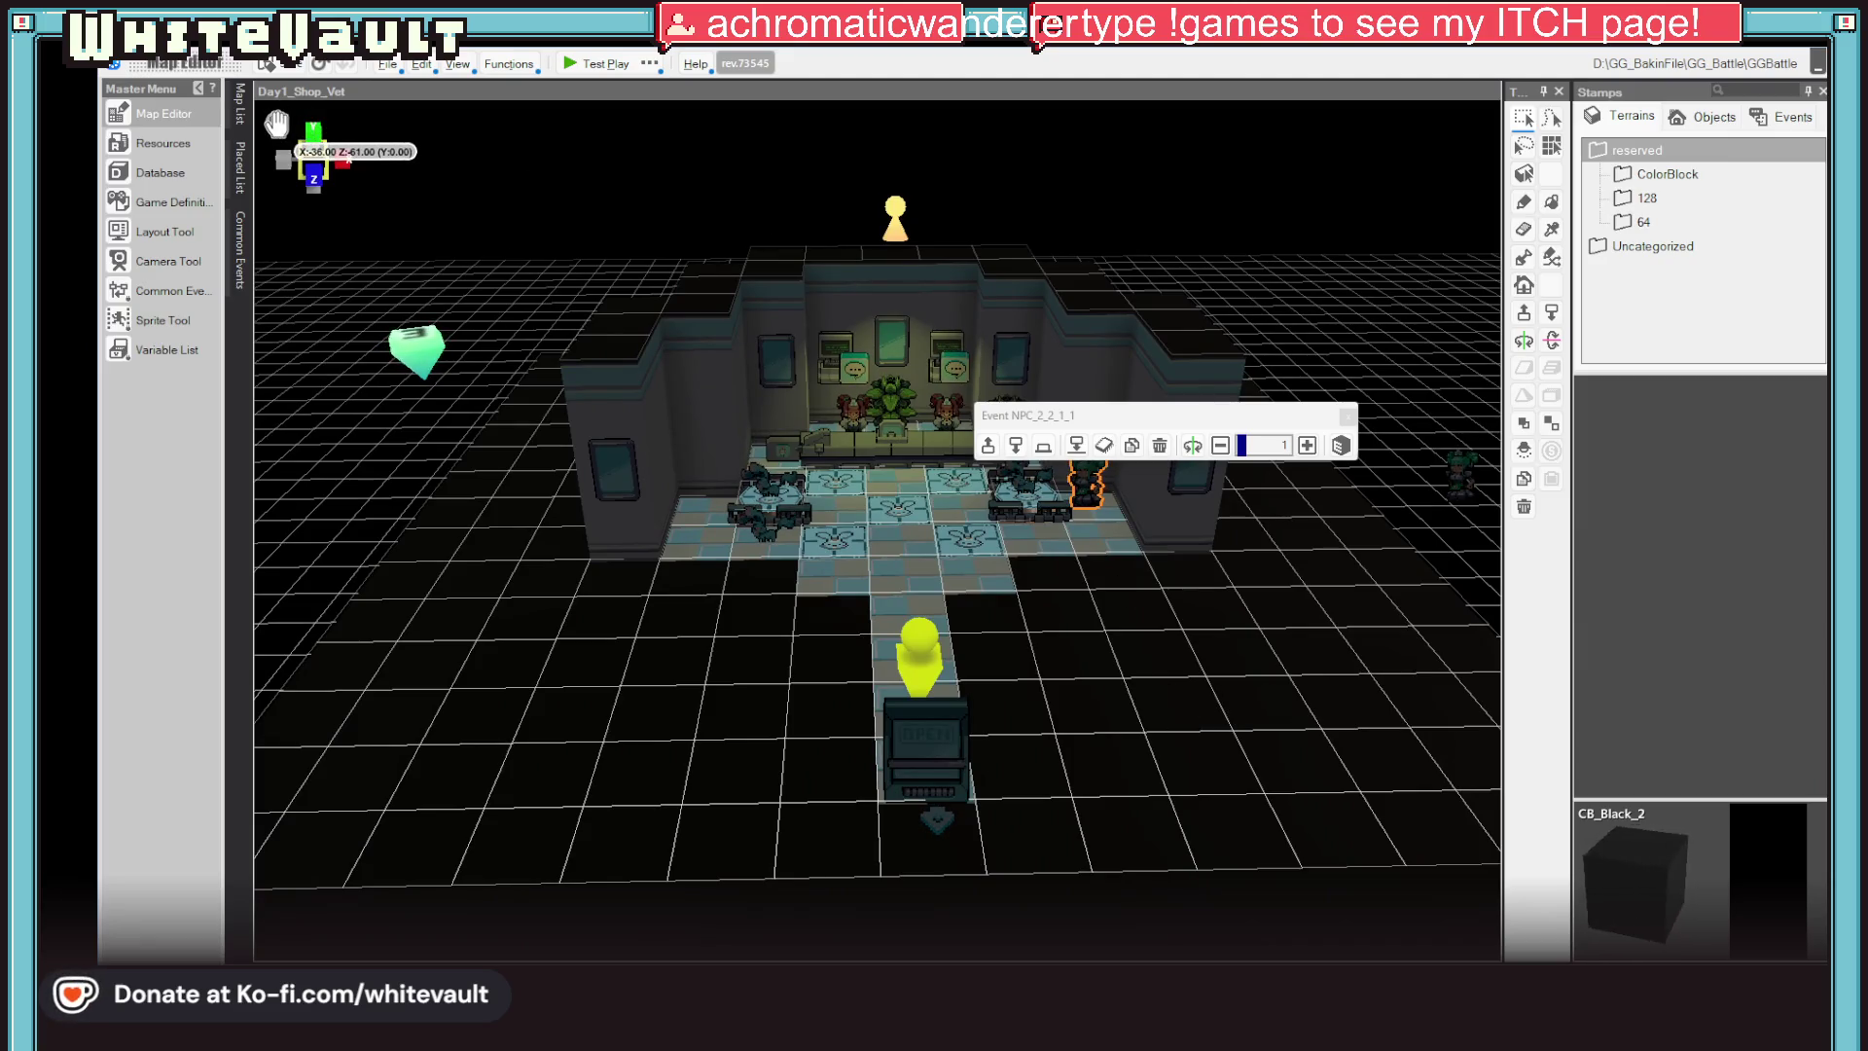
left_click(276, 122)
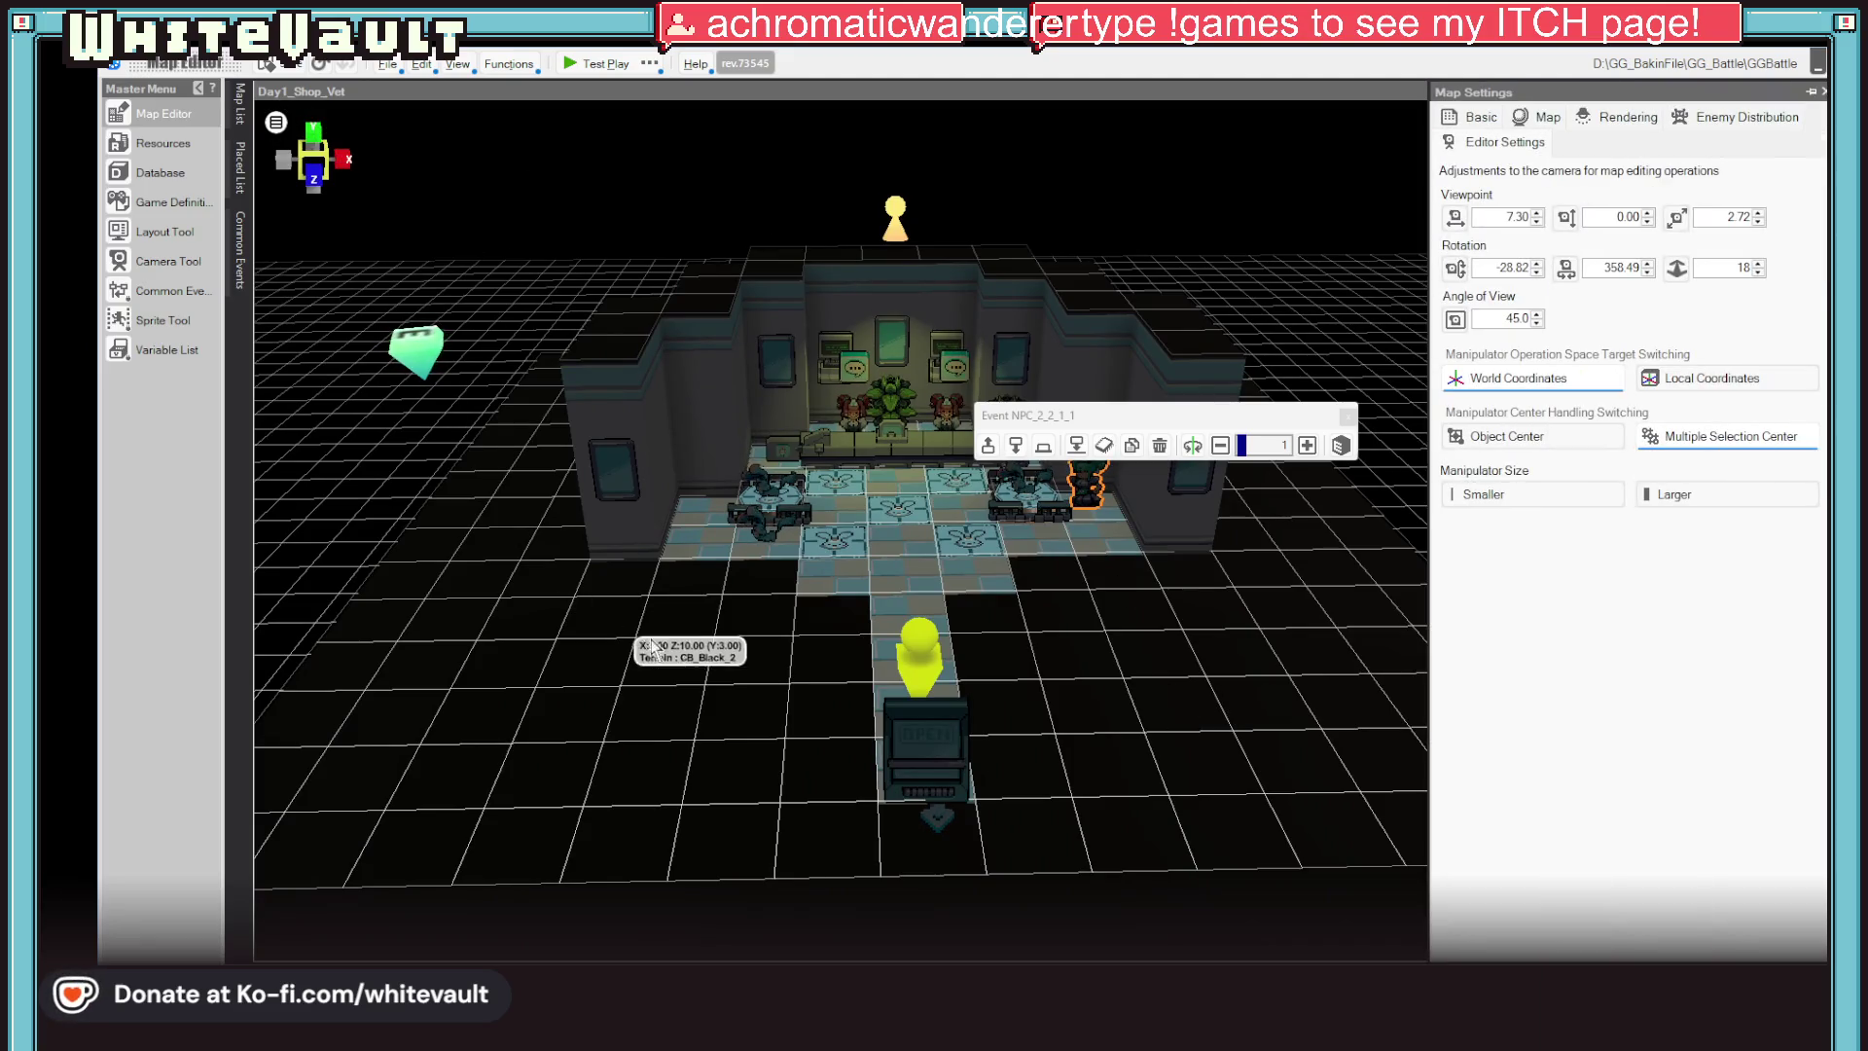
left_click(671, 643)
double_click(1094, 479)
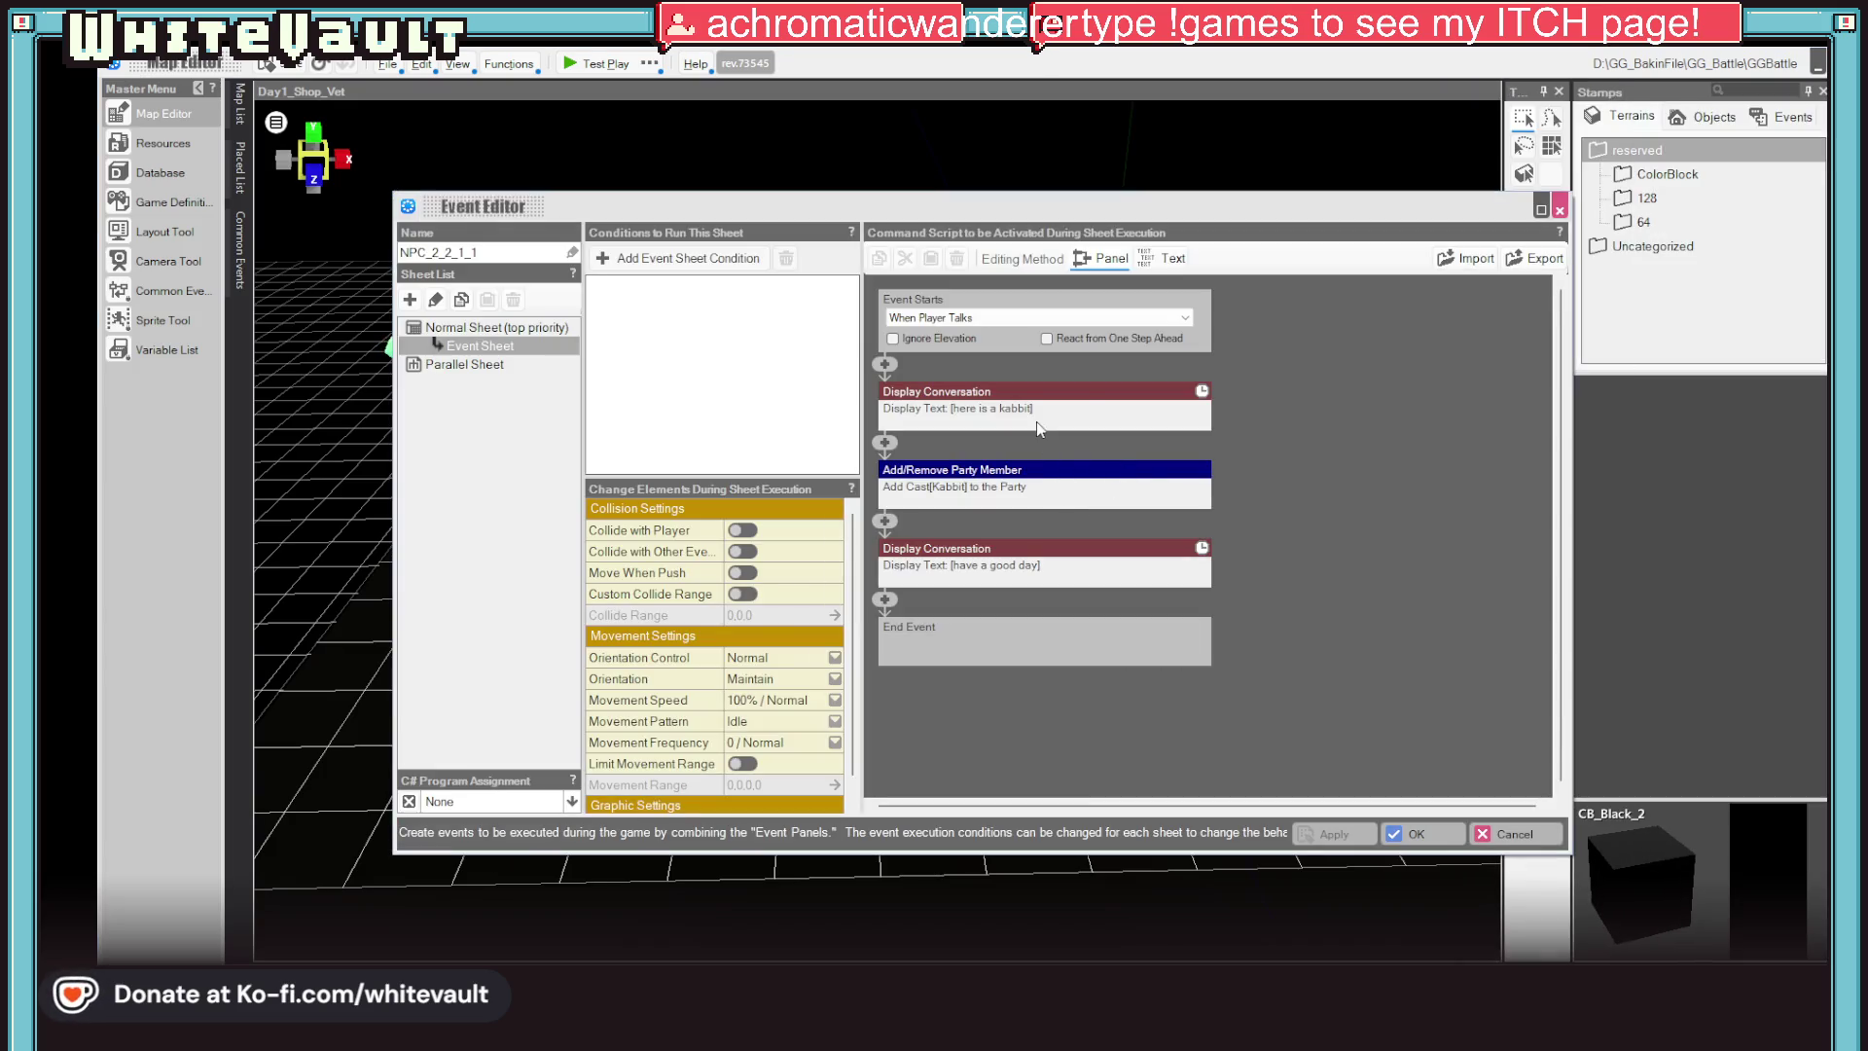
left_click(1559, 210)
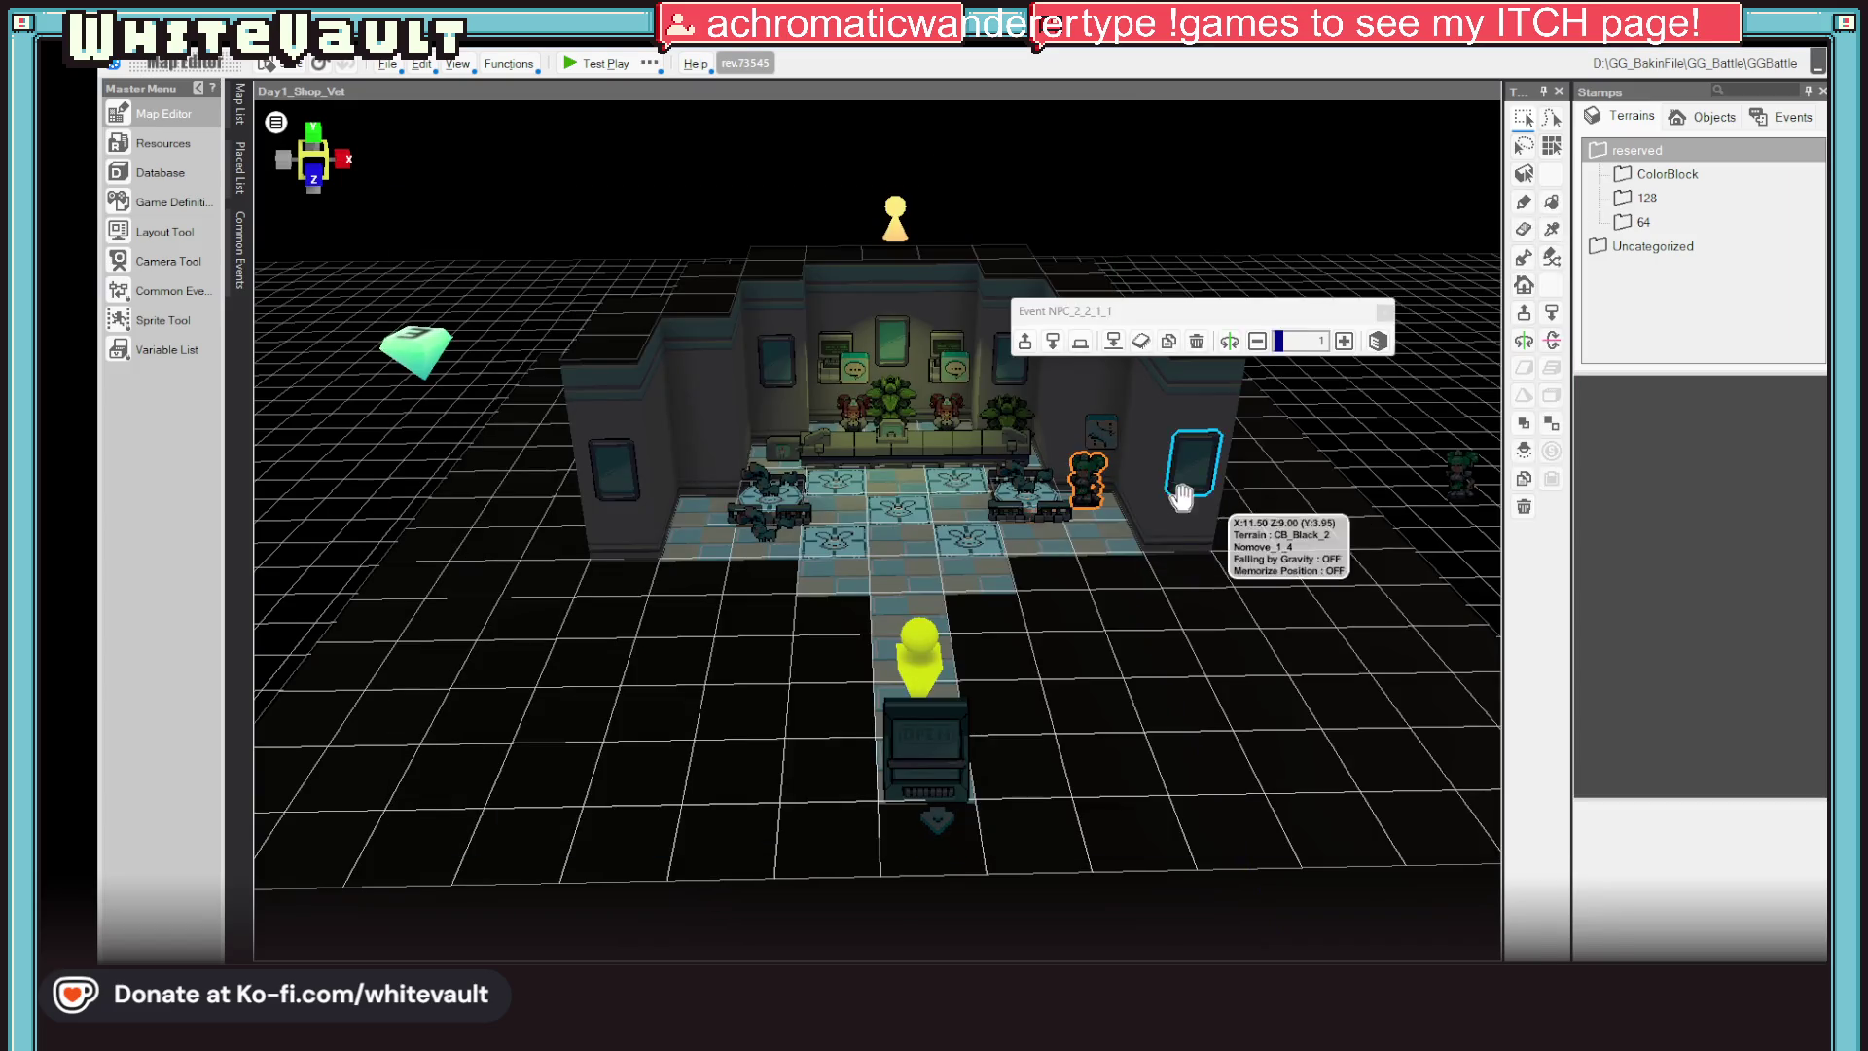
double_click(1085, 492)
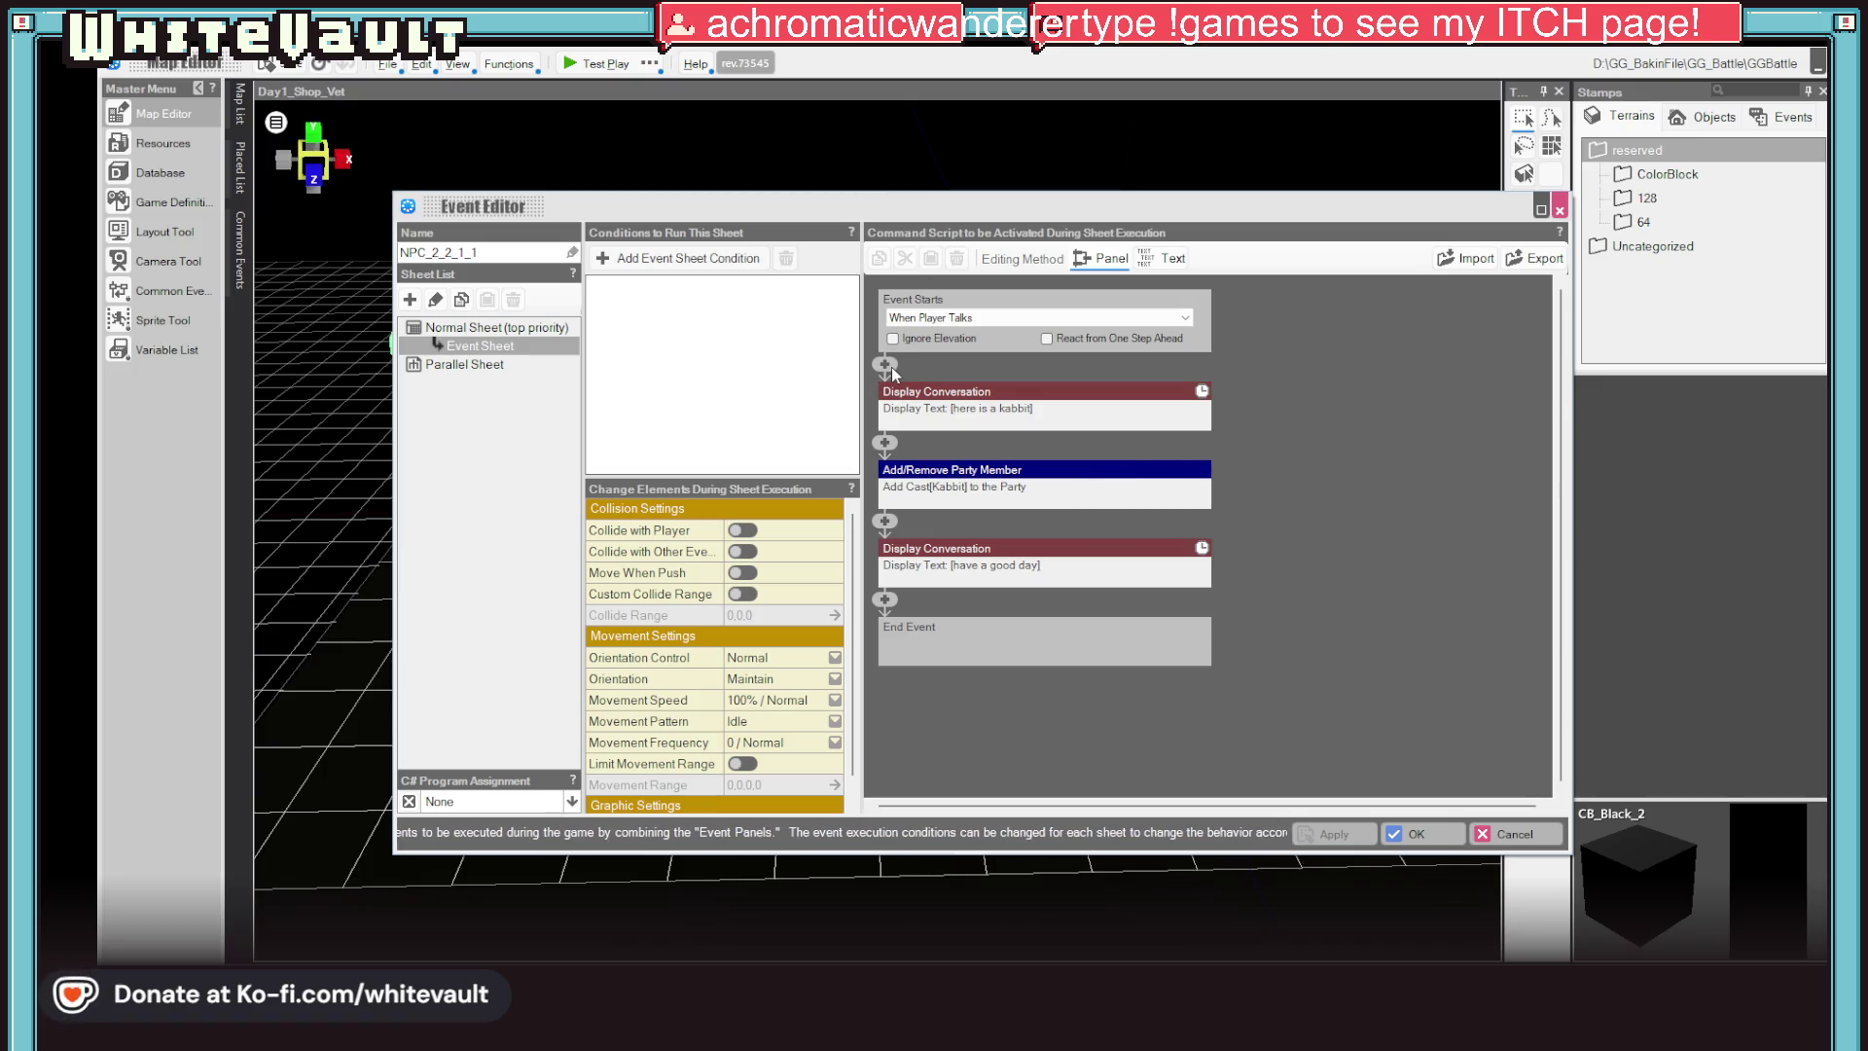
left_click(1512, 834)
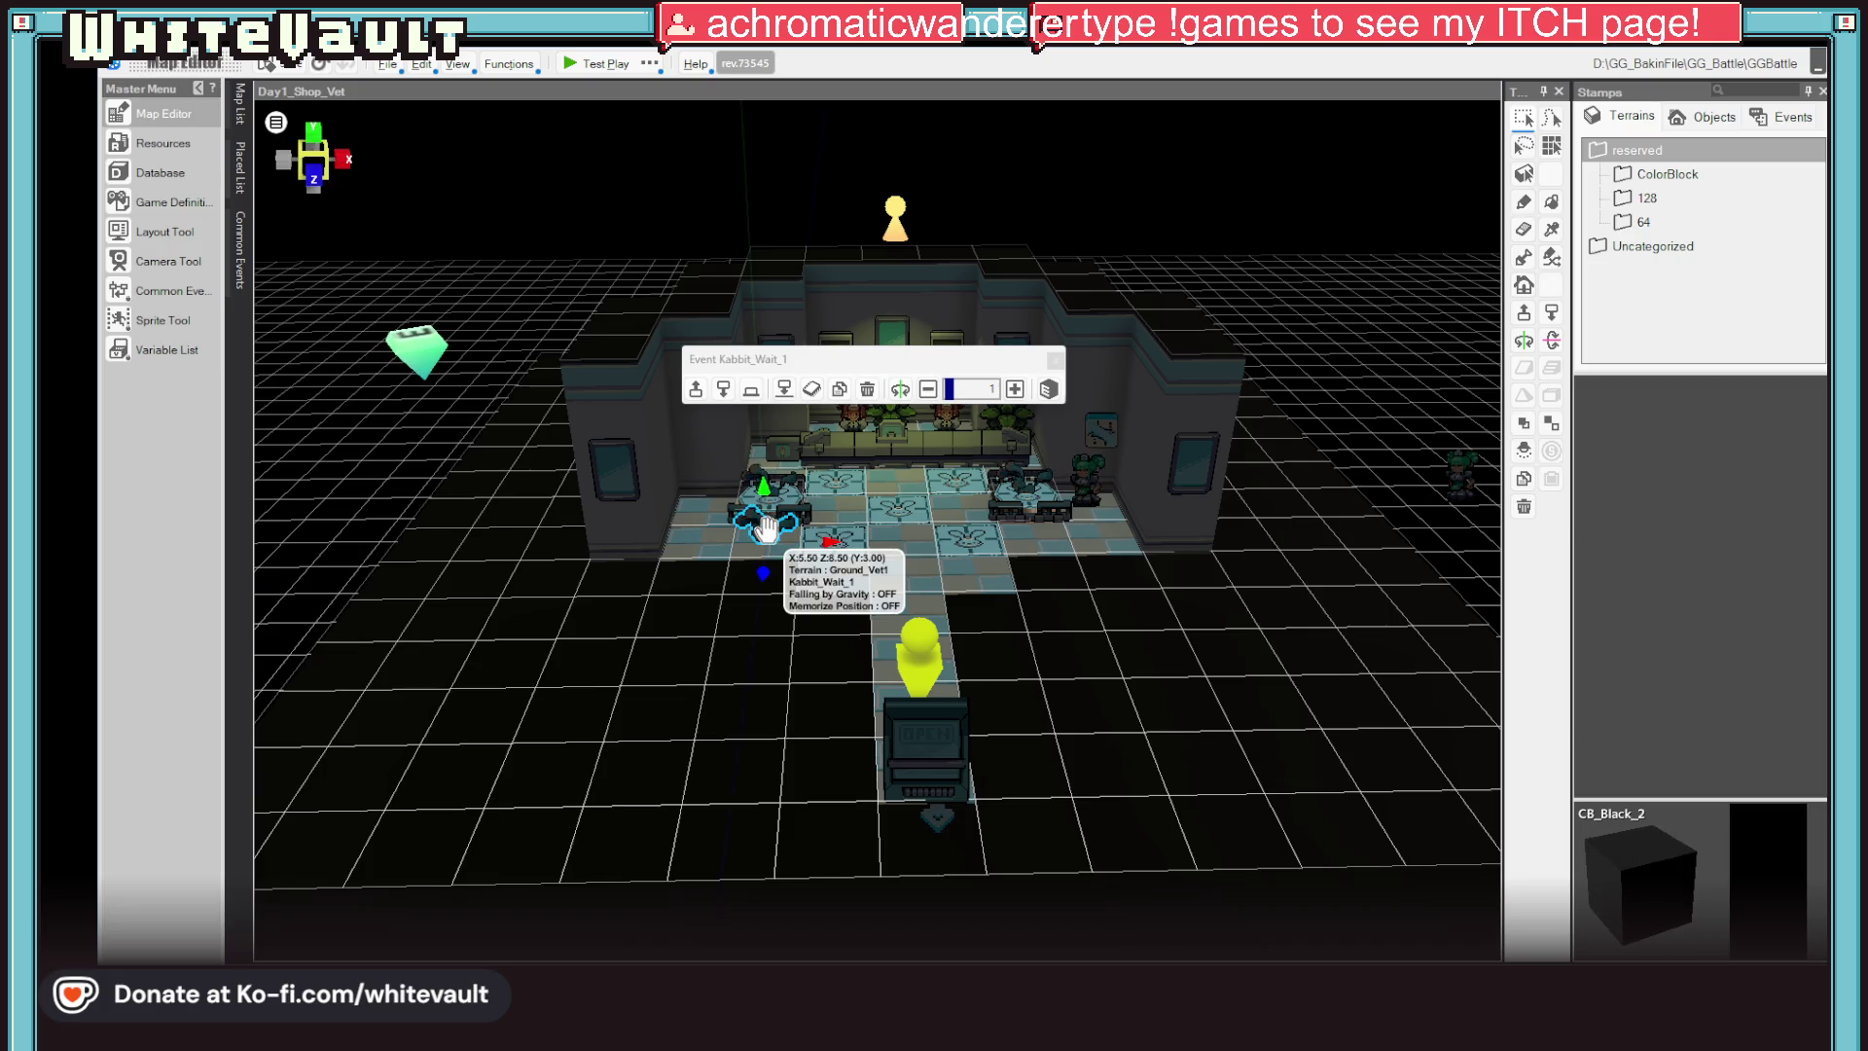
Insert a Camera Playback command for Battle_Zoom at the start of Kabbit_Wait_1's script and apply it
double_click(766, 528)
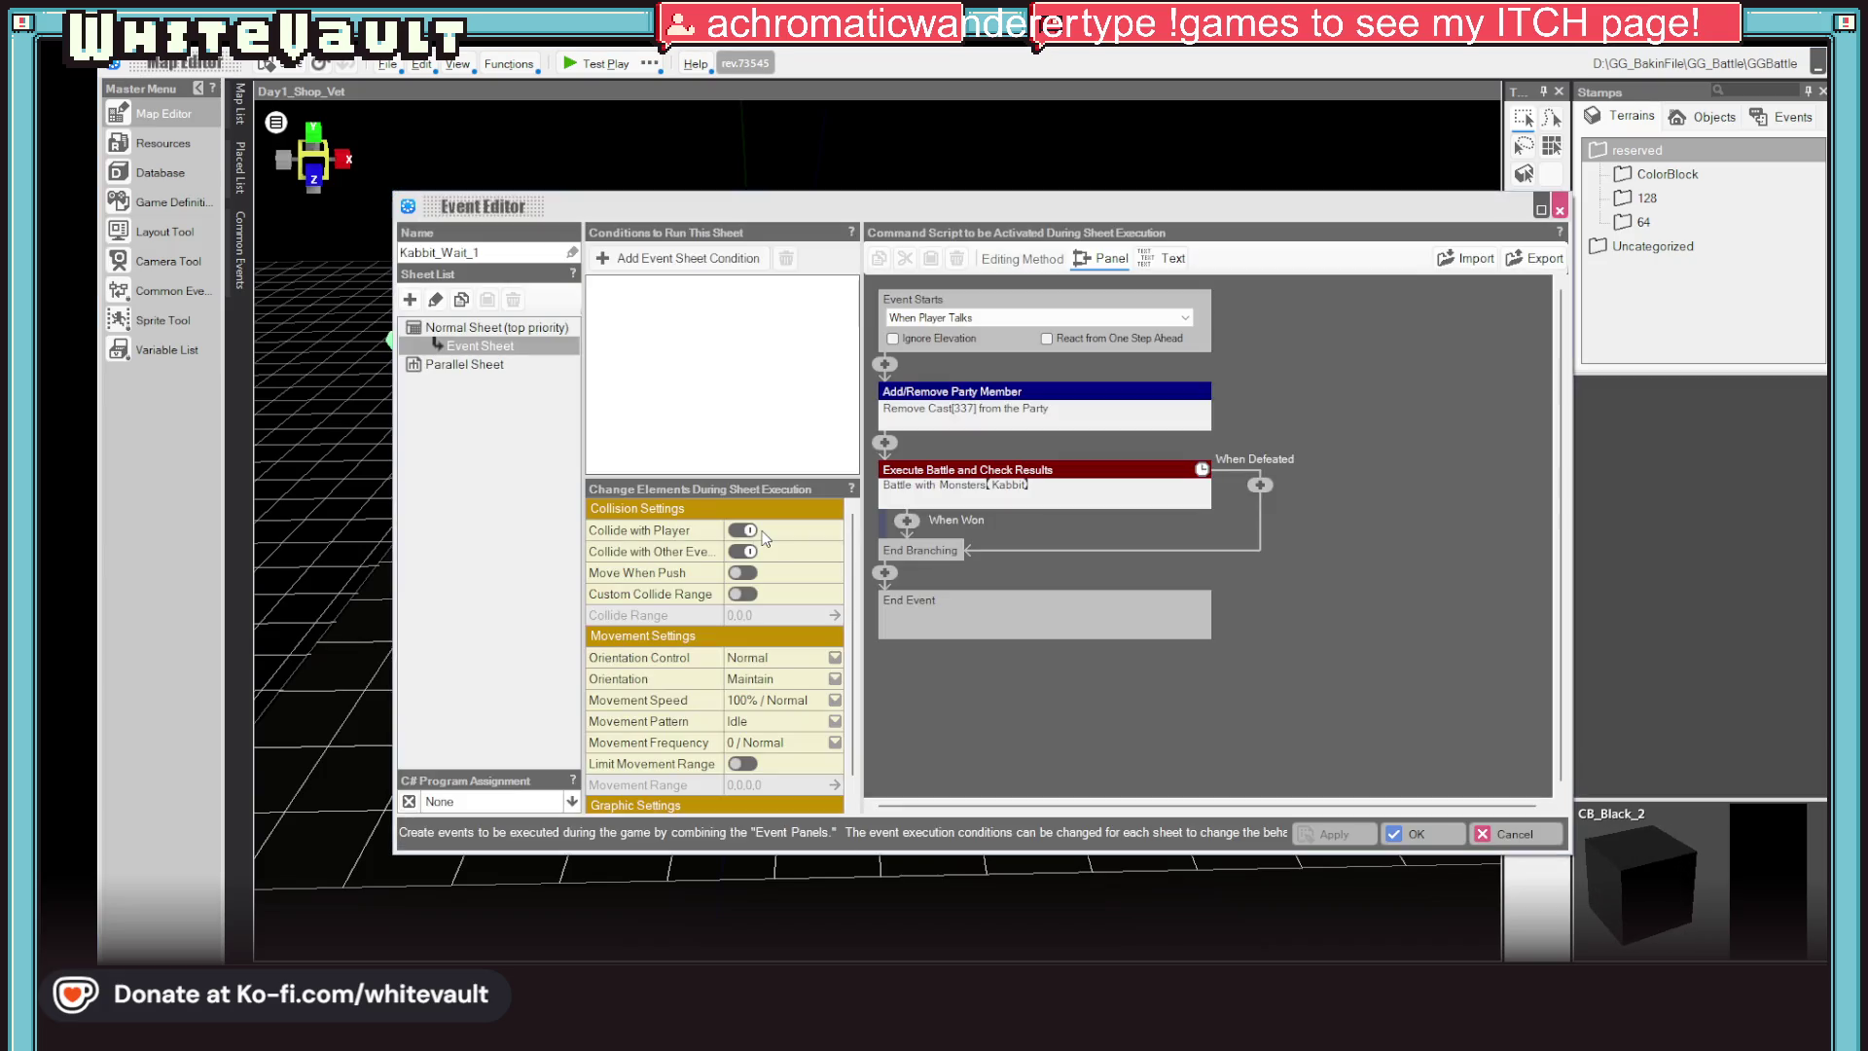
left_click(885, 365)
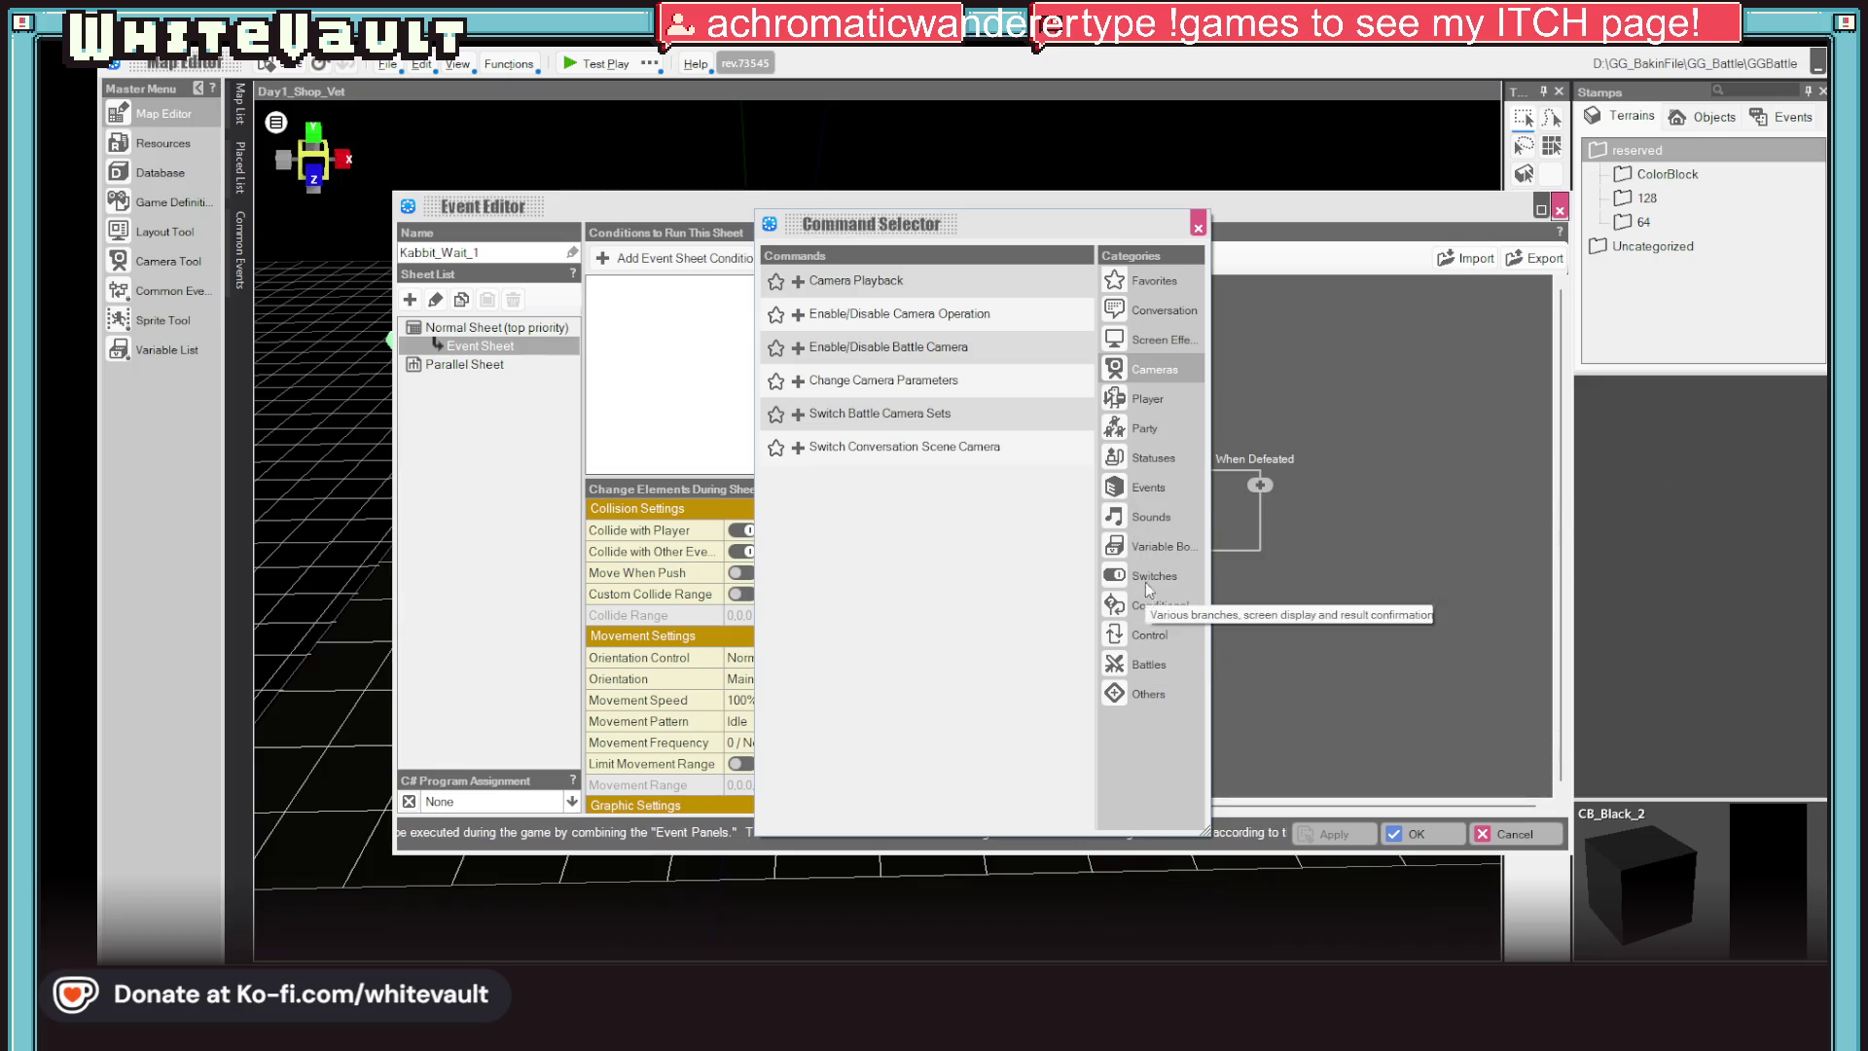
left_click(1145, 369)
left_click(942, 297)
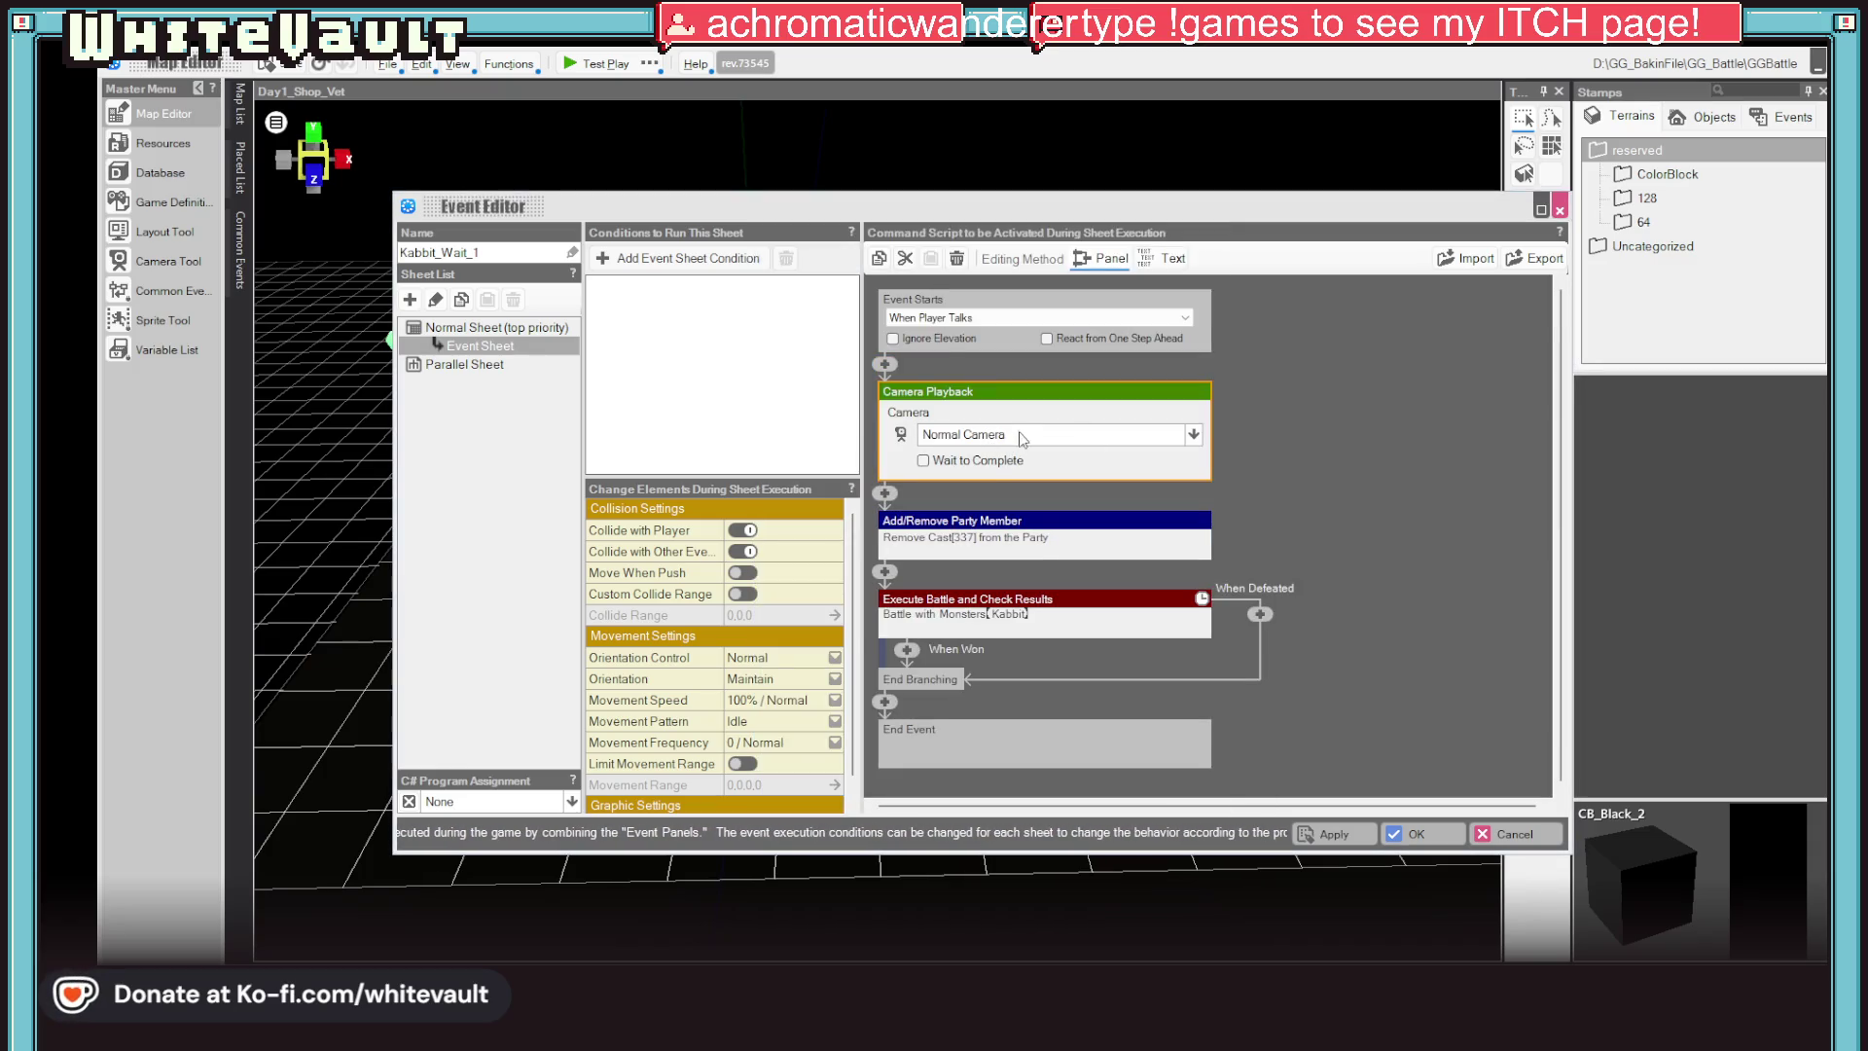
left_click(969, 439)
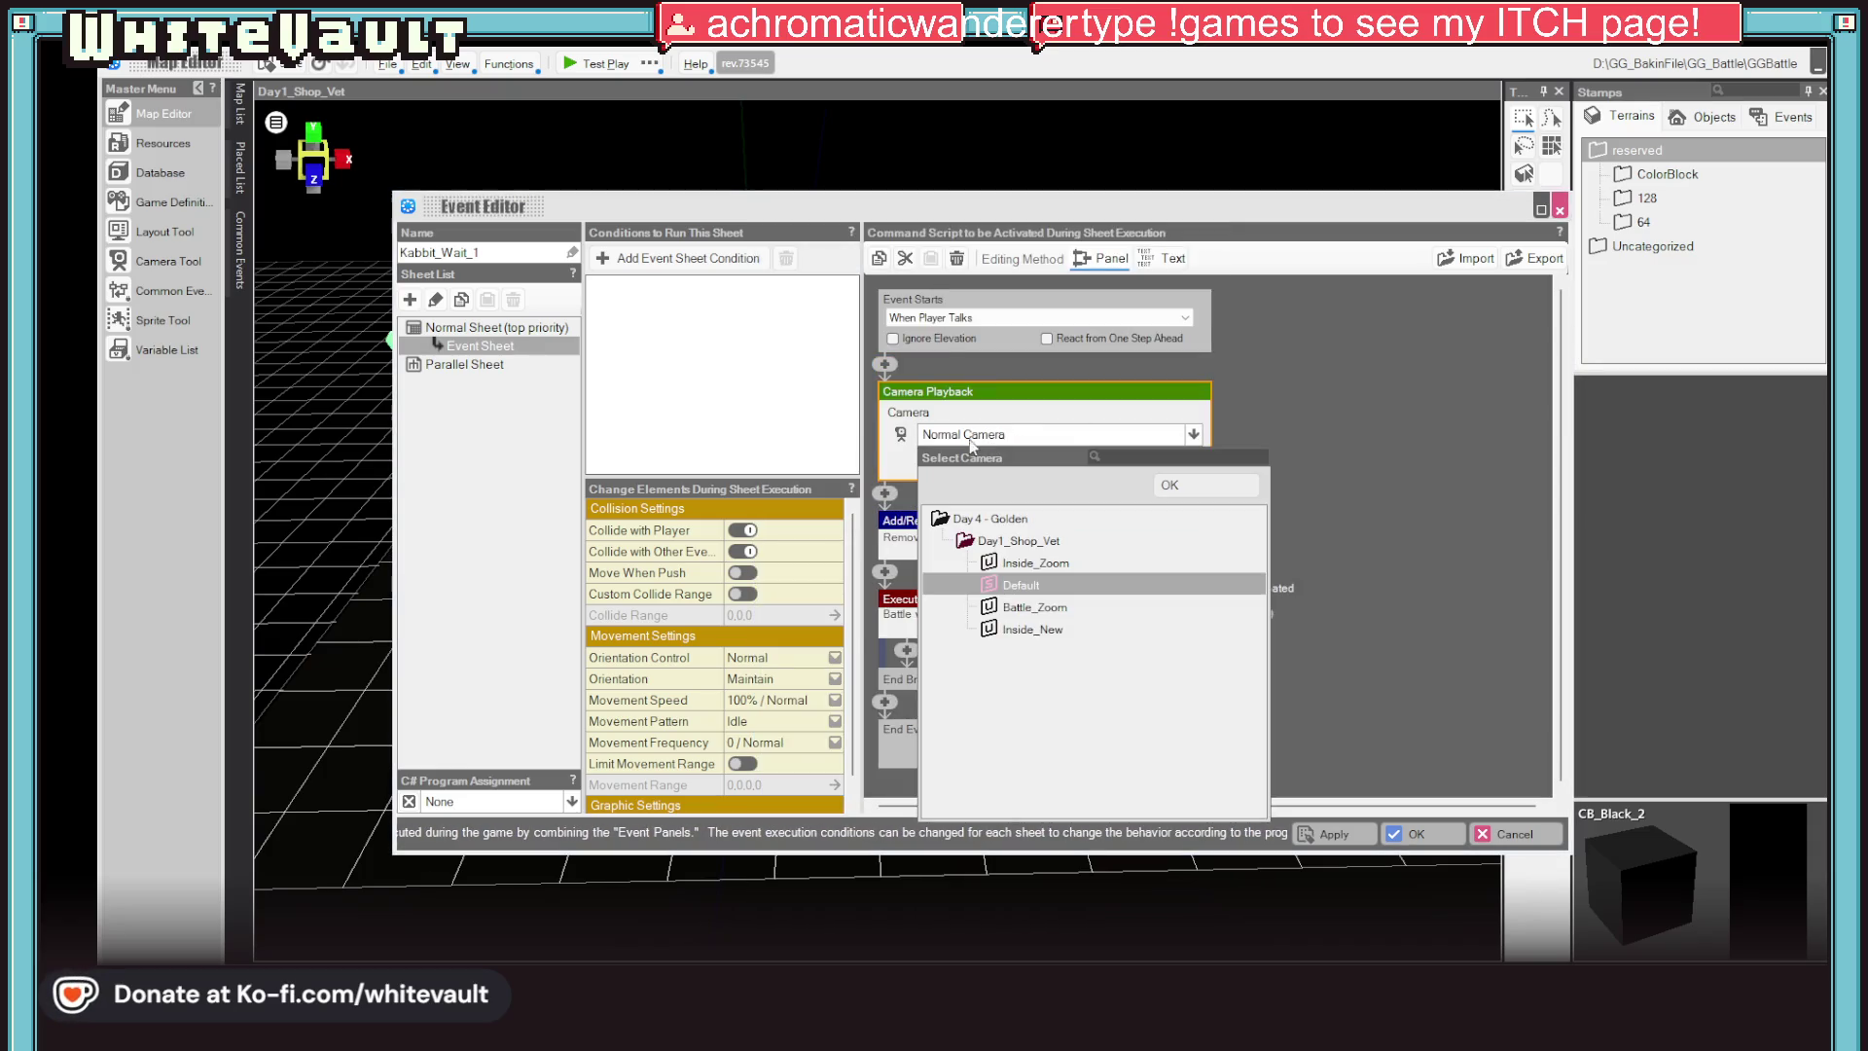
left_click(1037, 607)
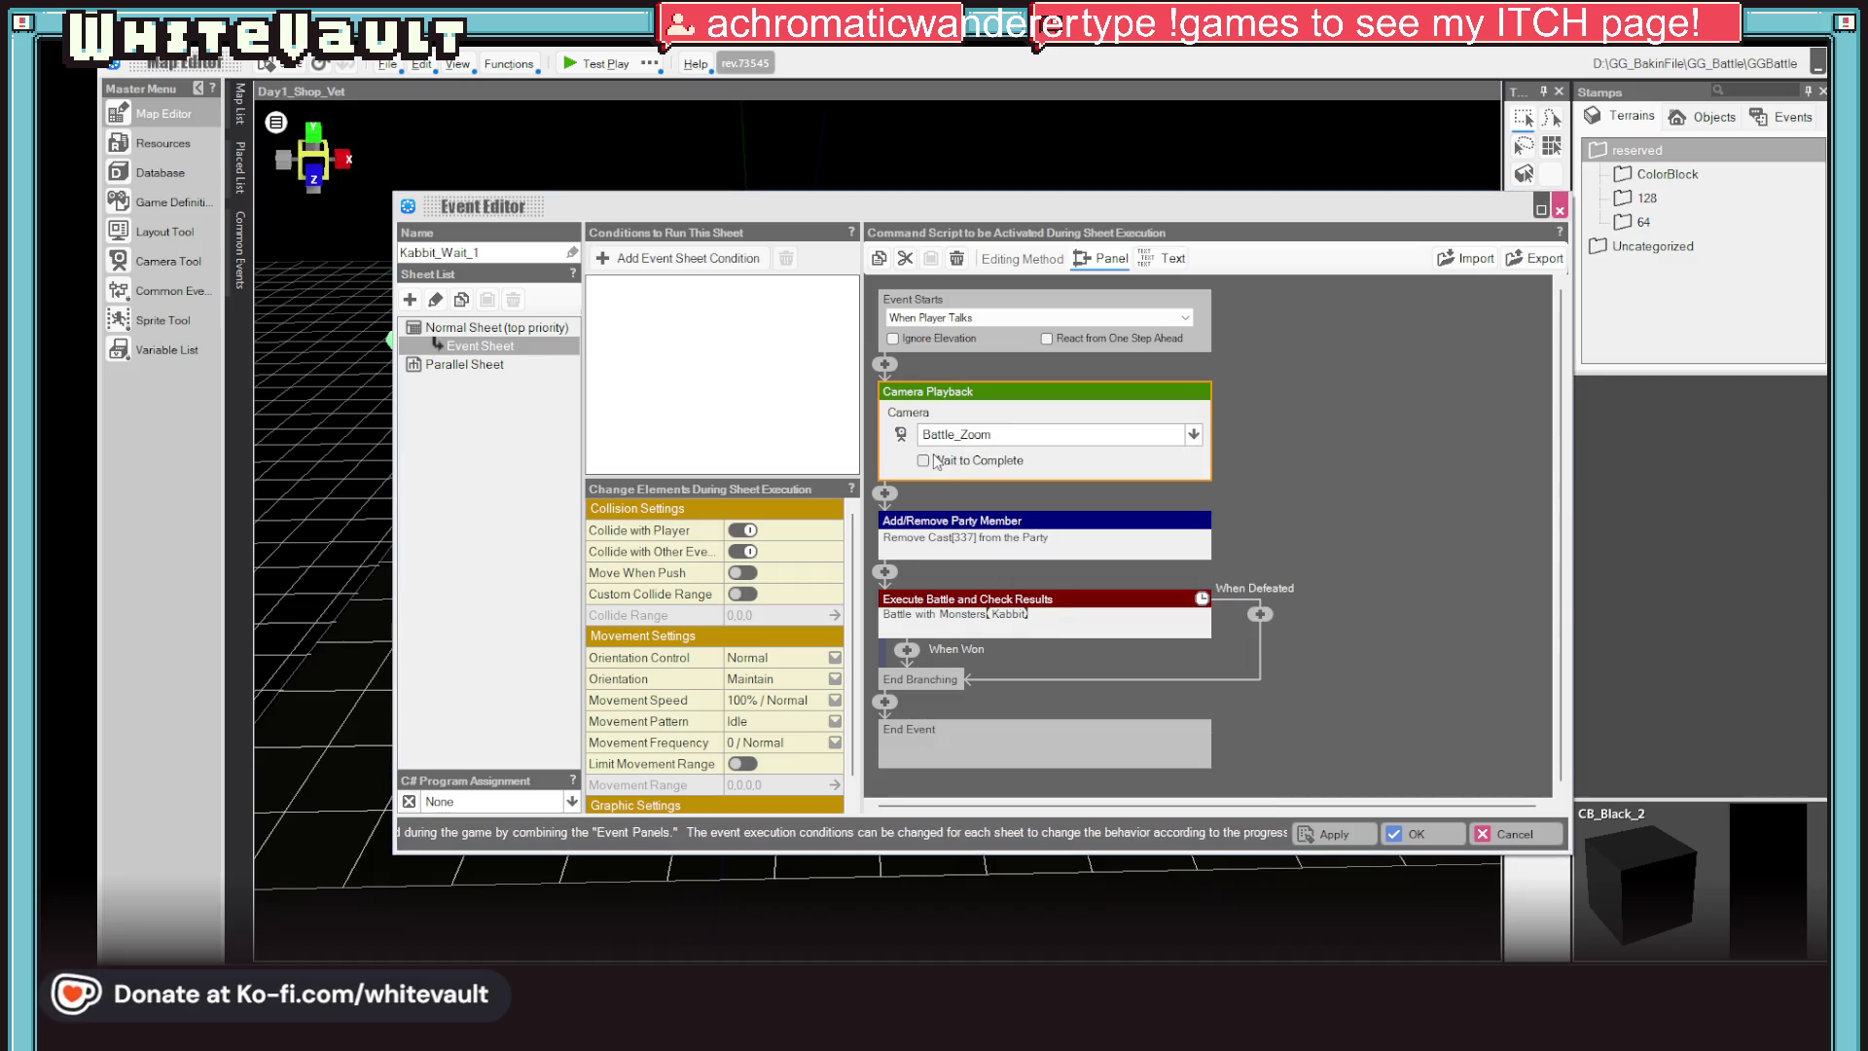
left_click(1355, 832)
left_click(1413, 833)
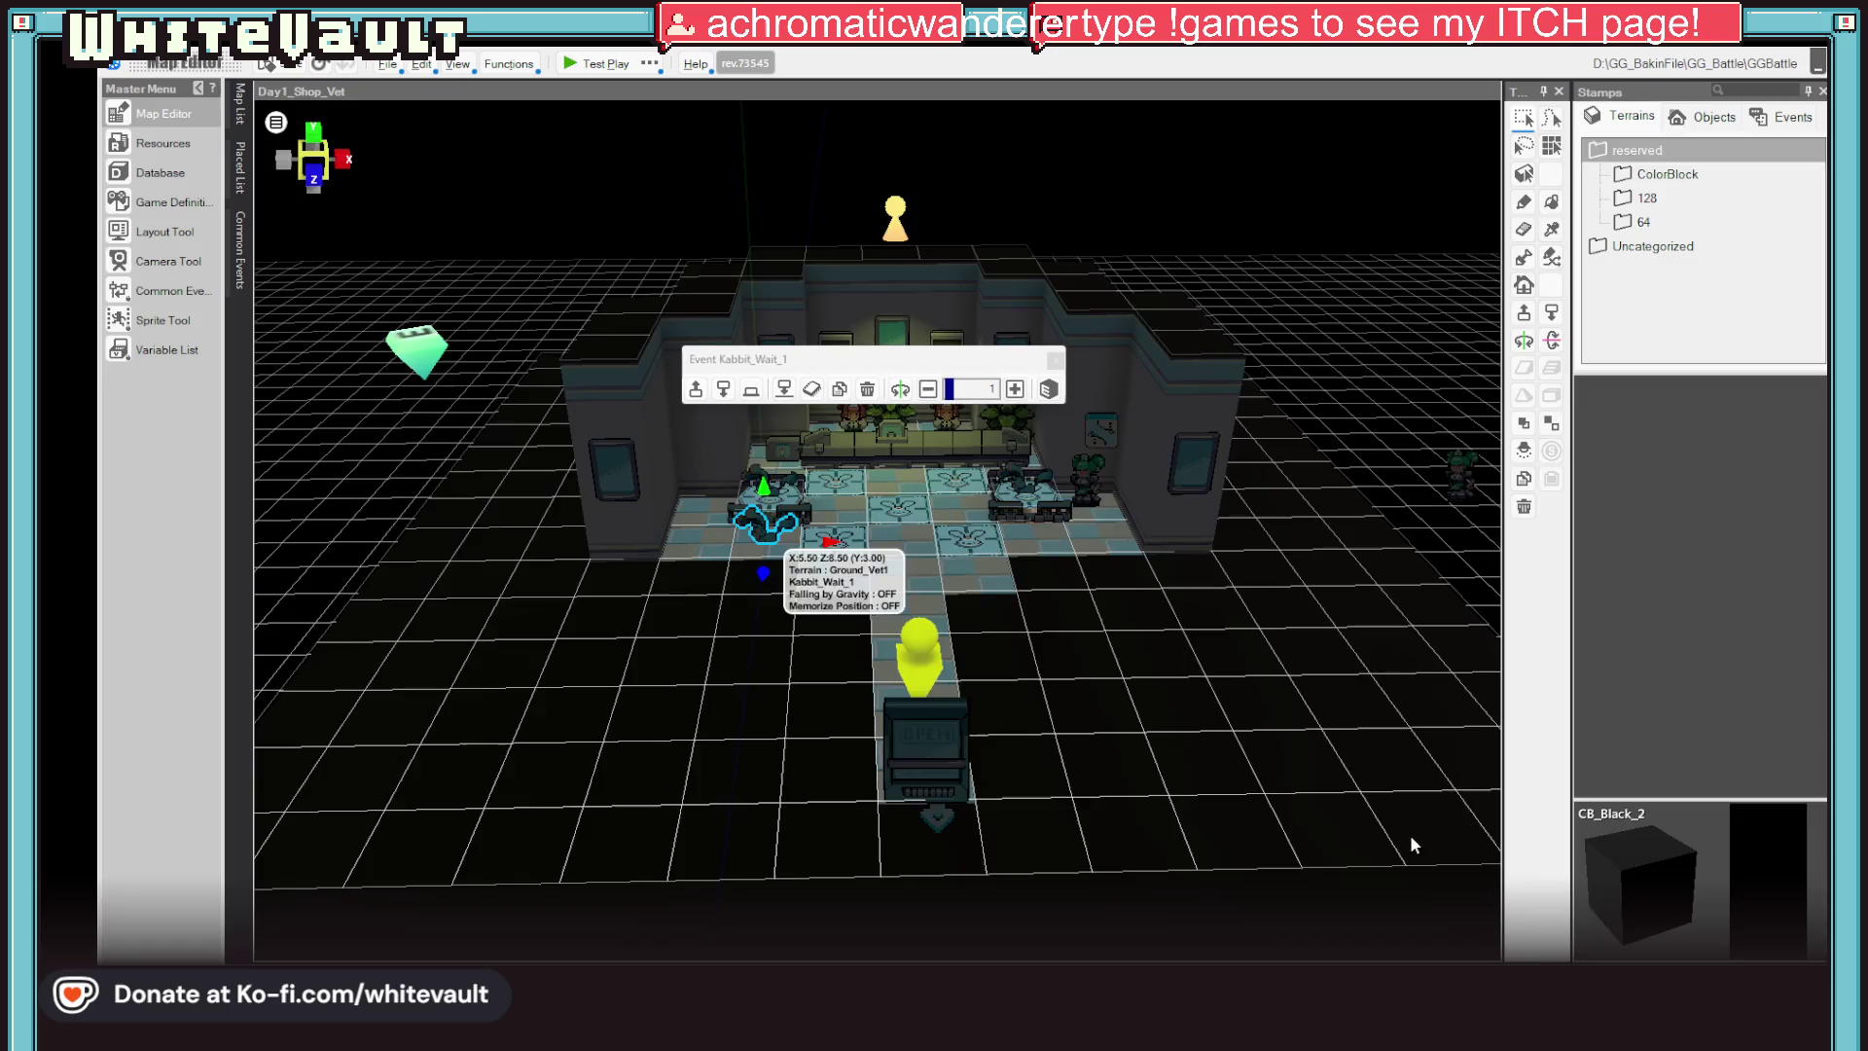
Run a quick test play, set the player start on the shop entrance tile, and open Map Settings
left_click(596, 65)
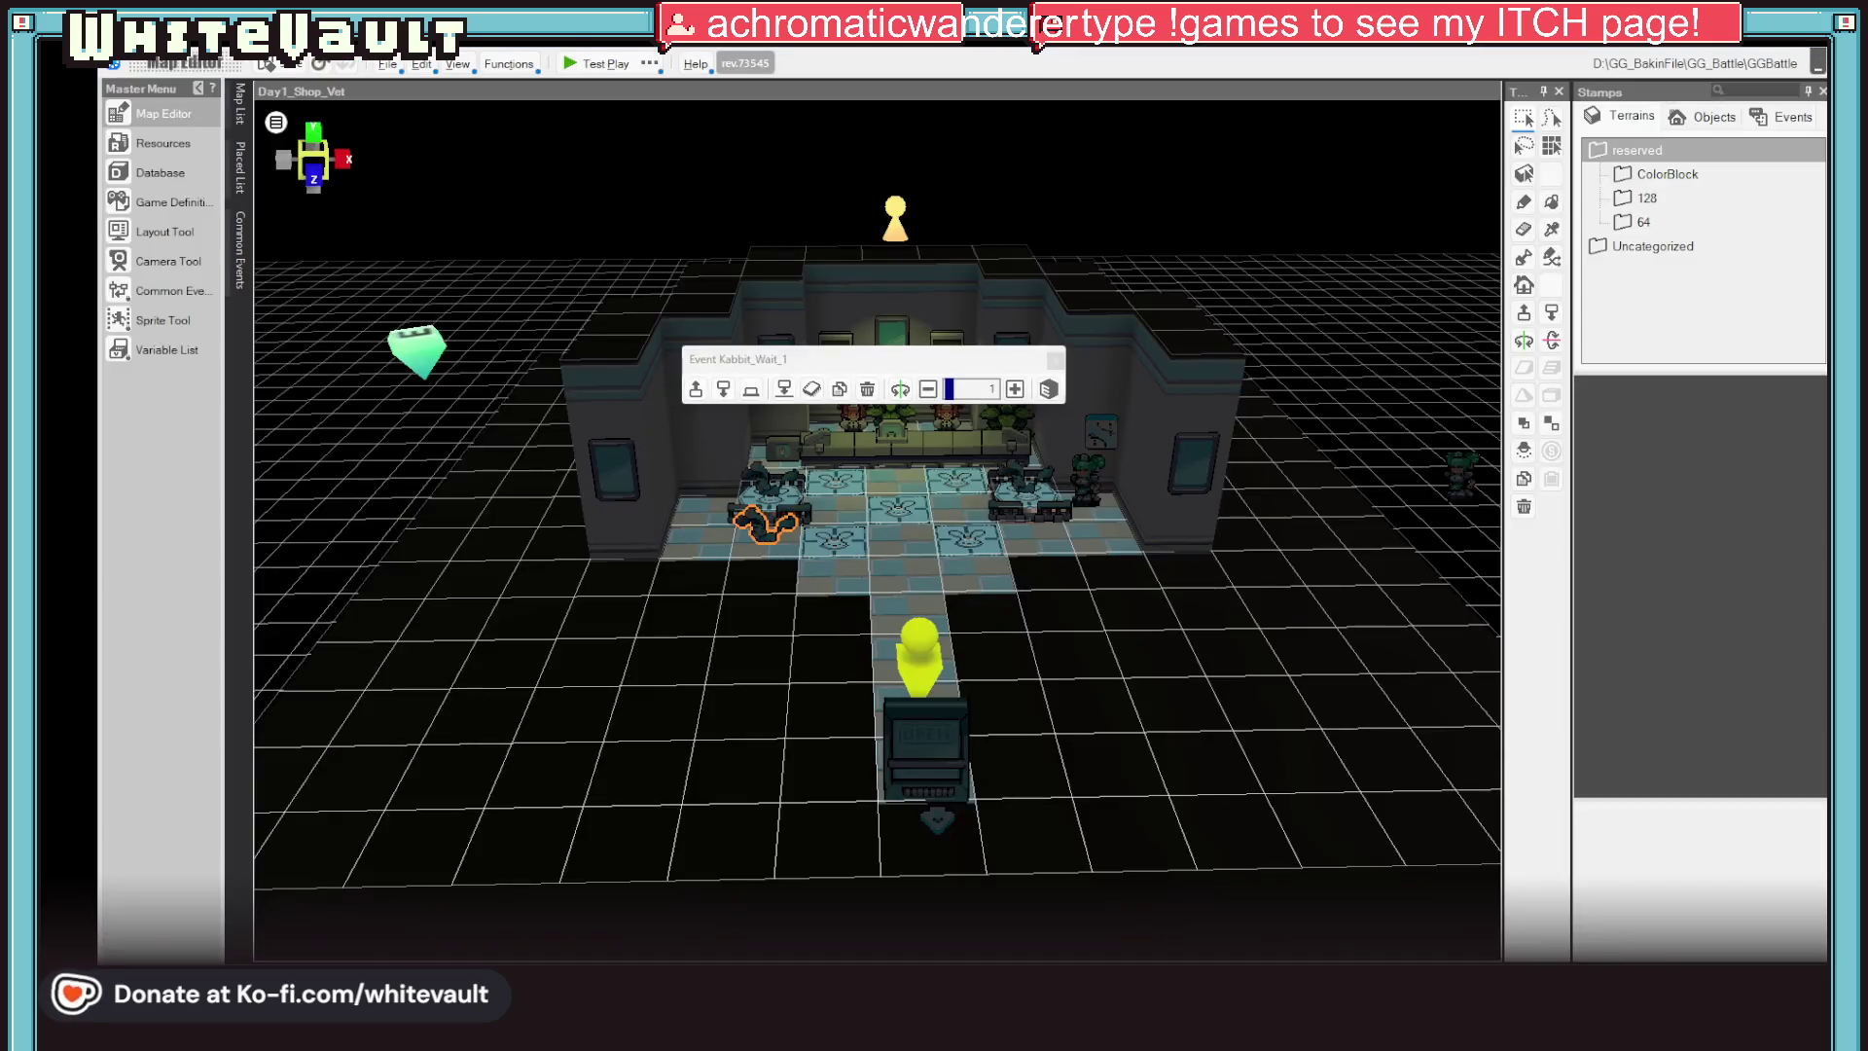
left_click(927, 650)
scroll(993, 788, "up", 3)
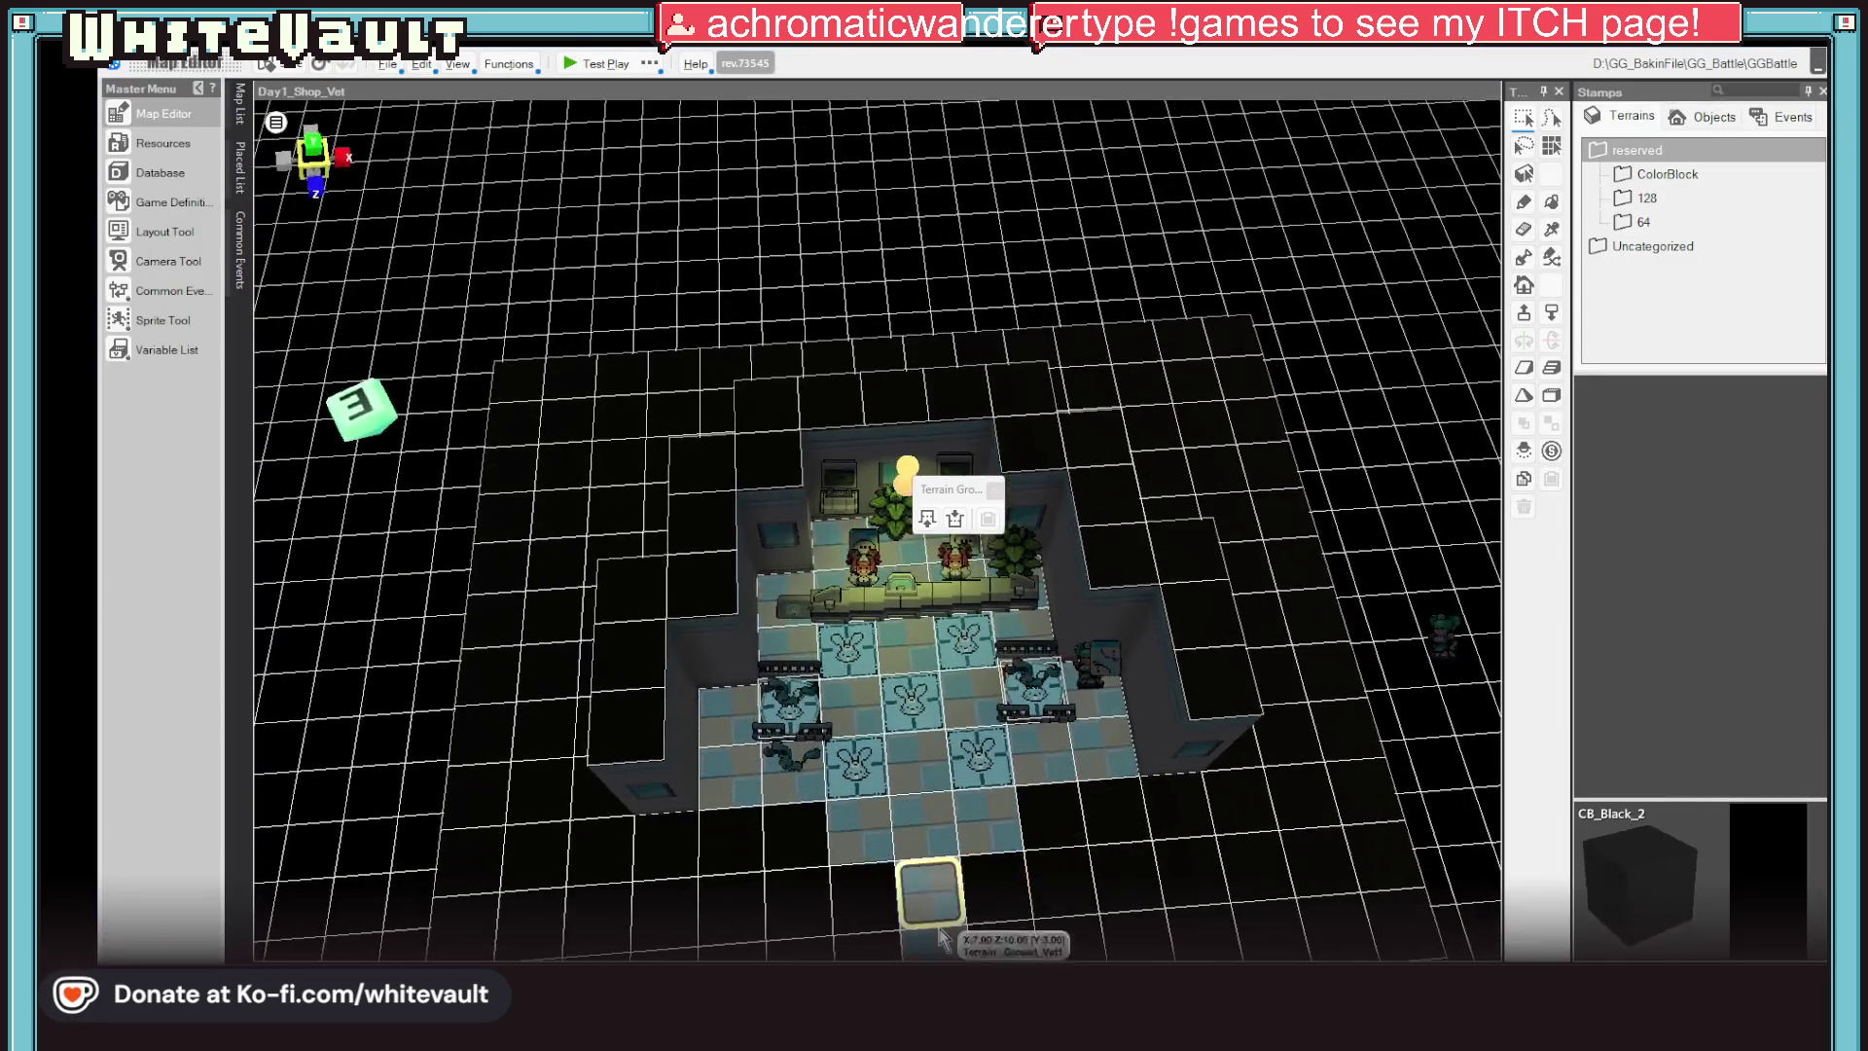
left_click(933, 903)
right_click(934, 903)
left_click(1022, 773)
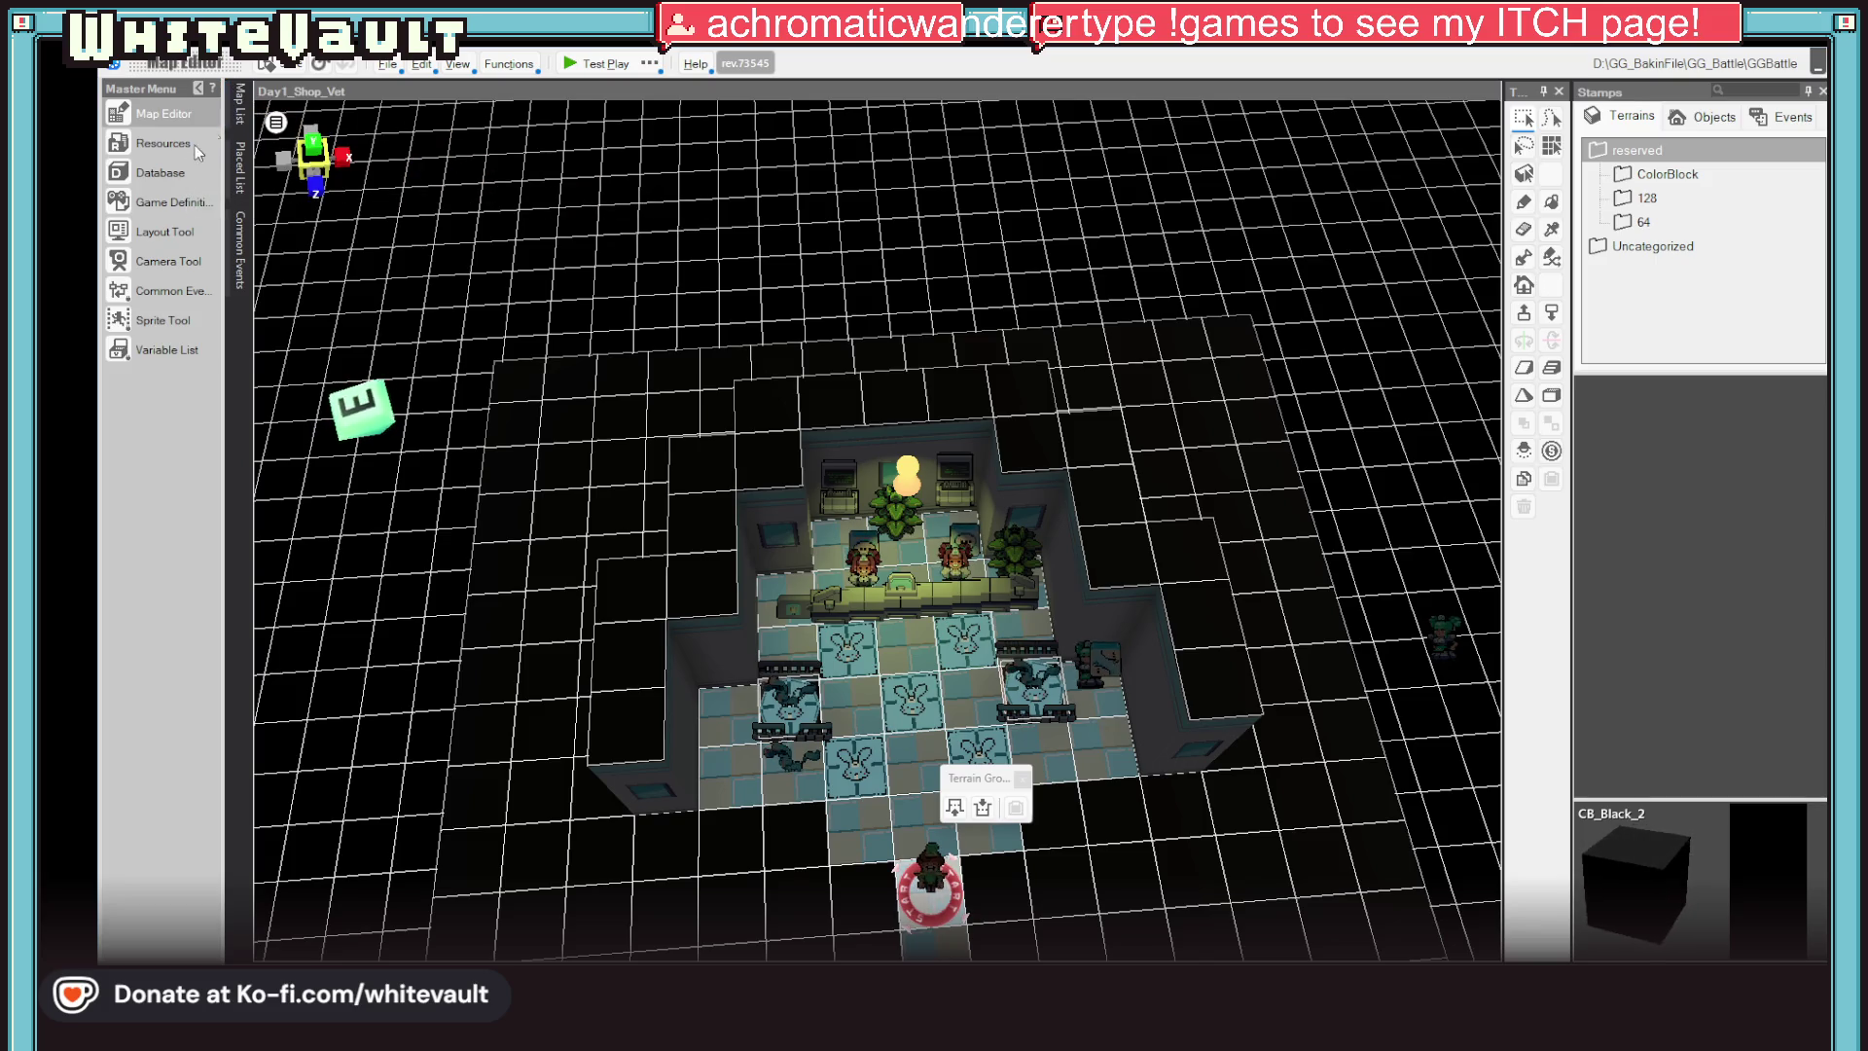
left_click(276, 123)
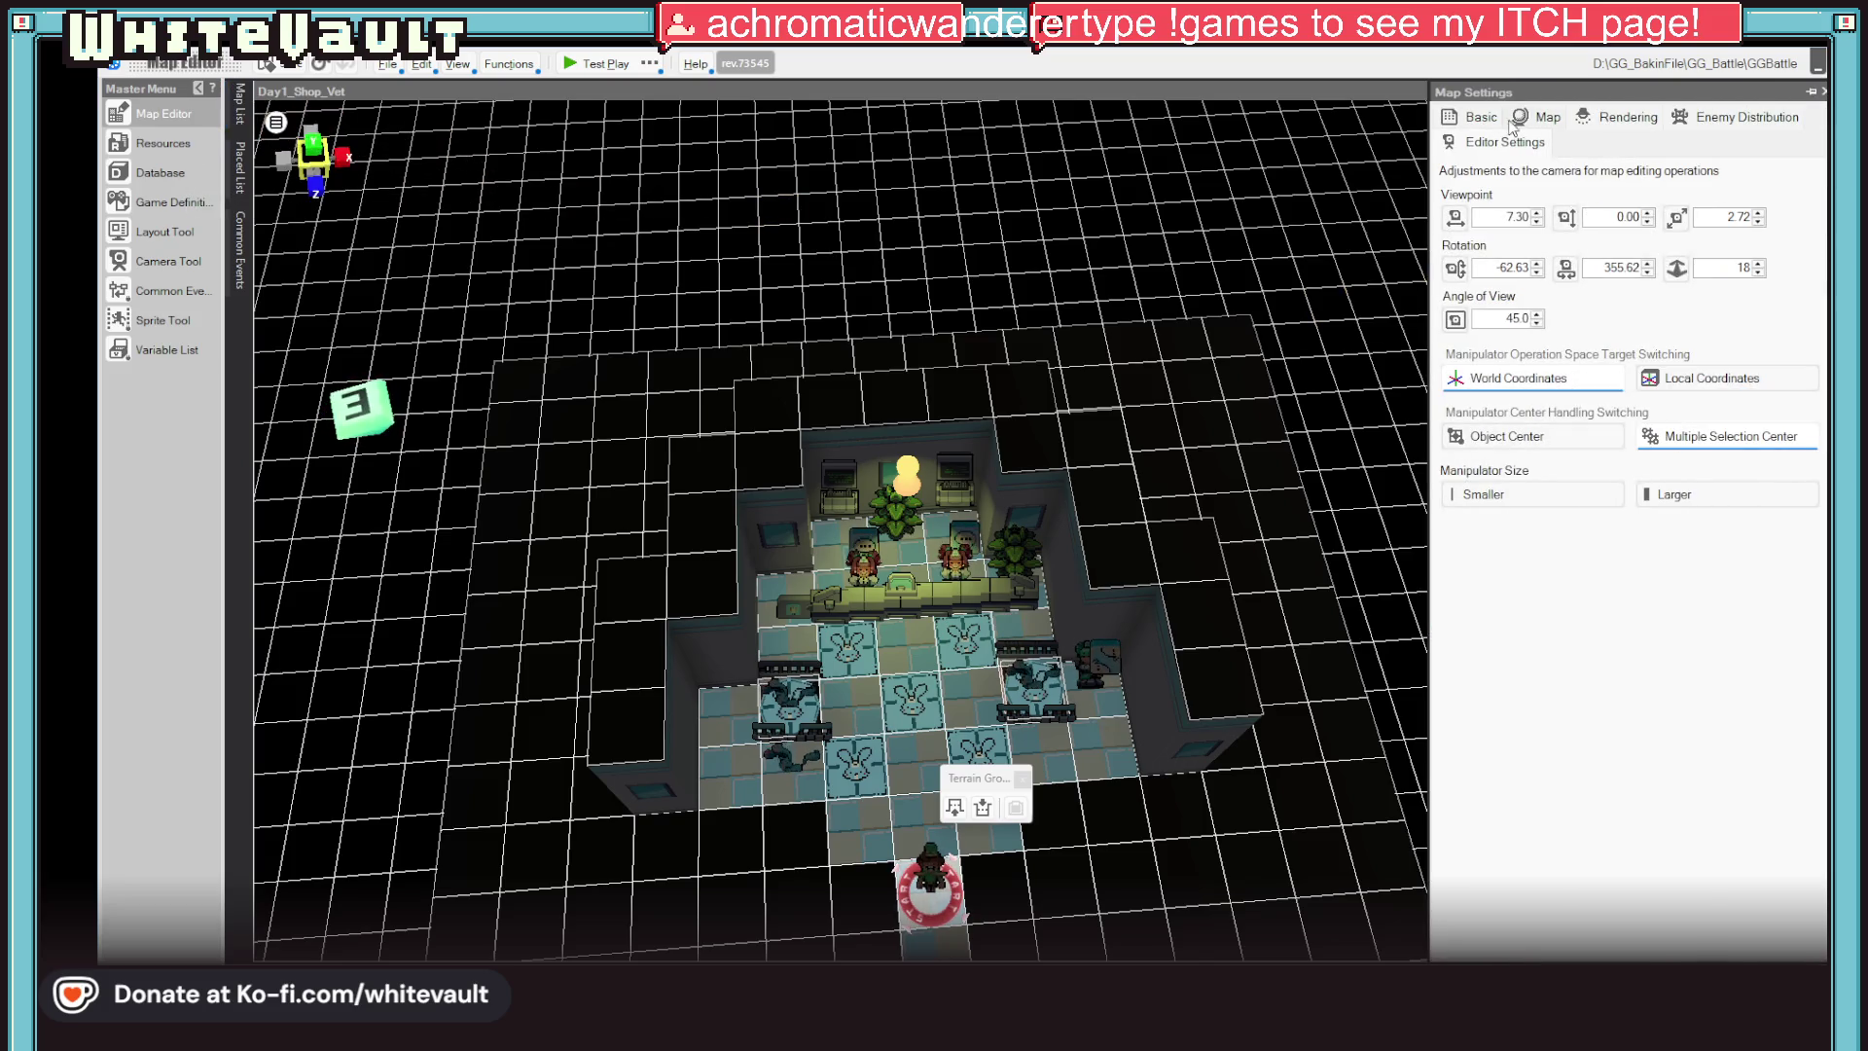
Preview the map with Indoor(Daytime)_2 and Daytime_1 lighting, then launch a test play
left_click(1618, 118)
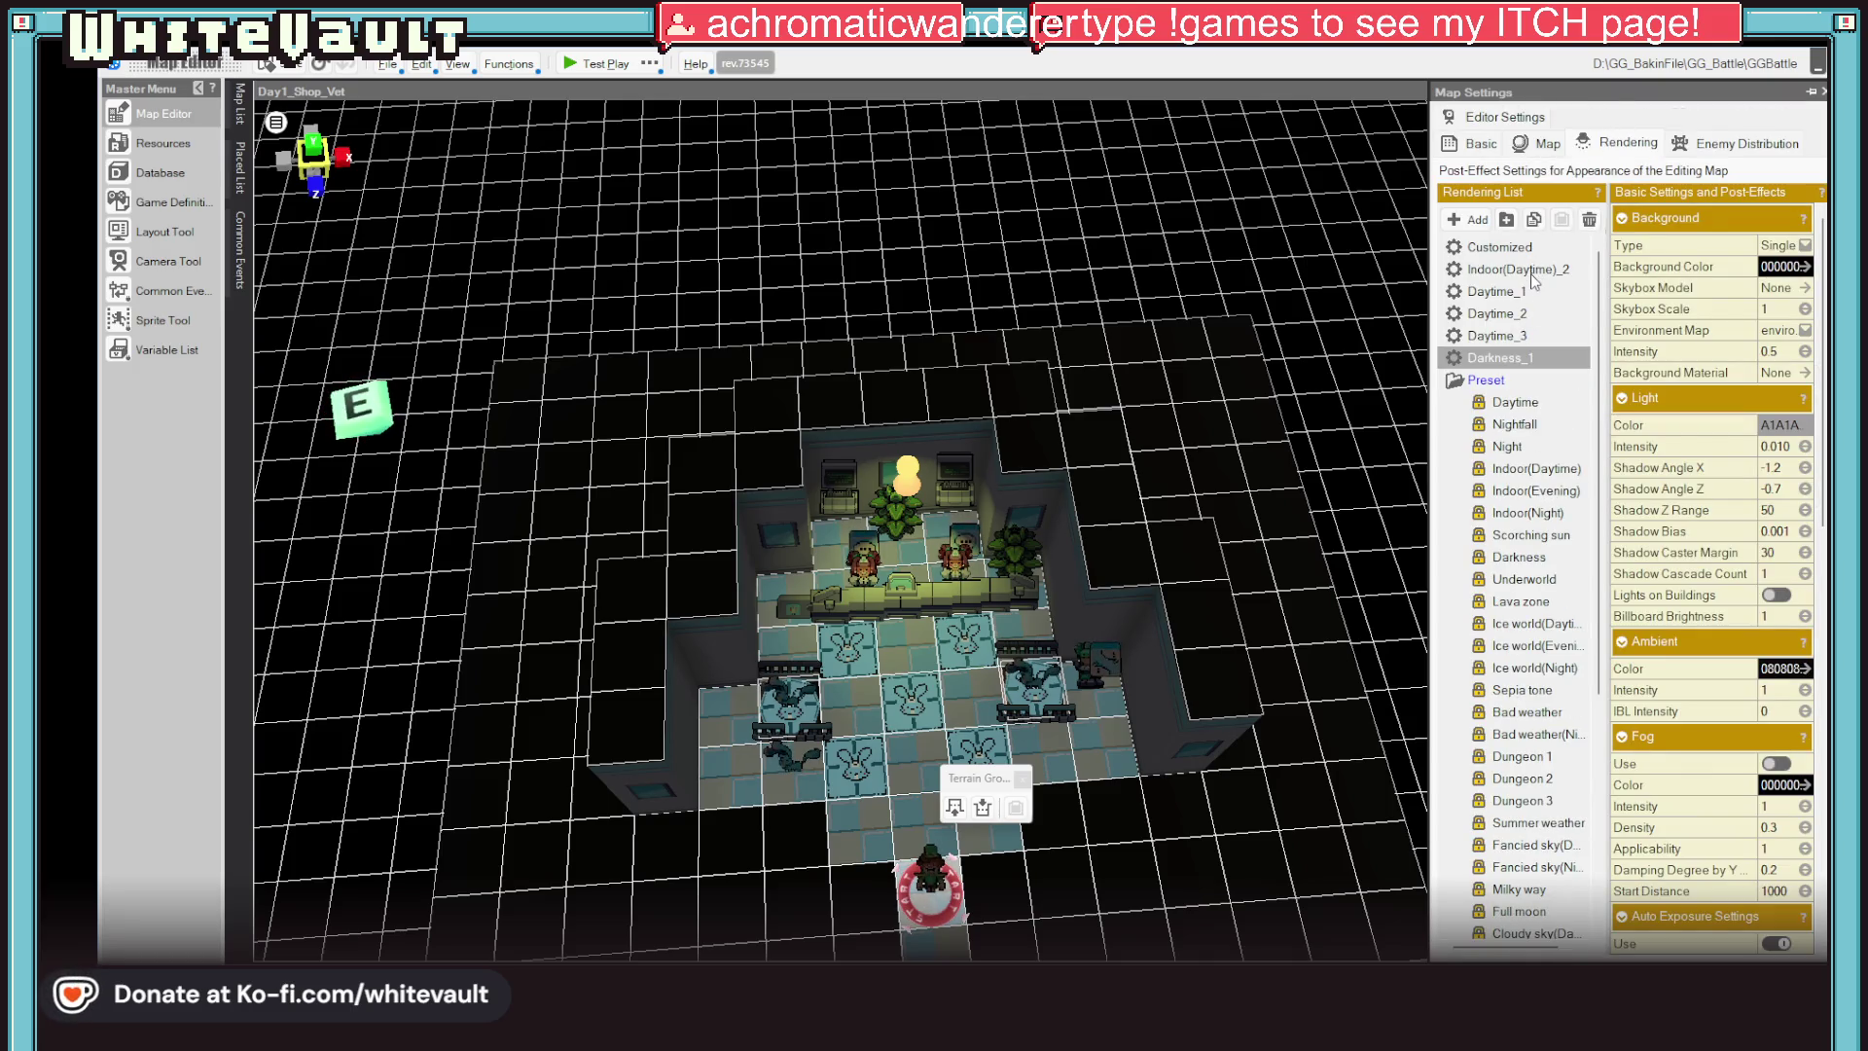
left_click(1521, 272)
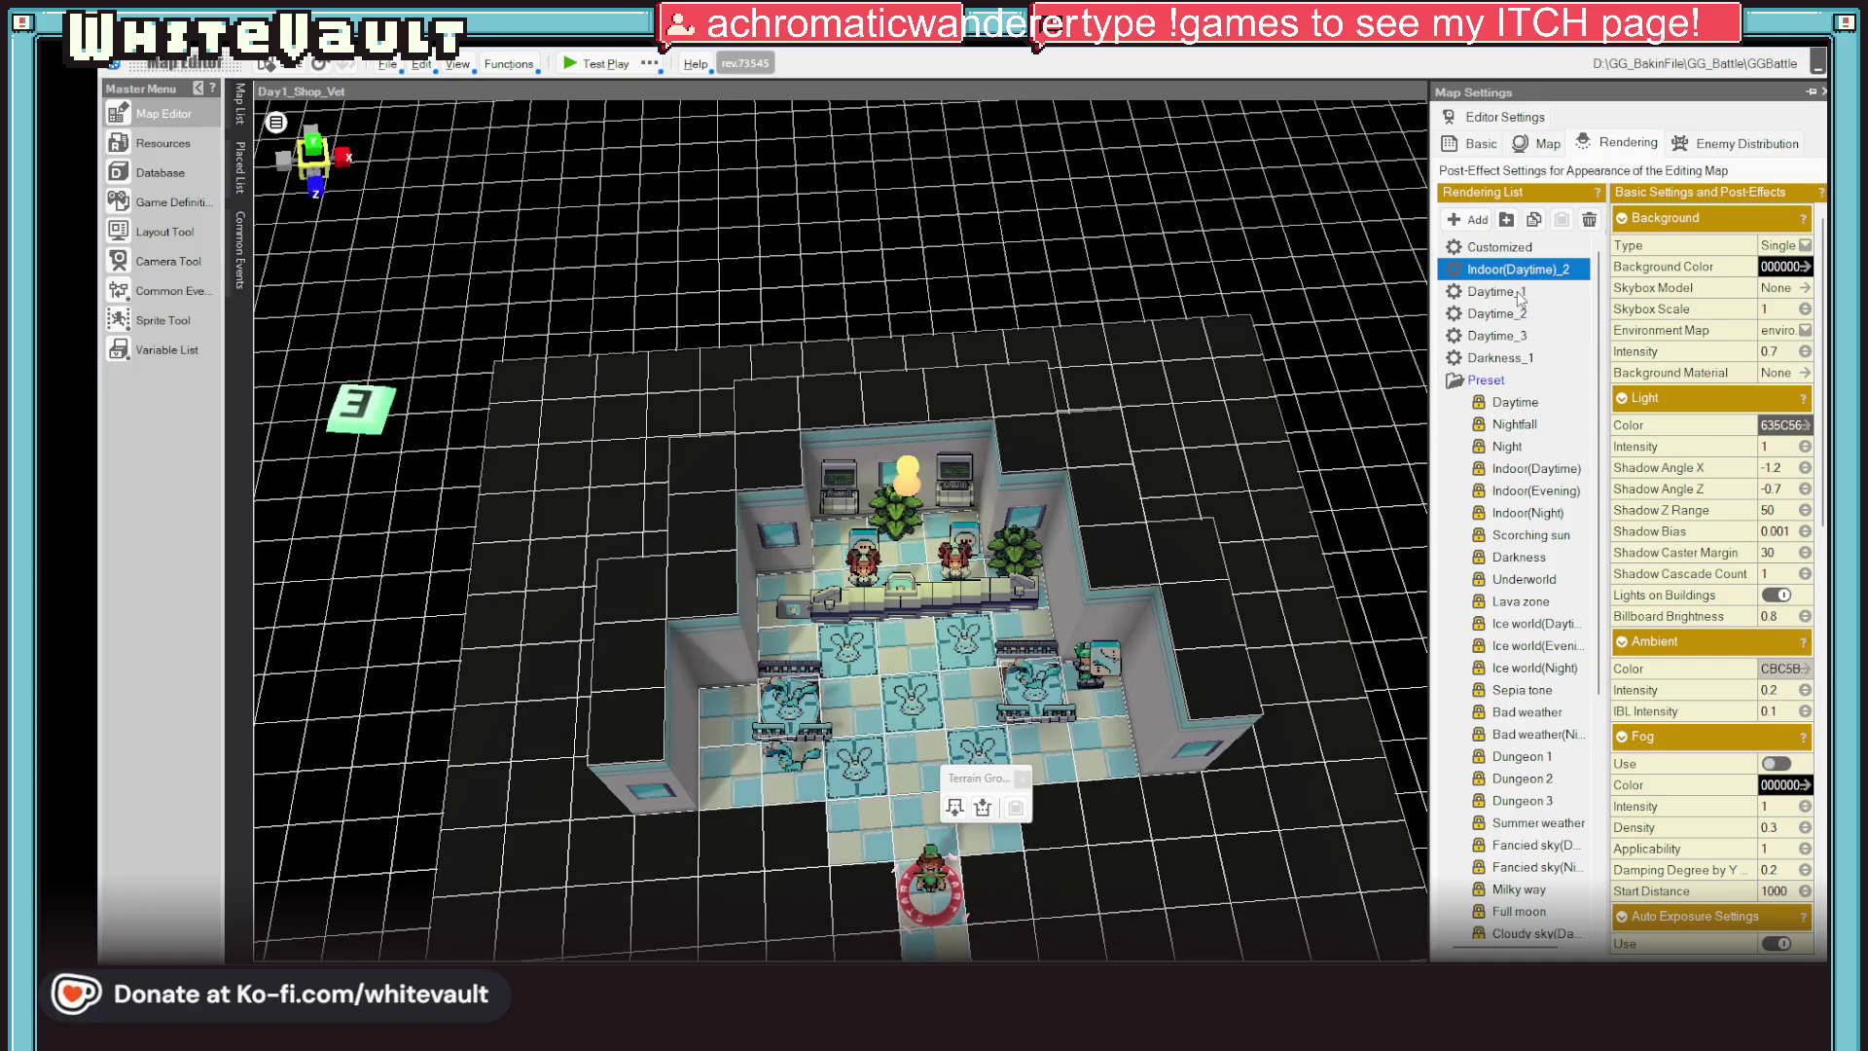
left_click(1521, 294)
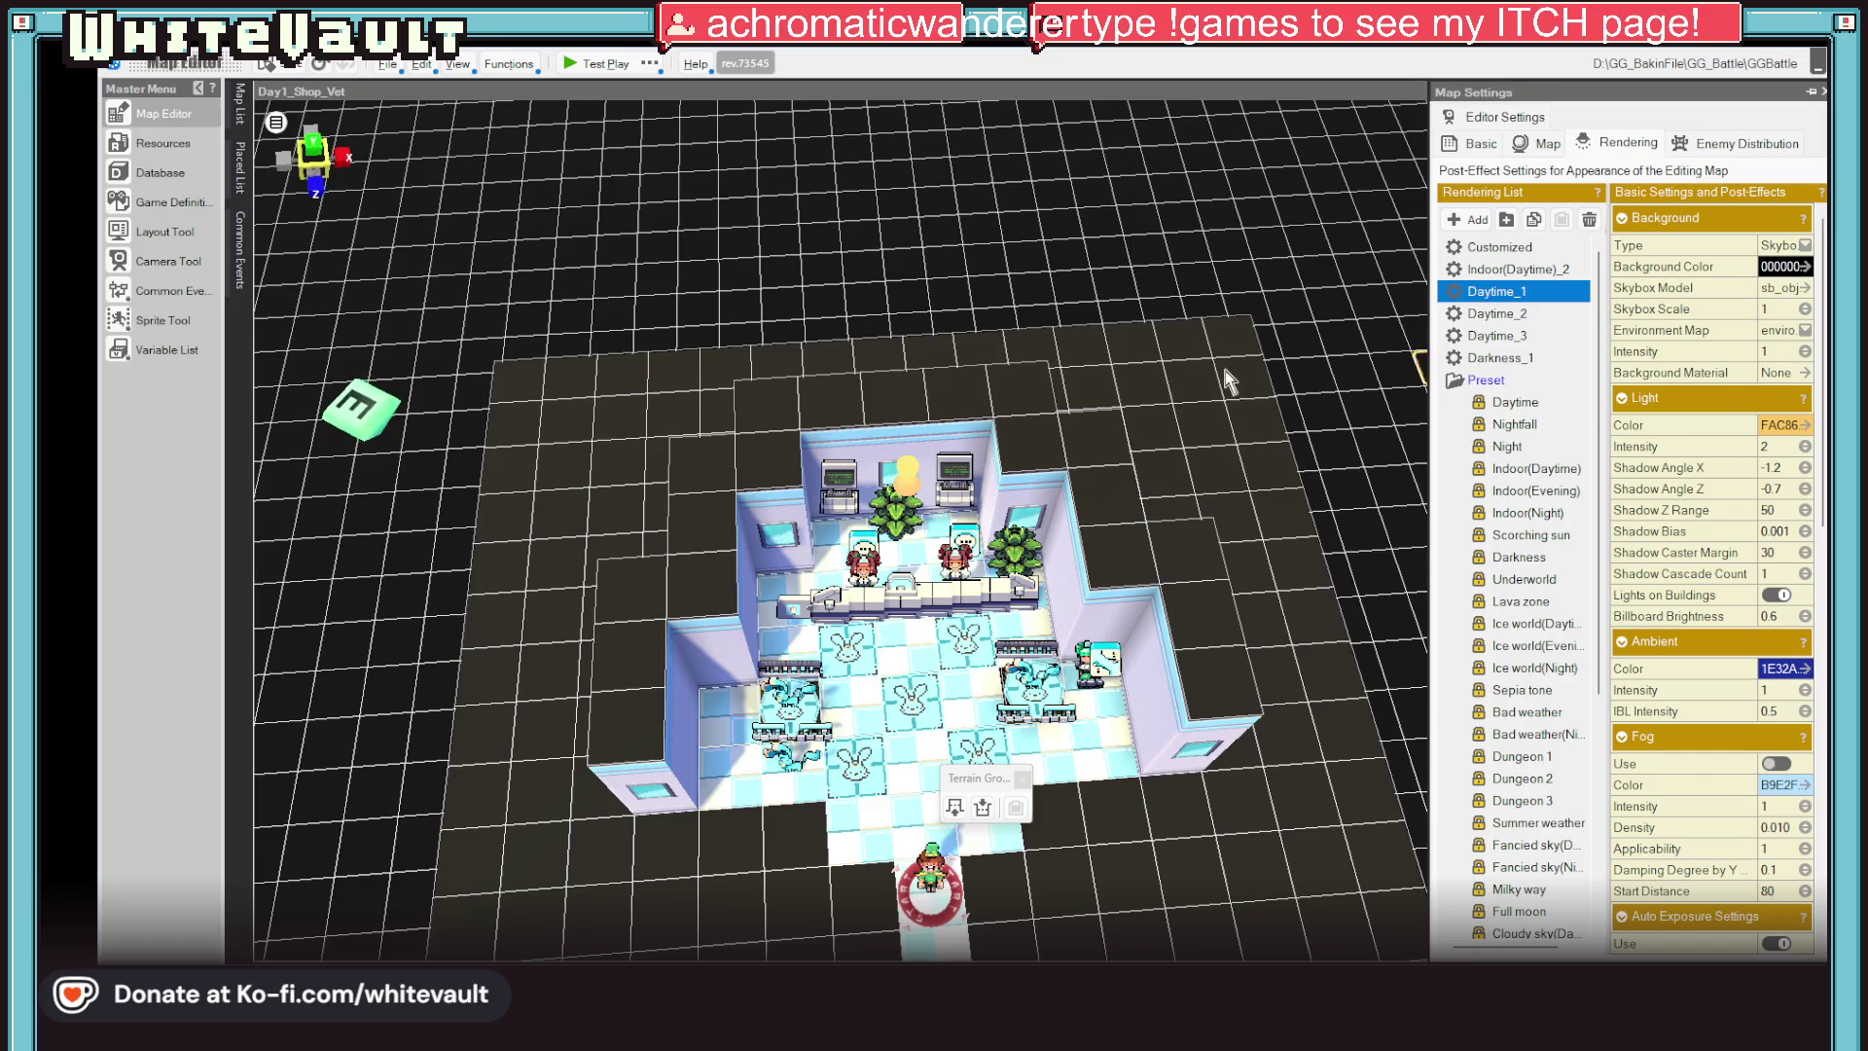
left_click(598, 64)
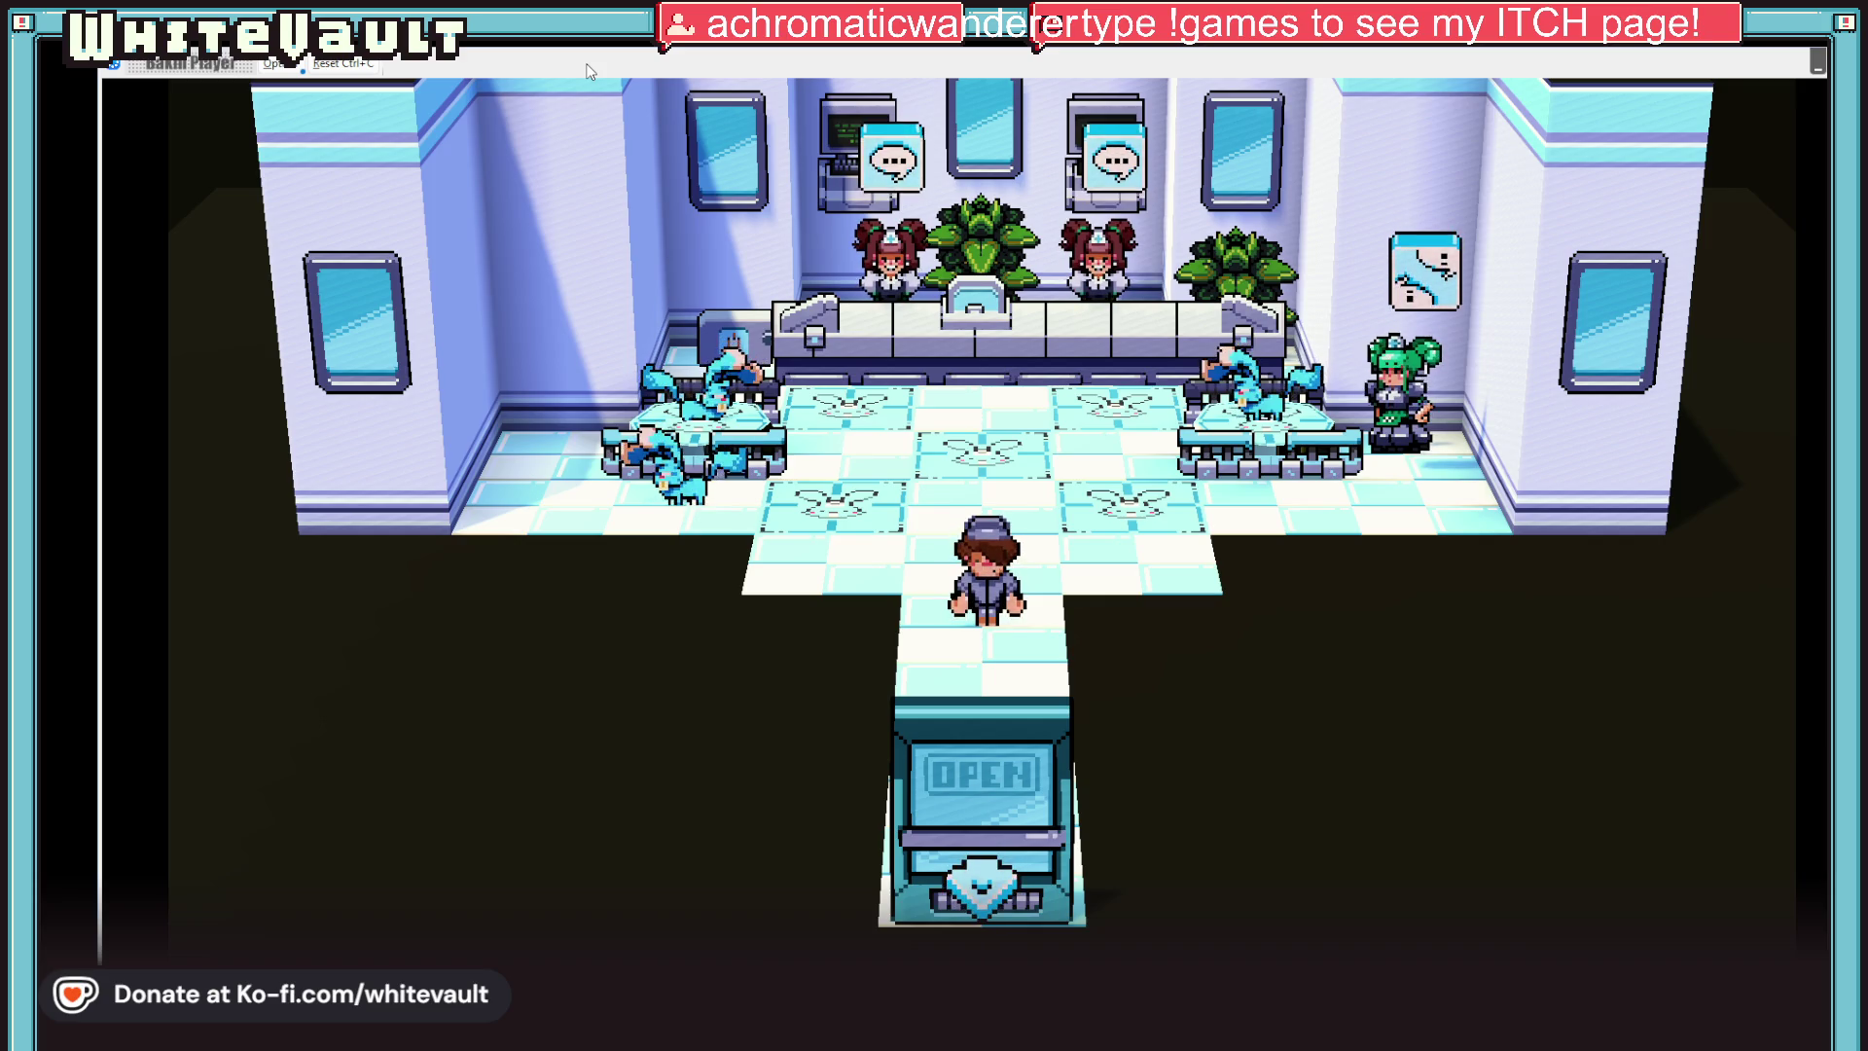
Walk the player across the lobby to the green-haired NPC and talk through the dialogue
key("Up")
key("Right")
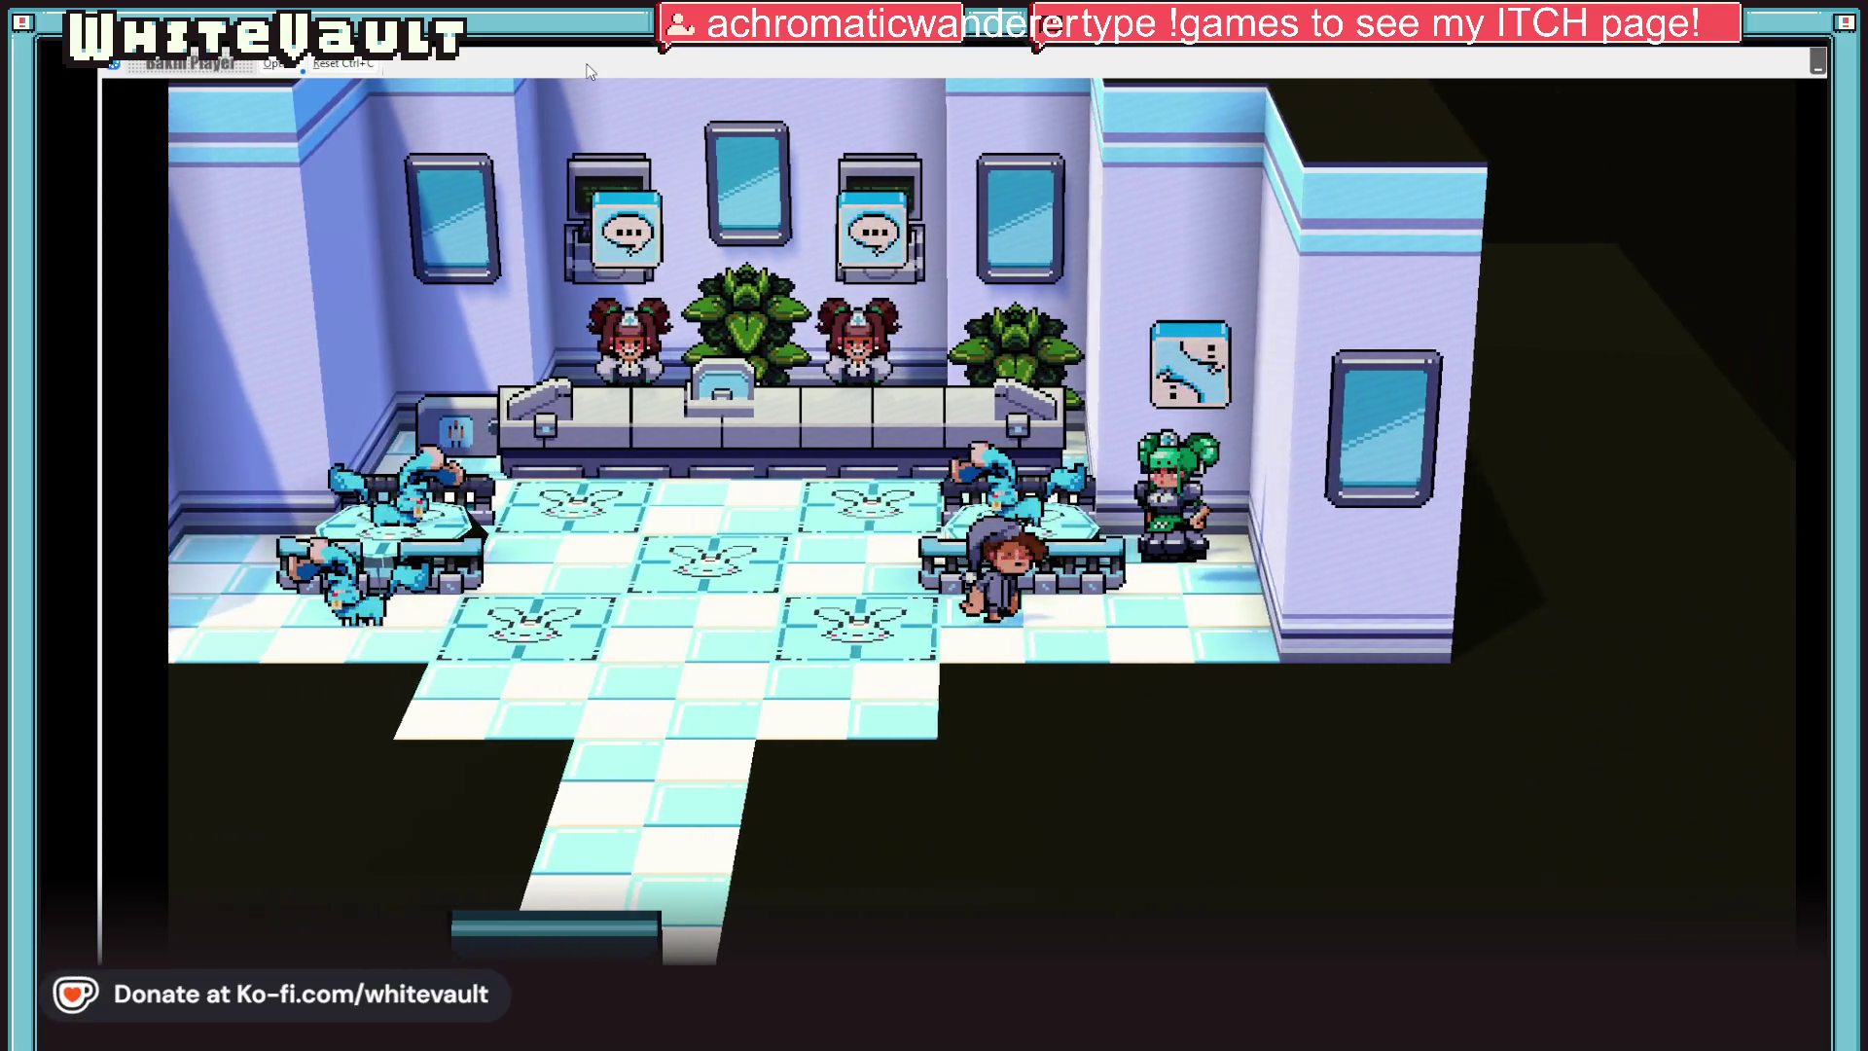
key("Right")
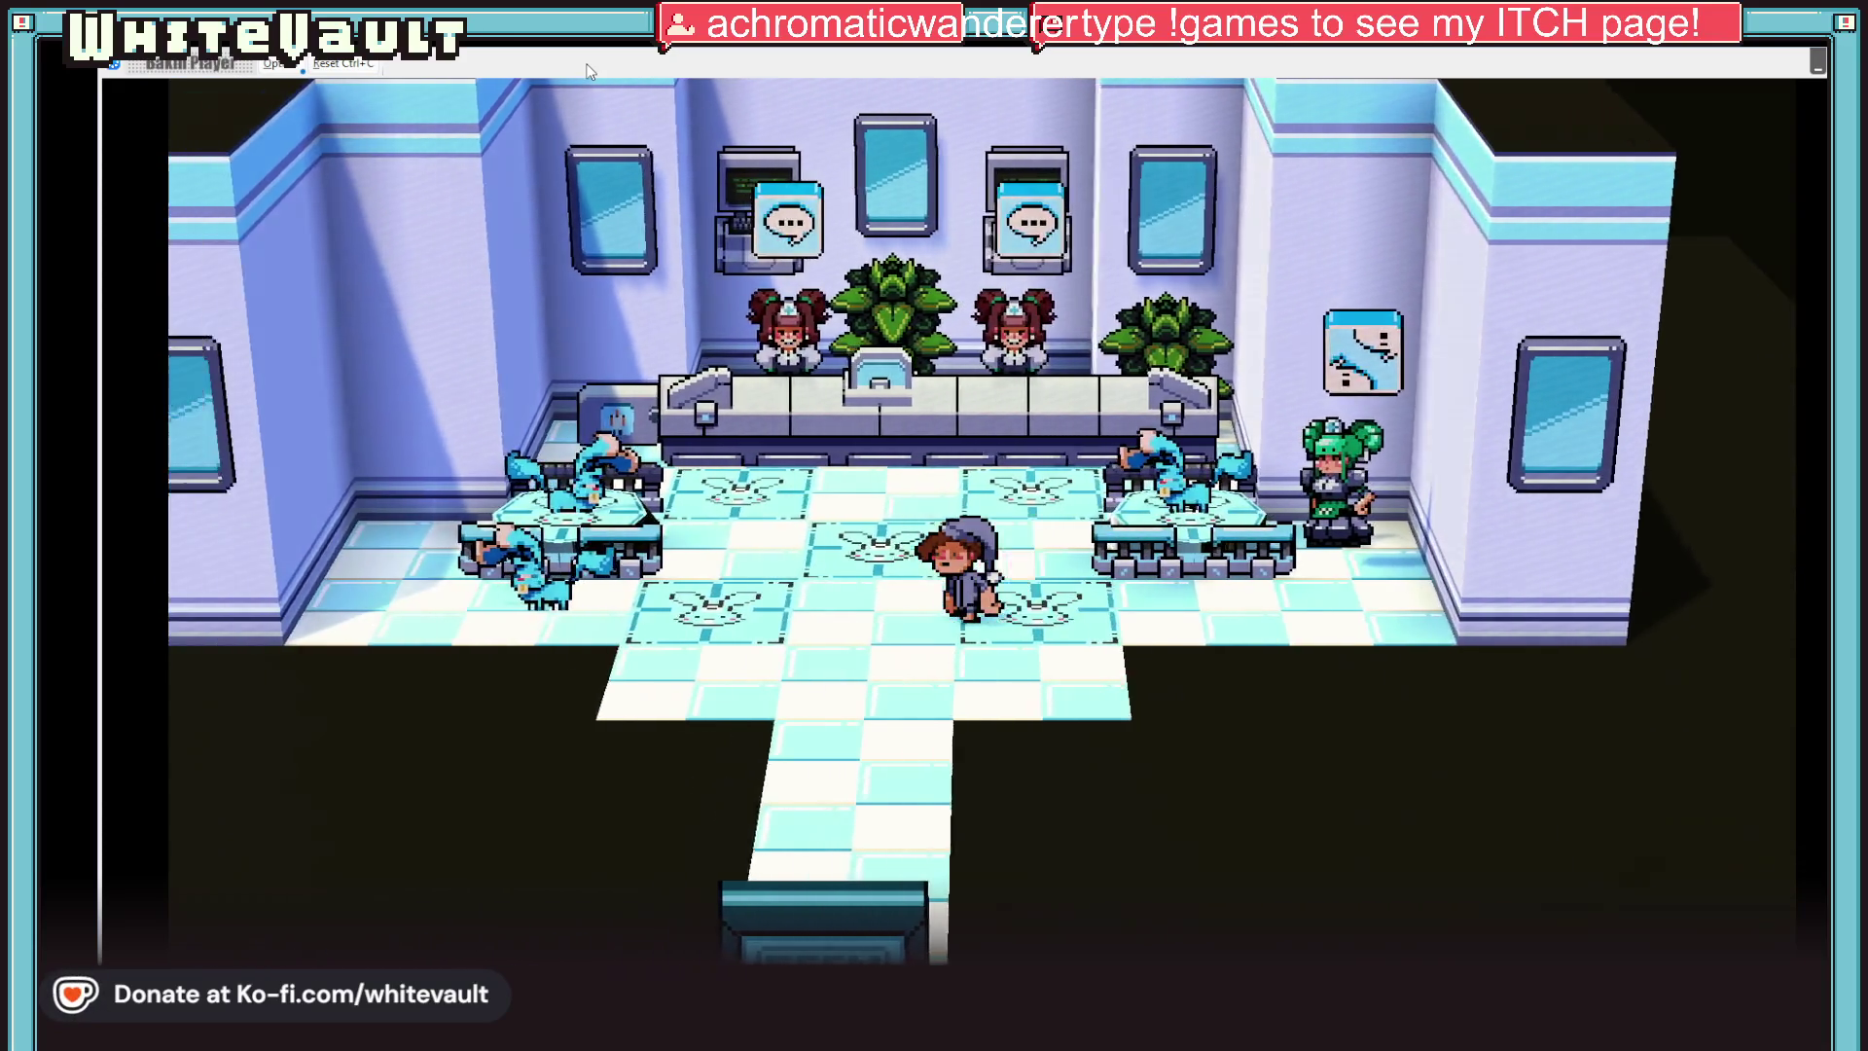
key("Right")
key("Left")
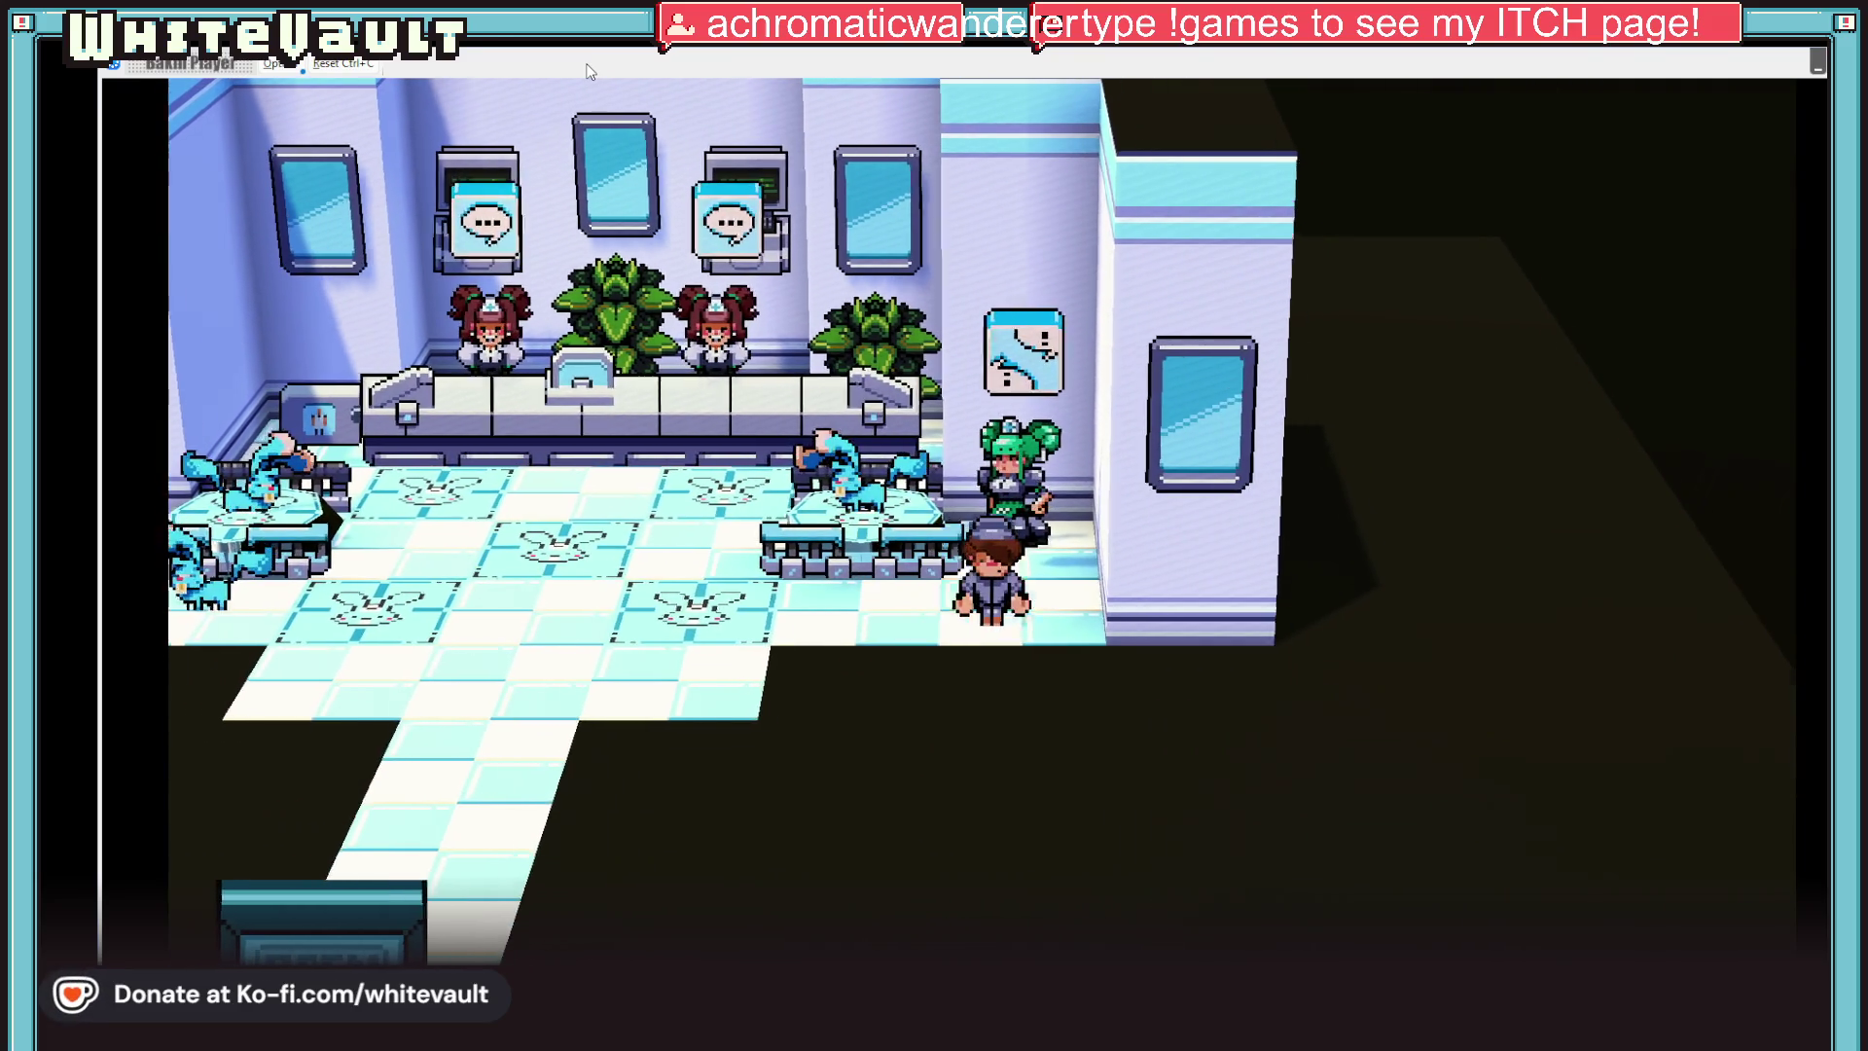
key("Left")
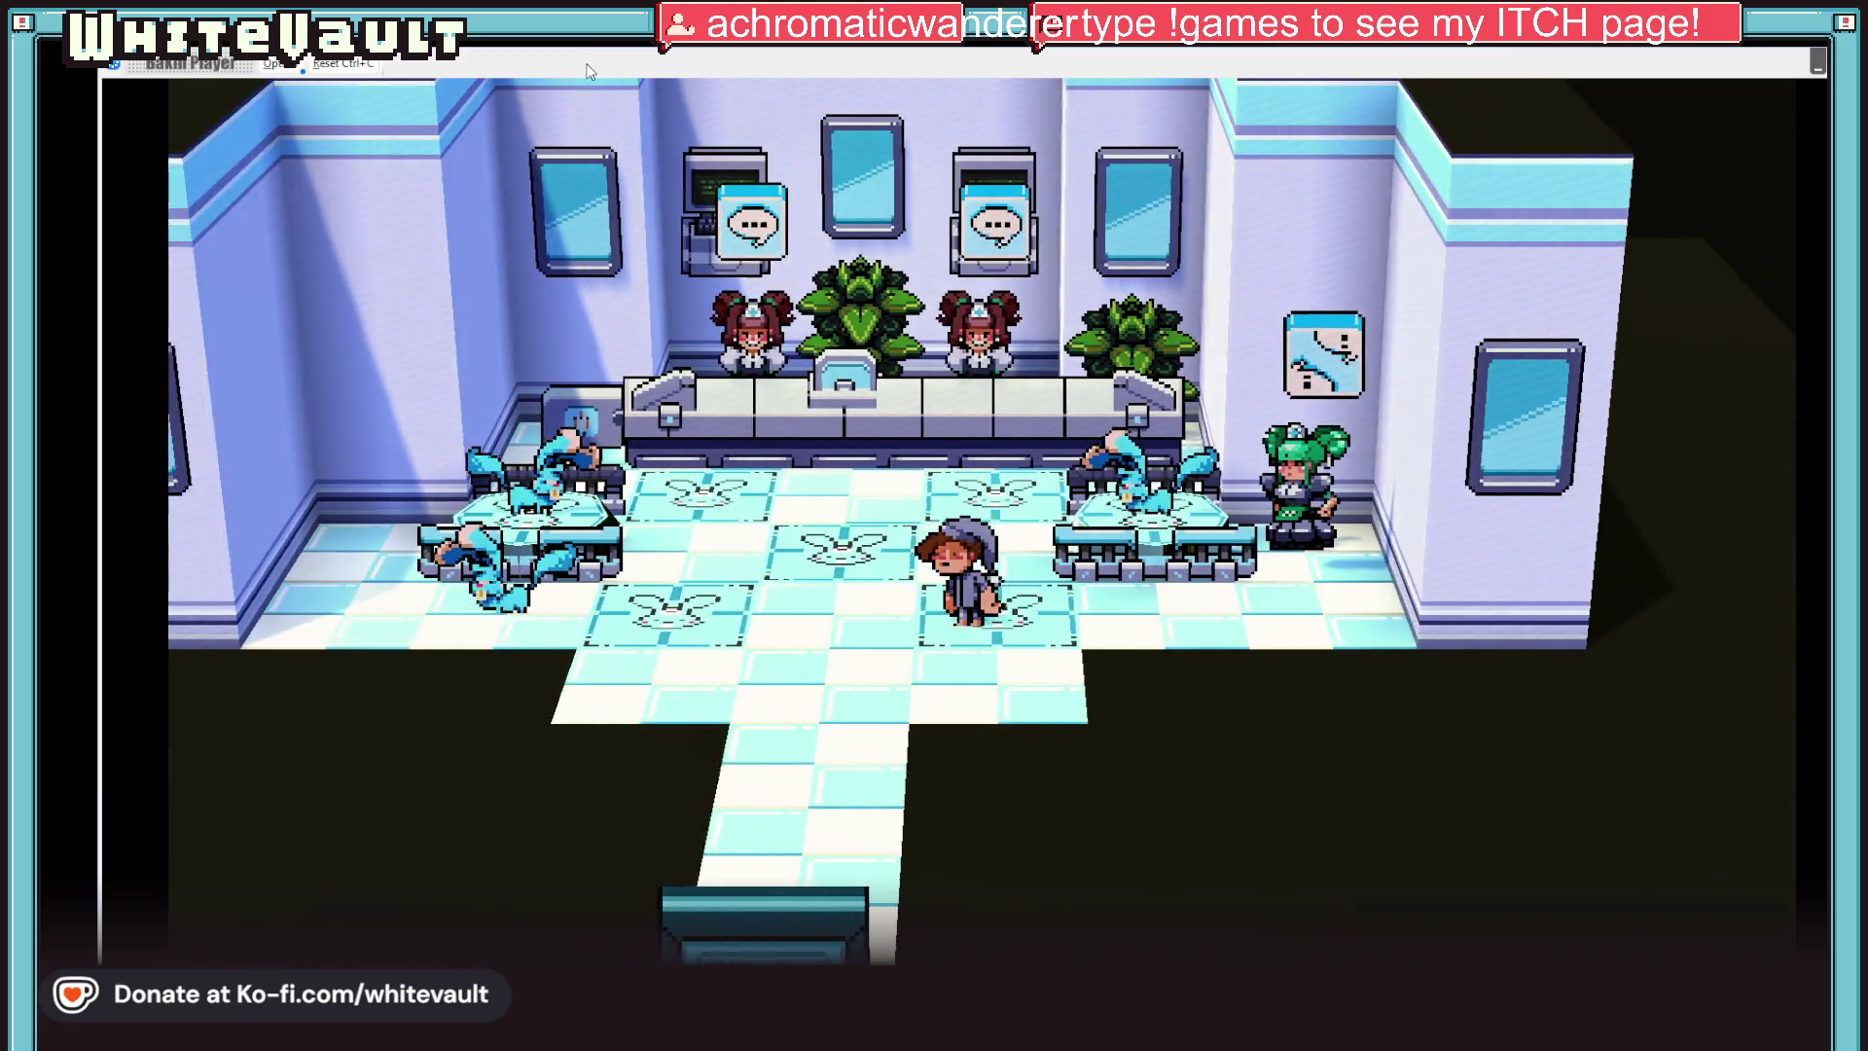
key("Left")
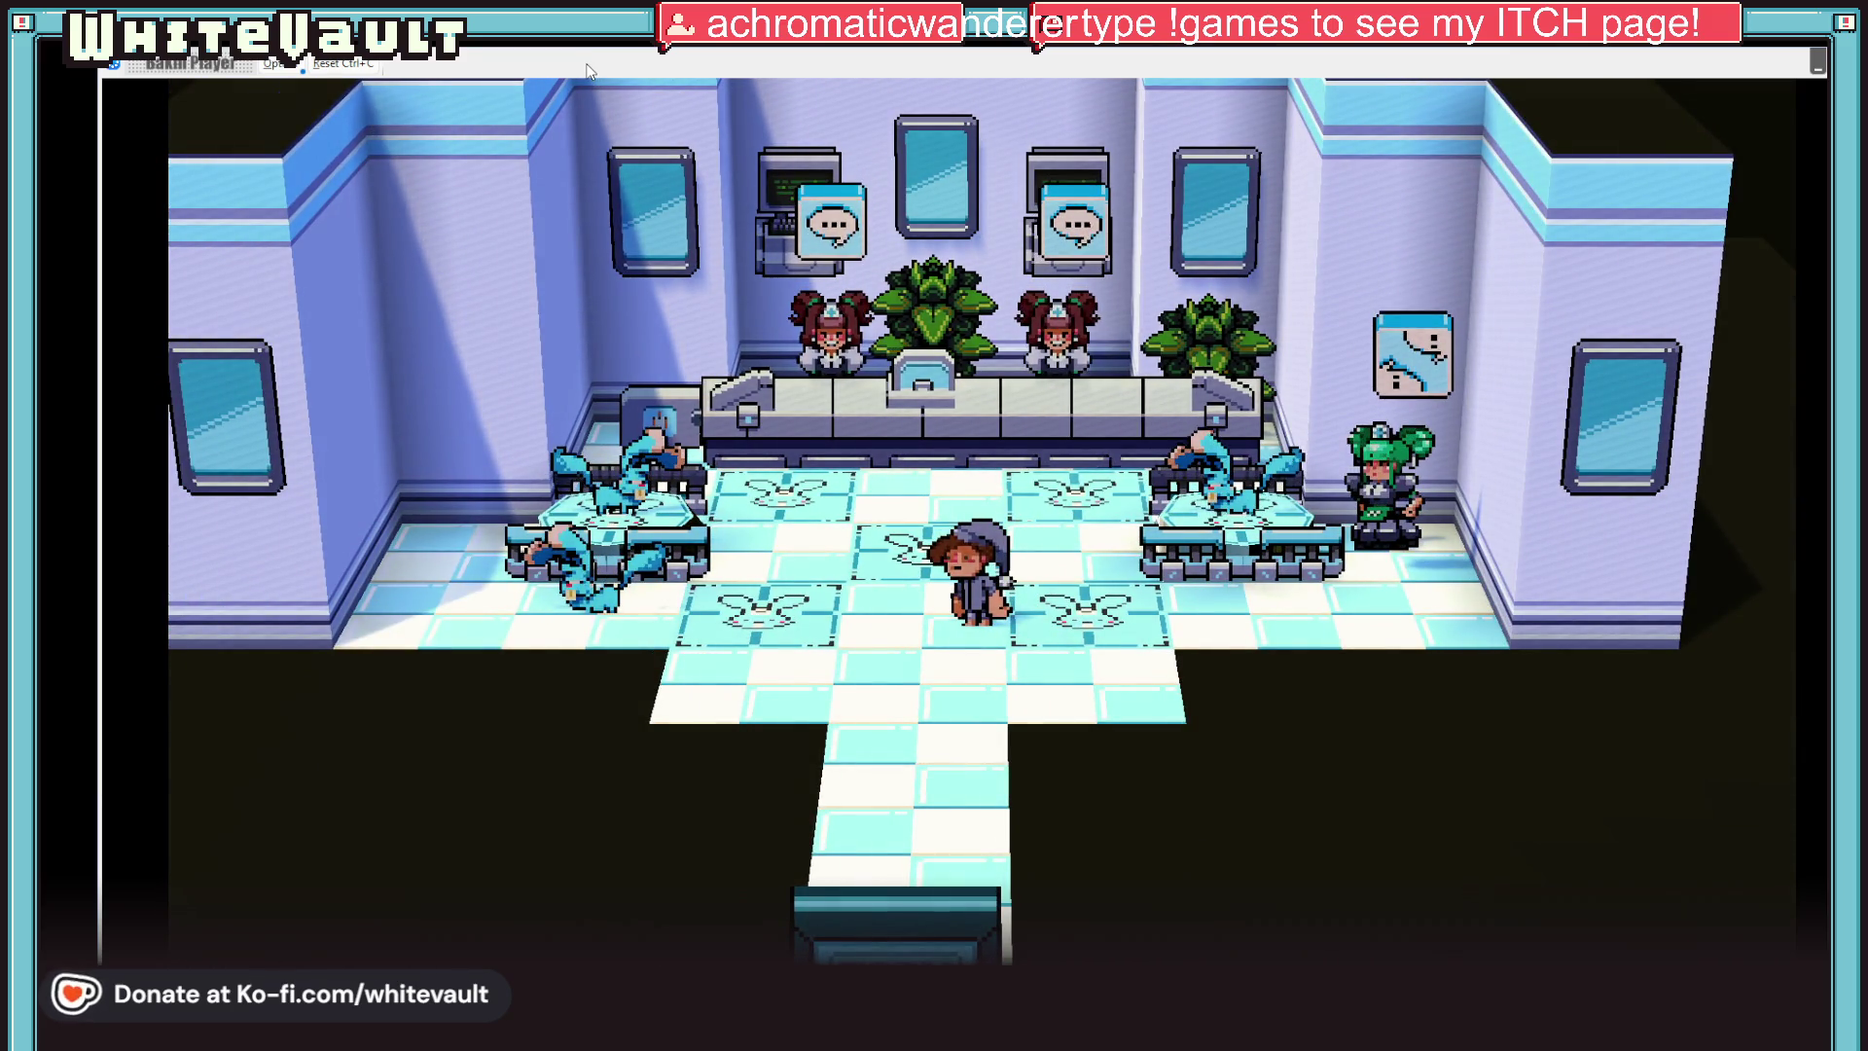
key("Right")
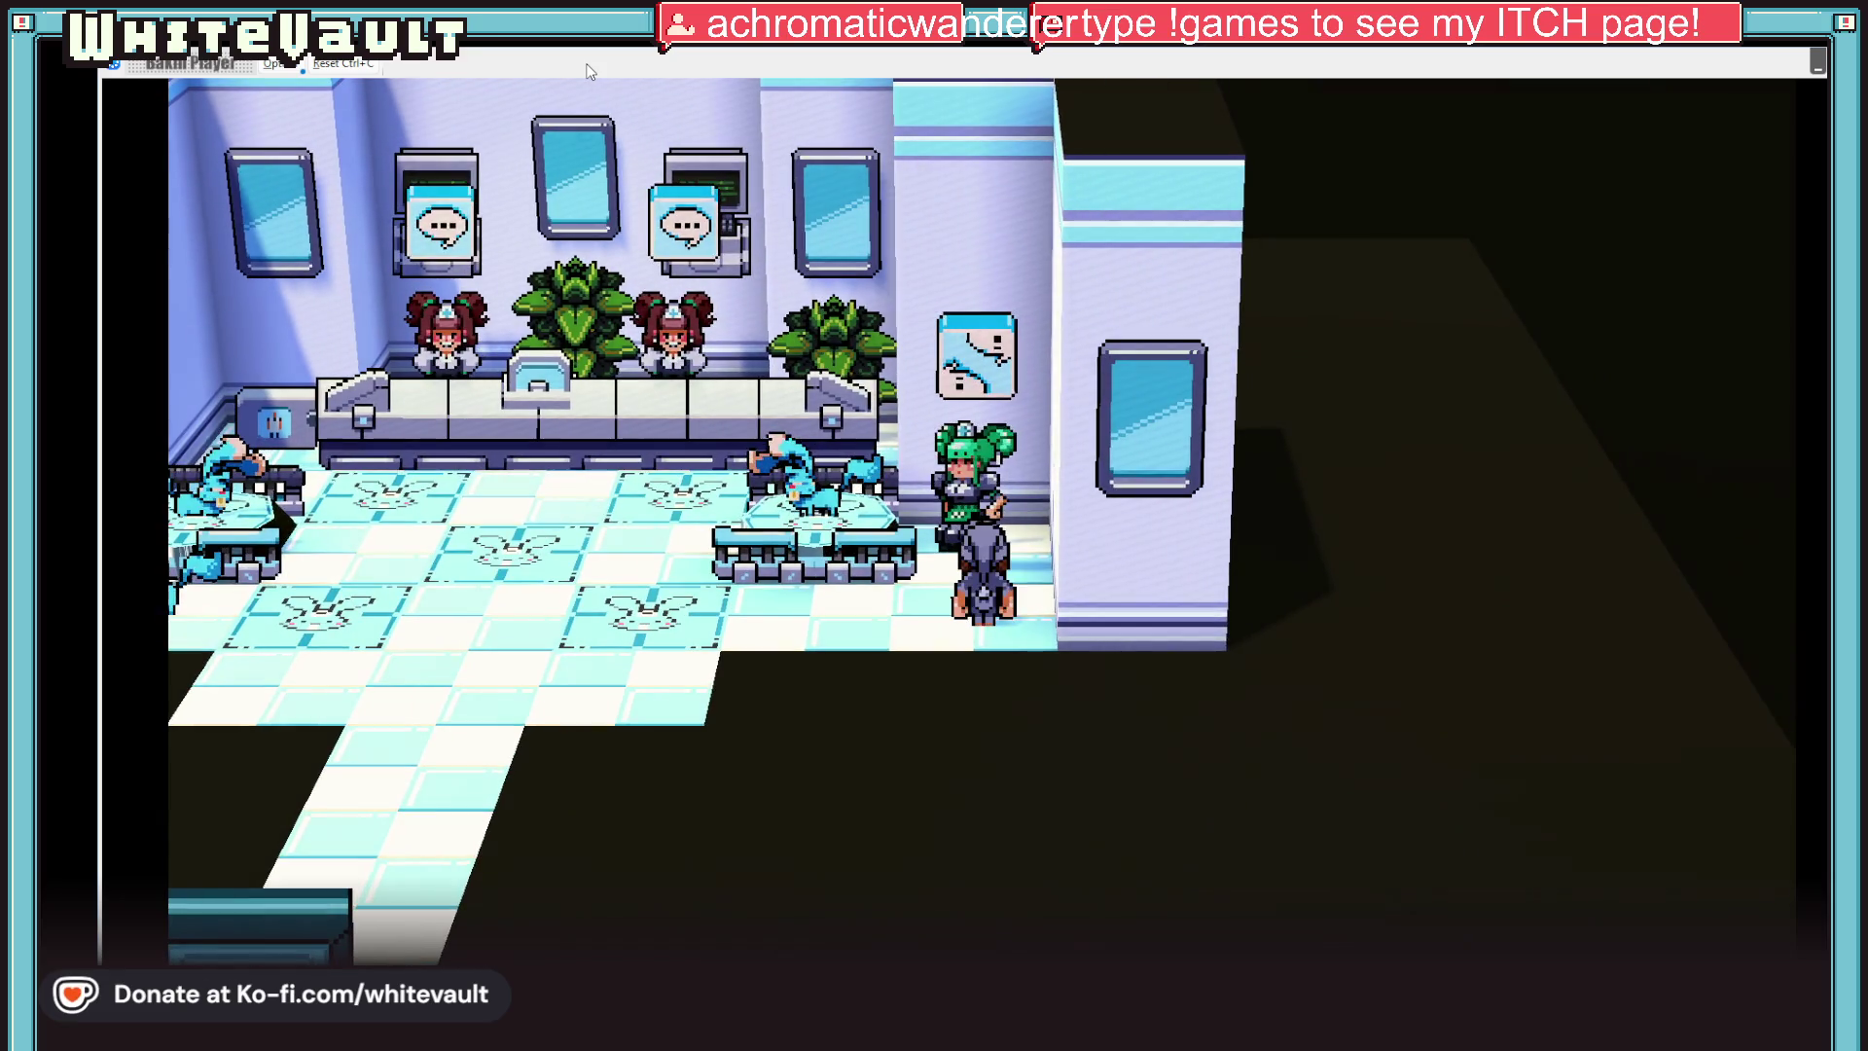
key("Return")
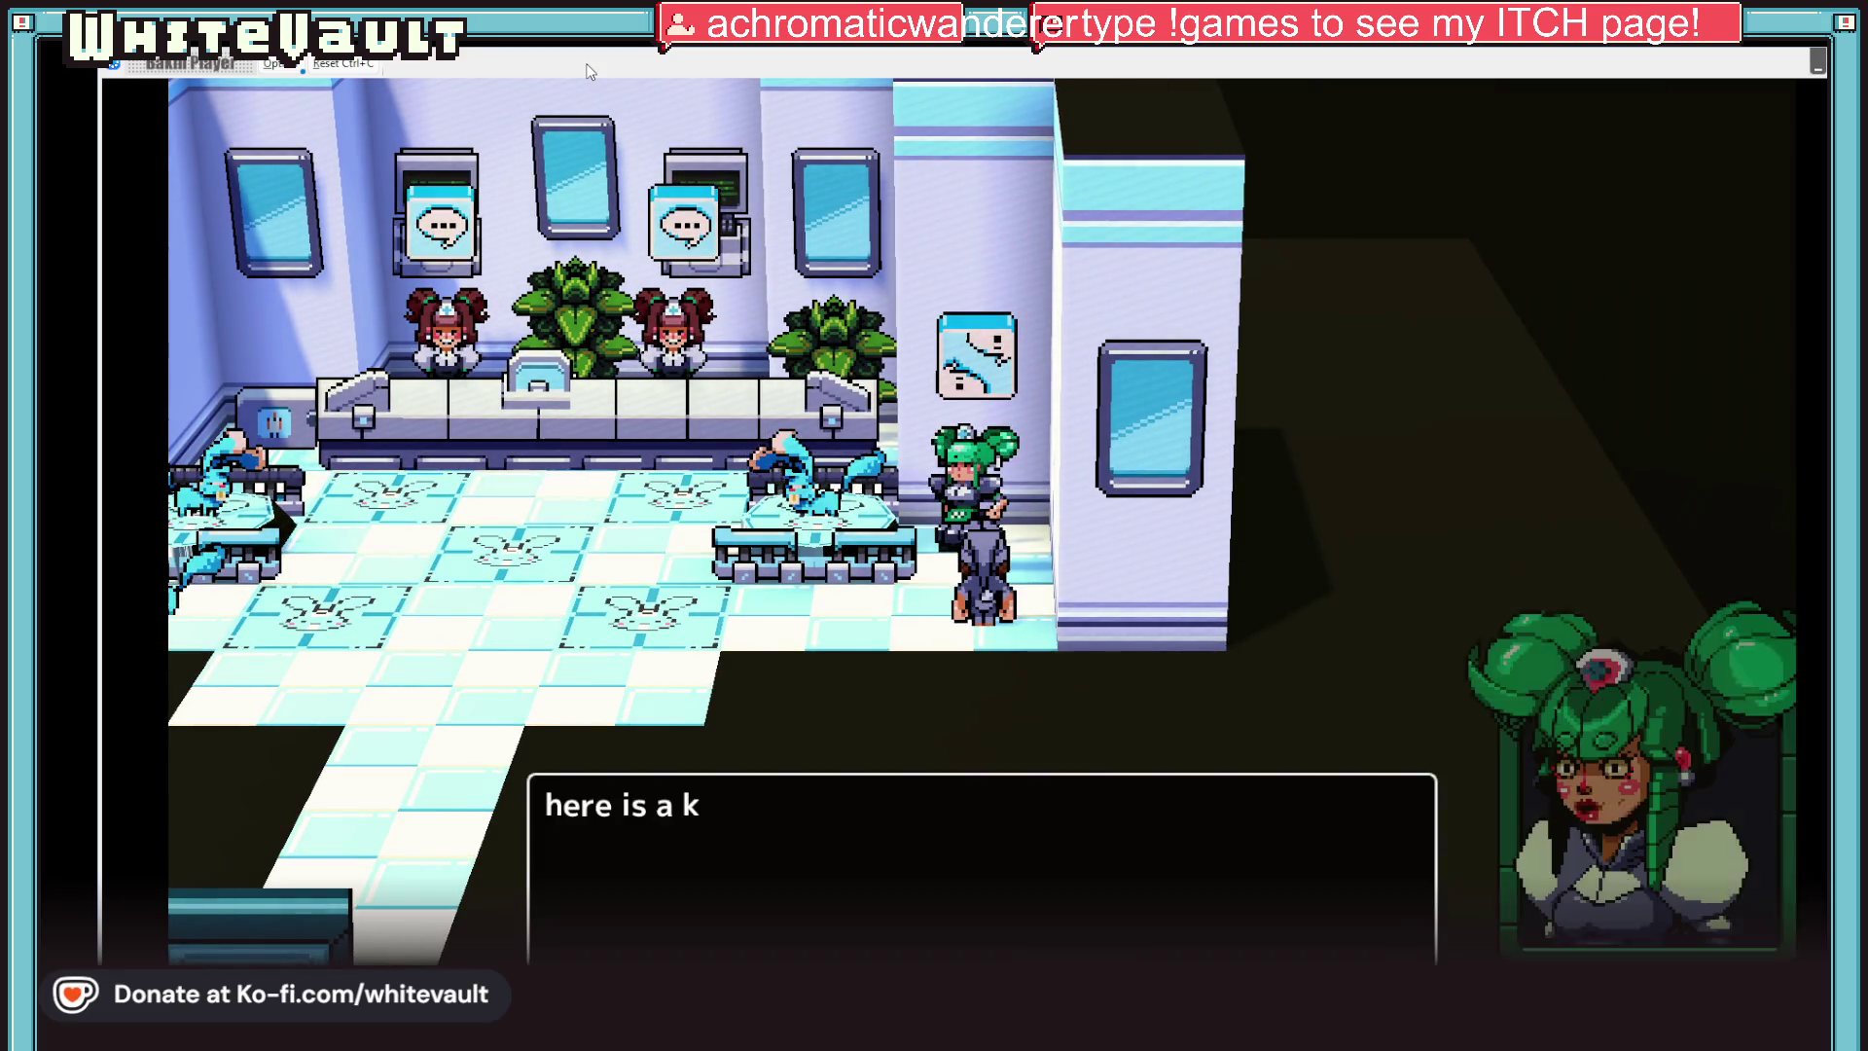
key("Return")
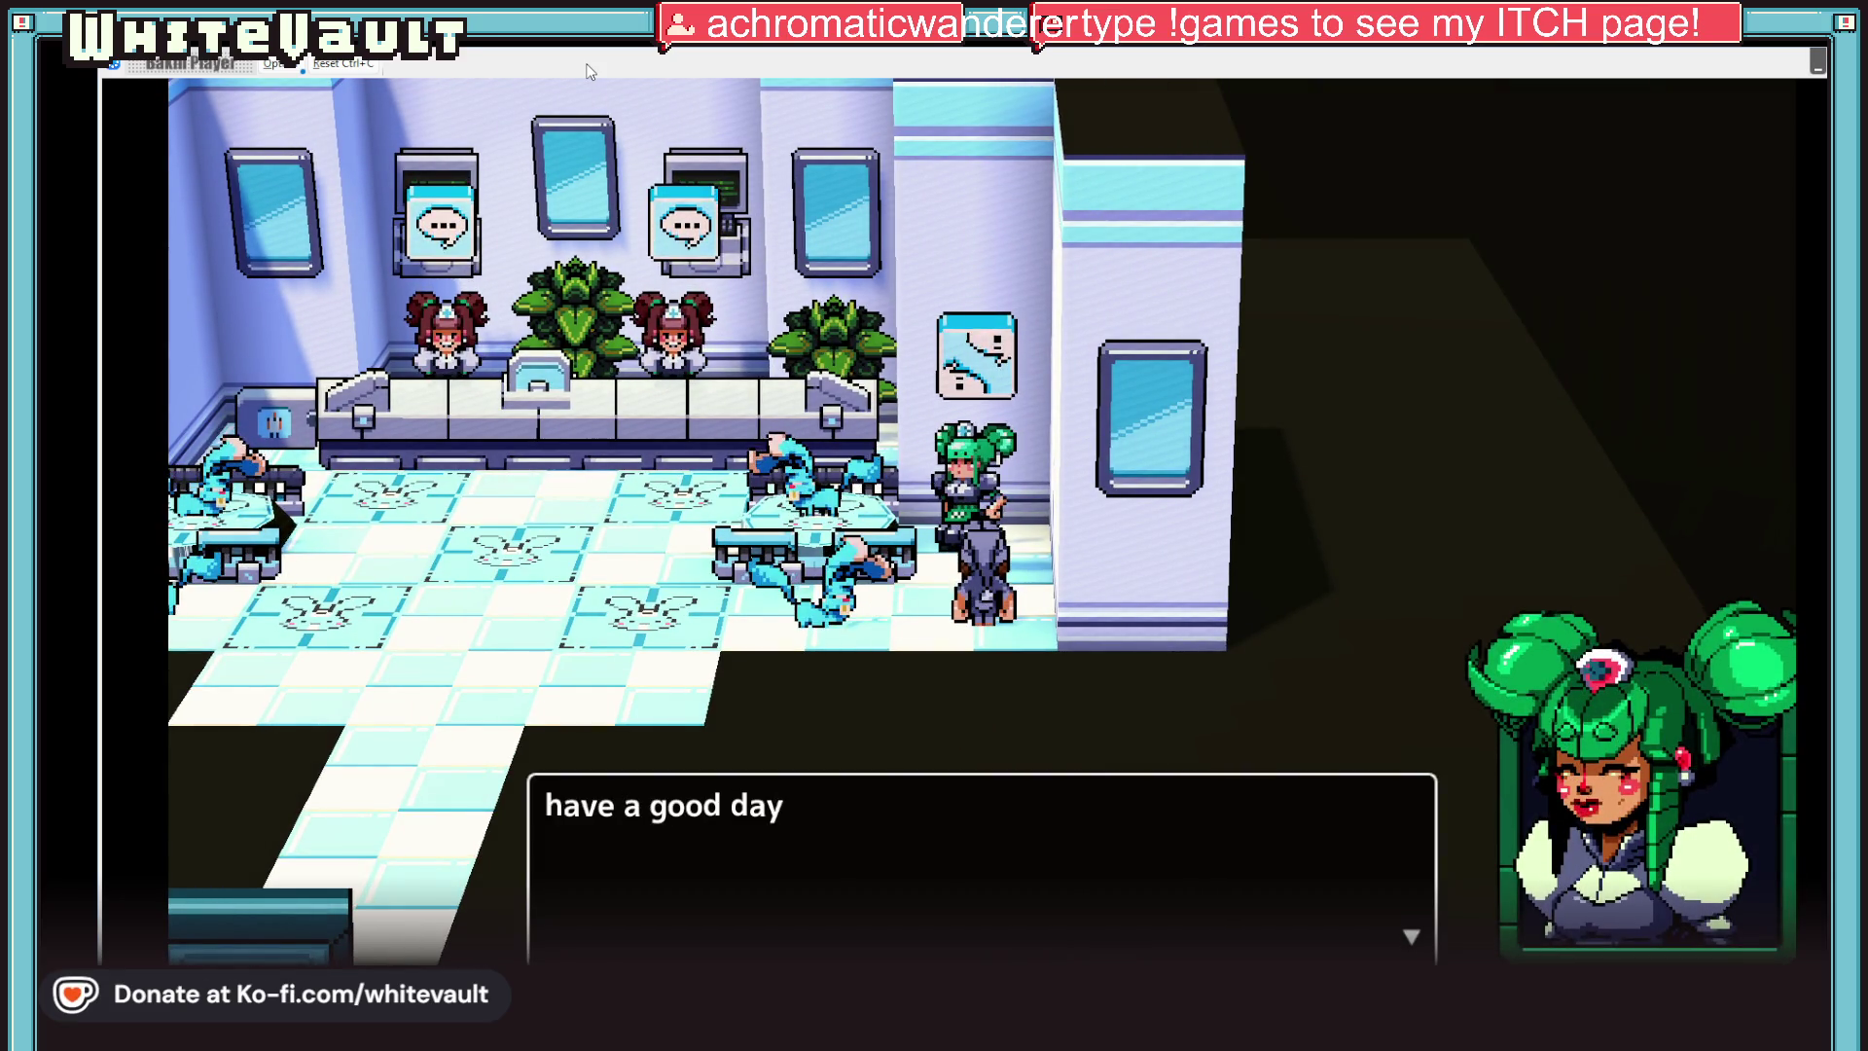
key("Return")
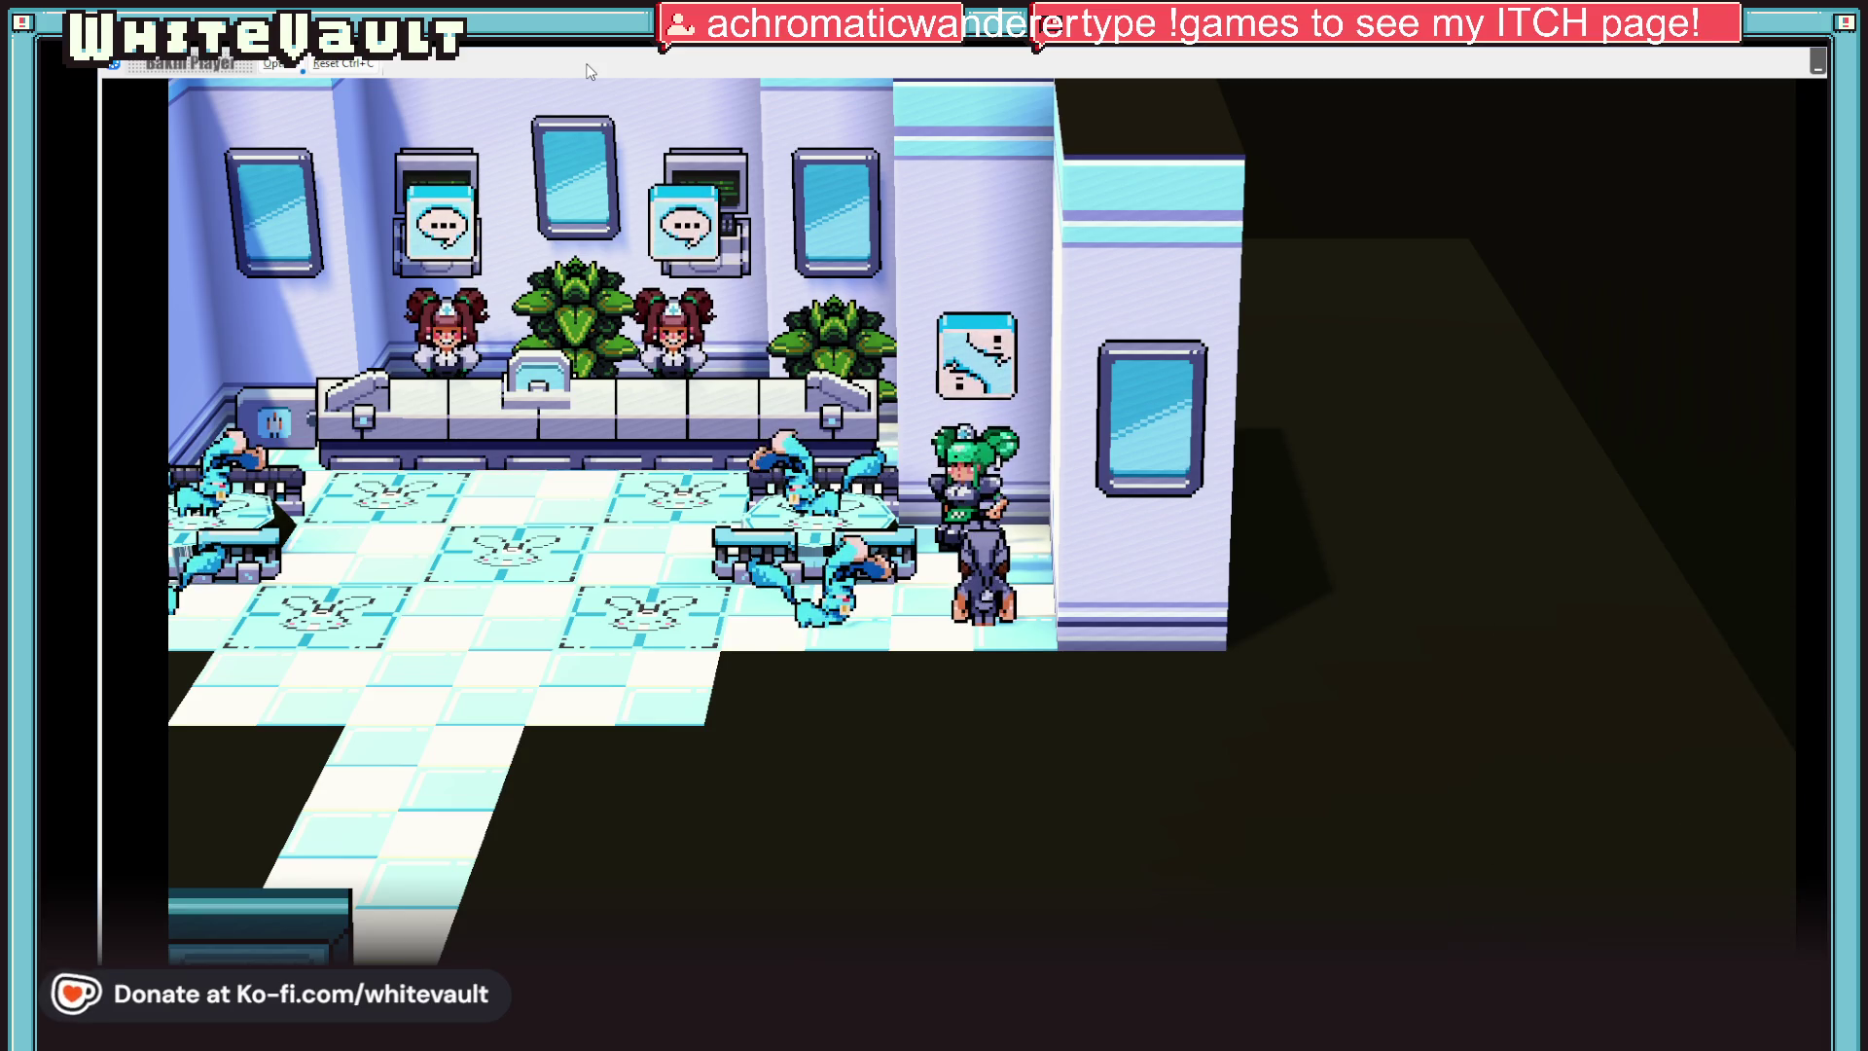
key("Left")
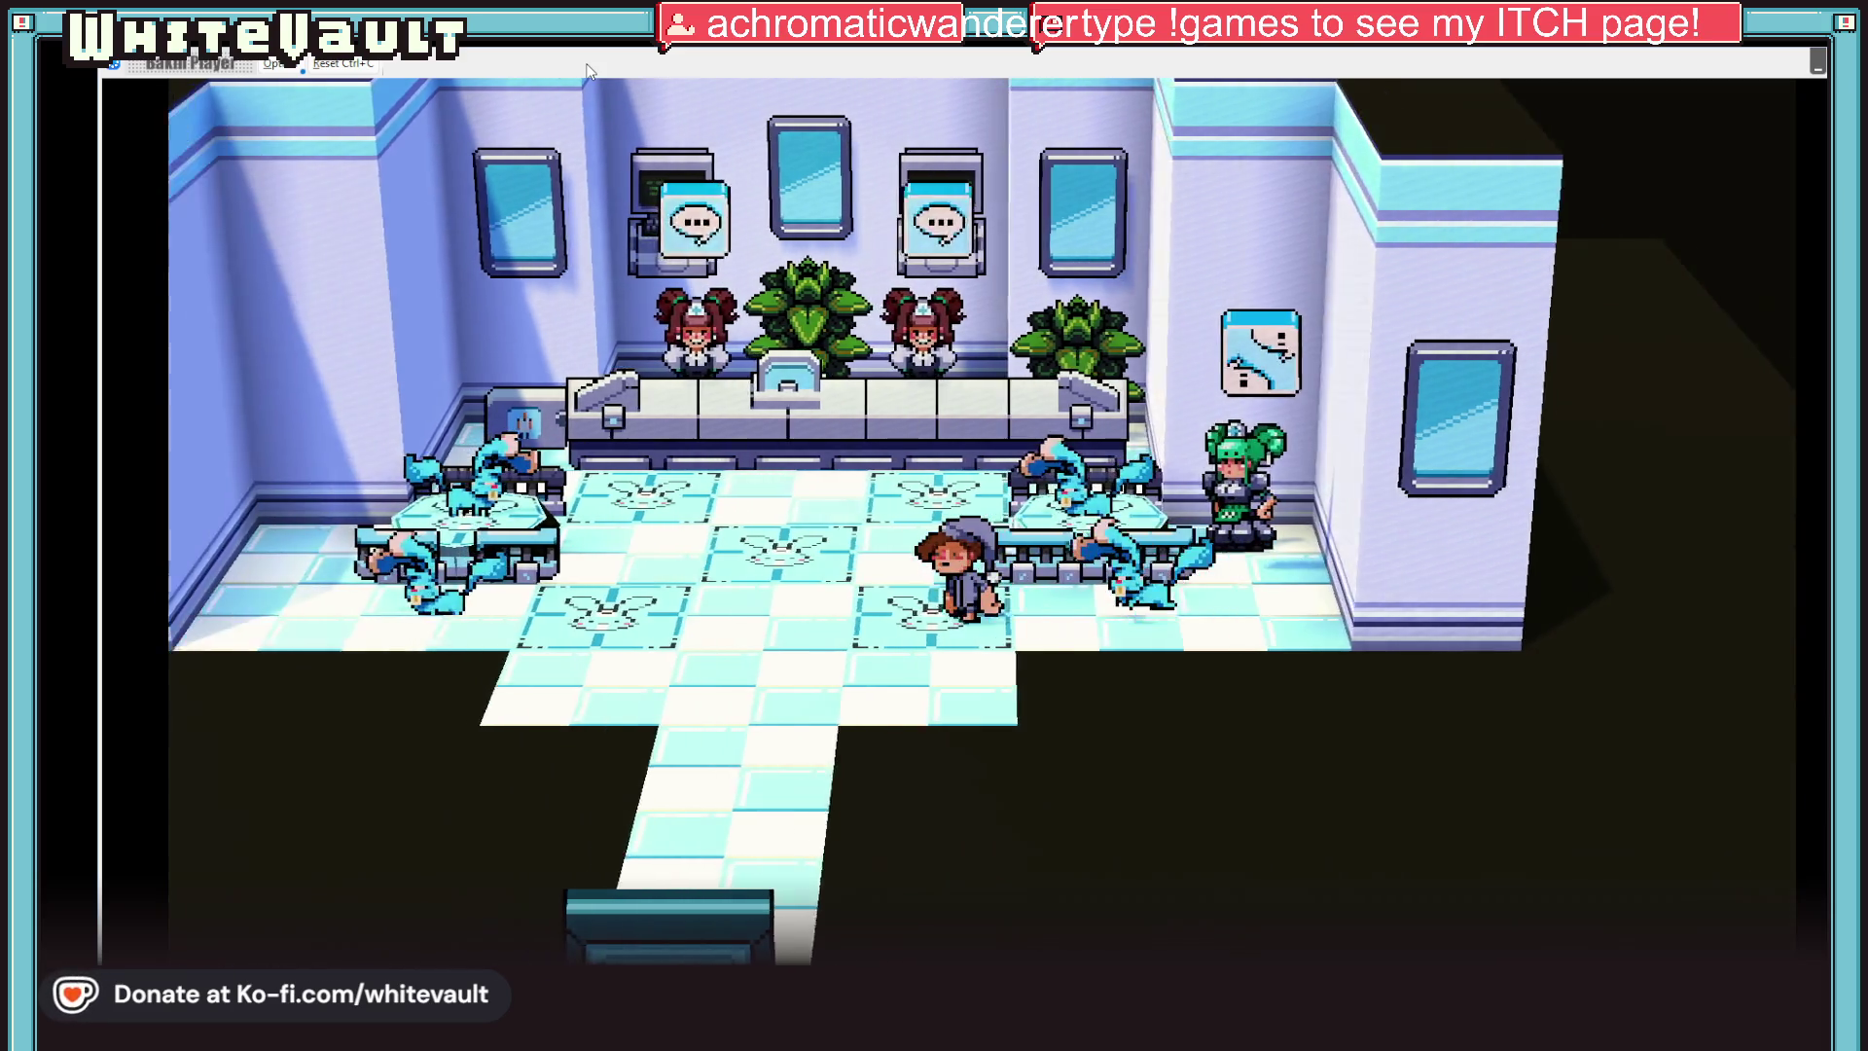
key("Left")
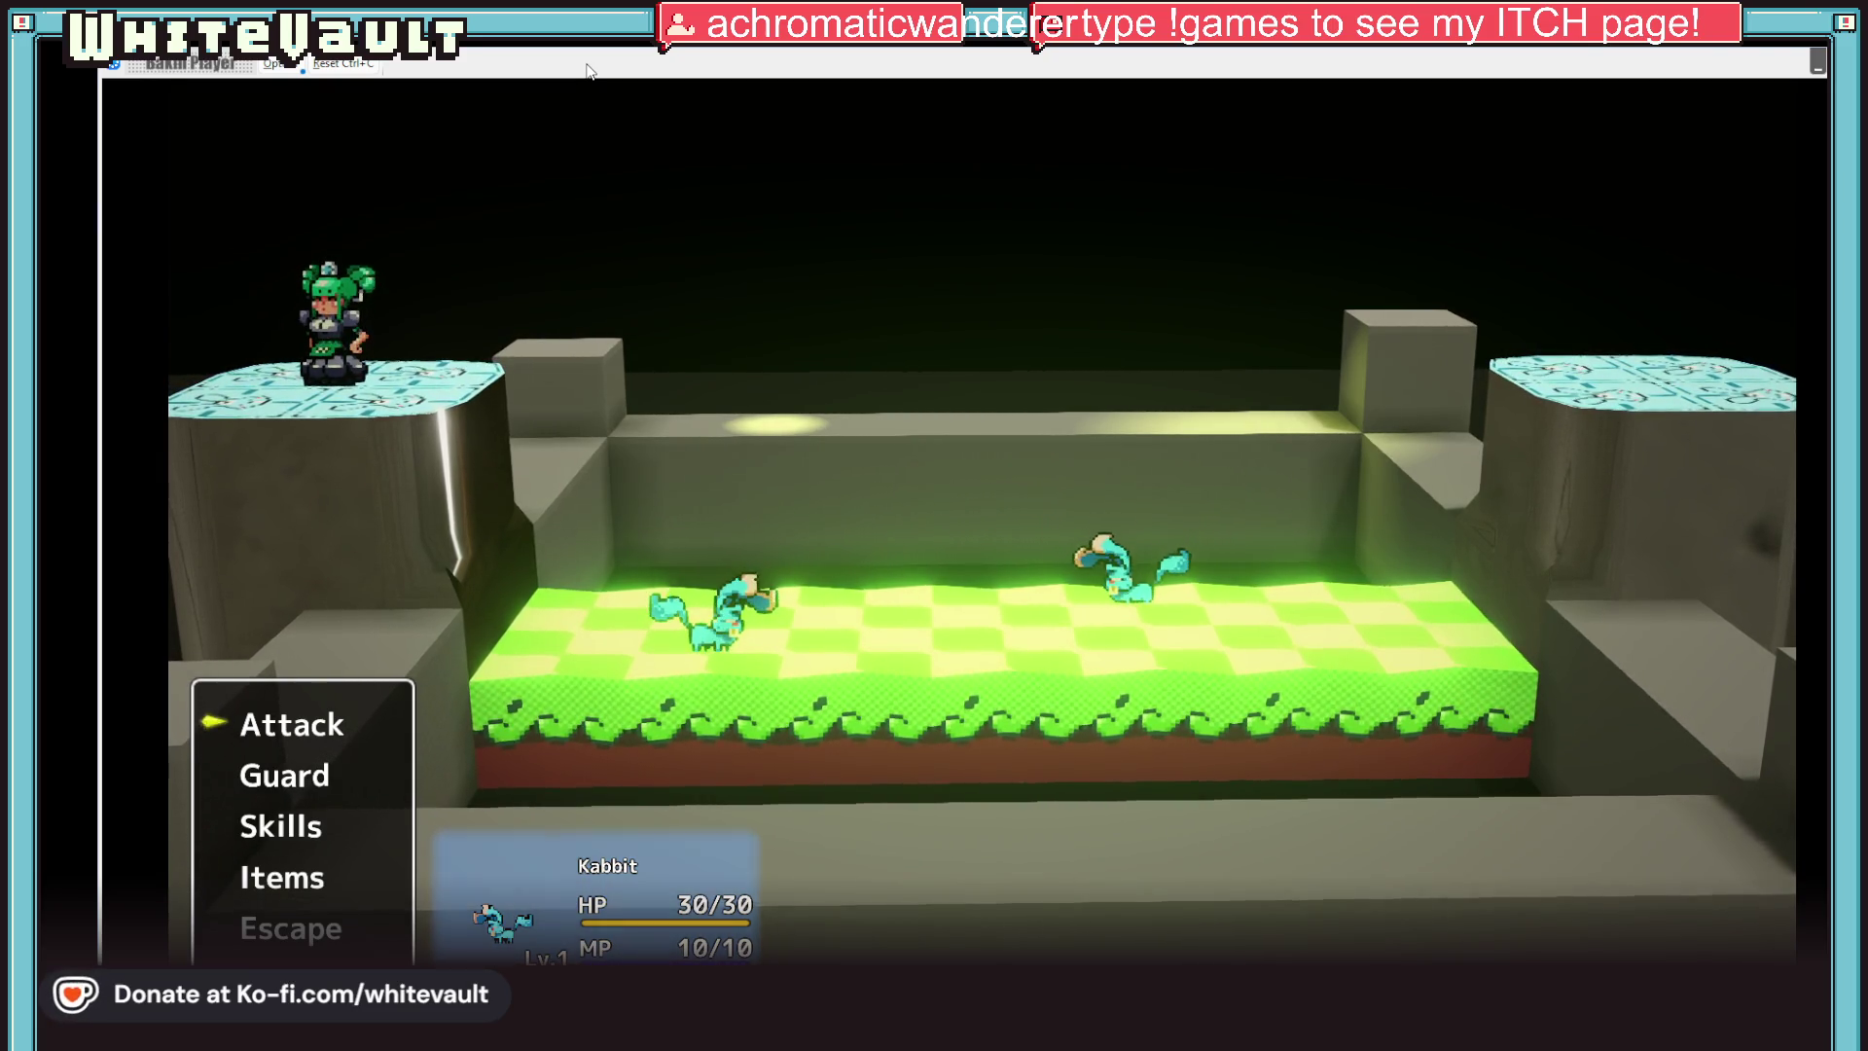
Fight several Attack turns against the left Kabbit in the battle
key("Return")
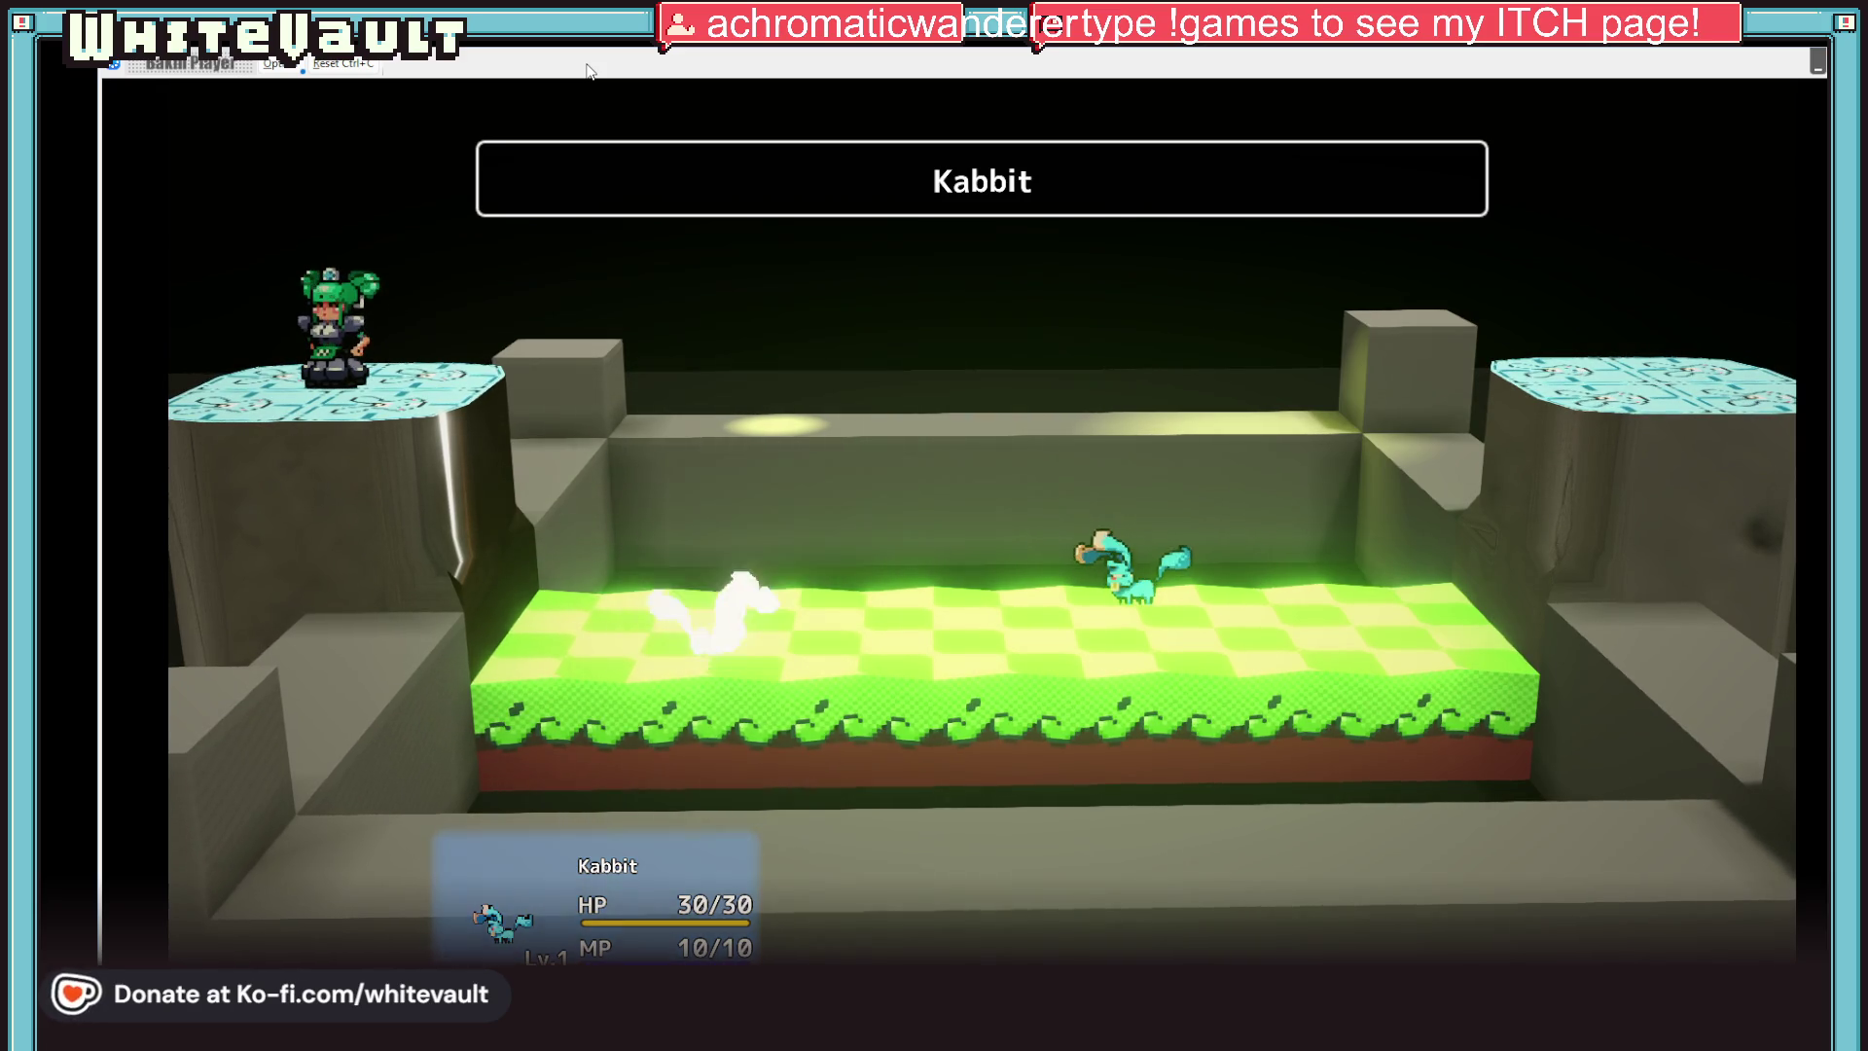
key("Return")
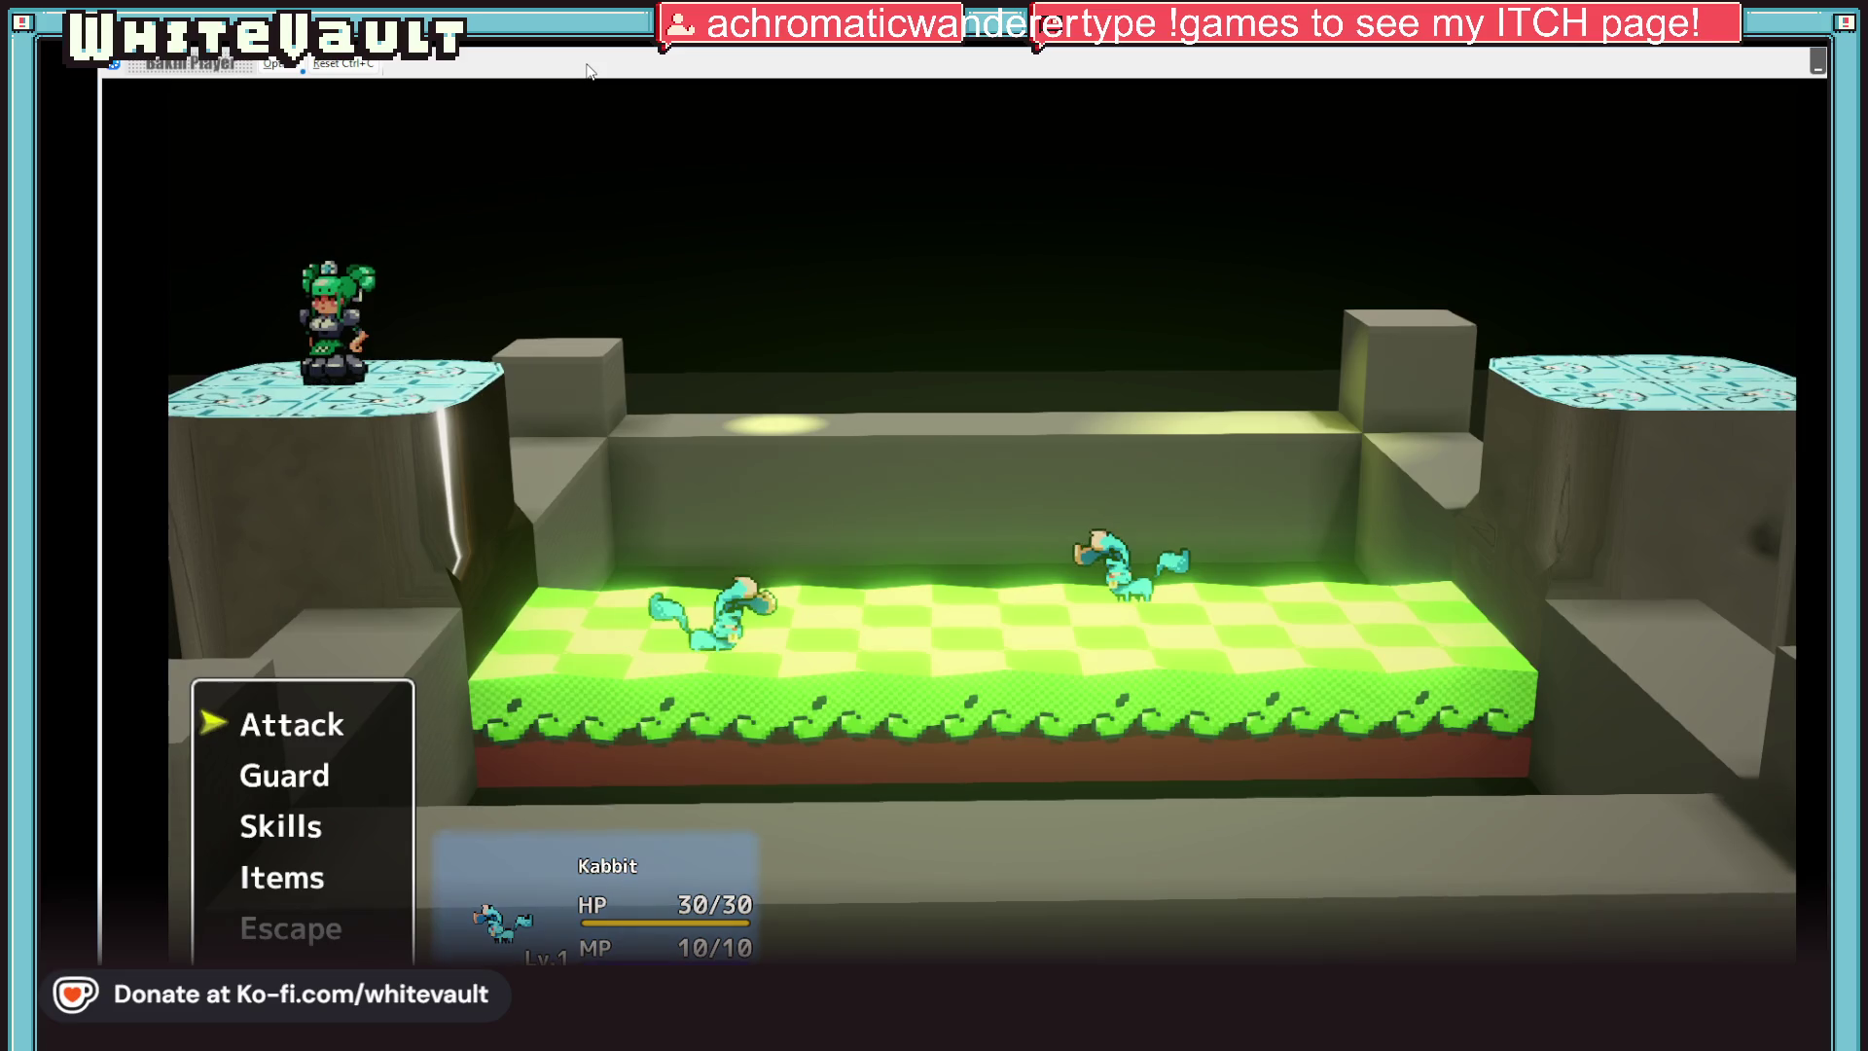
key("Return")
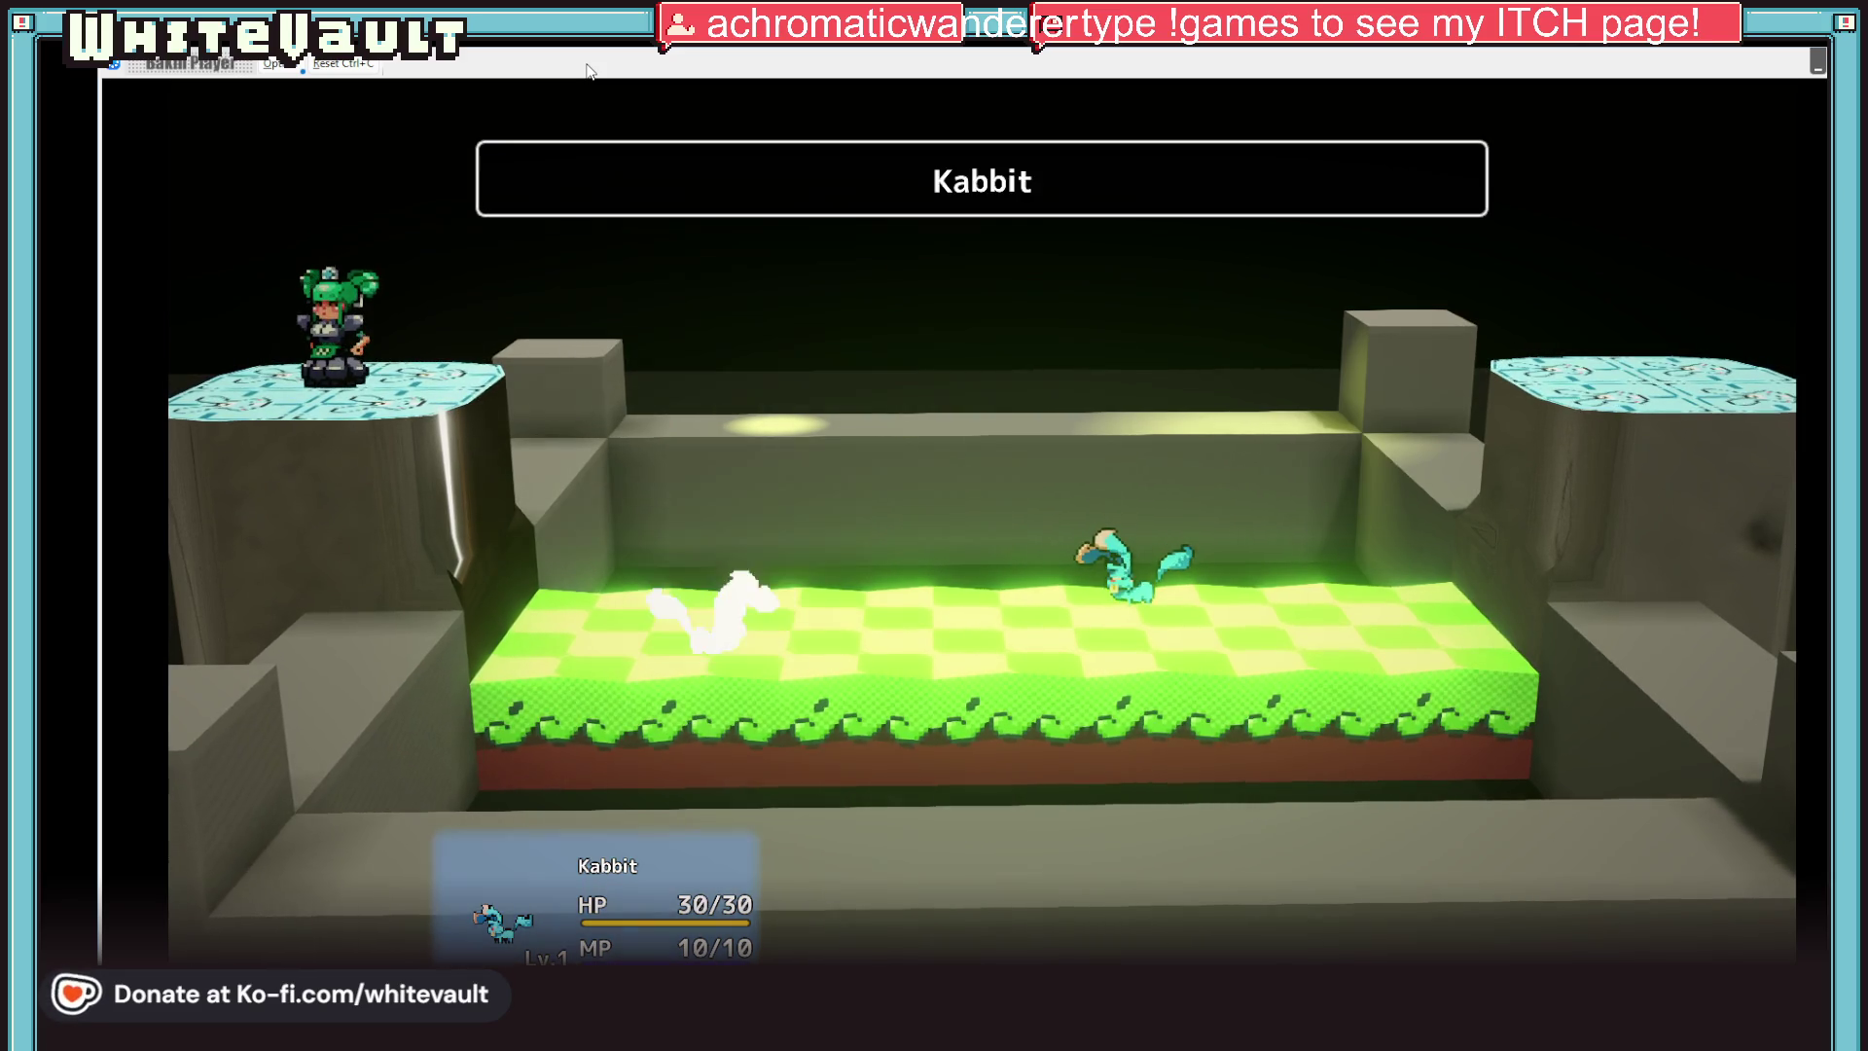
key("Return")
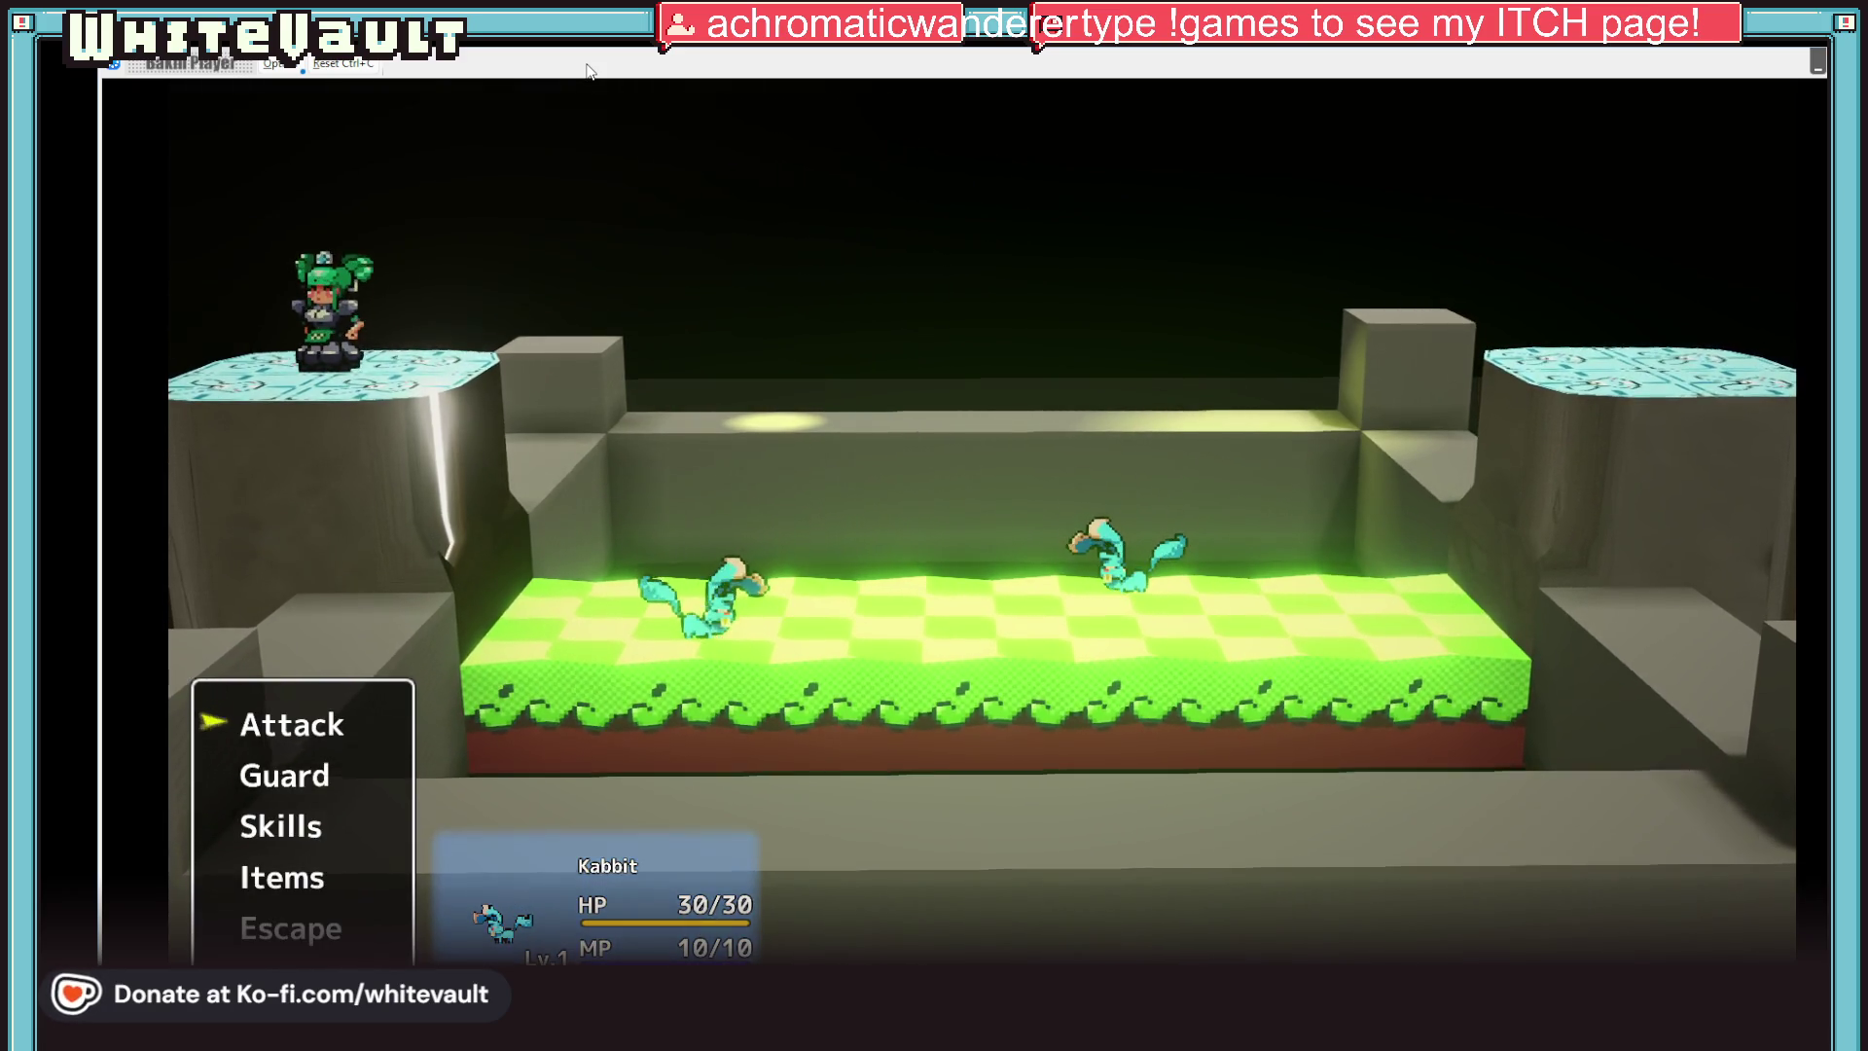
key("Return")
key("Return")
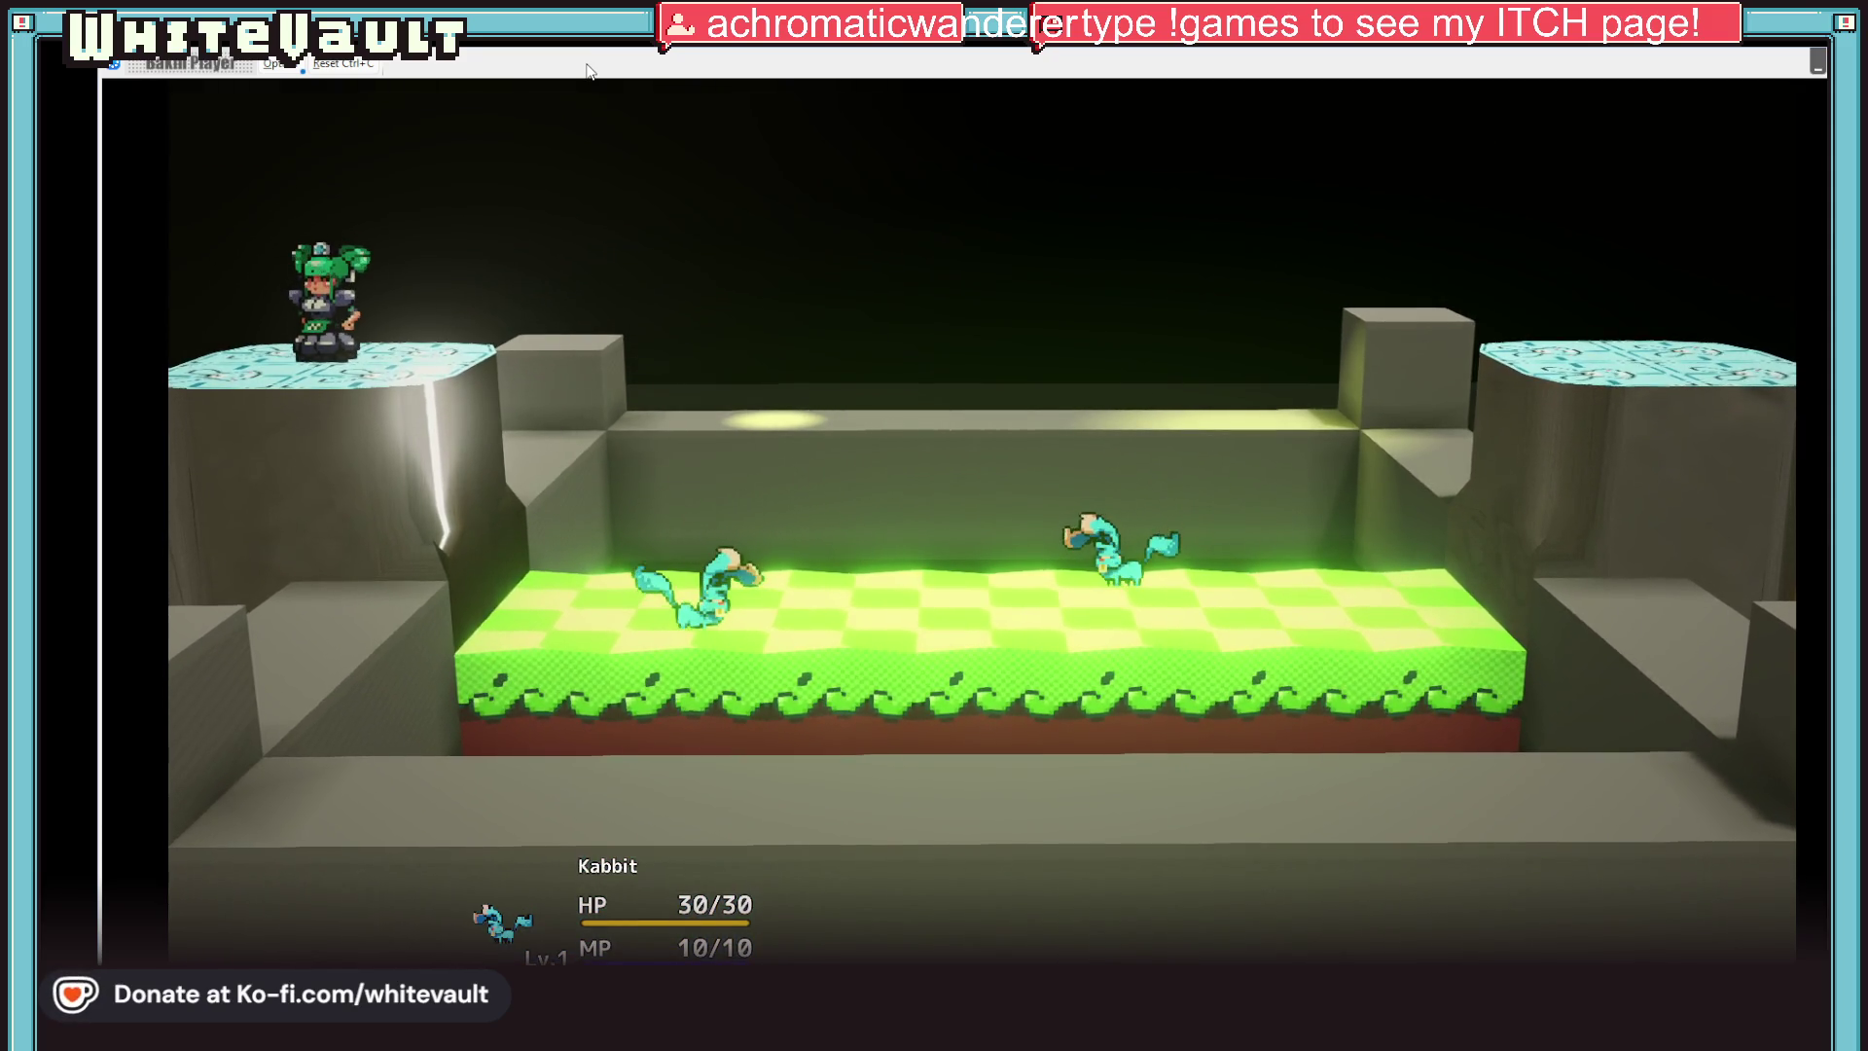
key("Return")
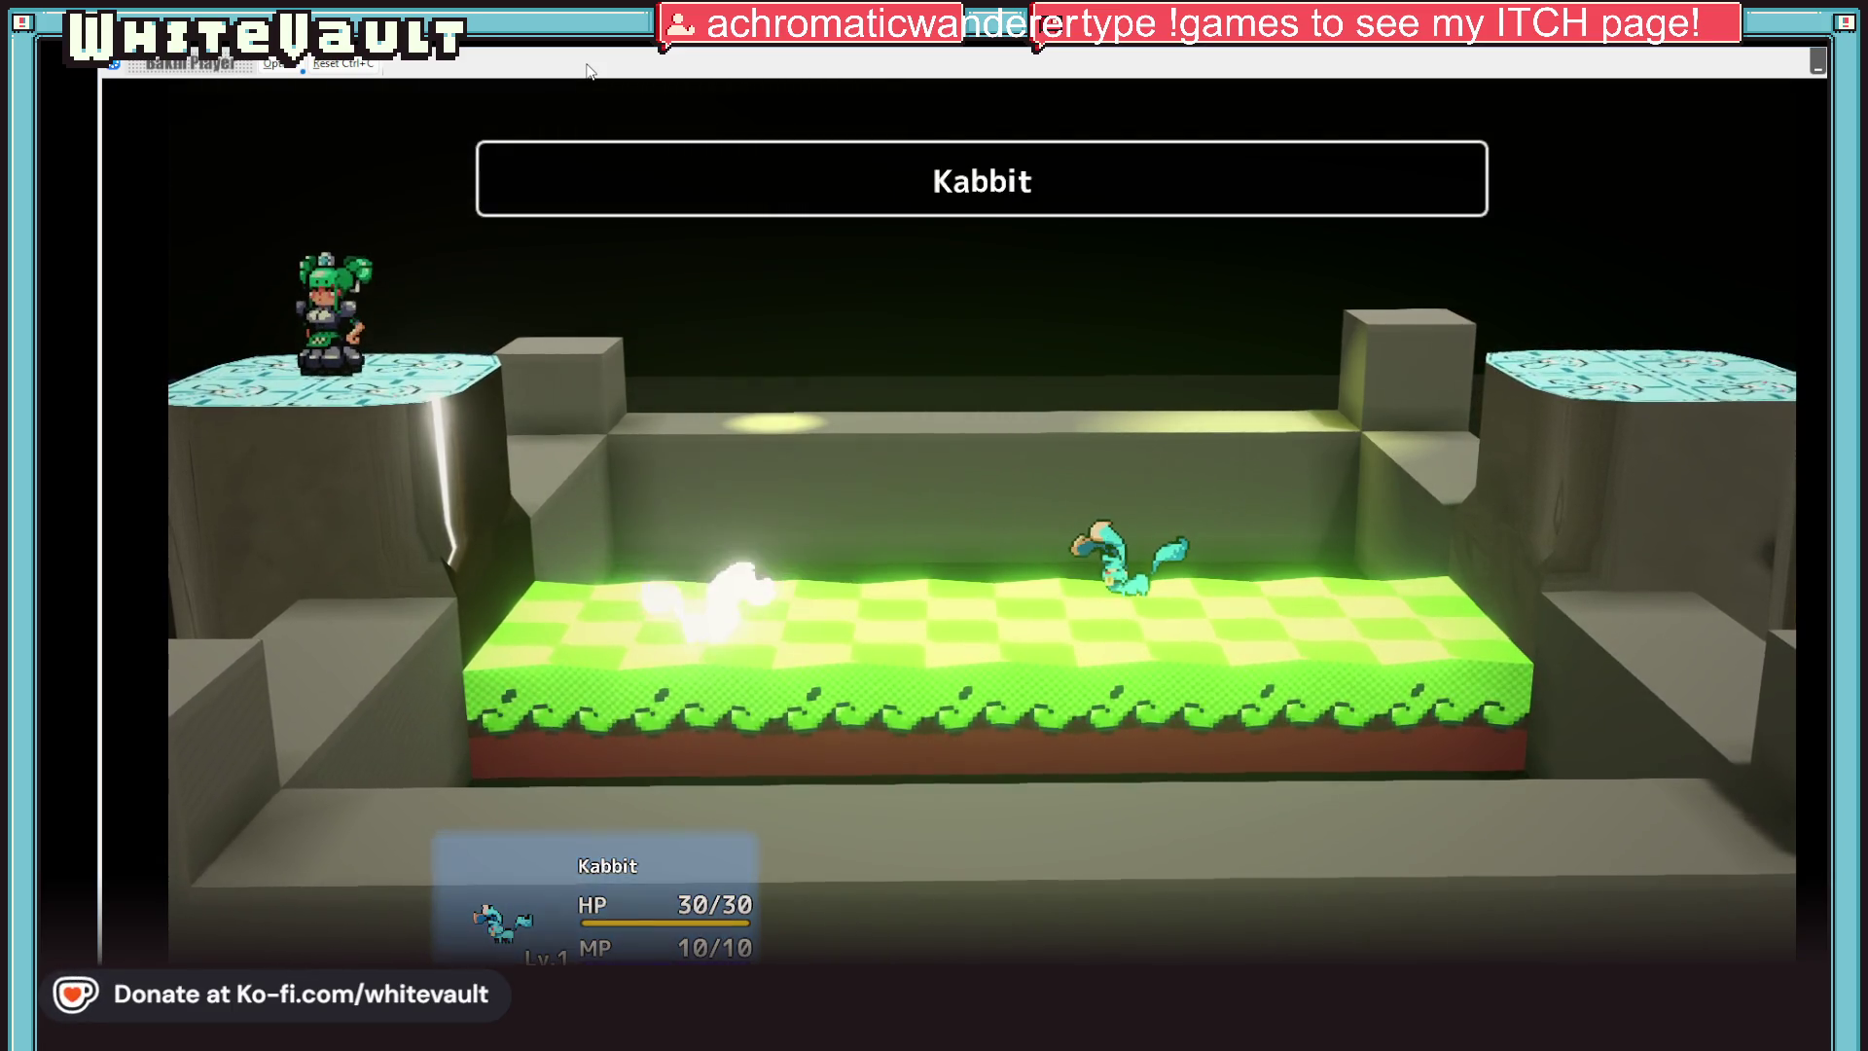
key("Return")
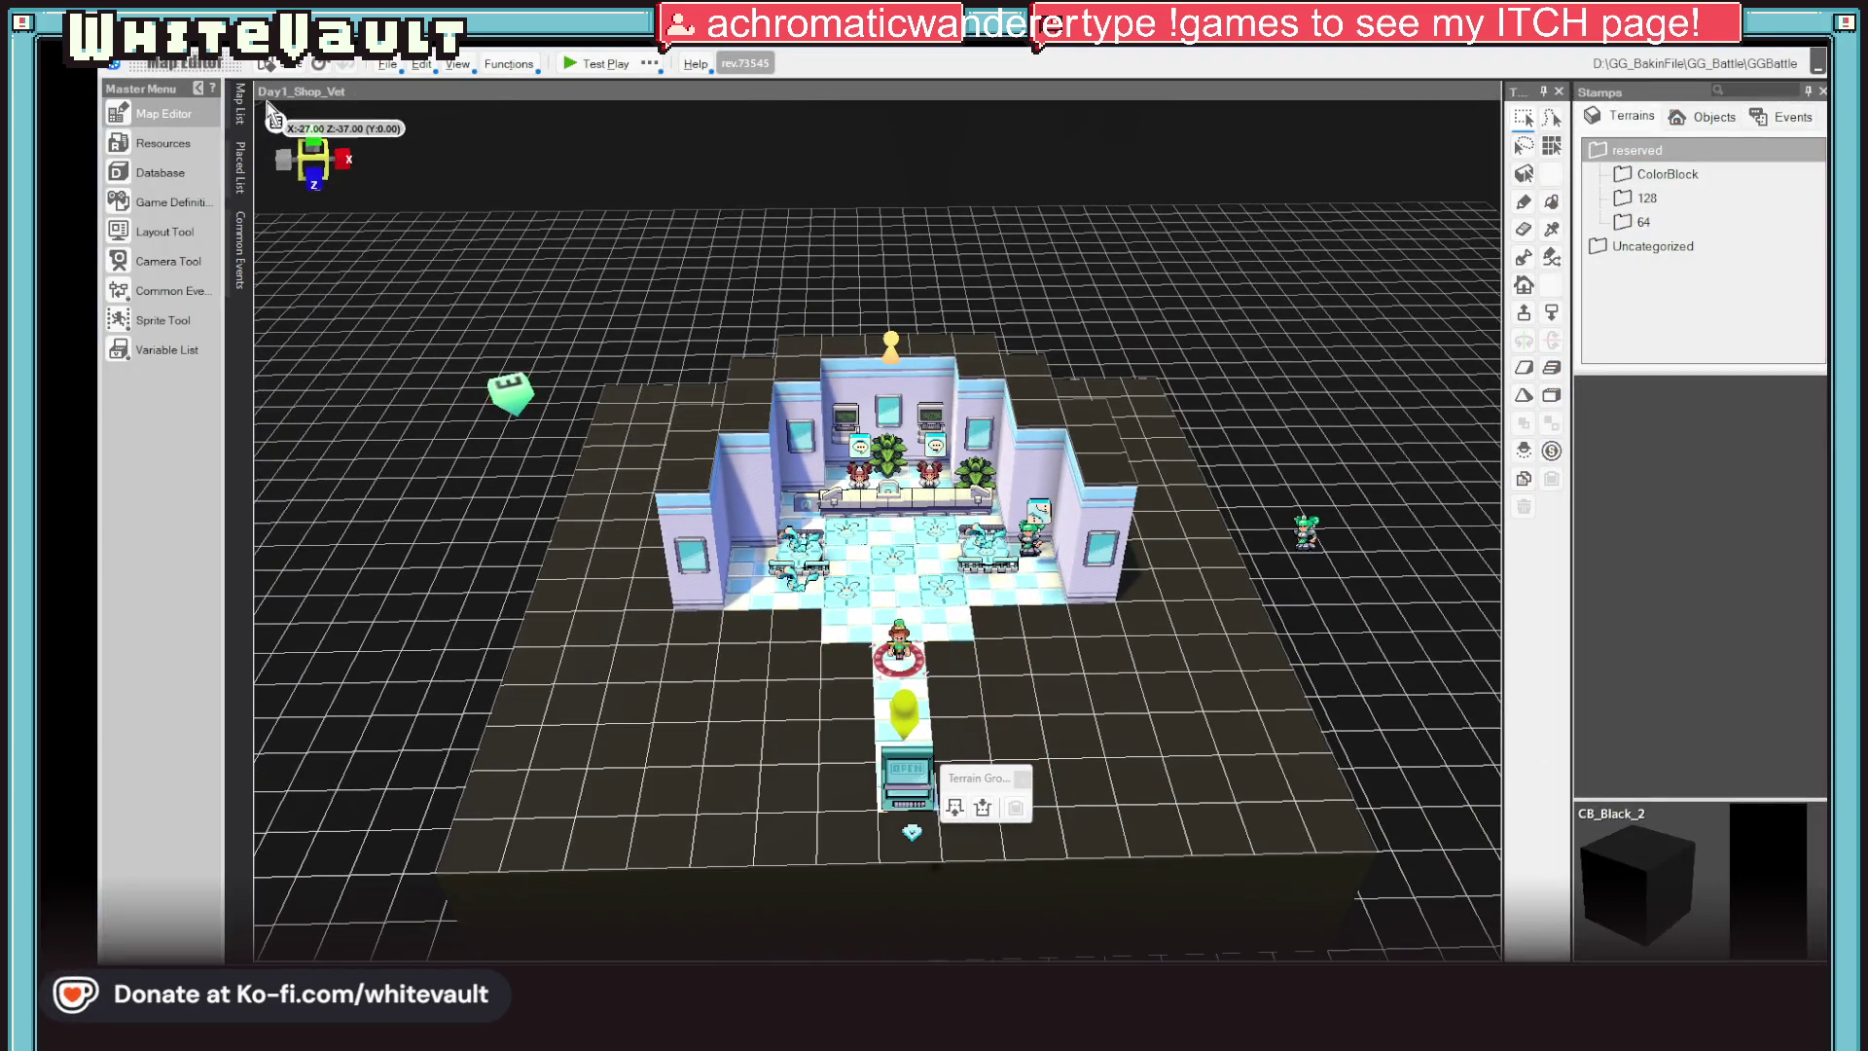
Reopen the Camera Tool, recheck Inside_Zoom, Battle_Zoom and Inside_New, then close it
left_click(172, 259)
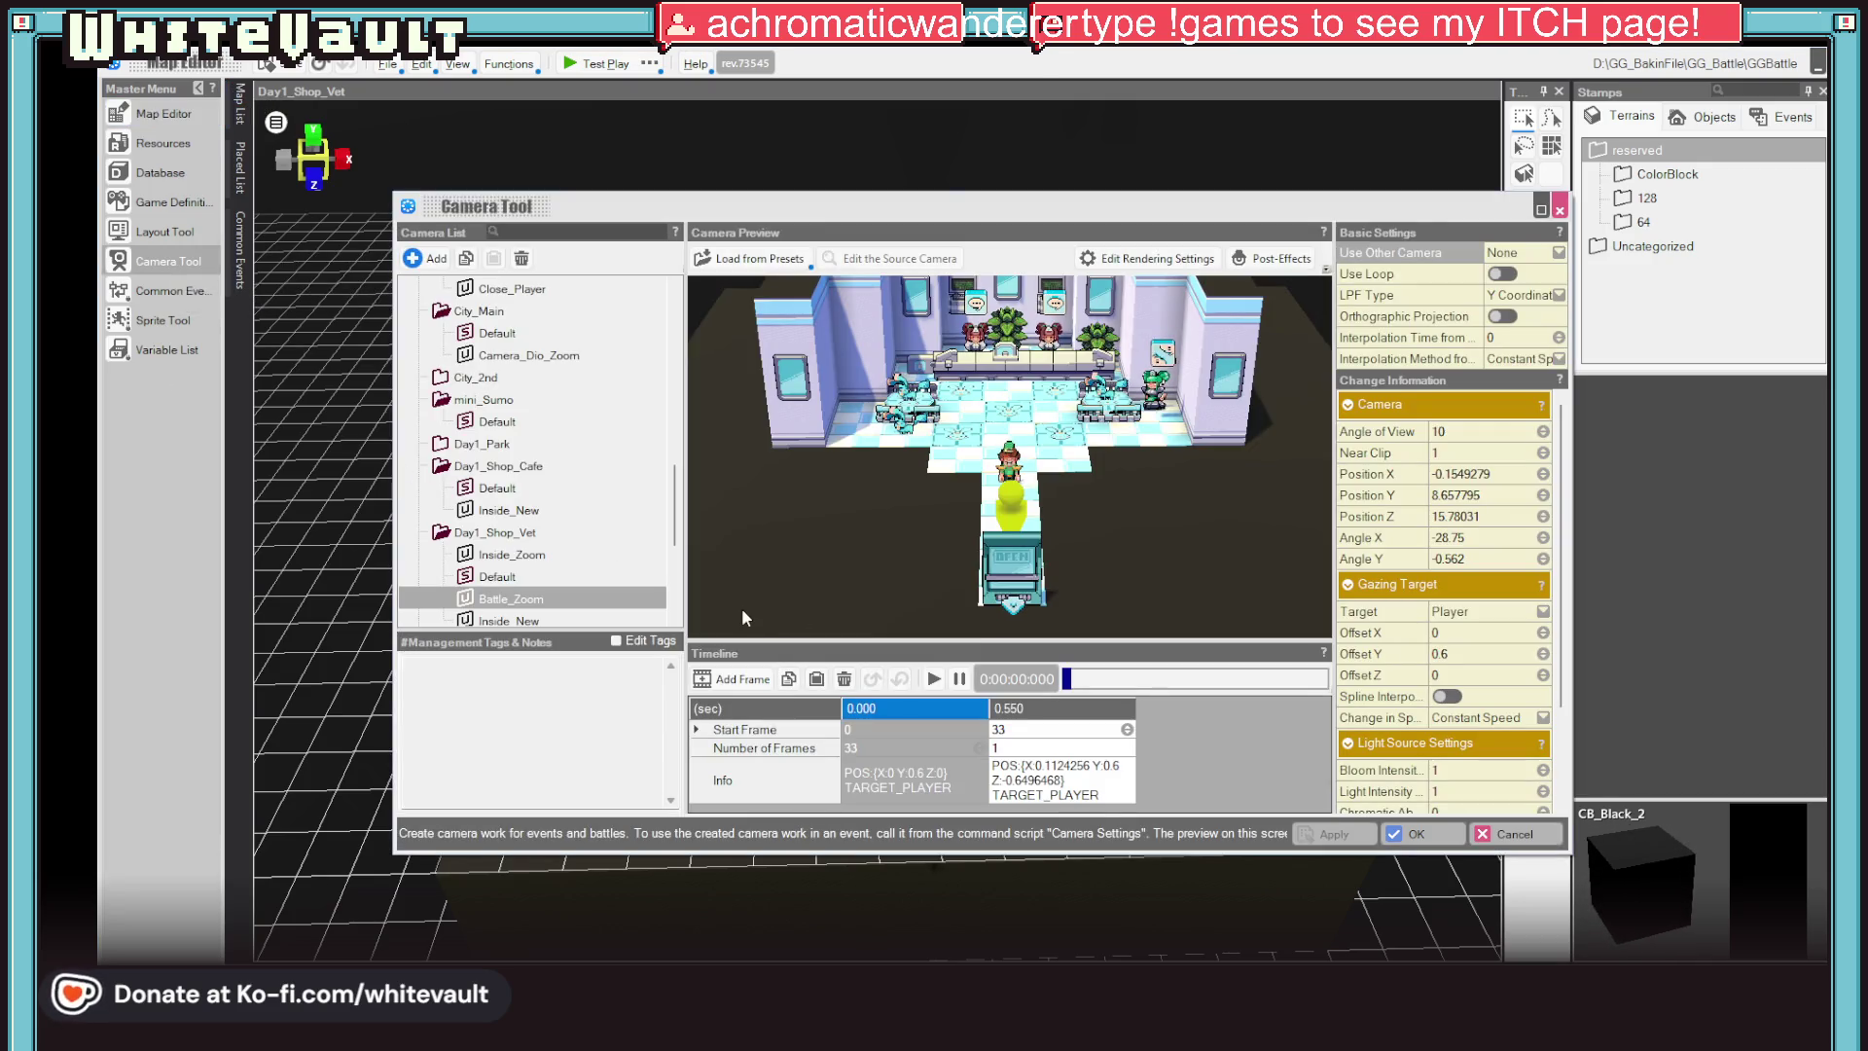
left_click(514, 599)
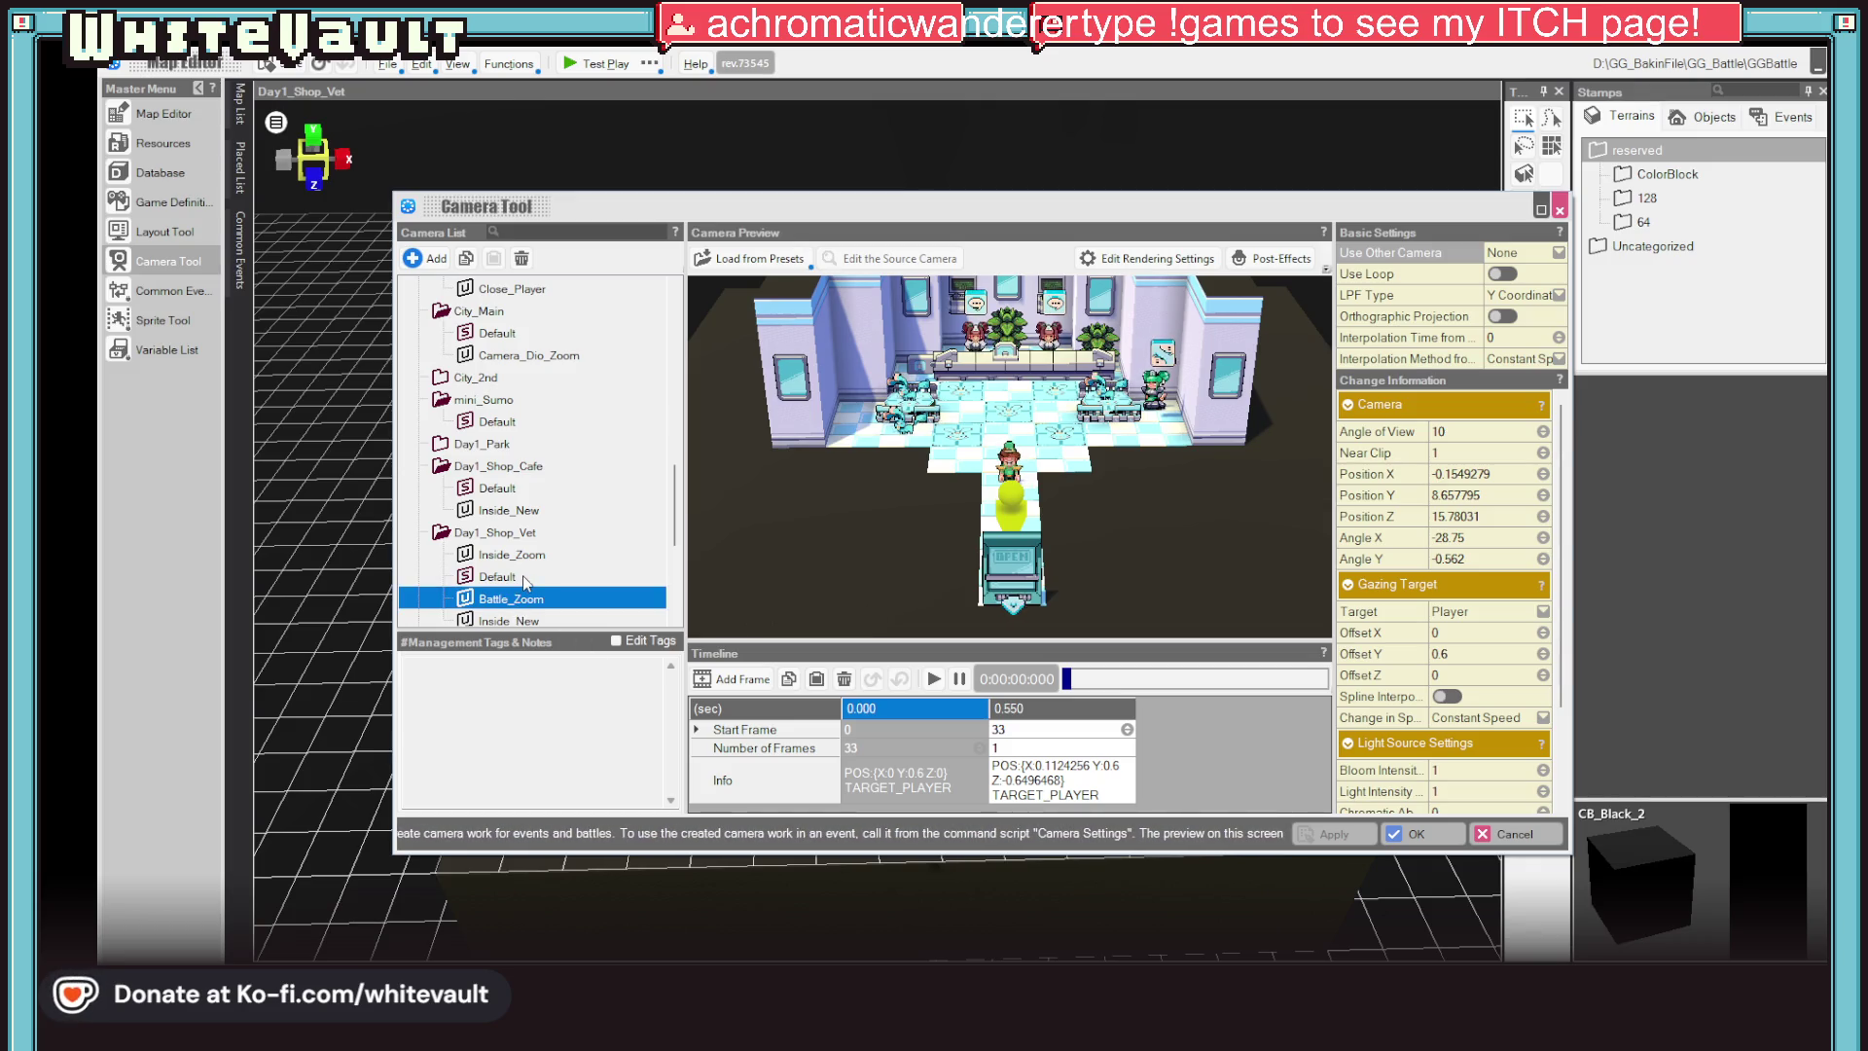
left_click(520, 620)
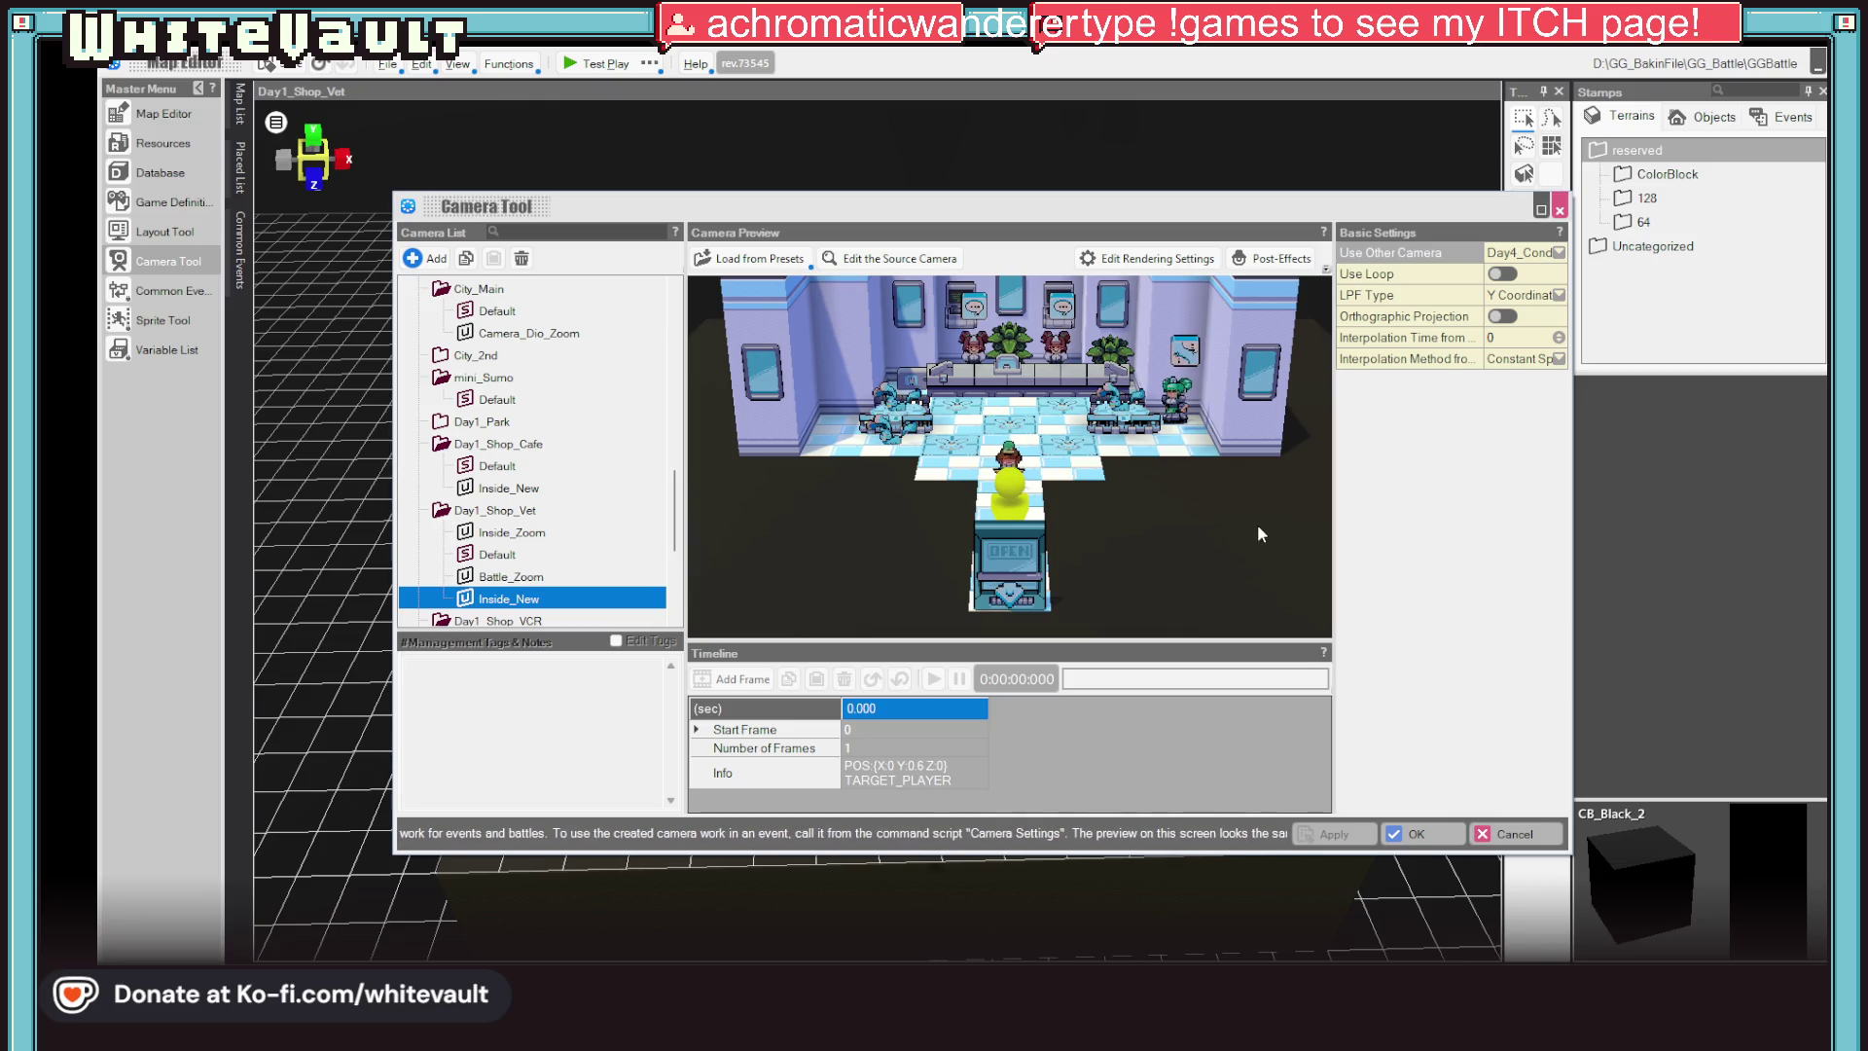
left_click(514, 576)
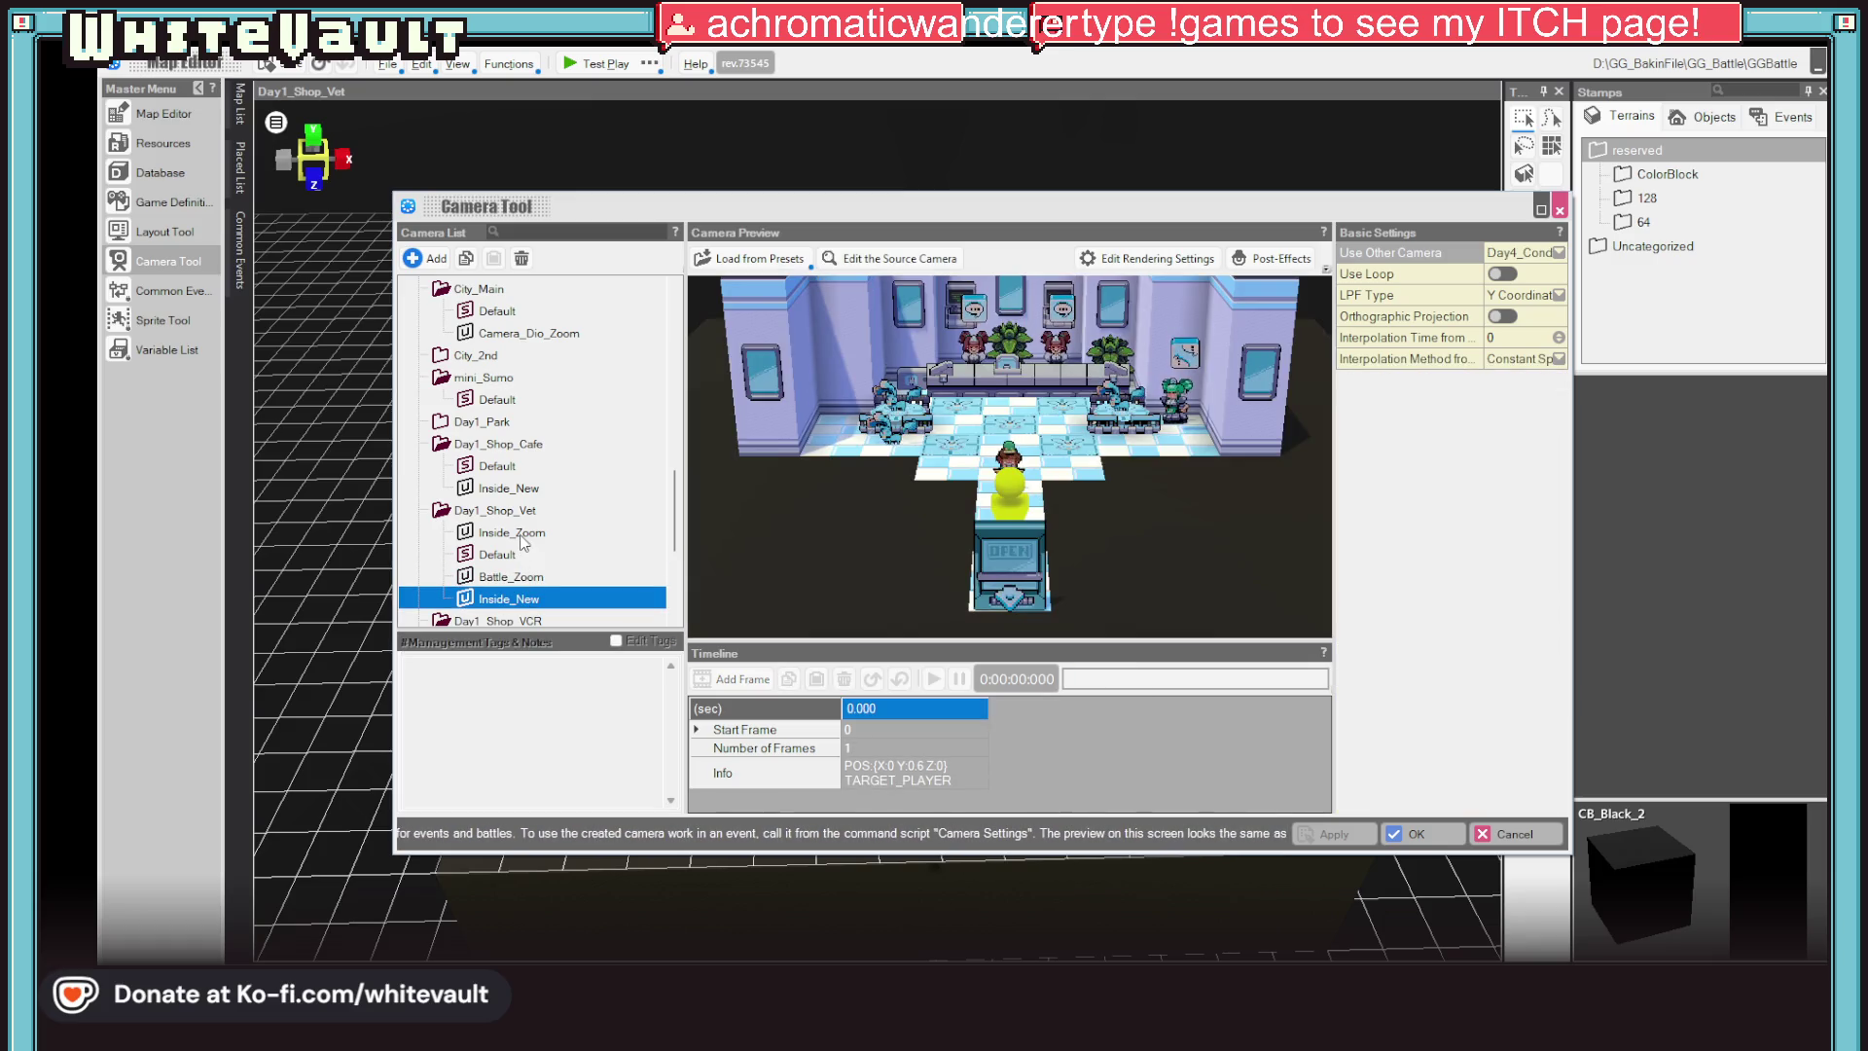
left_click(514, 533)
left_click(537, 601)
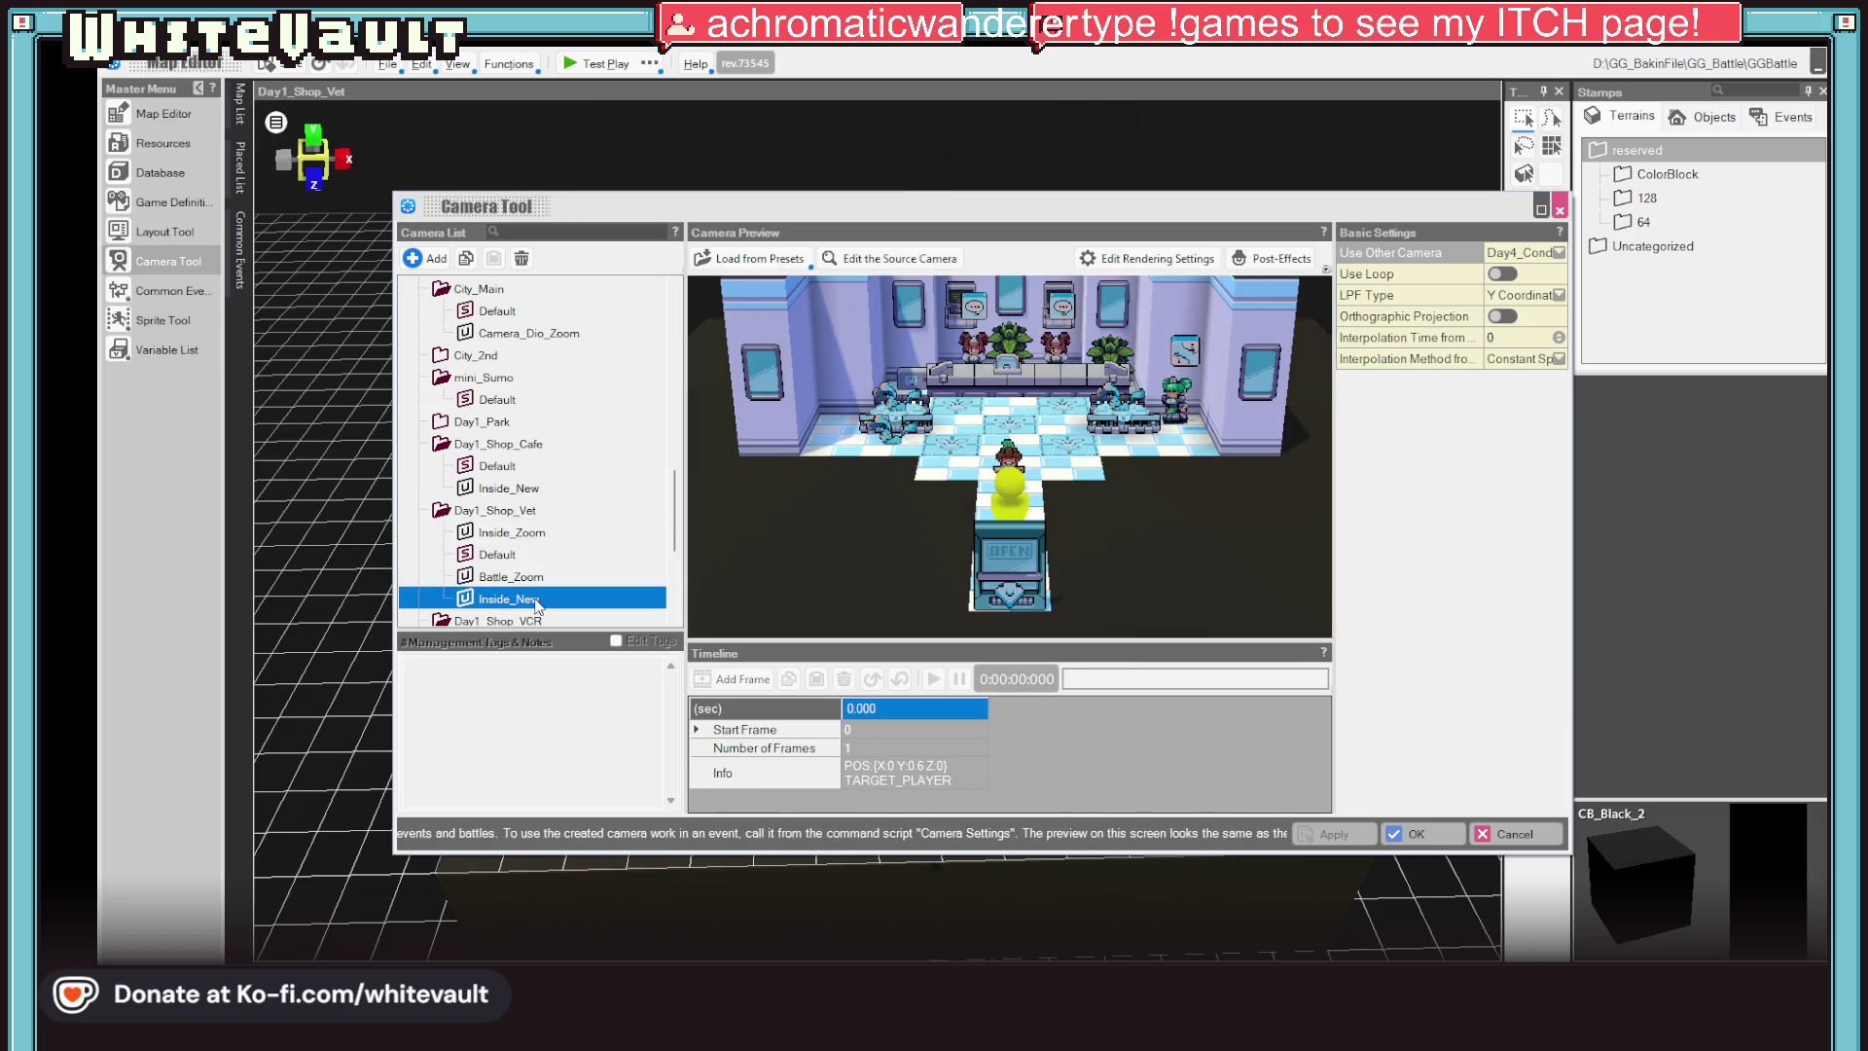
left_click(1406, 833)
Switch the event's Camera Playback command to the Inside_Zoom camera and save the event
left_click(510, 391)
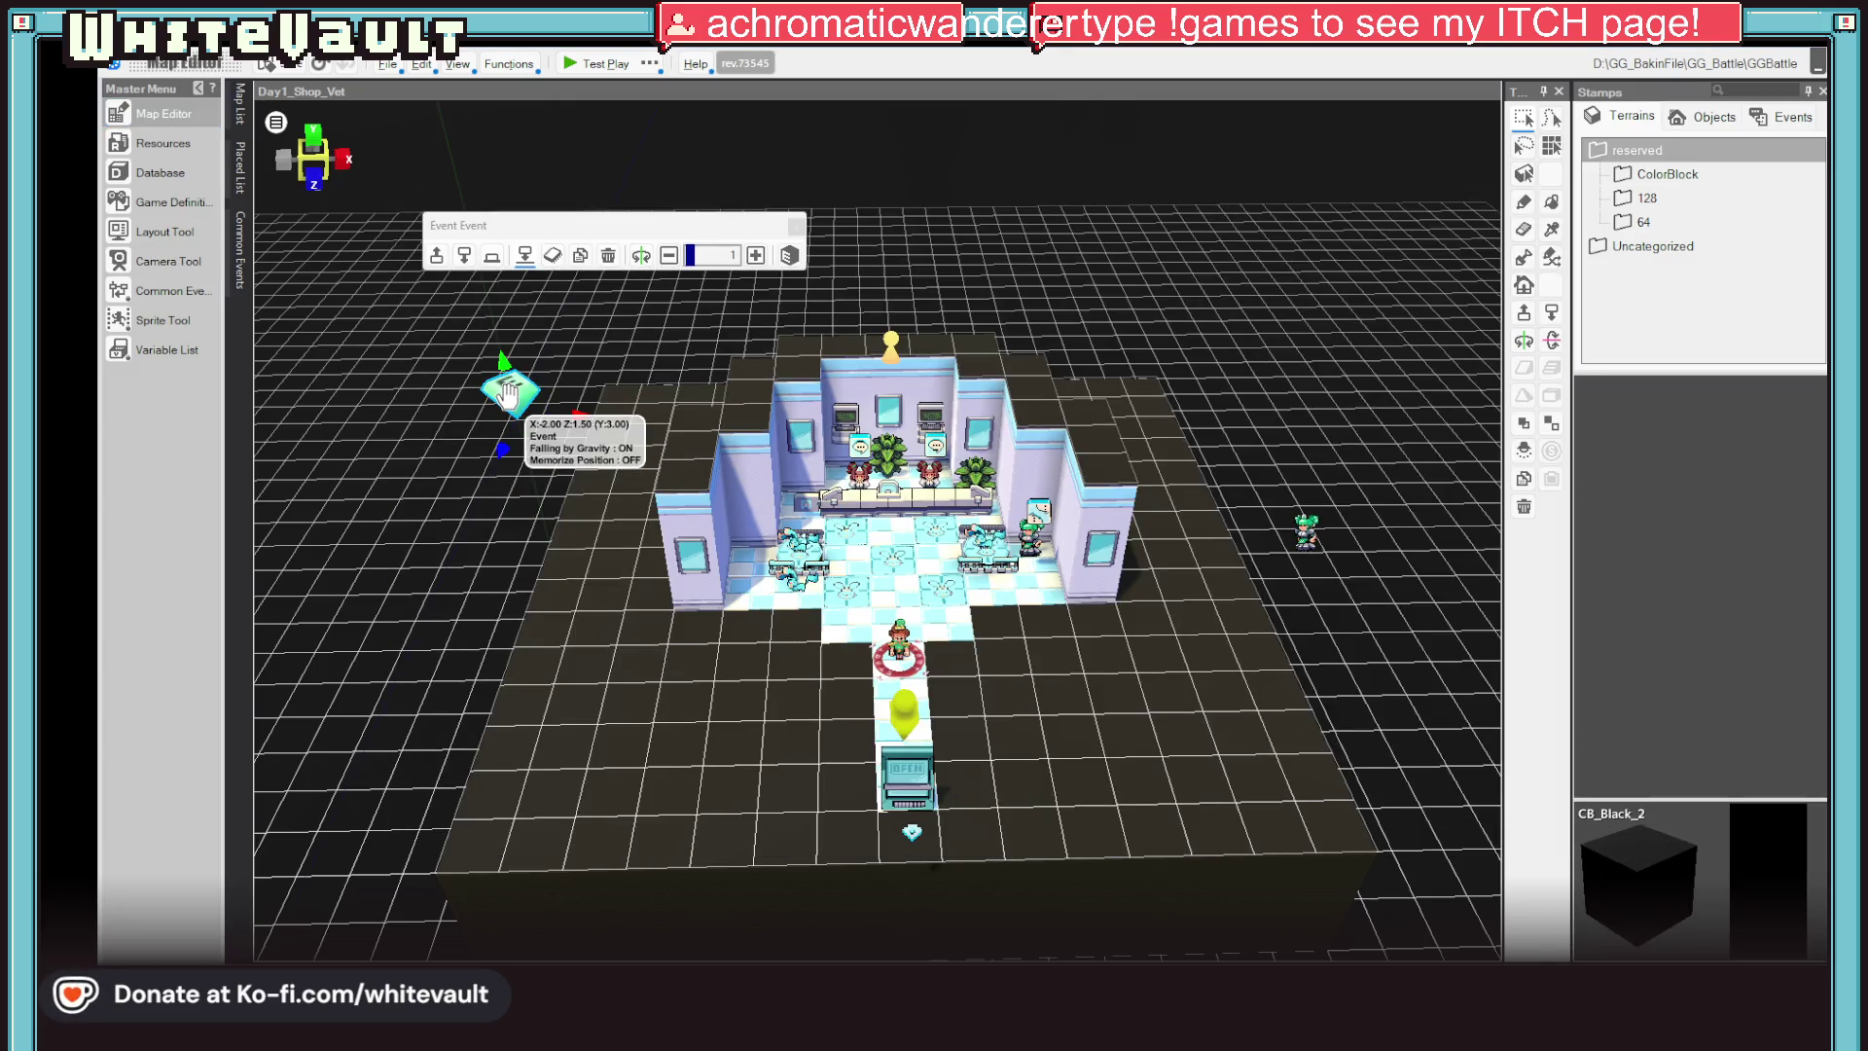
double_click(509, 392)
left_click(1042, 390)
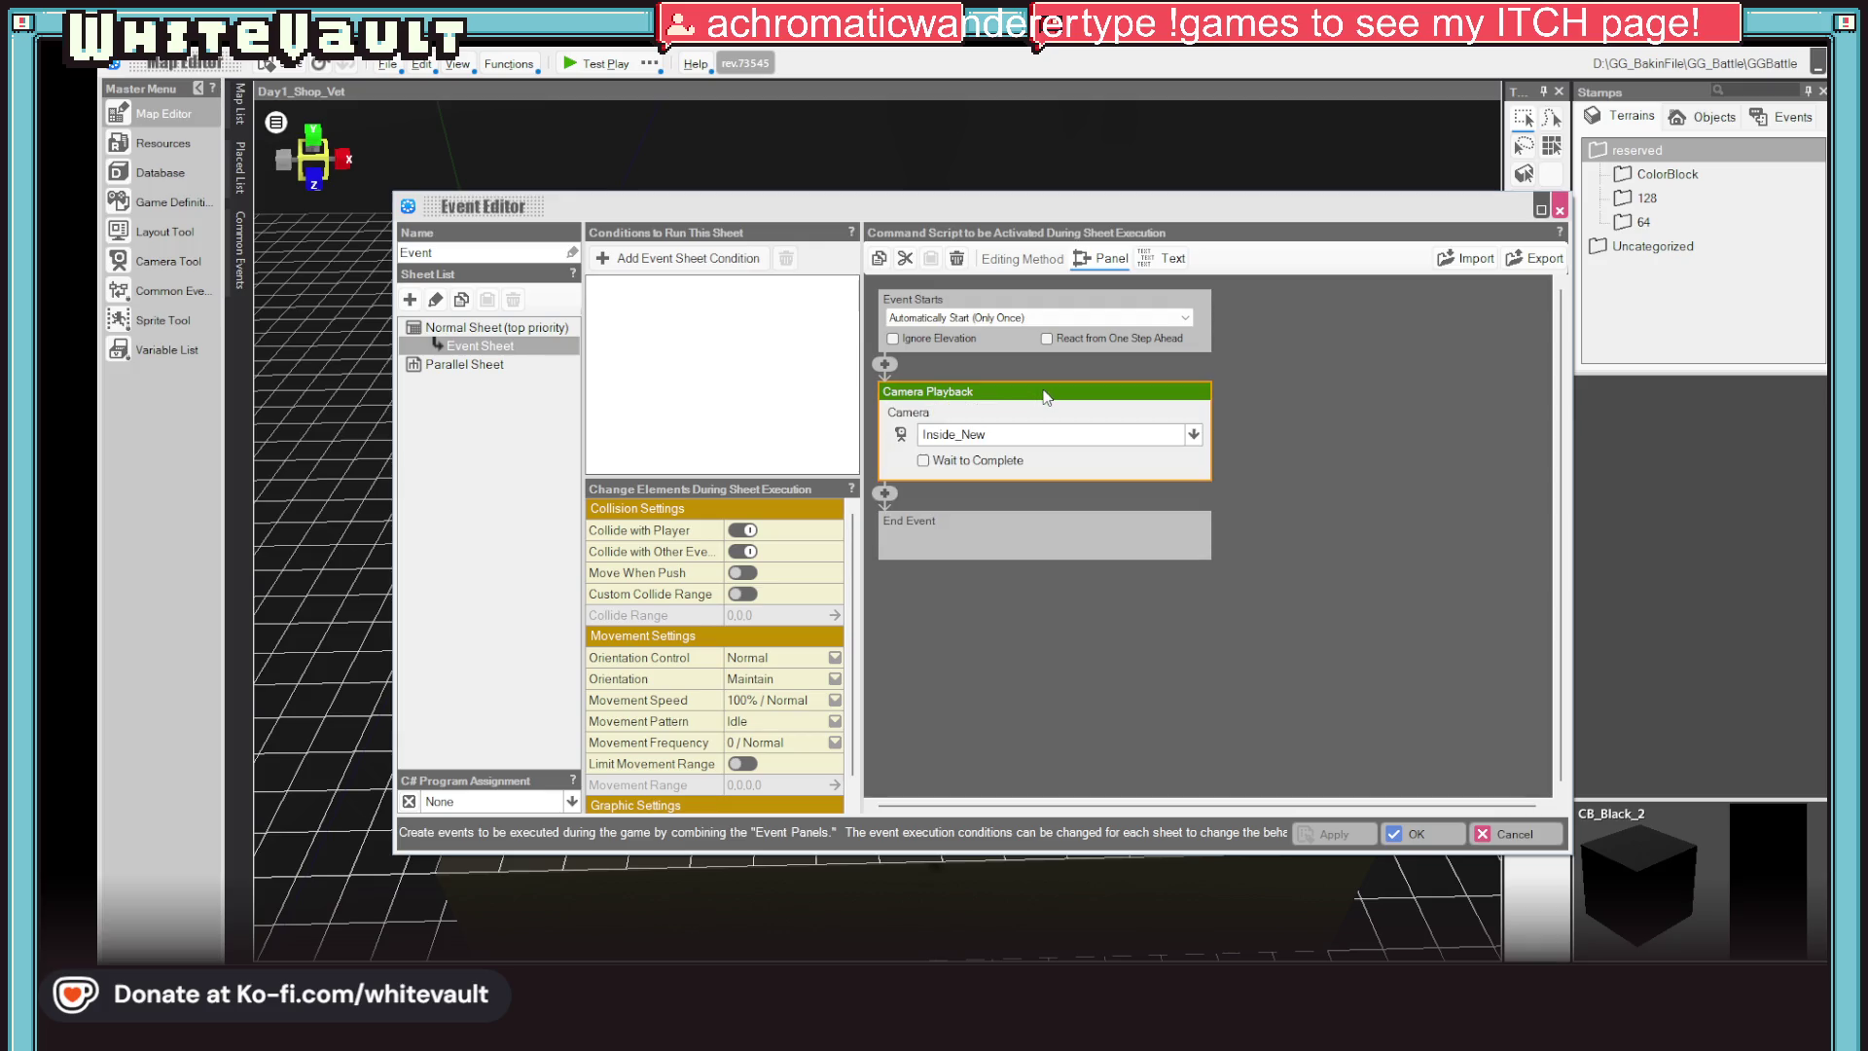
left_click(1040, 435)
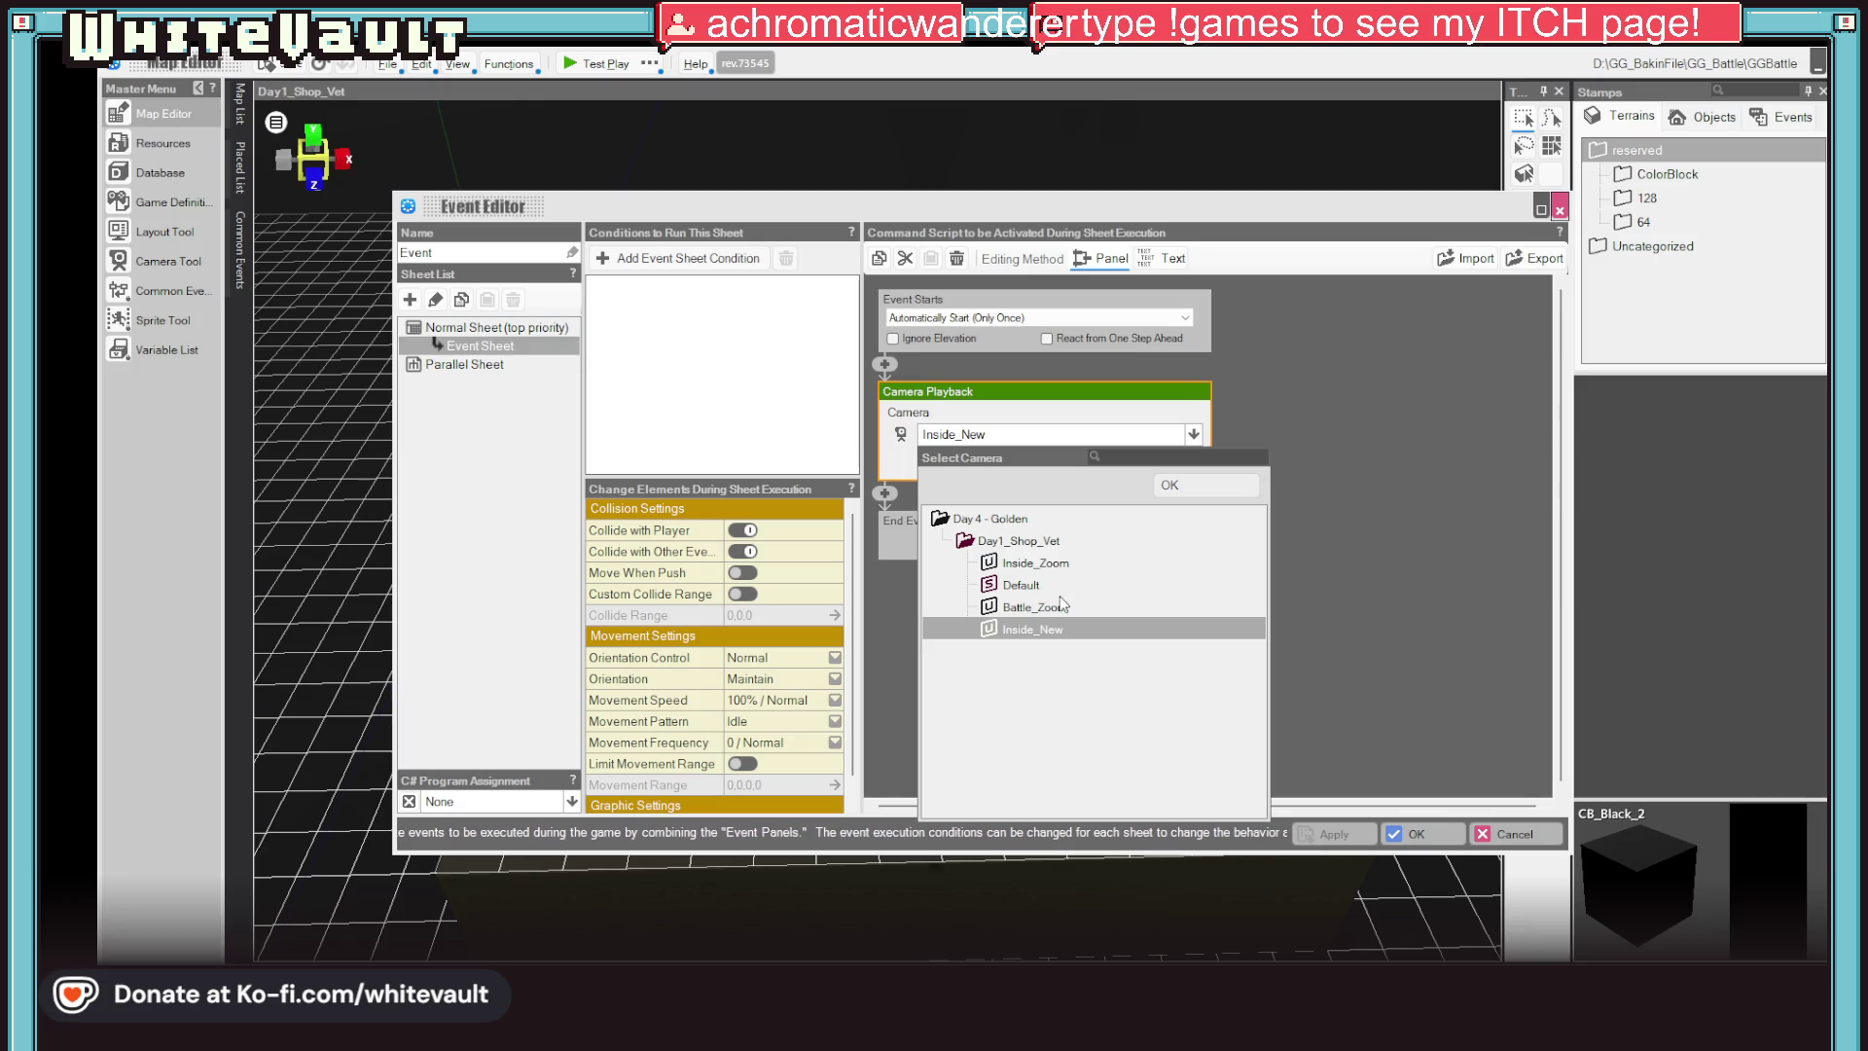
left_click(1052, 567)
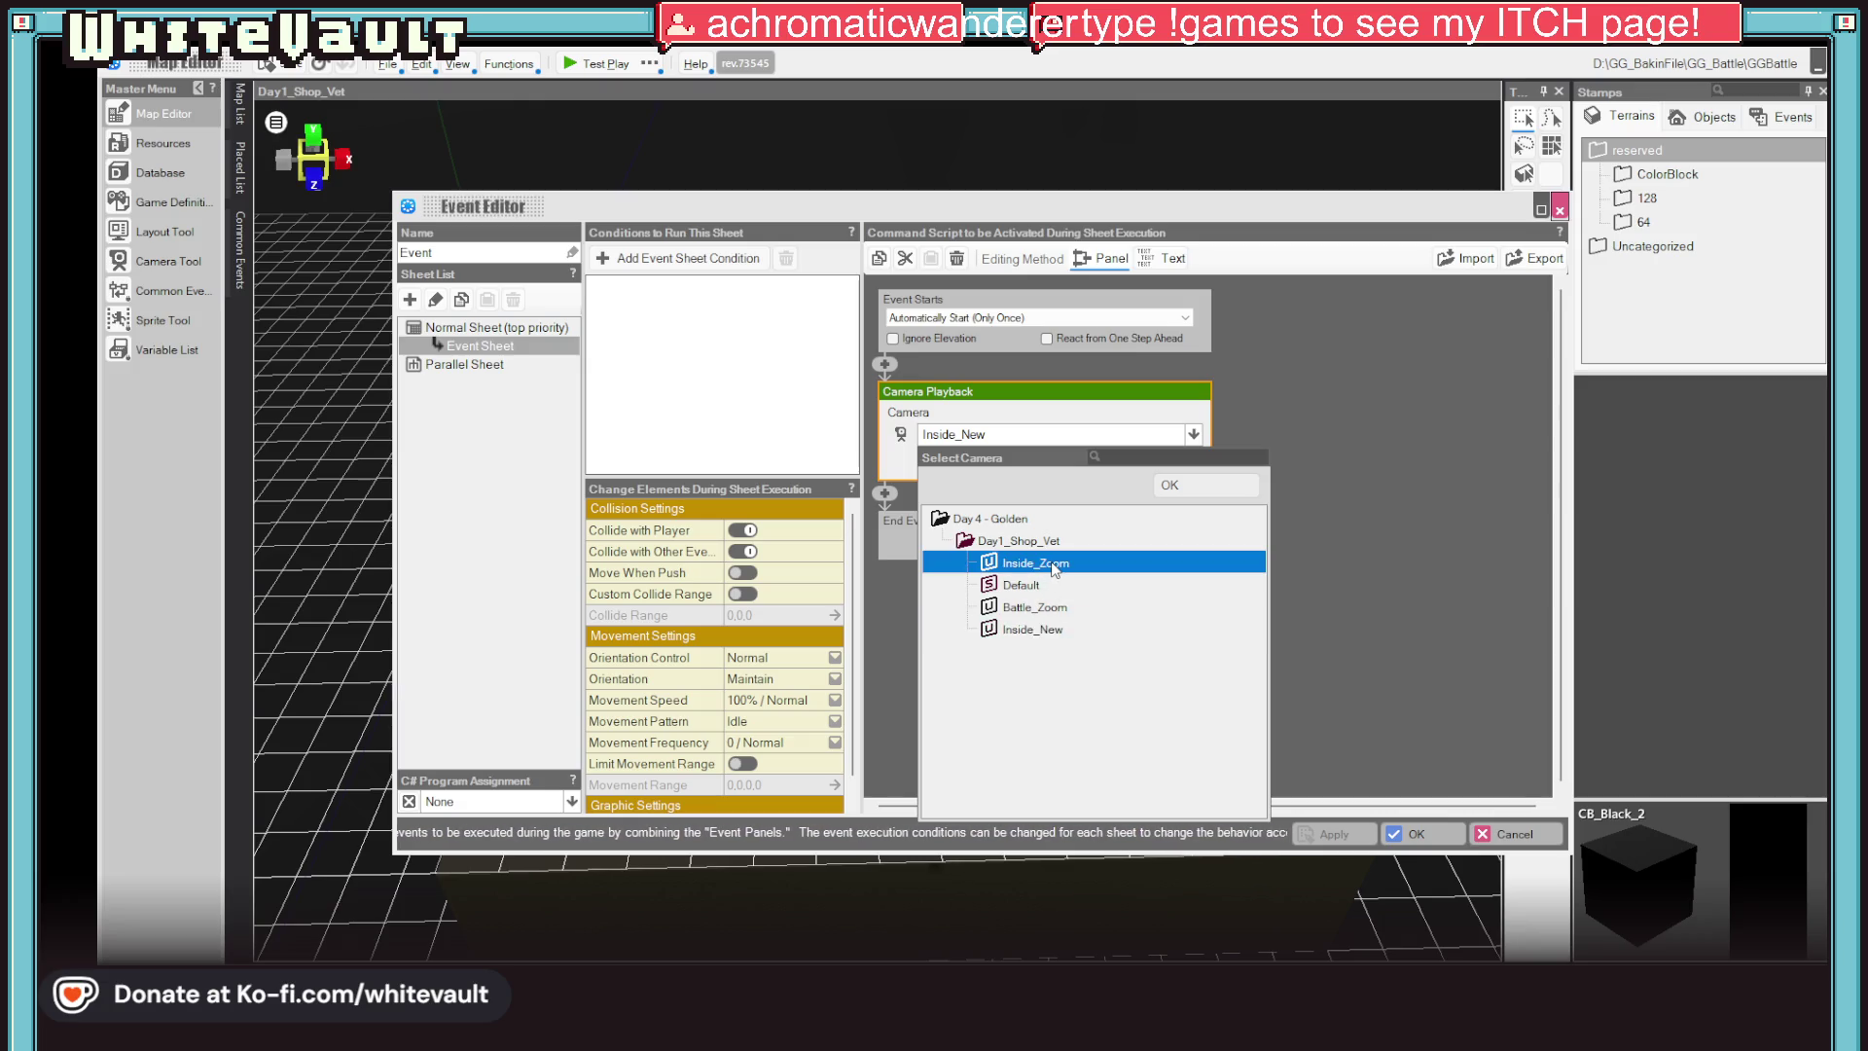
left_click(1169, 484)
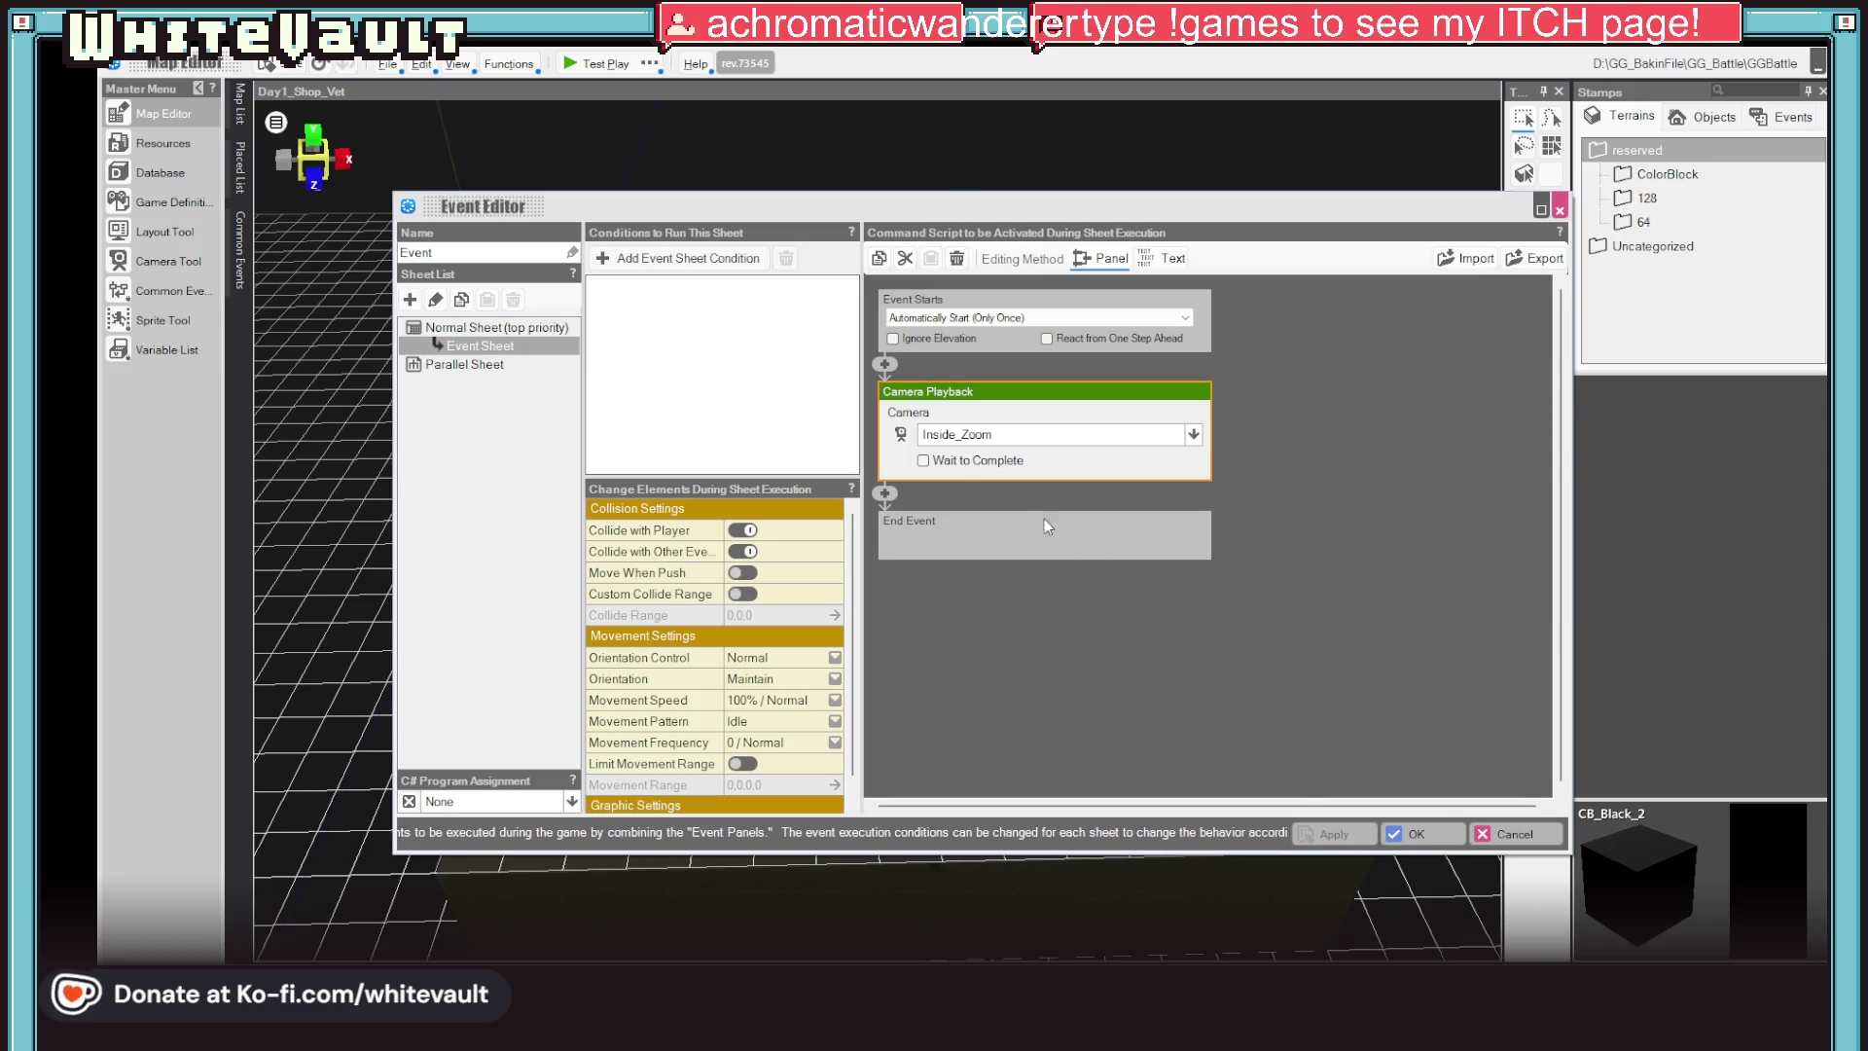
left_click(1409, 834)
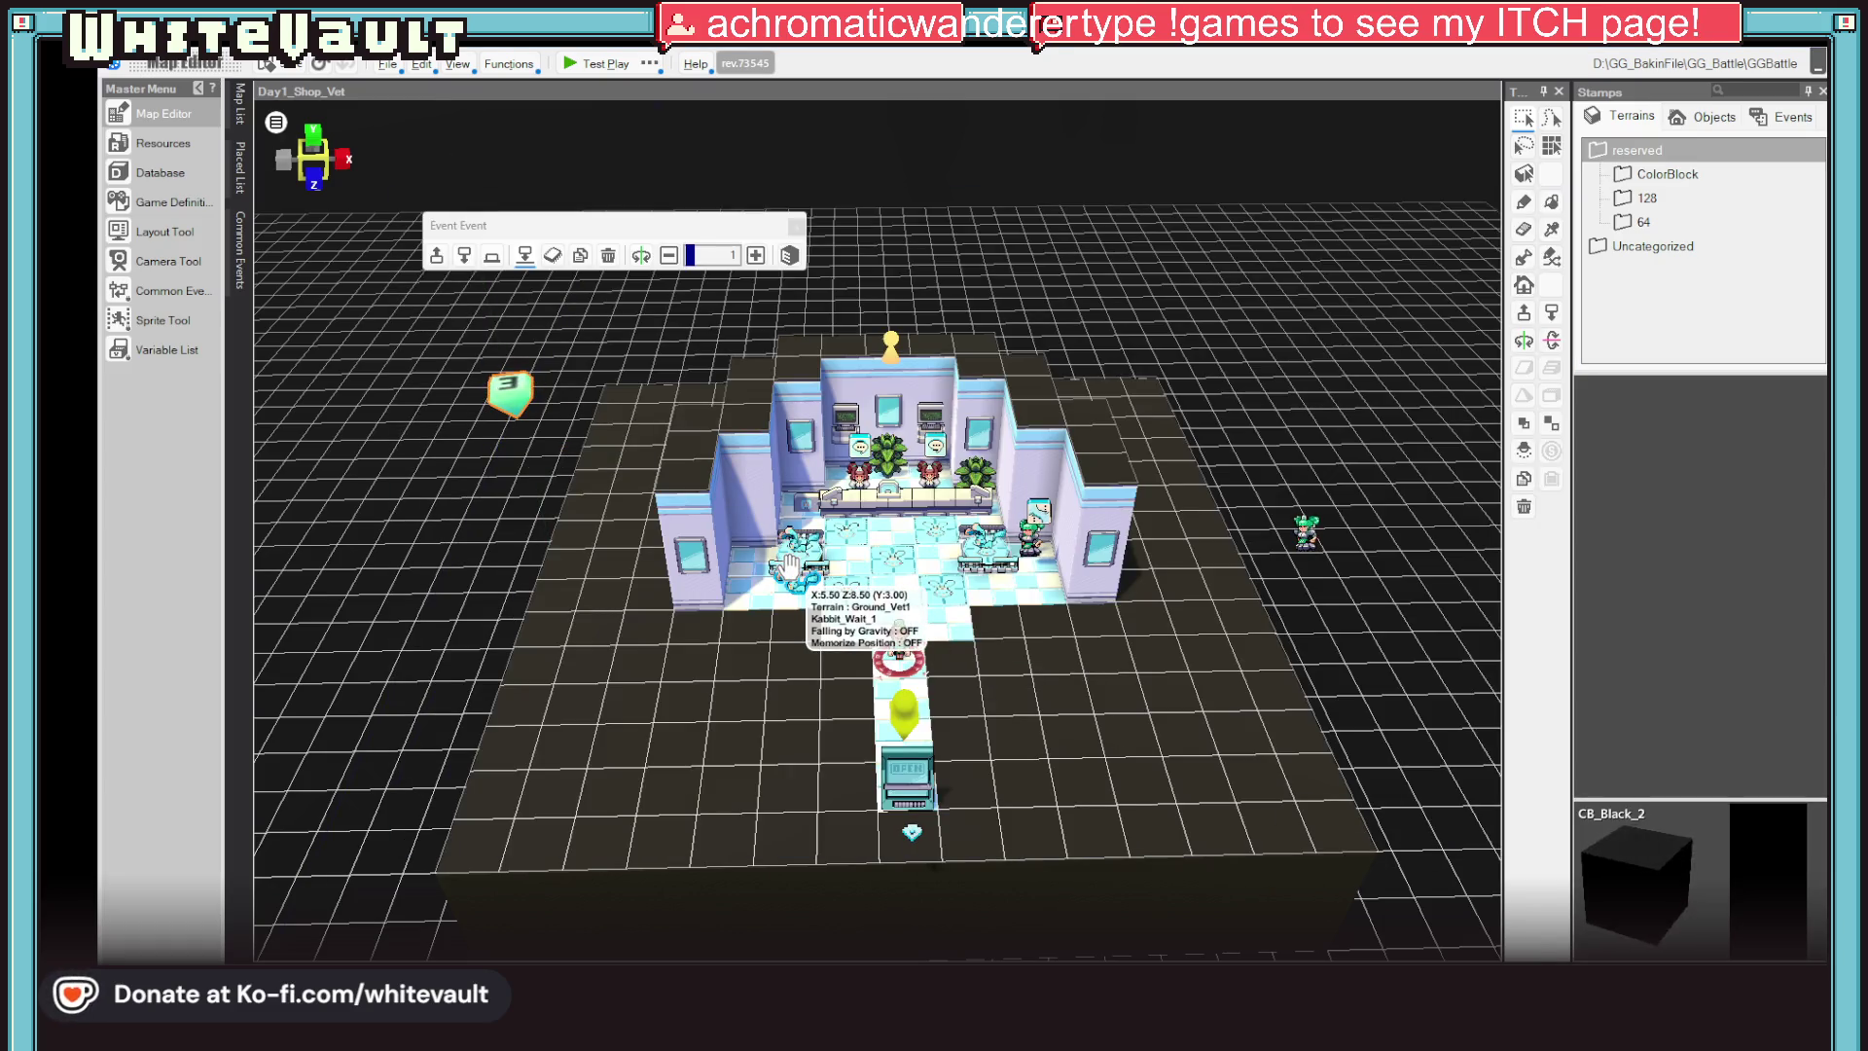
In Resources, set Kabbit's attack slice animation to play only once
left_click(164, 144)
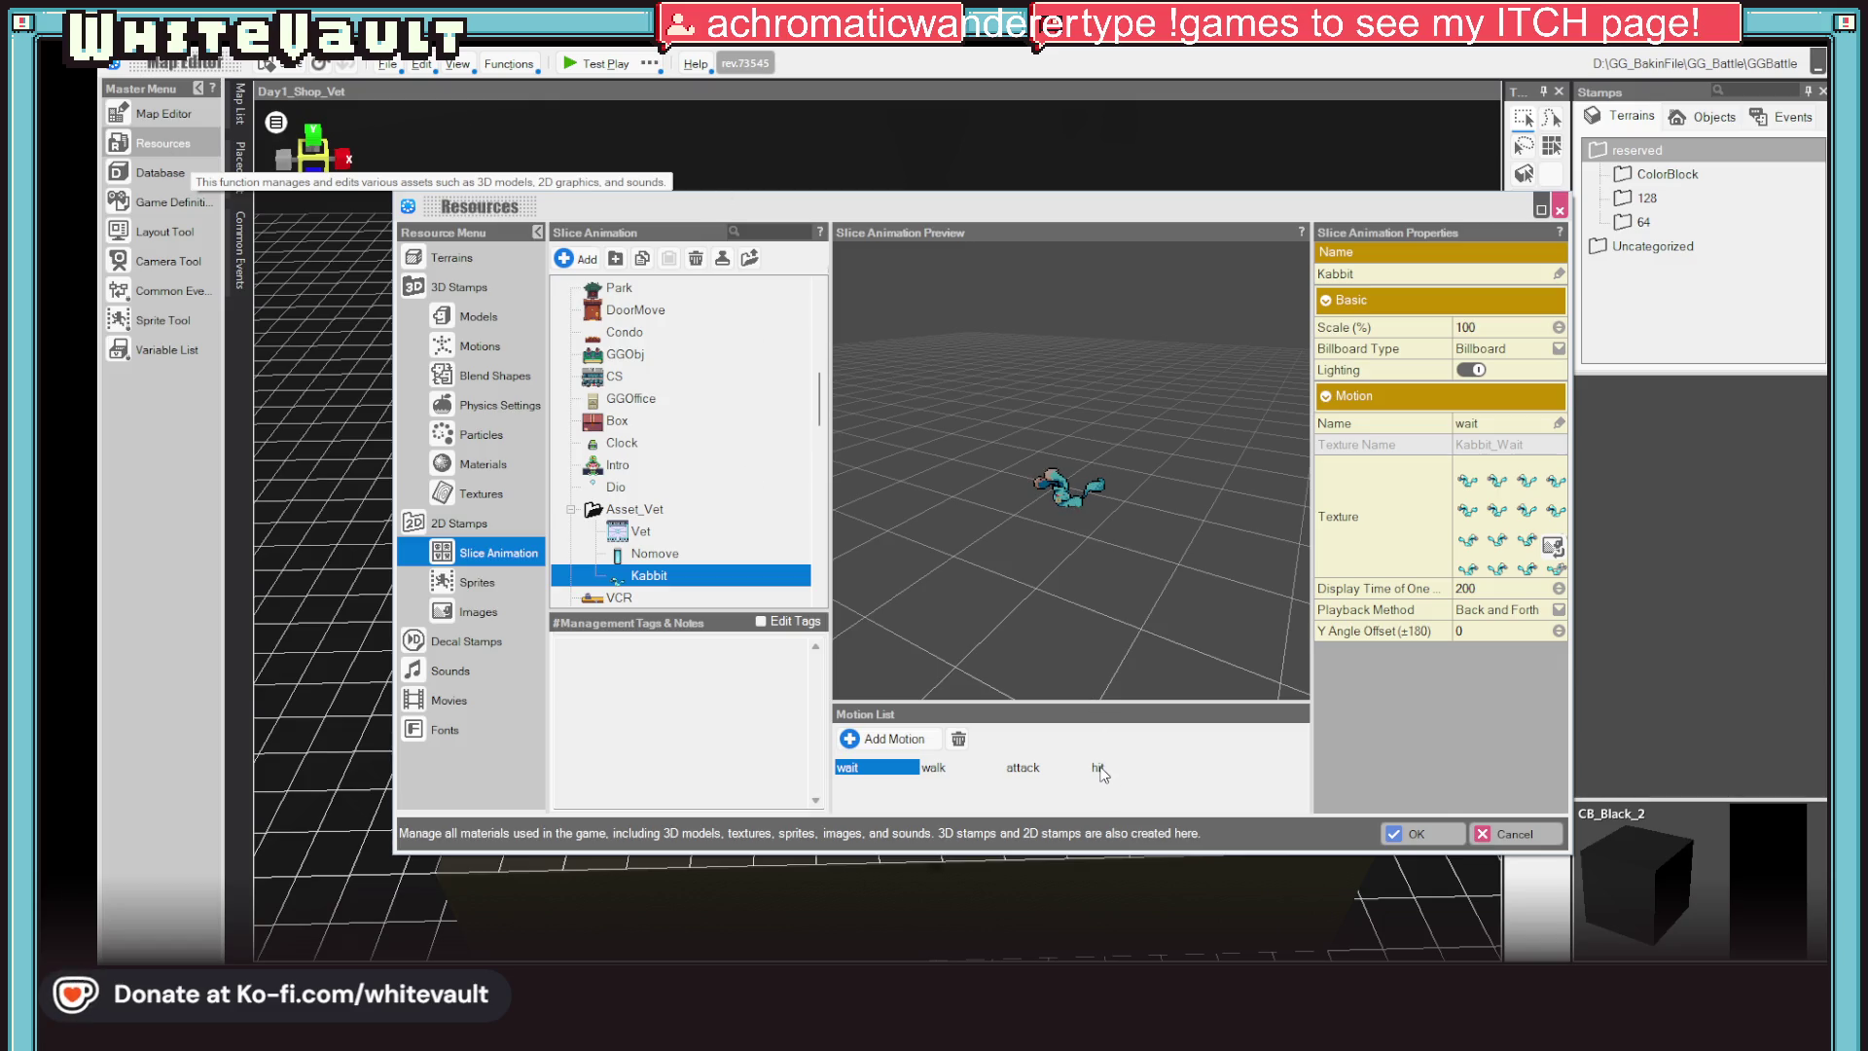
left_click(1015, 770)
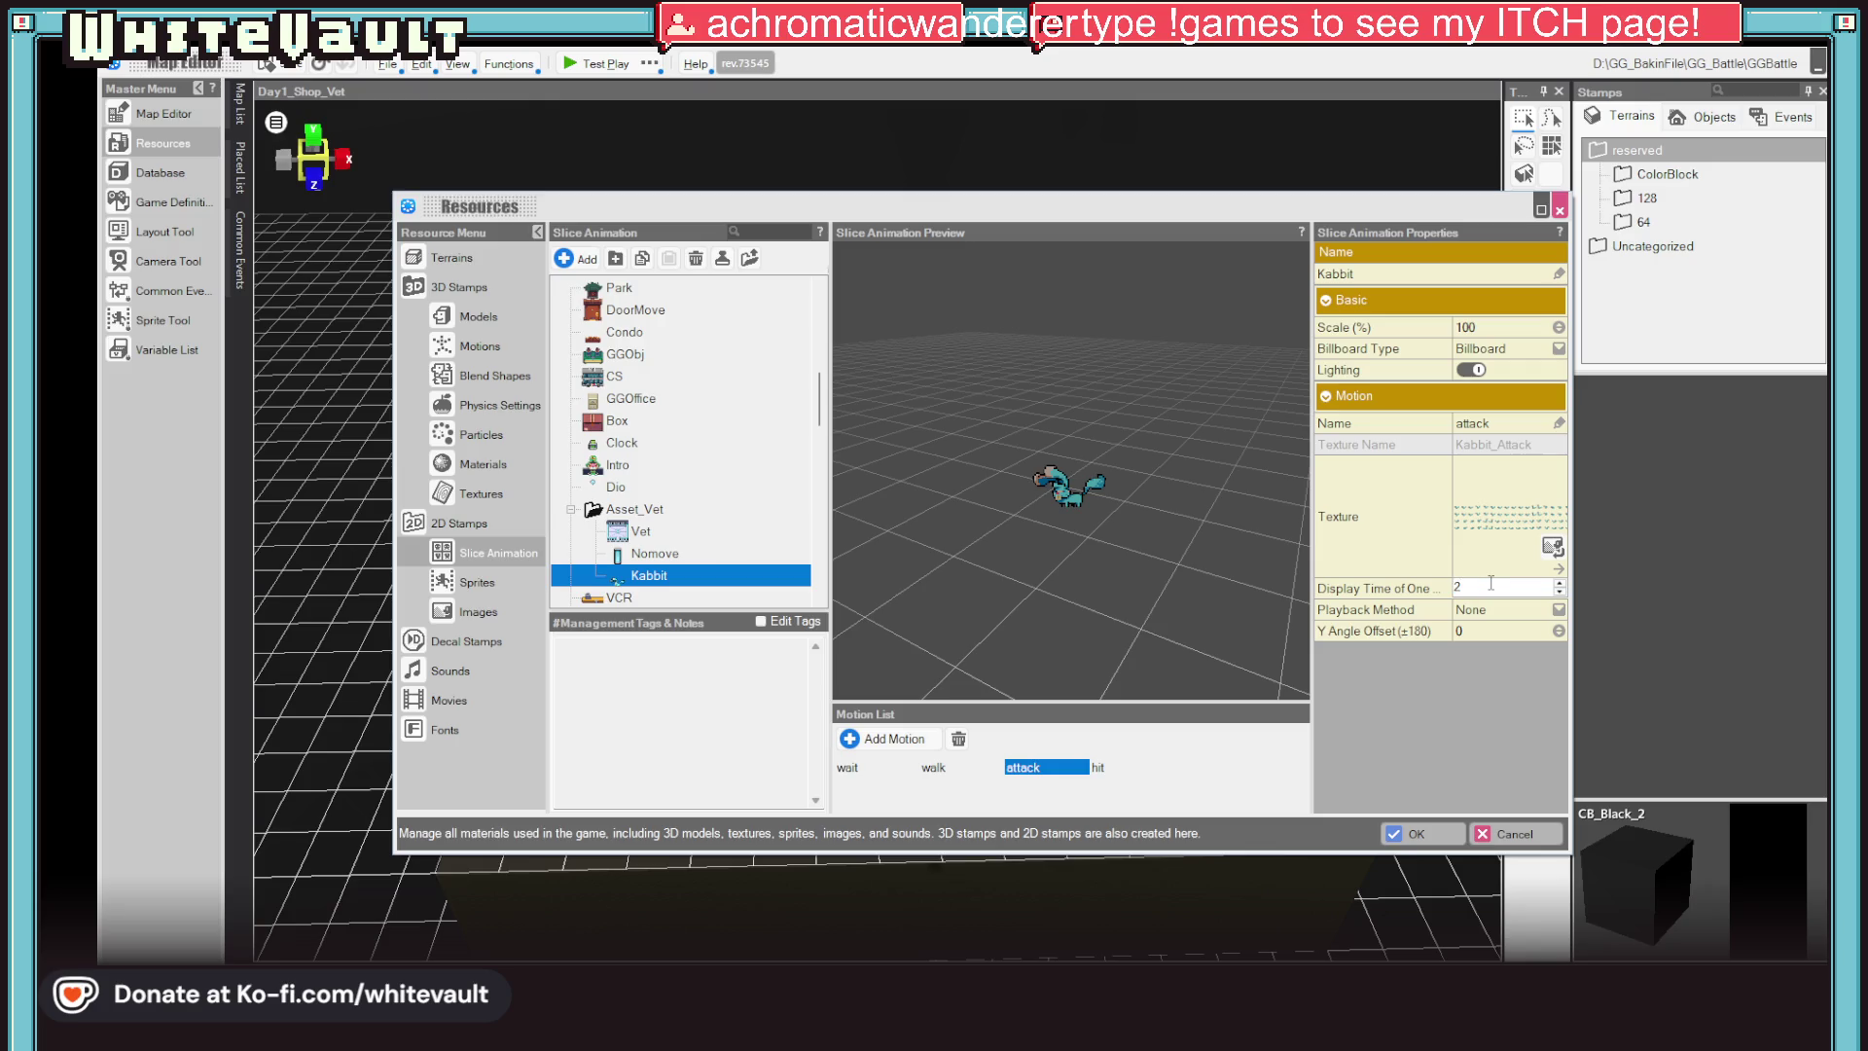
left_click(1509, 587)
type("150")
left_click(1502, 655)
left_click(1504, 610)
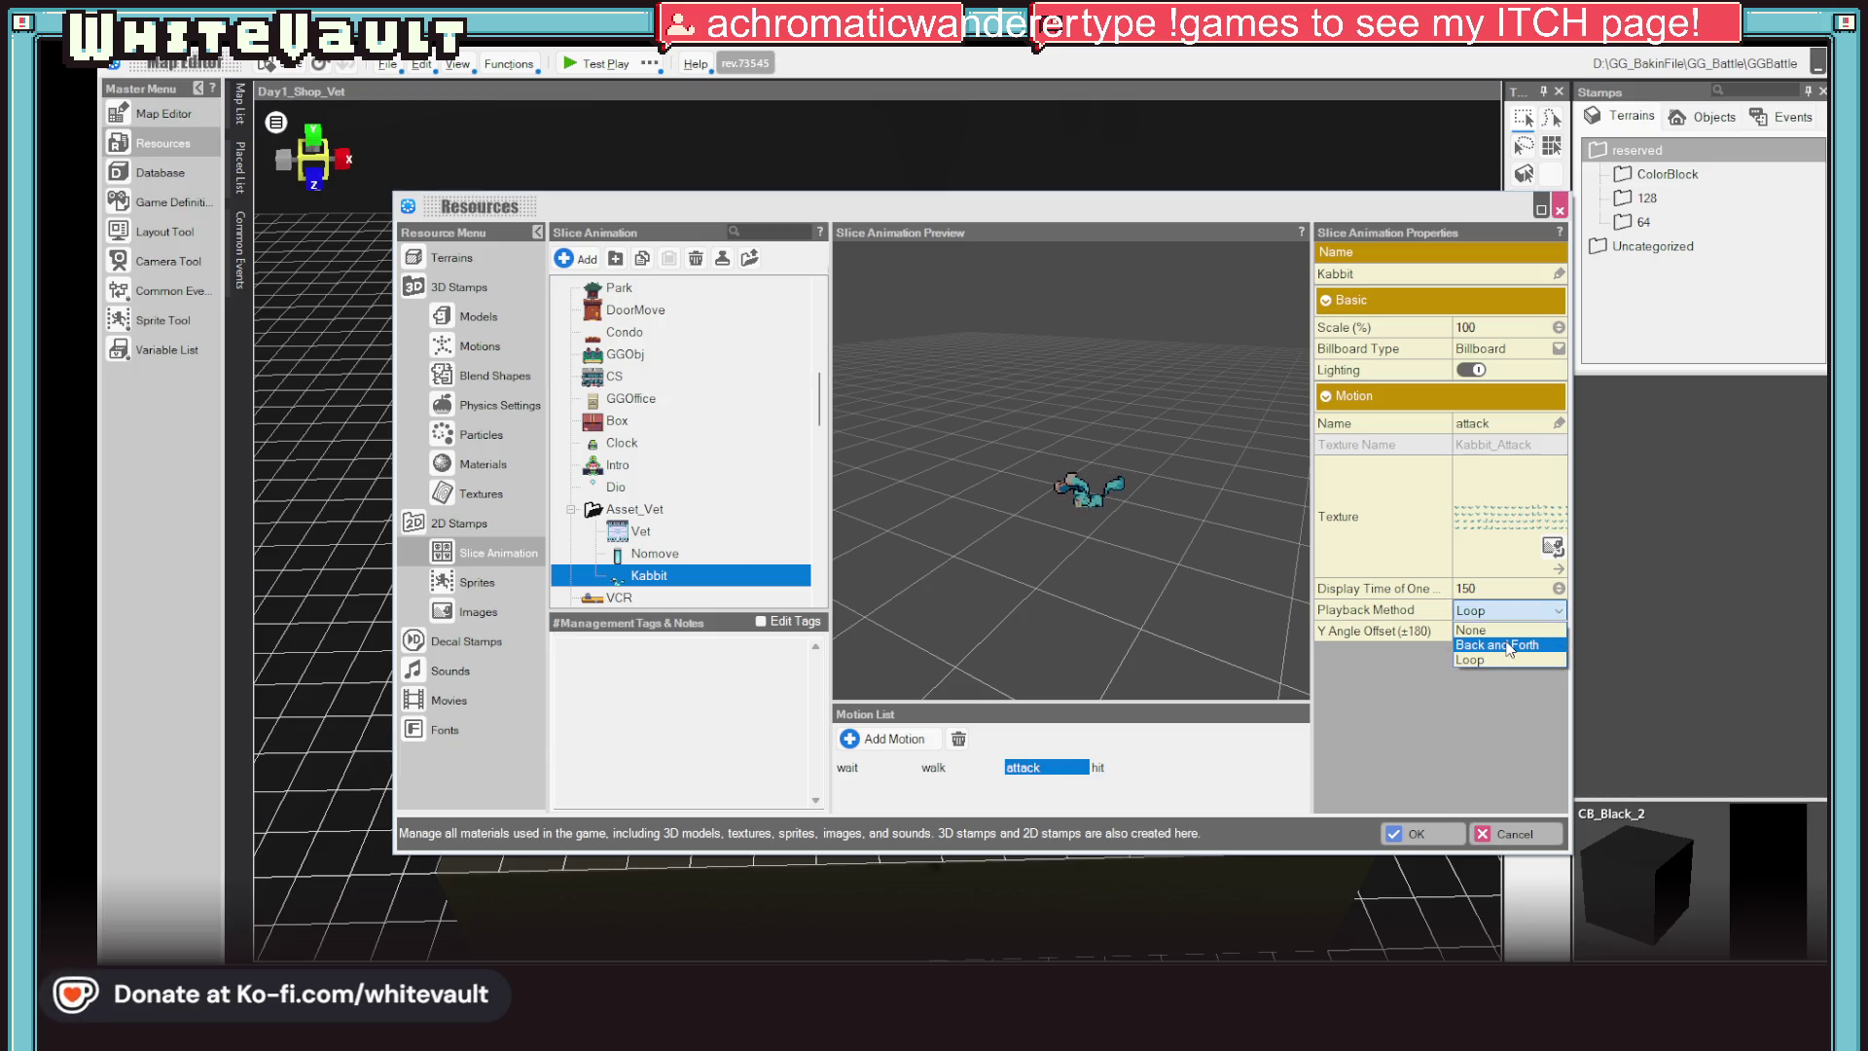
left_click(1508, 645)
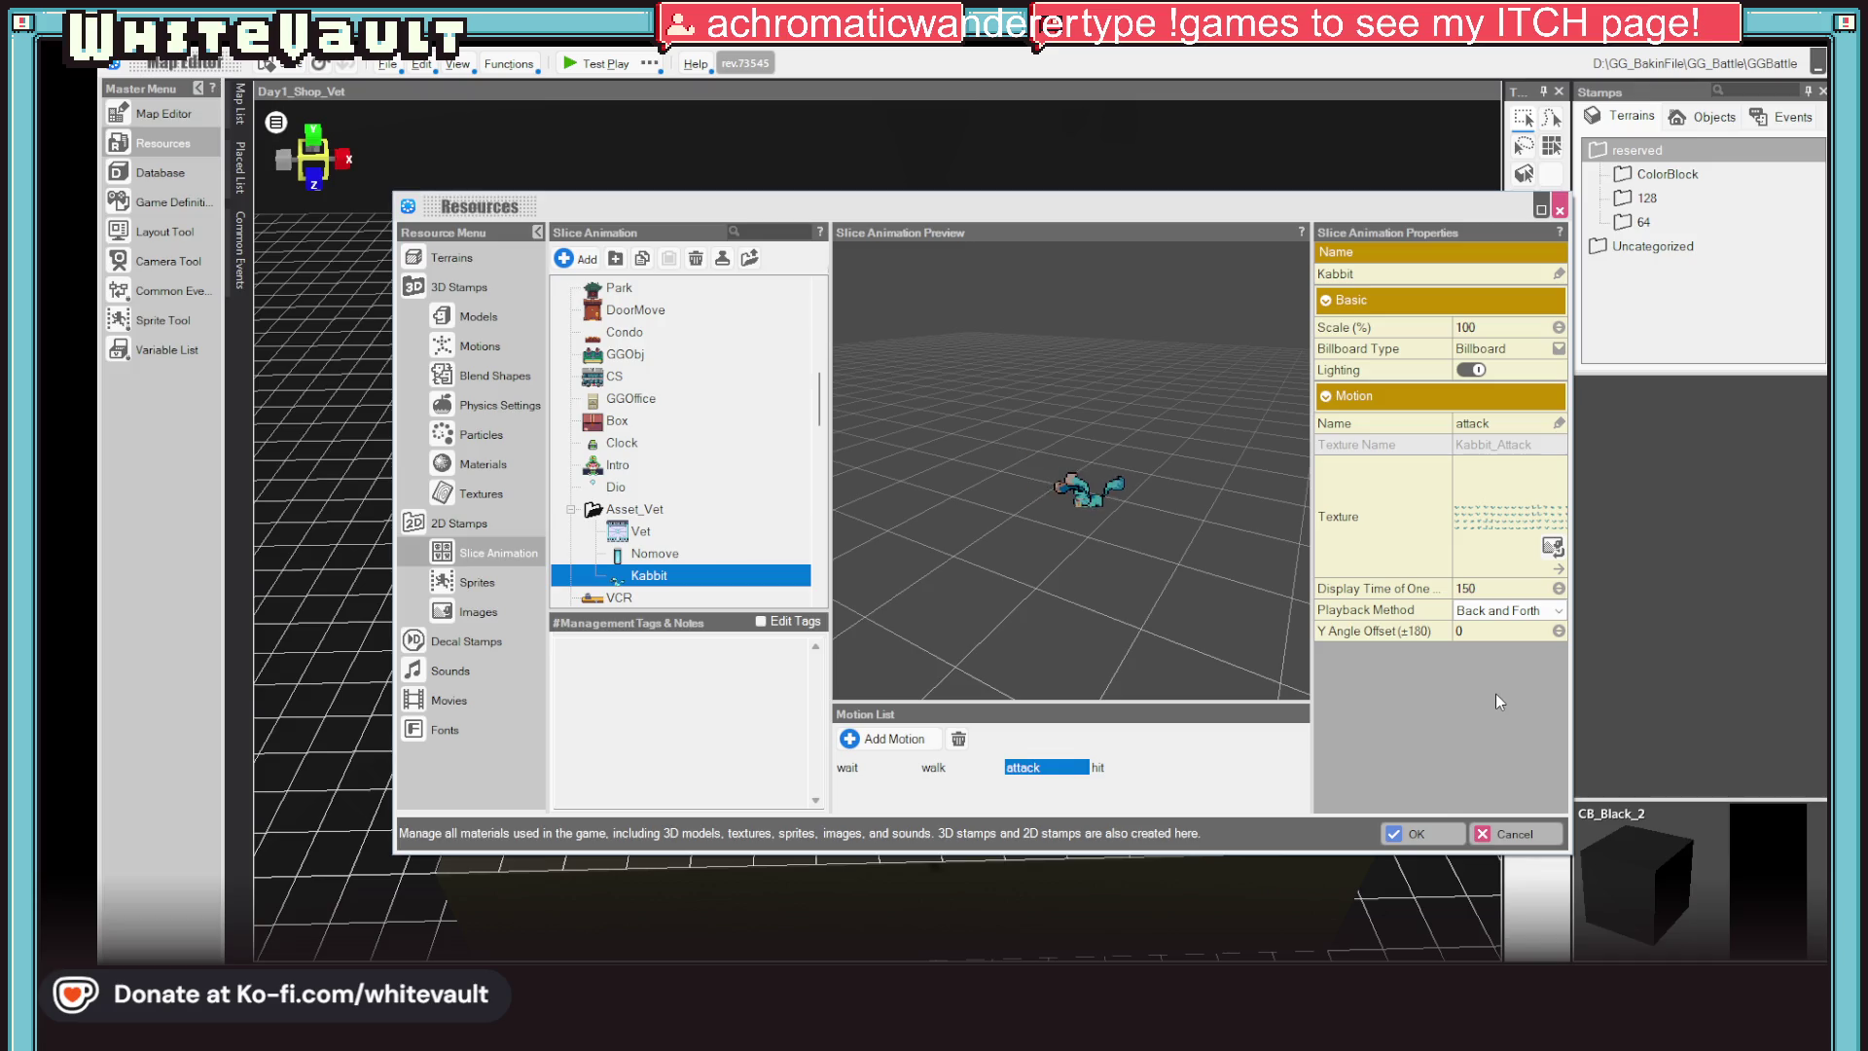
left_click(1518, 611)
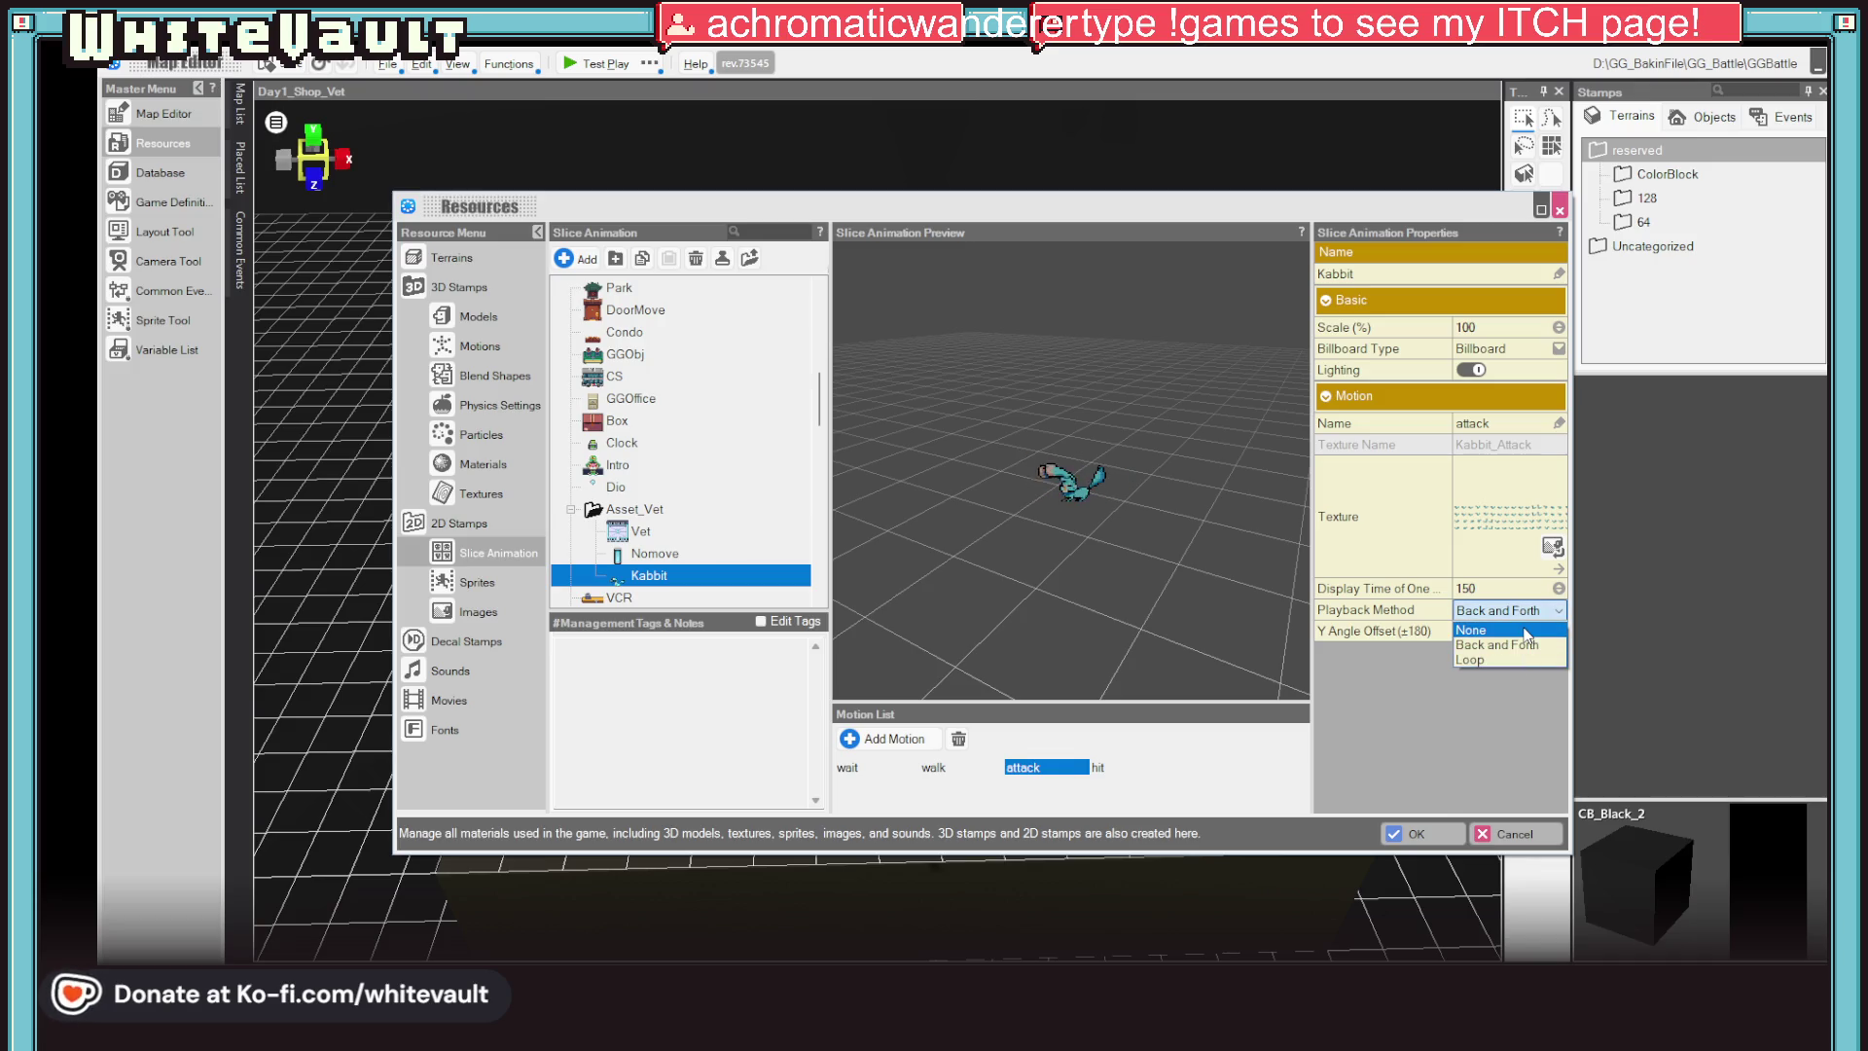
left_click(1526, 630)
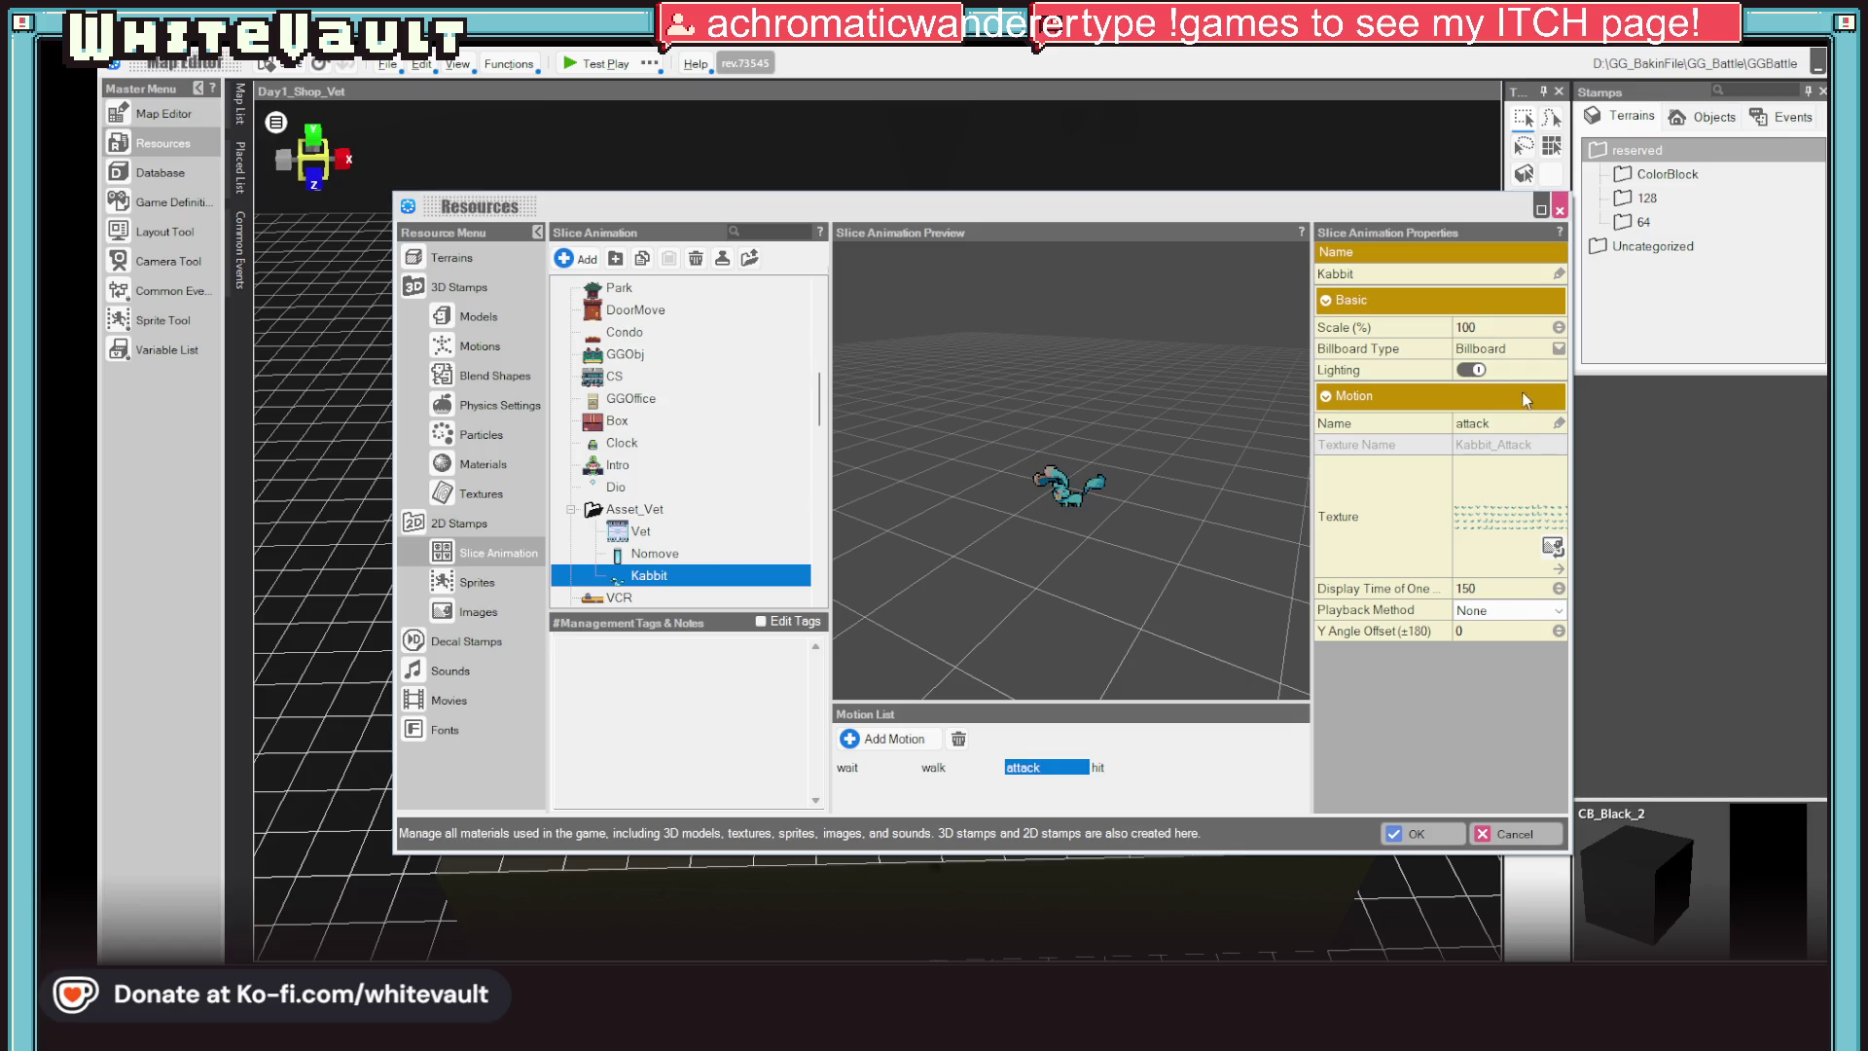
Set Kabbit's hit motion to play once and close Resources to return to the map
left_click(1117, 767)
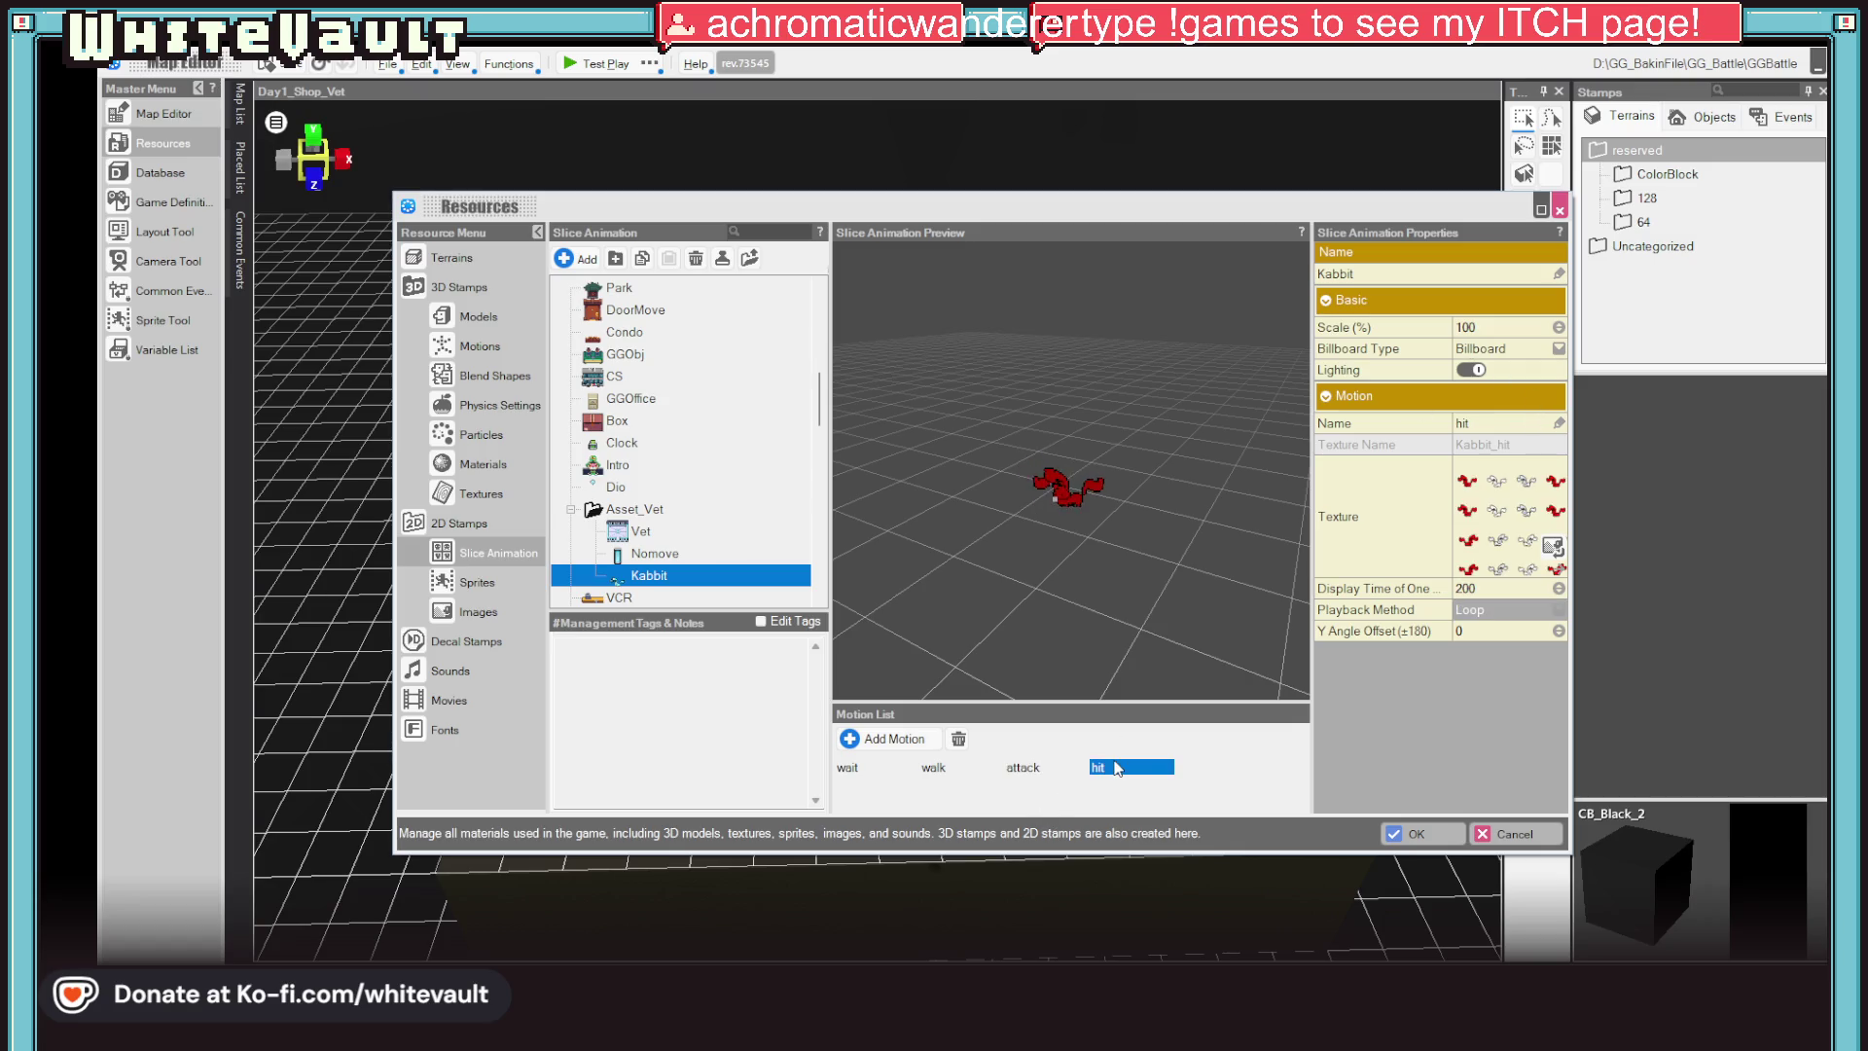
left_click(1504, 611)
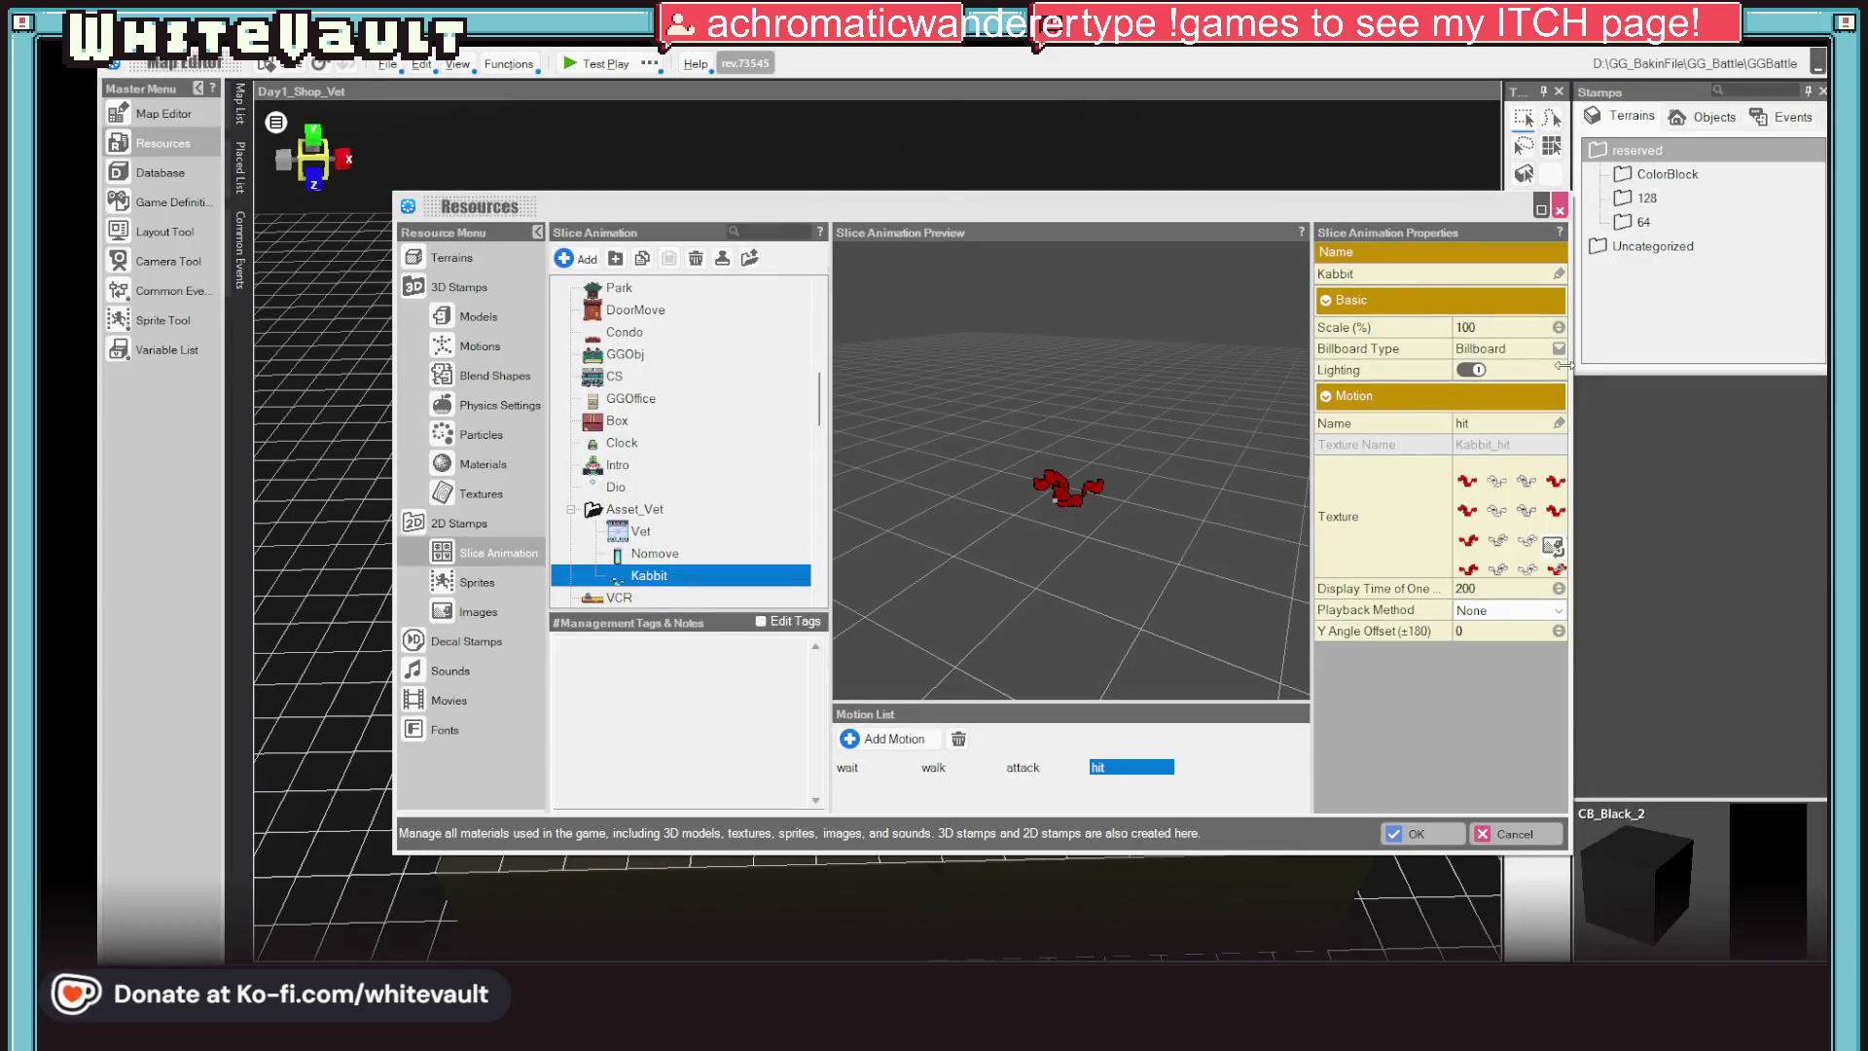
key("Escape")
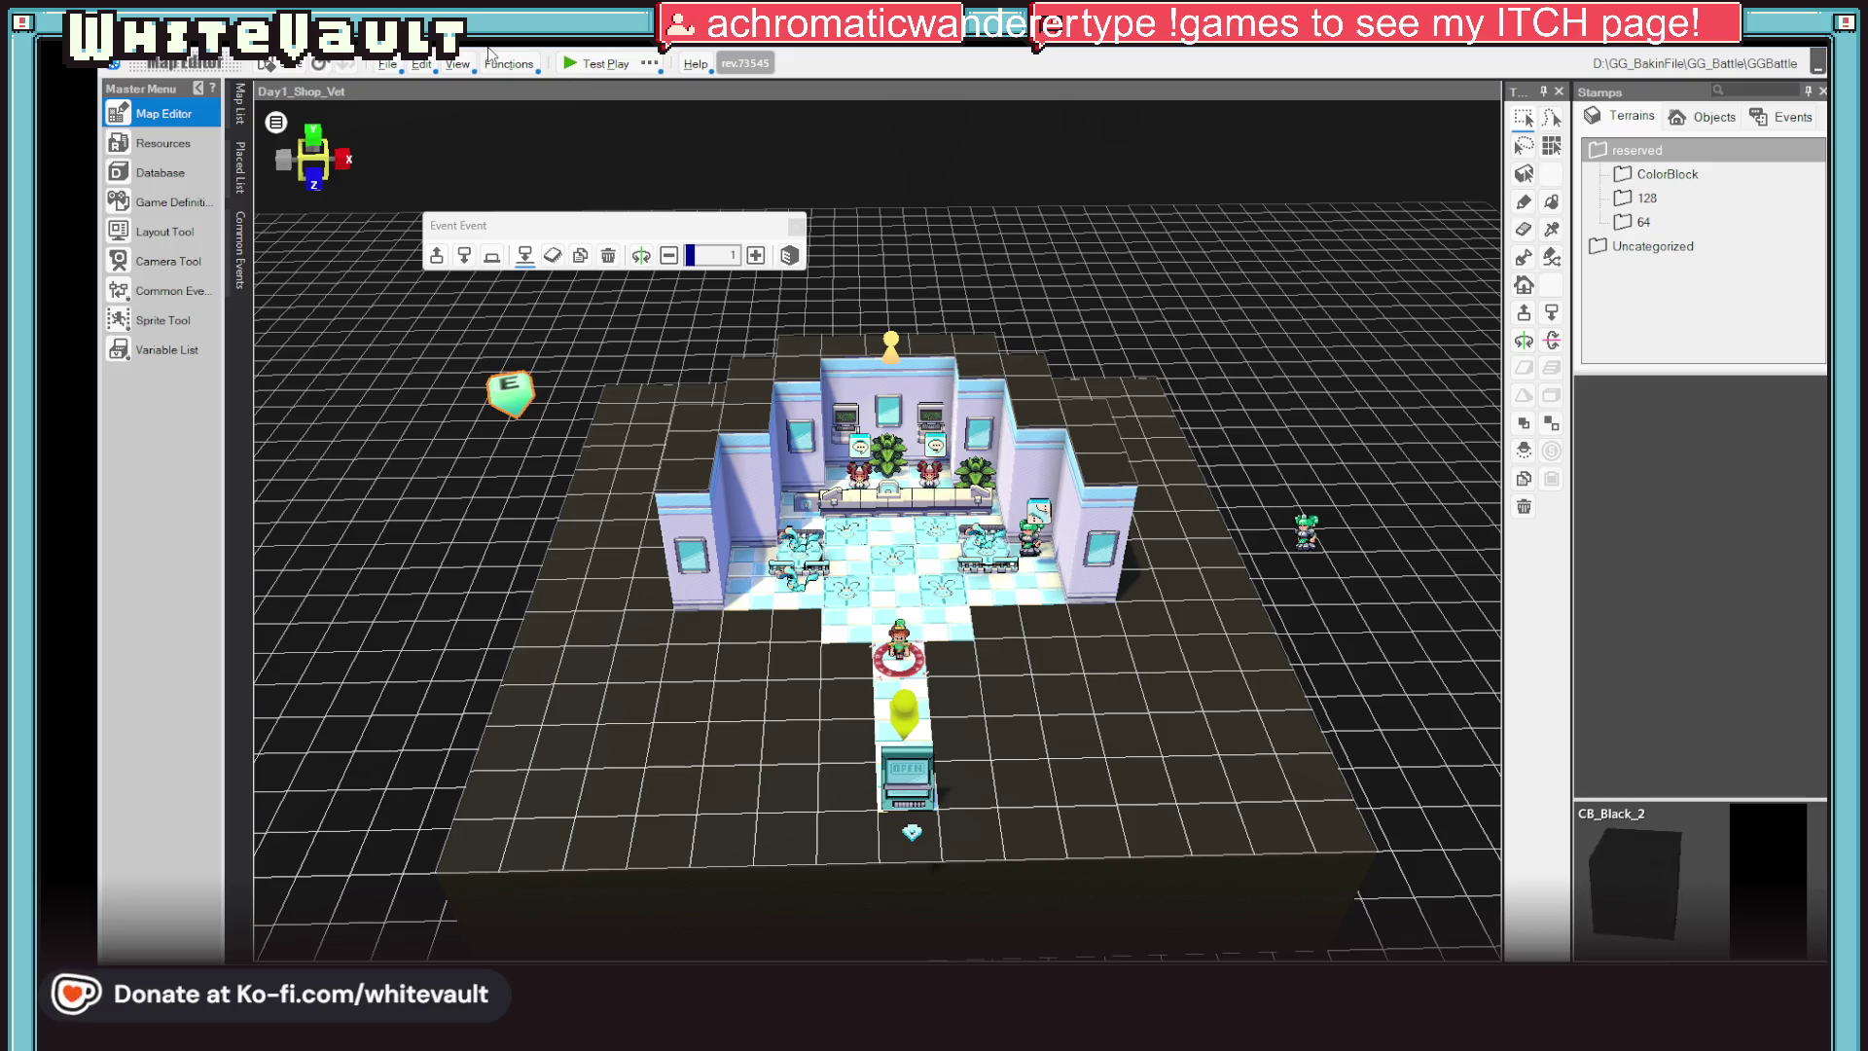
left_click(593, 67)
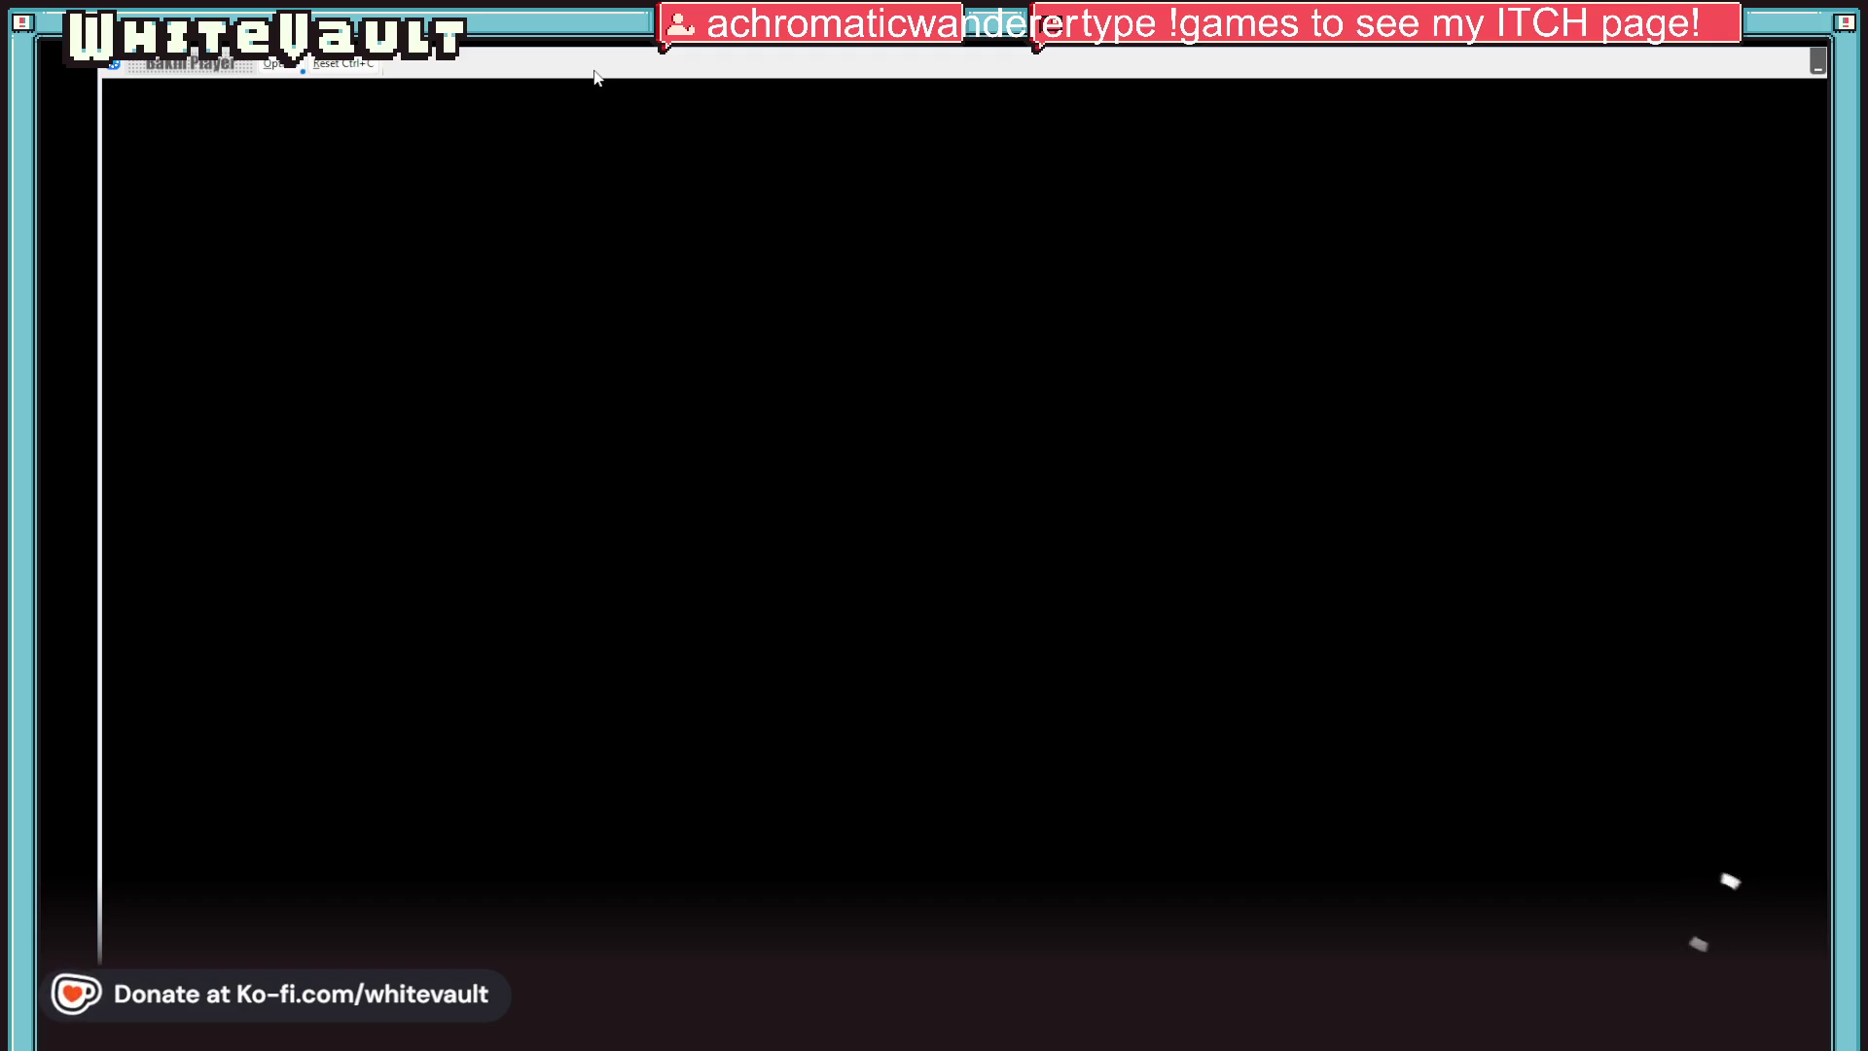
key("Up")
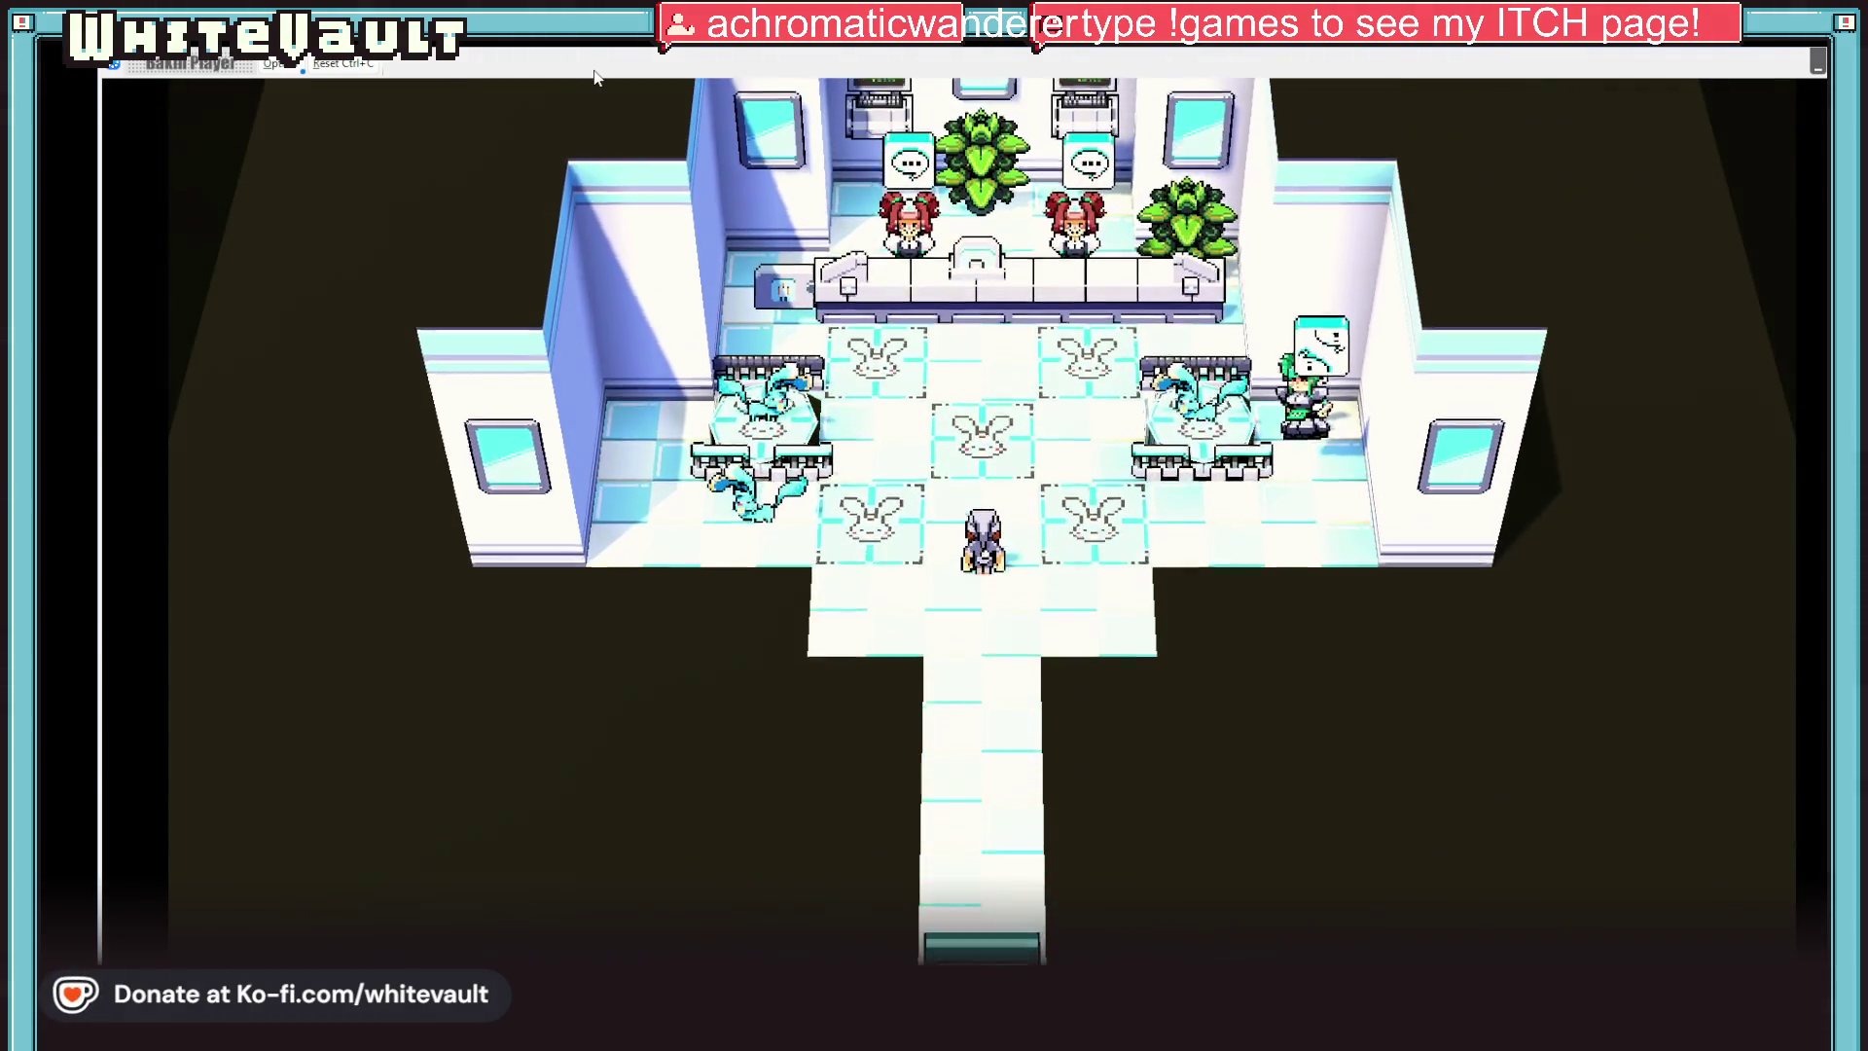
key("Down")
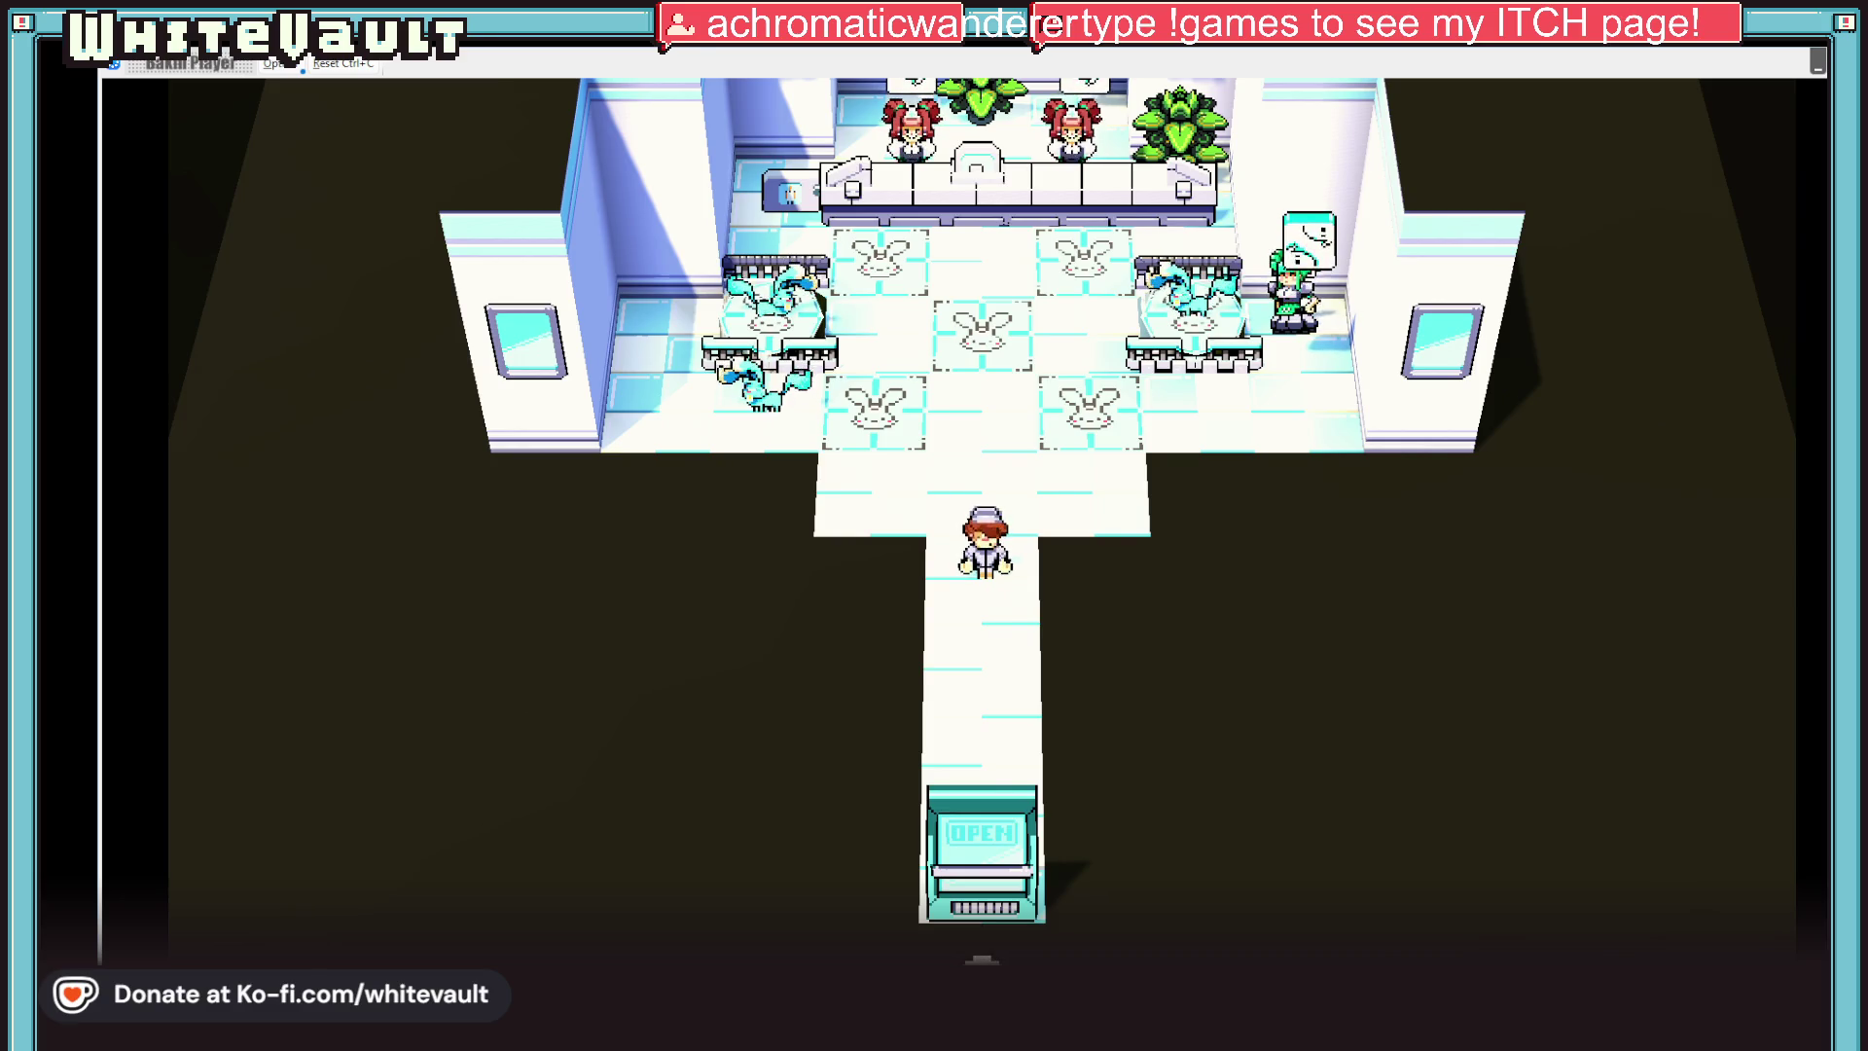
key("alt+F4")
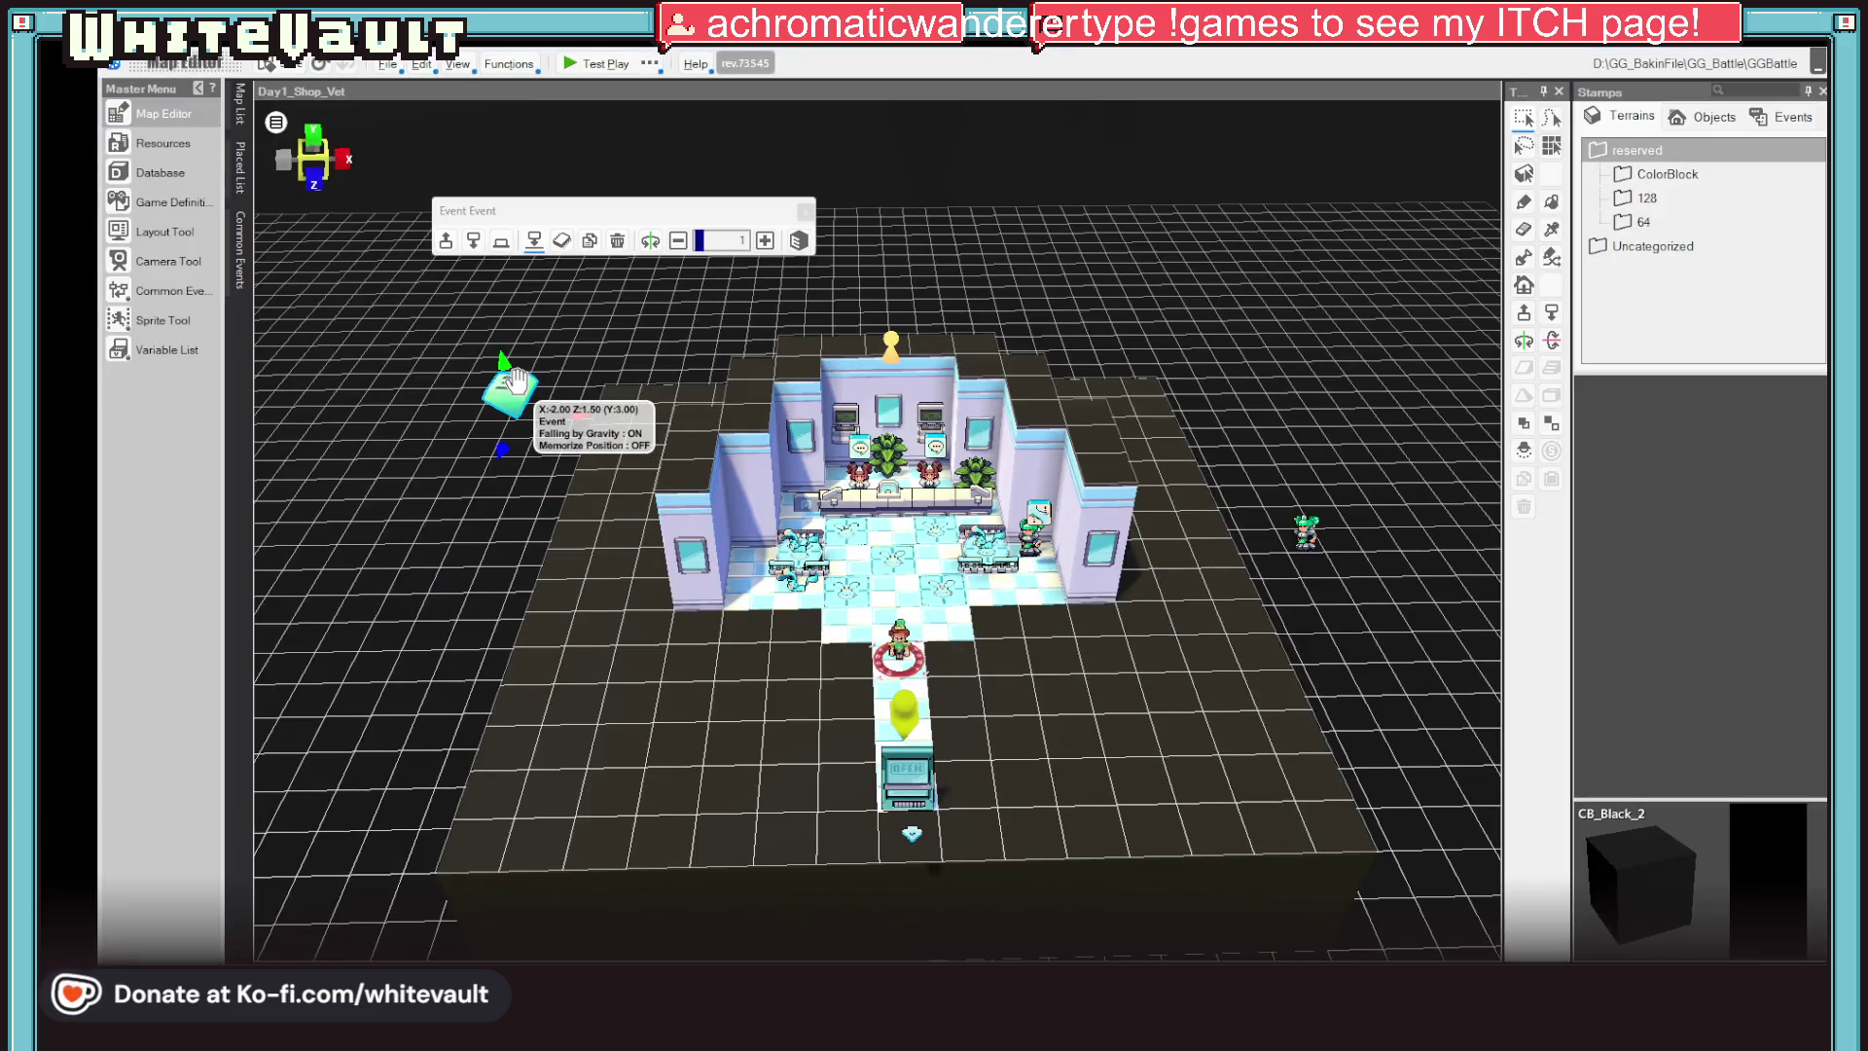
Switch the event's Camera Playback back to Inside_New, save it, and launch a test play
double_click(514, 383)
left_click(1001, 403)
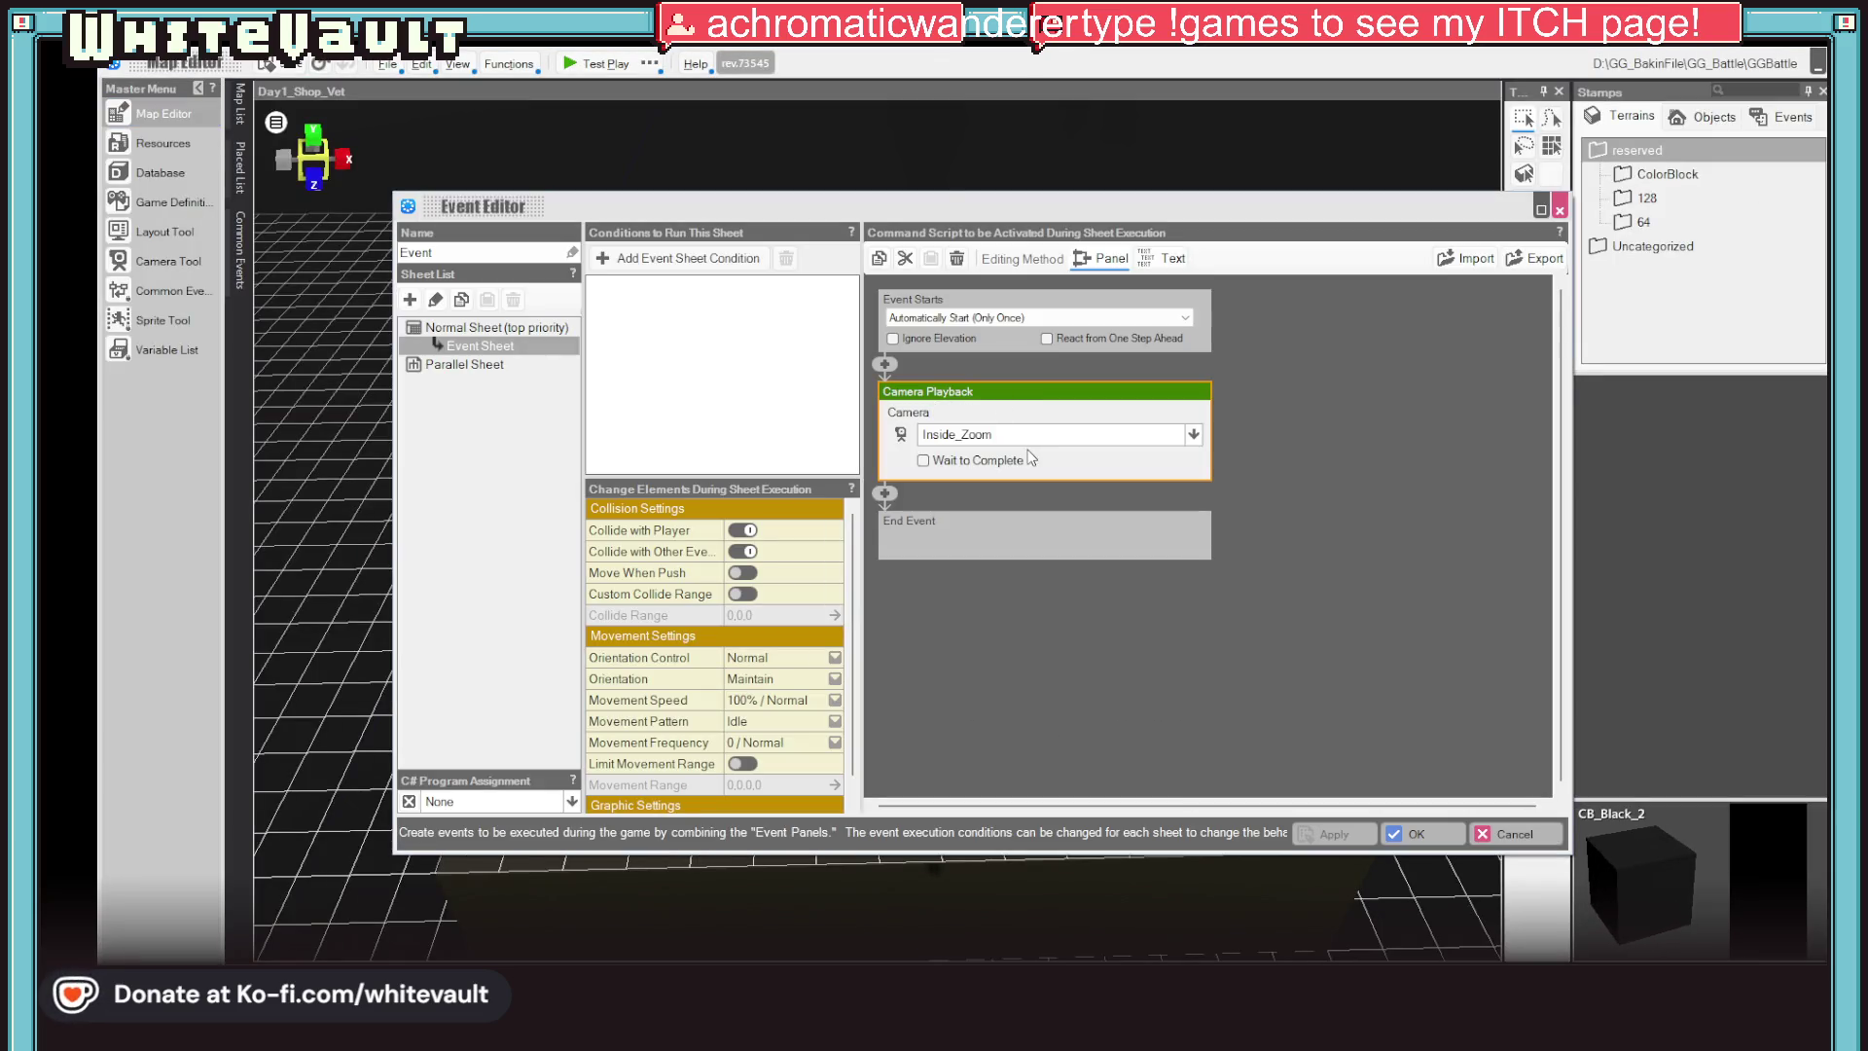
left_click(1020, 437)
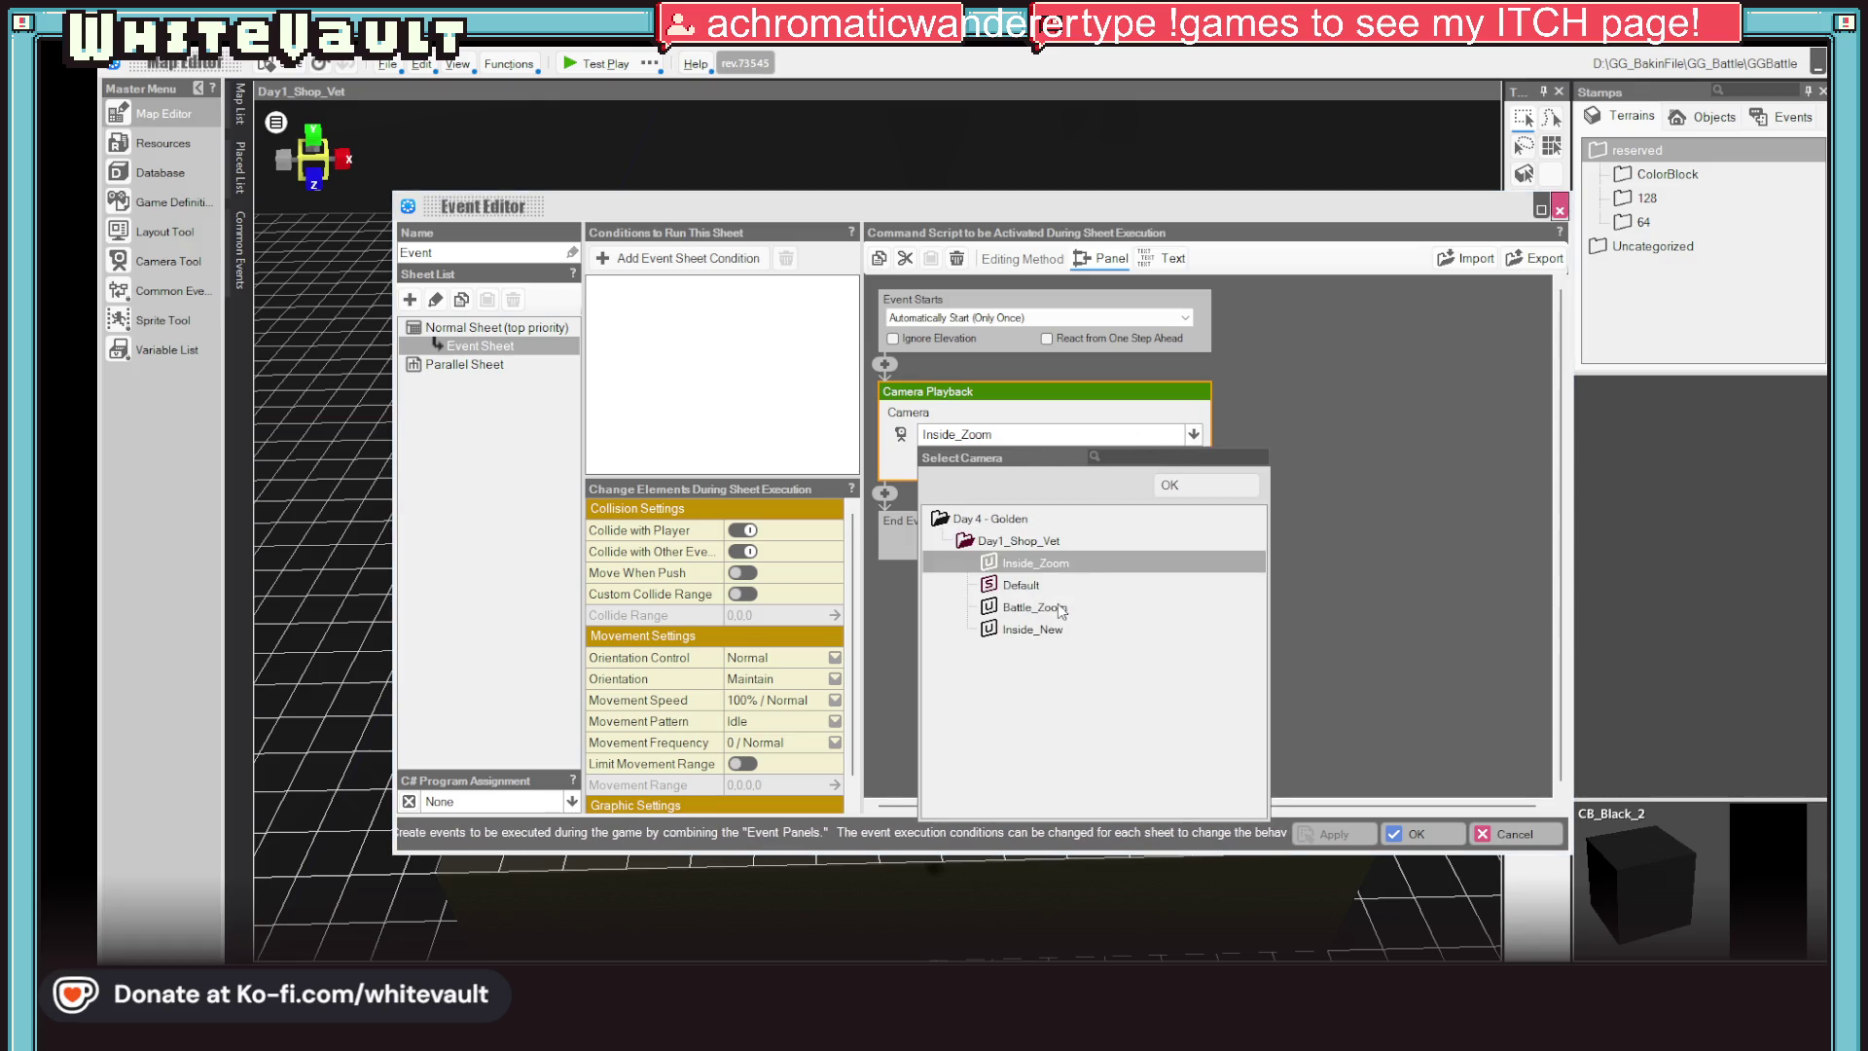
left_click(1081, 562)
left_click(1047, 629)
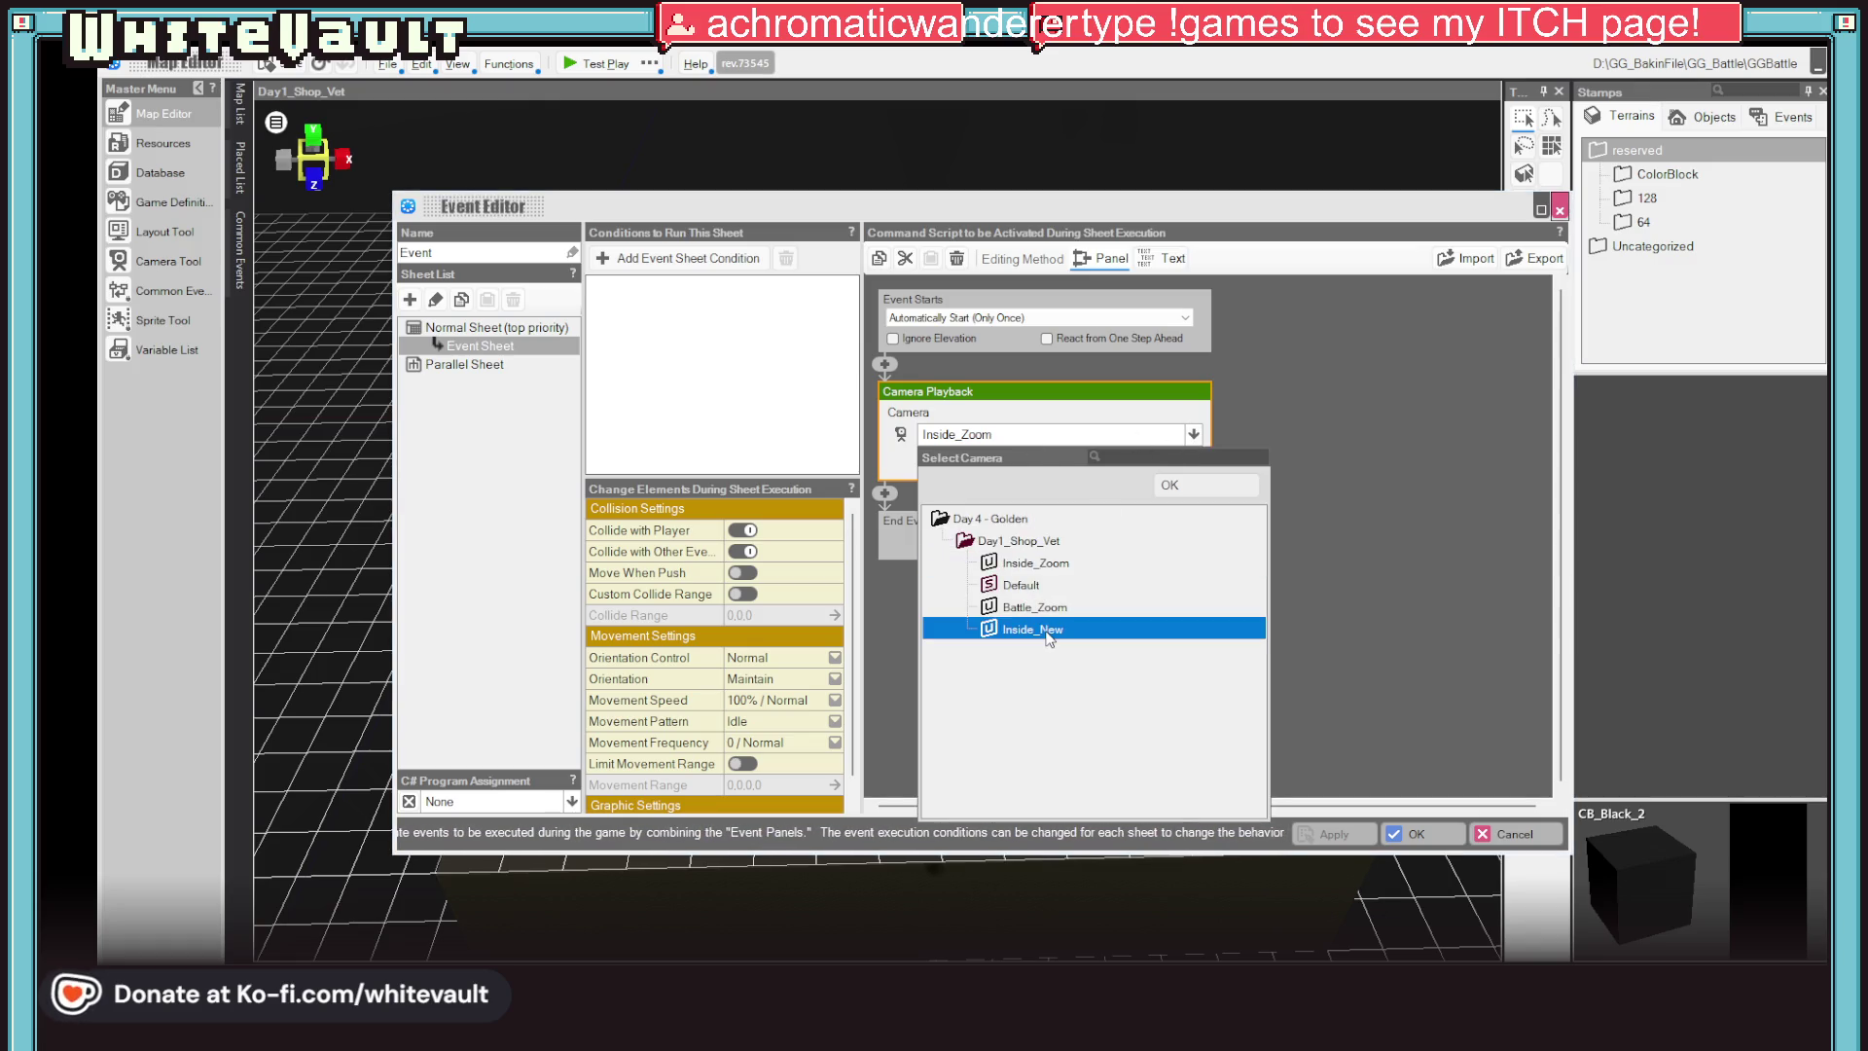
double_click(1048, 628)
left_click(1413, 832)
left_click(592, 62)
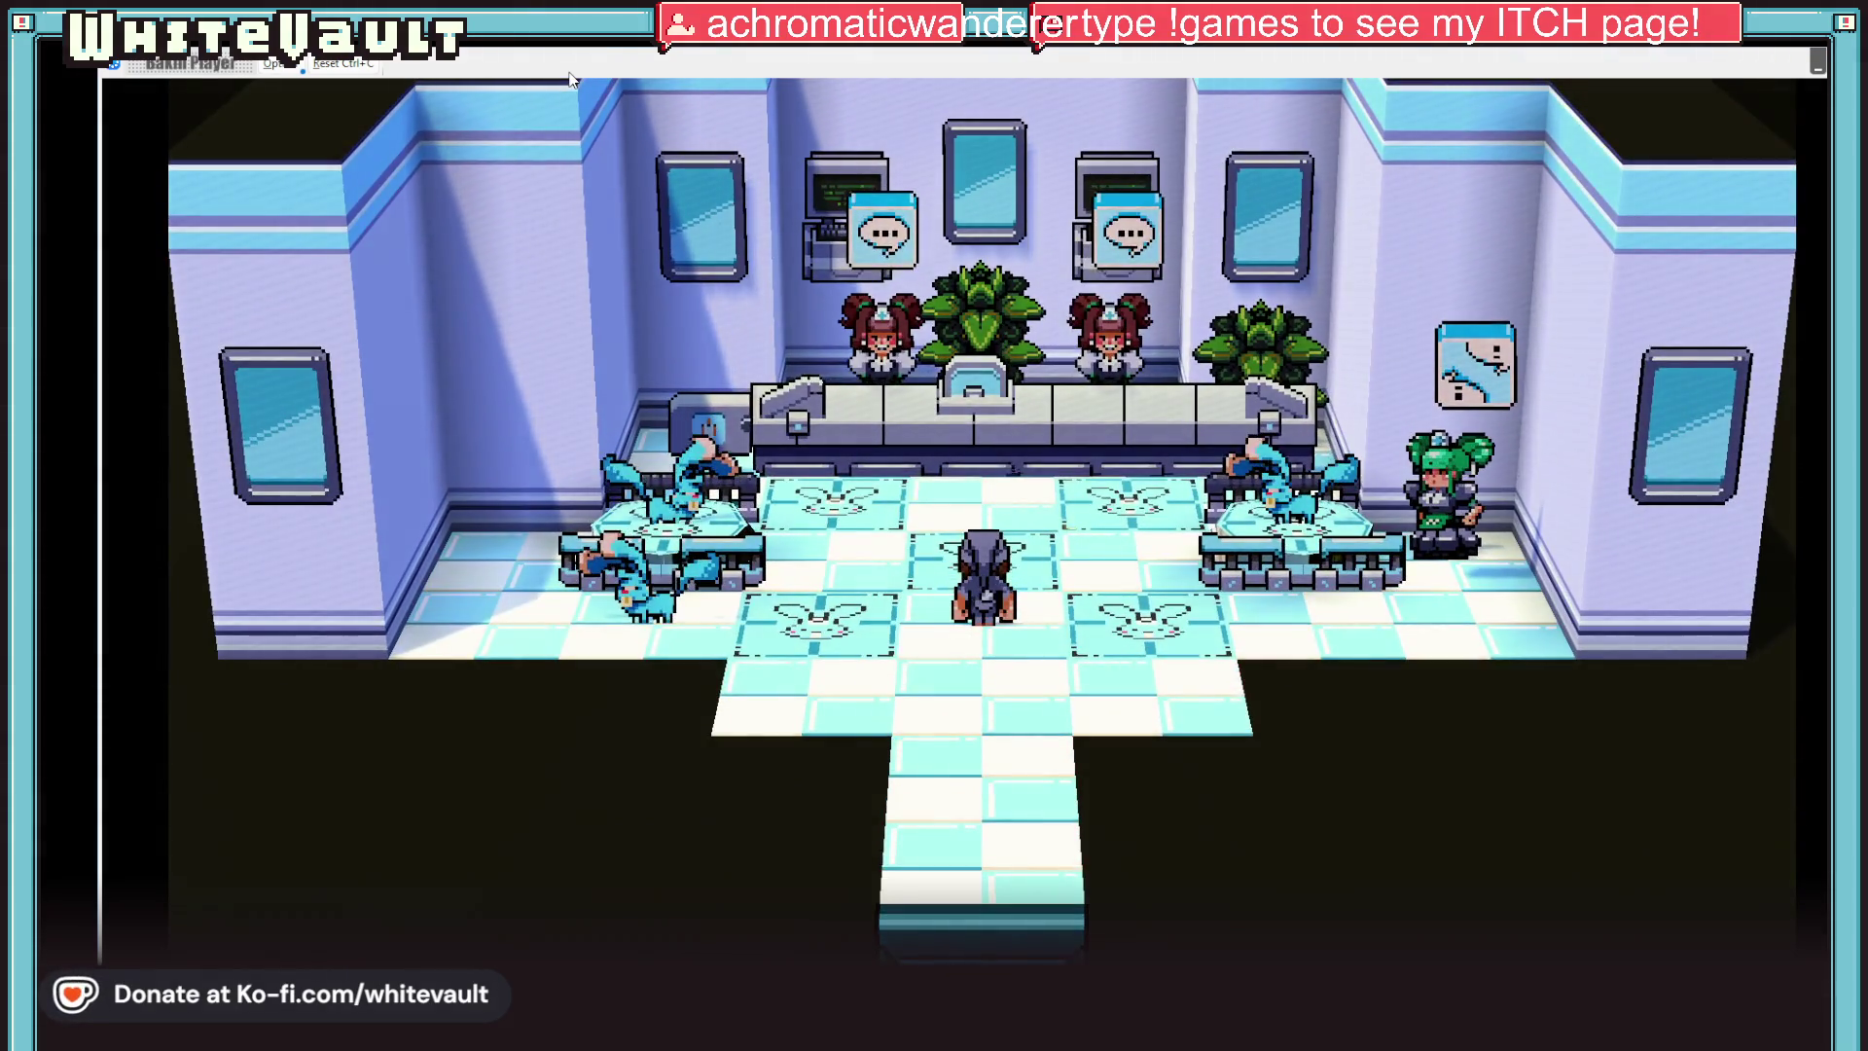
Walk to the green-haired NPC and talk through the dialogue until the battle begins
key("Right")
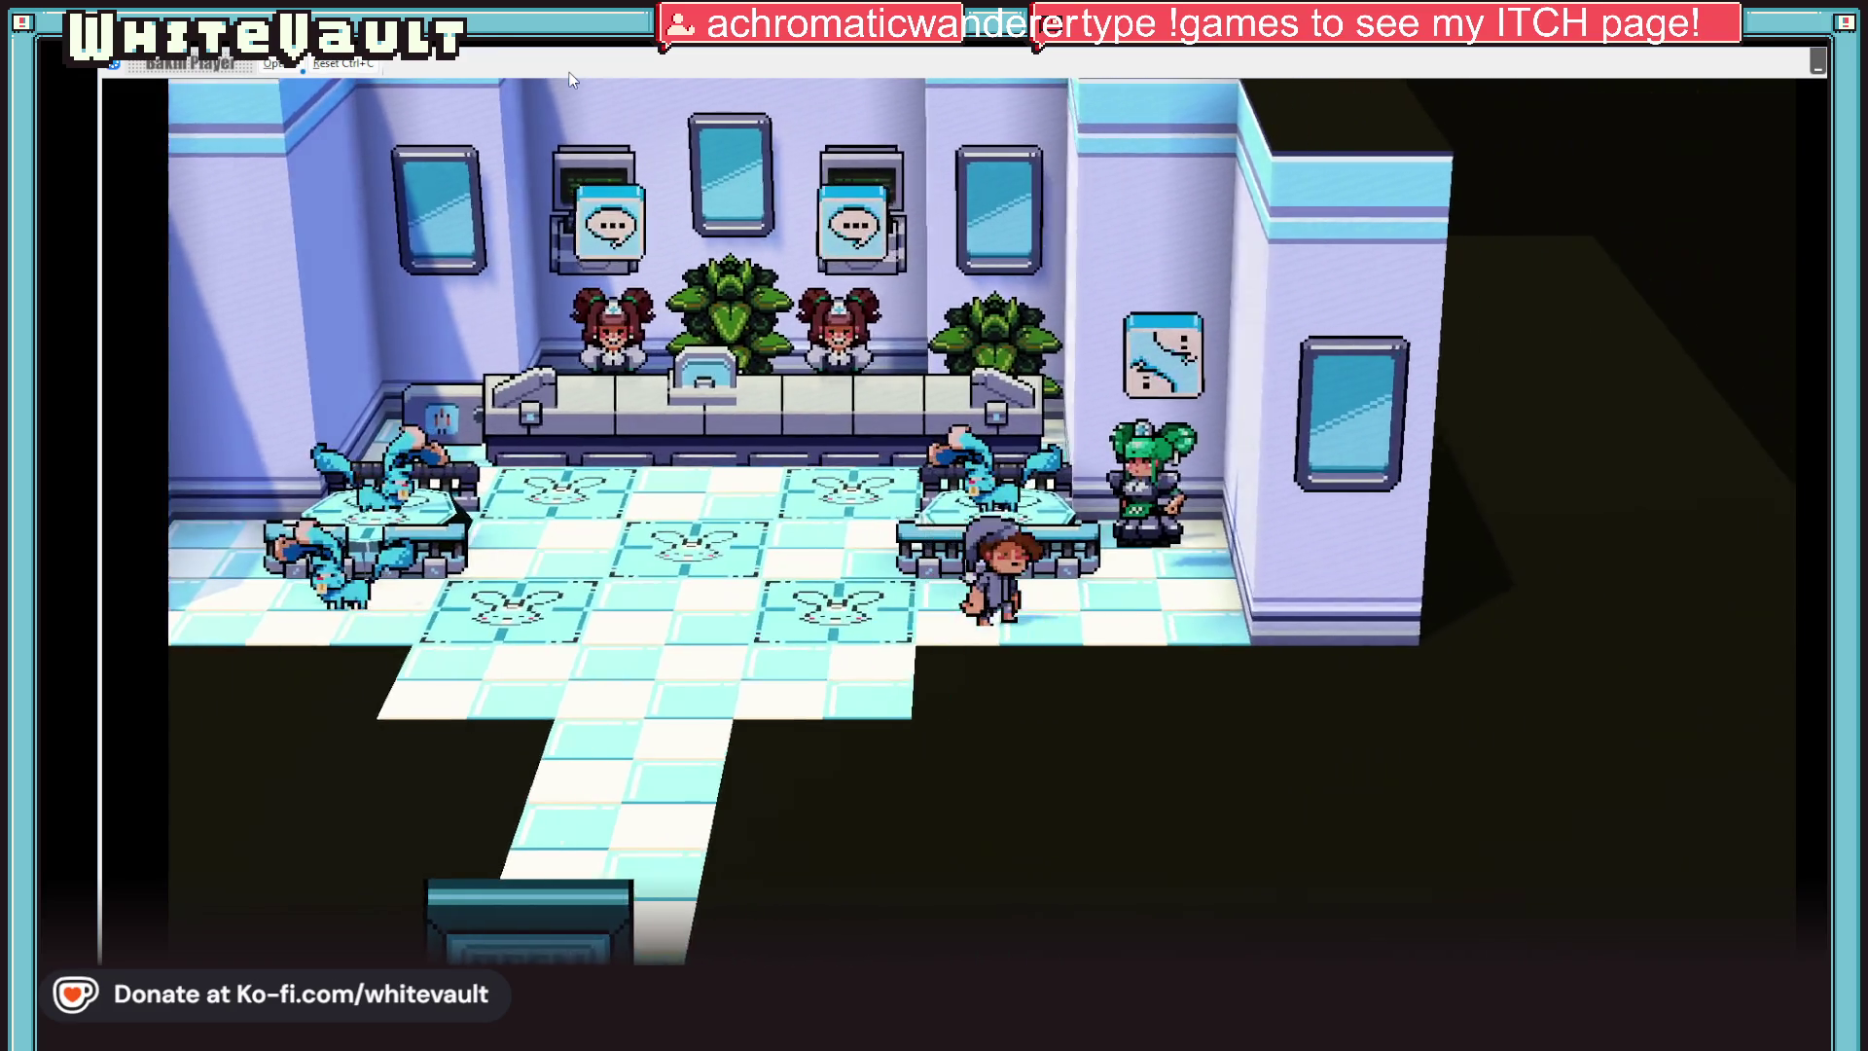
key("Up")
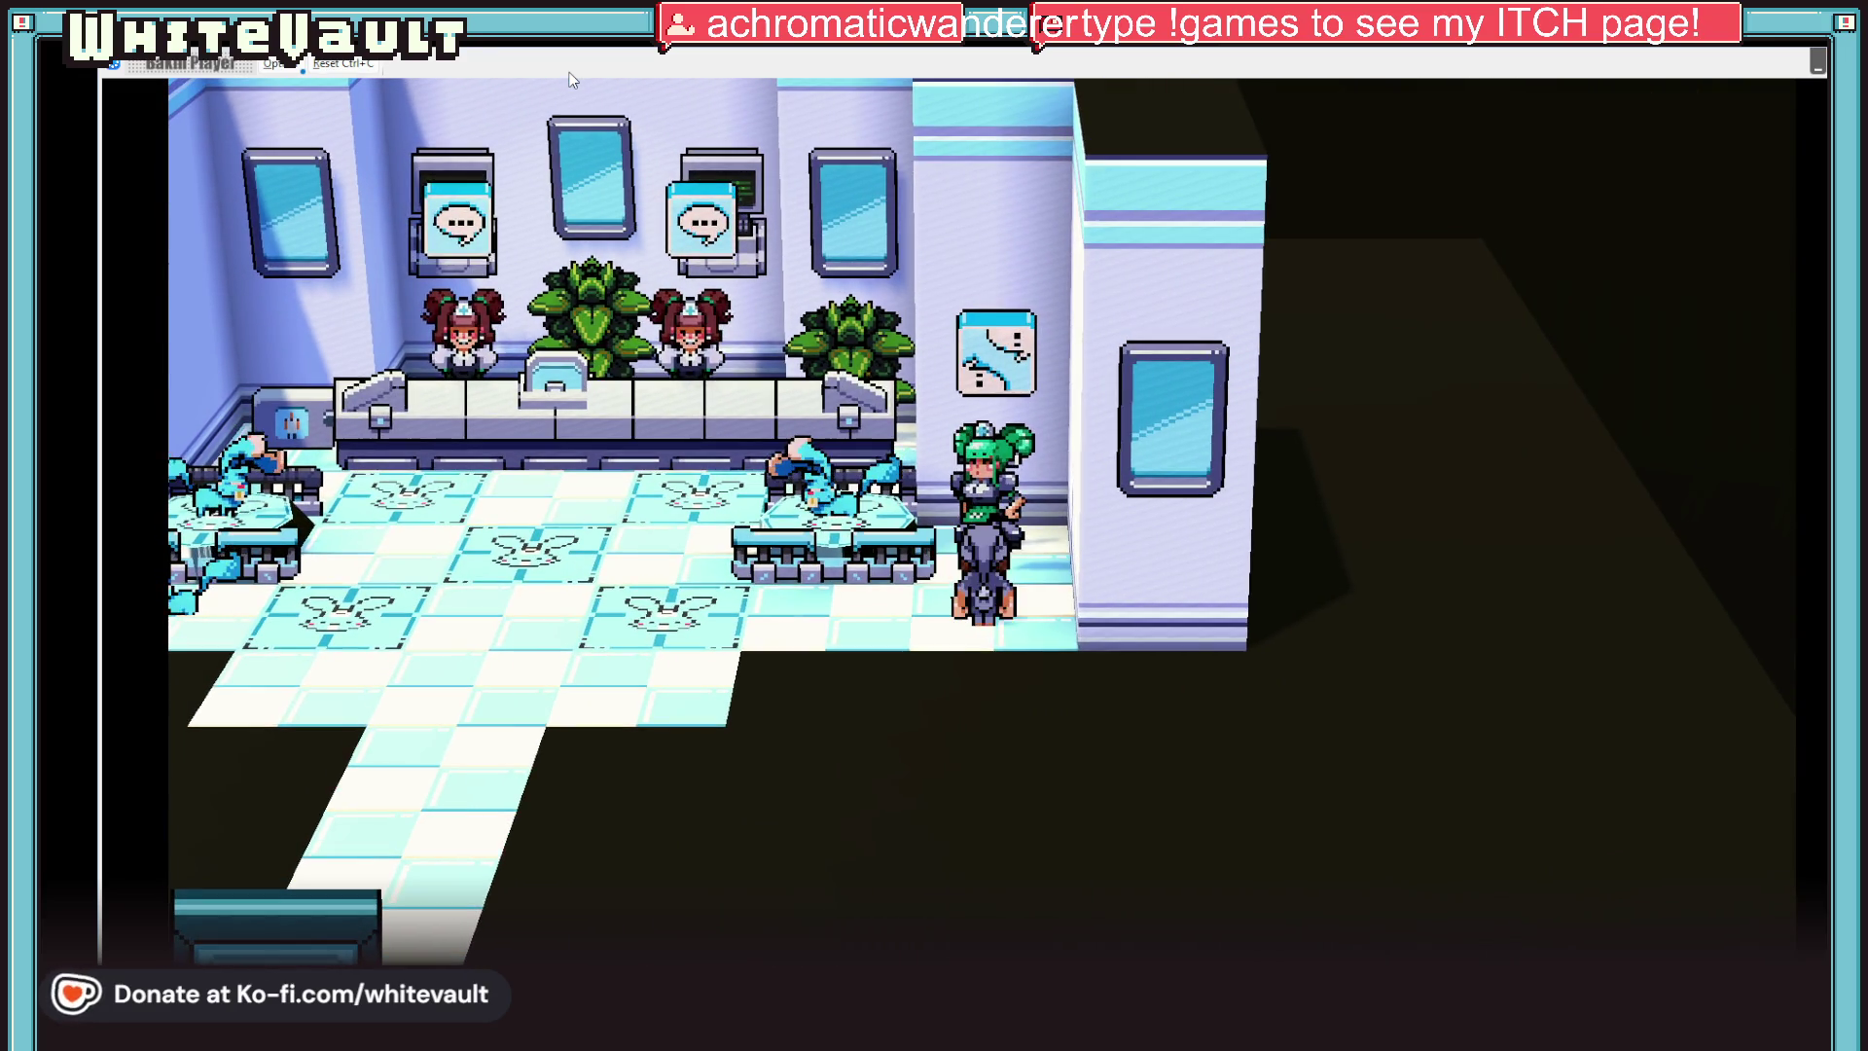
key("z")
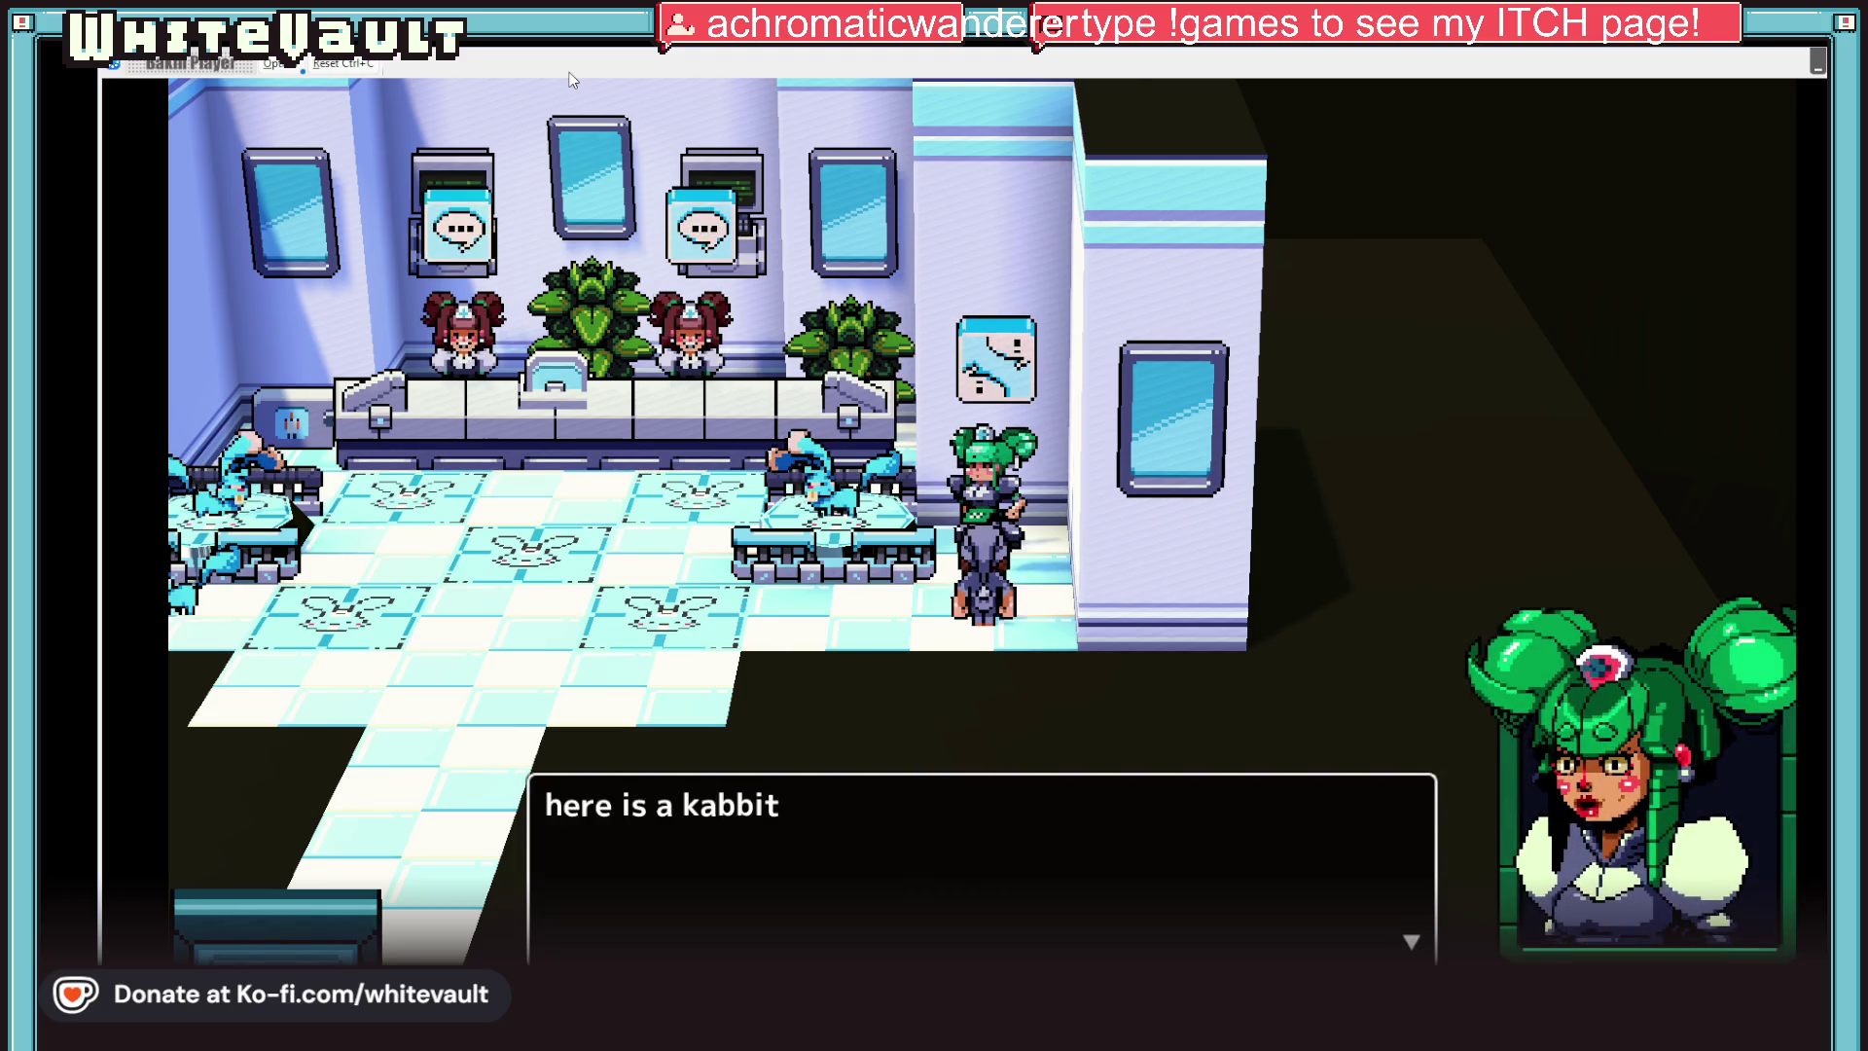
key("z")
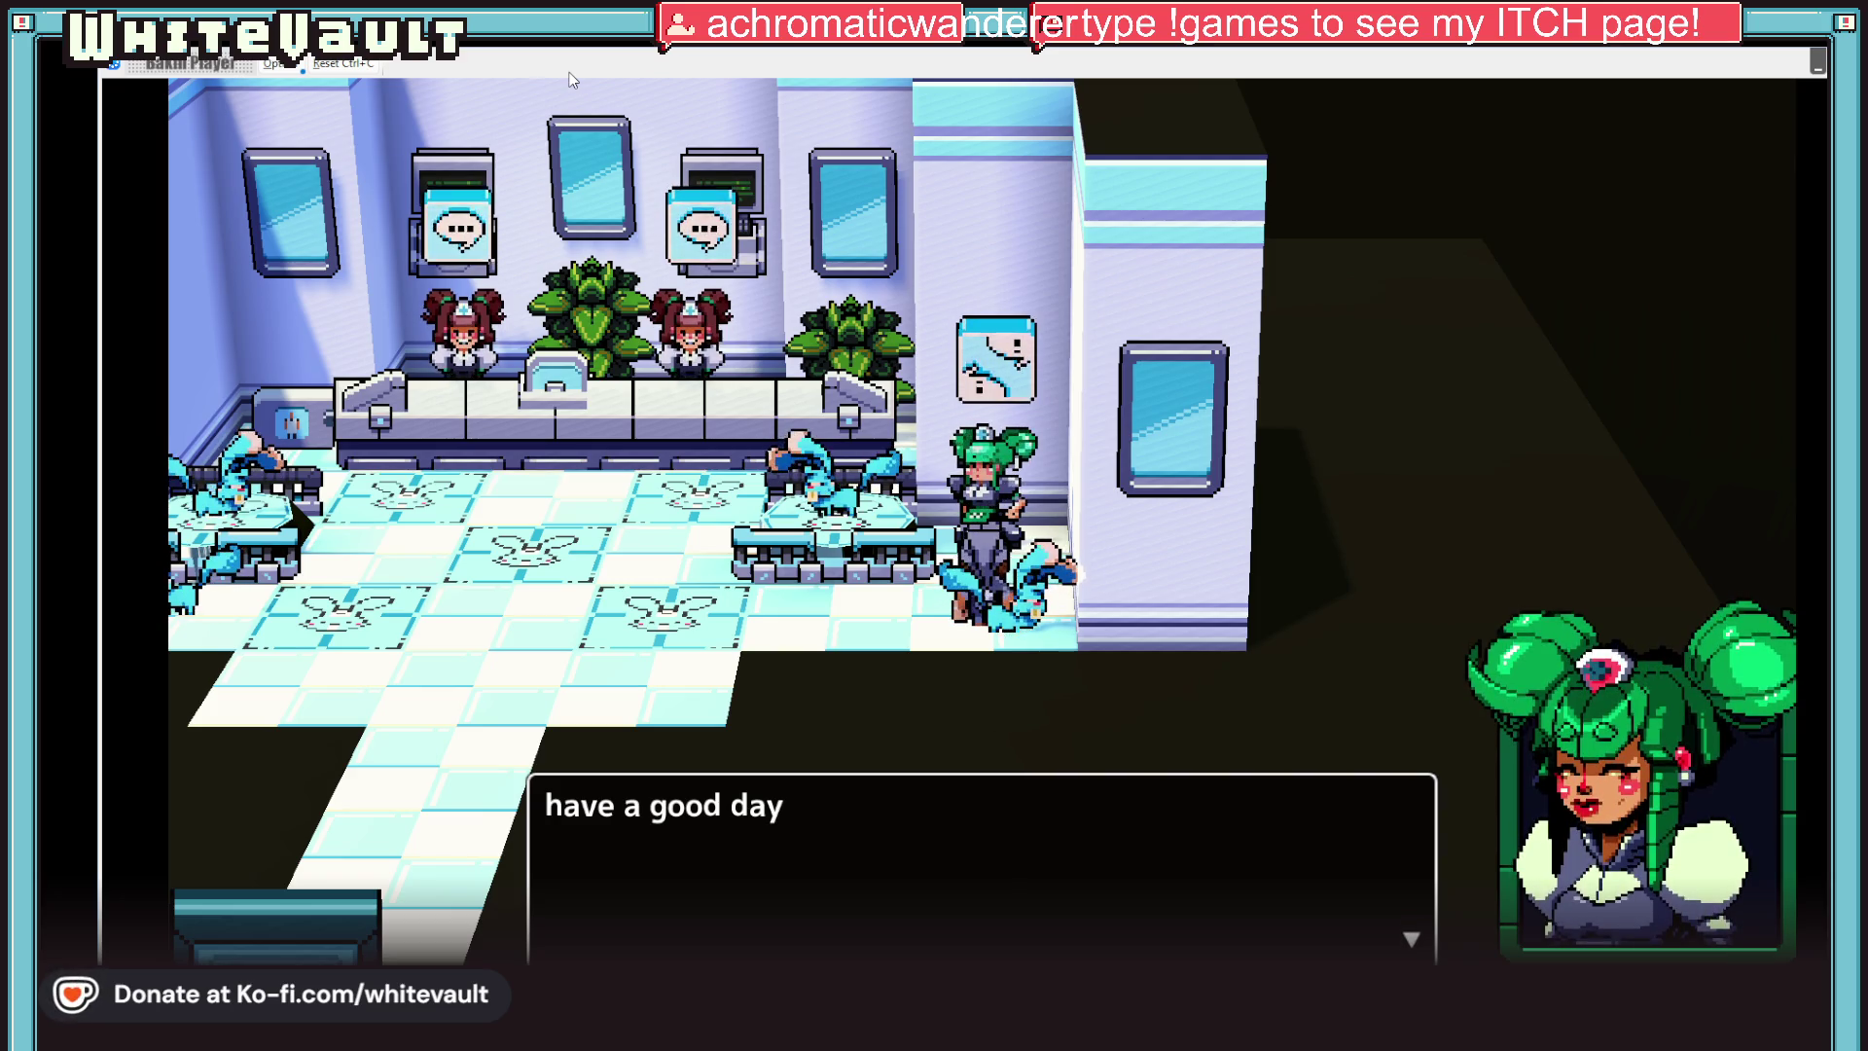
key("z")
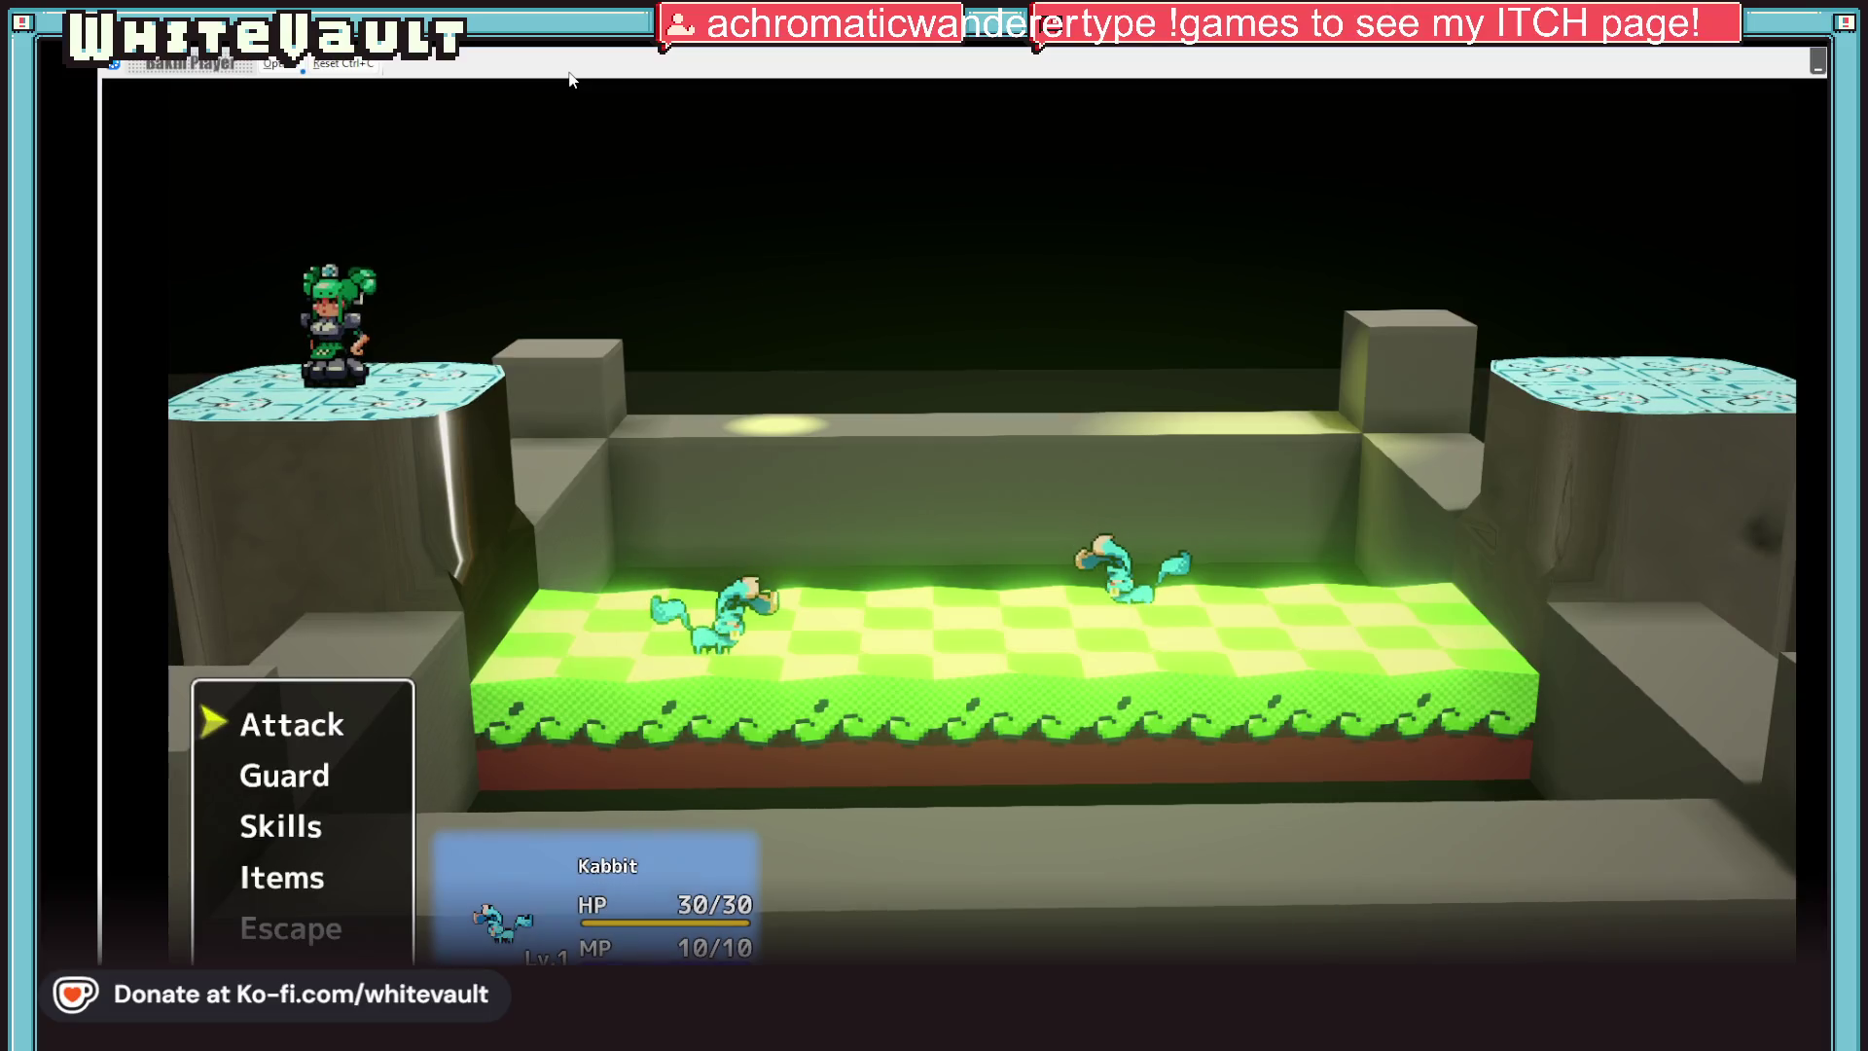
Choose Attack and target the Kabbit
key("Return")
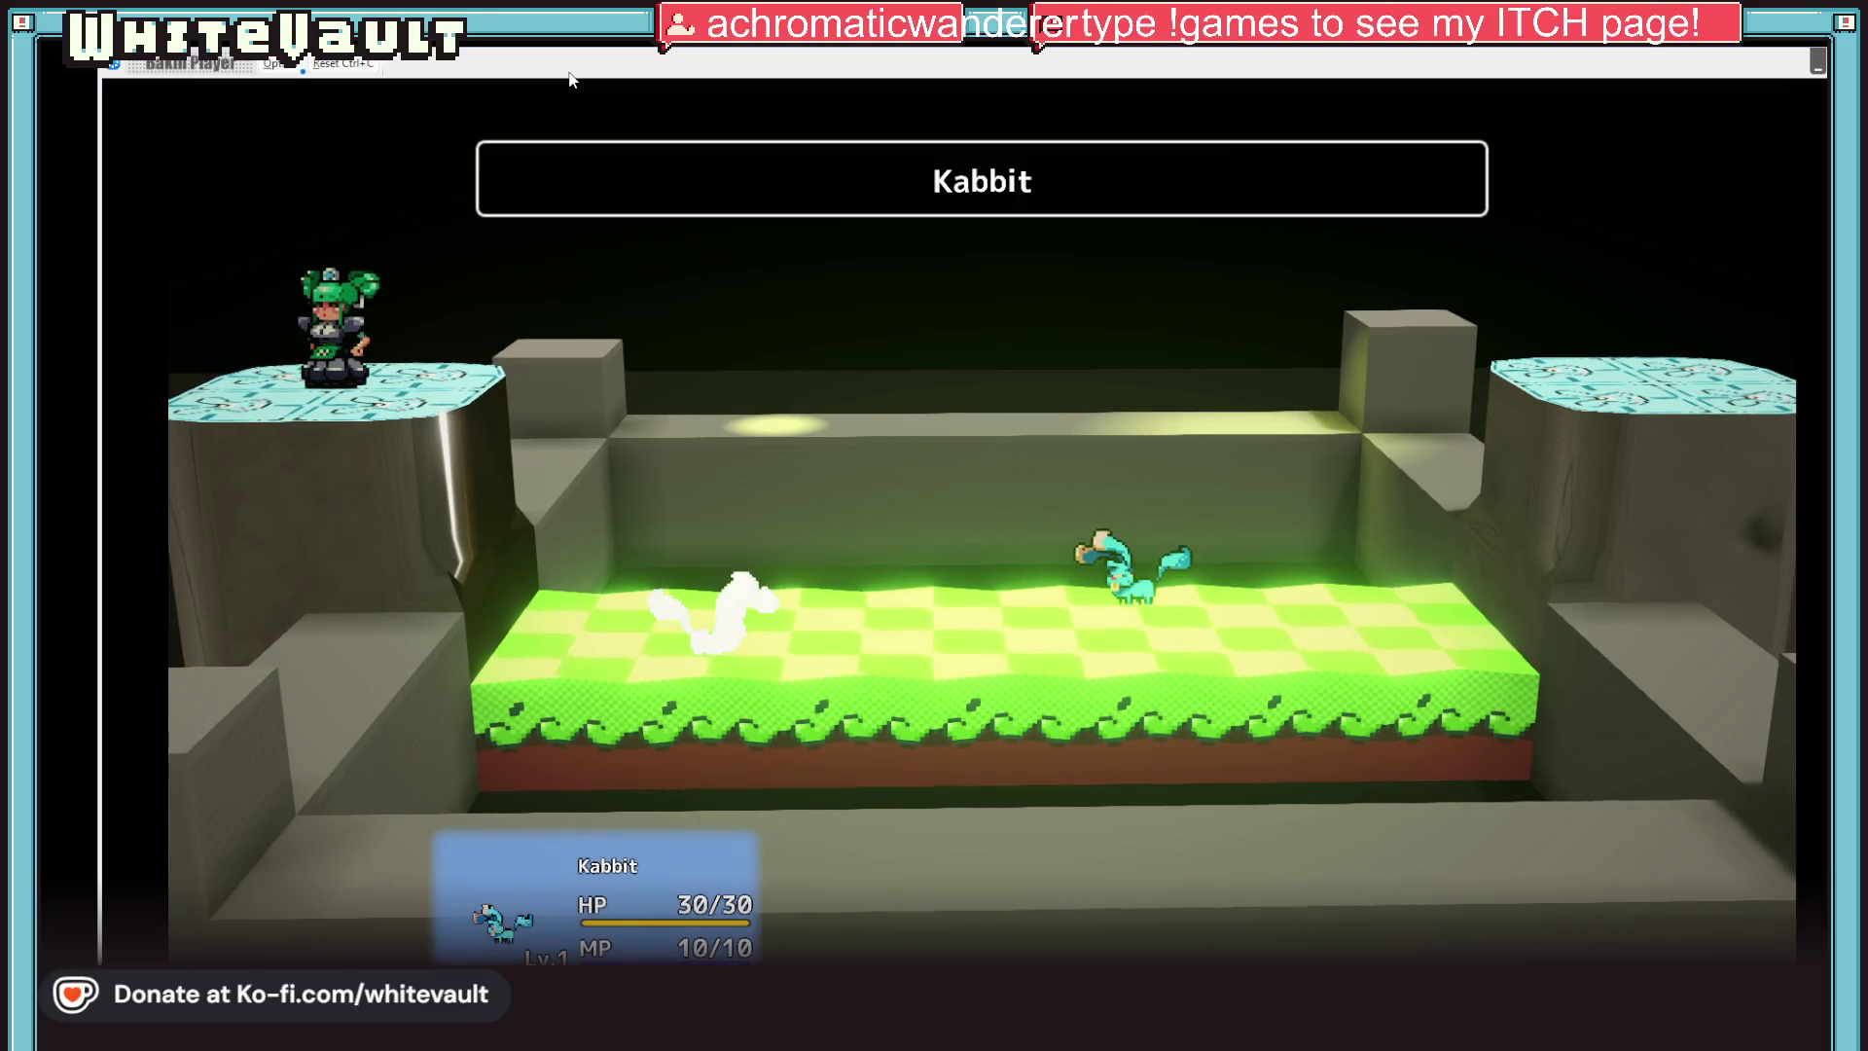
key("Return")
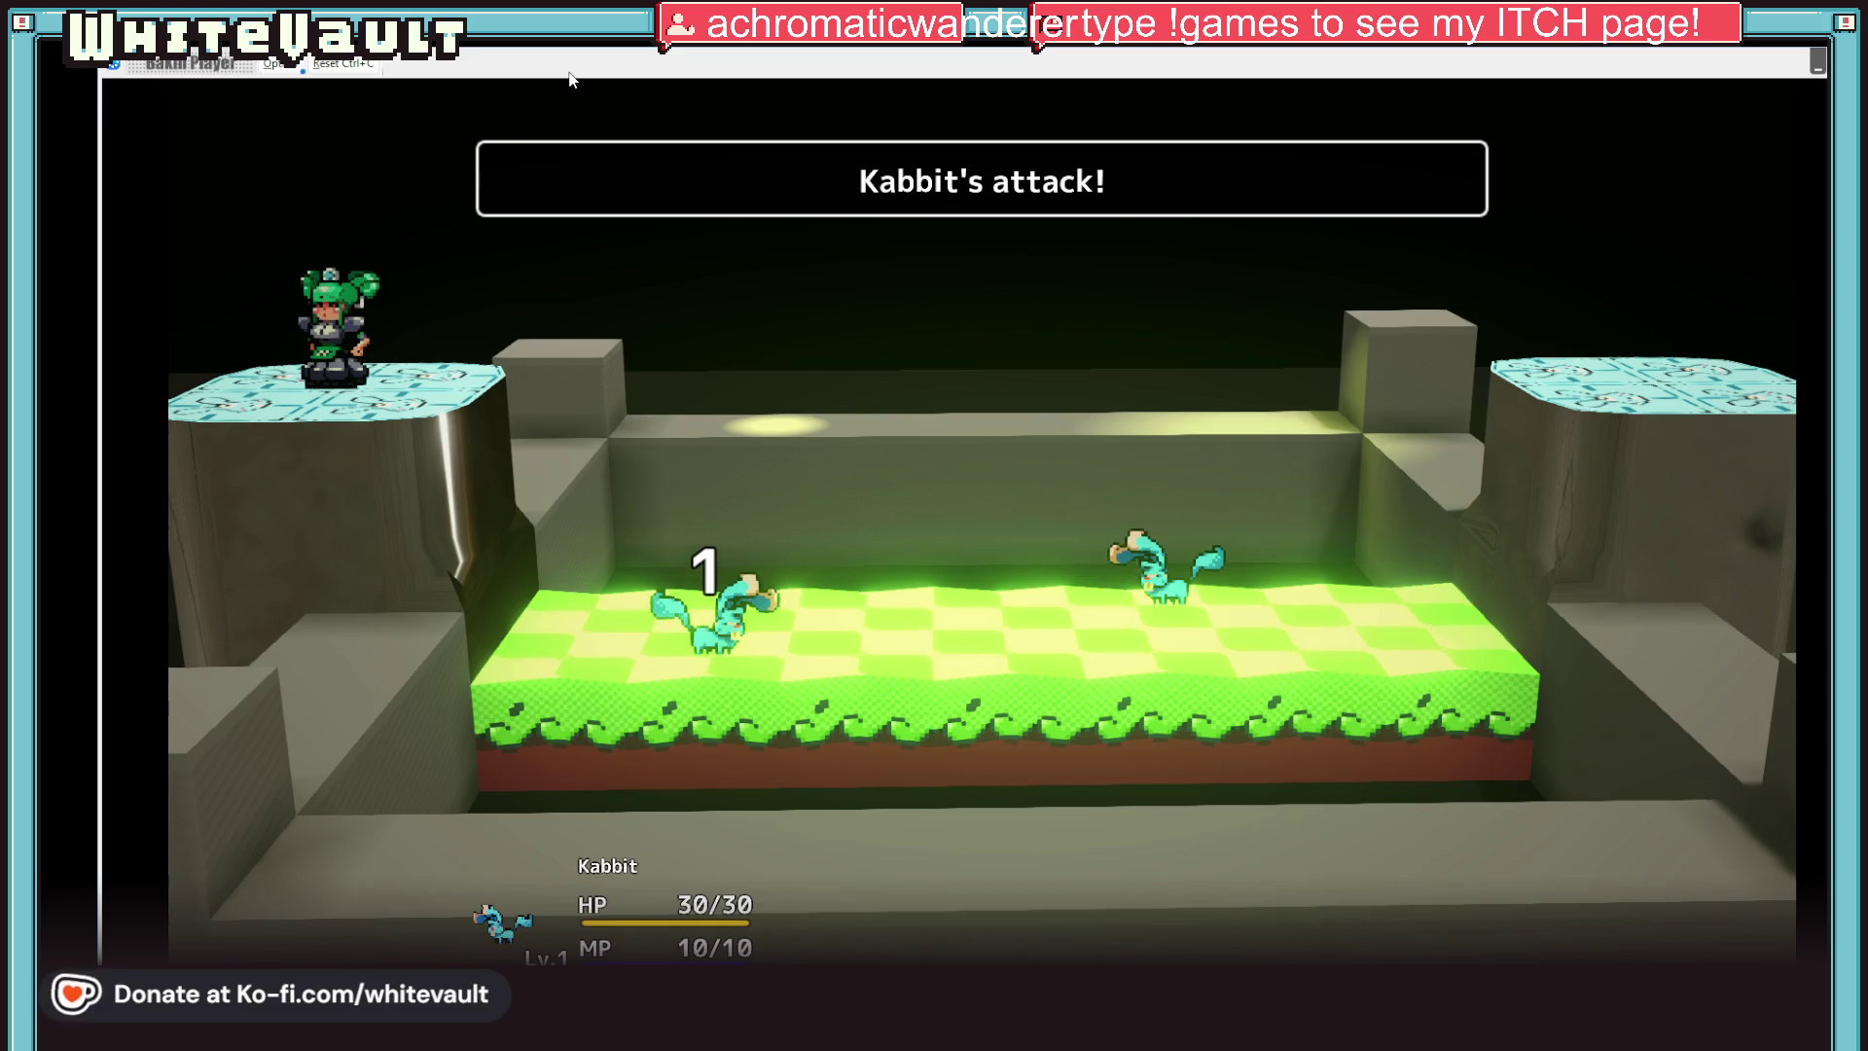
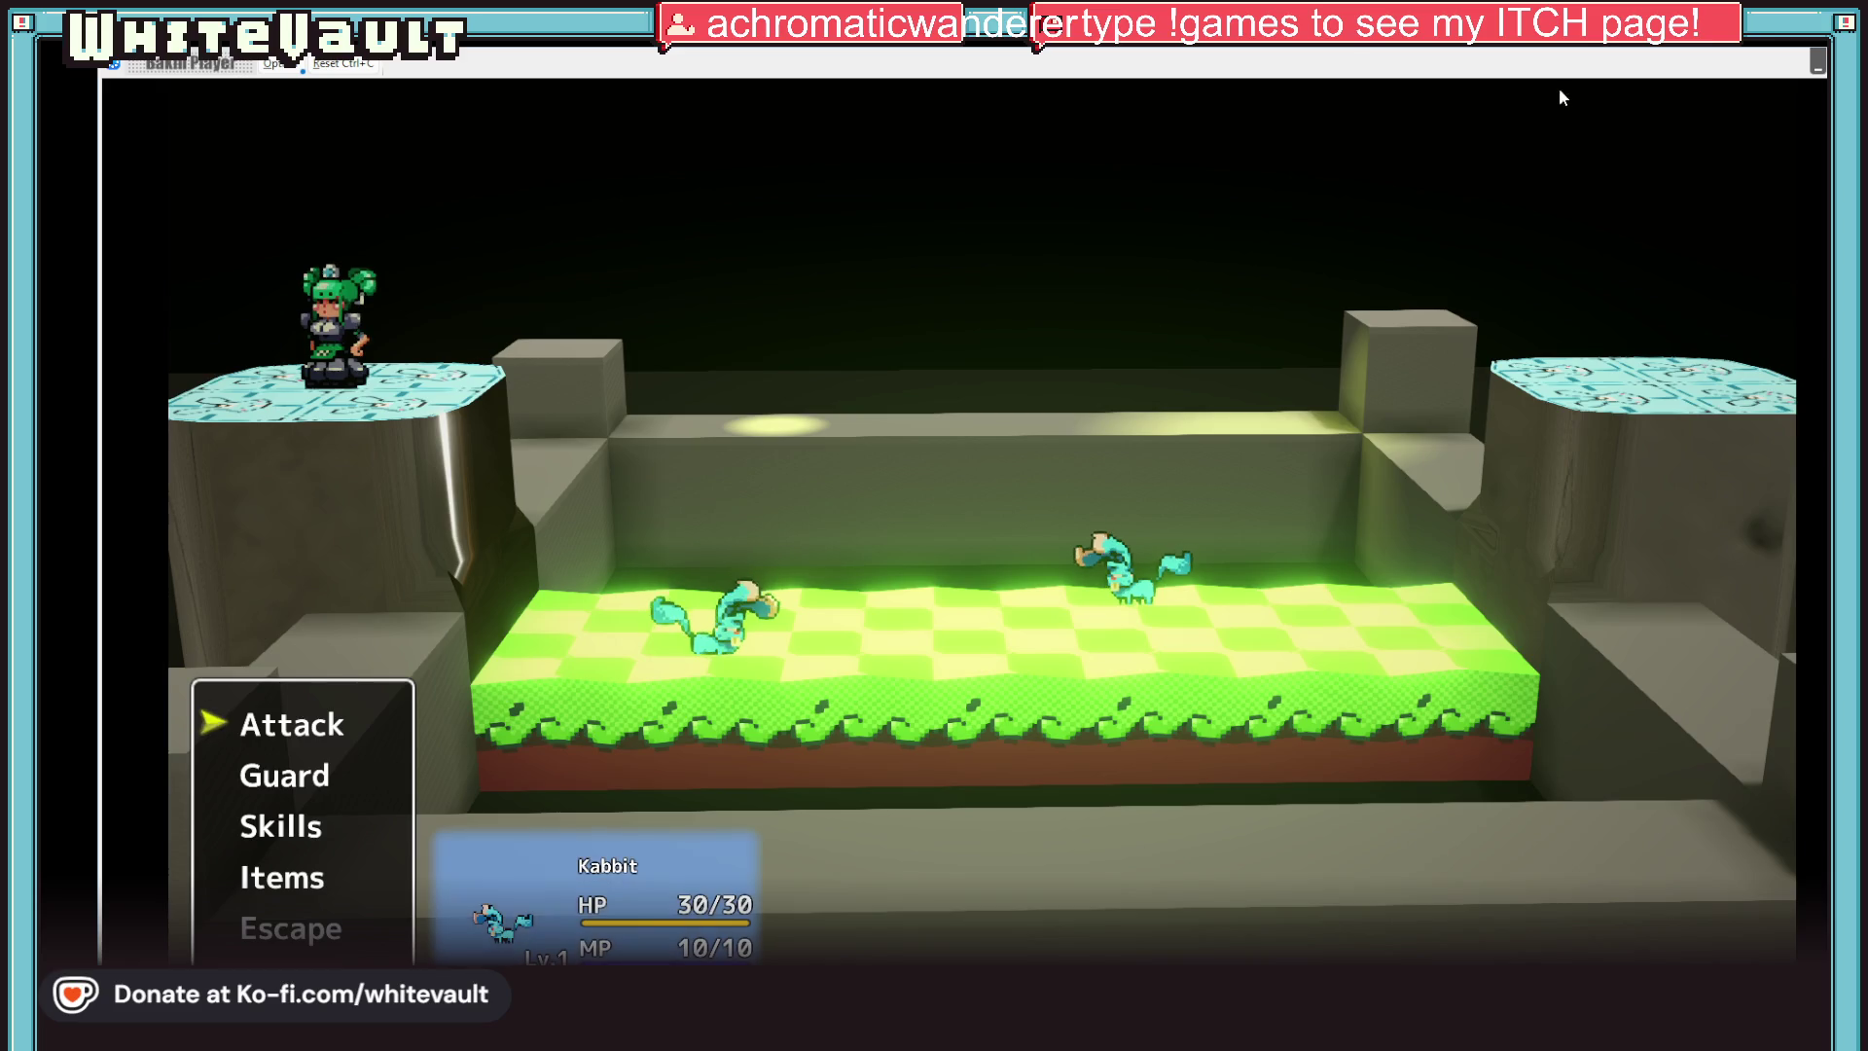
Close the Bakin Player test window to return to the vet shop Map Editor
left_click(1809, 65)
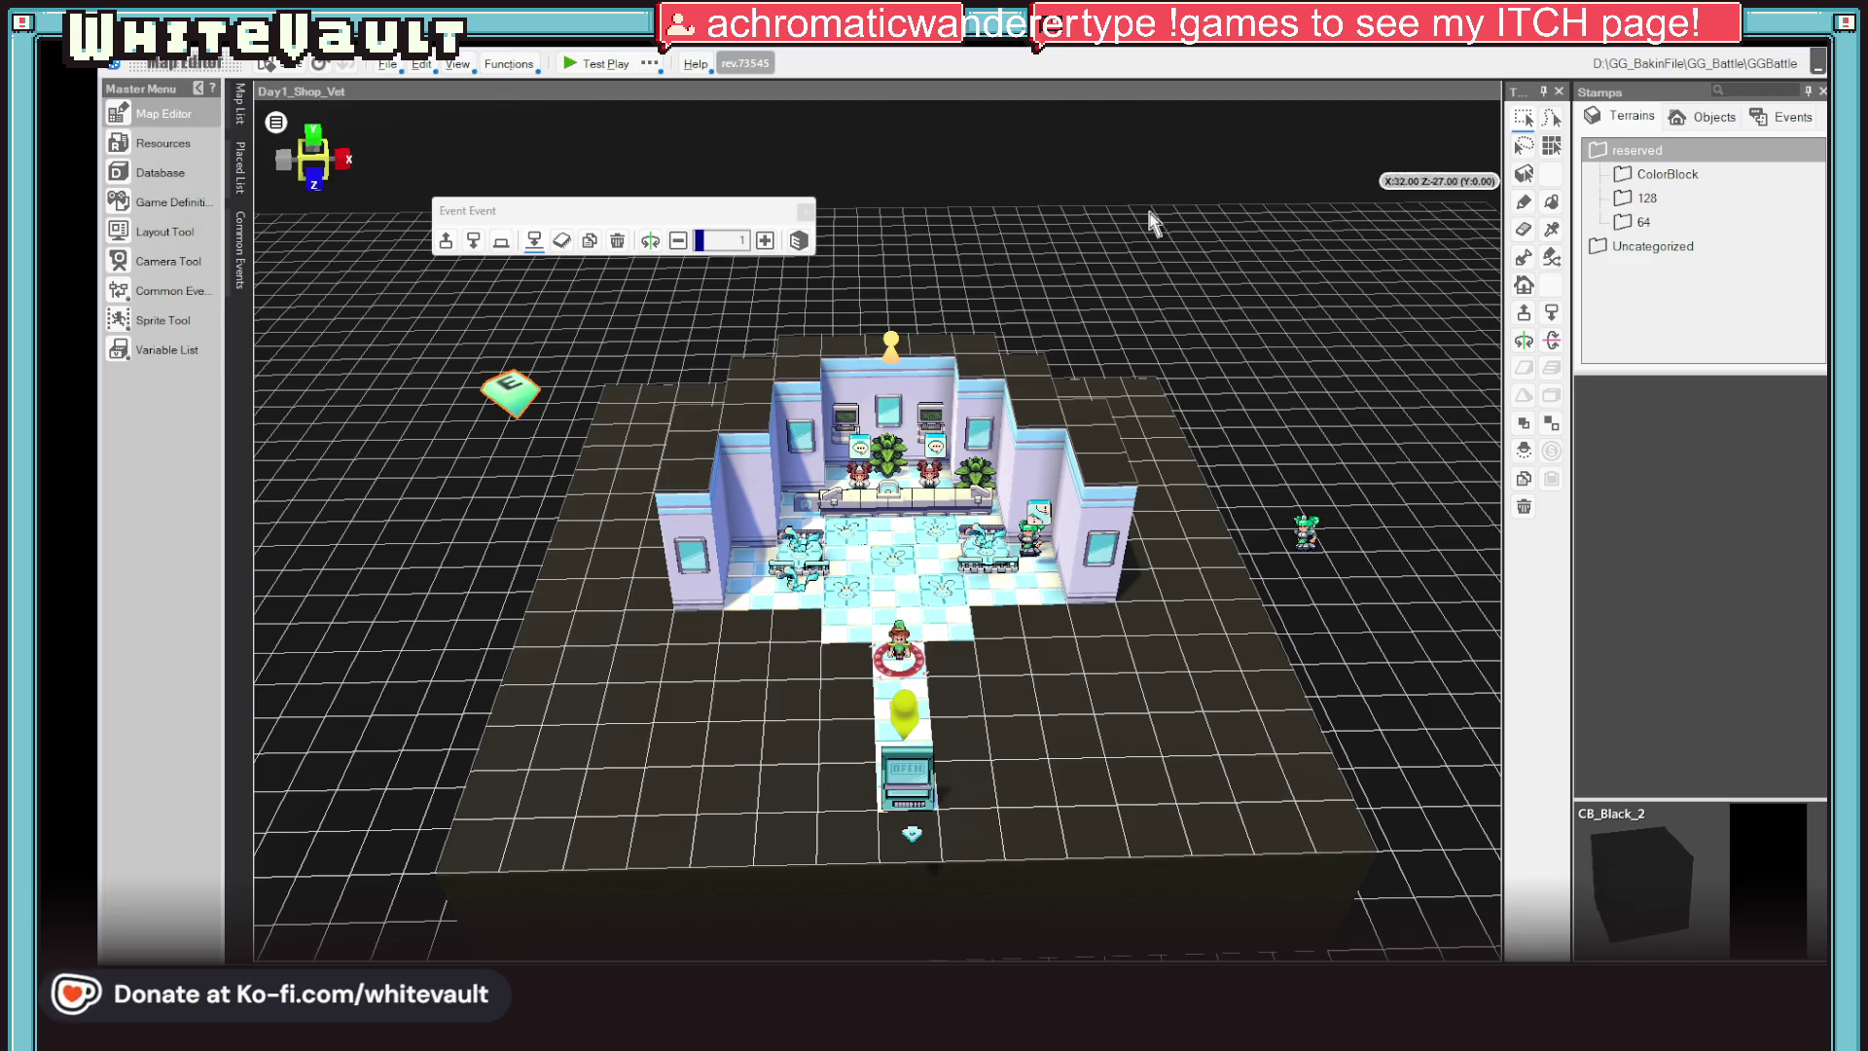
Review the Kabbit slice animation's hits motion in Resources, confirm with OK, and launch a test play
left_click(162, 143)
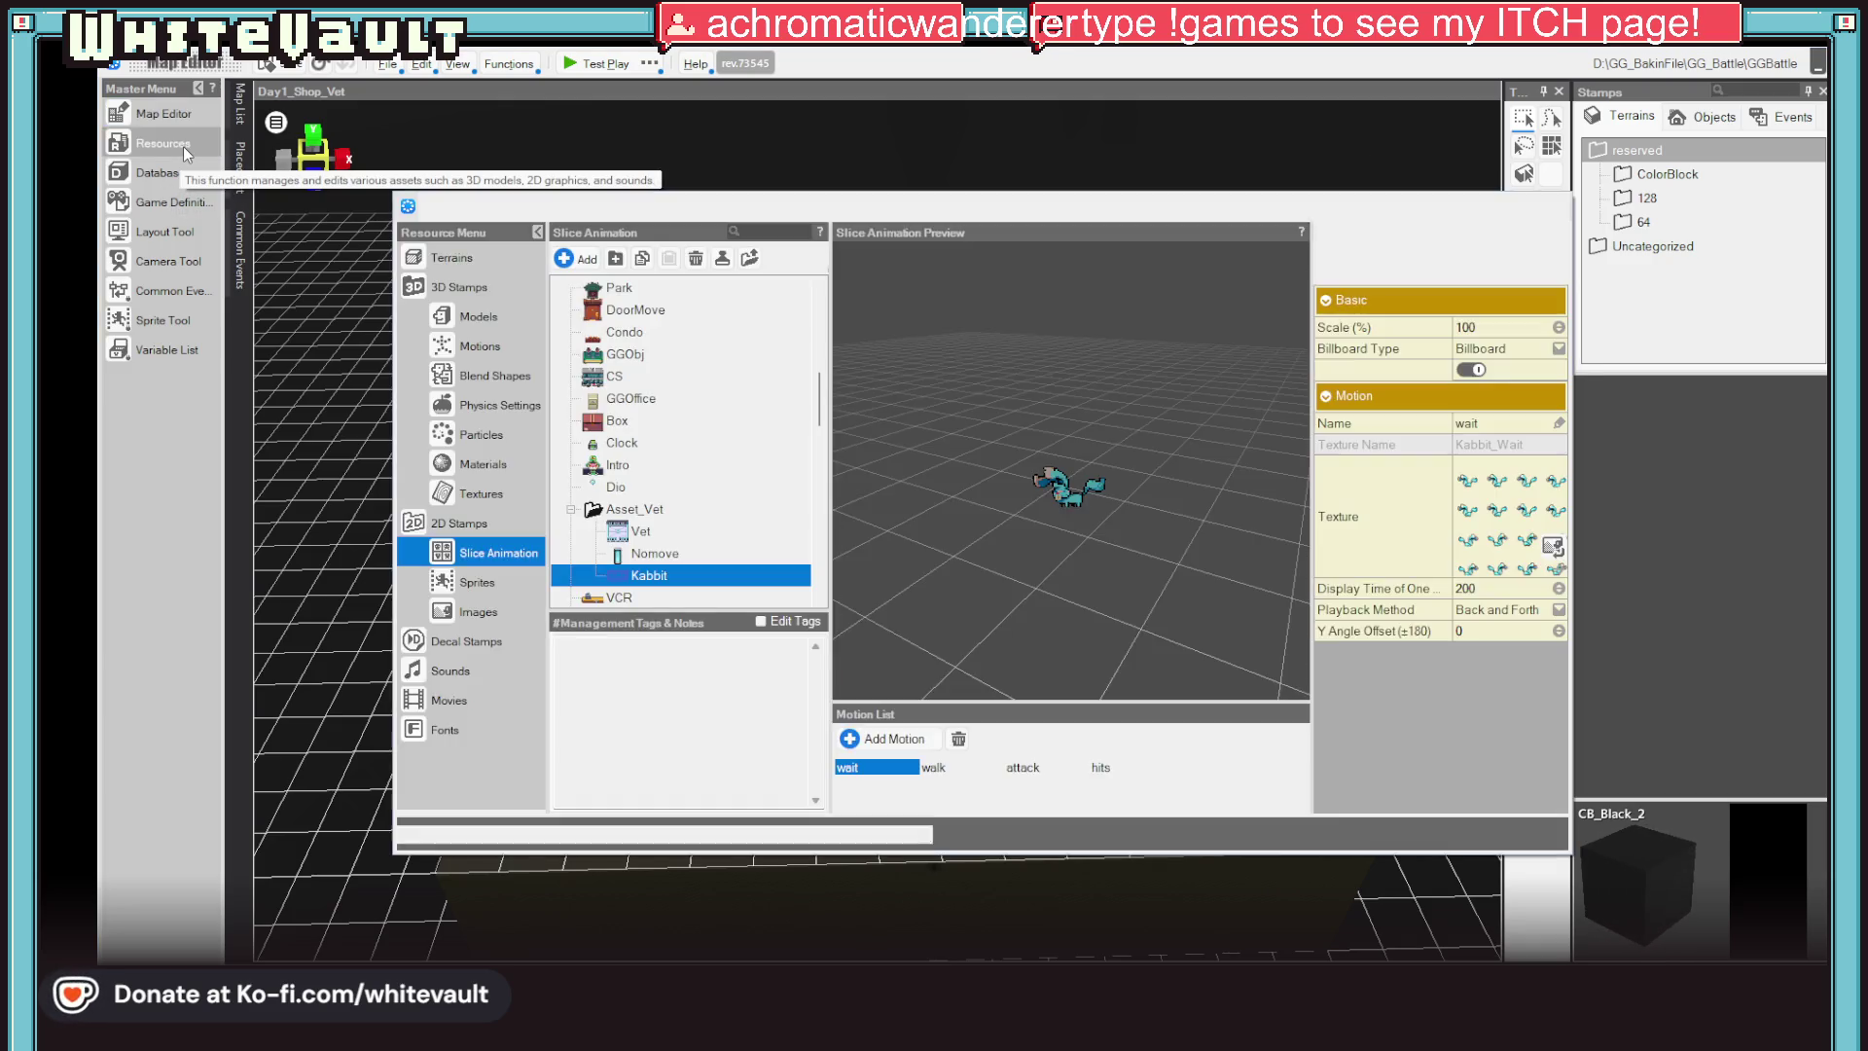
left_click(1102, 769)
type("damage")
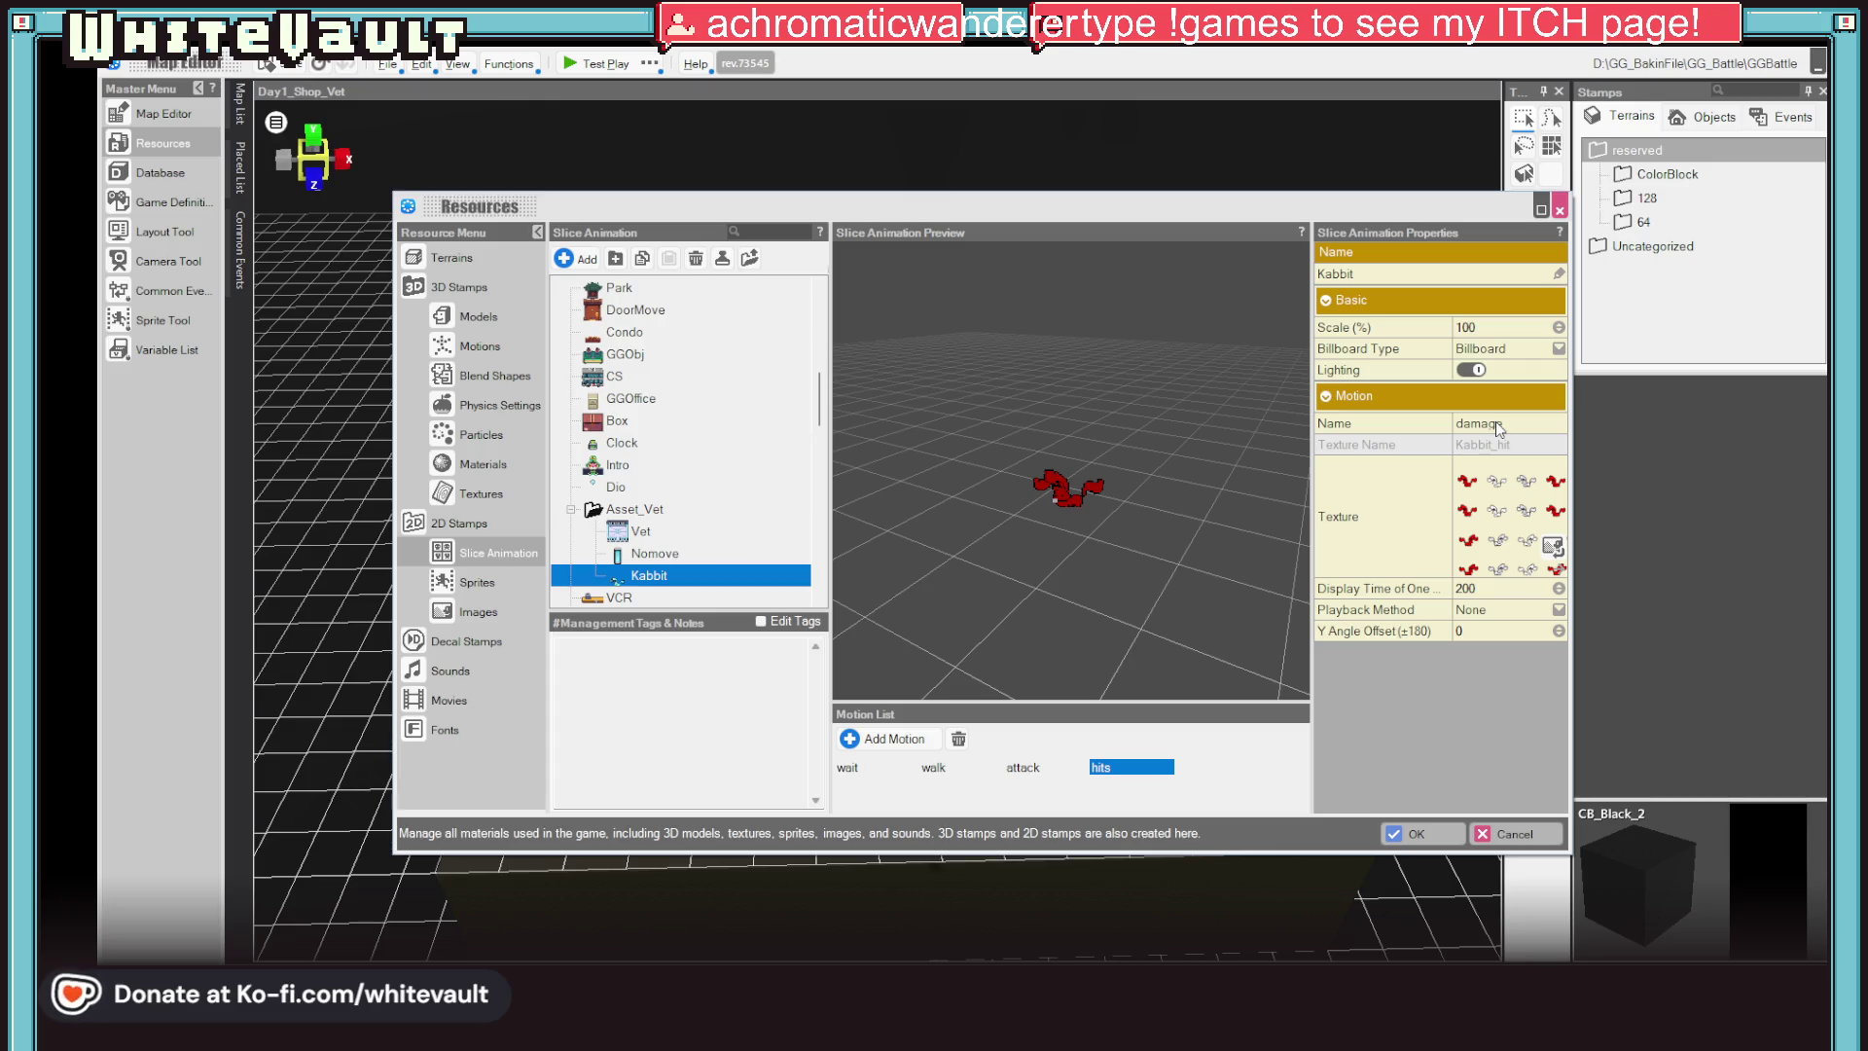
left_click(1429, 835)
left_click(593, 61)
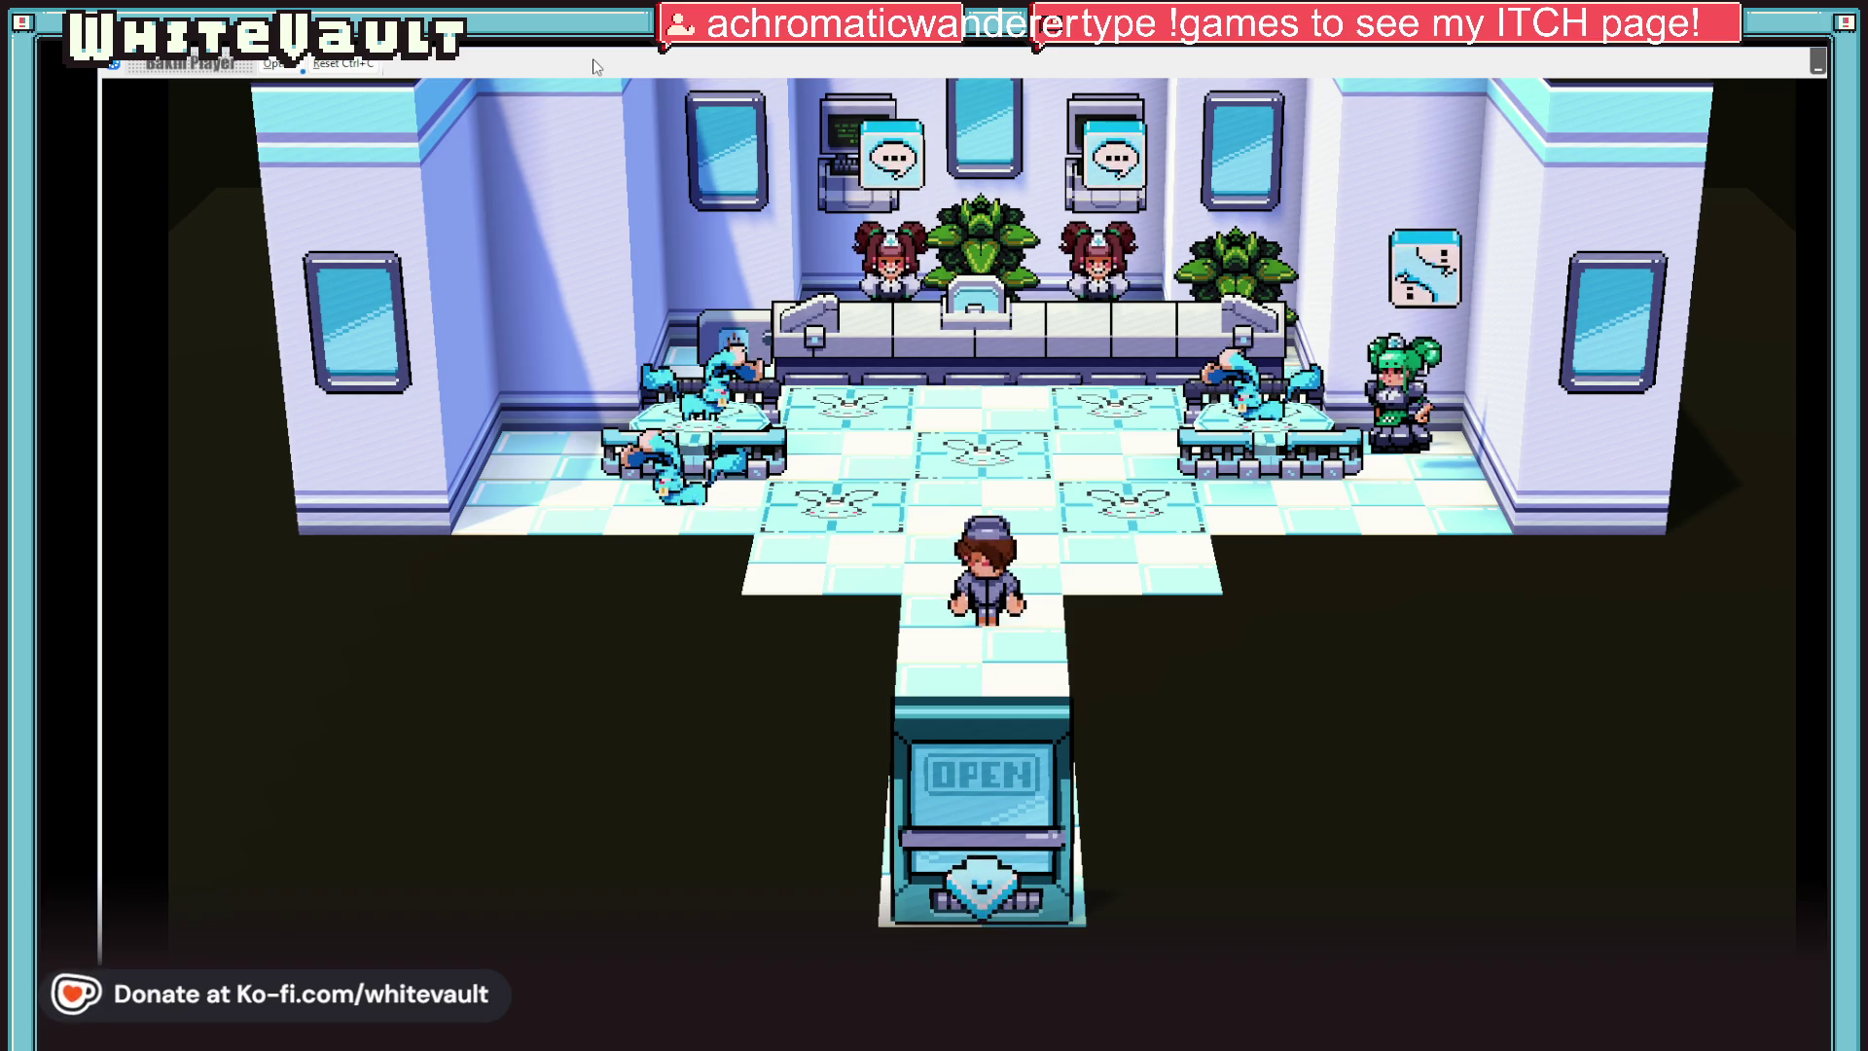
Walk to the green-haired NPC, talk through her dialogue, and step away so the Kabbit battle starts
key("Up")
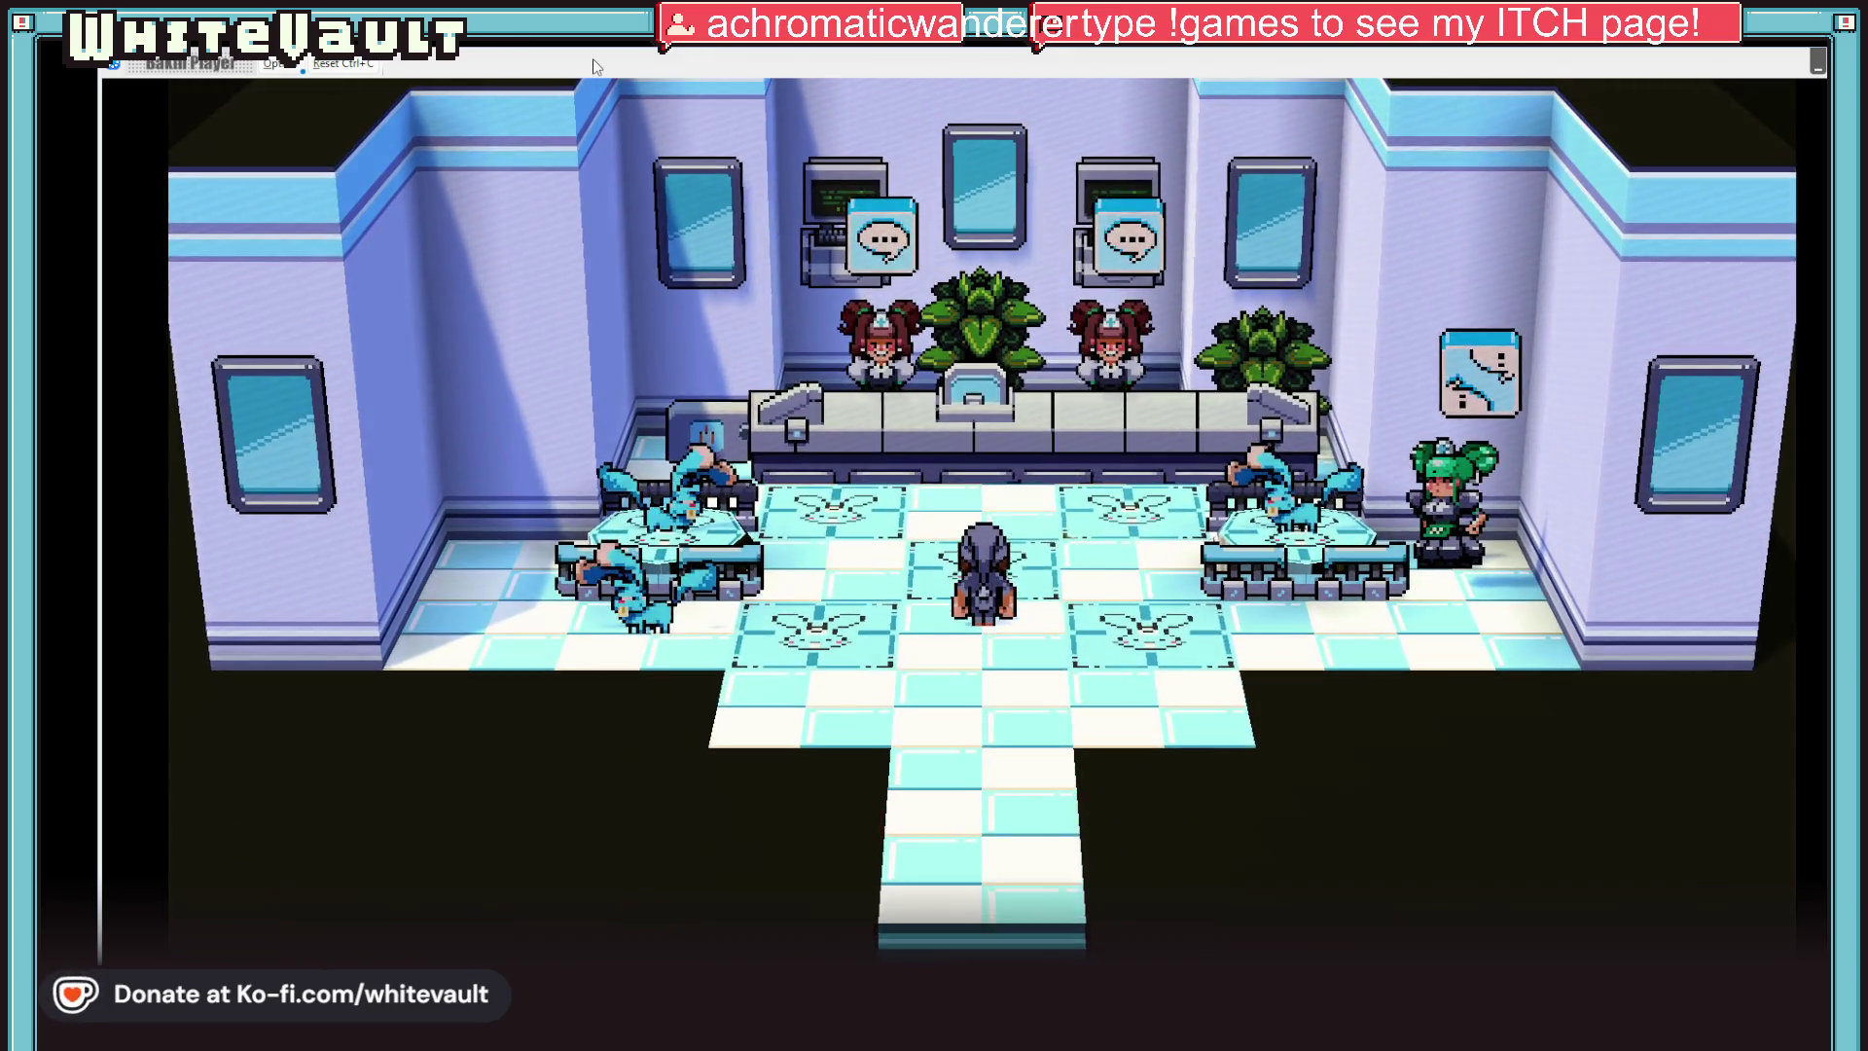
key("Right")
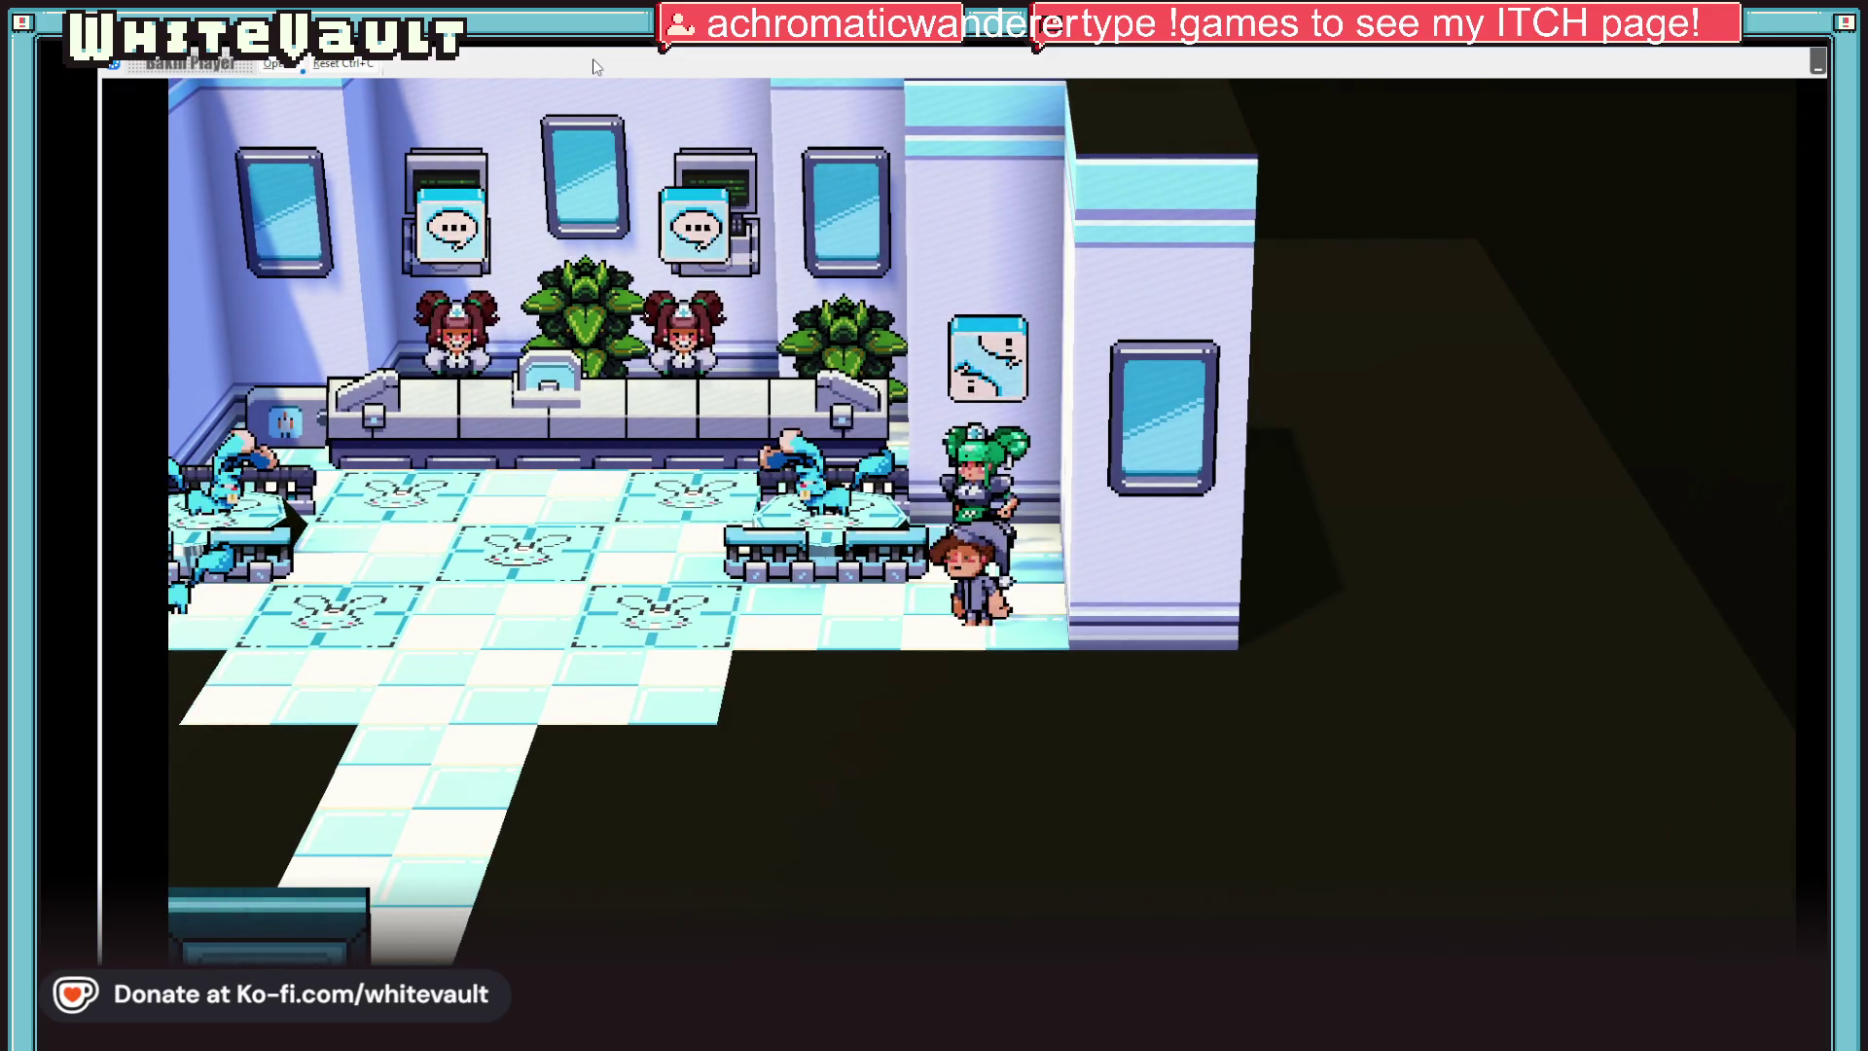
key("Up")
key("Return")
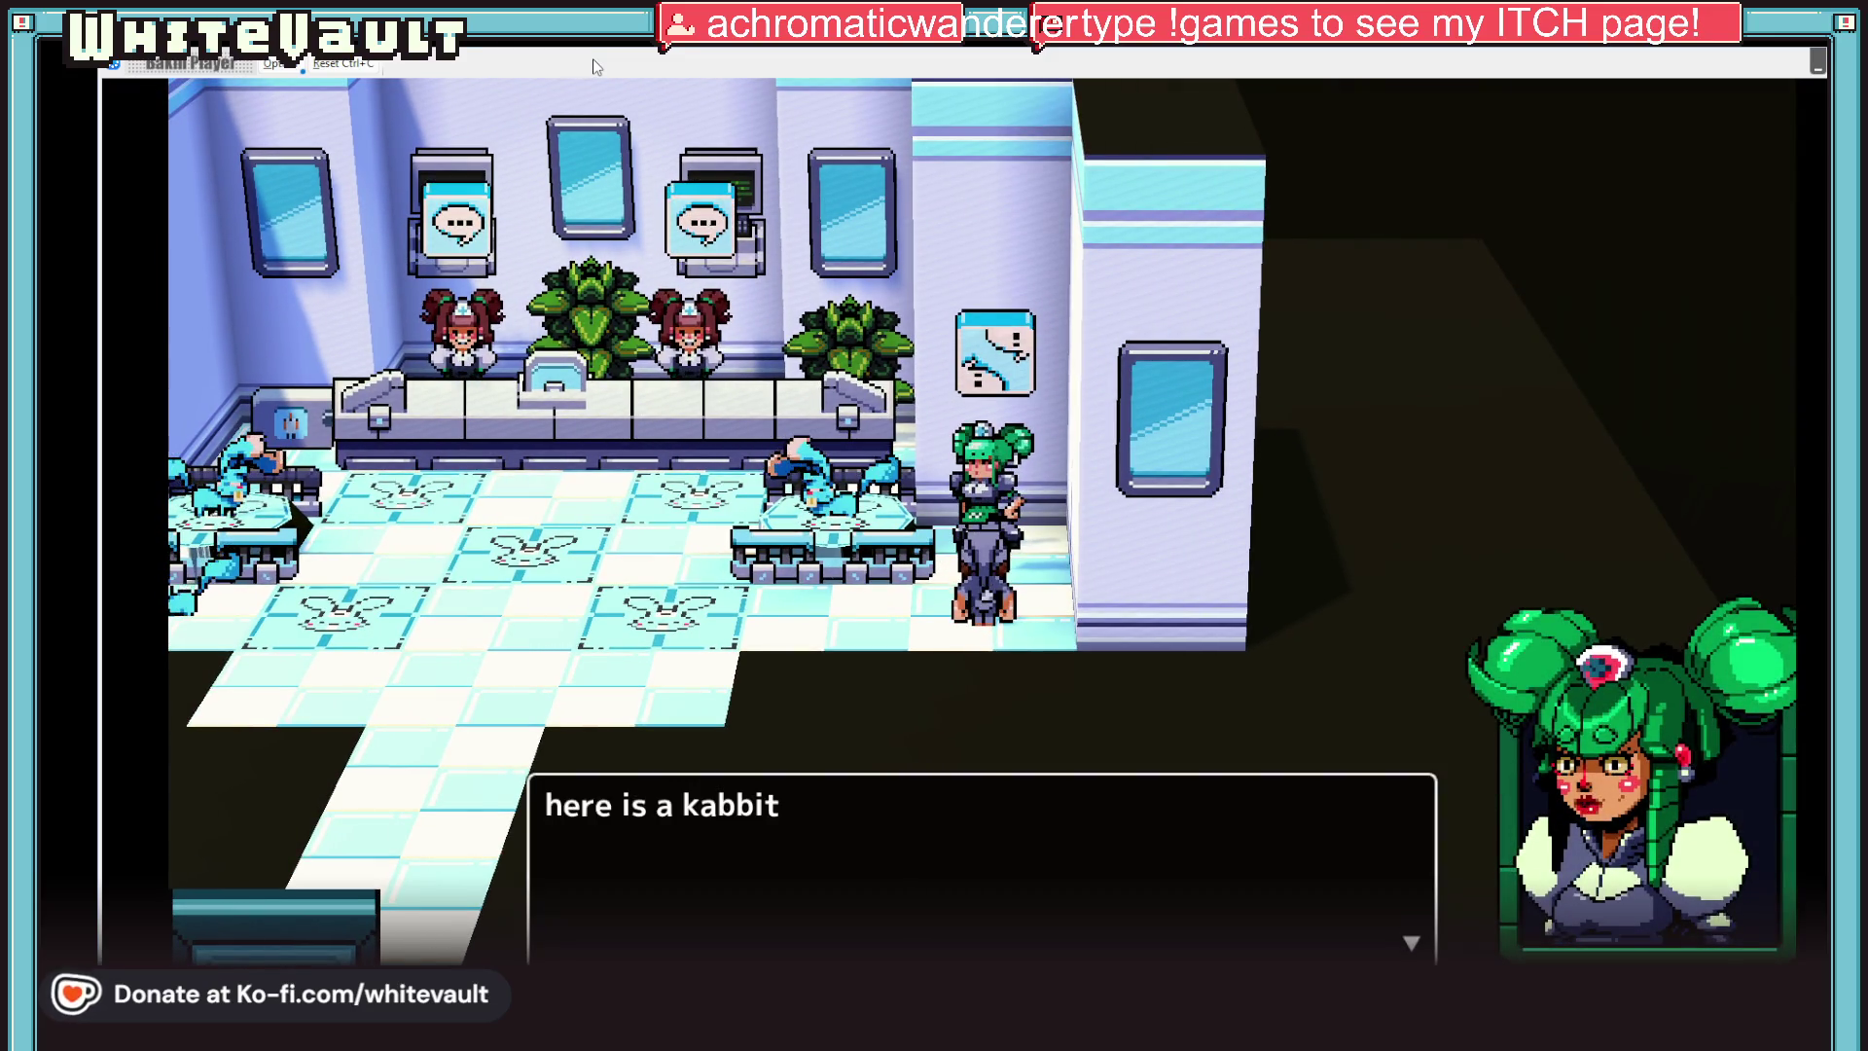
key("Return")
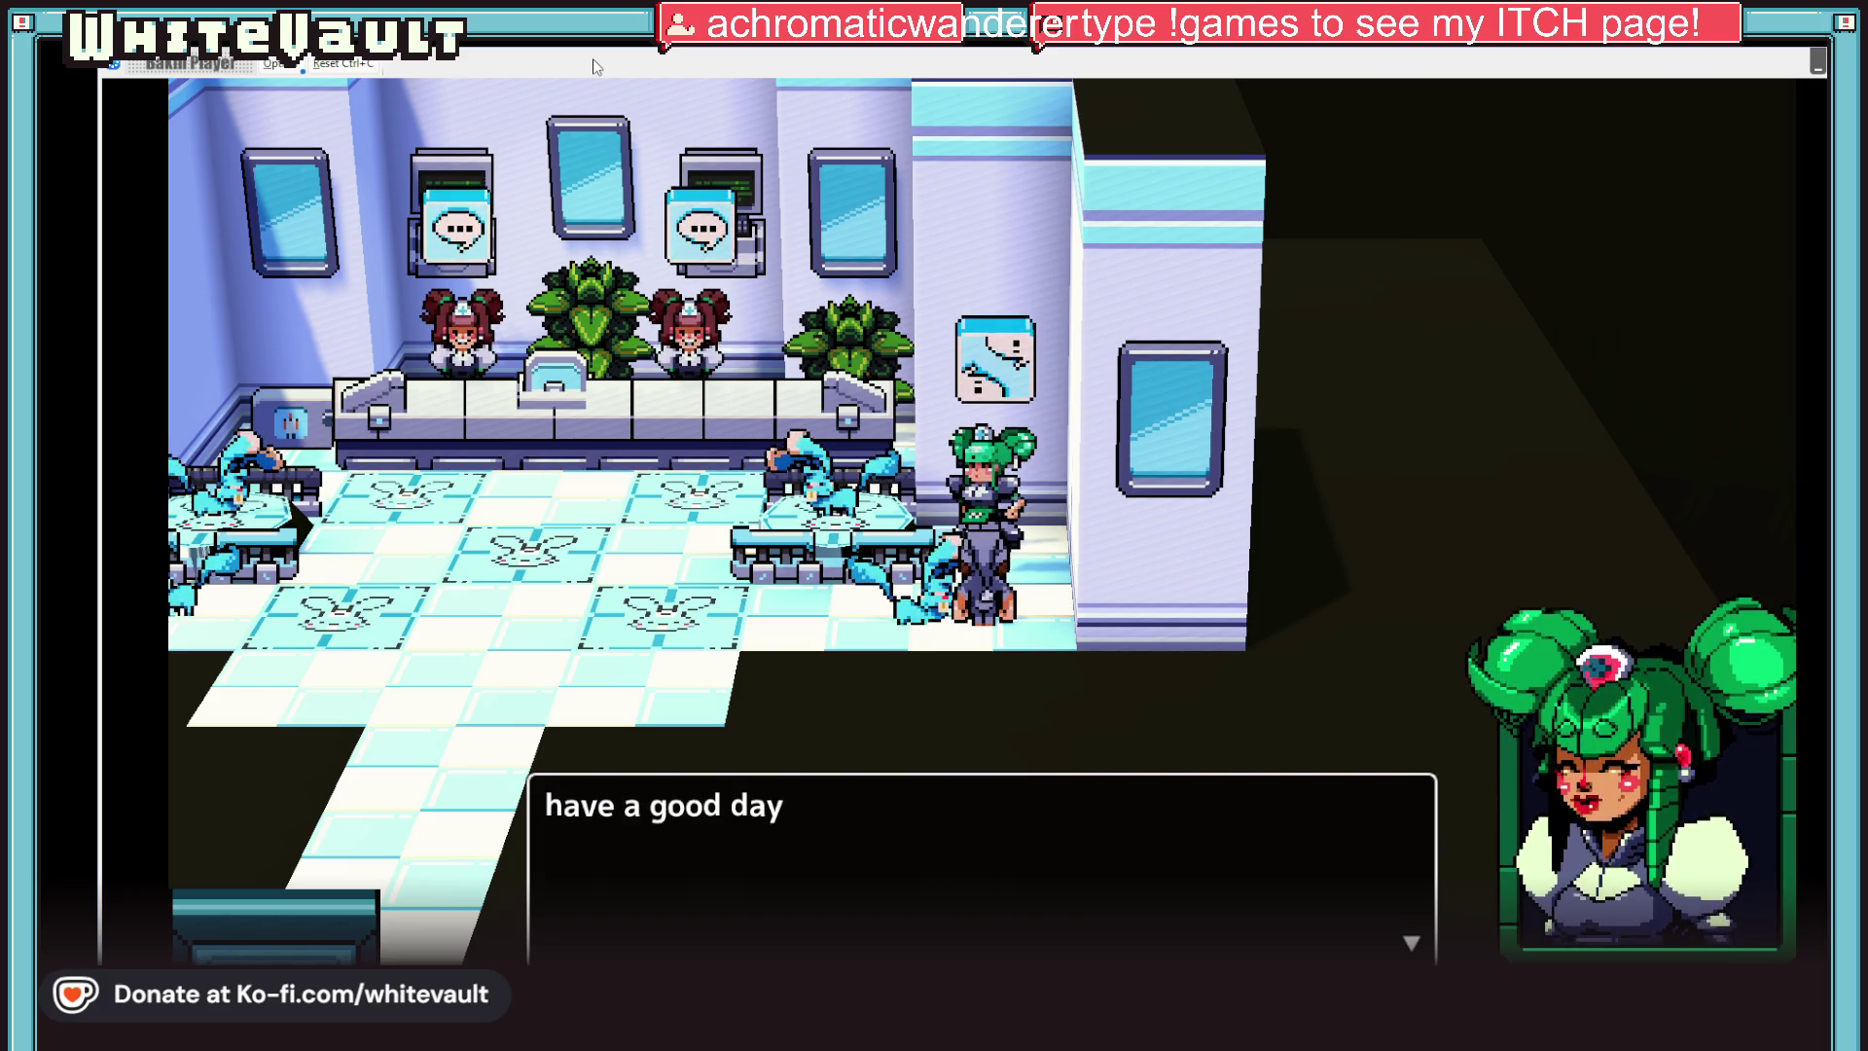
key("Return")
key("Left")
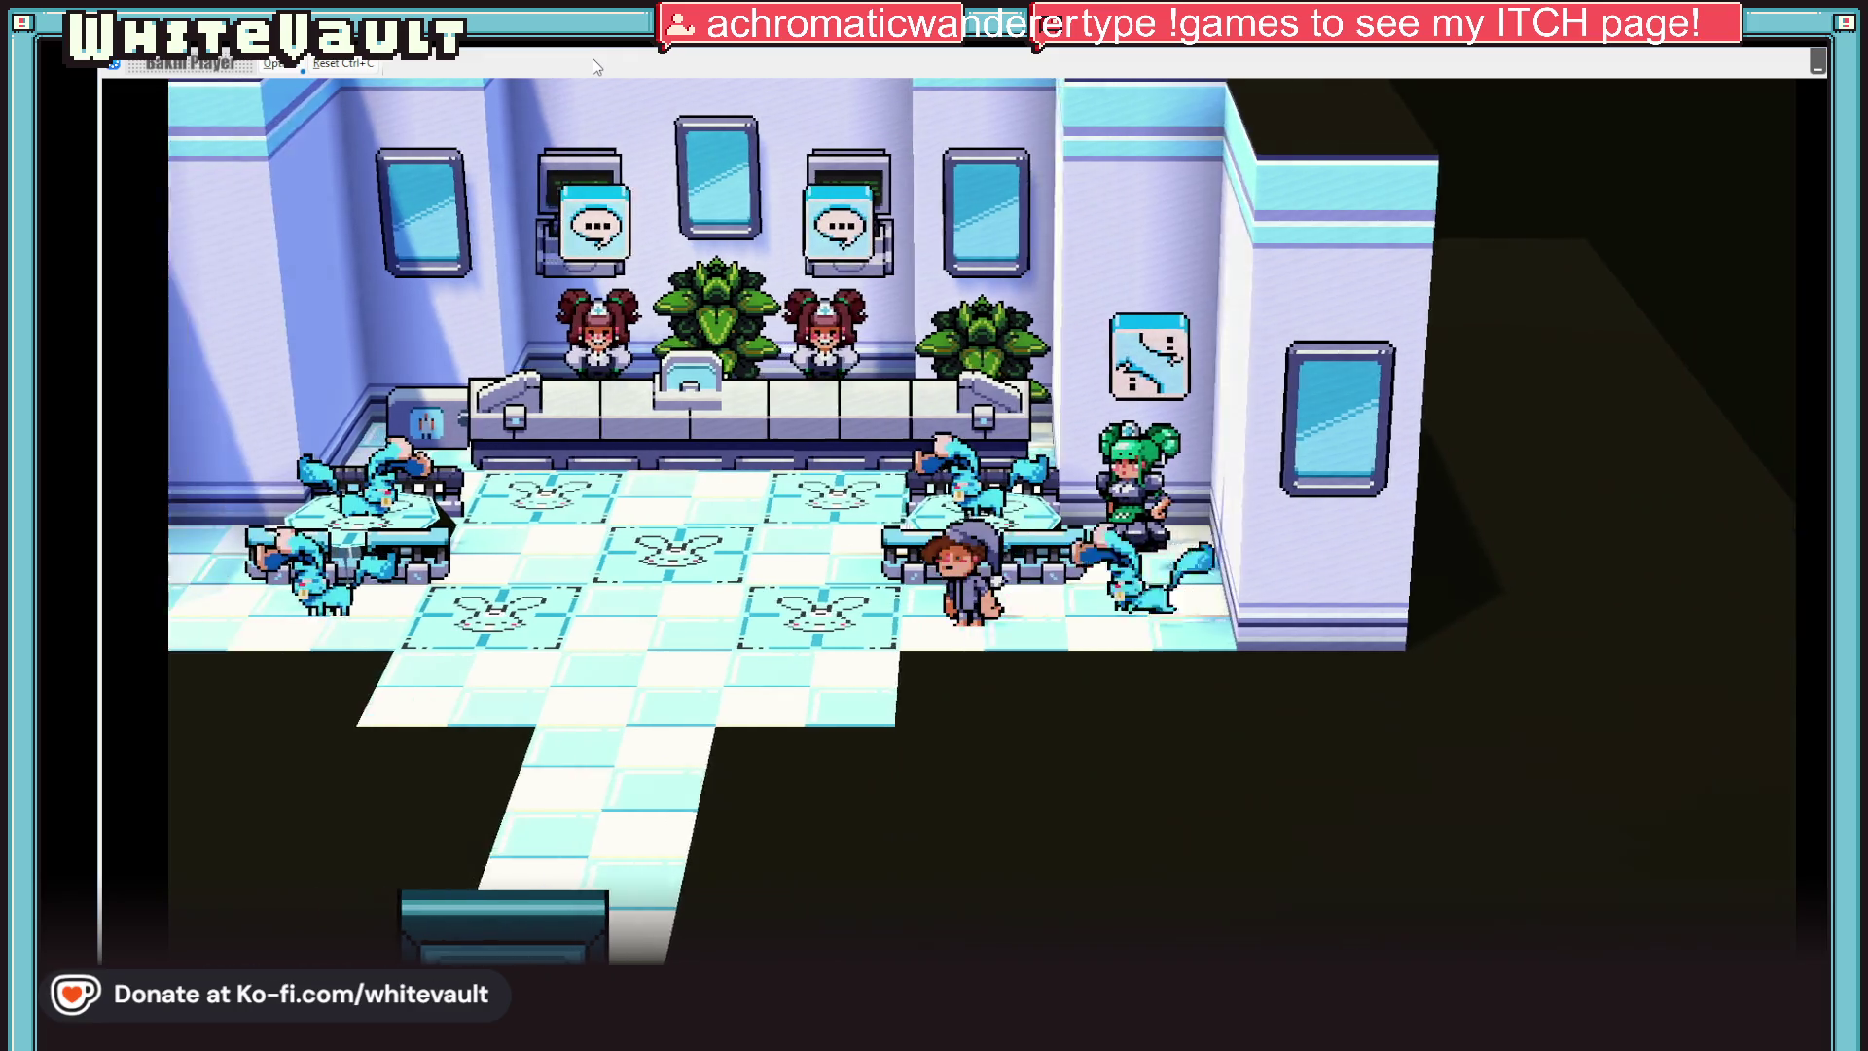
key("Left")
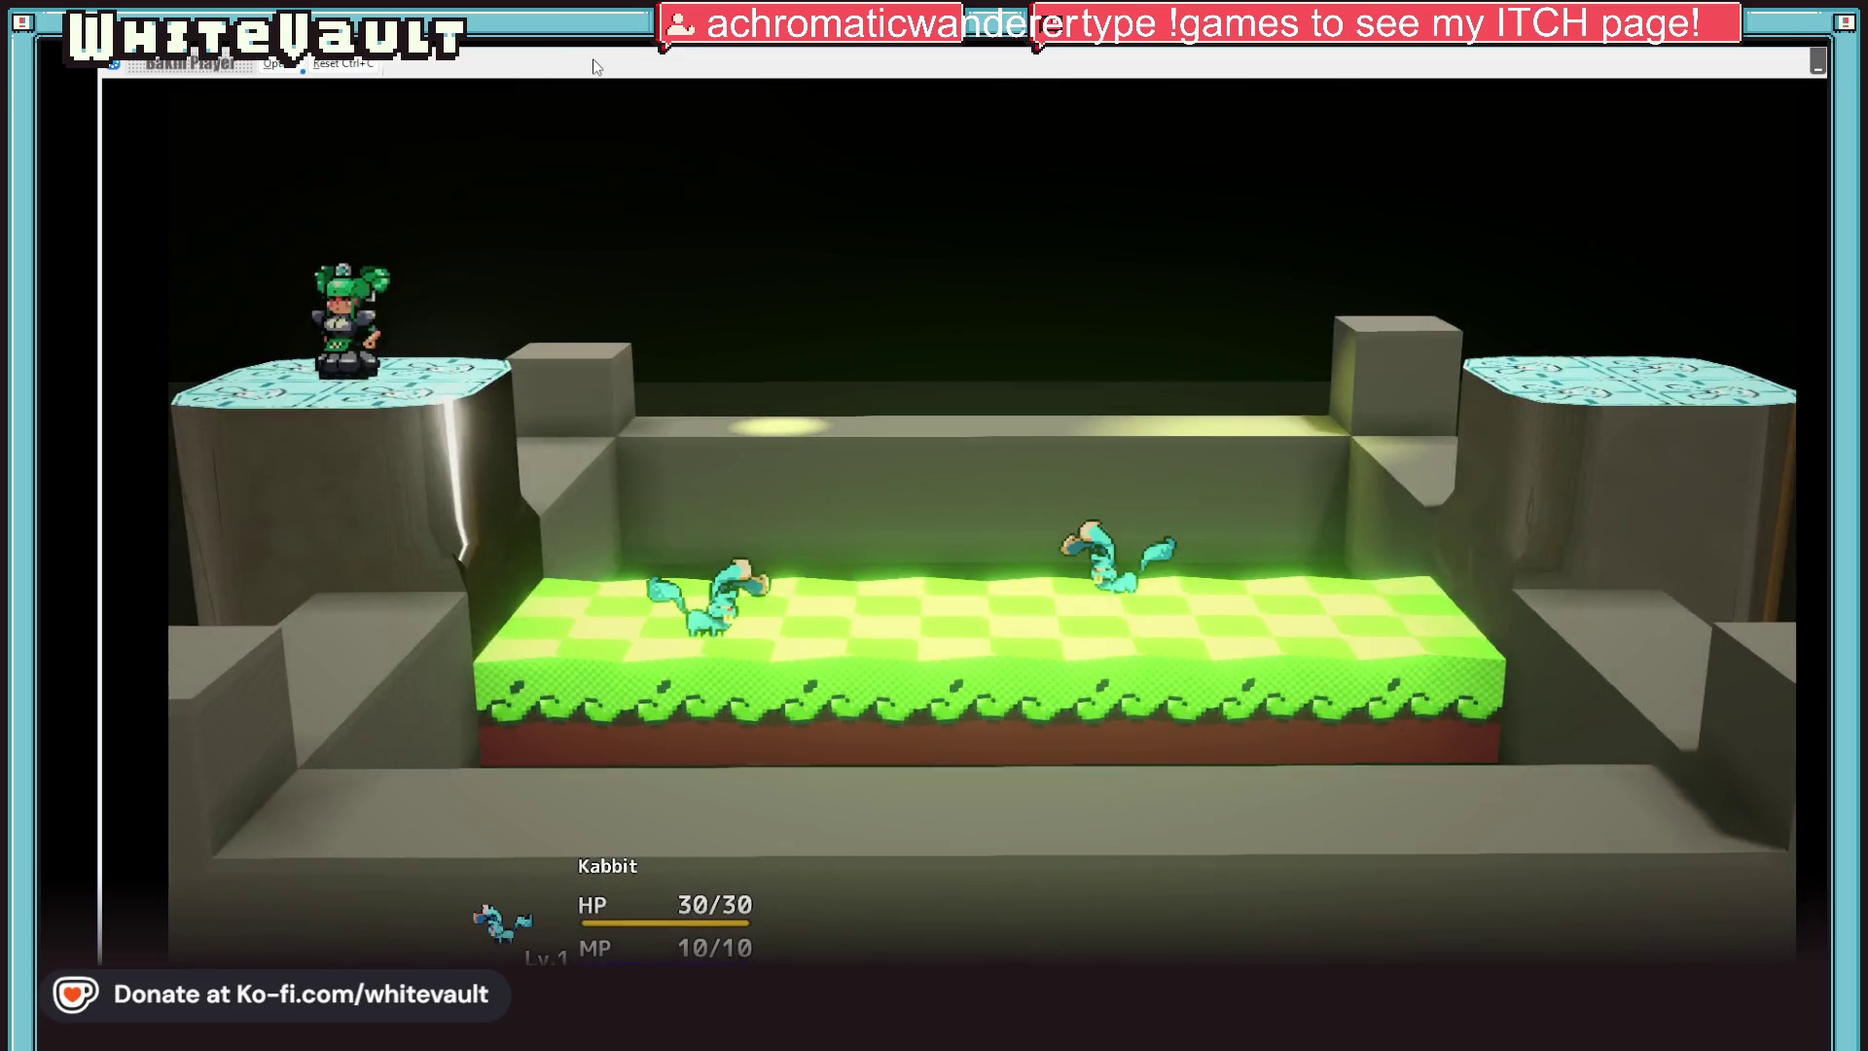
Play several Attack turns against the Kabbits, briefly scrolling the command menu past Escape
key("Return")
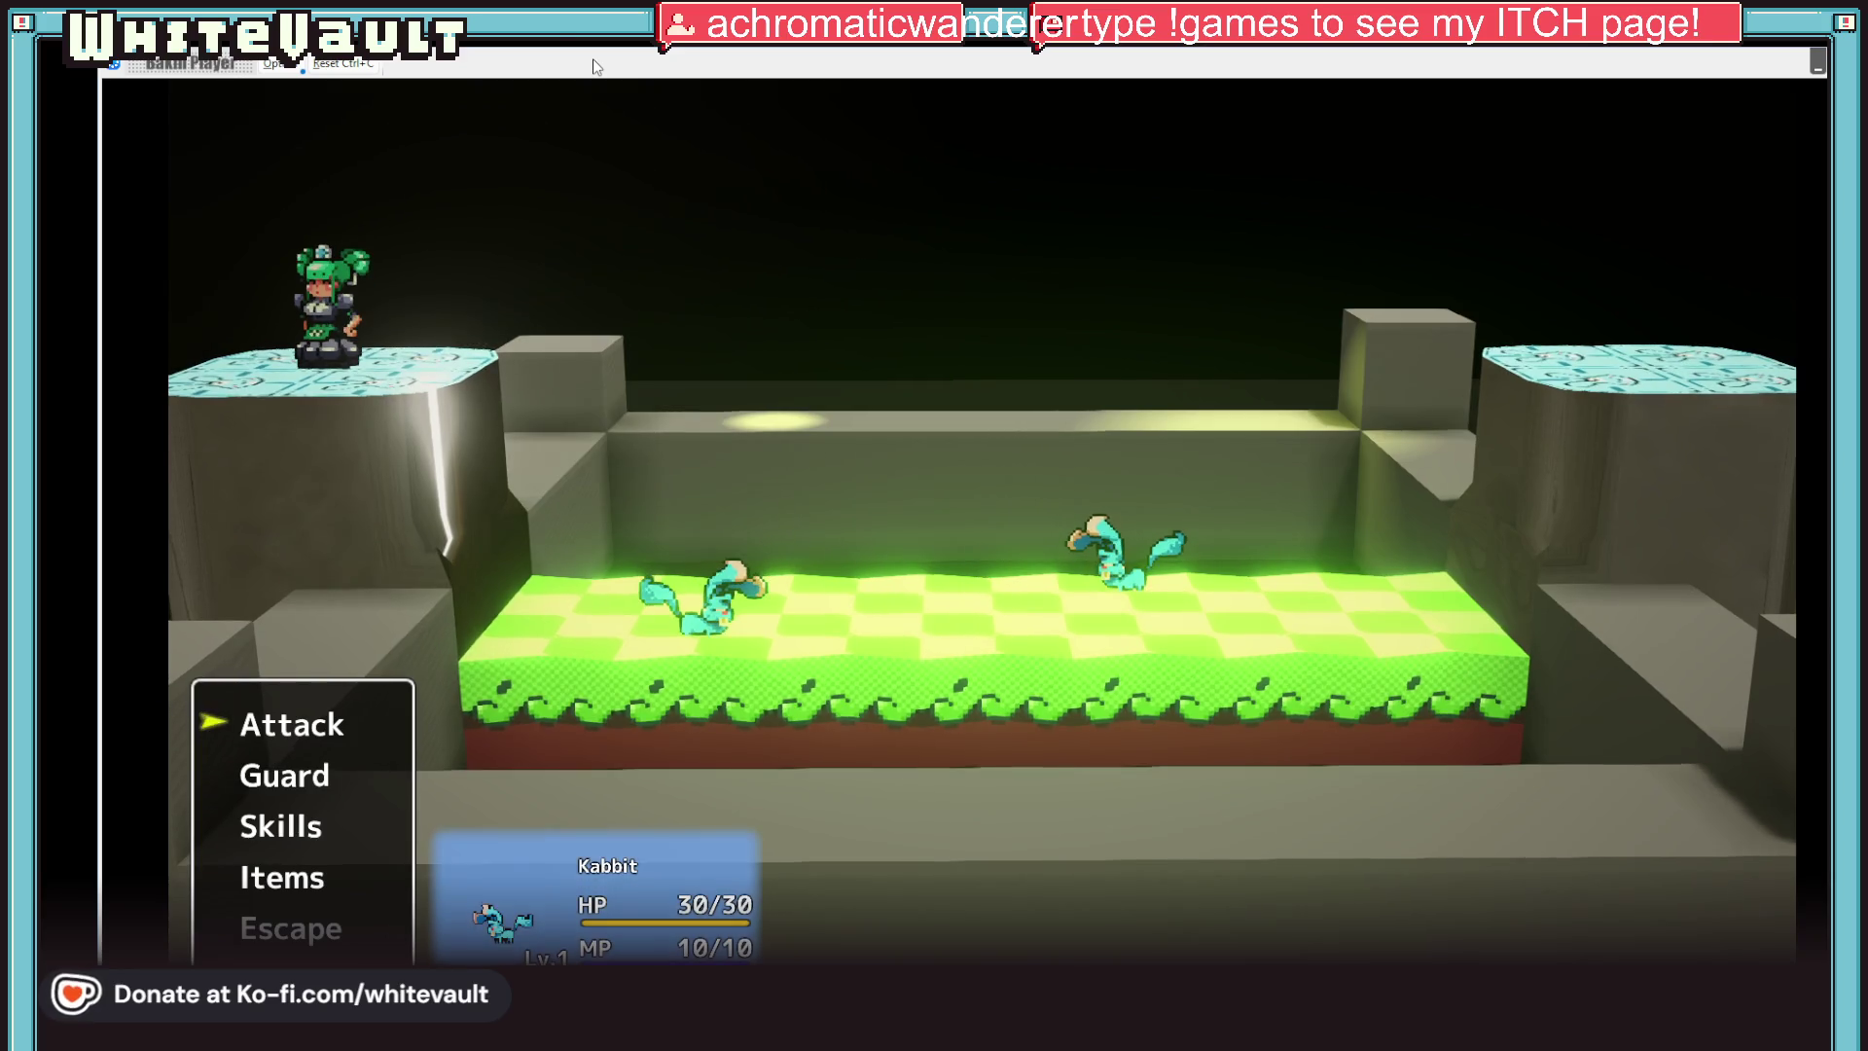
key("Return")
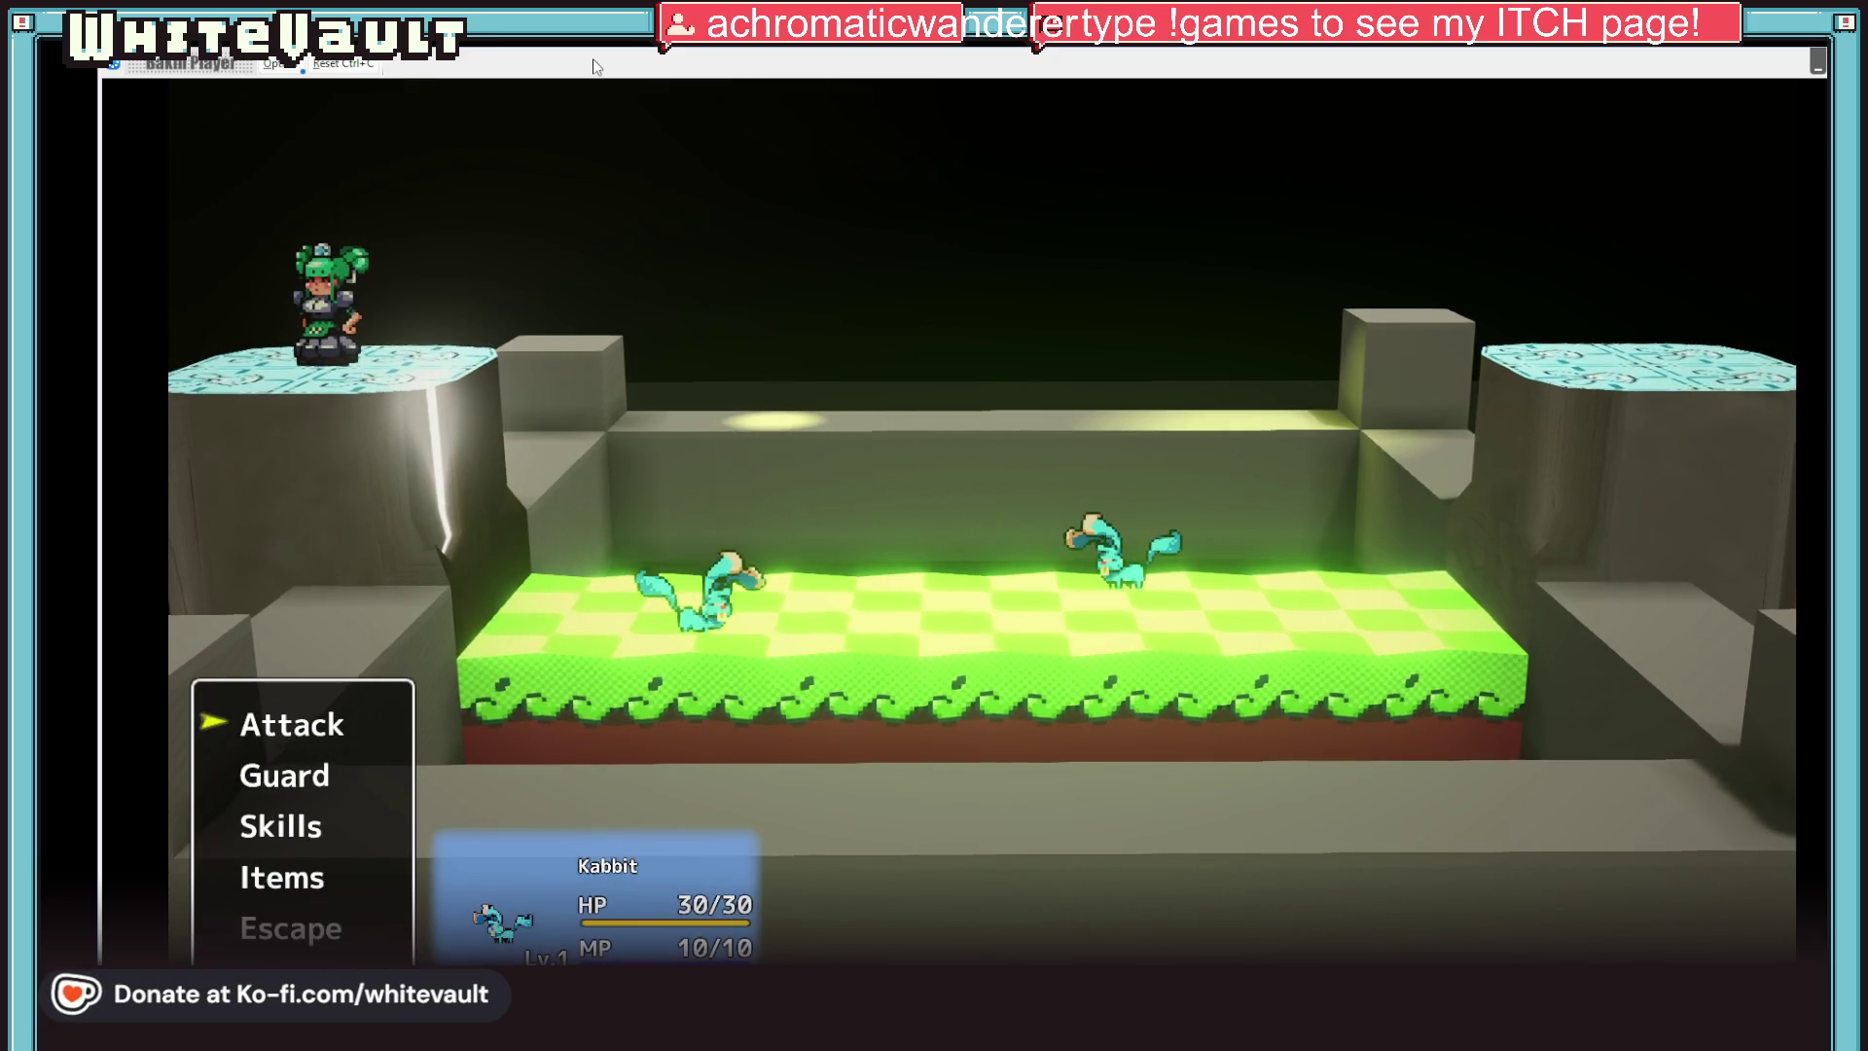
key("Return")
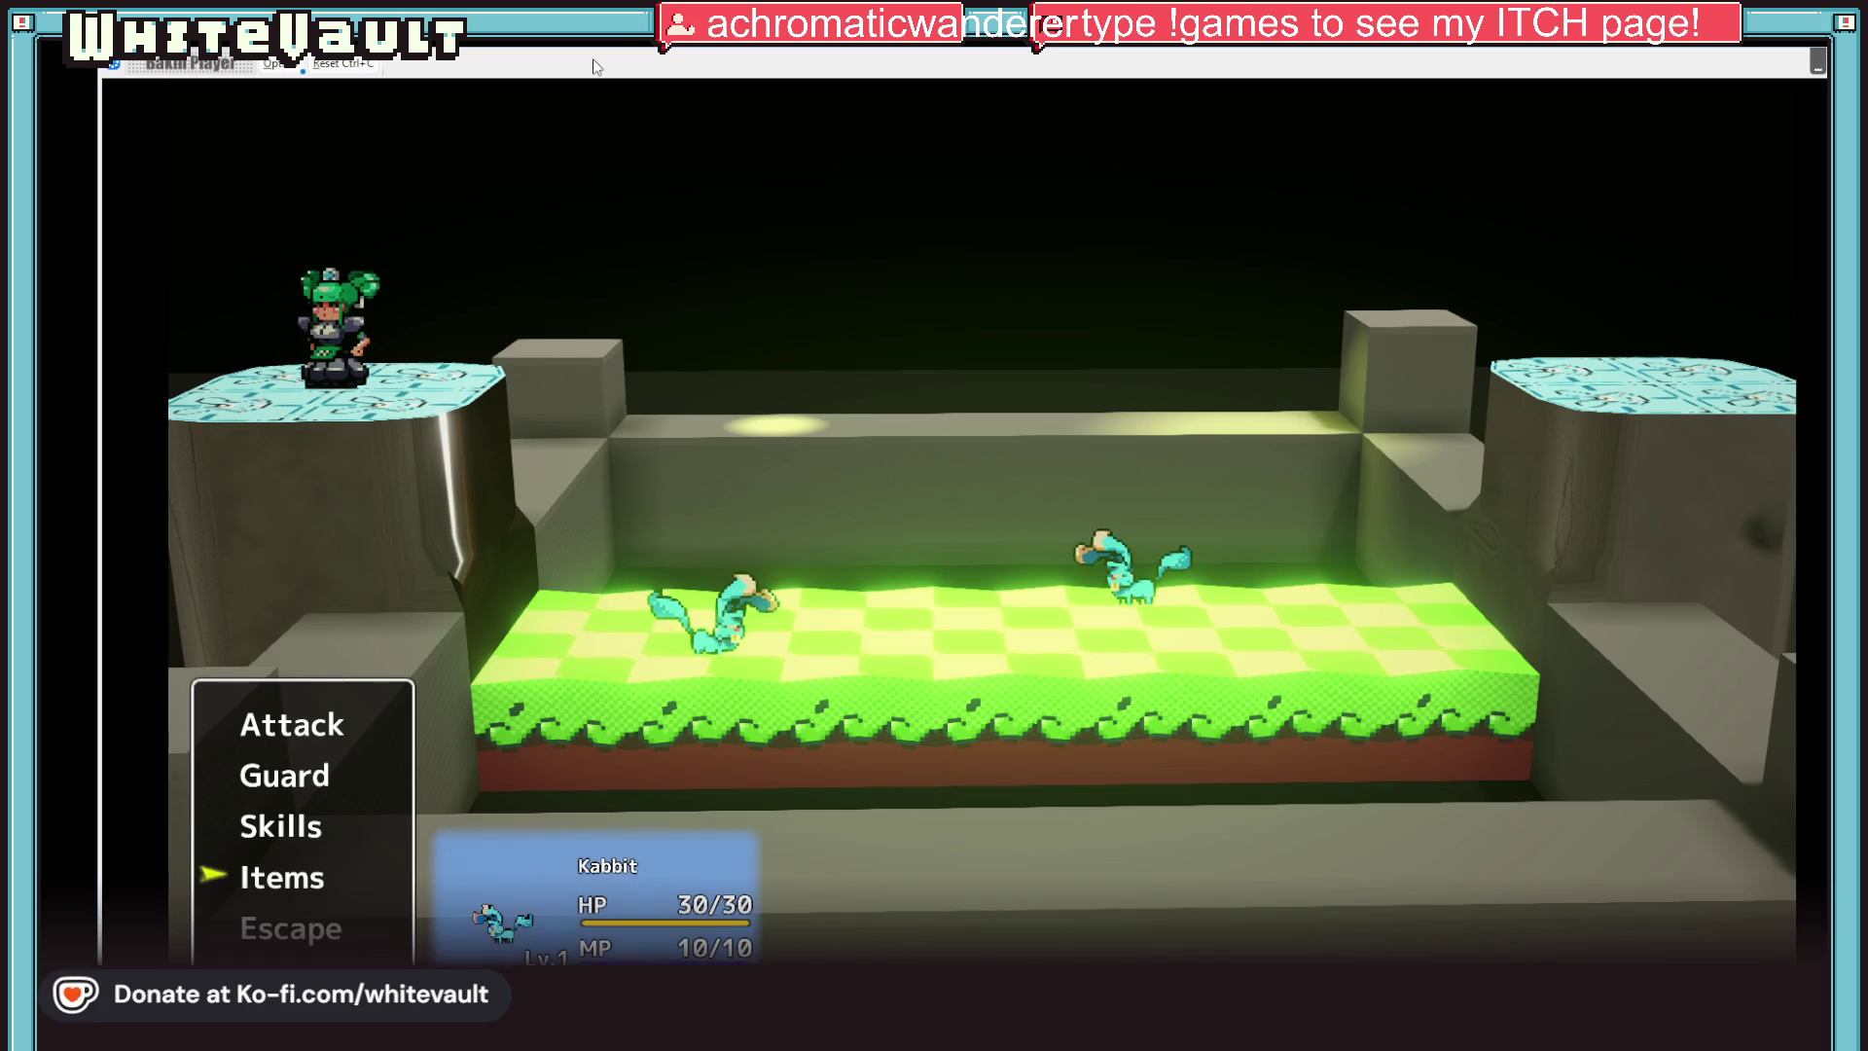
key("Down")
key("Down")
key("Down")
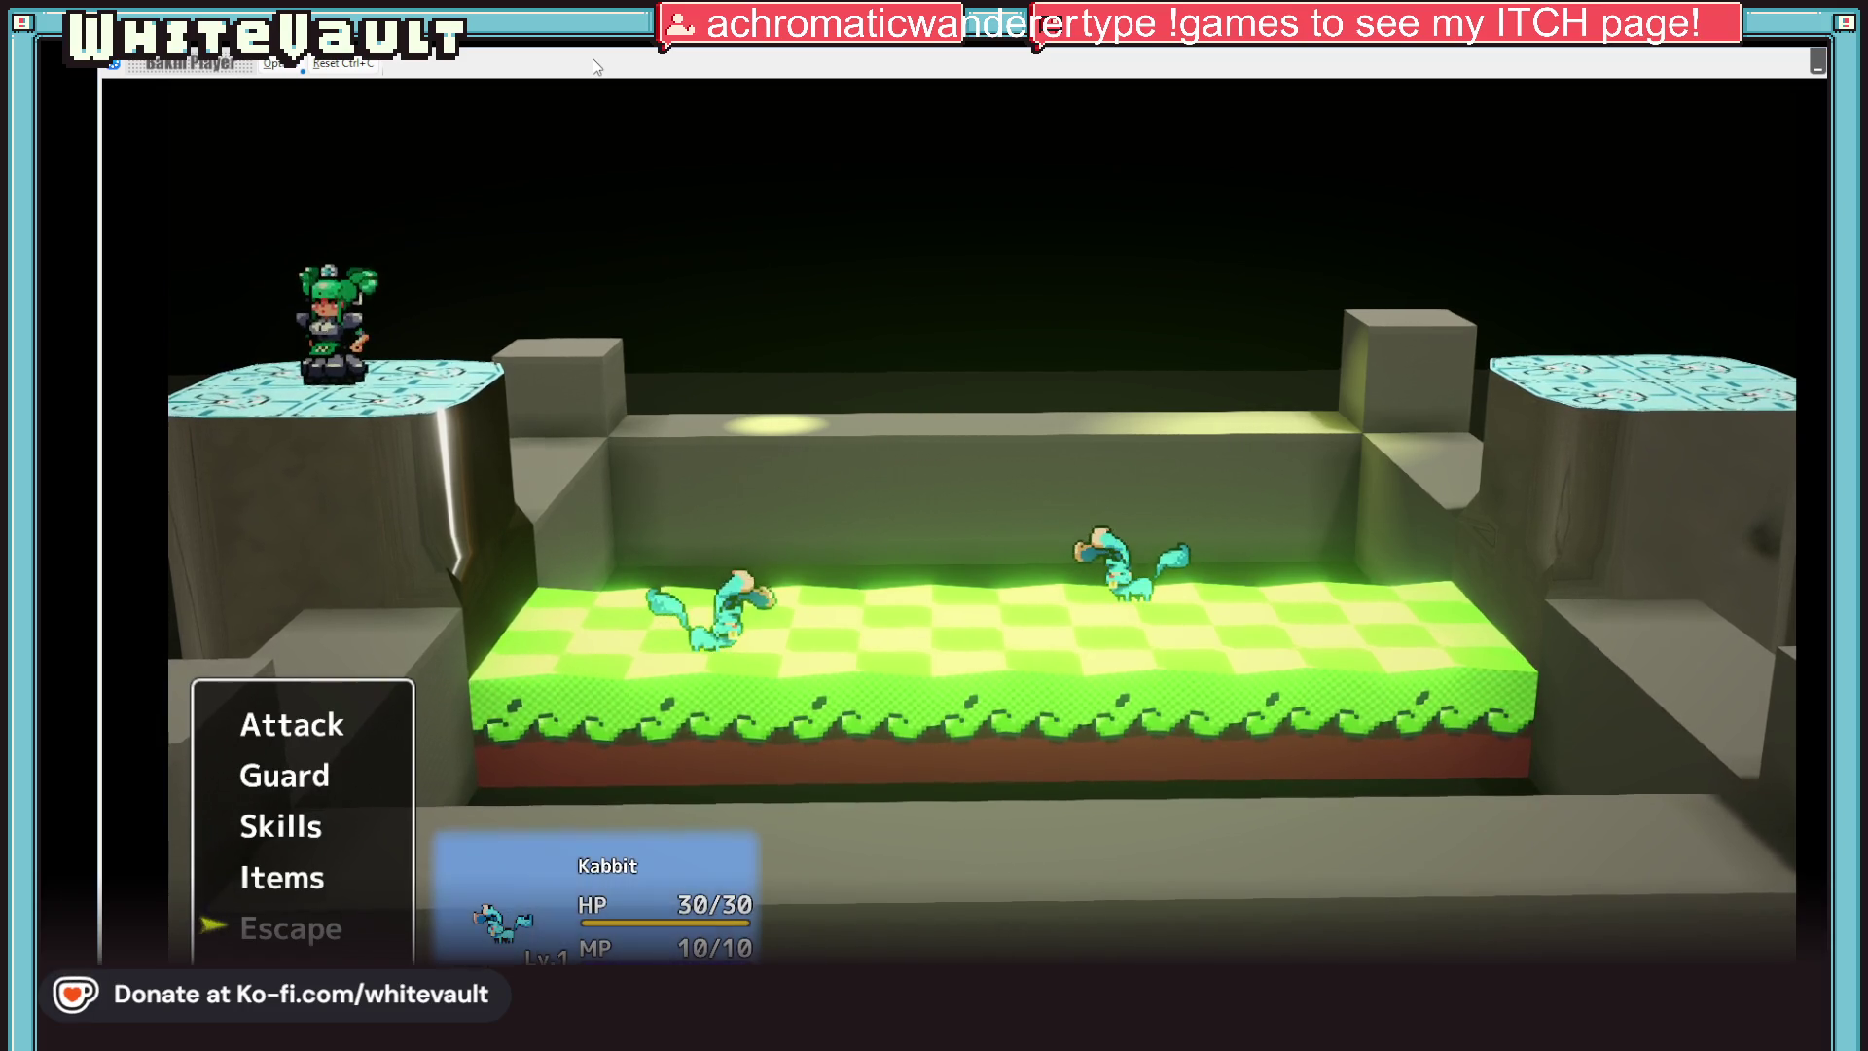
key("Down")
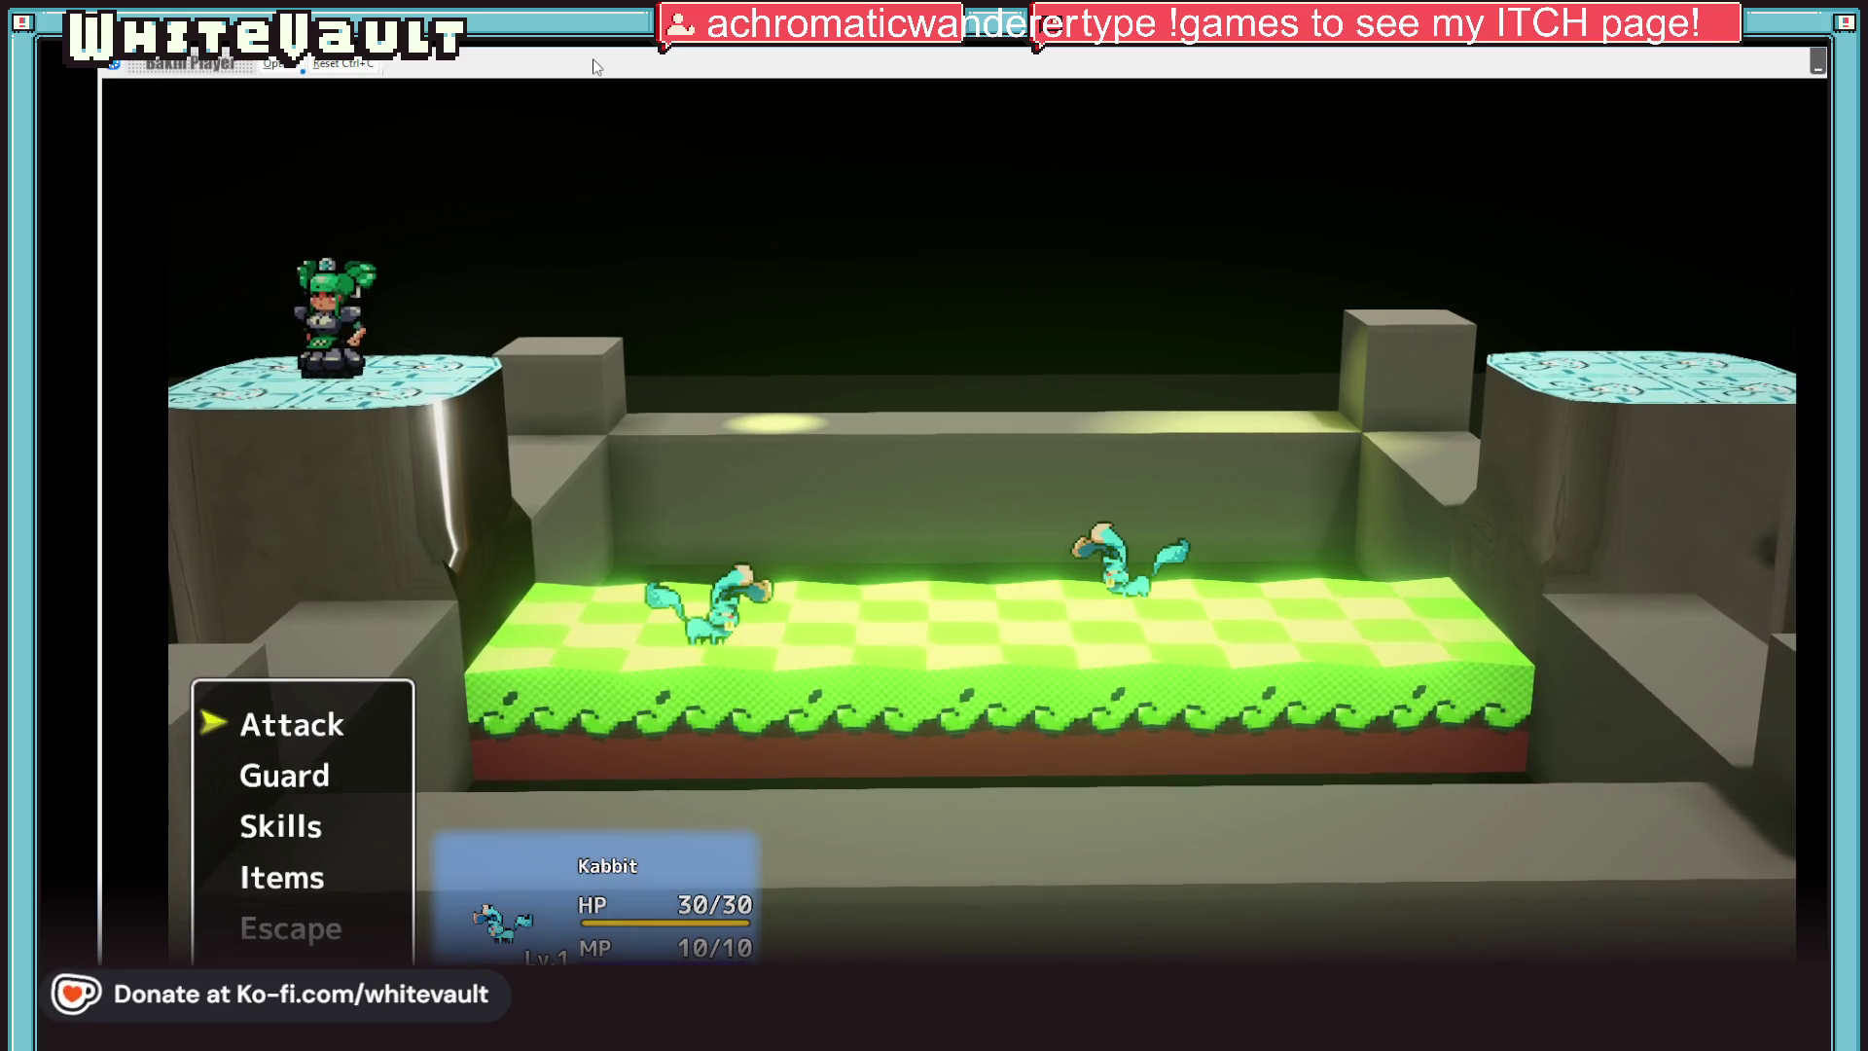
key("Return")
key("Return")
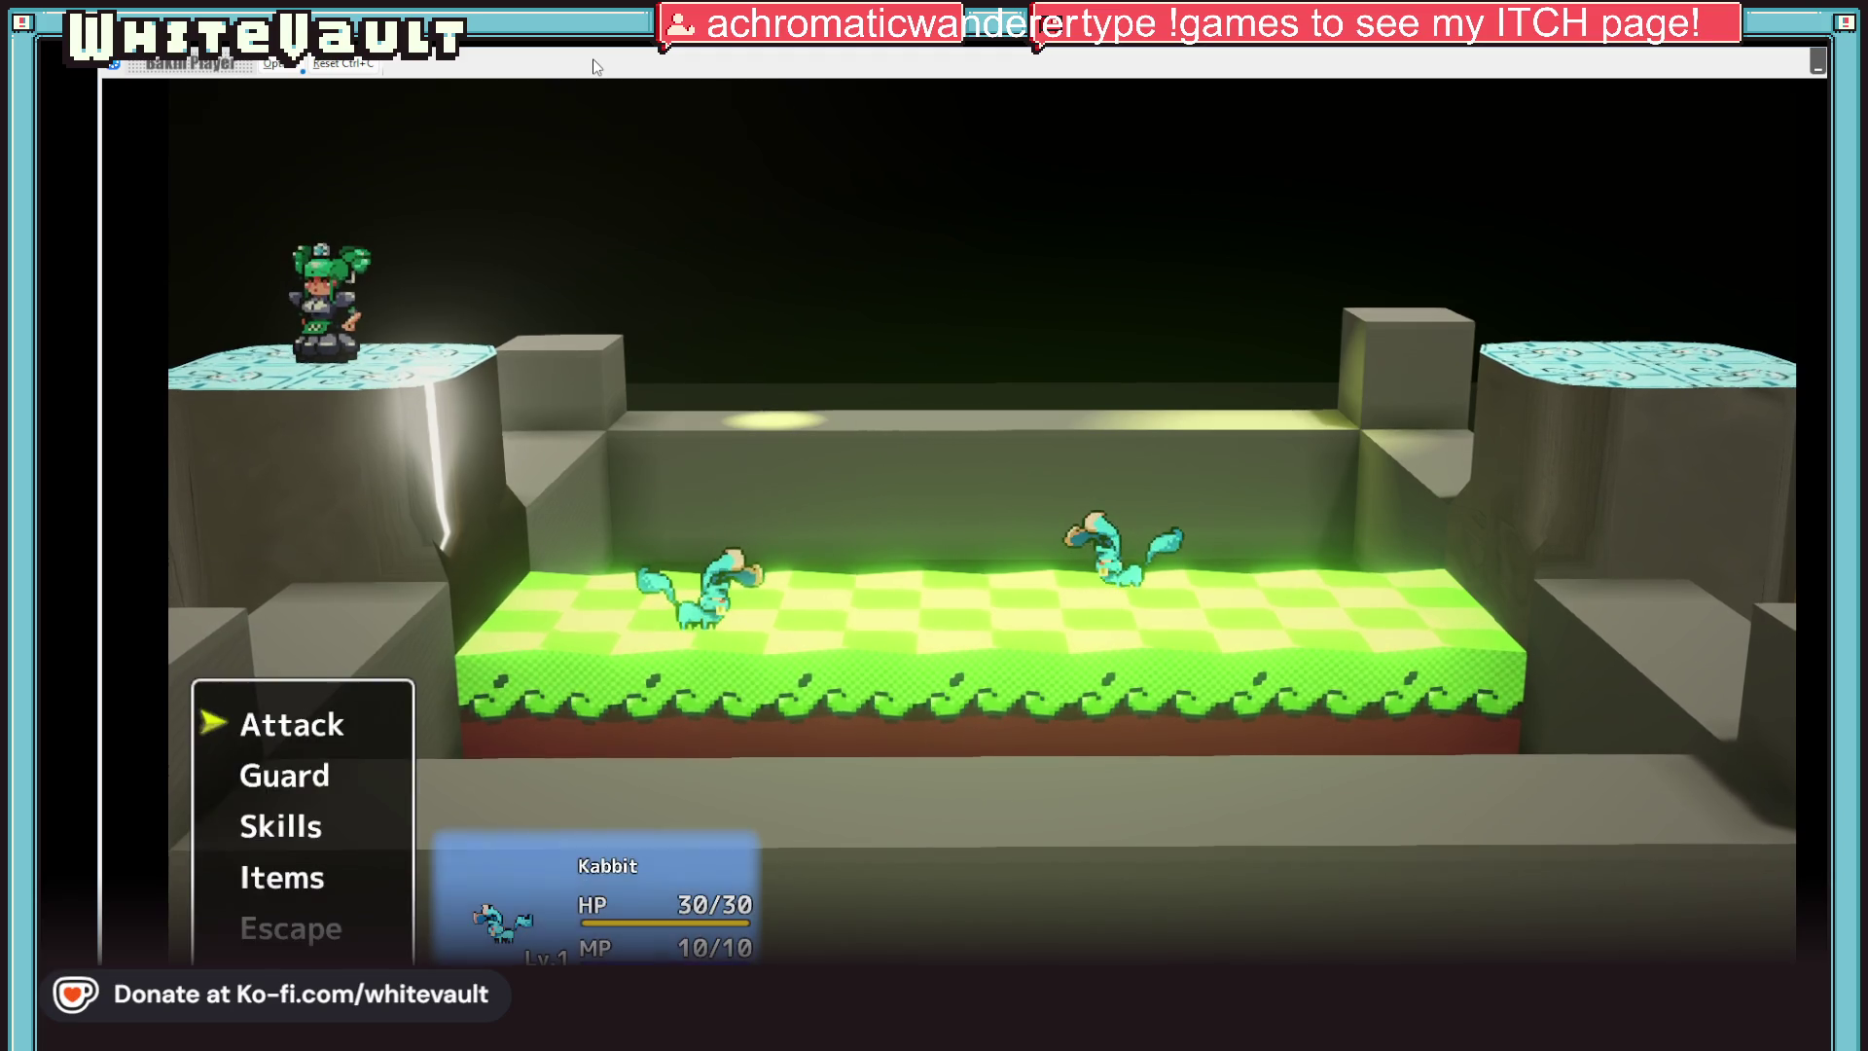
key("Return")
key("Return")
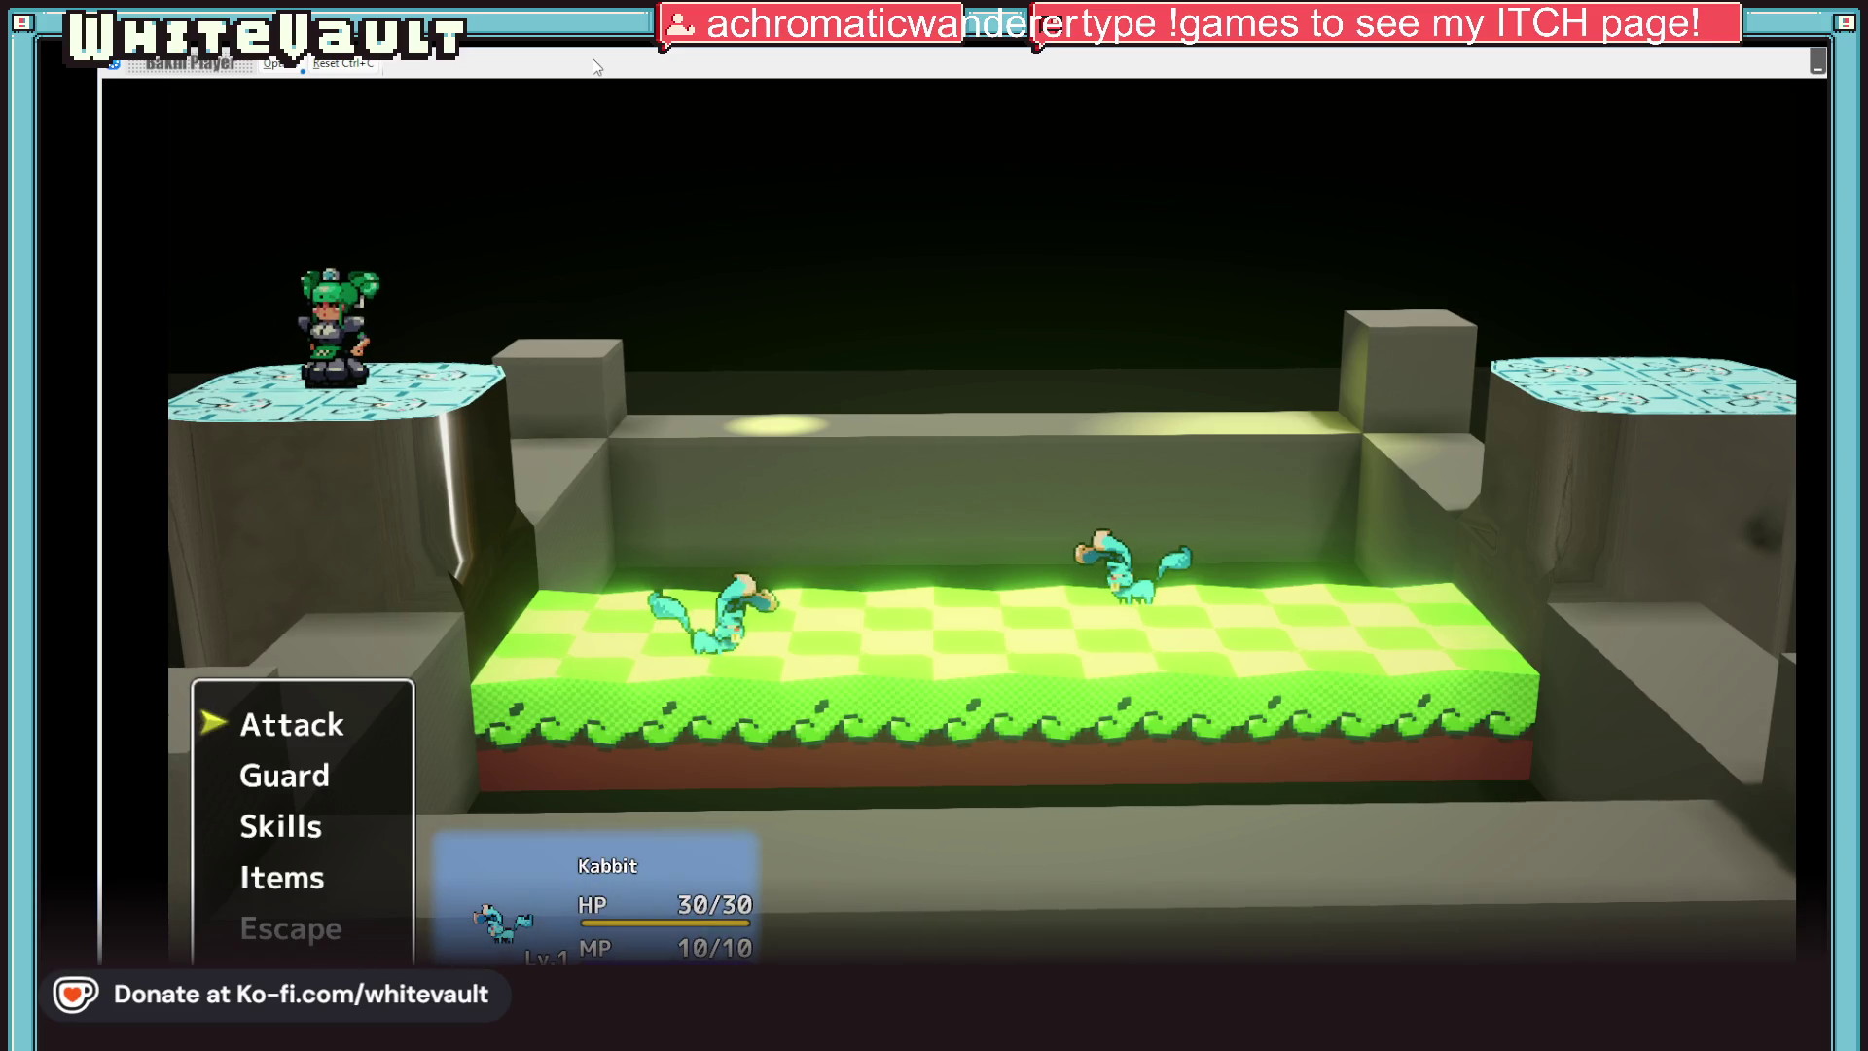
key("Return")
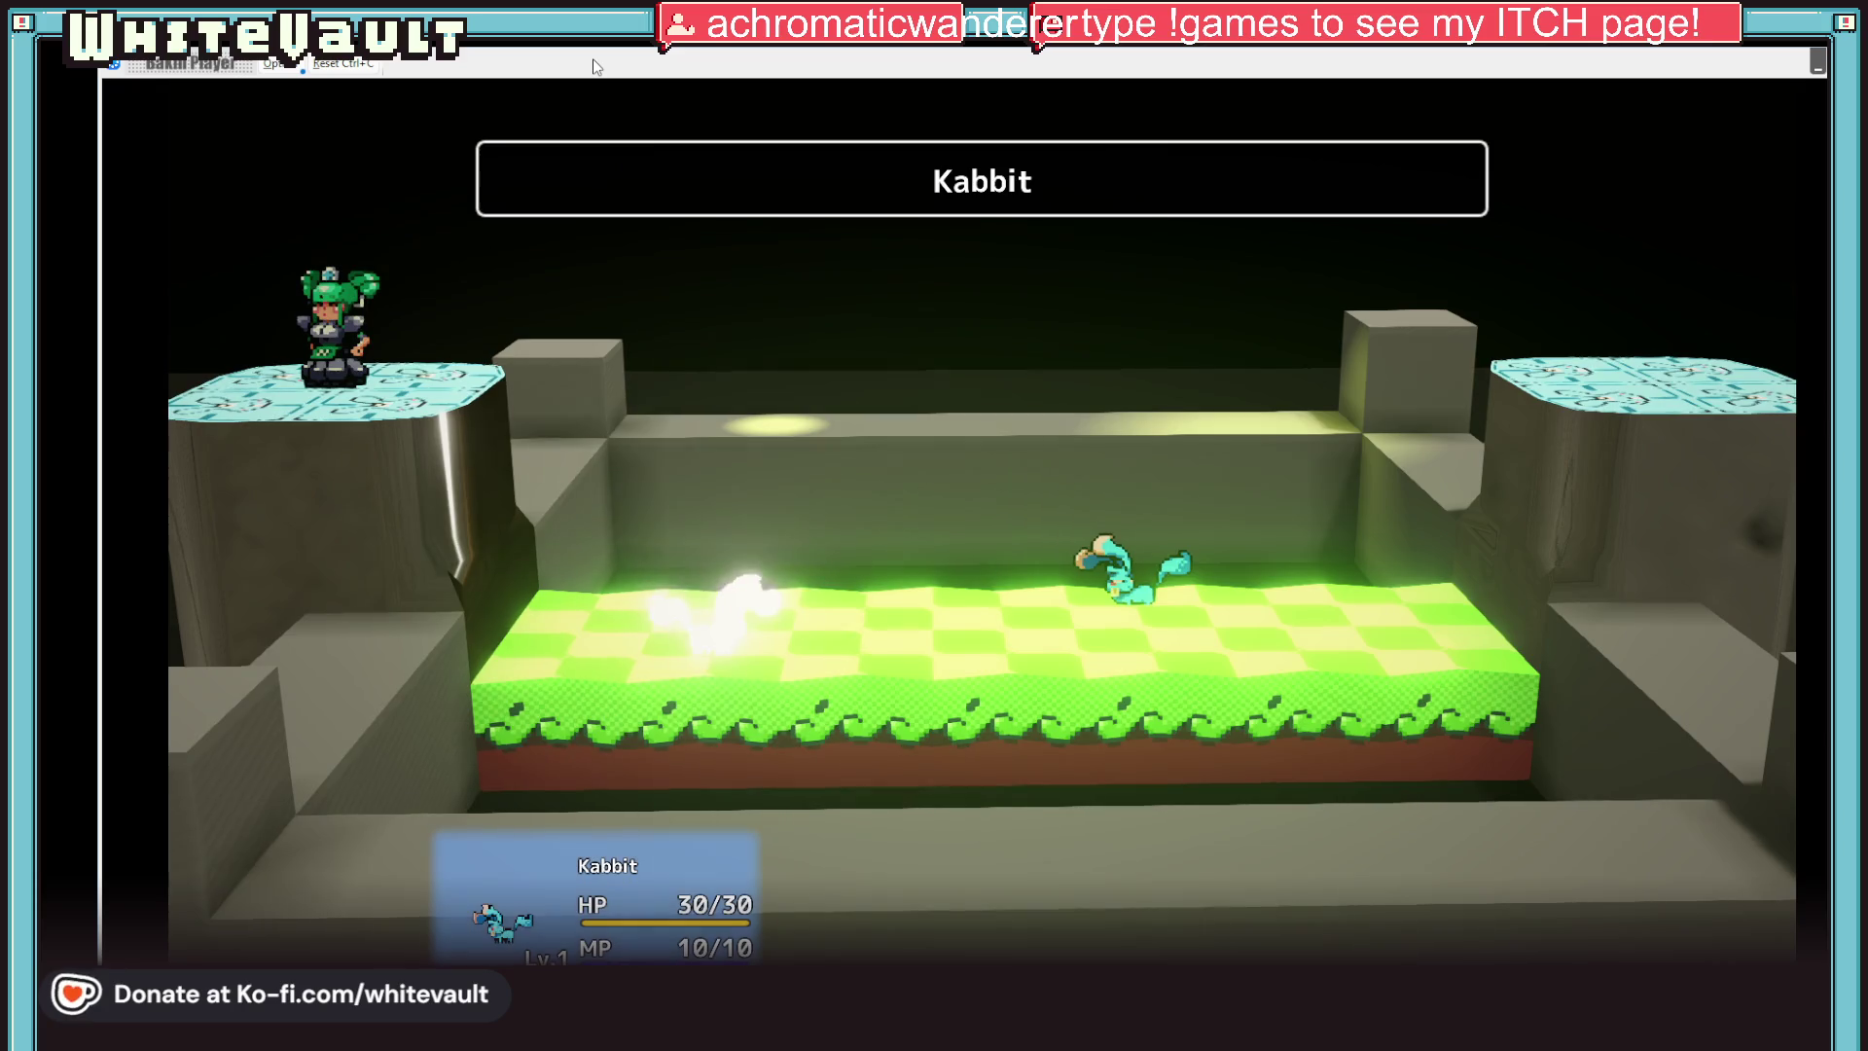
key("Return")
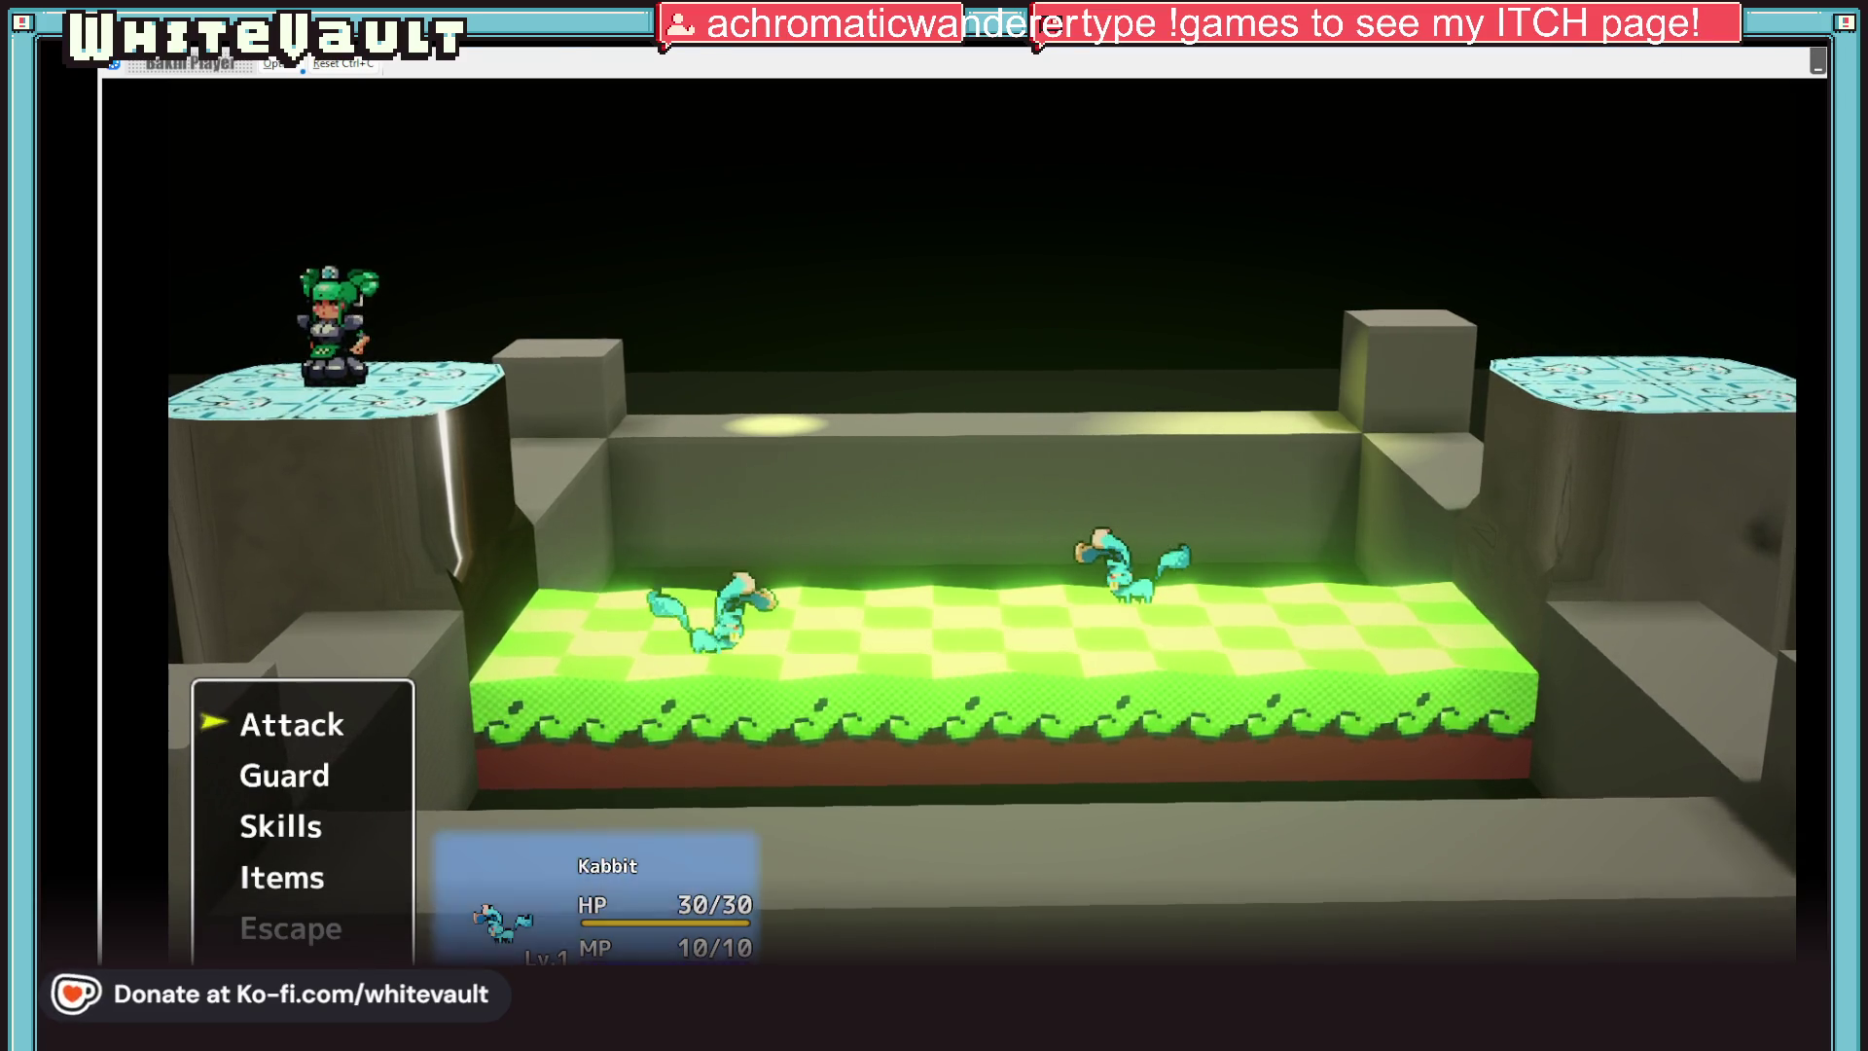
End the test play with Alt+F4 and return to the editor
key("alt+F4")
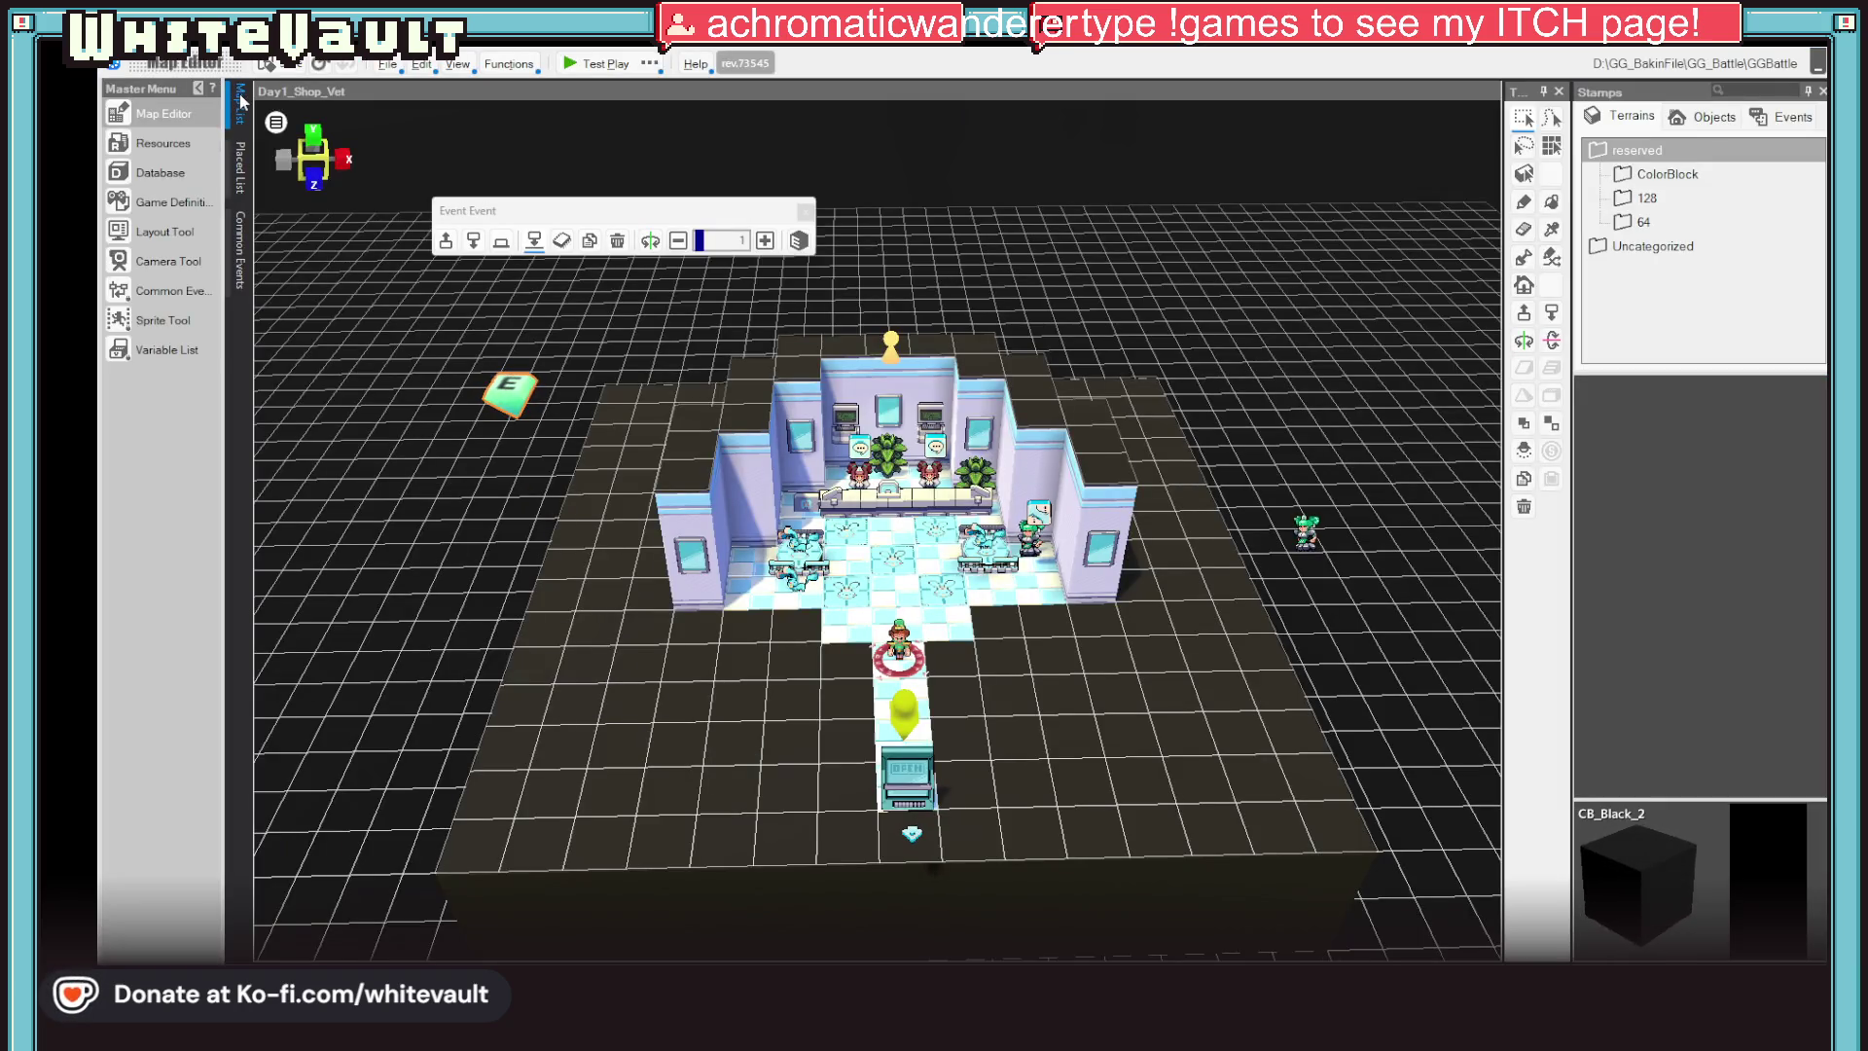
Open Battle_Zoom in the Camera Tool, preview it, and reframe the final keyframe by tilting the view and nudging the gaze offsets
left_click(241, 103)
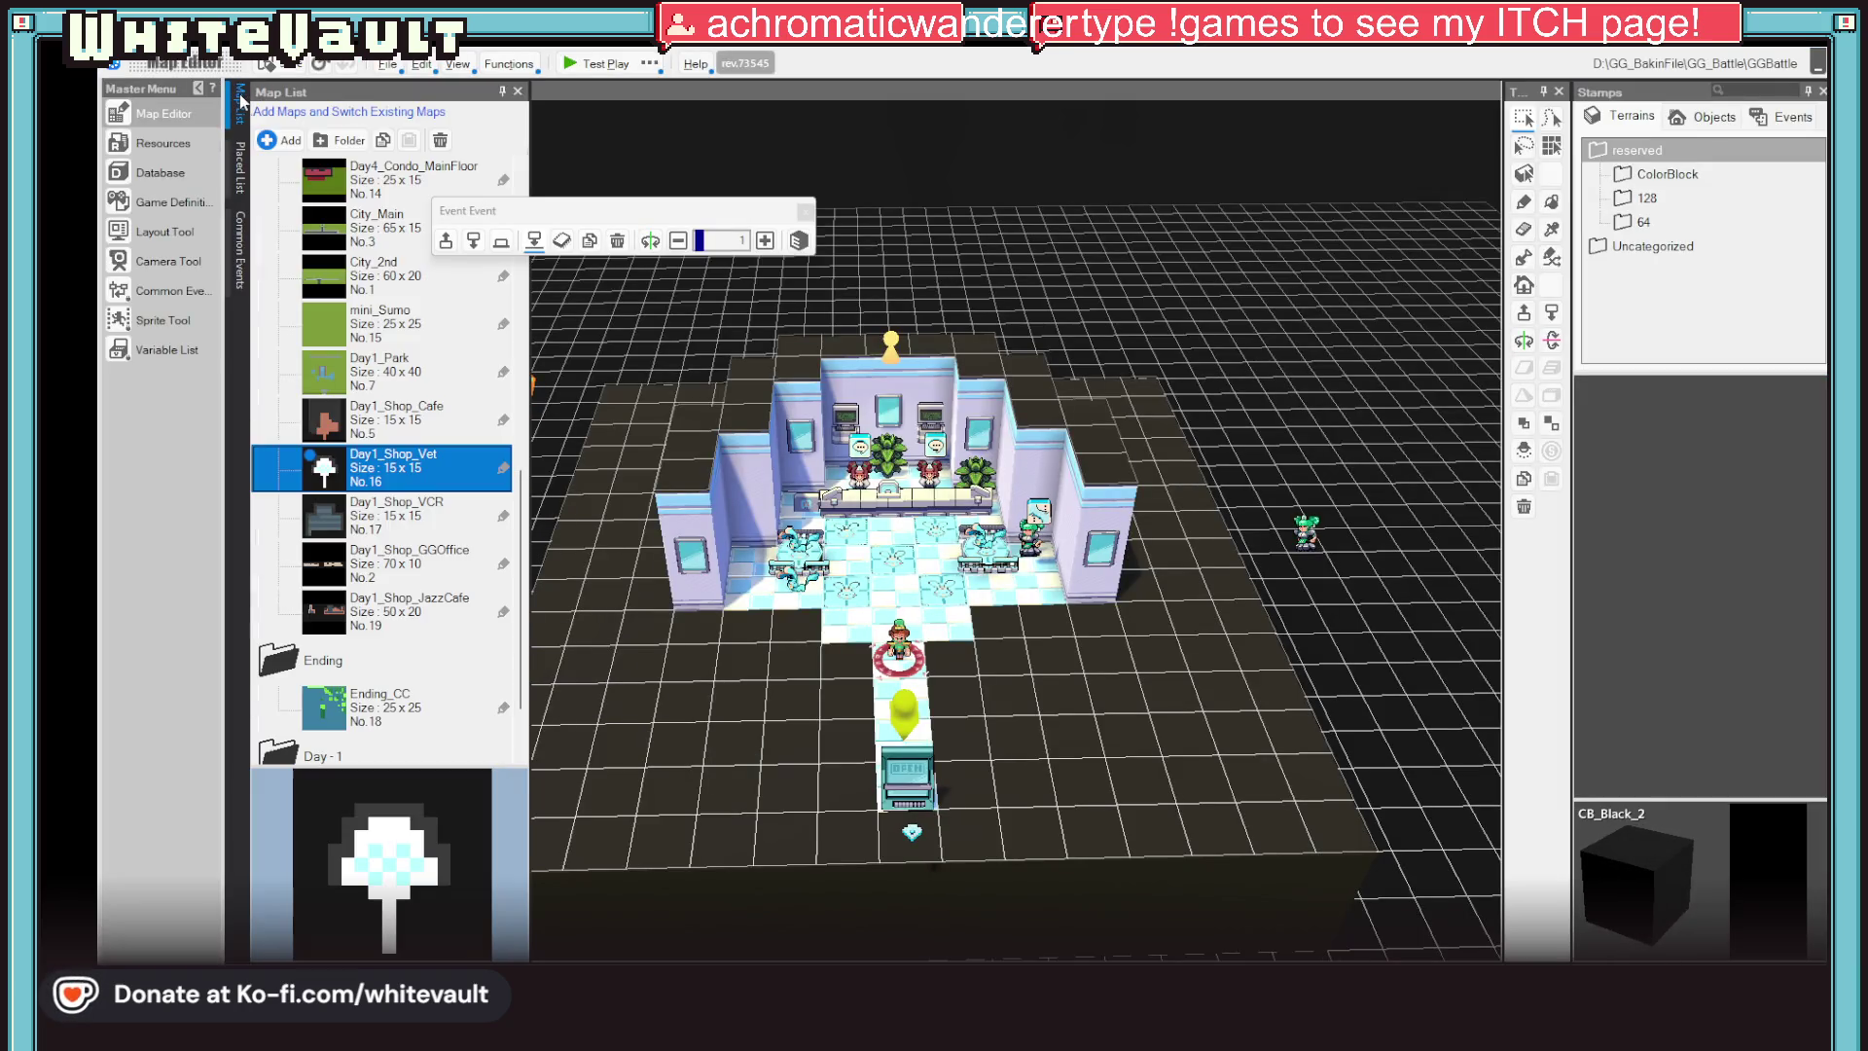
left_click(169, 266)
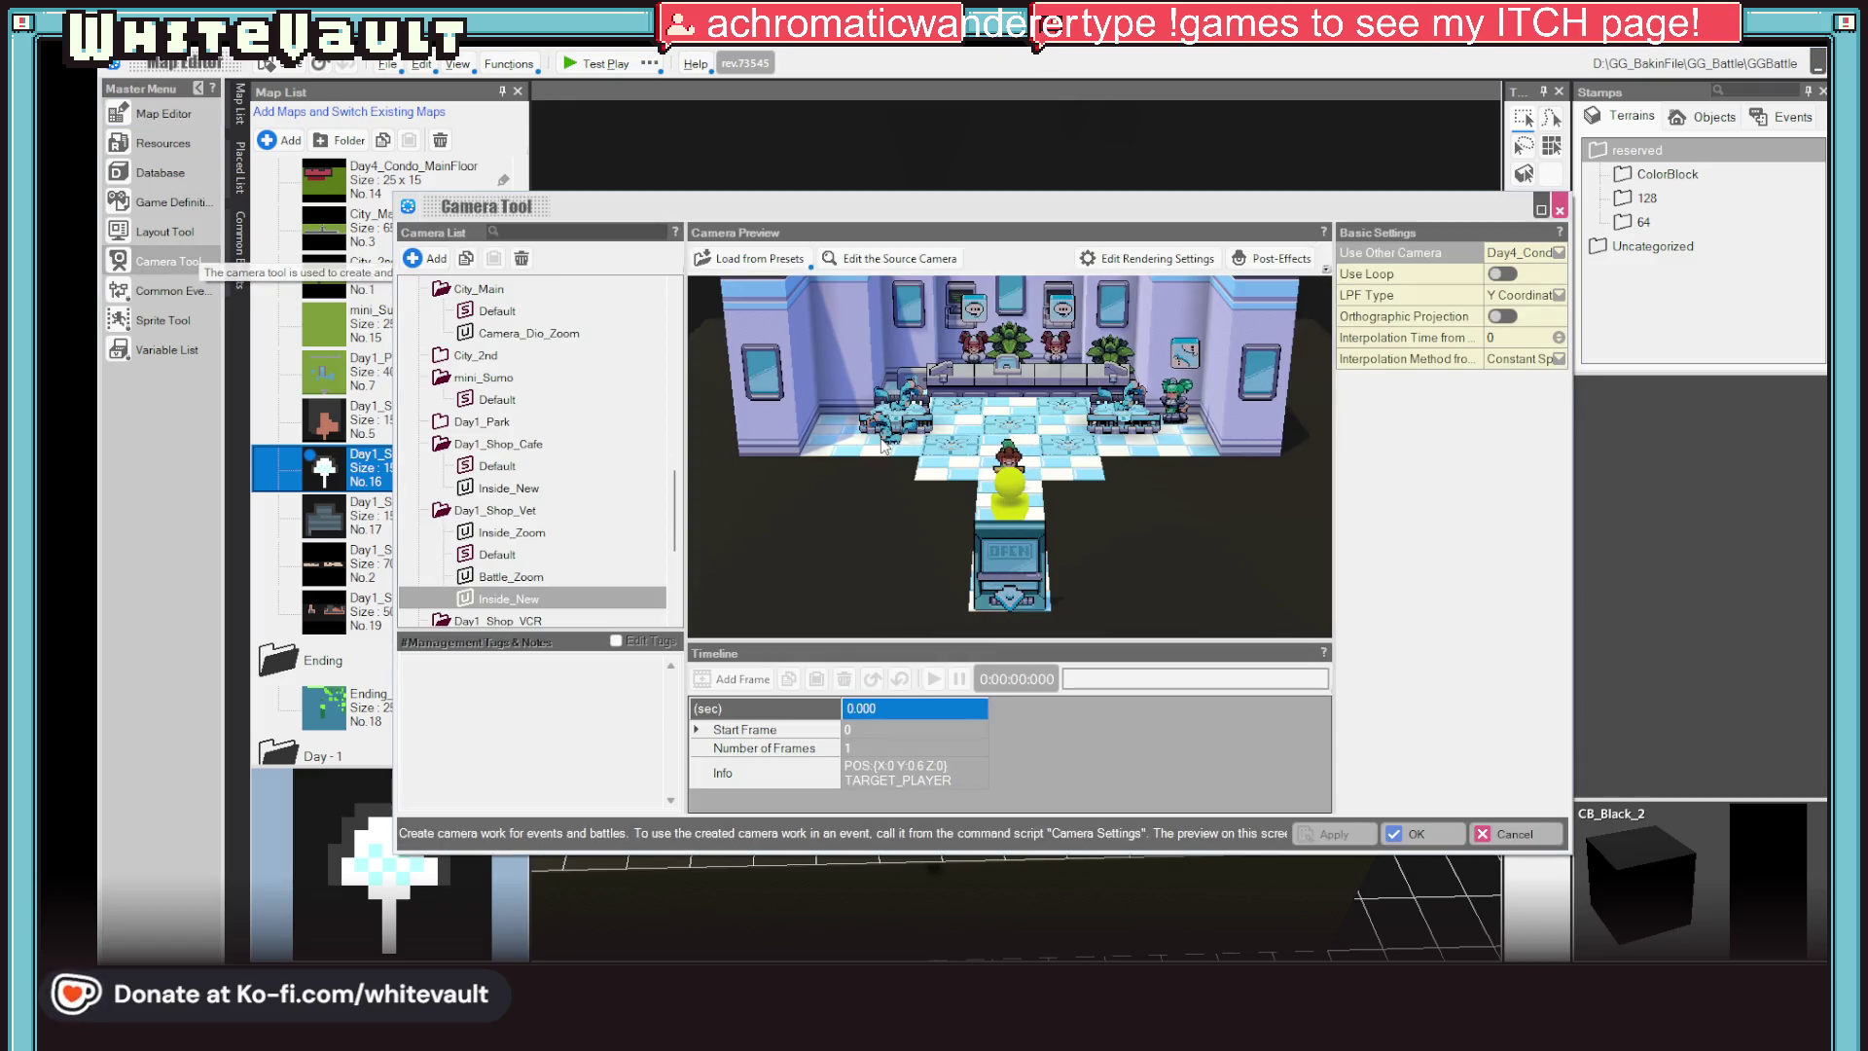
left_click(511, 577)
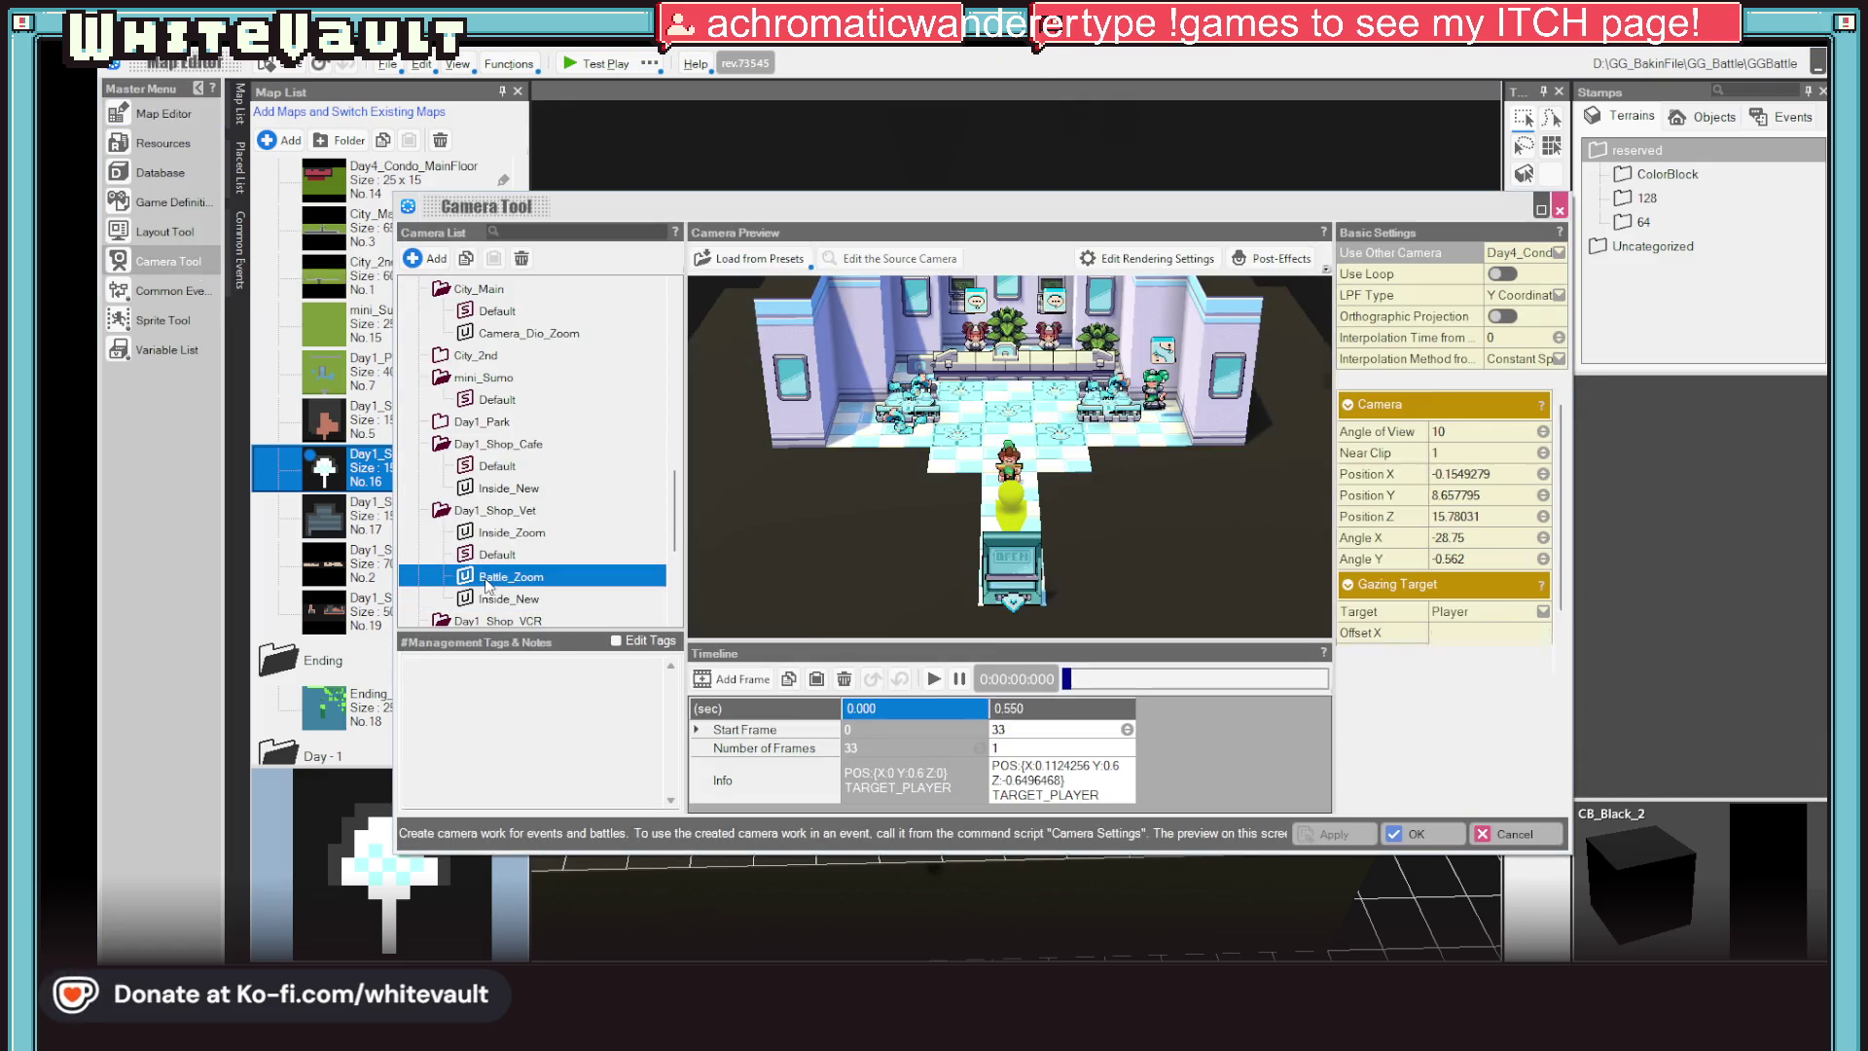
left_click(934, 680)
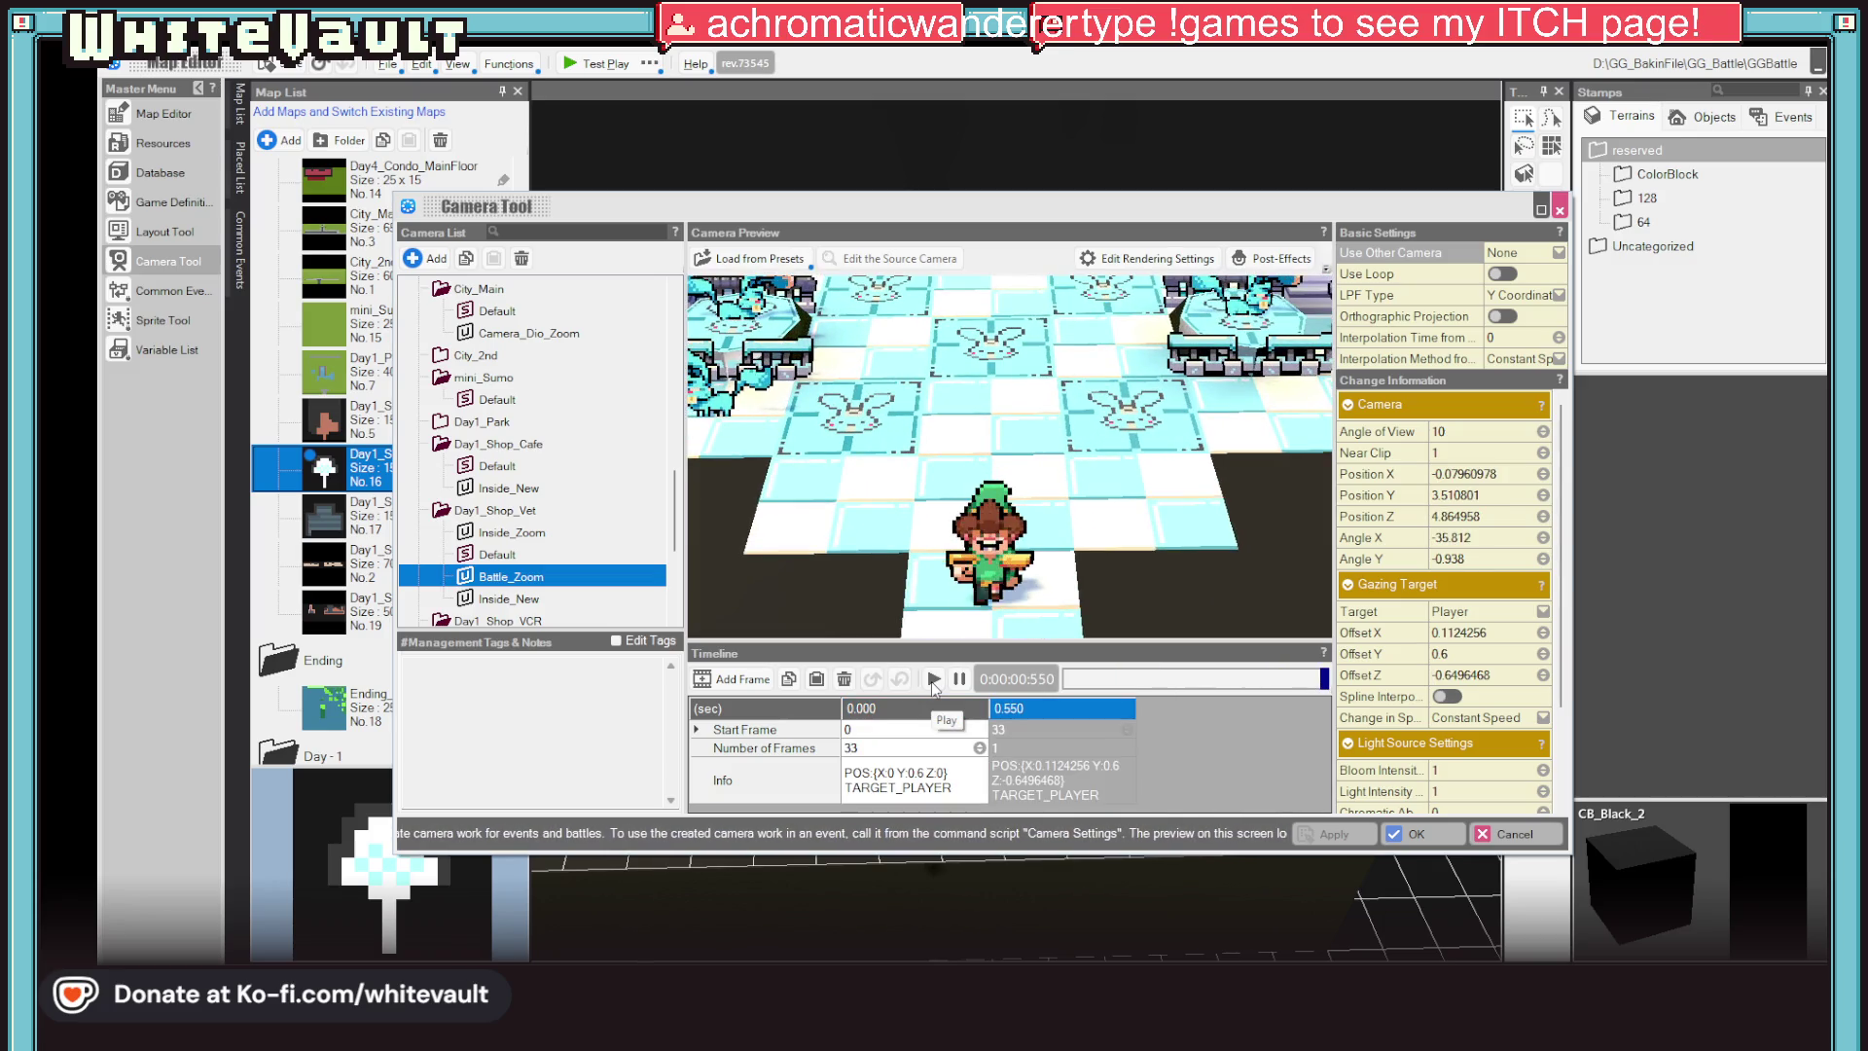
left_click(934, 680)
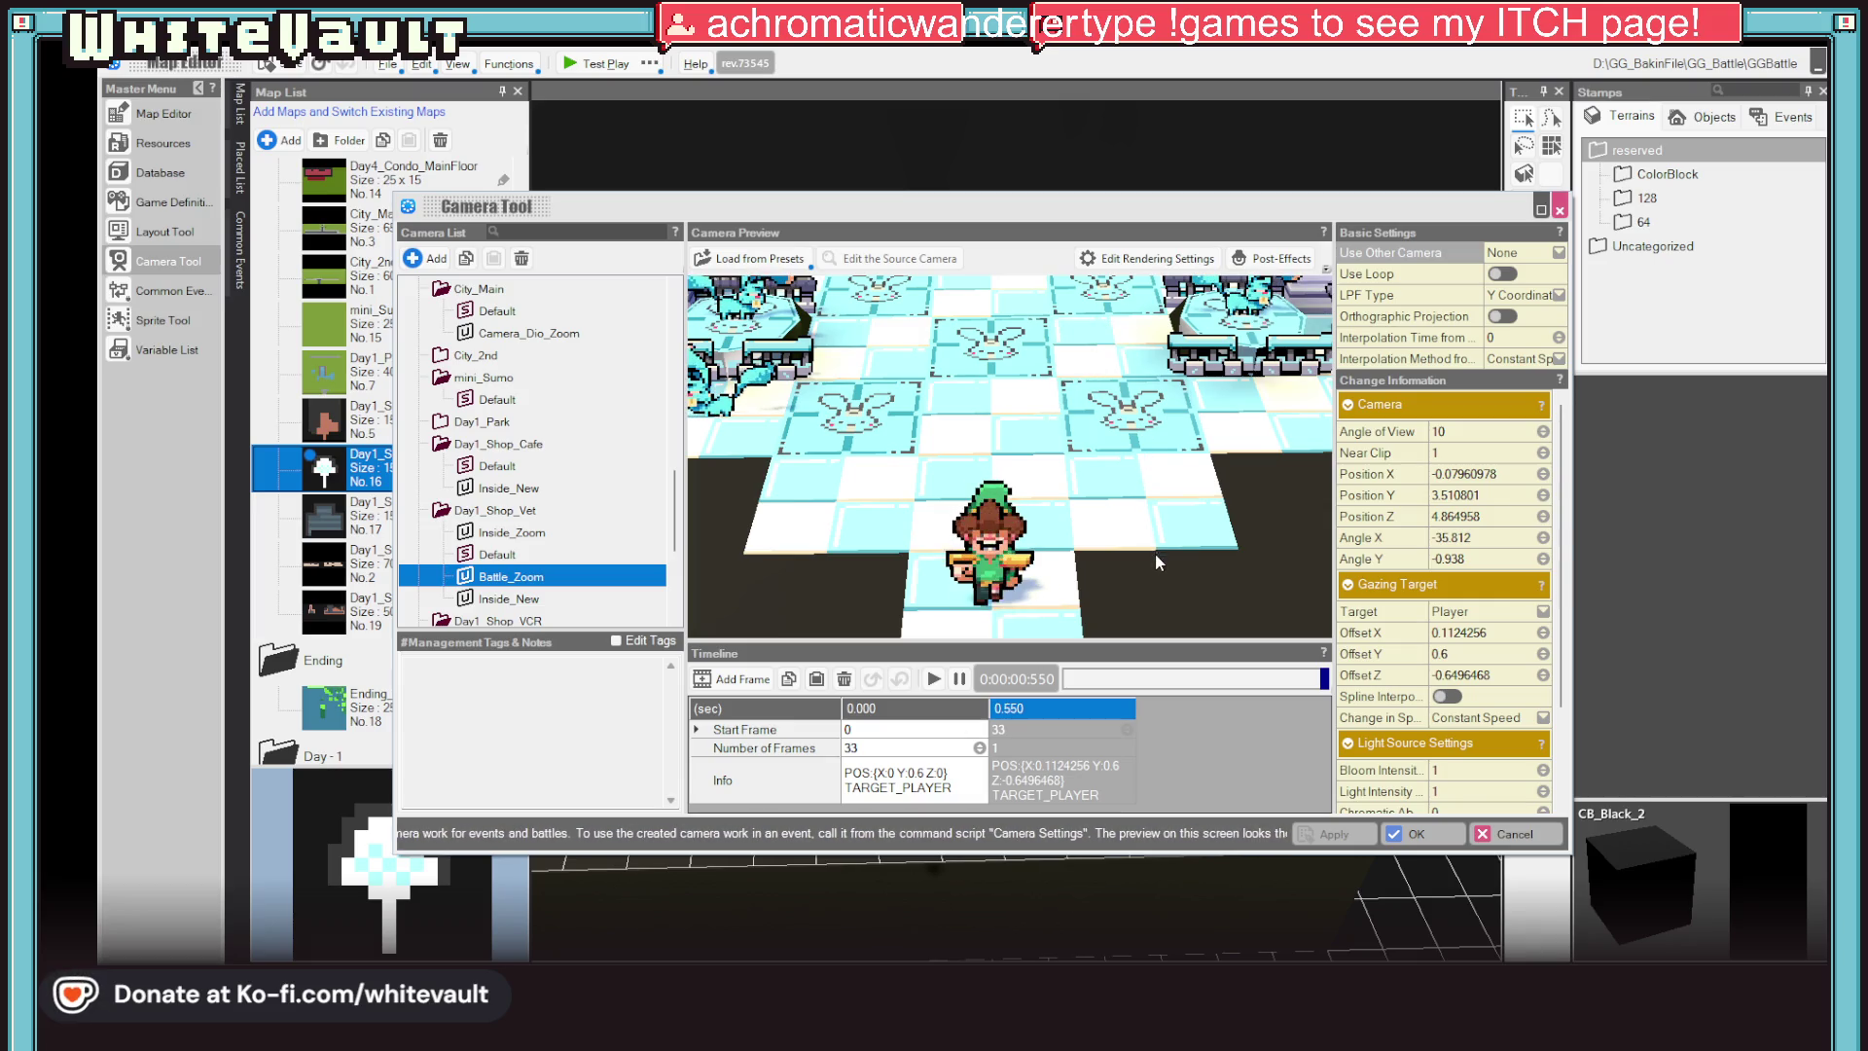
left_click_drag(1156, 563, 1163, 202)
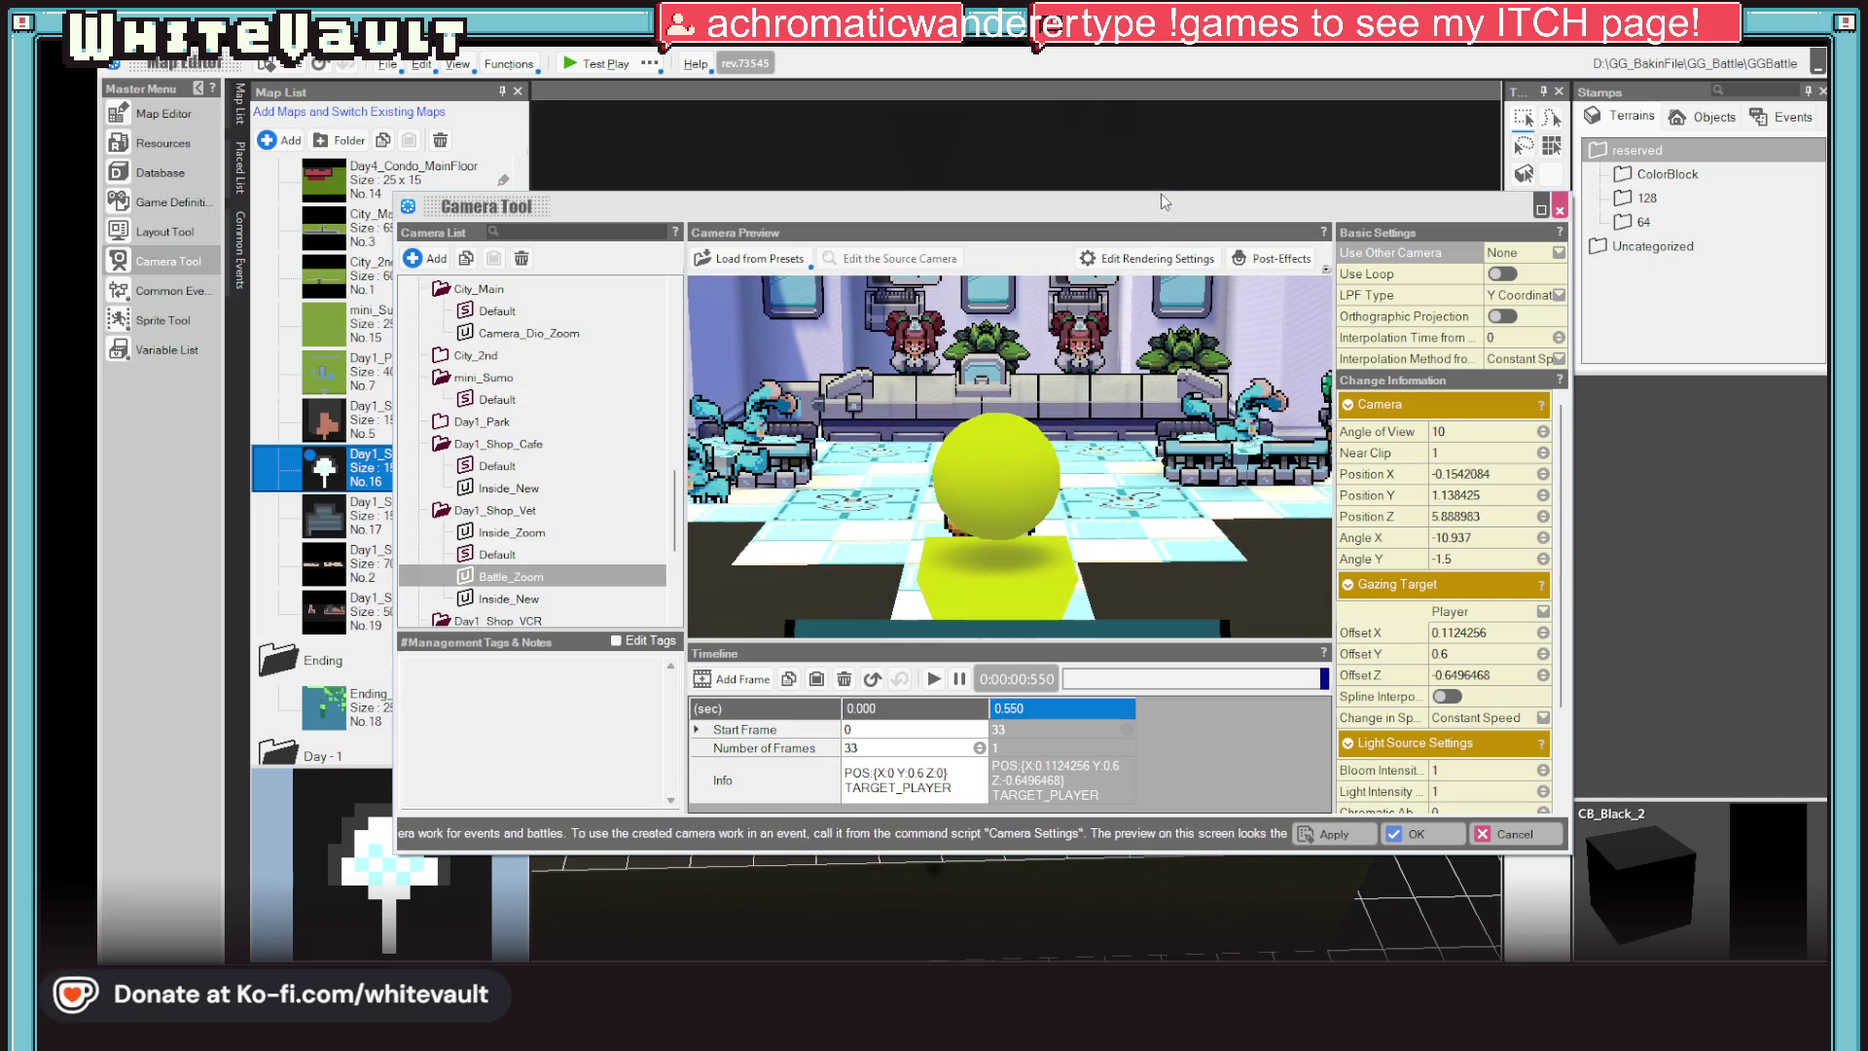
left_click_drag(1137, 374, 1130, 382)
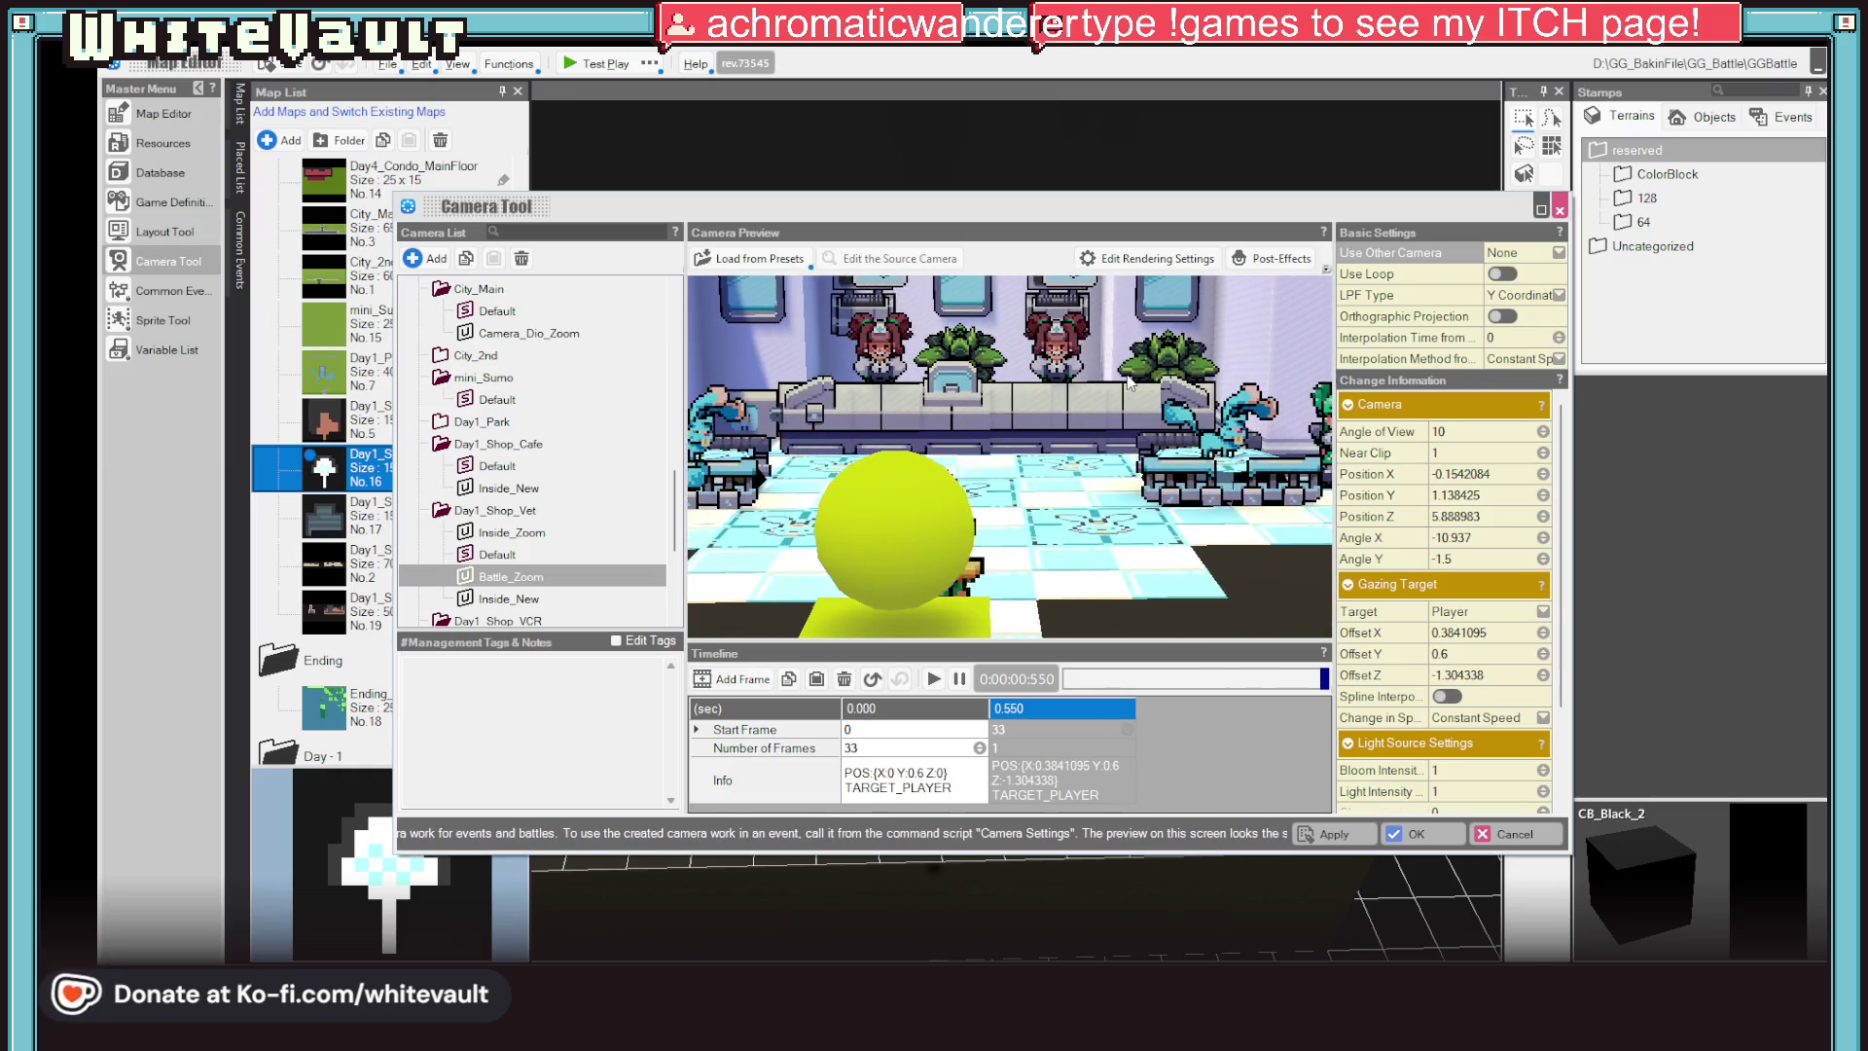
left_click(1545, 675)
left_click(1545, 682)
left_click(1544, 653)
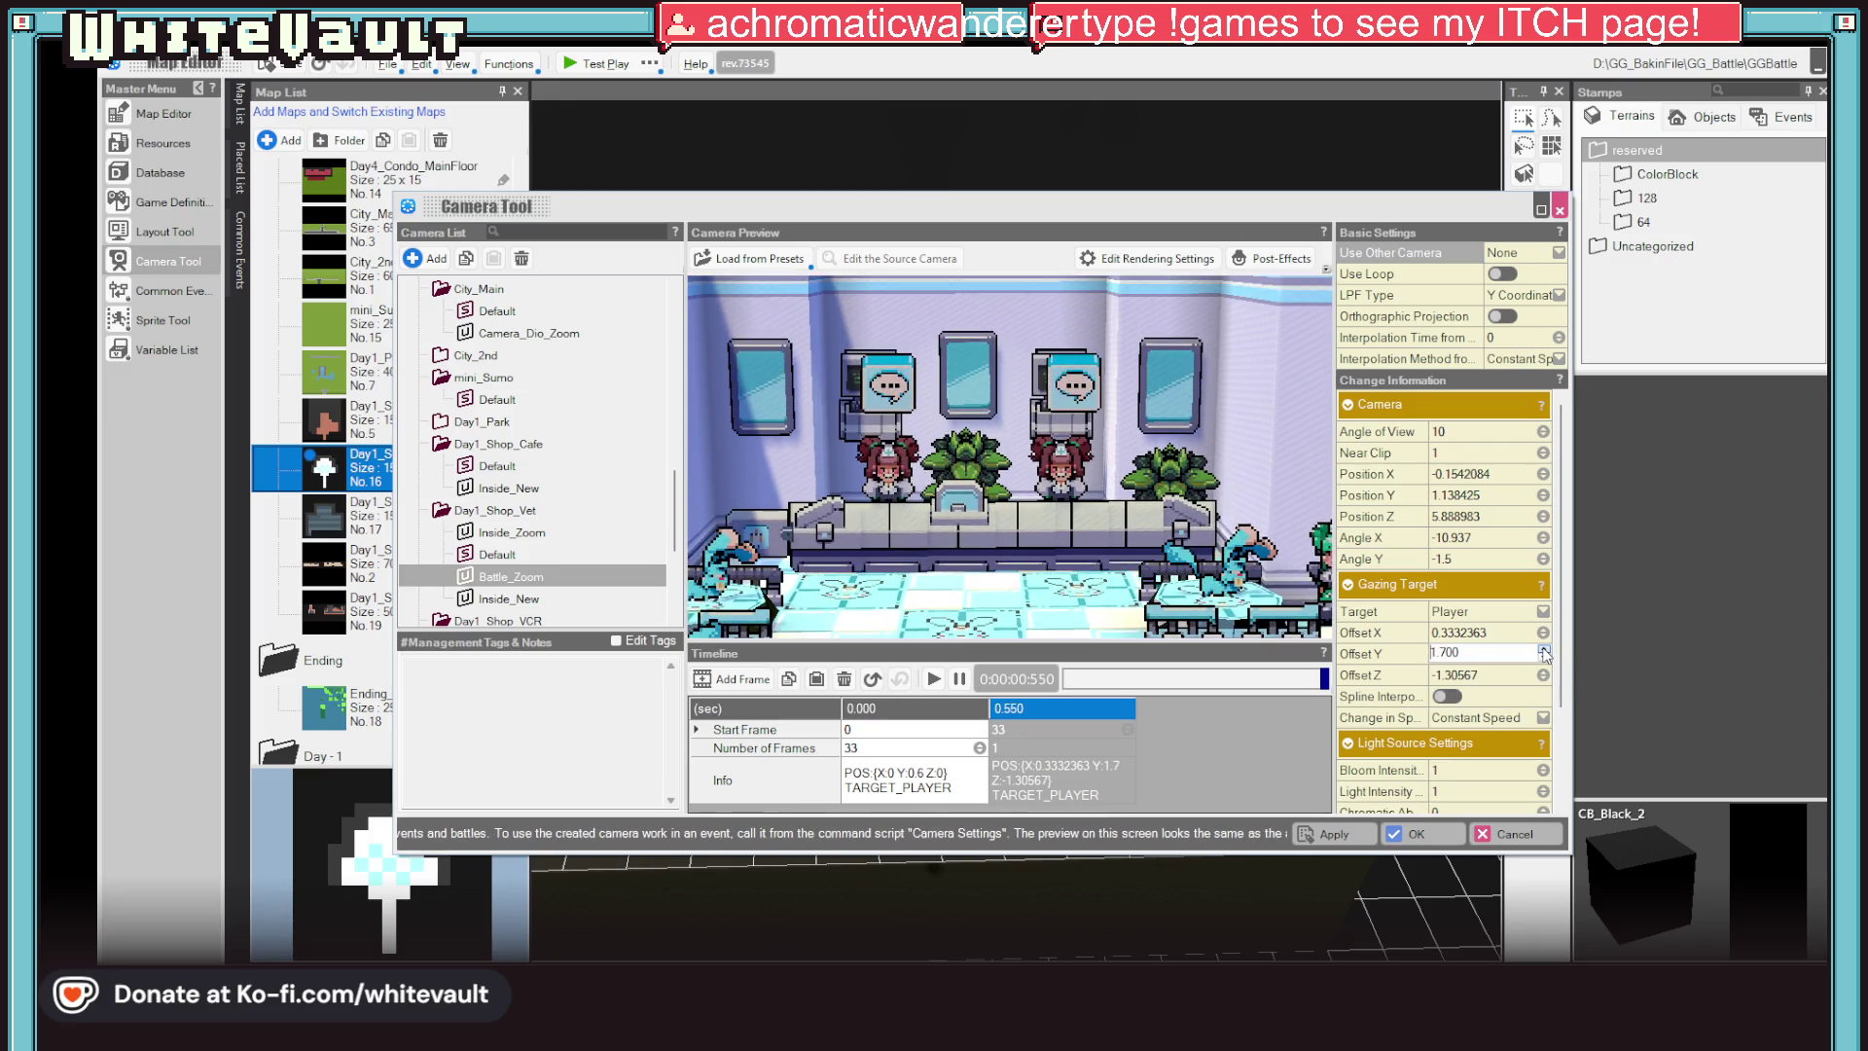
left_click(1544, 653)
left_click(1545, 652)
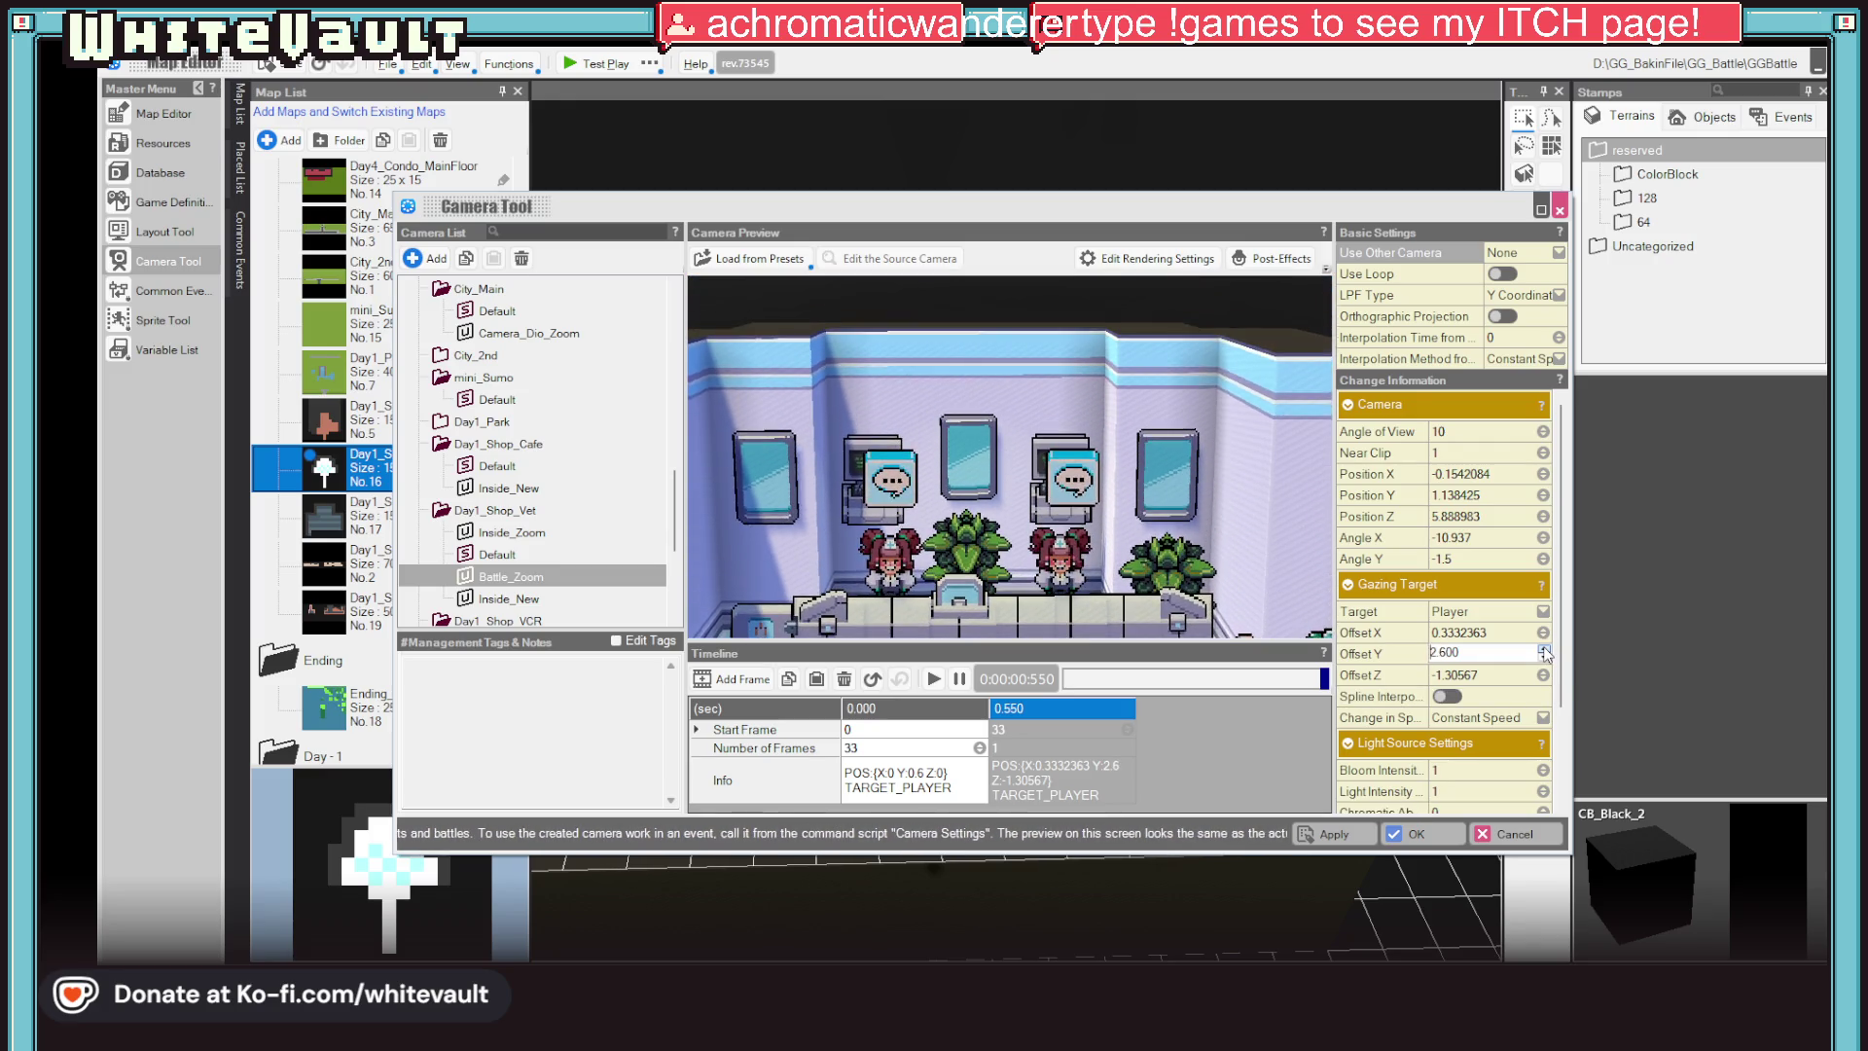
type("5")
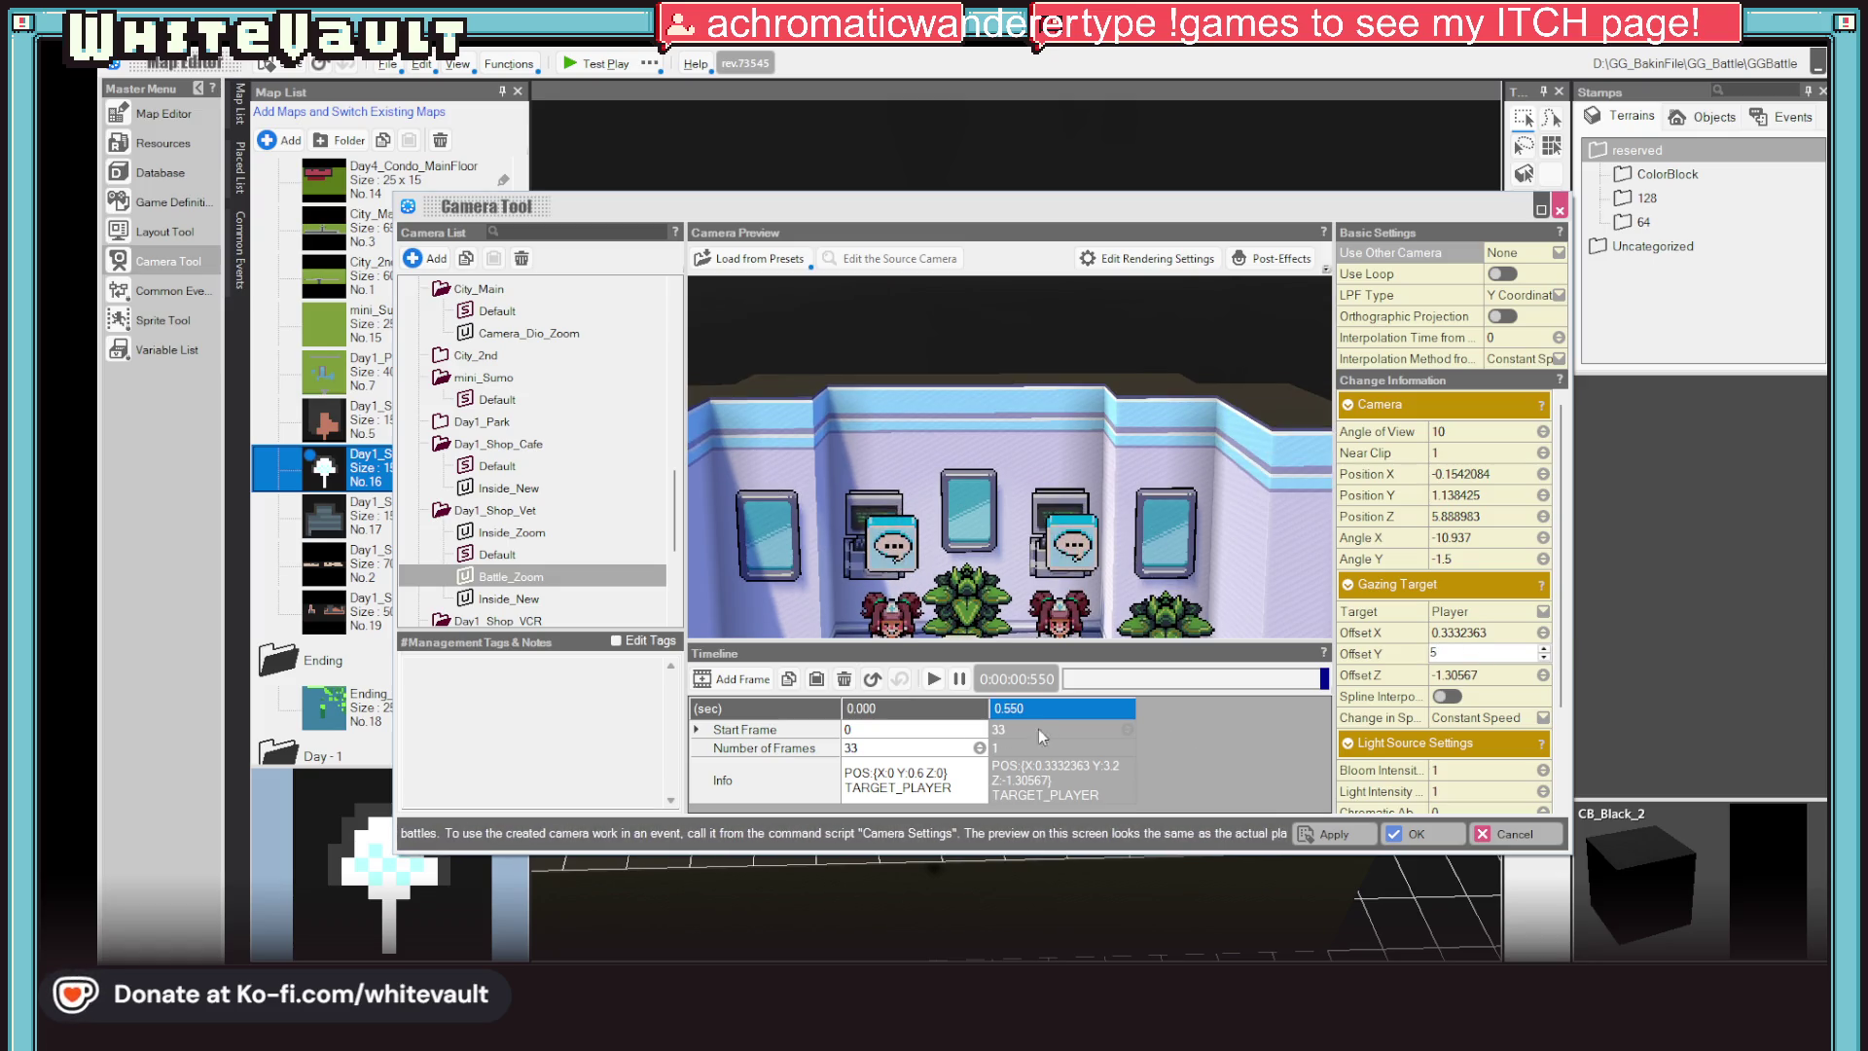
Set the gaze Offset Y to 10 and the second keyframe's Start Frame to 45, preview, and confirm with OK
left_click(950, 743)
left_click(934, 682)
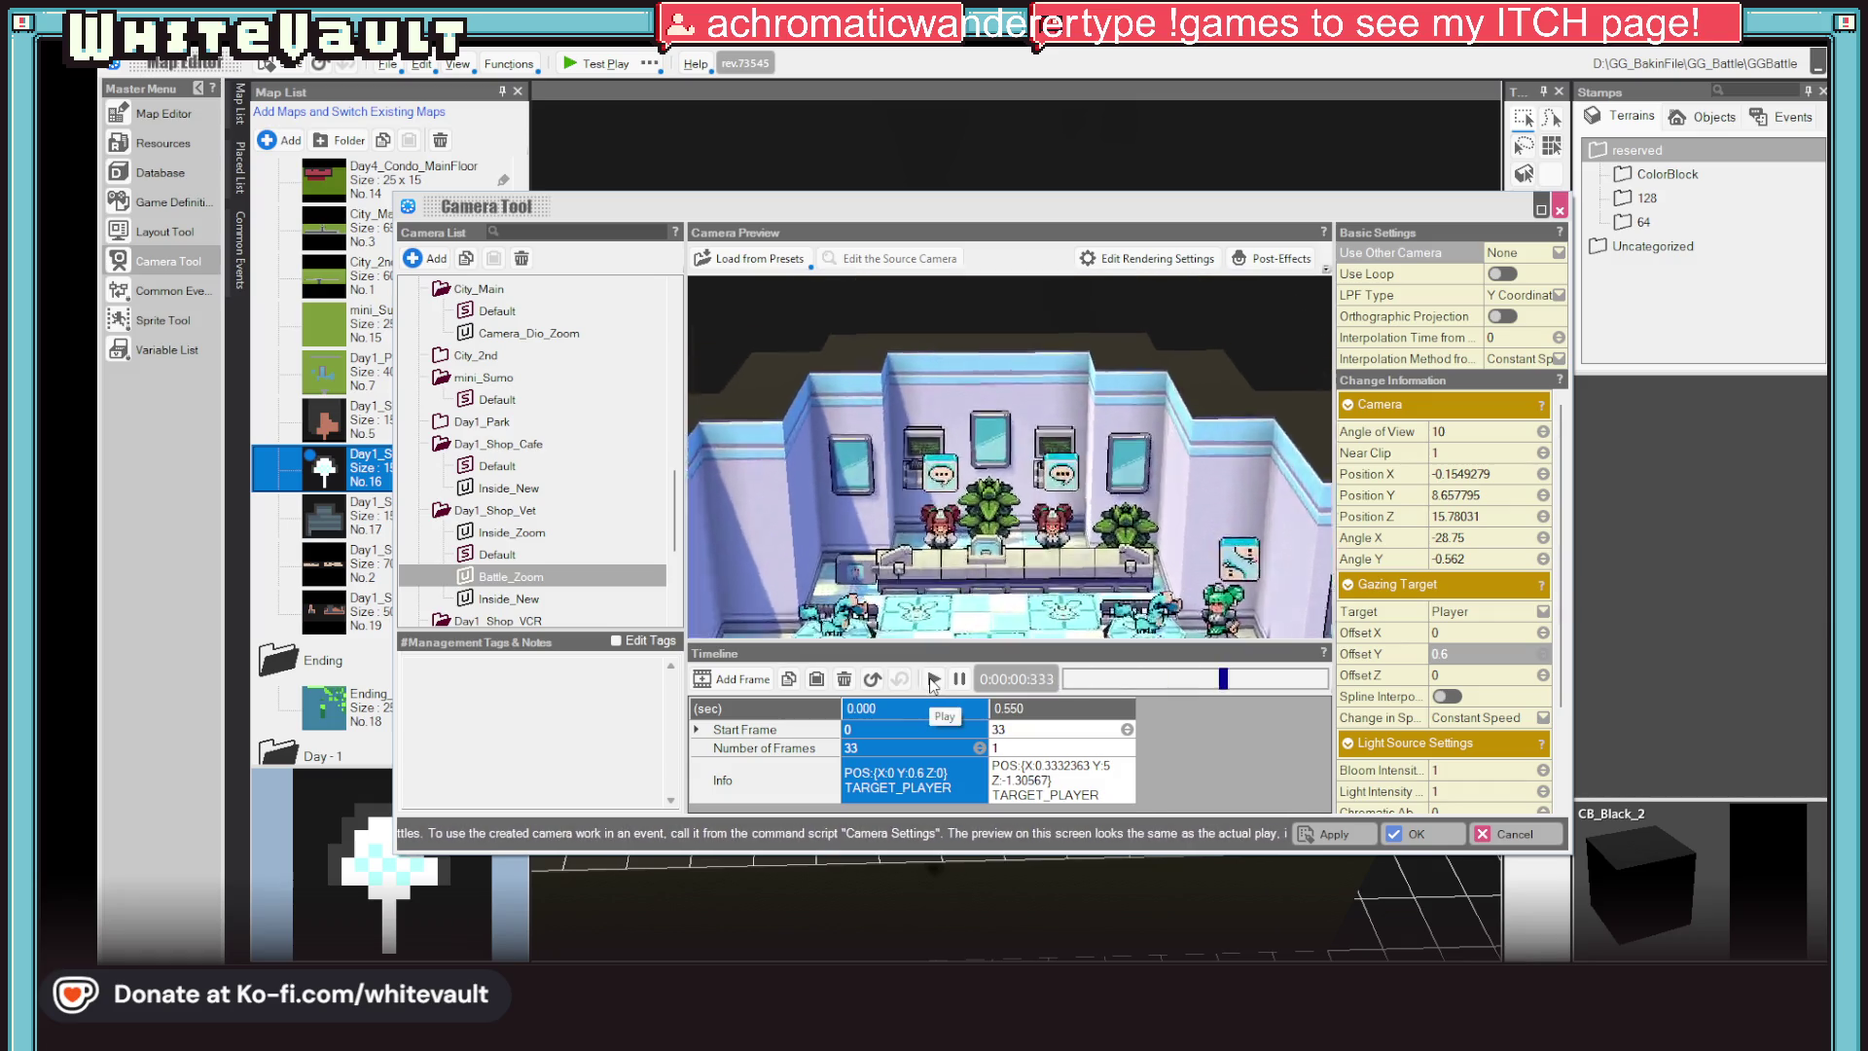
left_click(1464, 654)
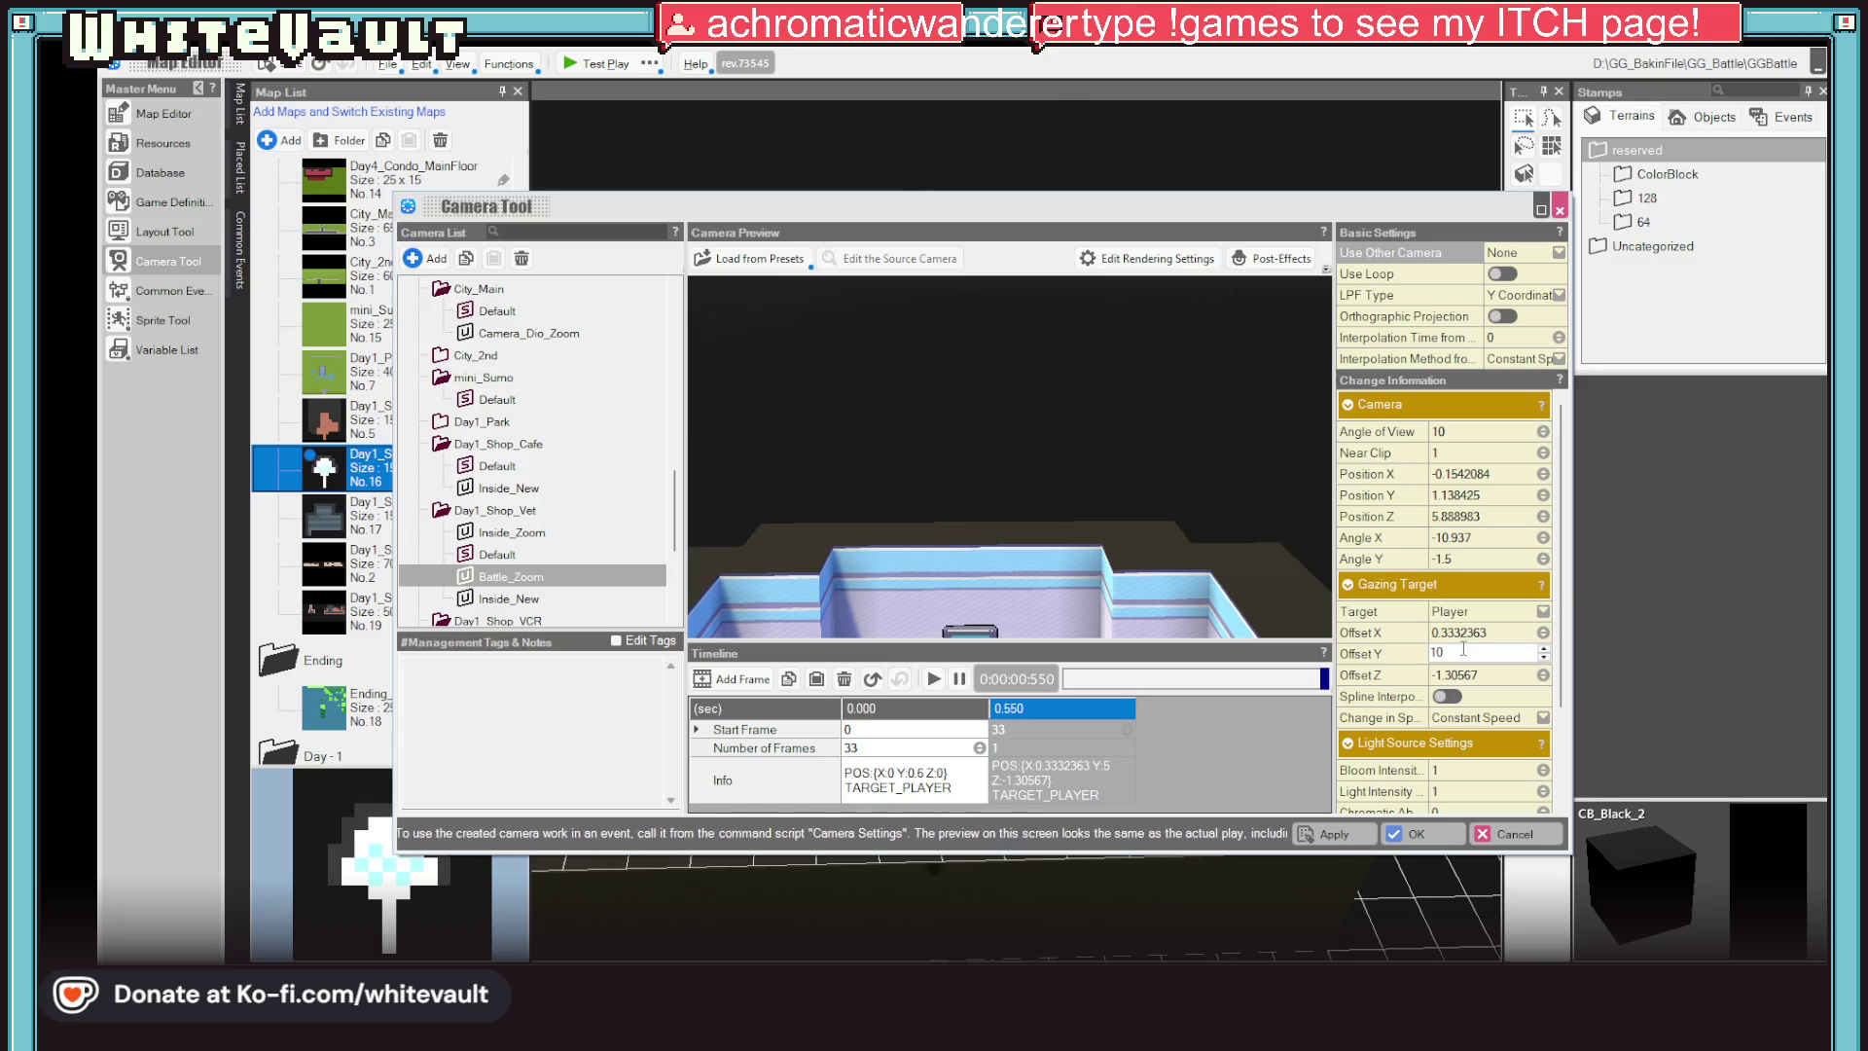
key("Return")
left_click(935, 681)
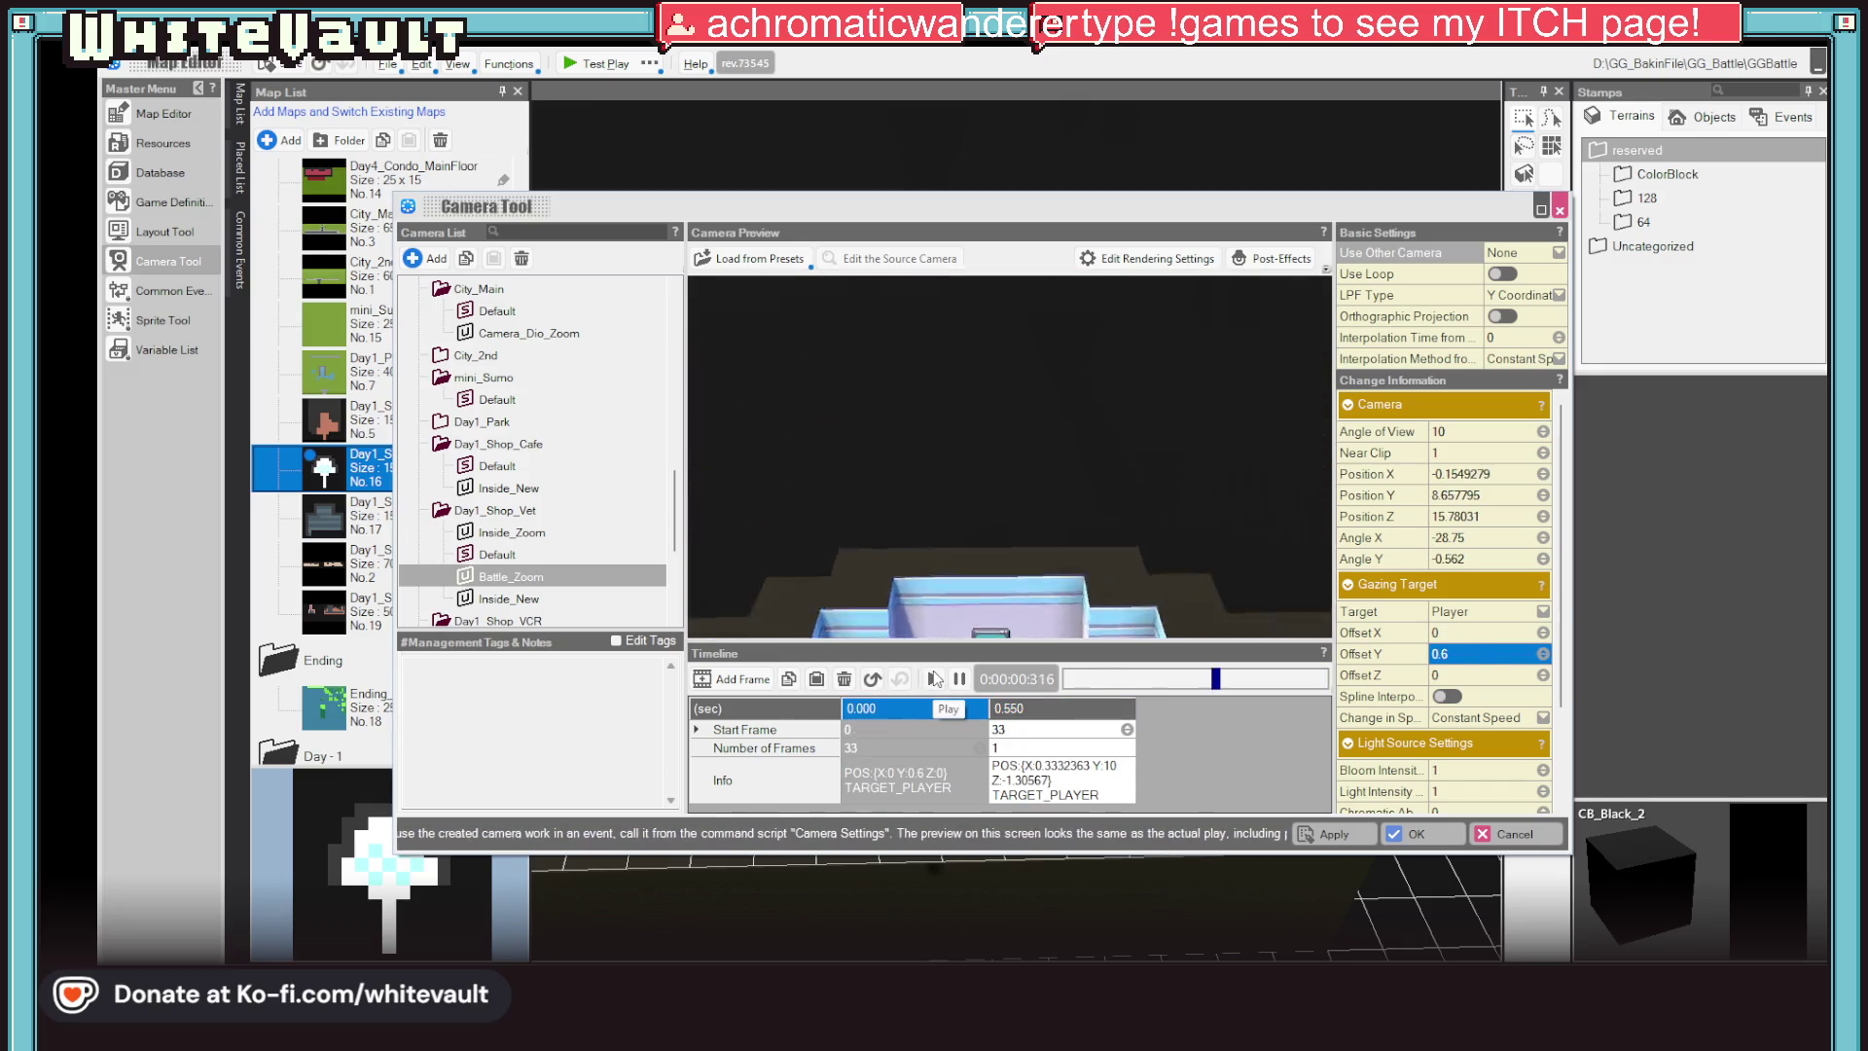
left_click(1036, 730)
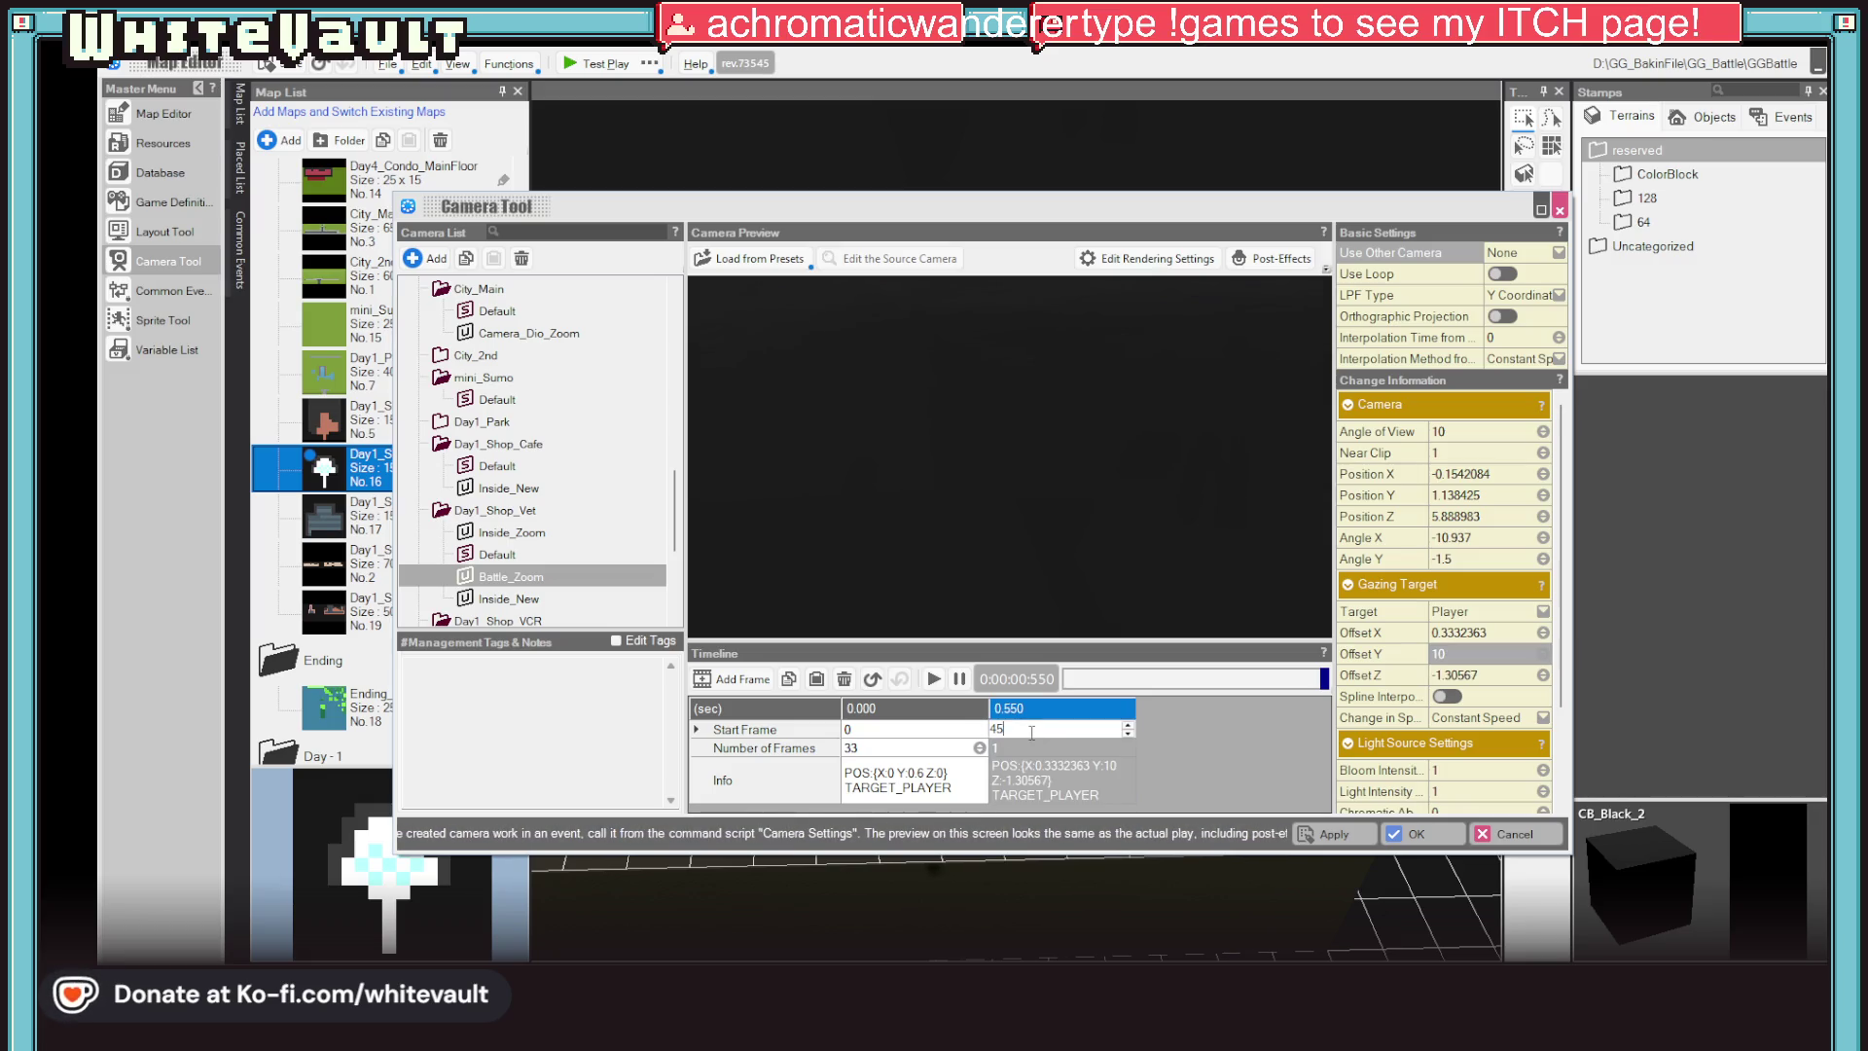
key("Return")
left_click(934, 680)
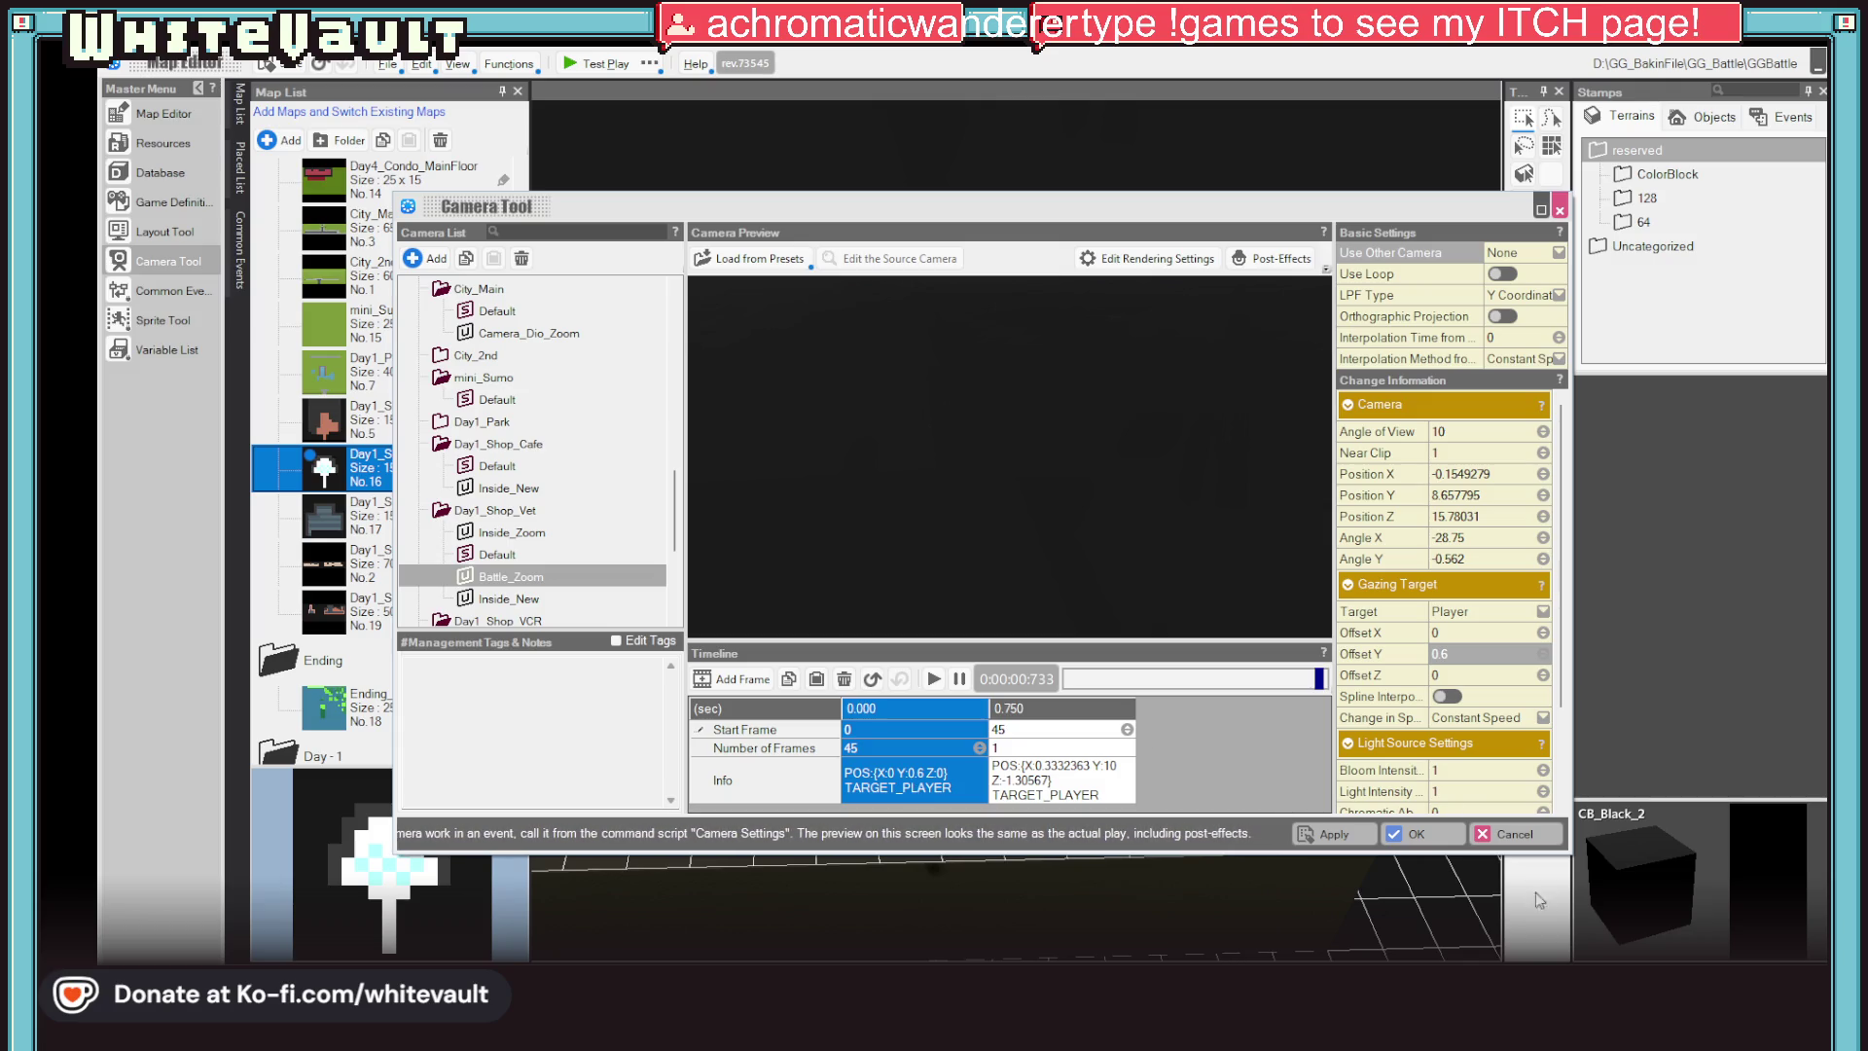
left_click(1410, 832)
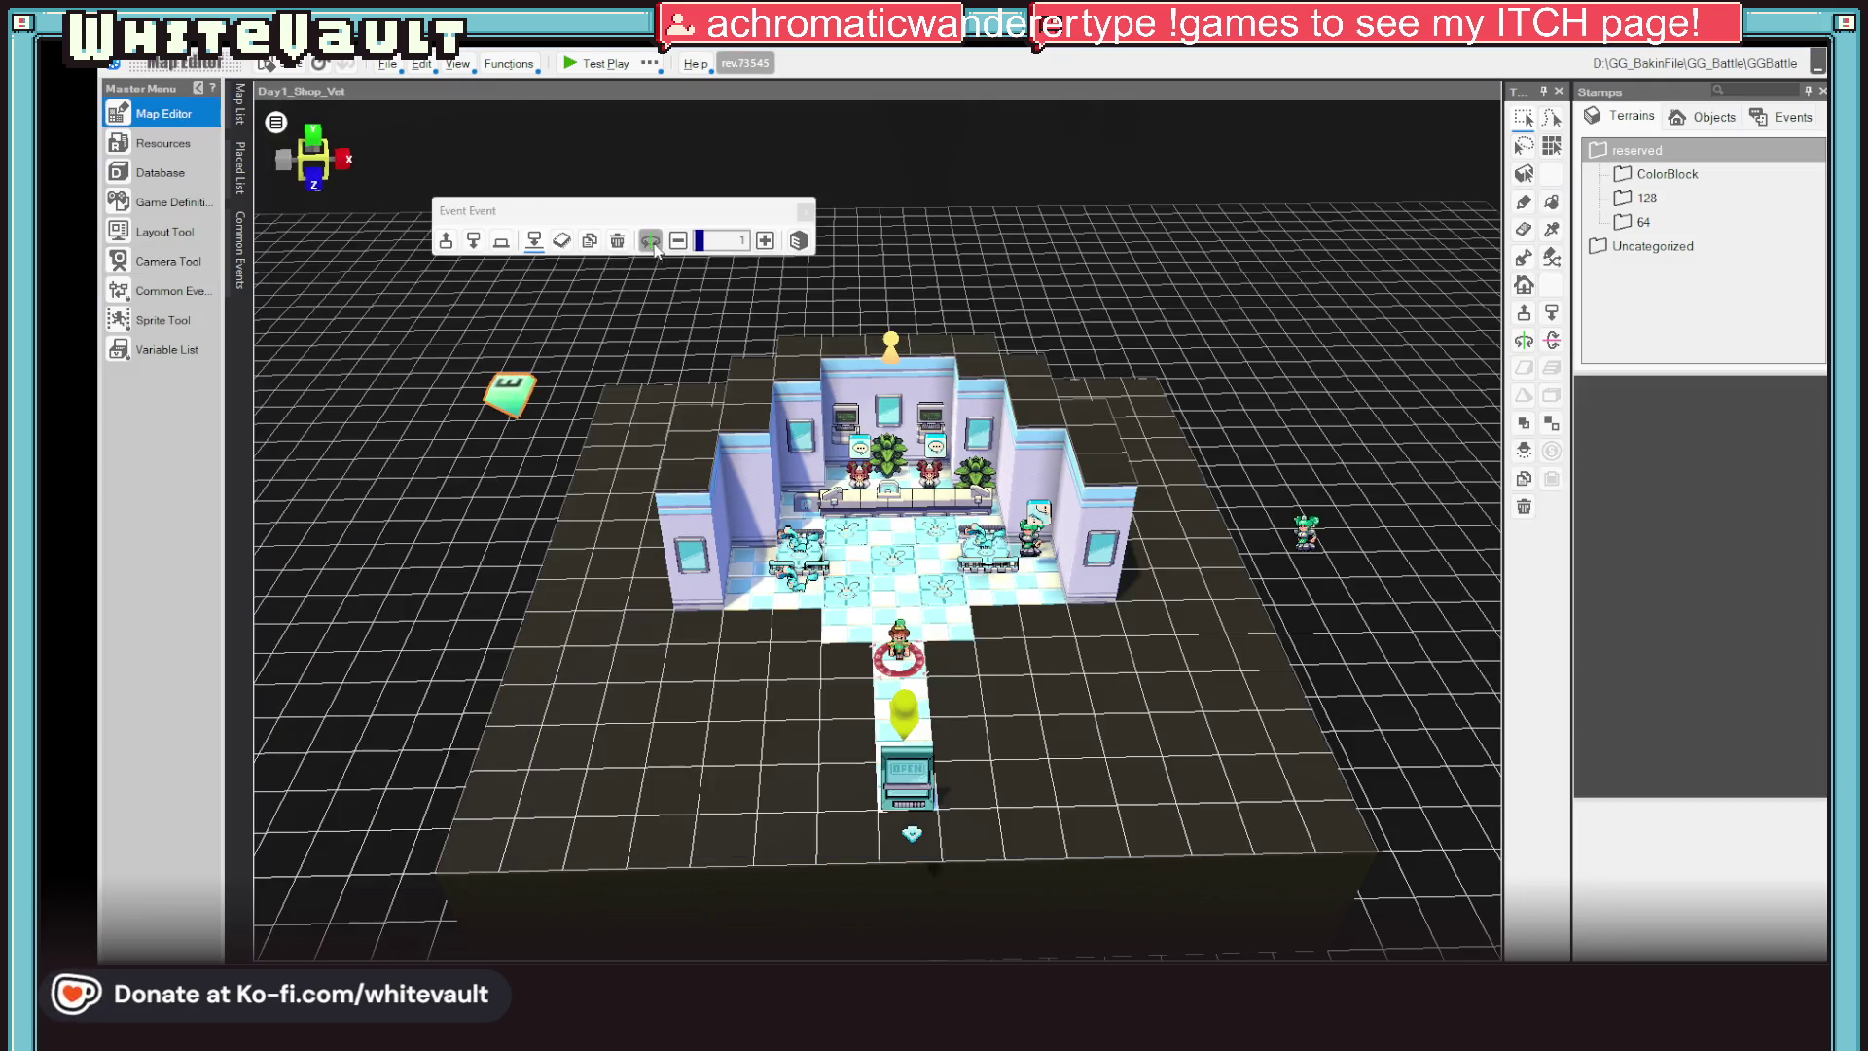
Launch a test play, talk to the green-haired NPC, and walk left as the Kabbit battle transition begins
left_click(578, 64)
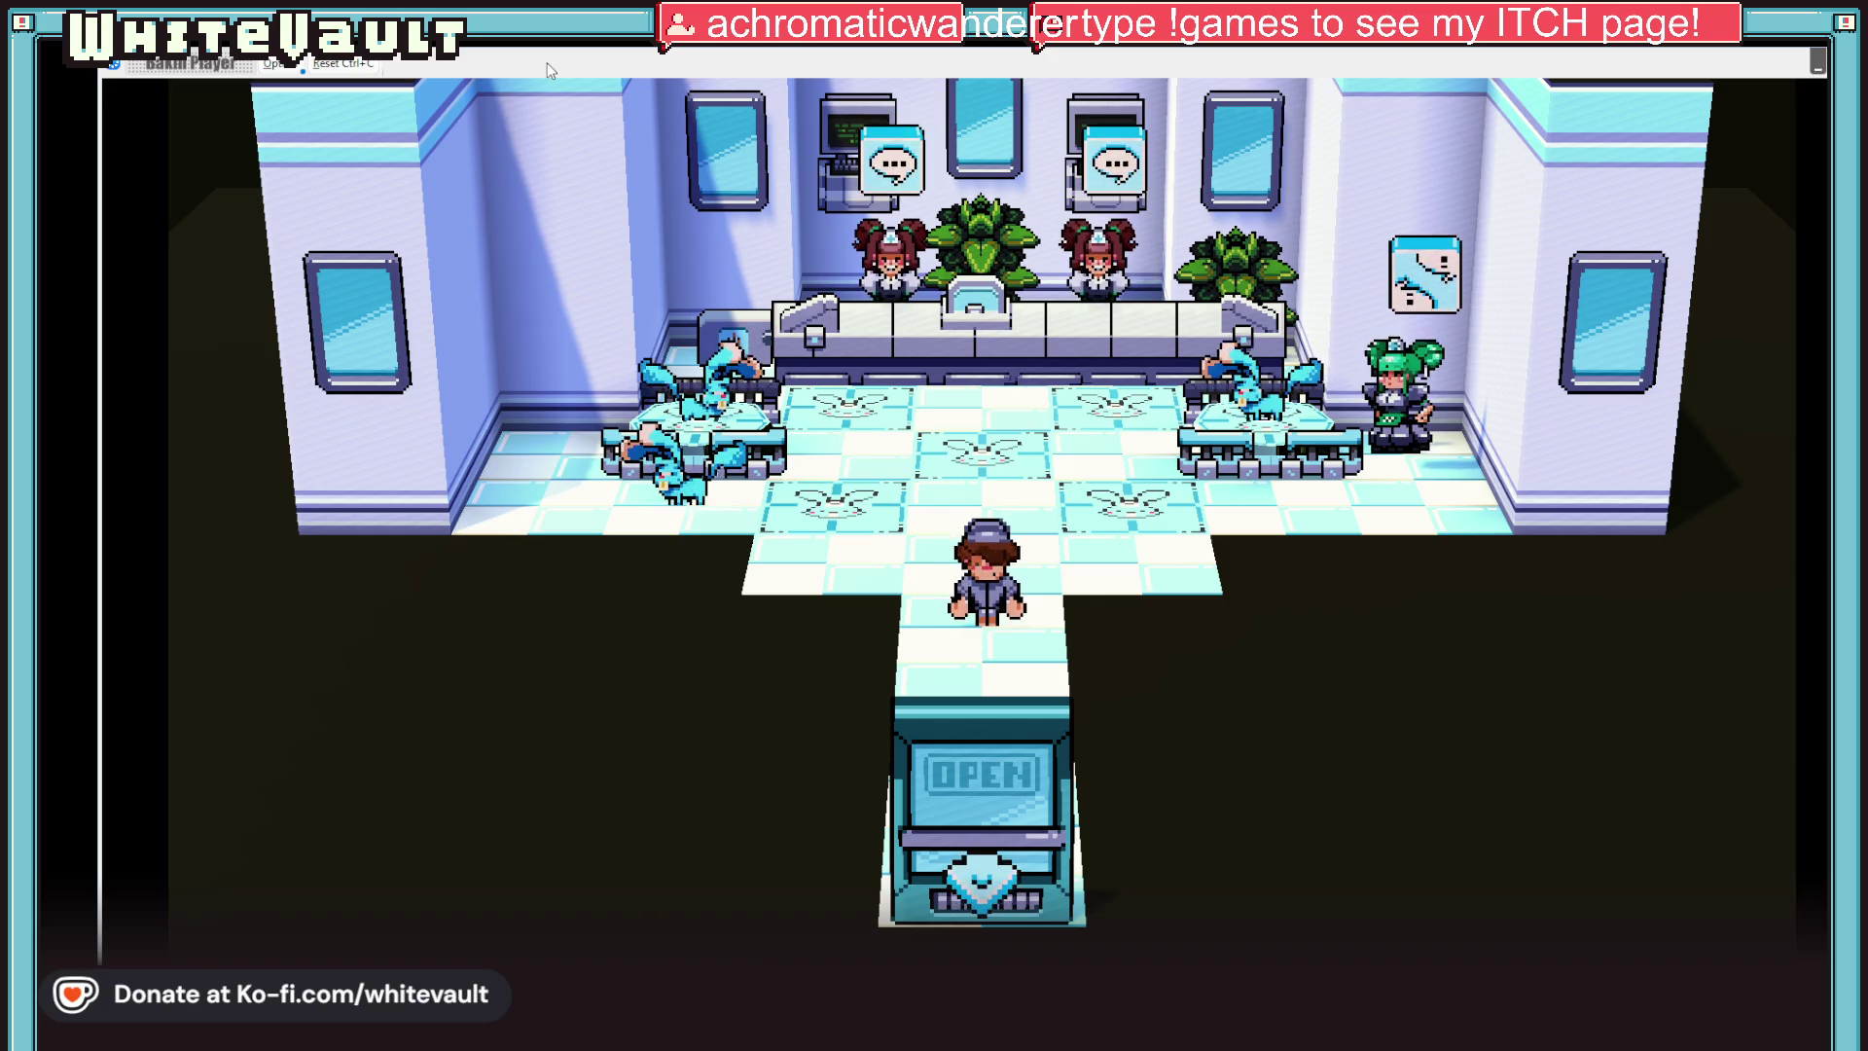
key("Up")
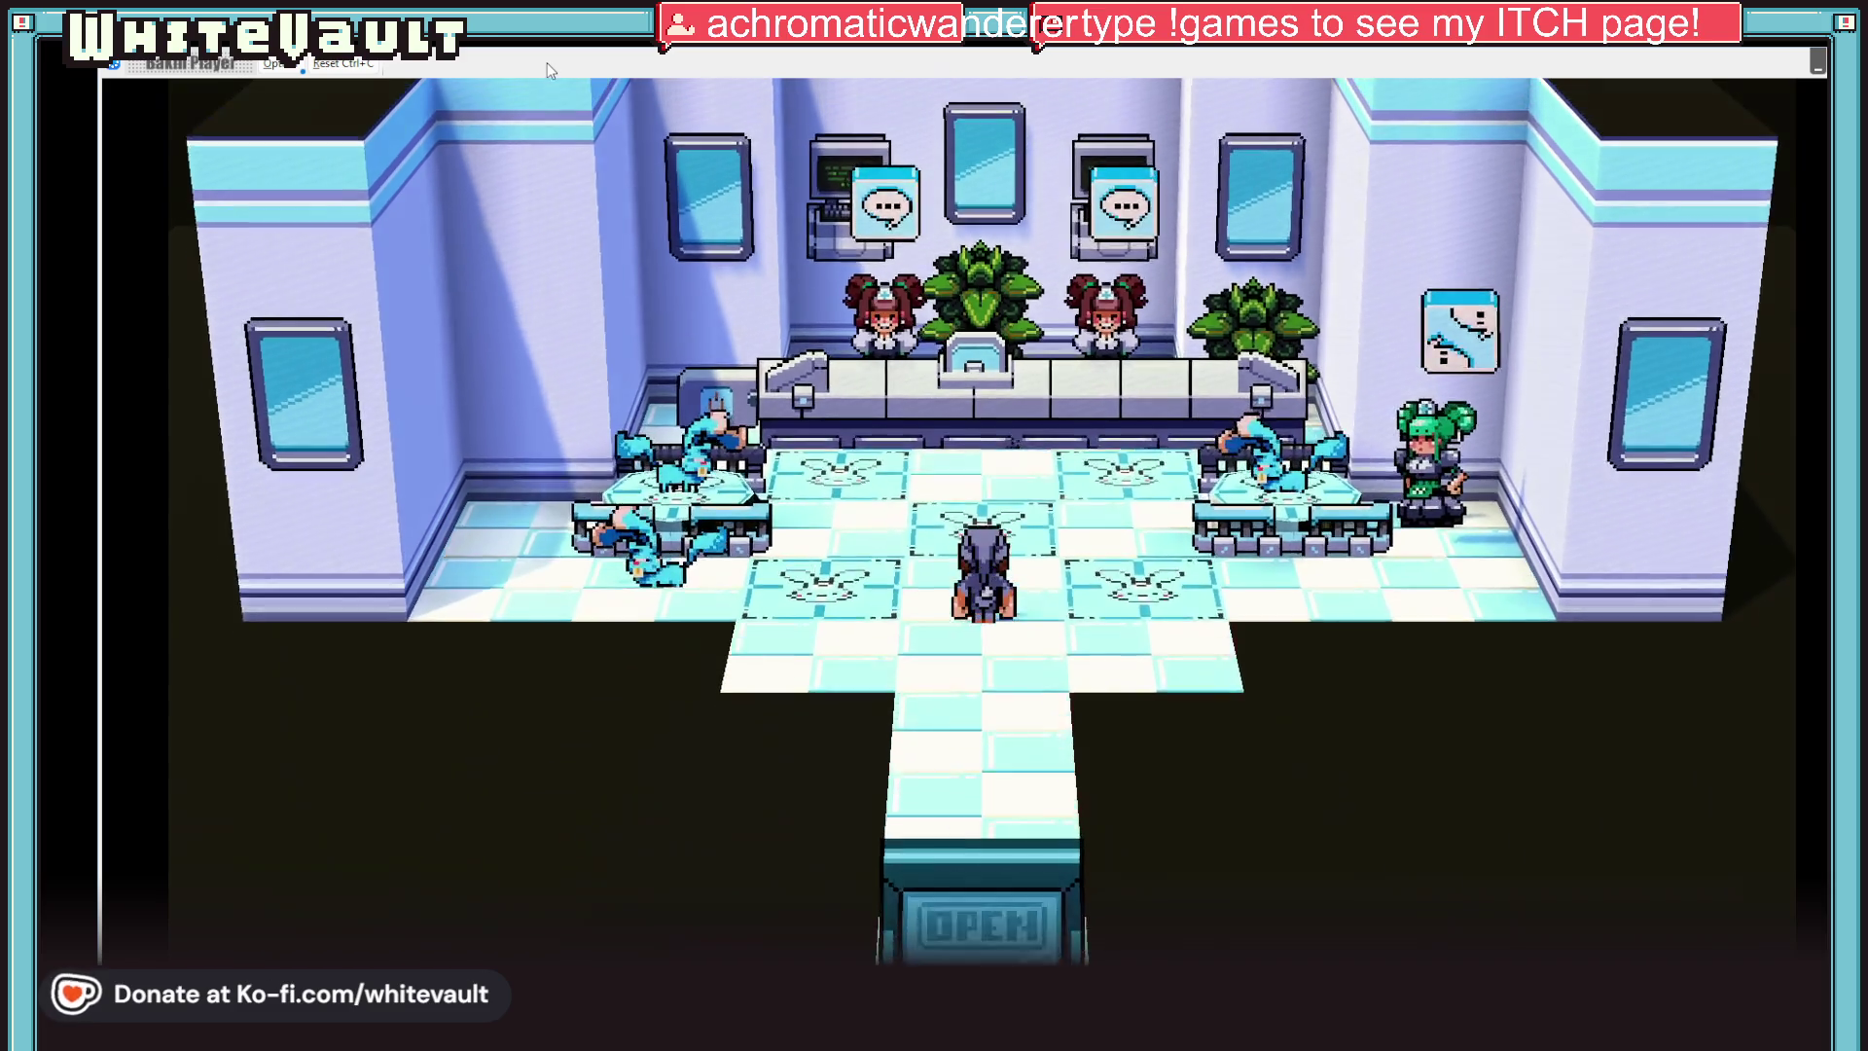
key("Right")
key("Right")
key("Up")
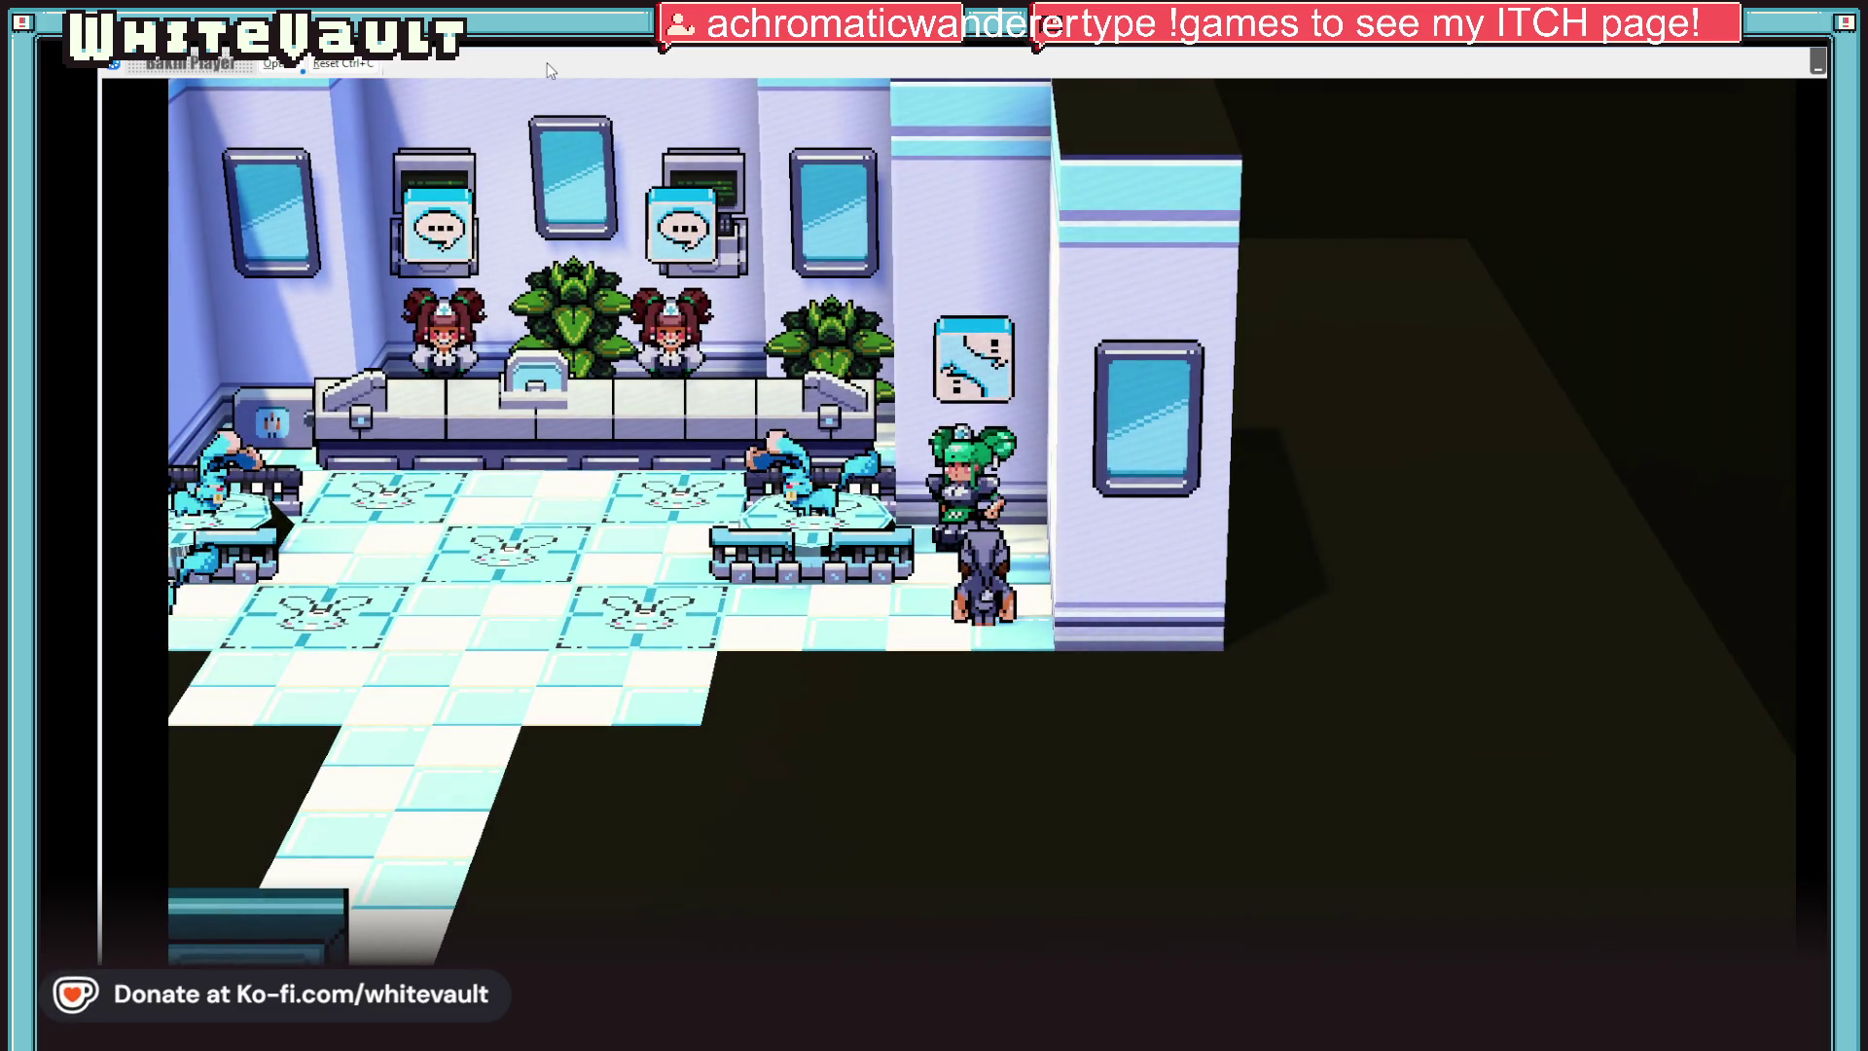
key("Return")
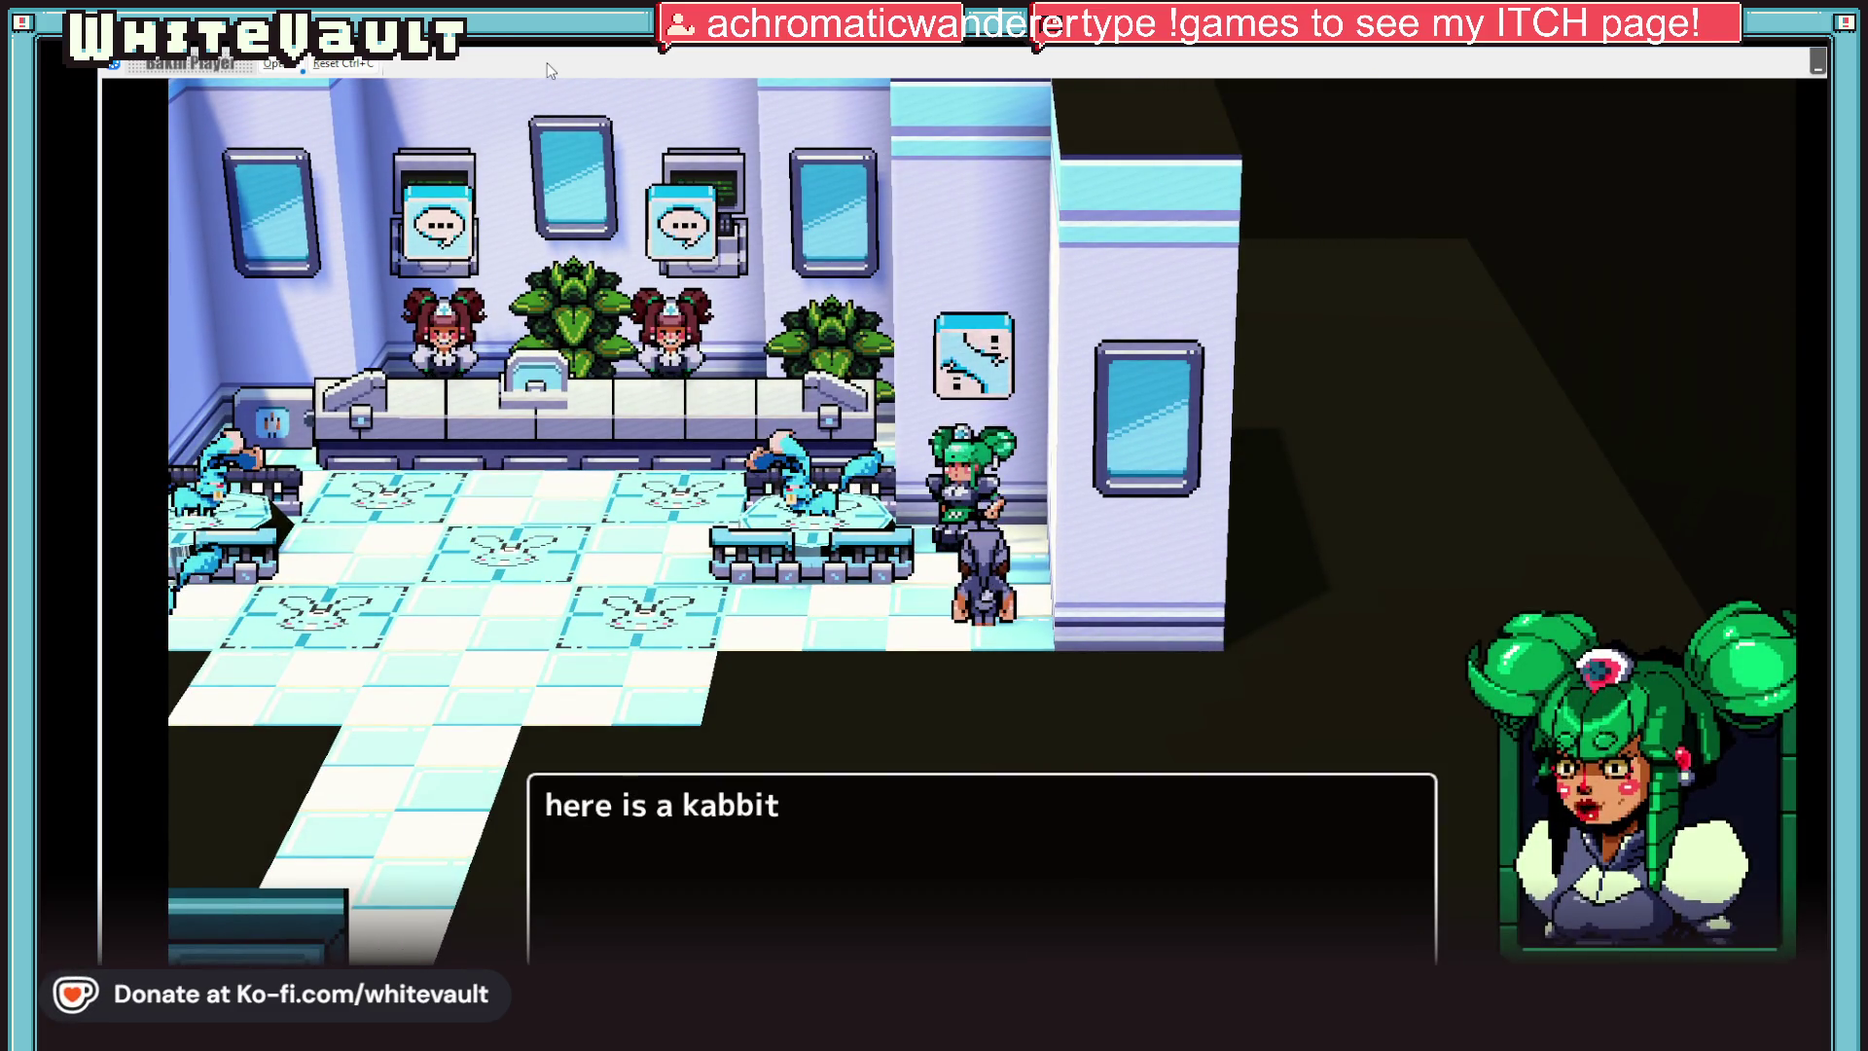
key("Return")
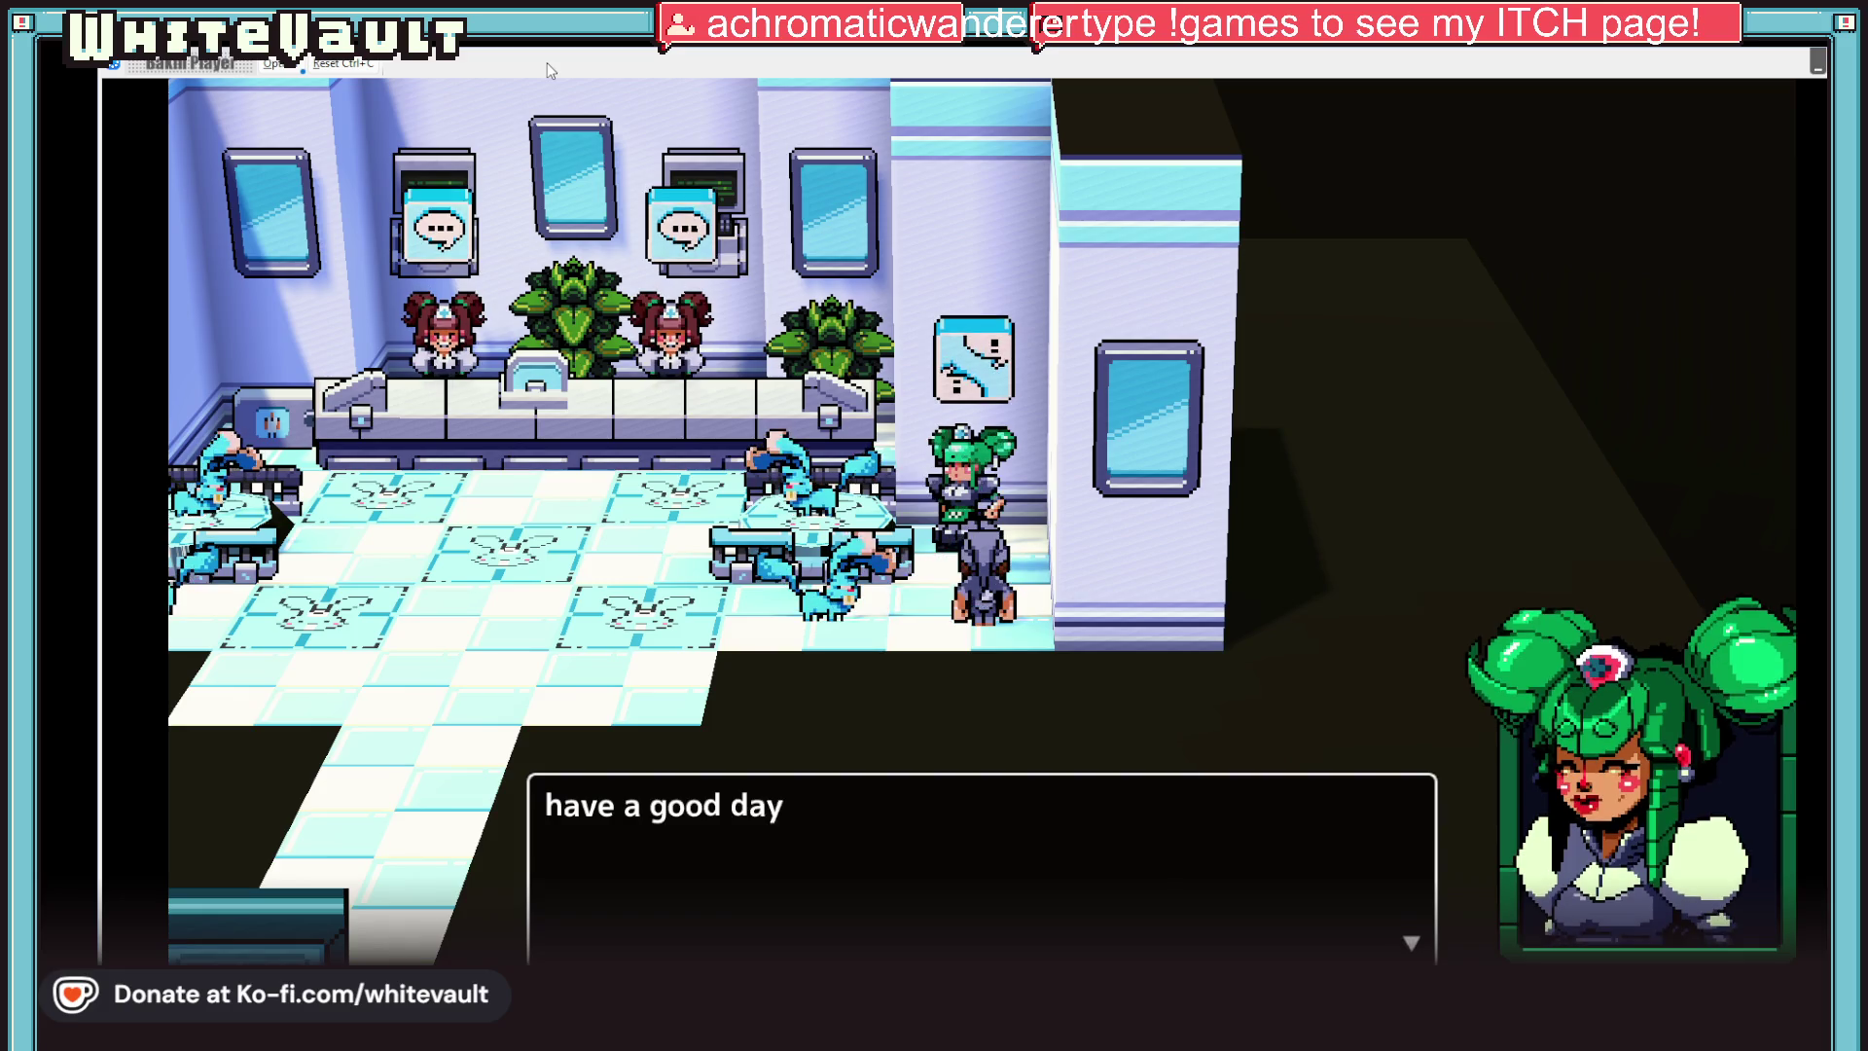
key("Return")
key("Left")
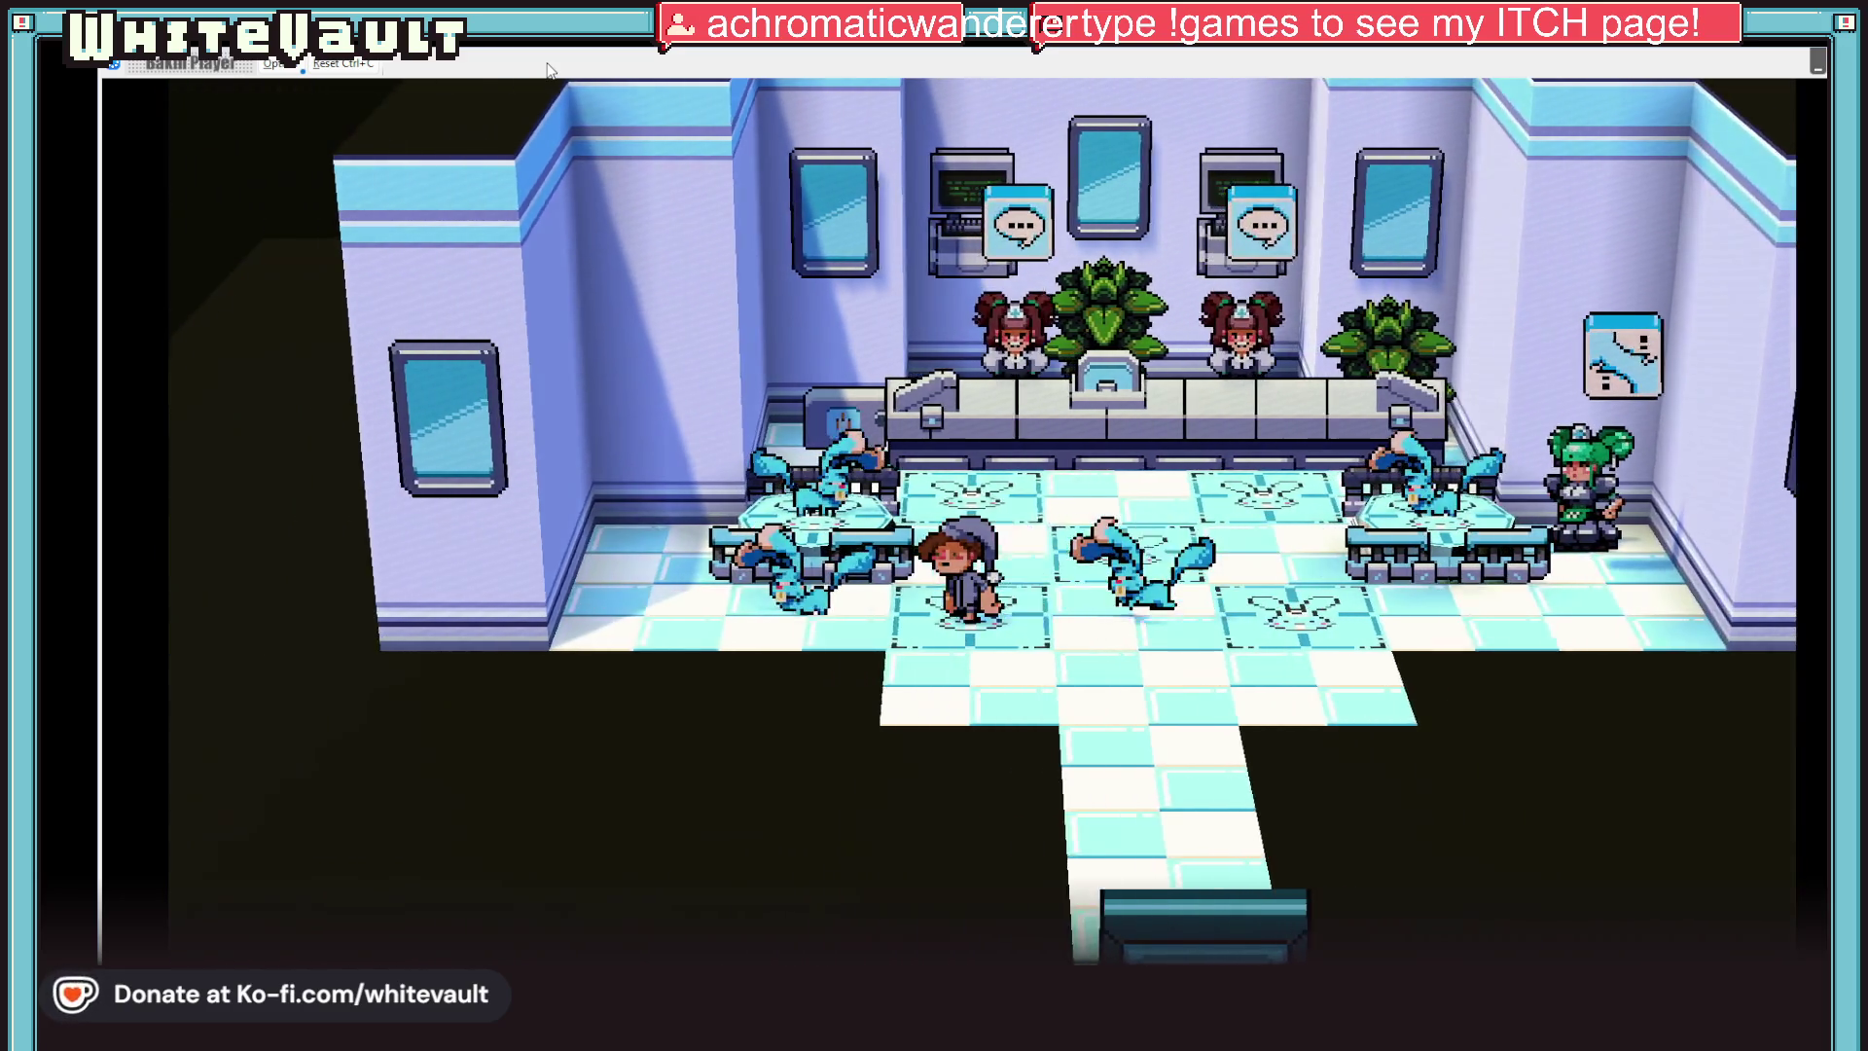
key("Left")
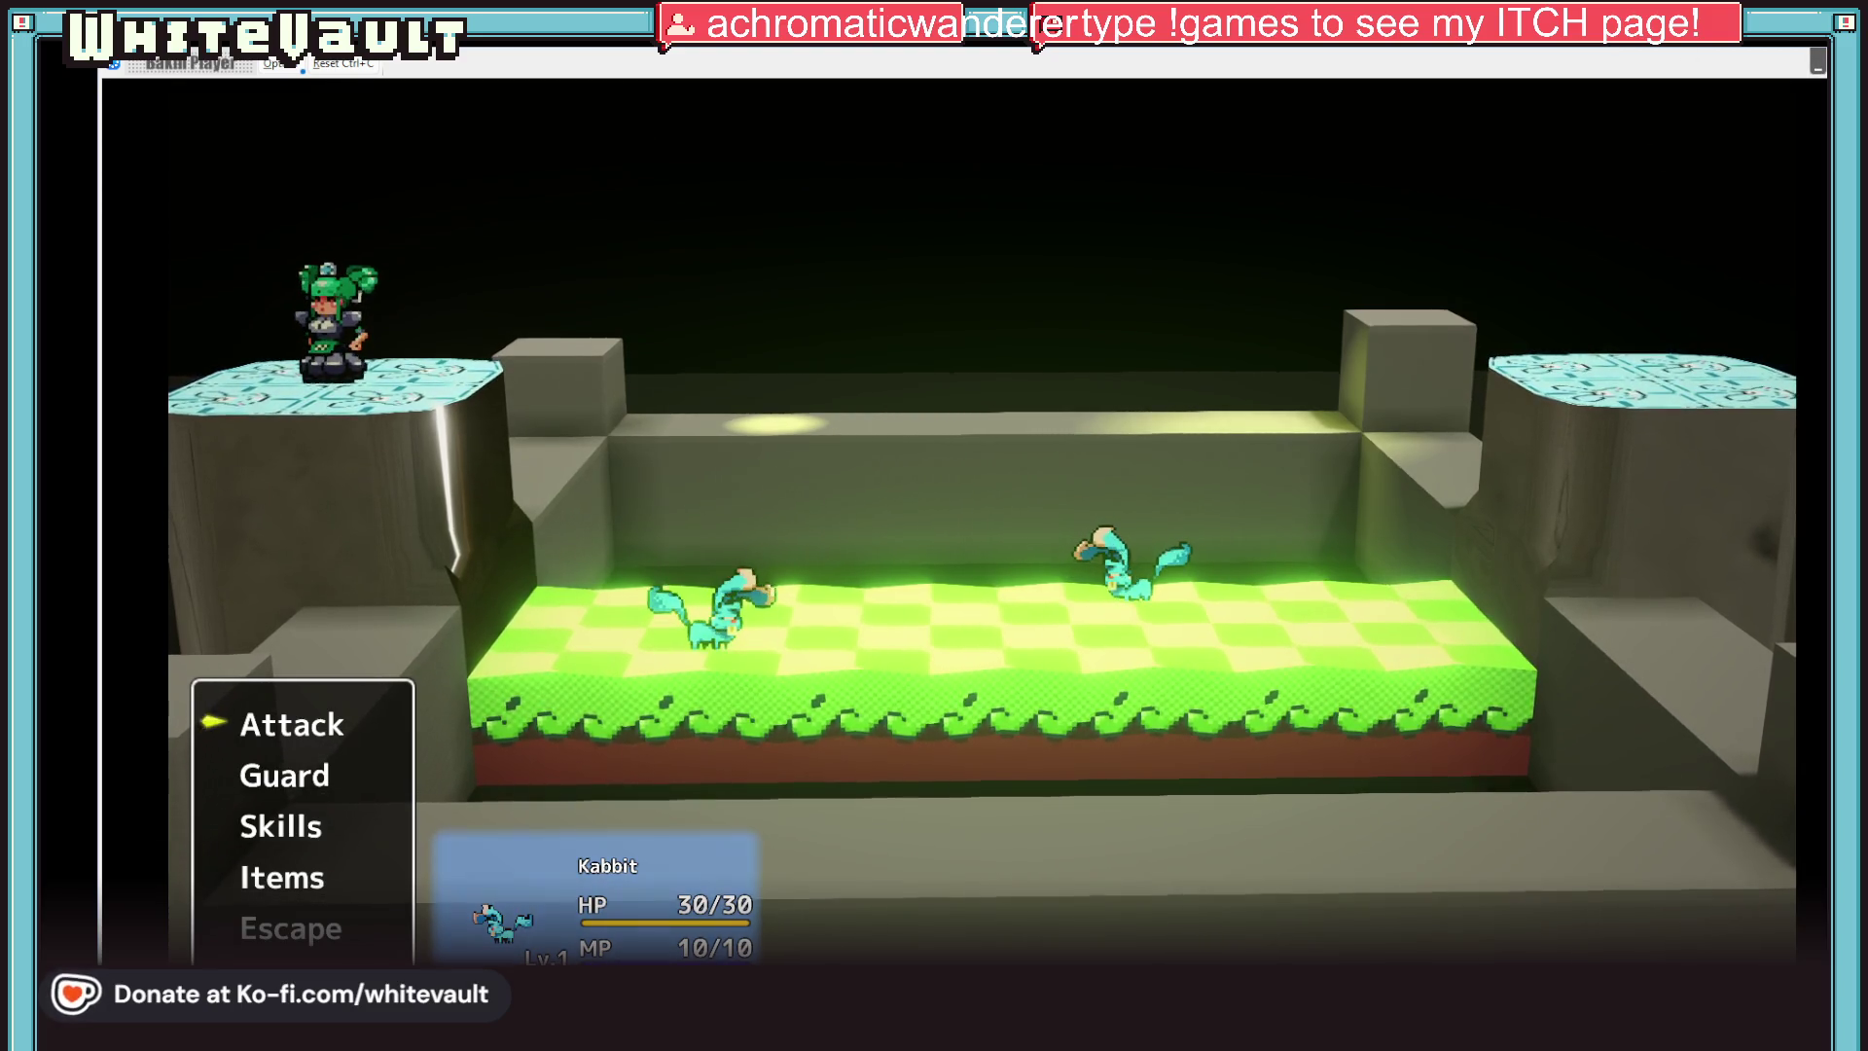
End the test, open the Battle > Default > Start camera, and give its first keyframe a gaze Offset Y of 15
key("alt+F4")
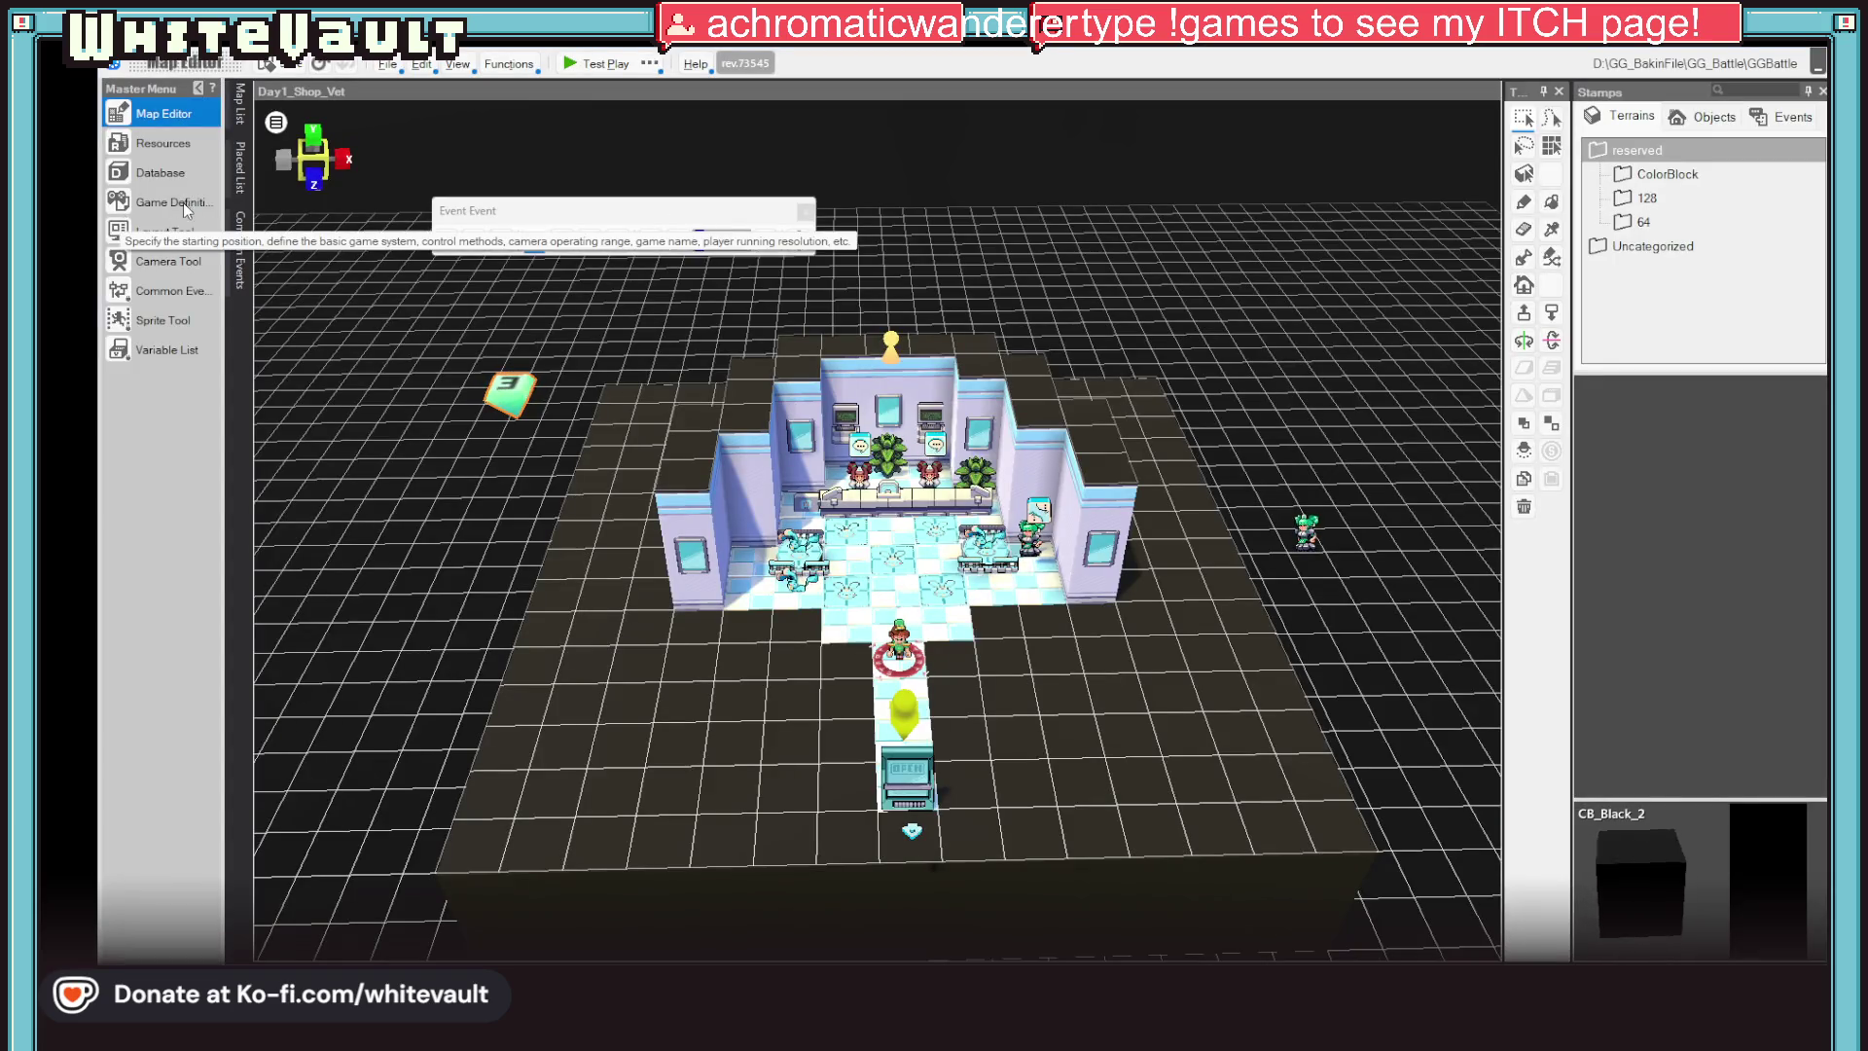
left_click(165, 262)
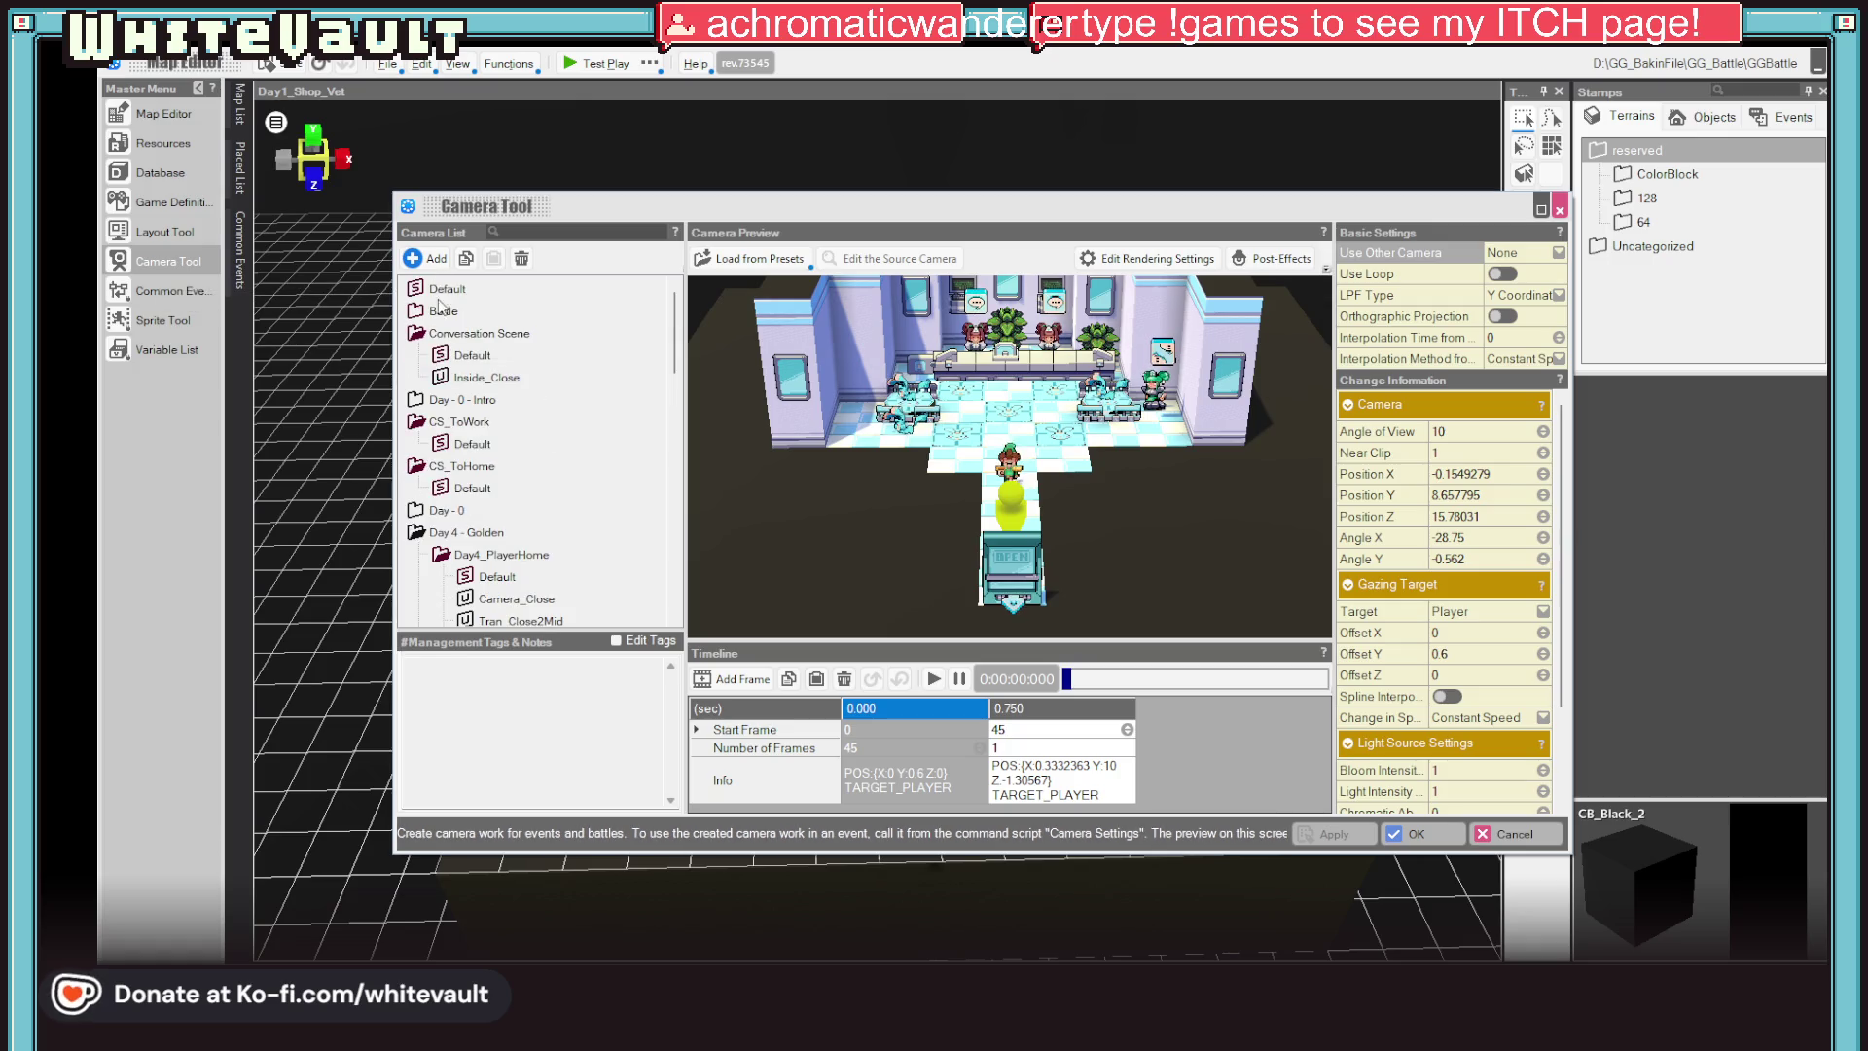
double_click(420, 313)
double_click(447, 337)
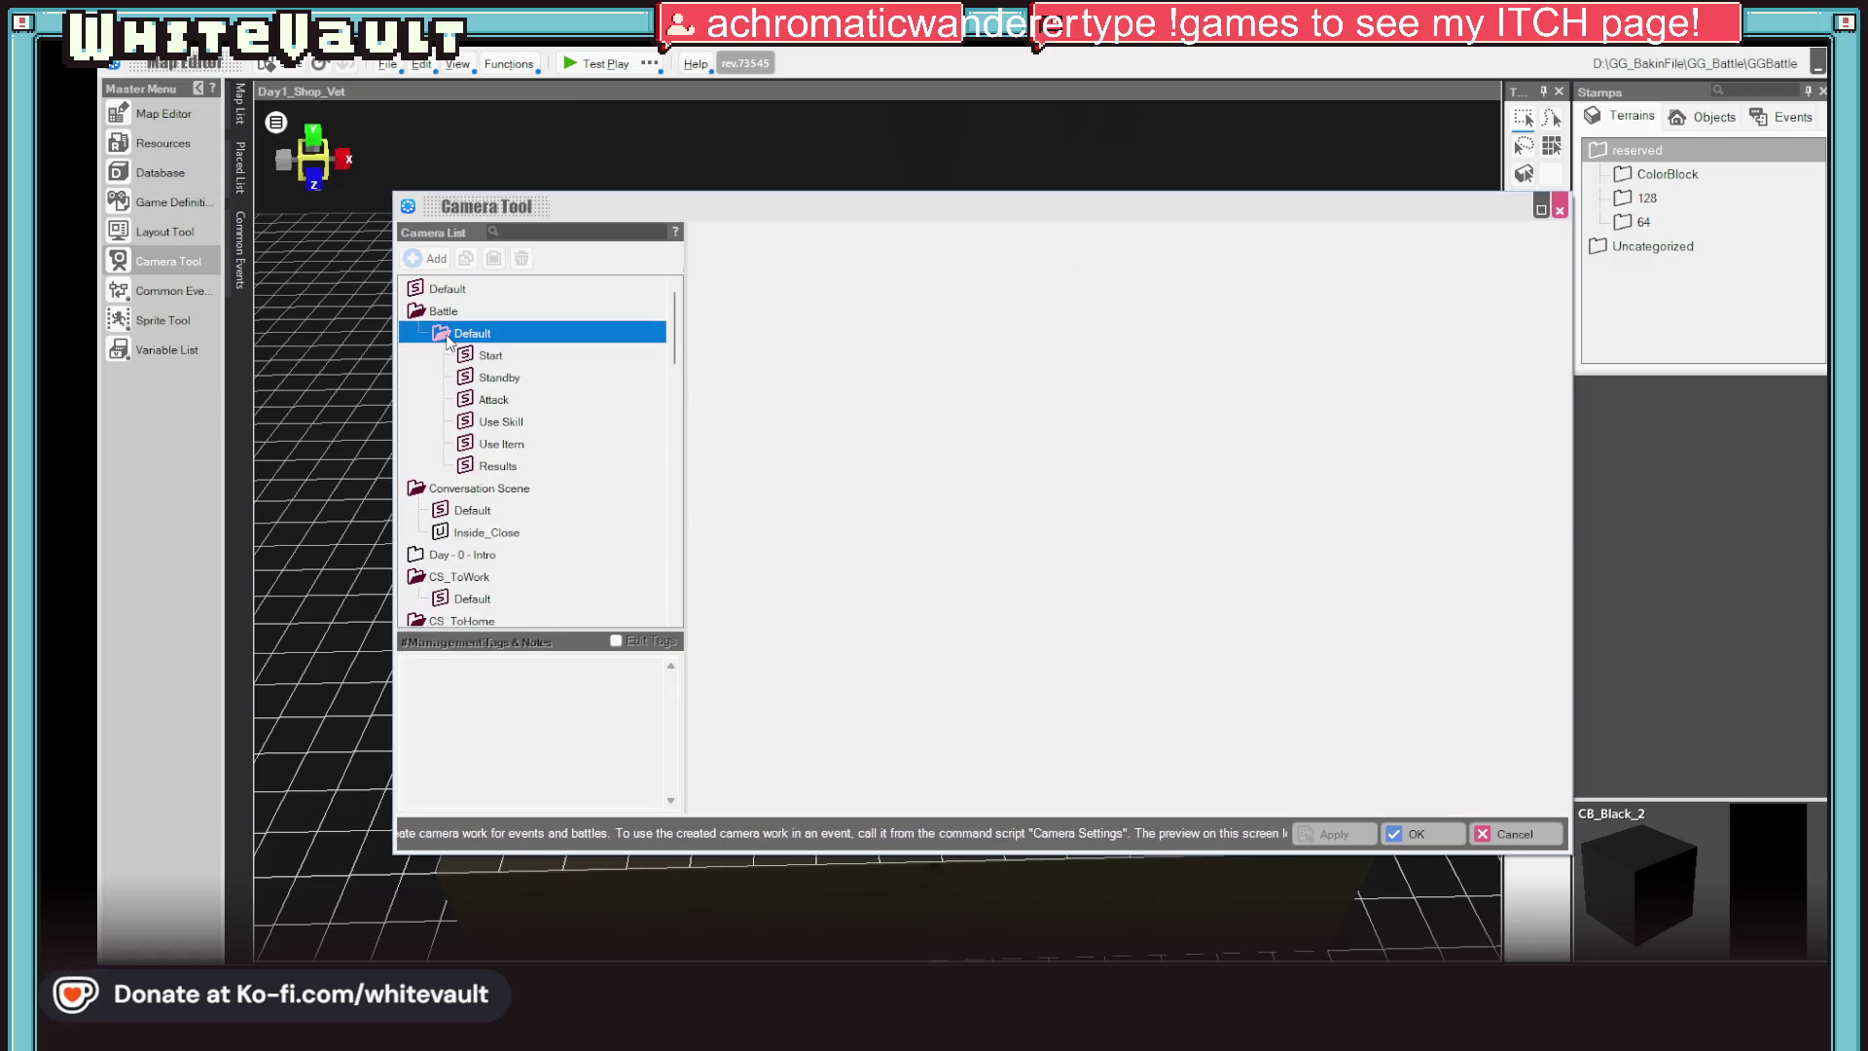
left_click(484, 356)
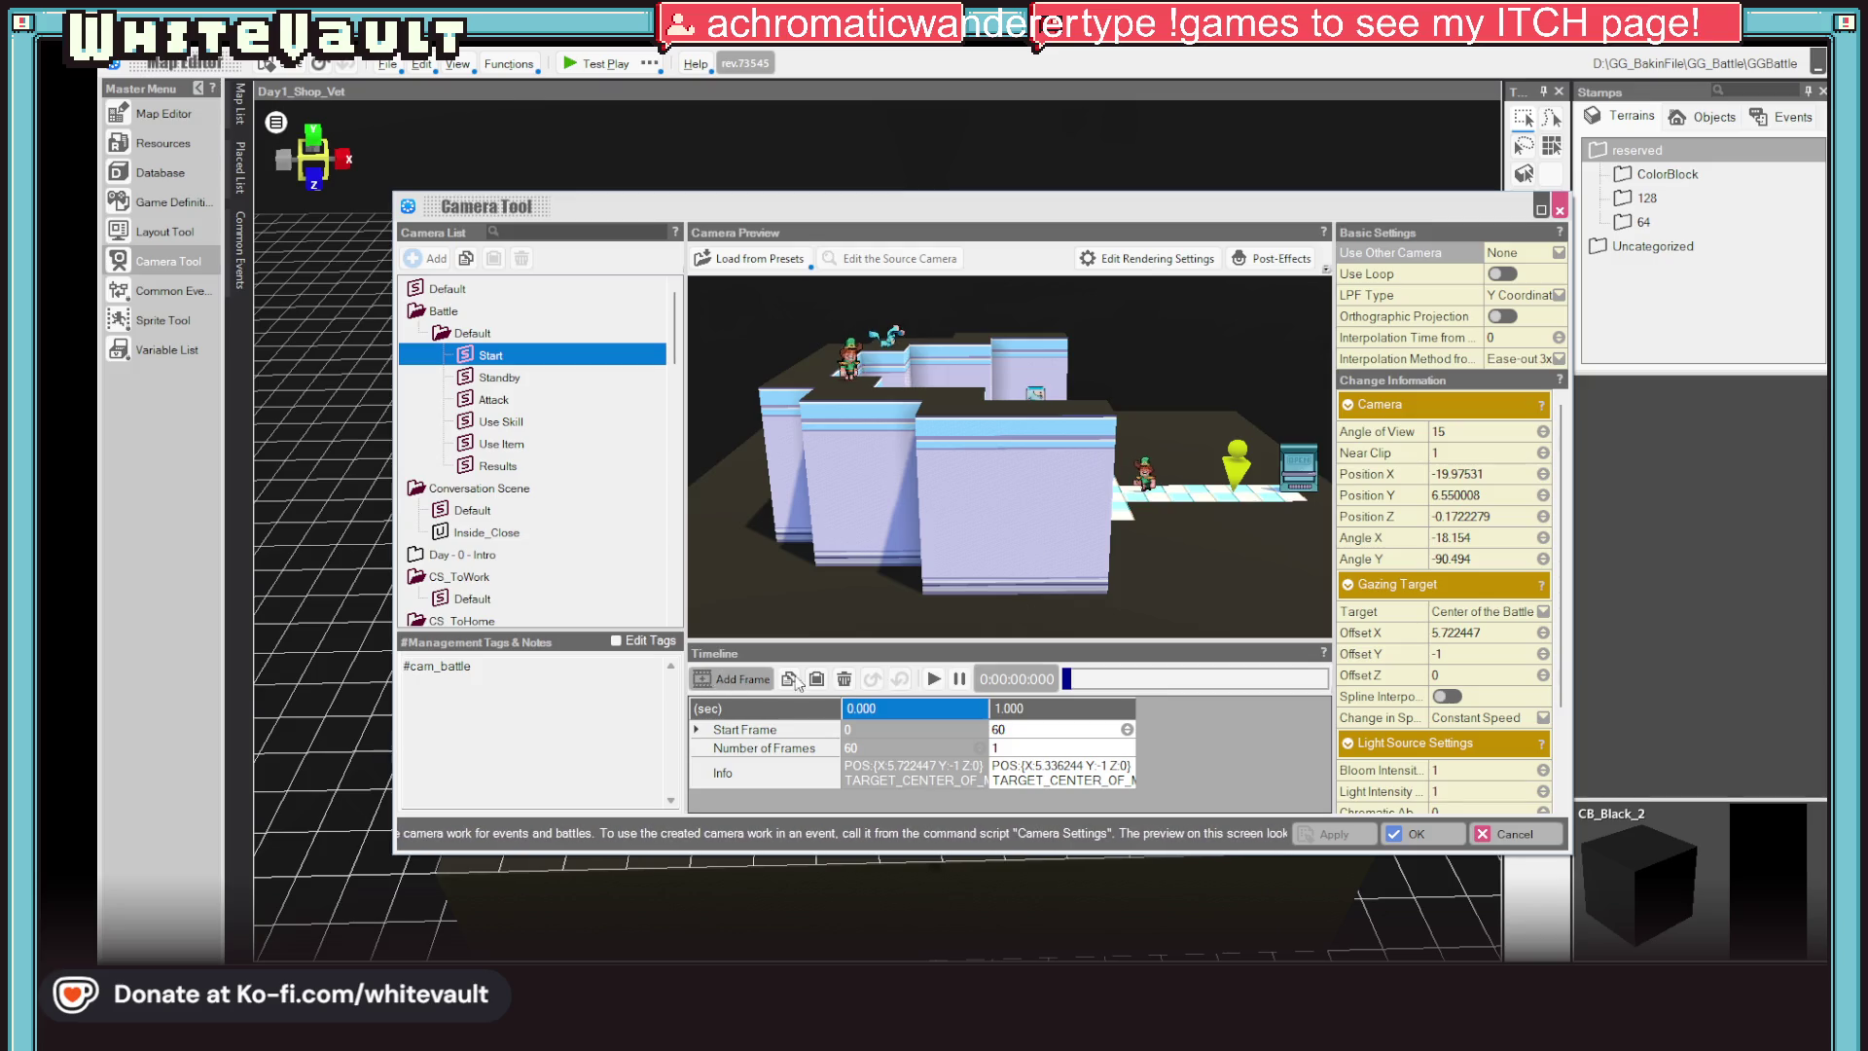
left_click(934, 680)
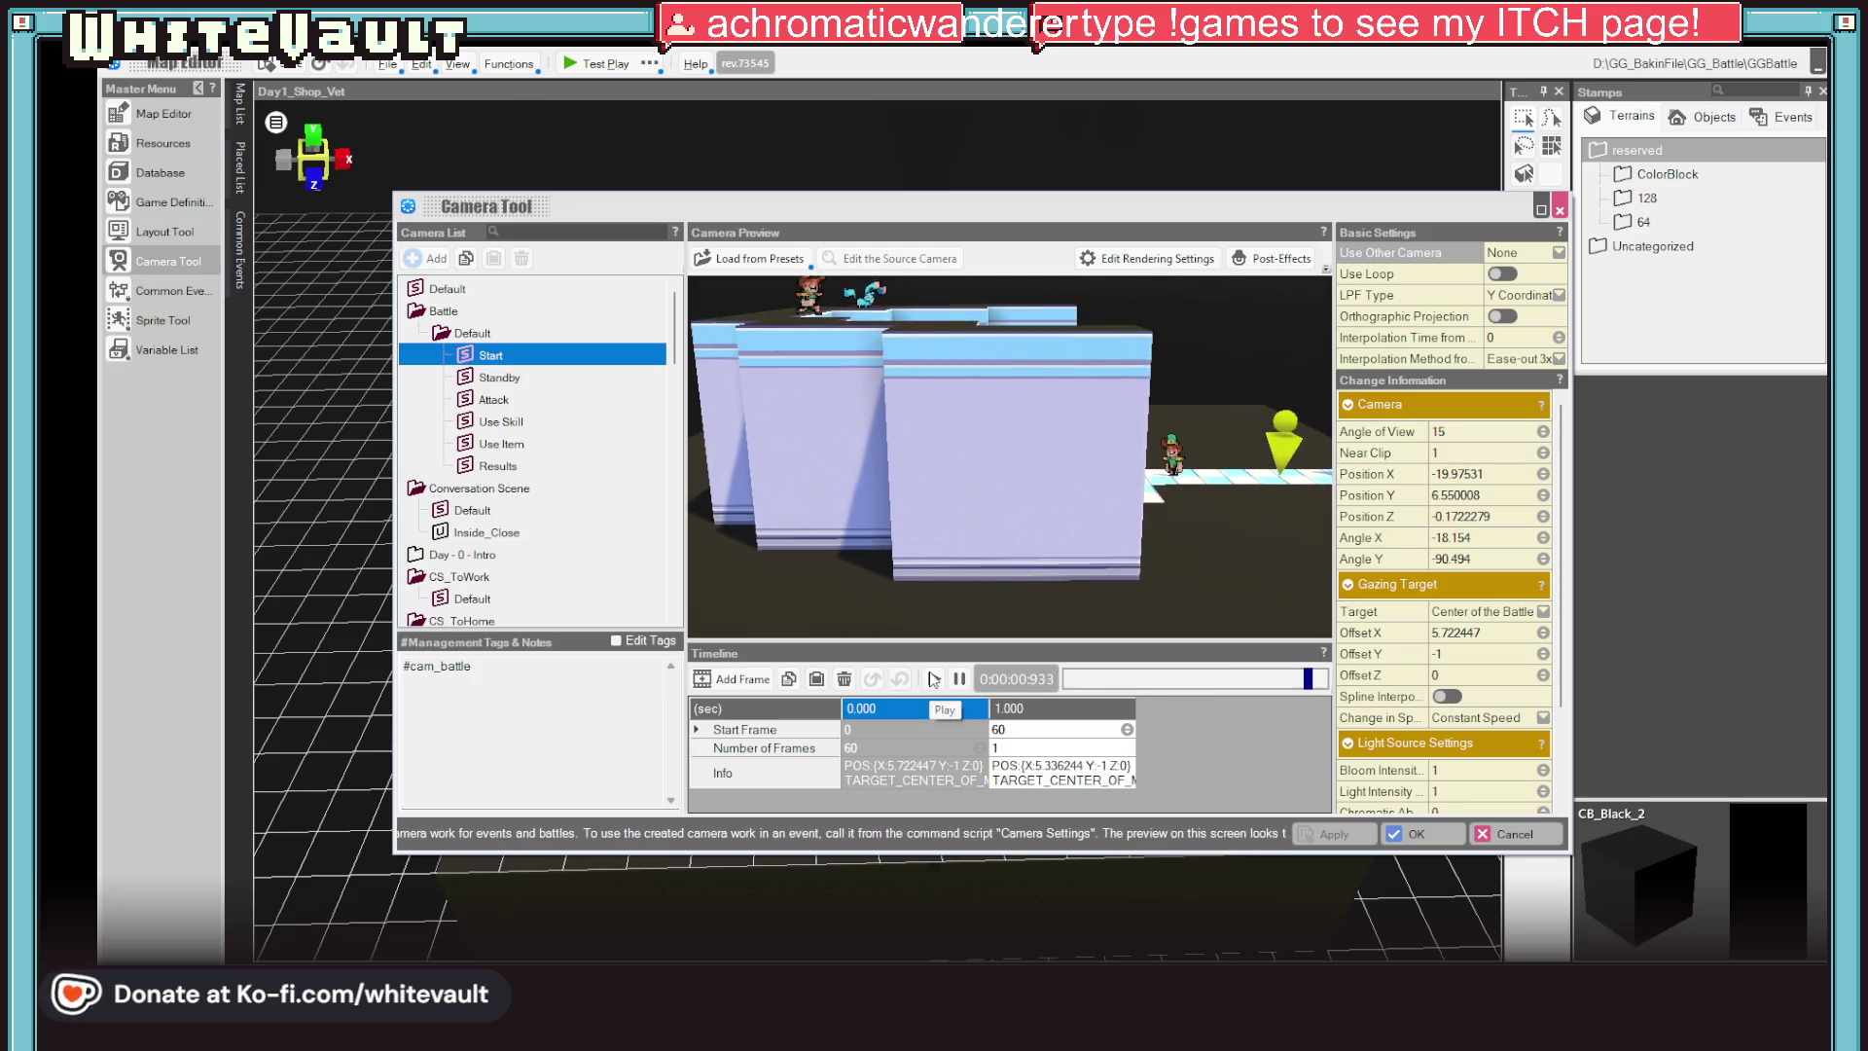
left_click(894, 781)
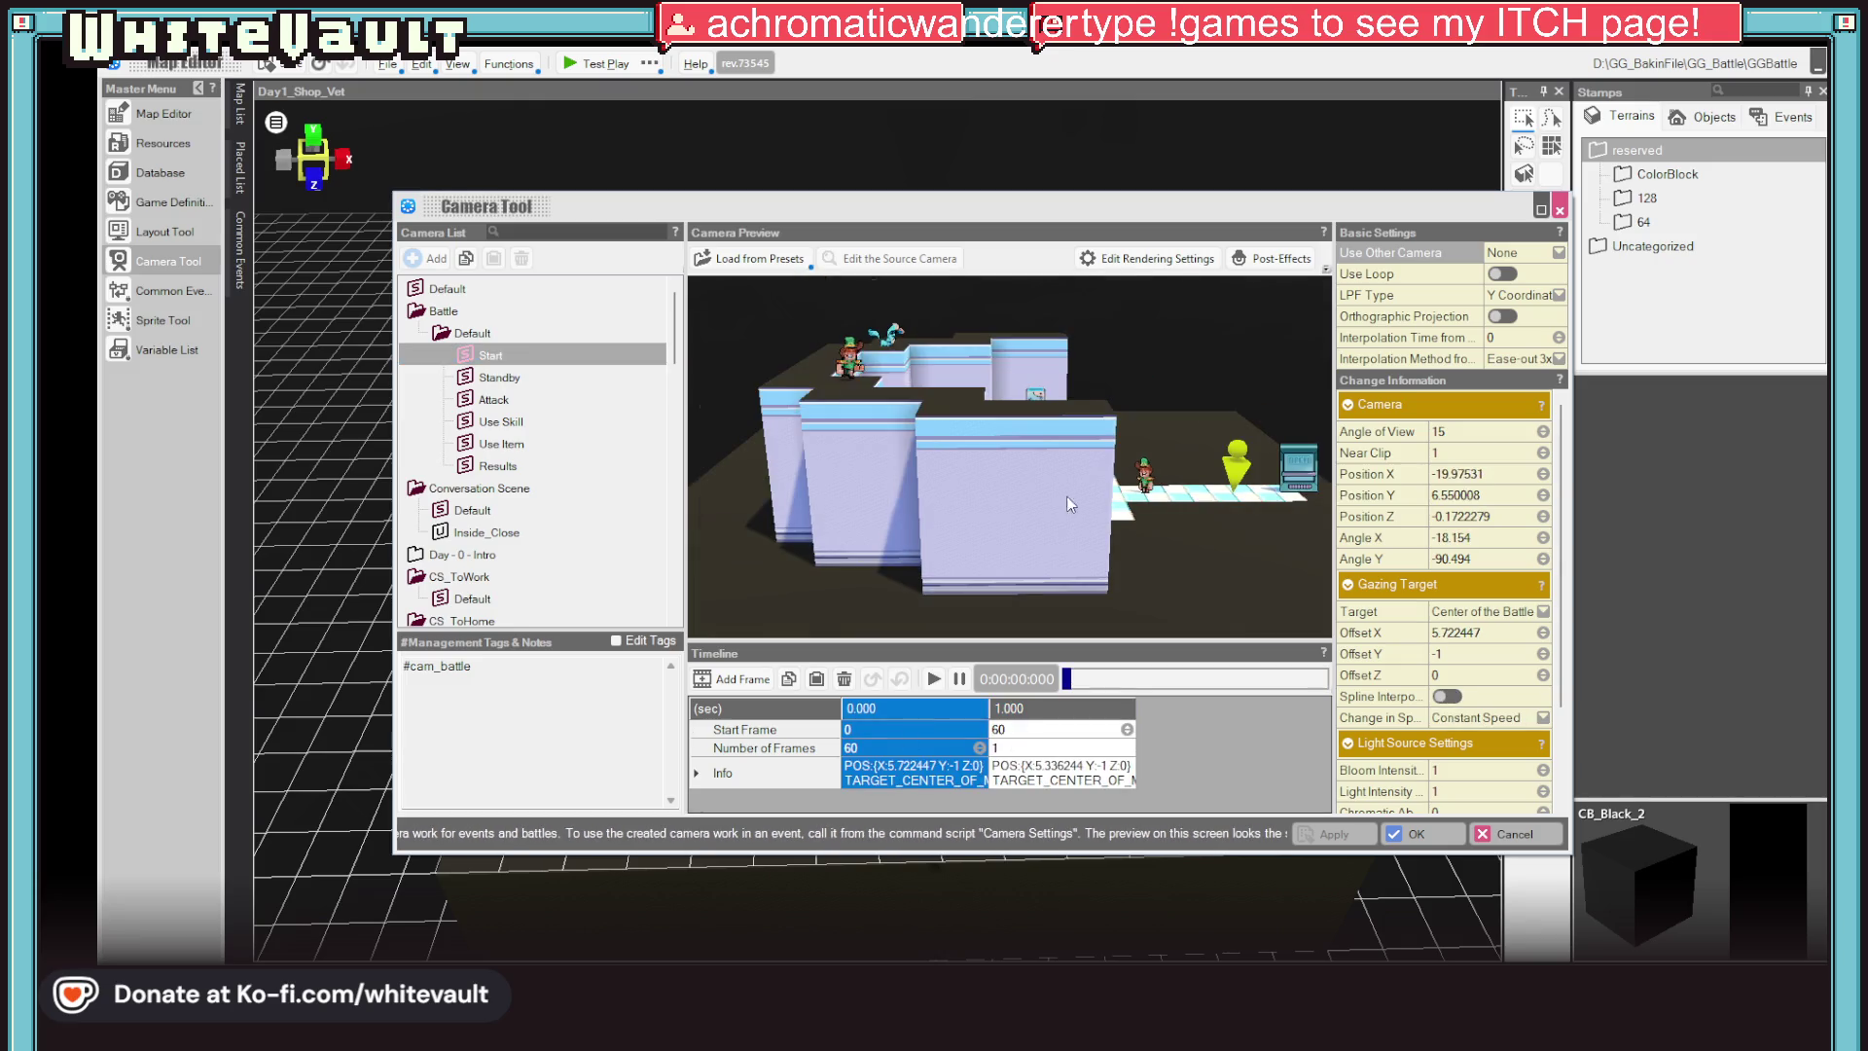
scroll(1230, 323, "up", 2)
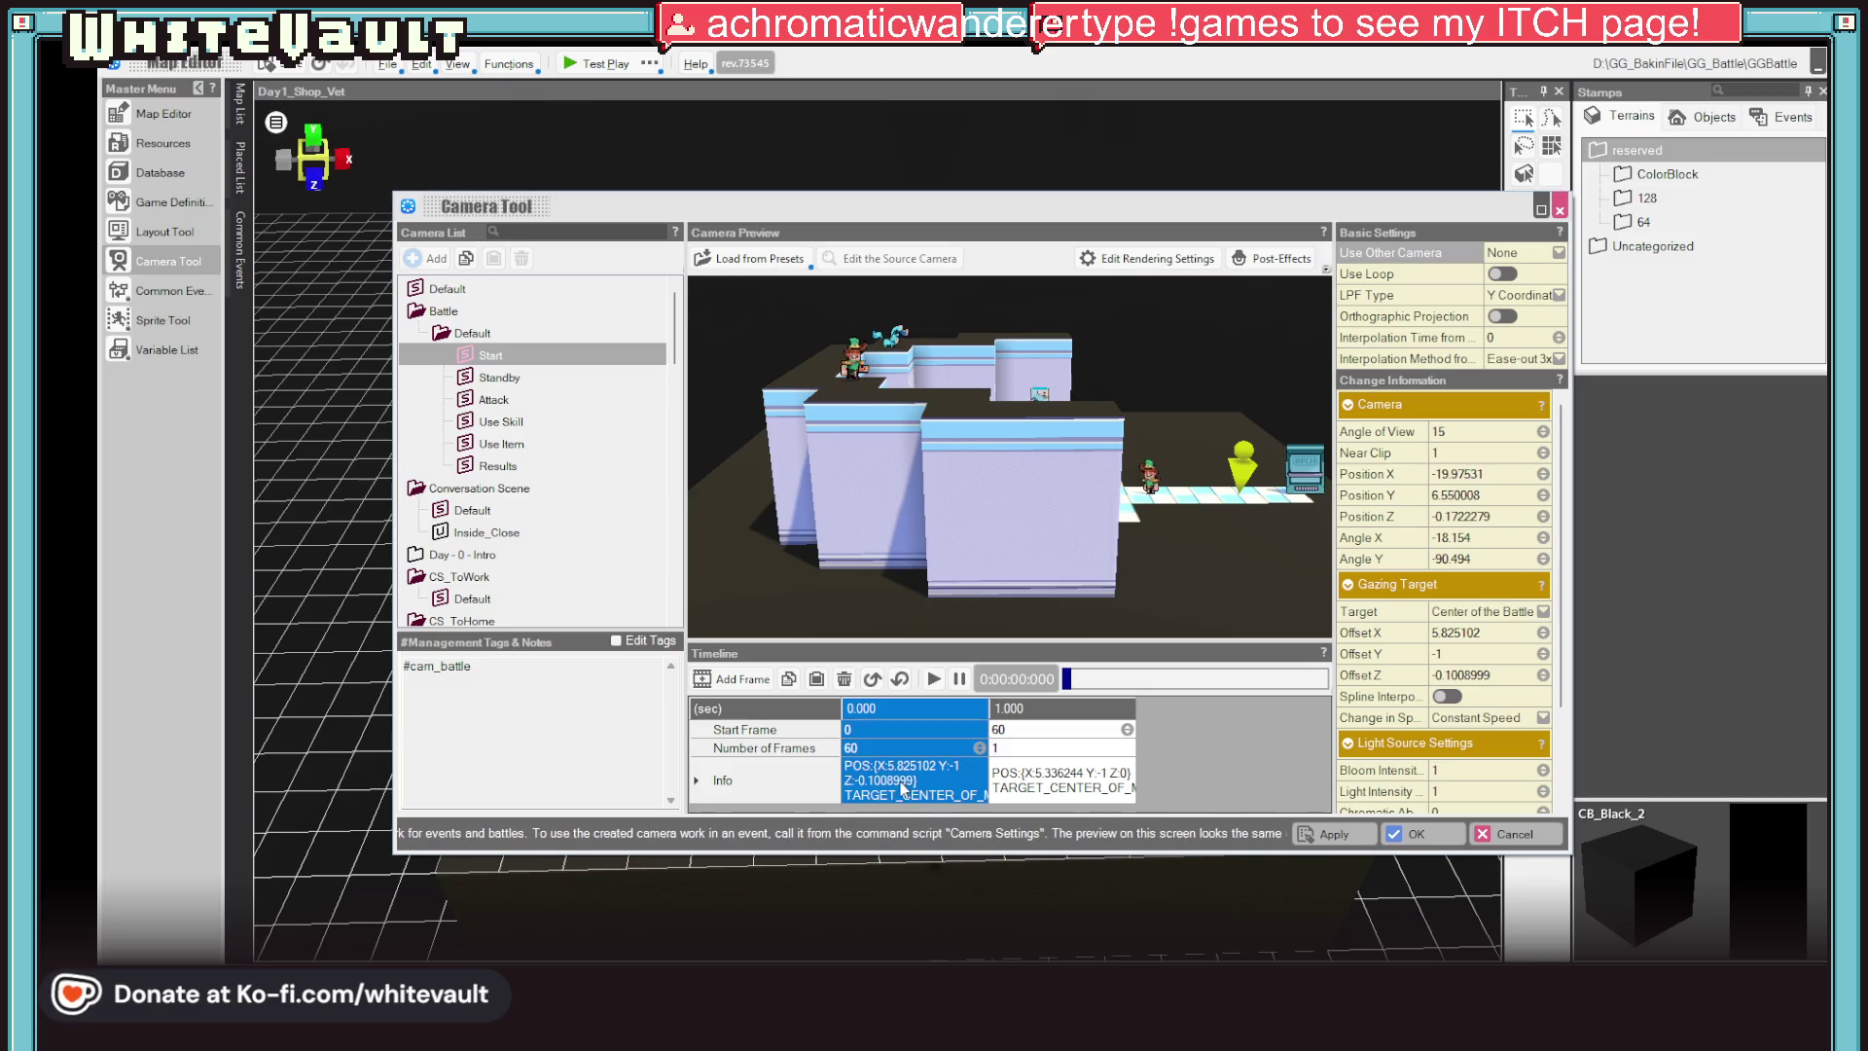
left_click_drag(1541, 655, 1504, 672)
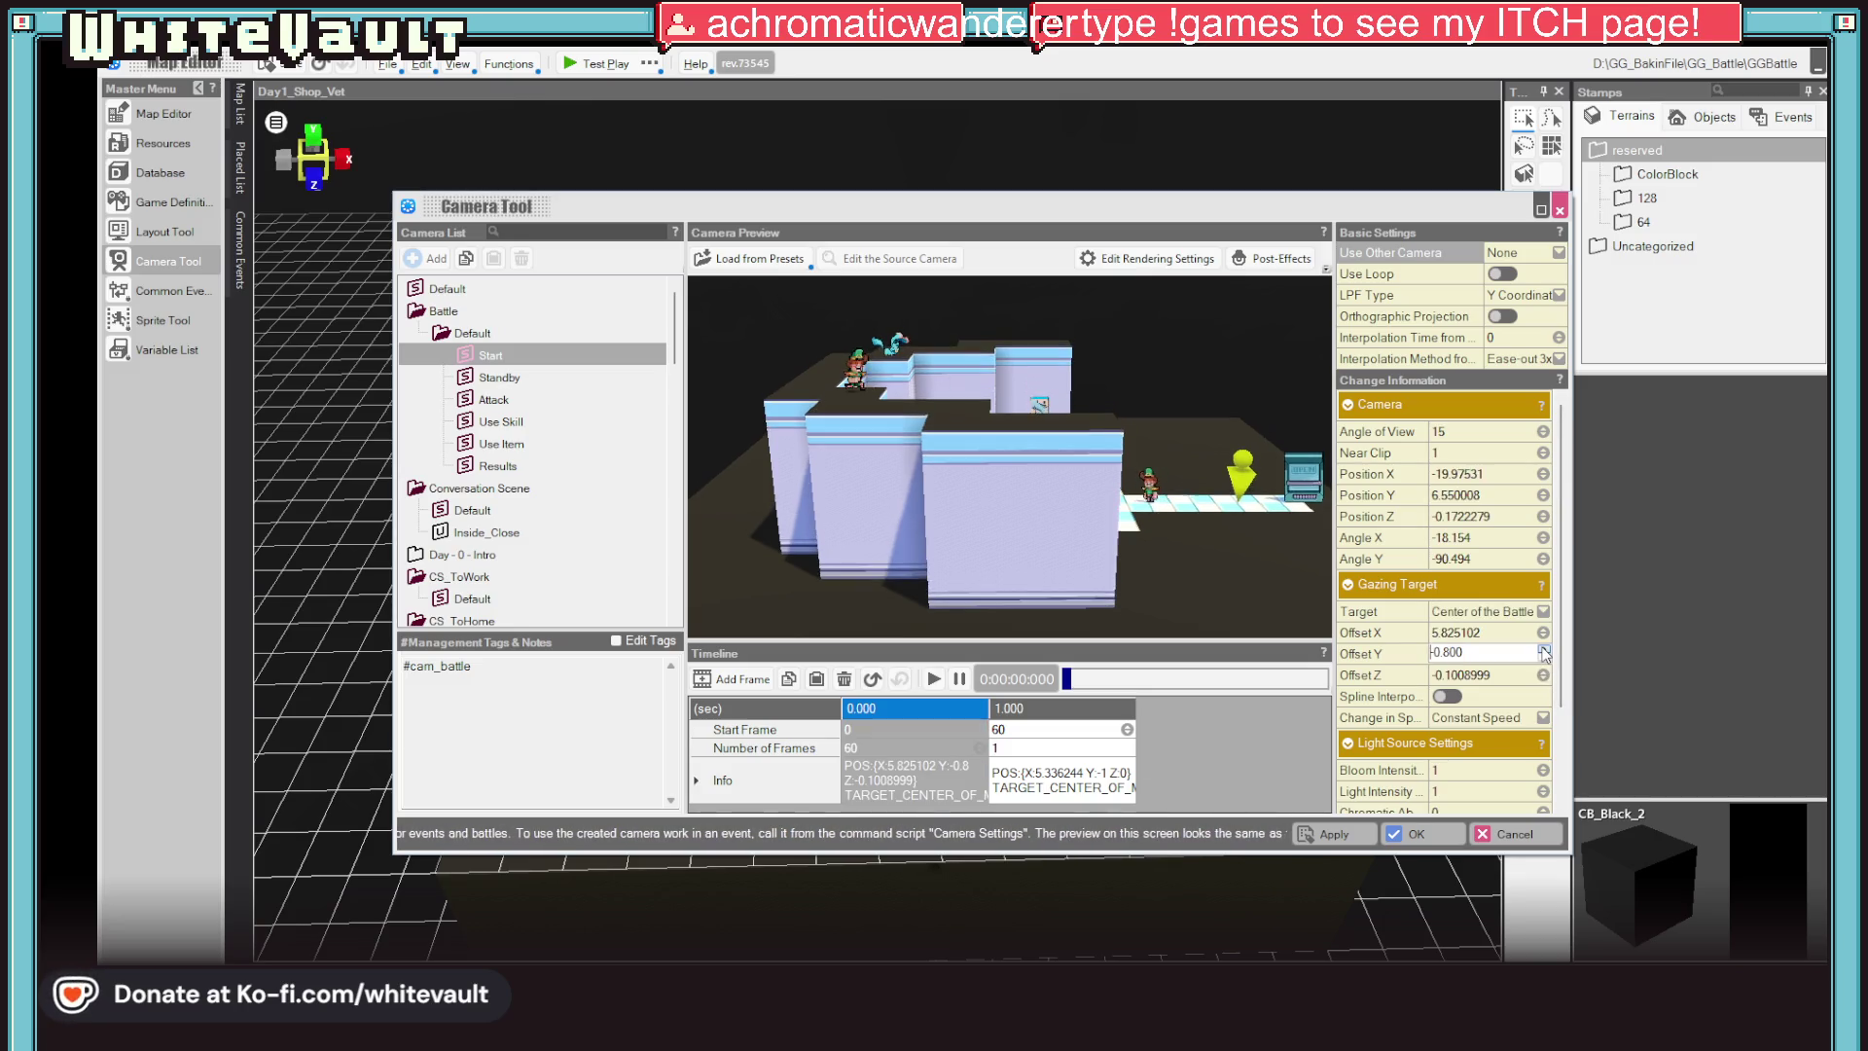
type("-15")
left_click(1482, 674)
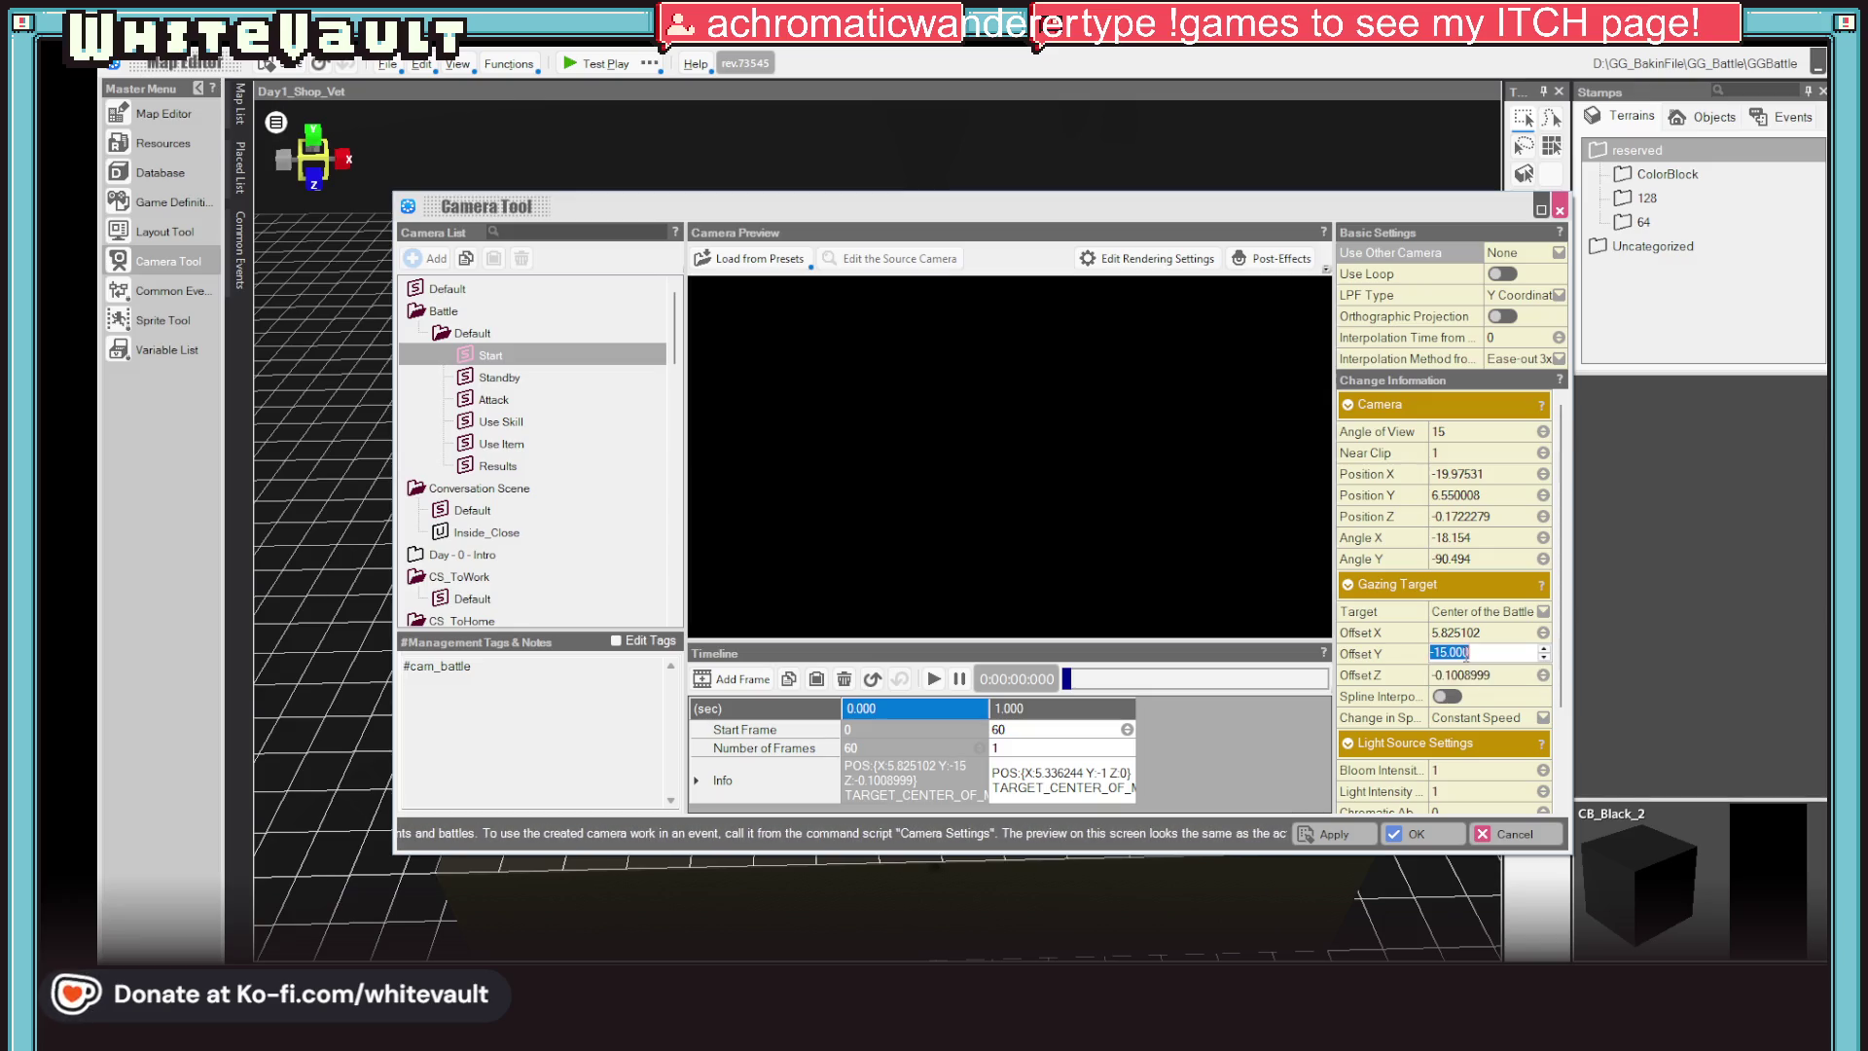
left_click(933, 679)
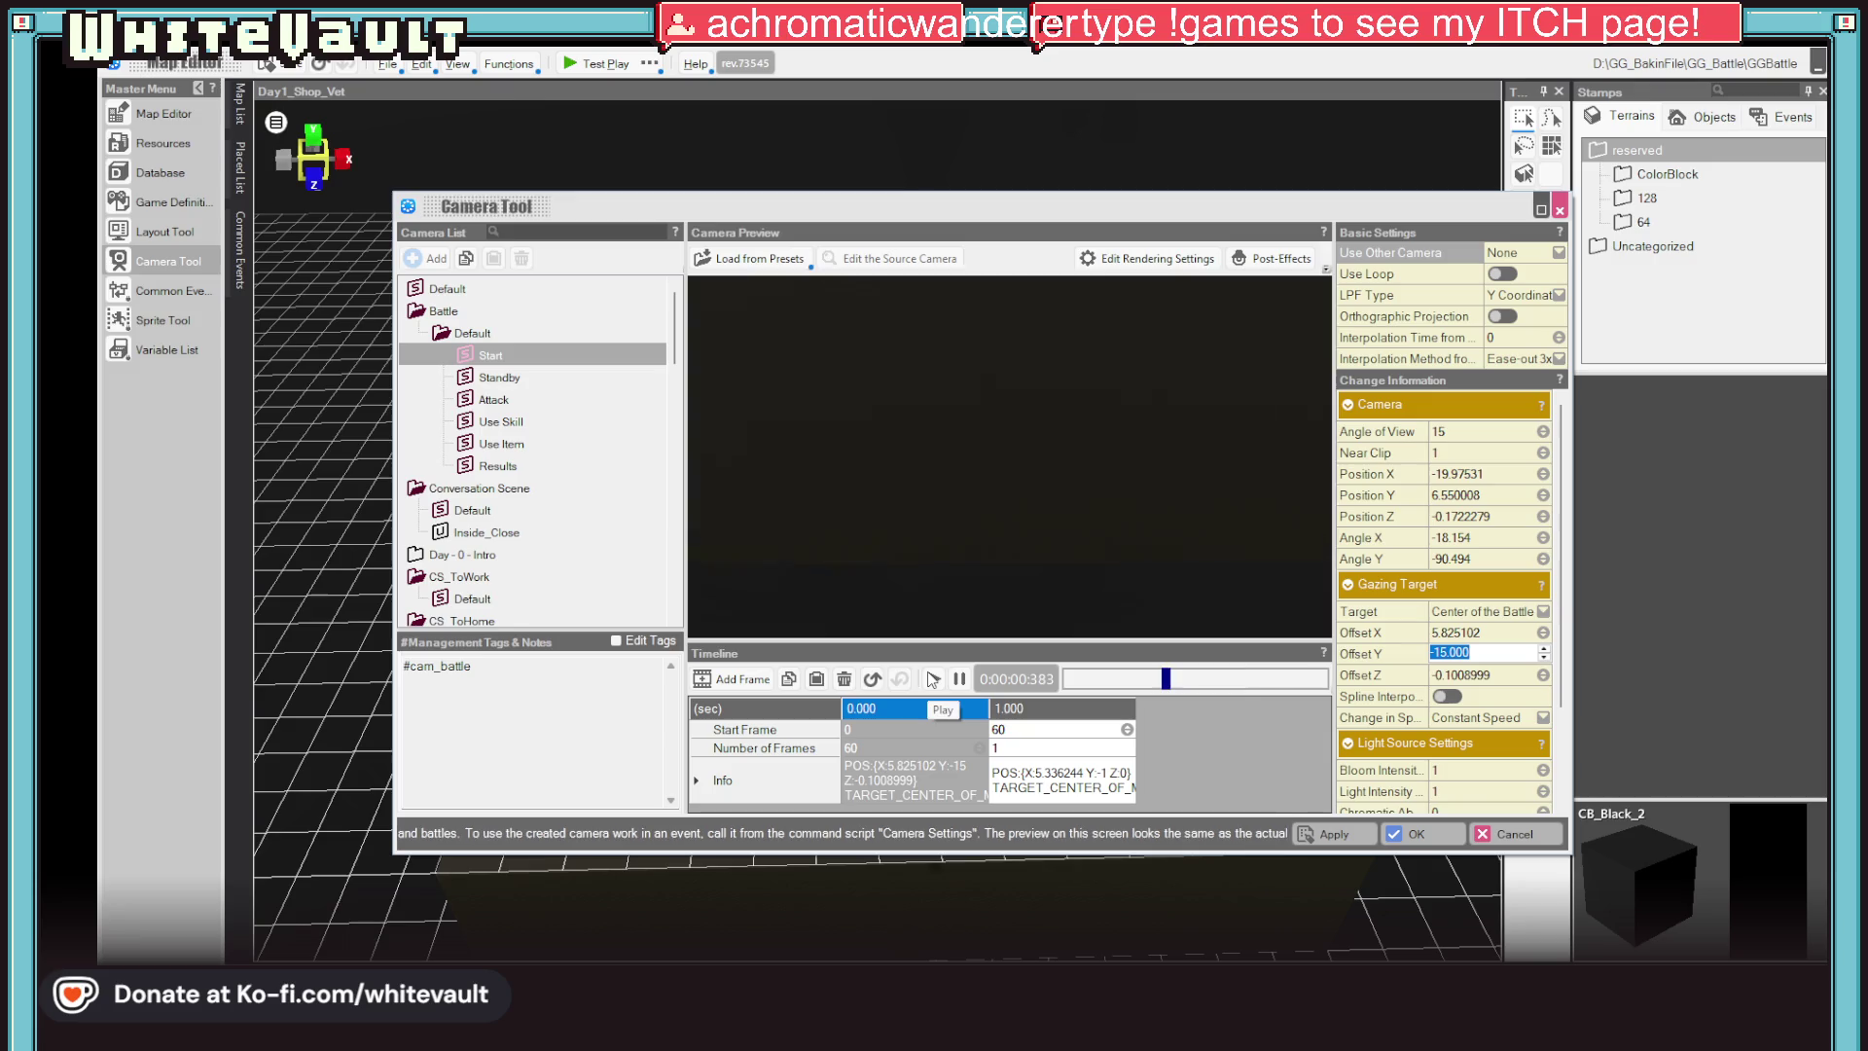
key("Home")
key("Delete")
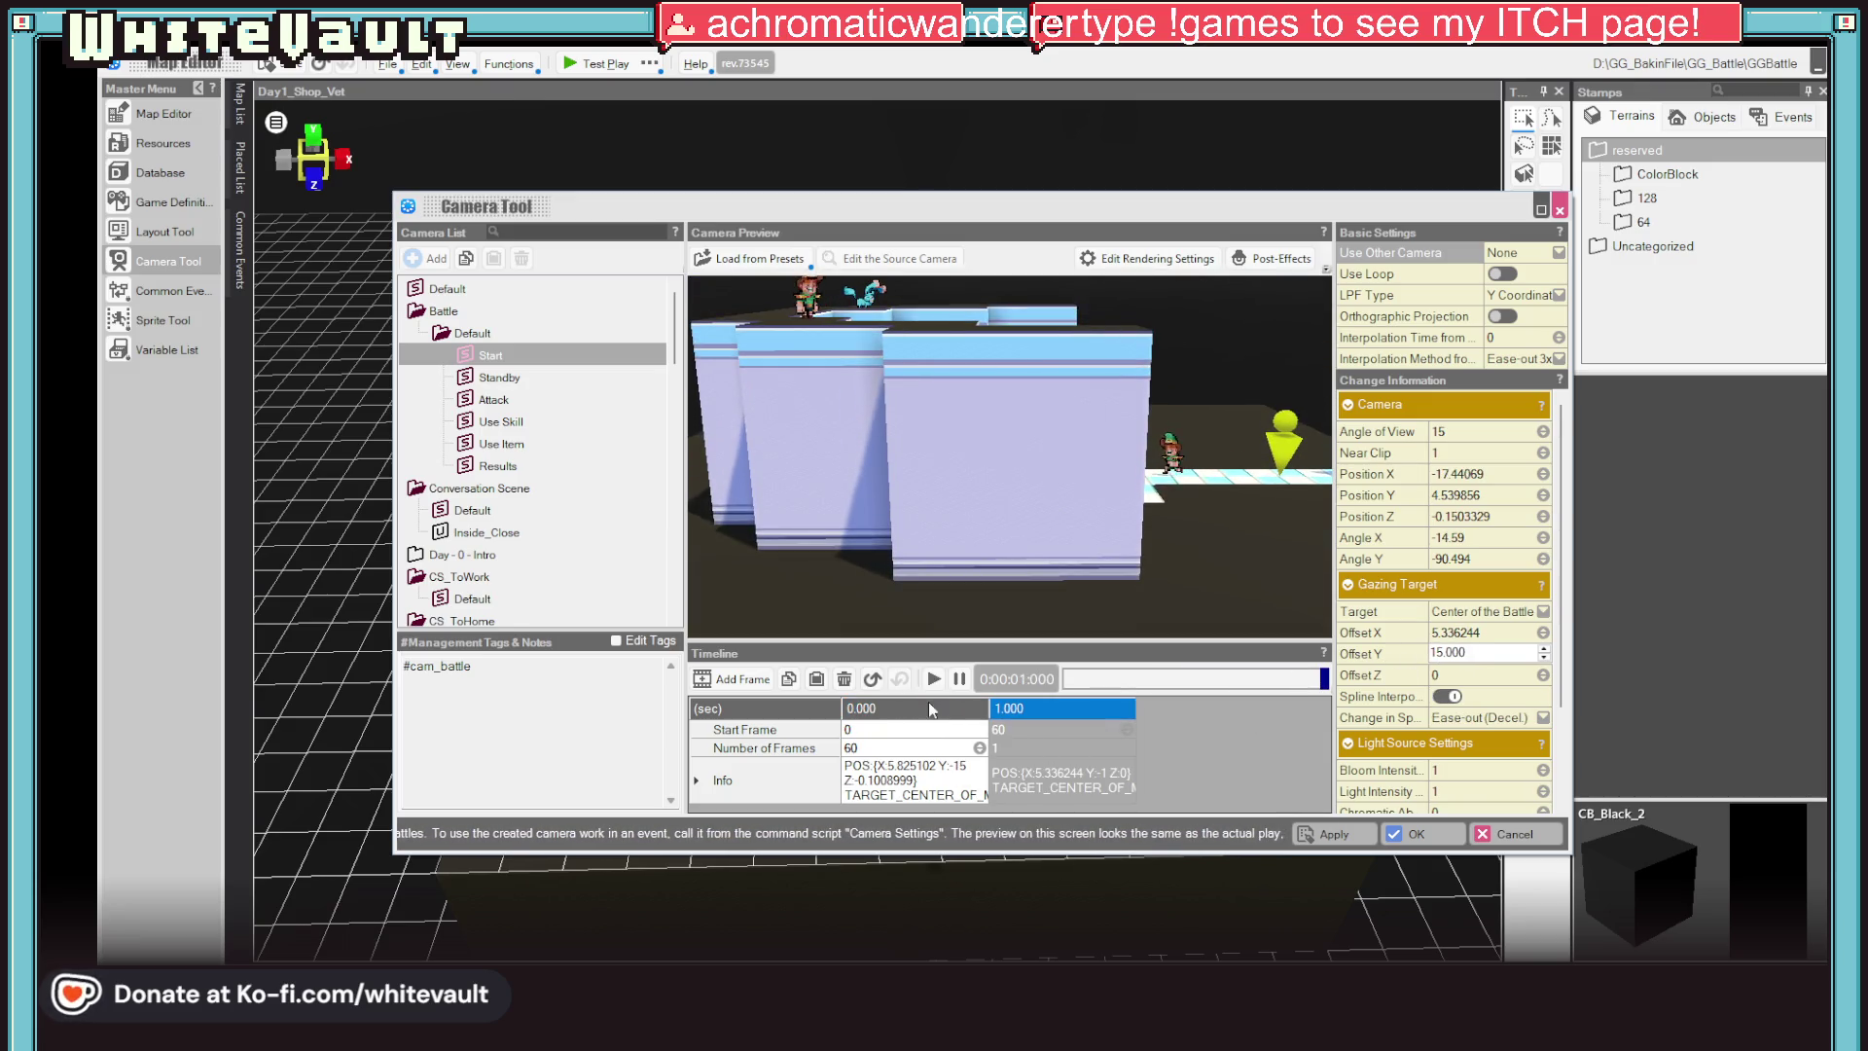
left_click(933, 679)
left_click(933, 679)
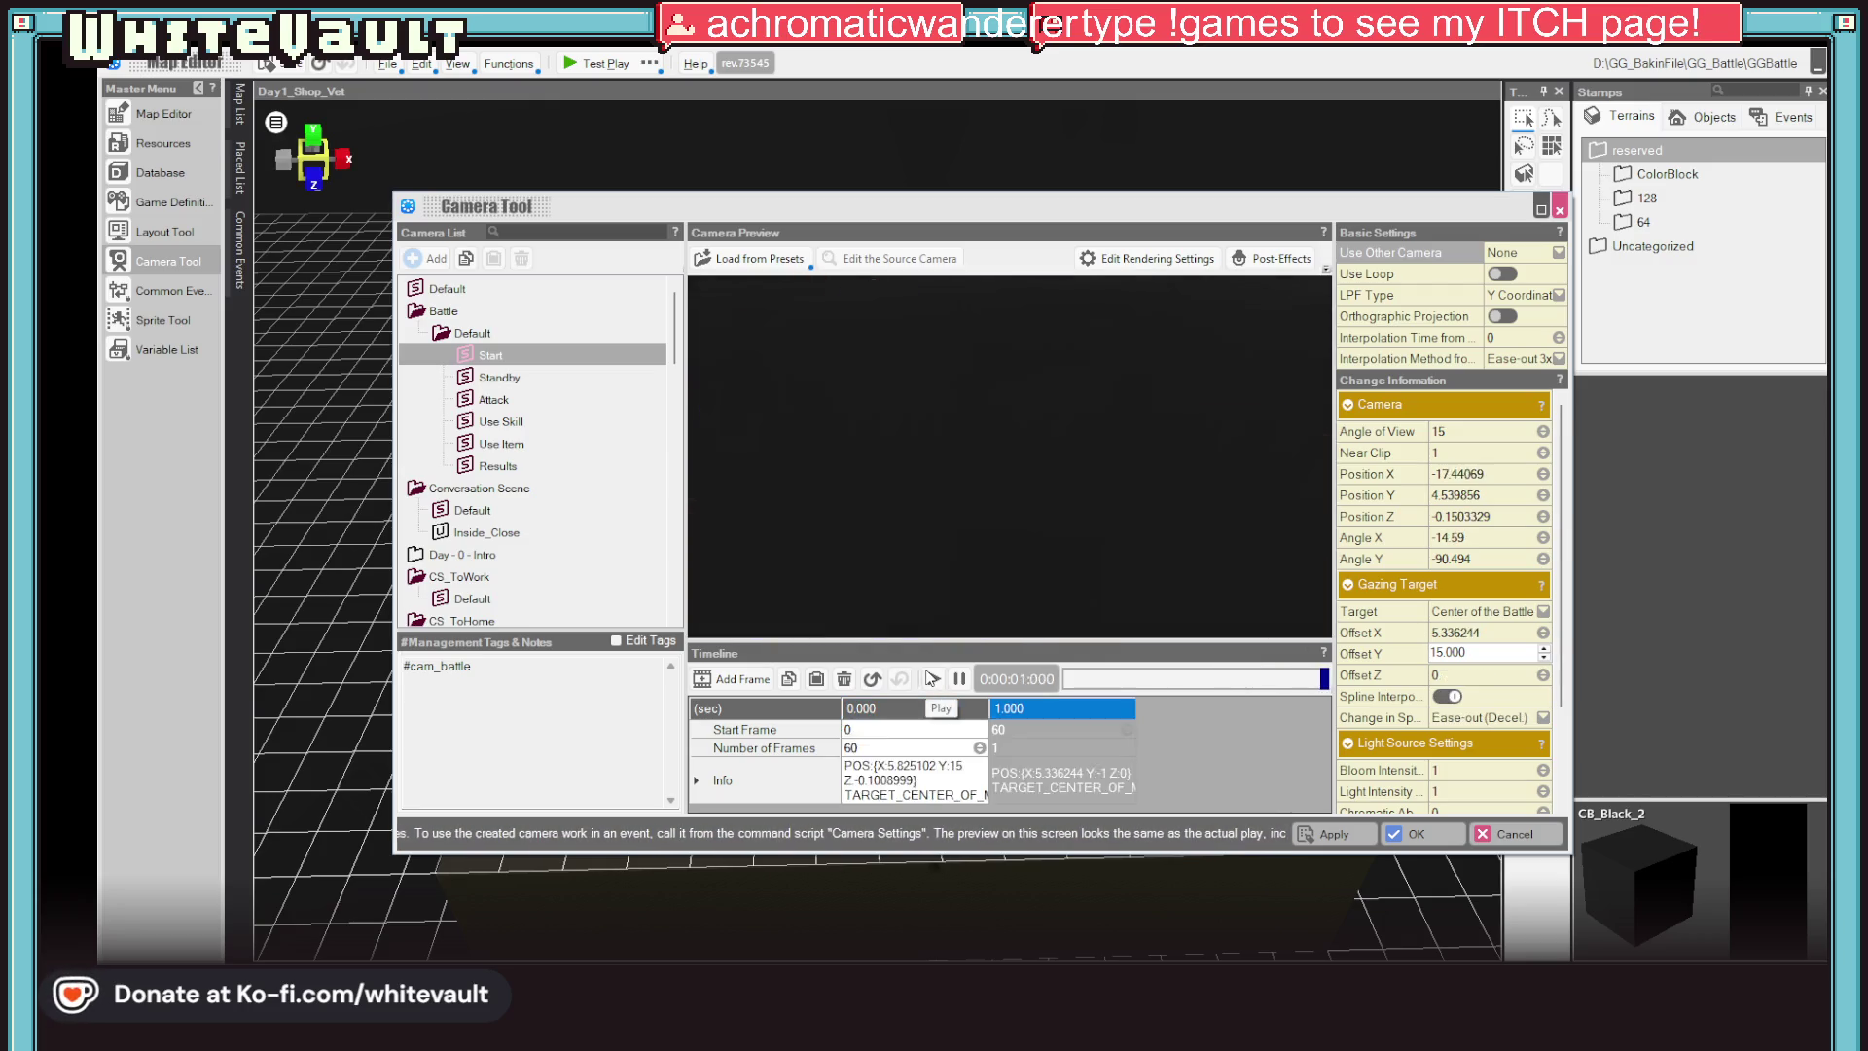
Try a 30-frame start, undo it, set the second keyframe's Start Frame to 70, apply with OK, and launch a test play
left_click(998, 728)
type("30")
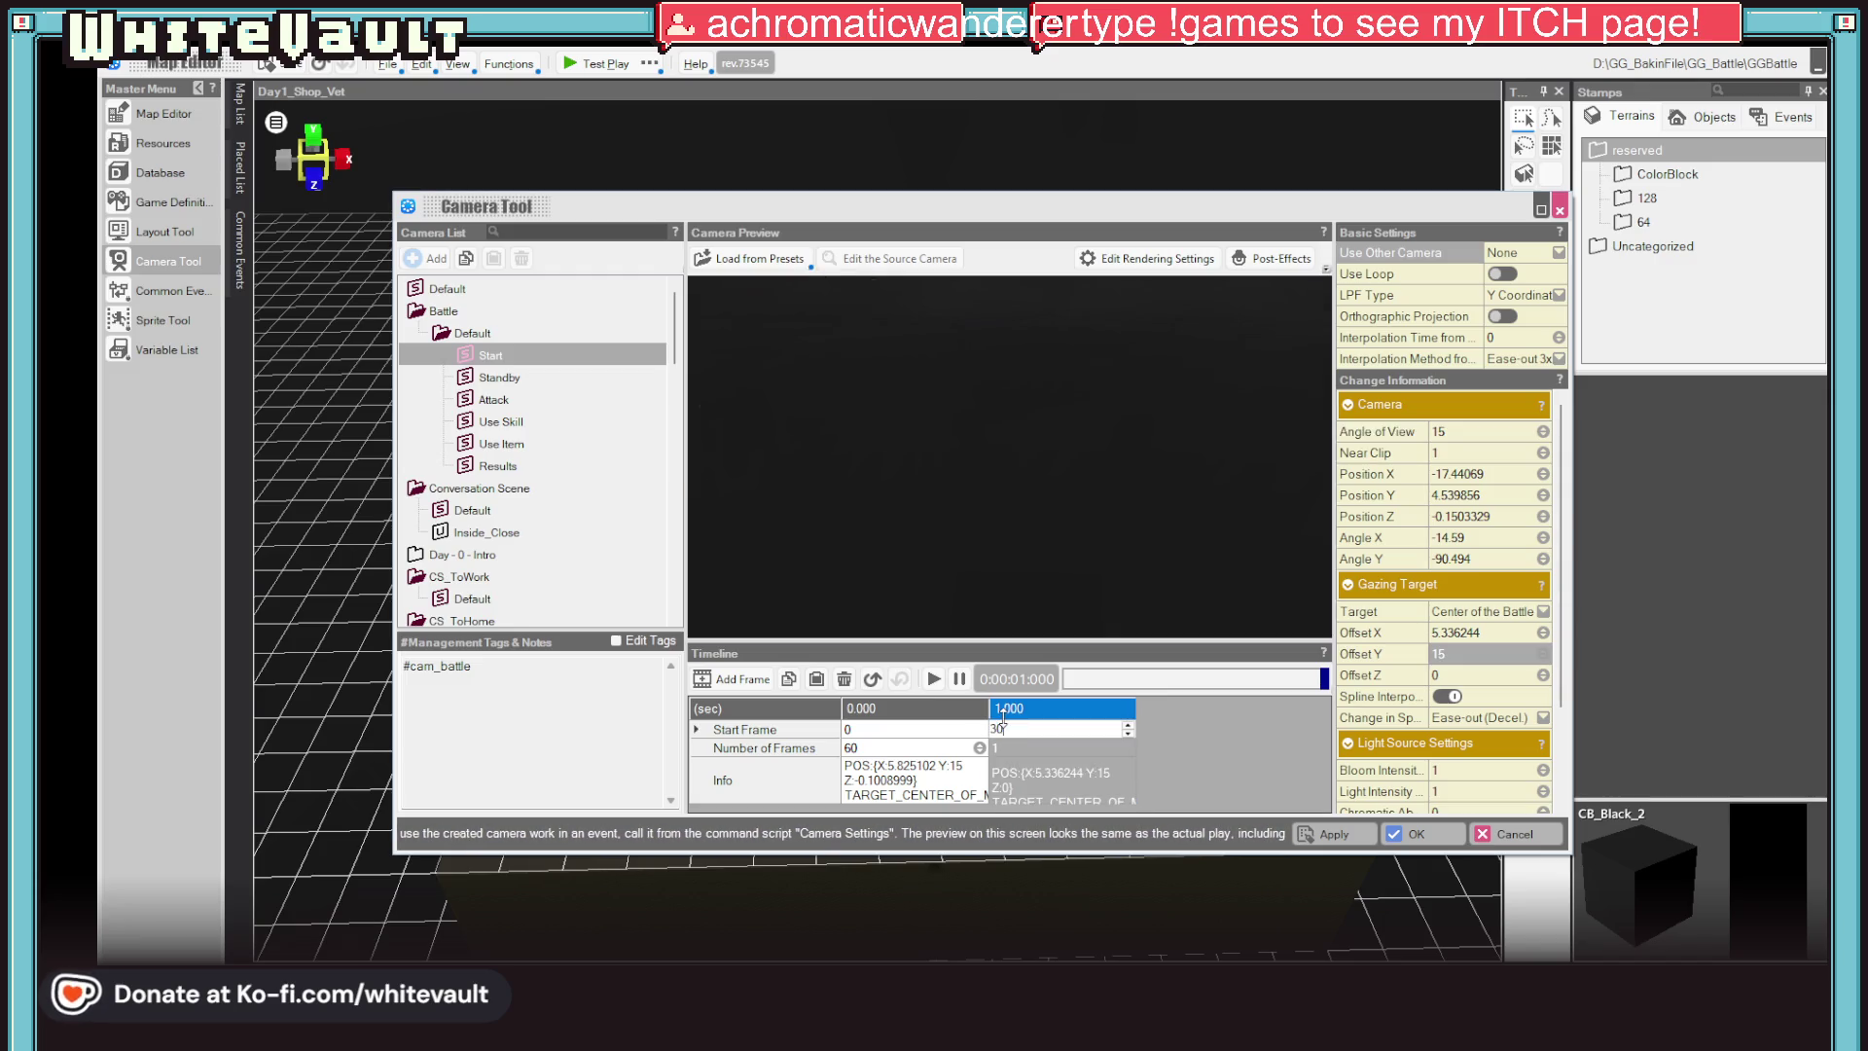
key("Return")
left_click(929, 678)
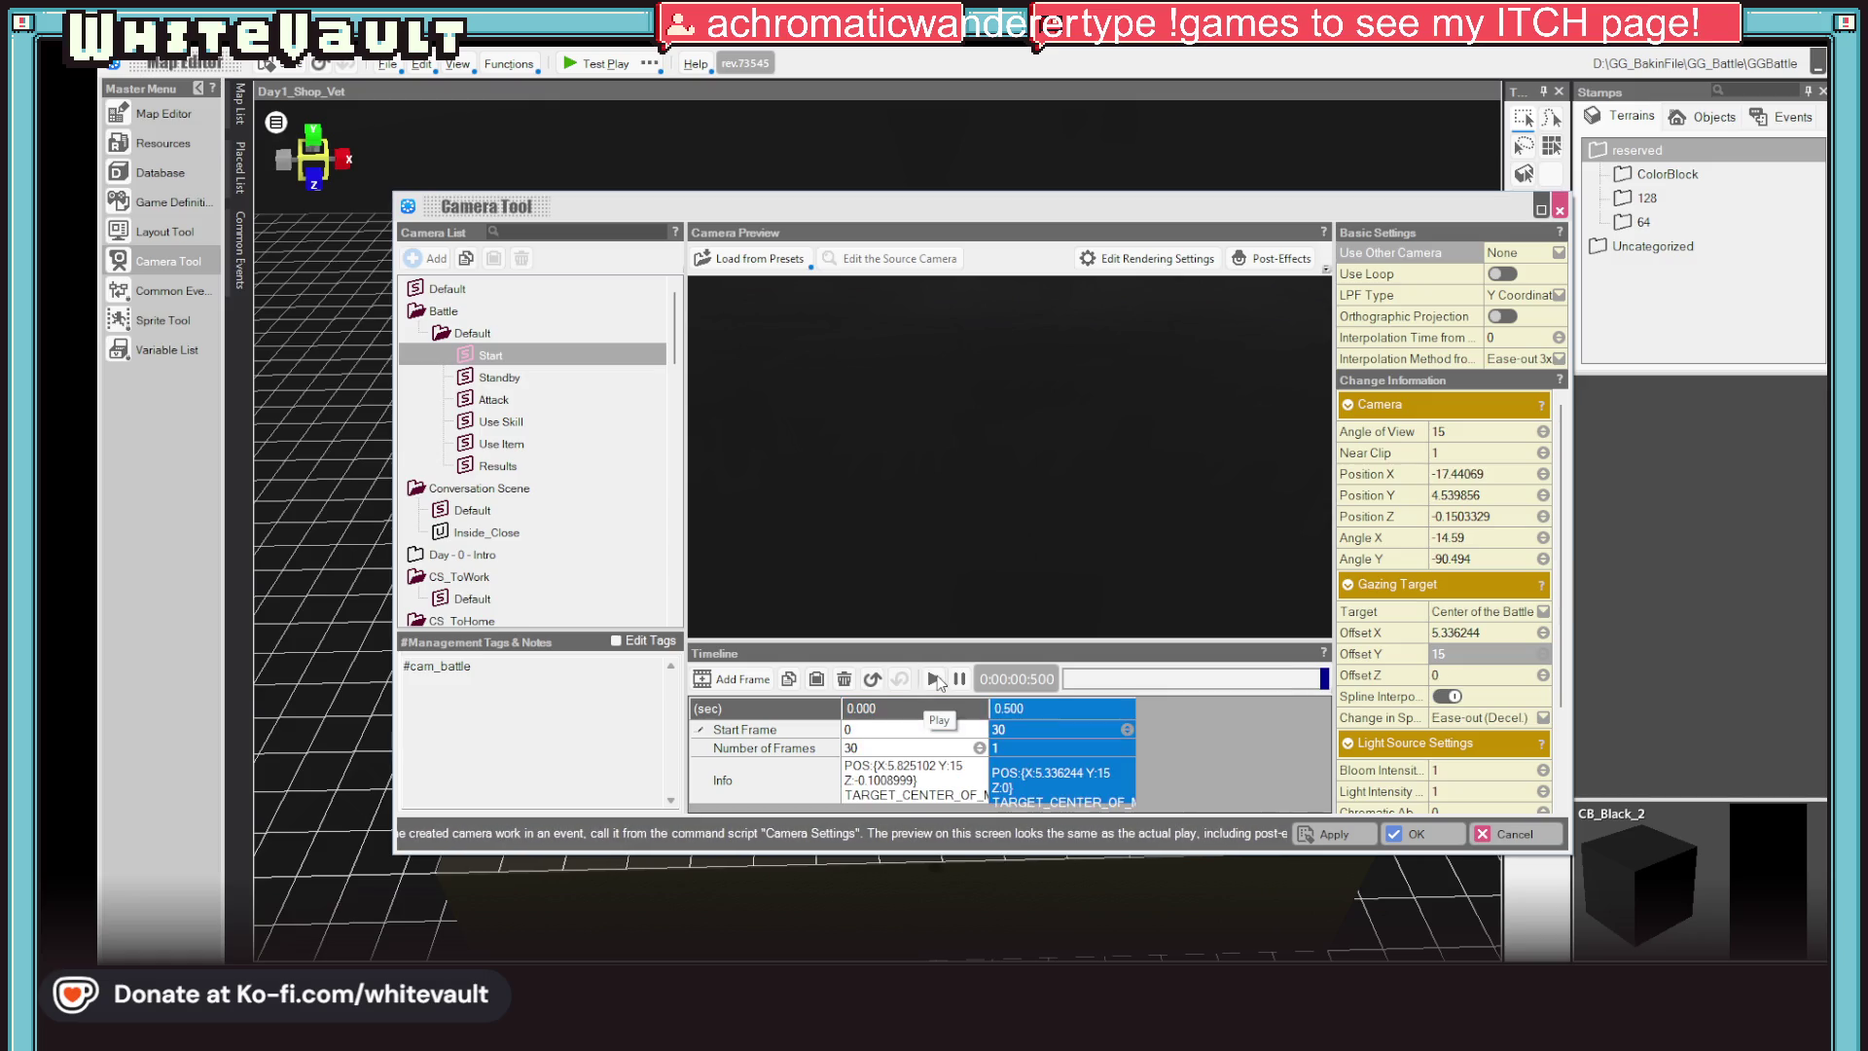
left_click(935, 678)
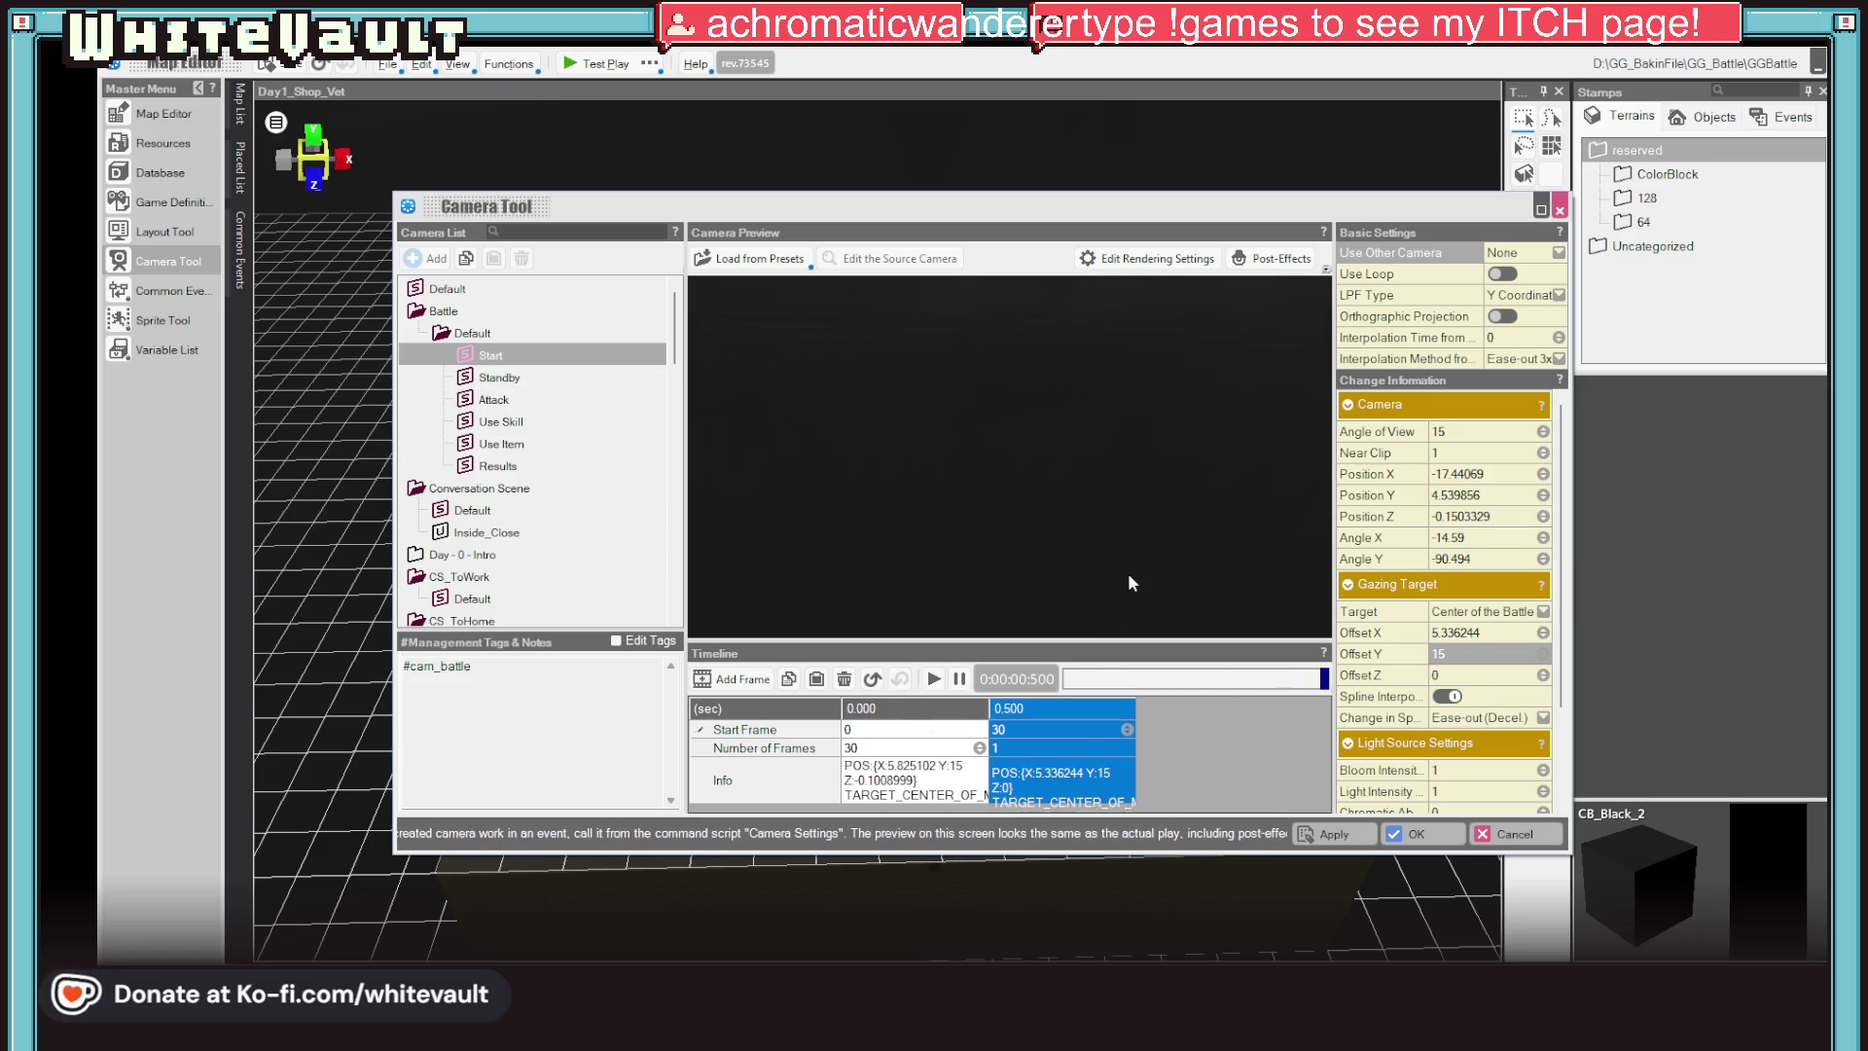
left_click(933, 680)
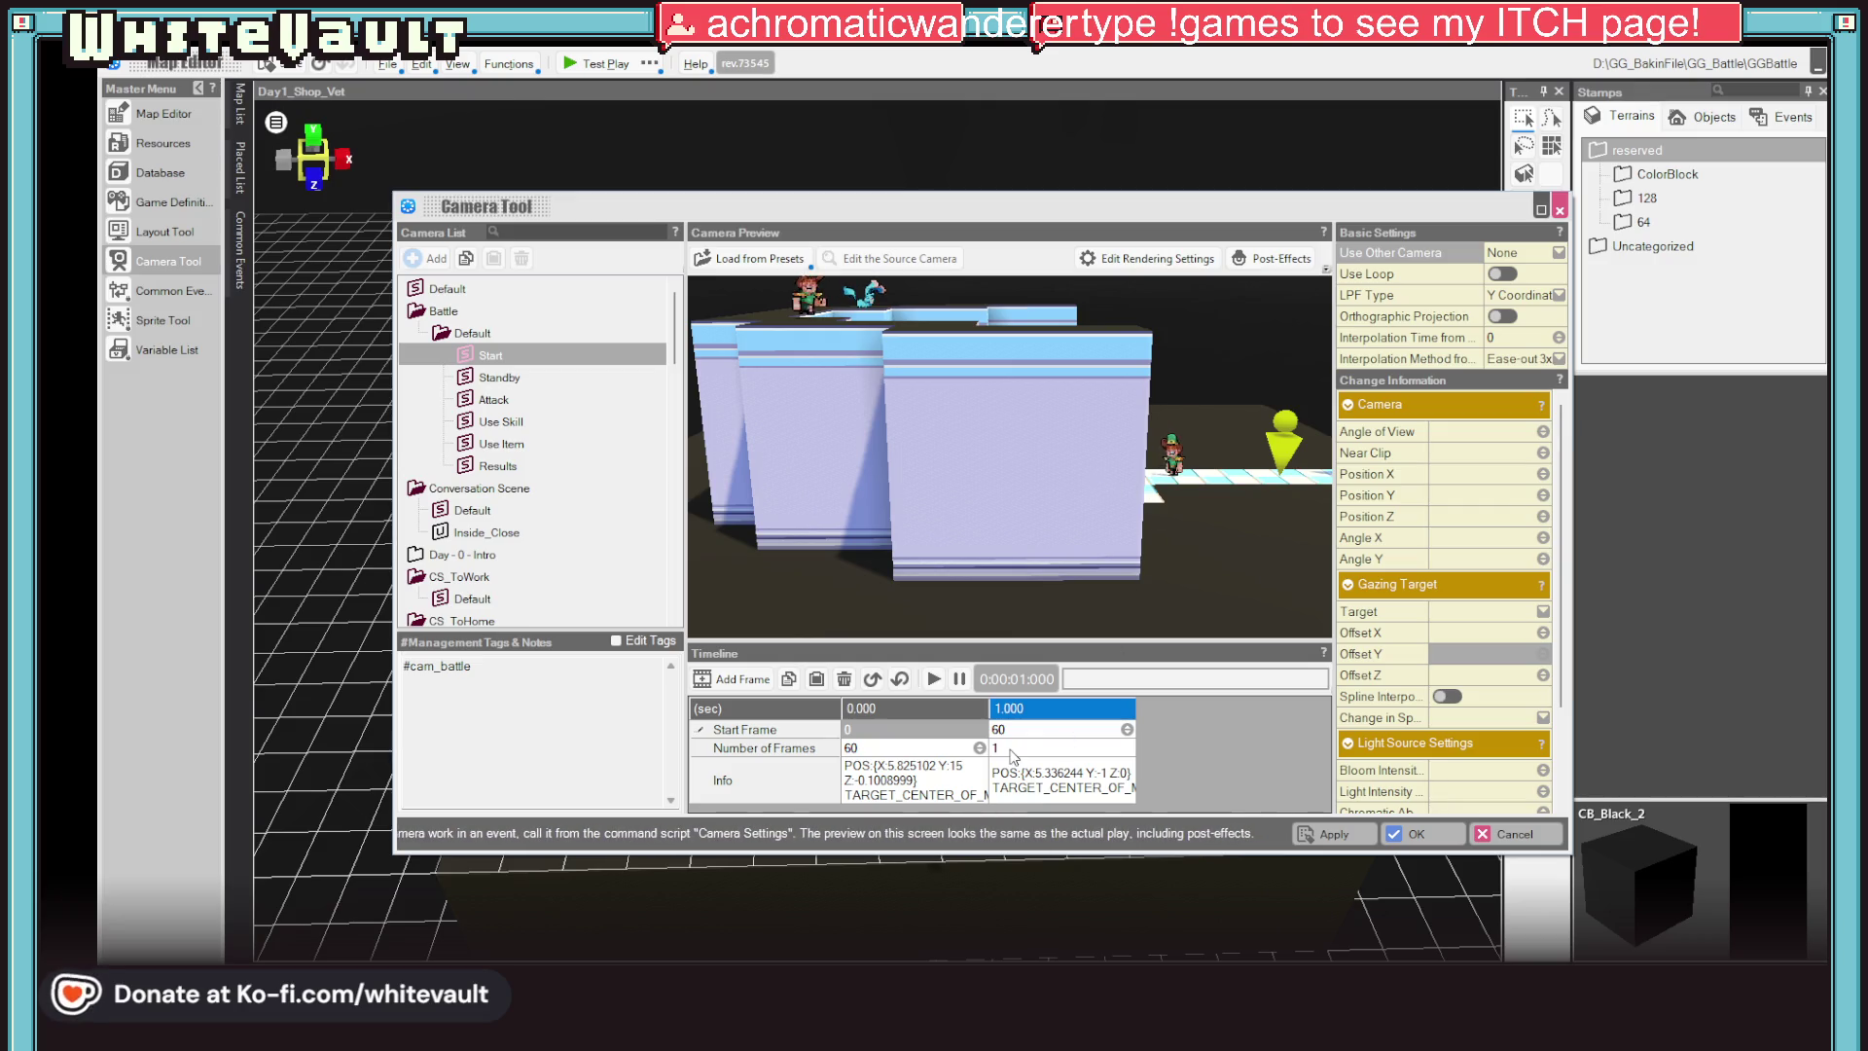
left_click(935, 680)
left_click(936, 682)
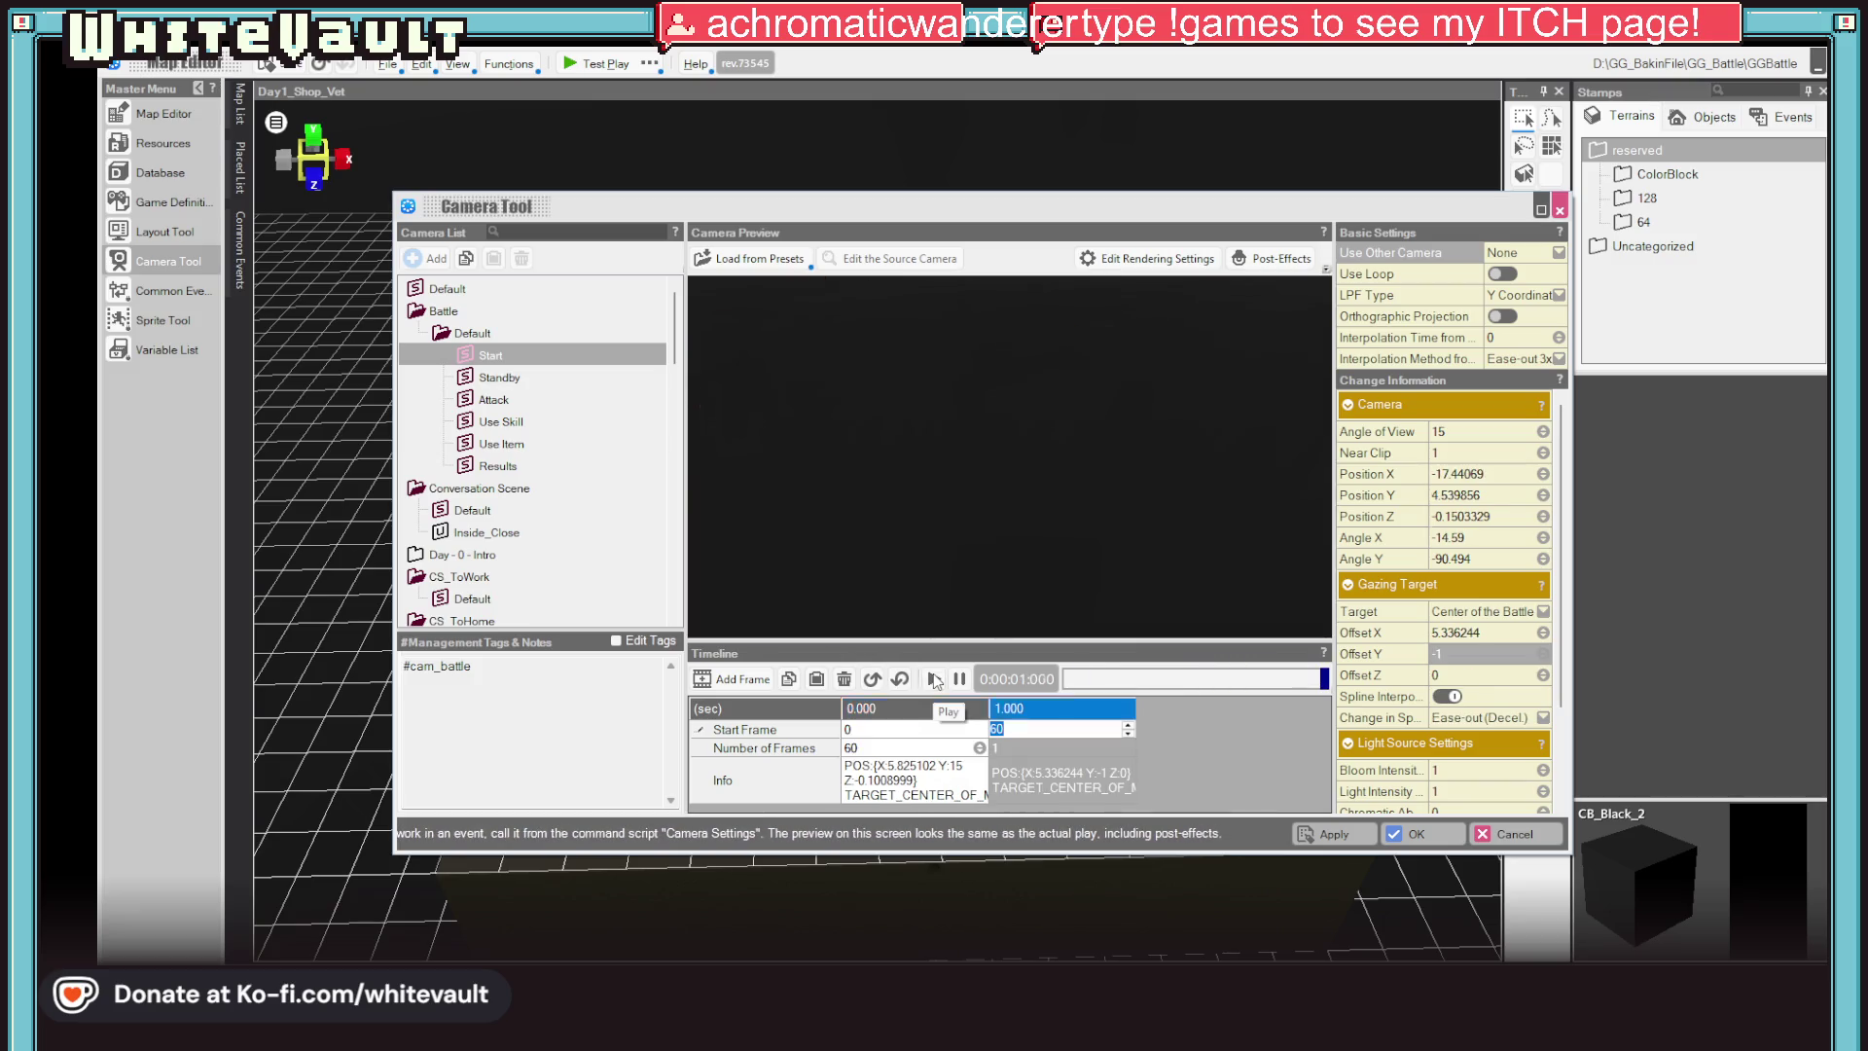
double_click(1015, 729)
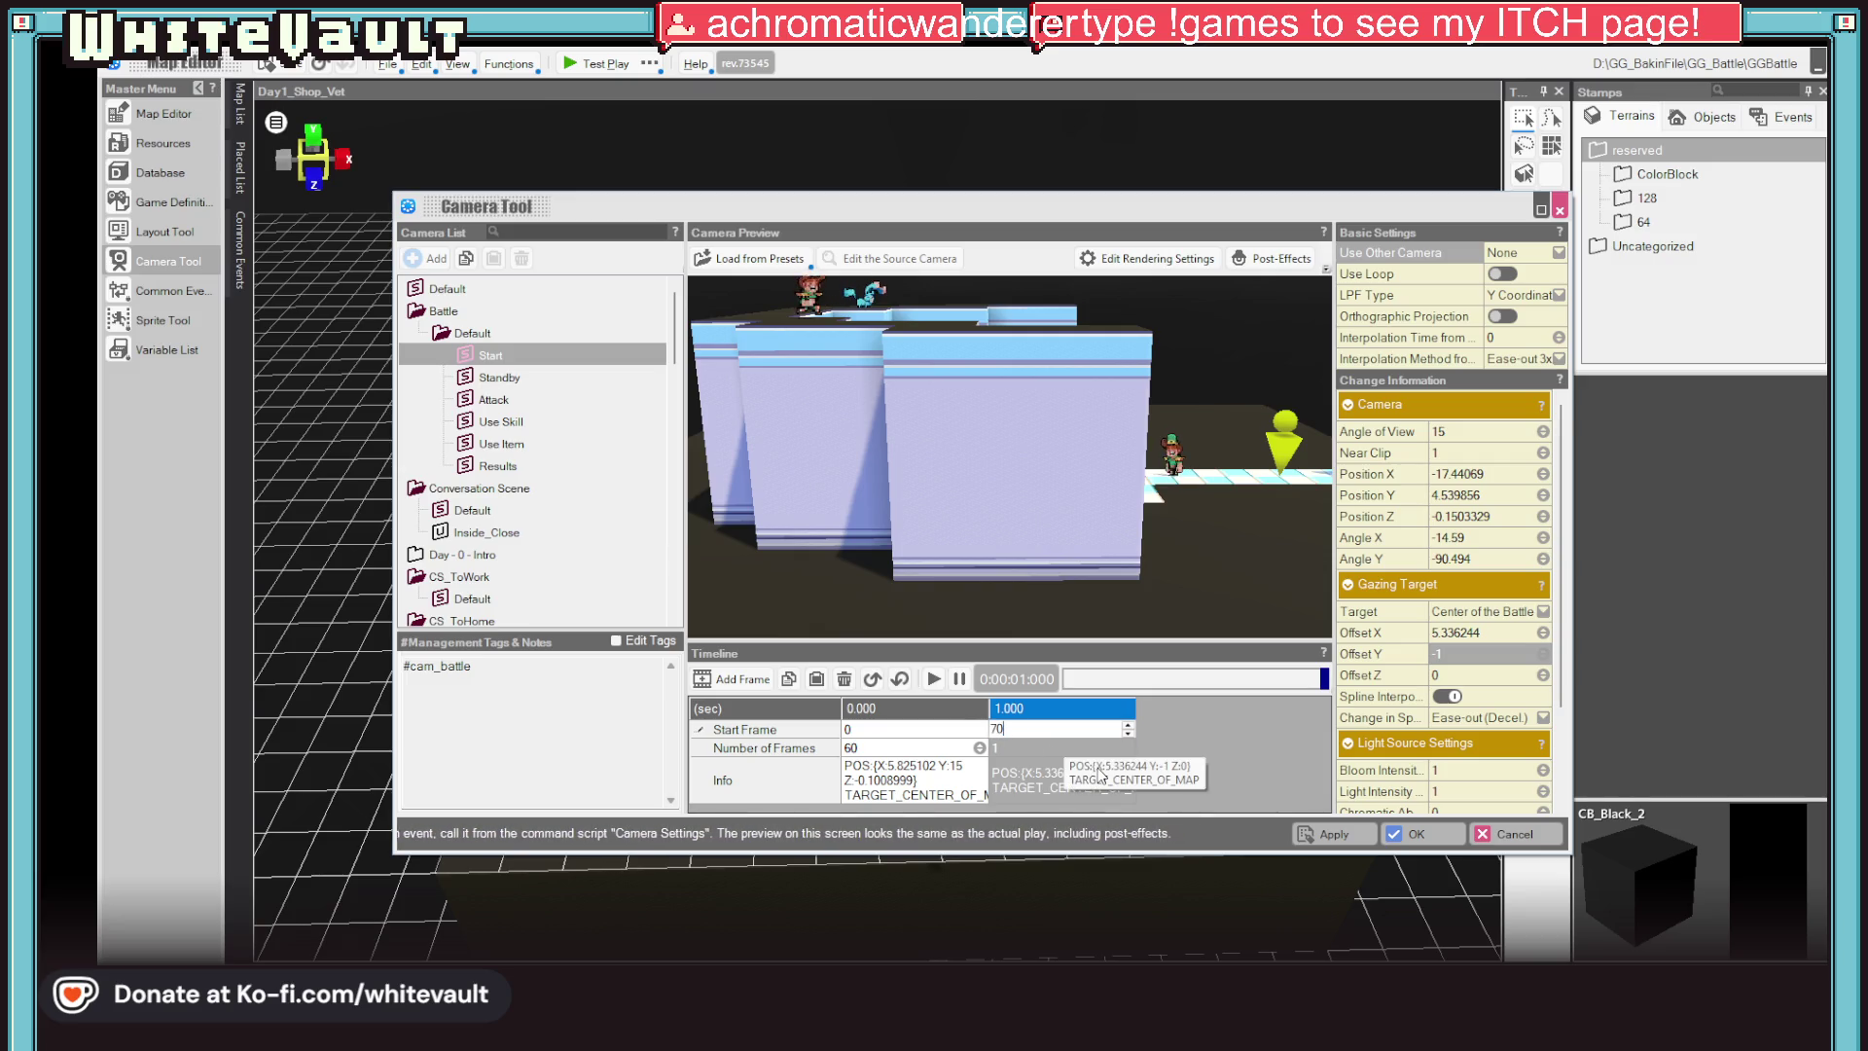
type("70")
key("Return")
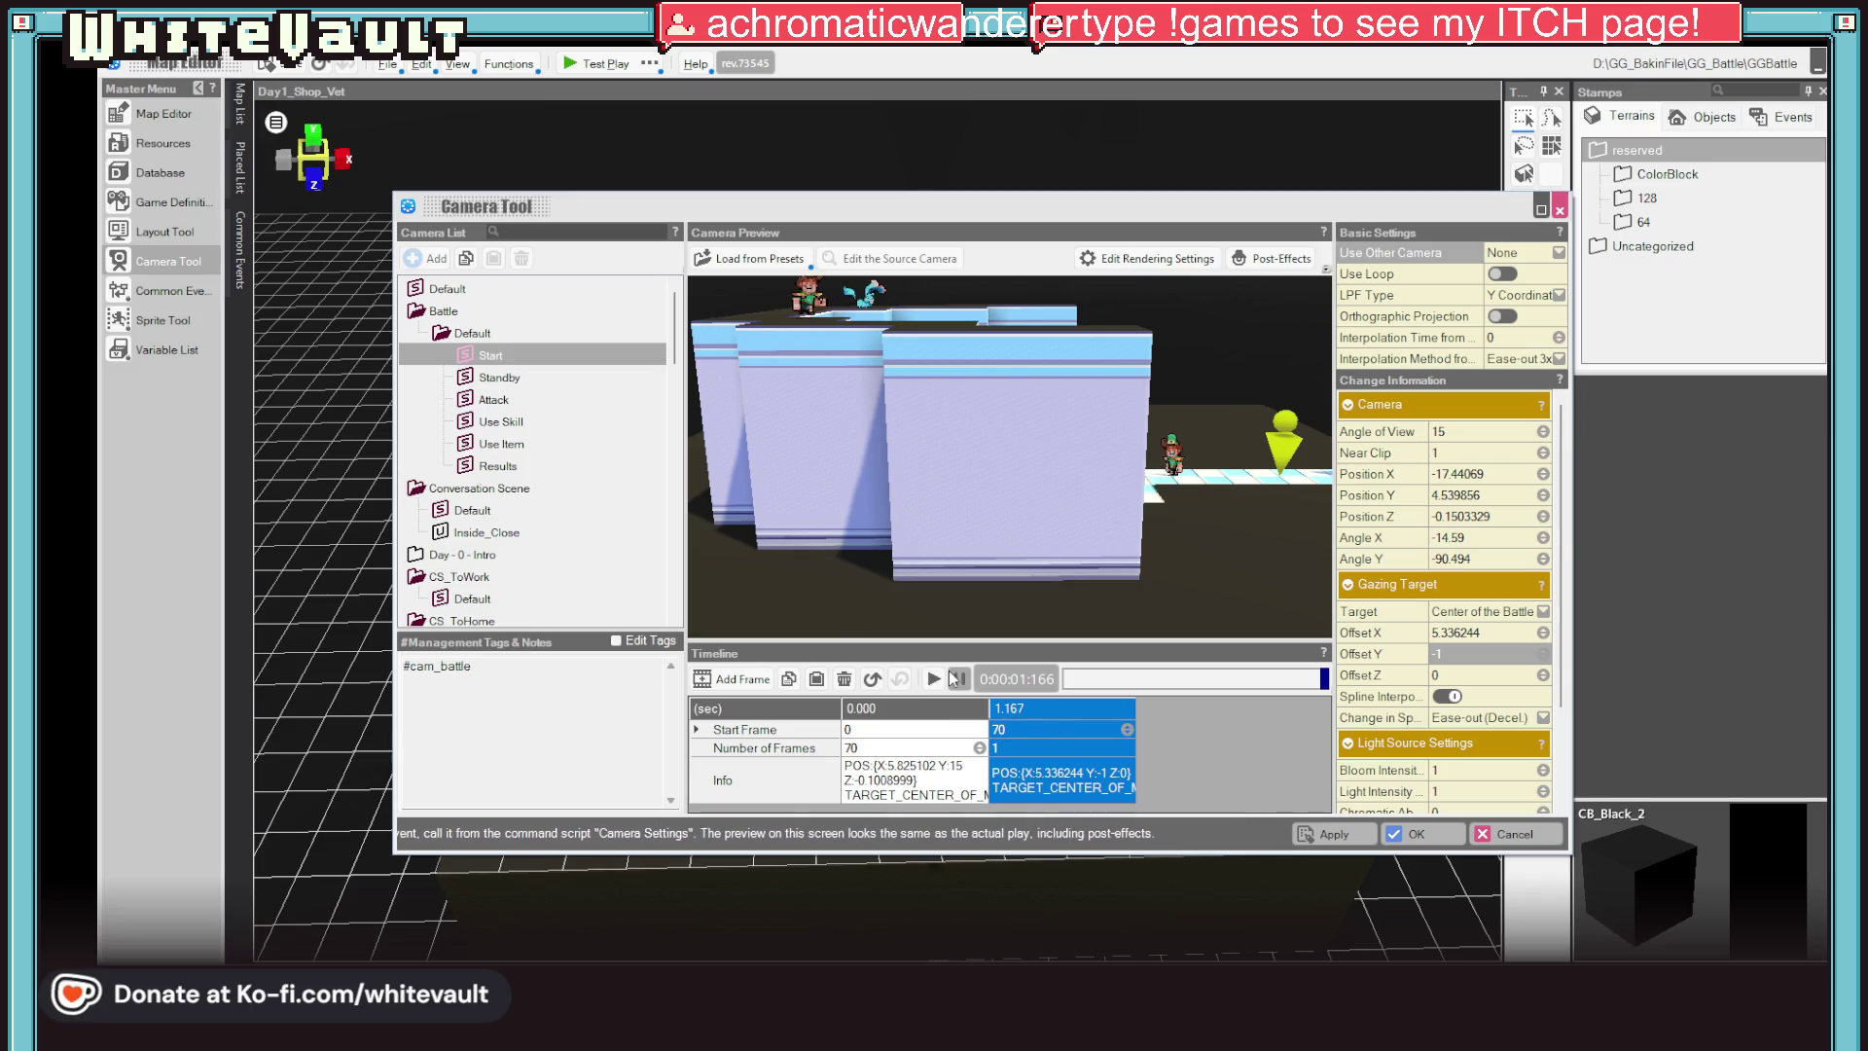
left_click(931, 679)
left_click(1344, 831)
left_click(1407, 833)
left_click(597, 63)
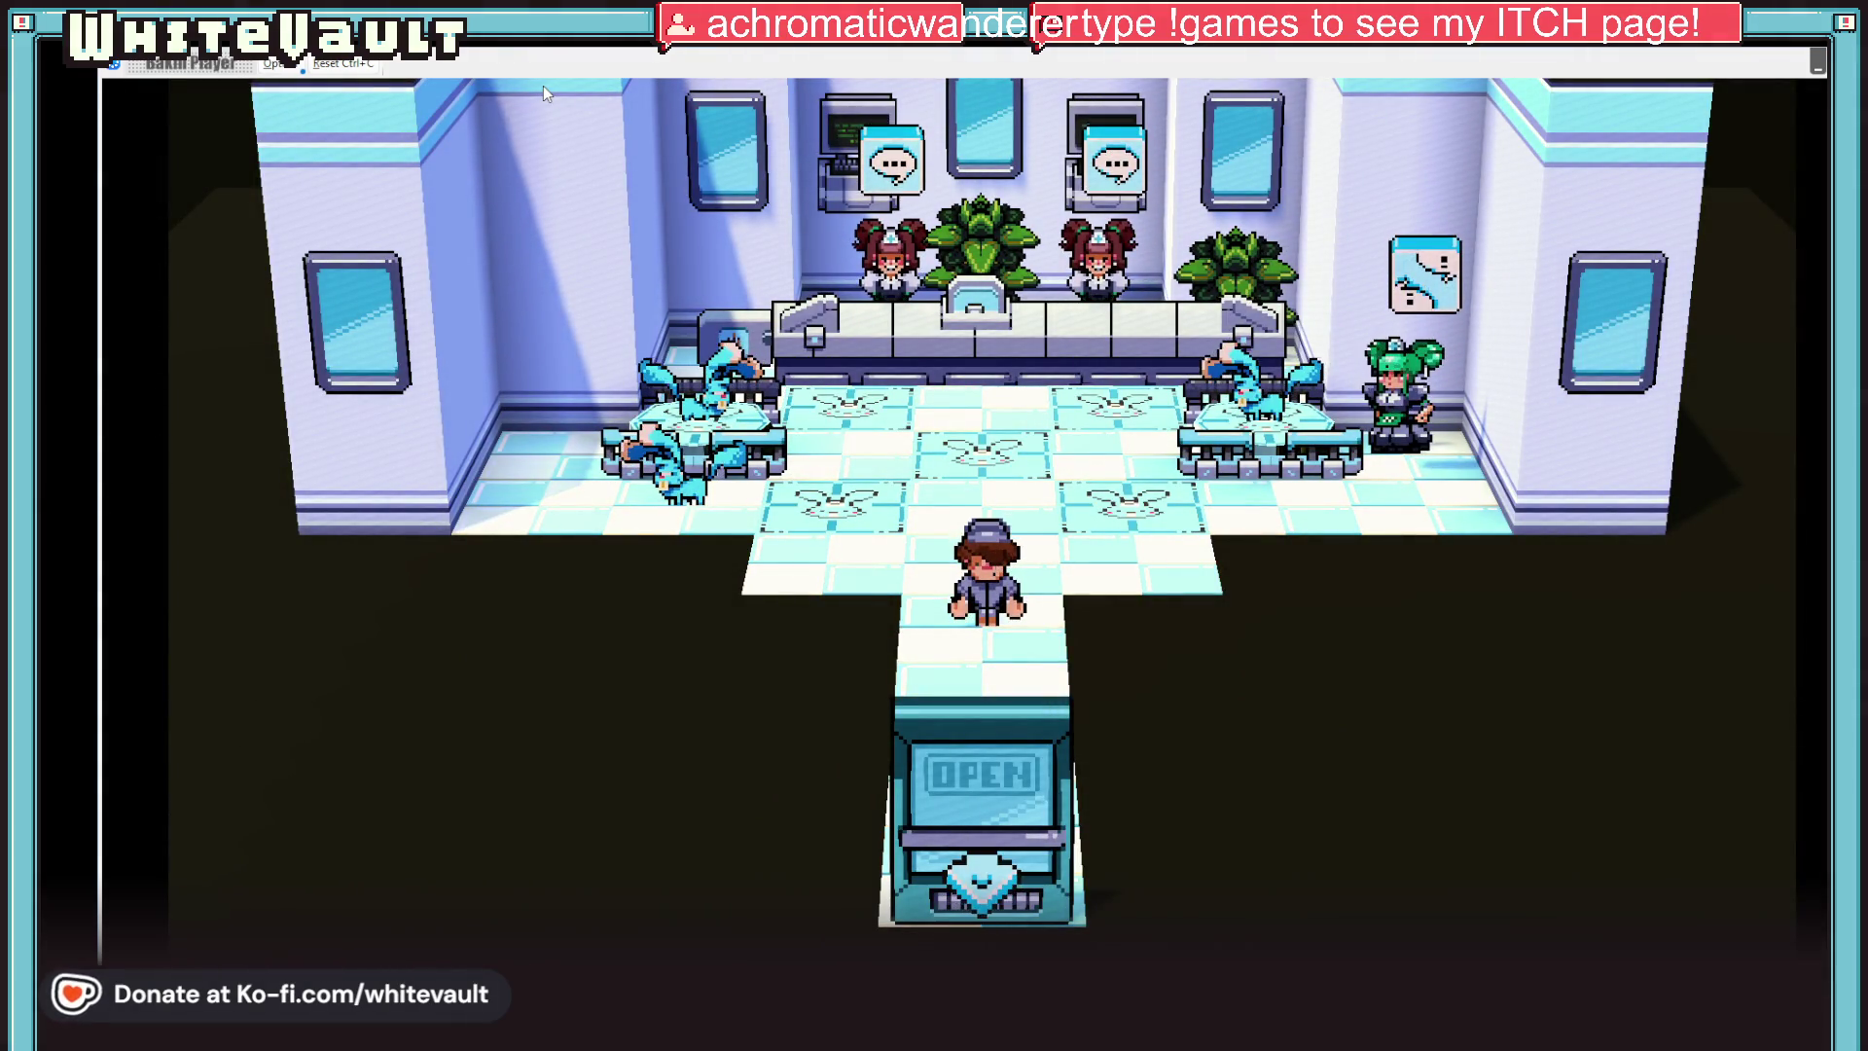
Walk to the green-haired NPC, talk through her dialogue with Z, and walk left so the Kabbit appears
key("Up")
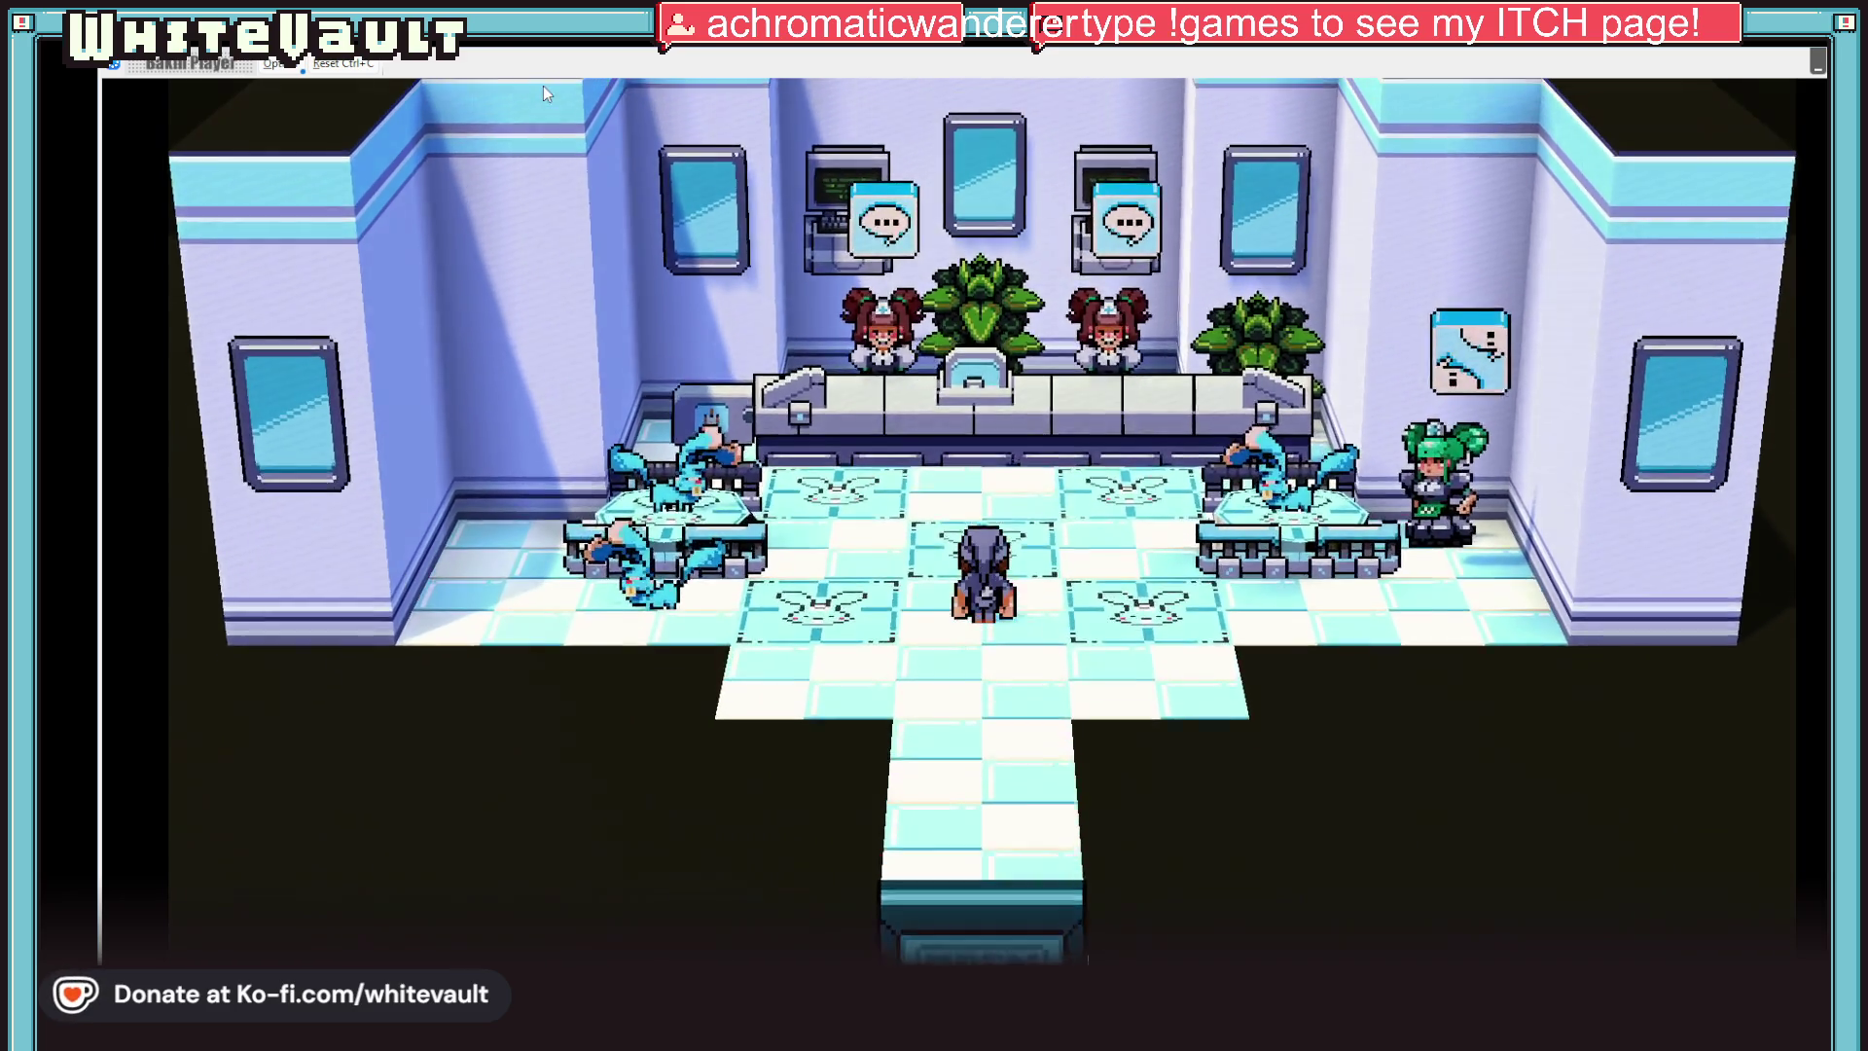
key("Right")
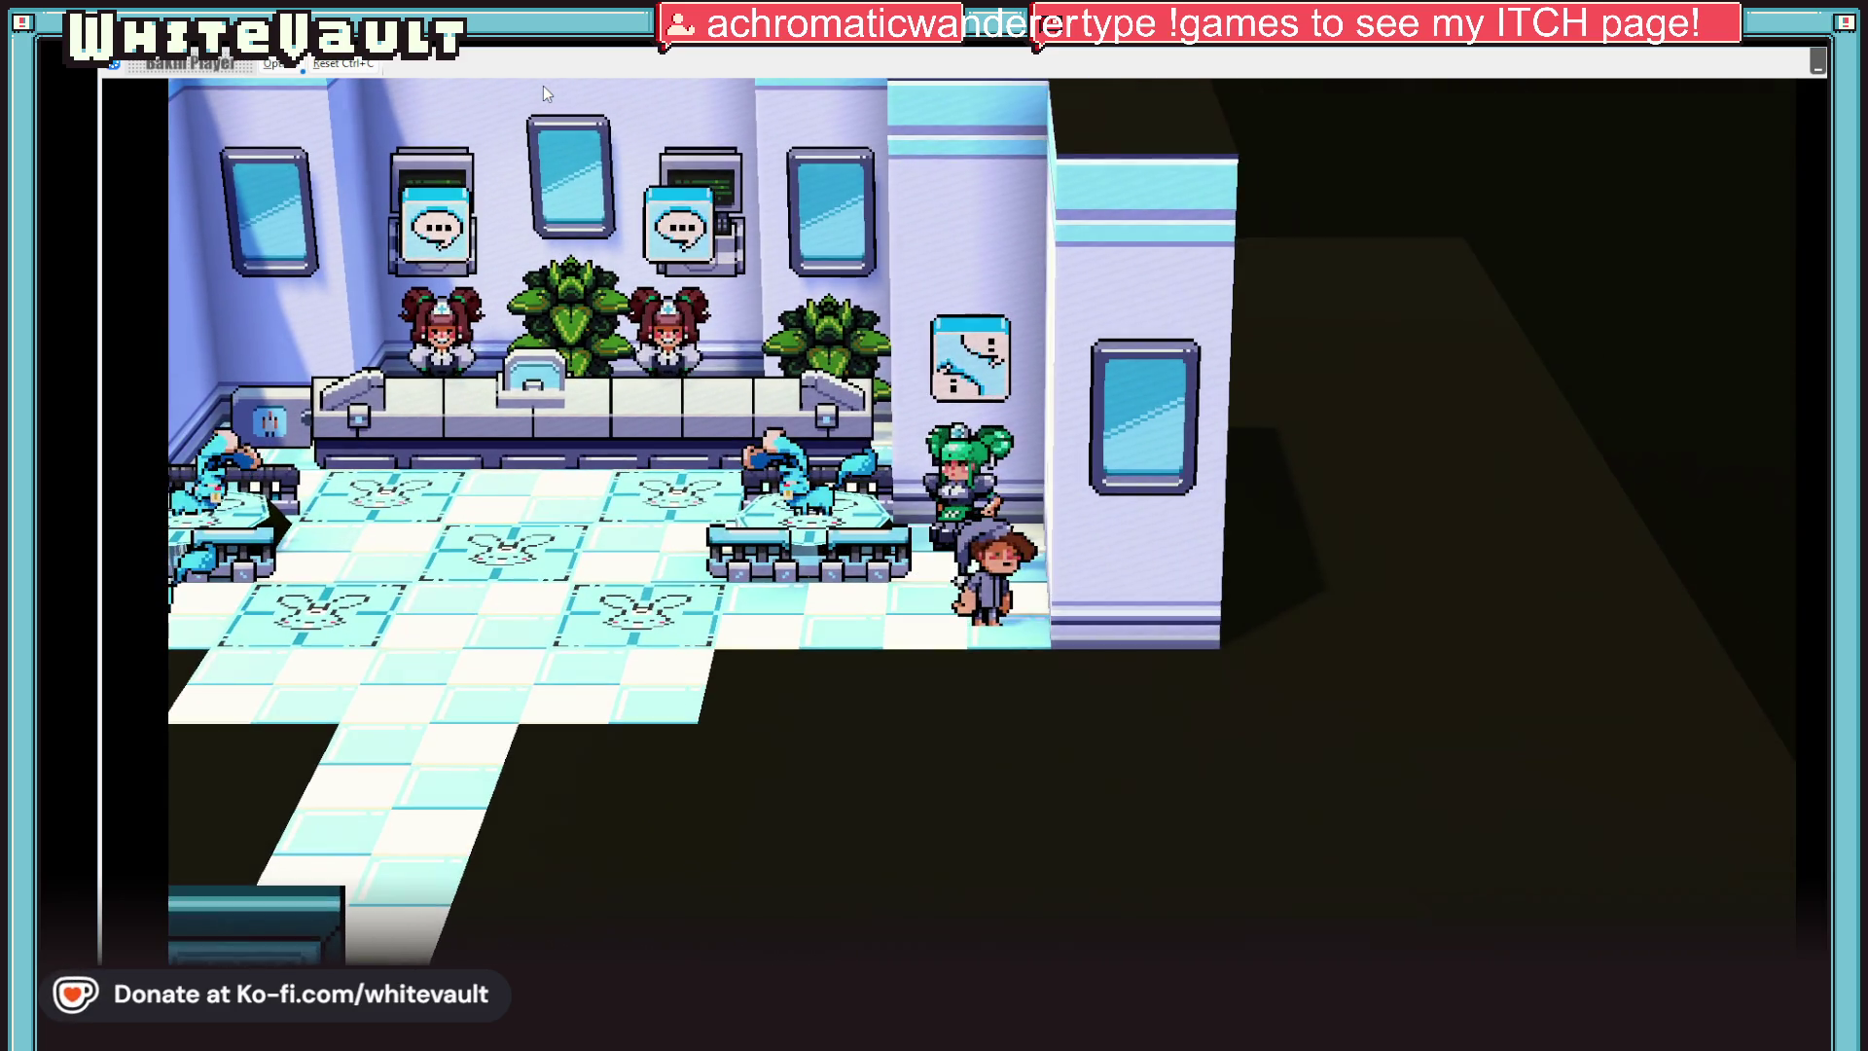
key("Up")
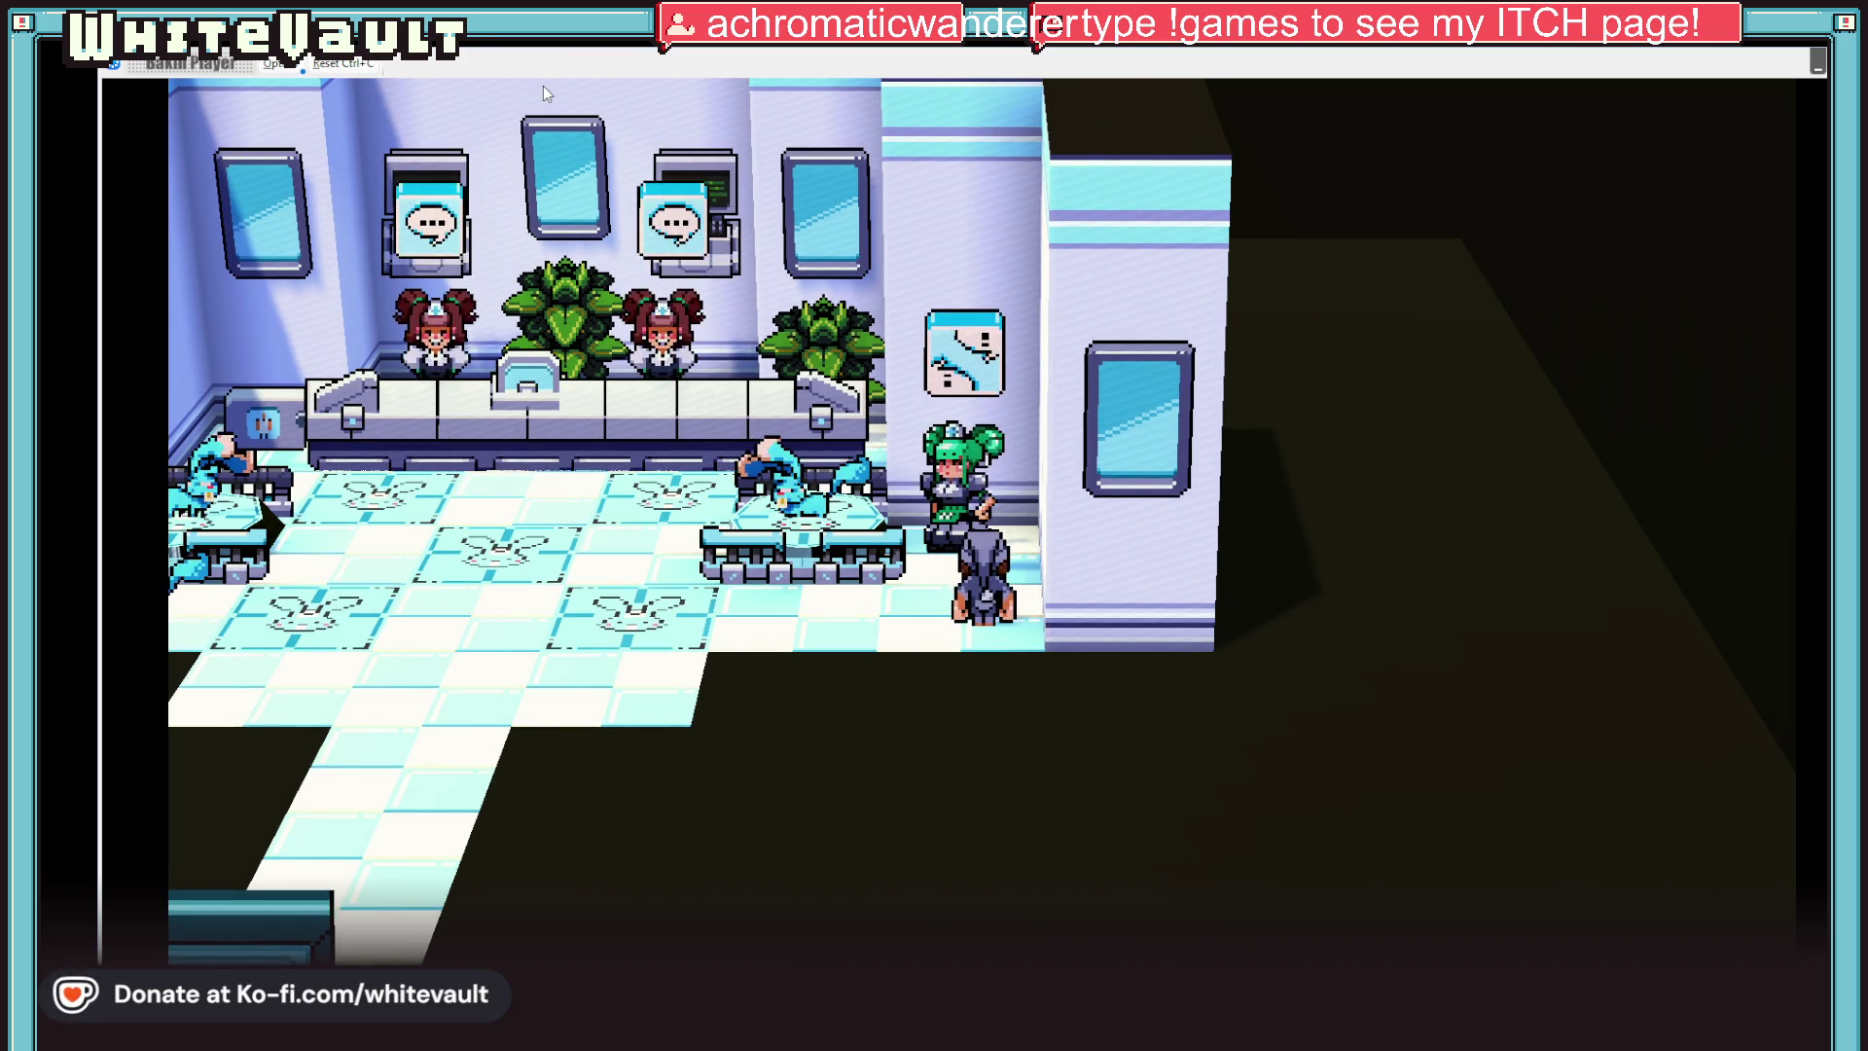
key("z")
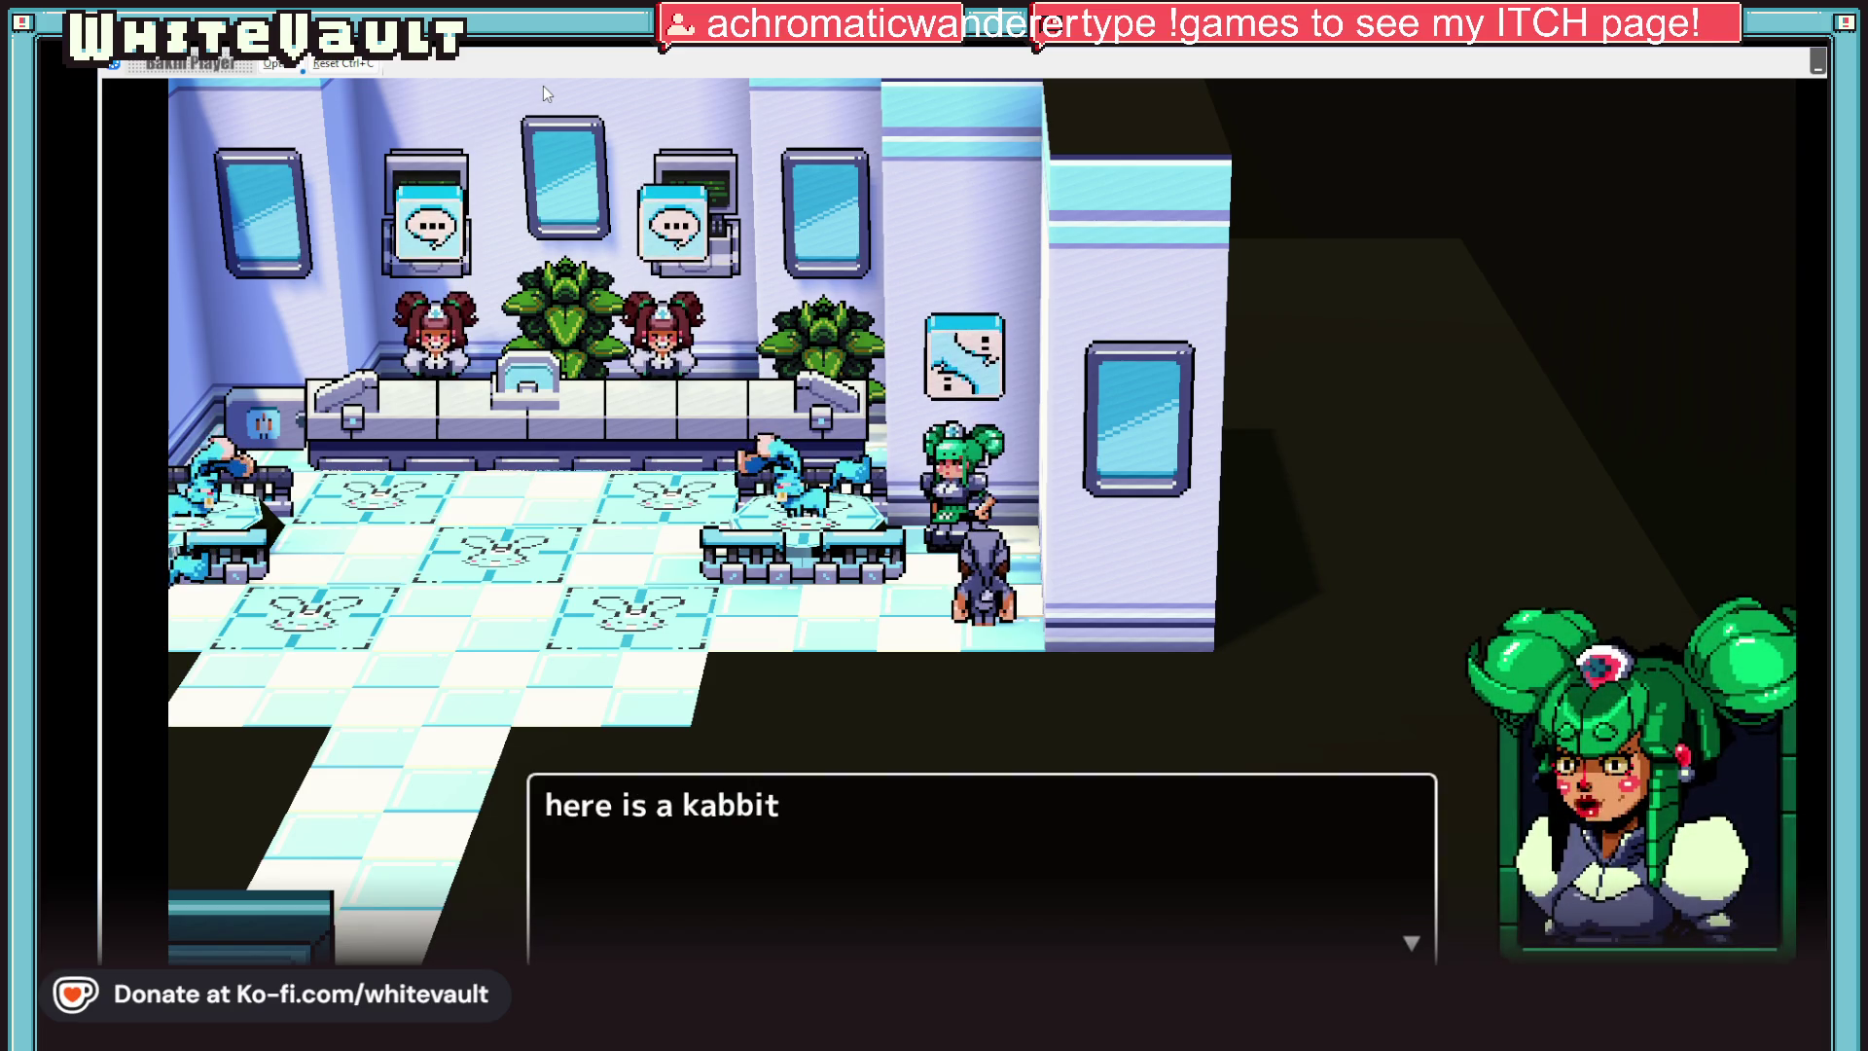
key("z")
key("z")
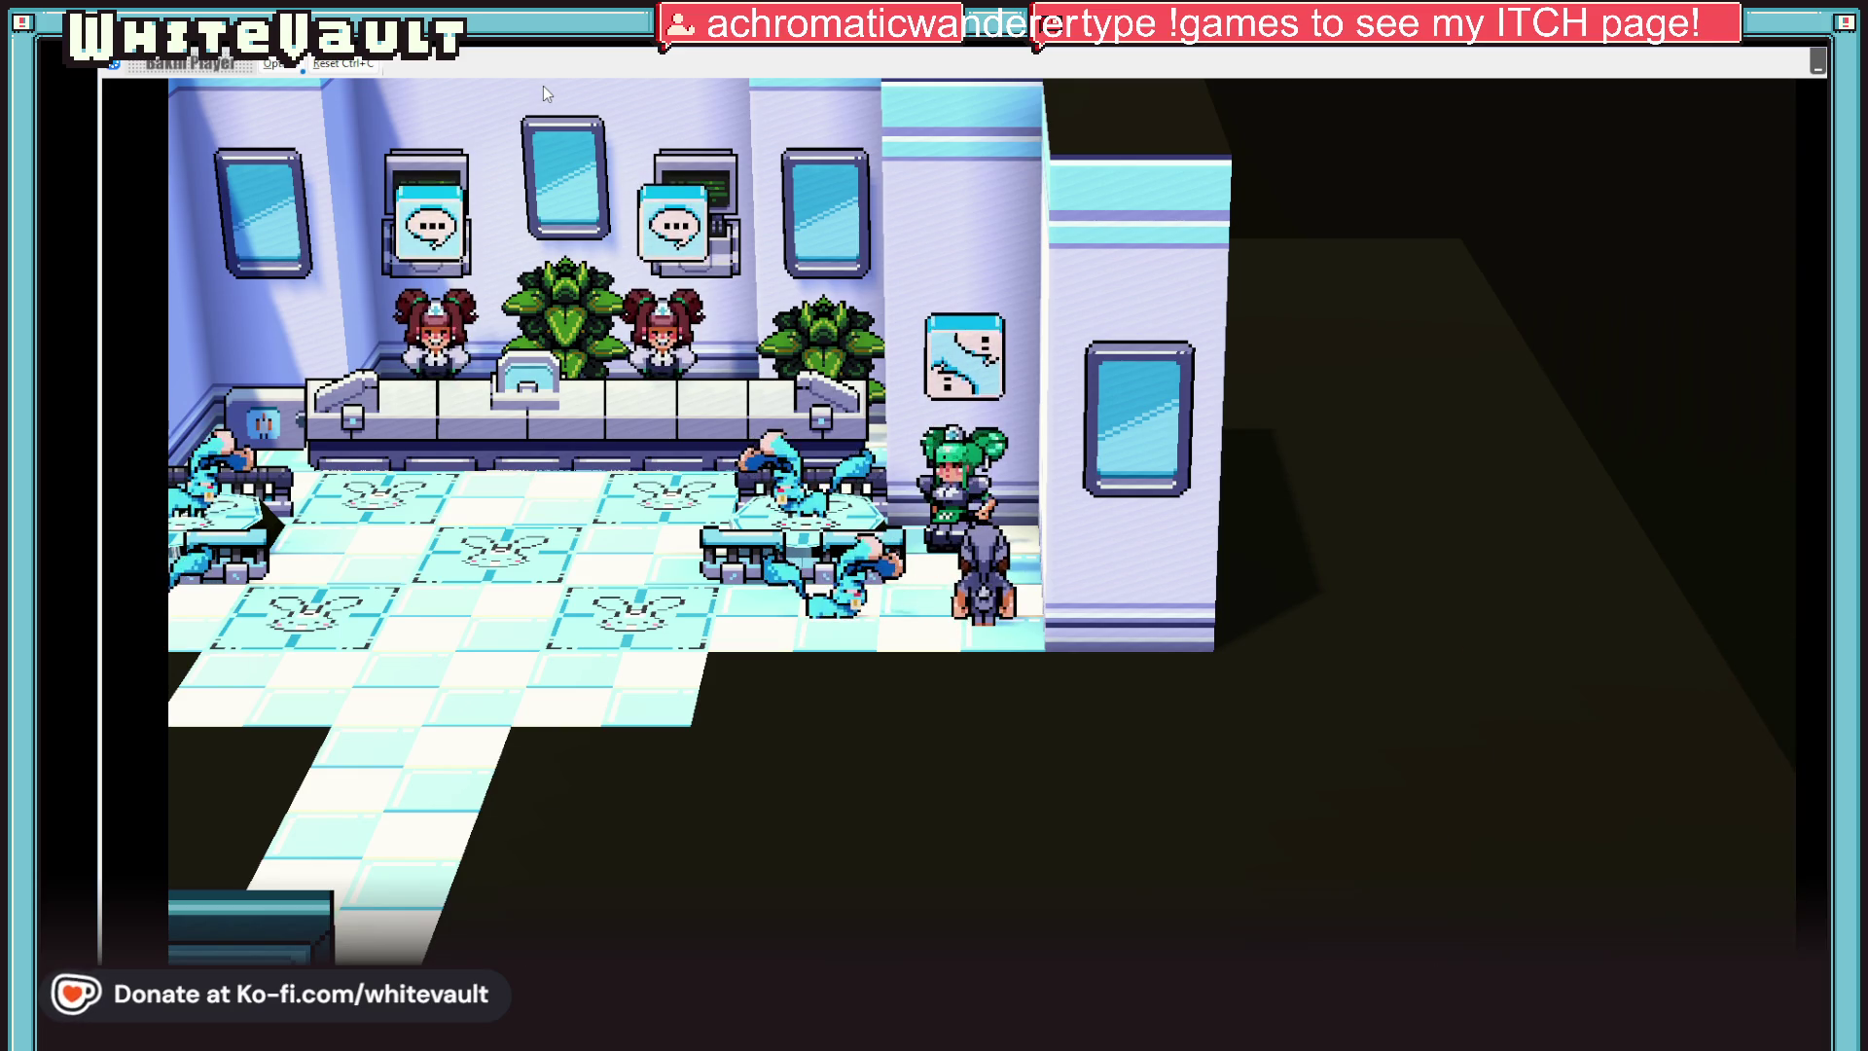
key("Left")
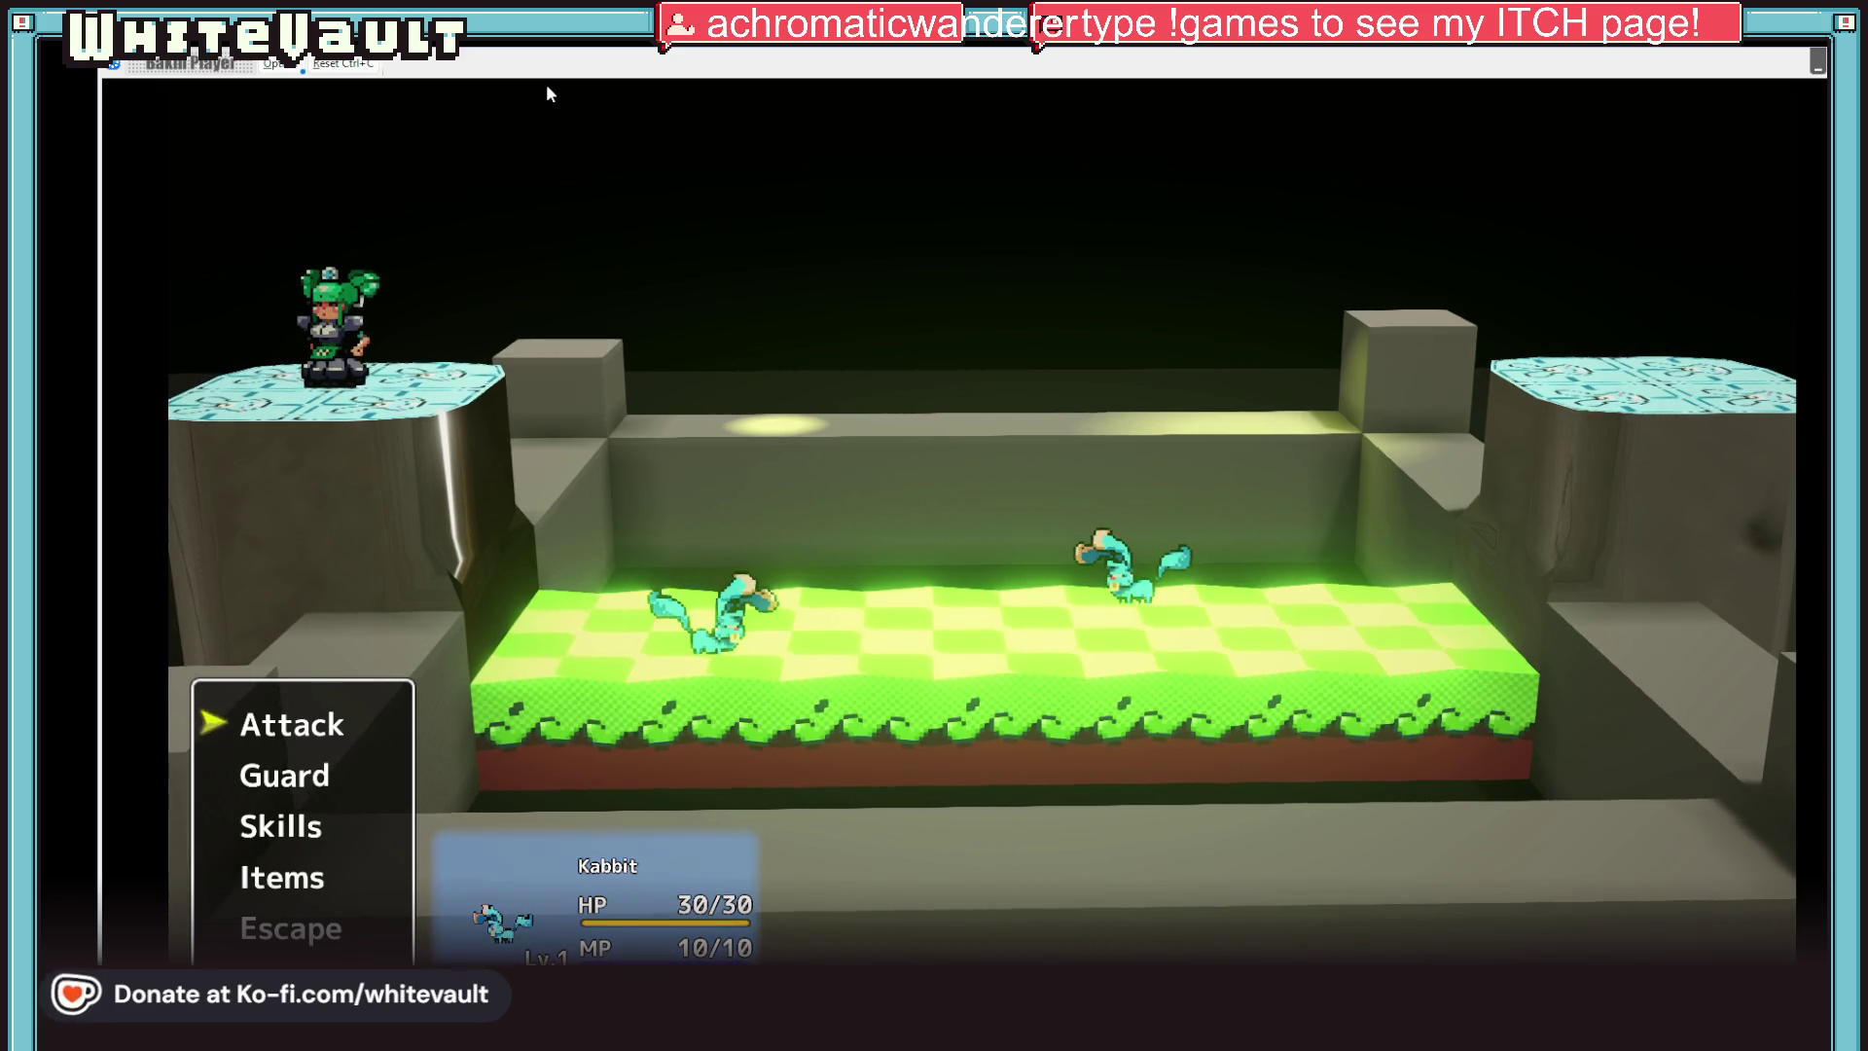
Attack the Kabbit for one turn, then end the test play with Alt+F4
key("Return")
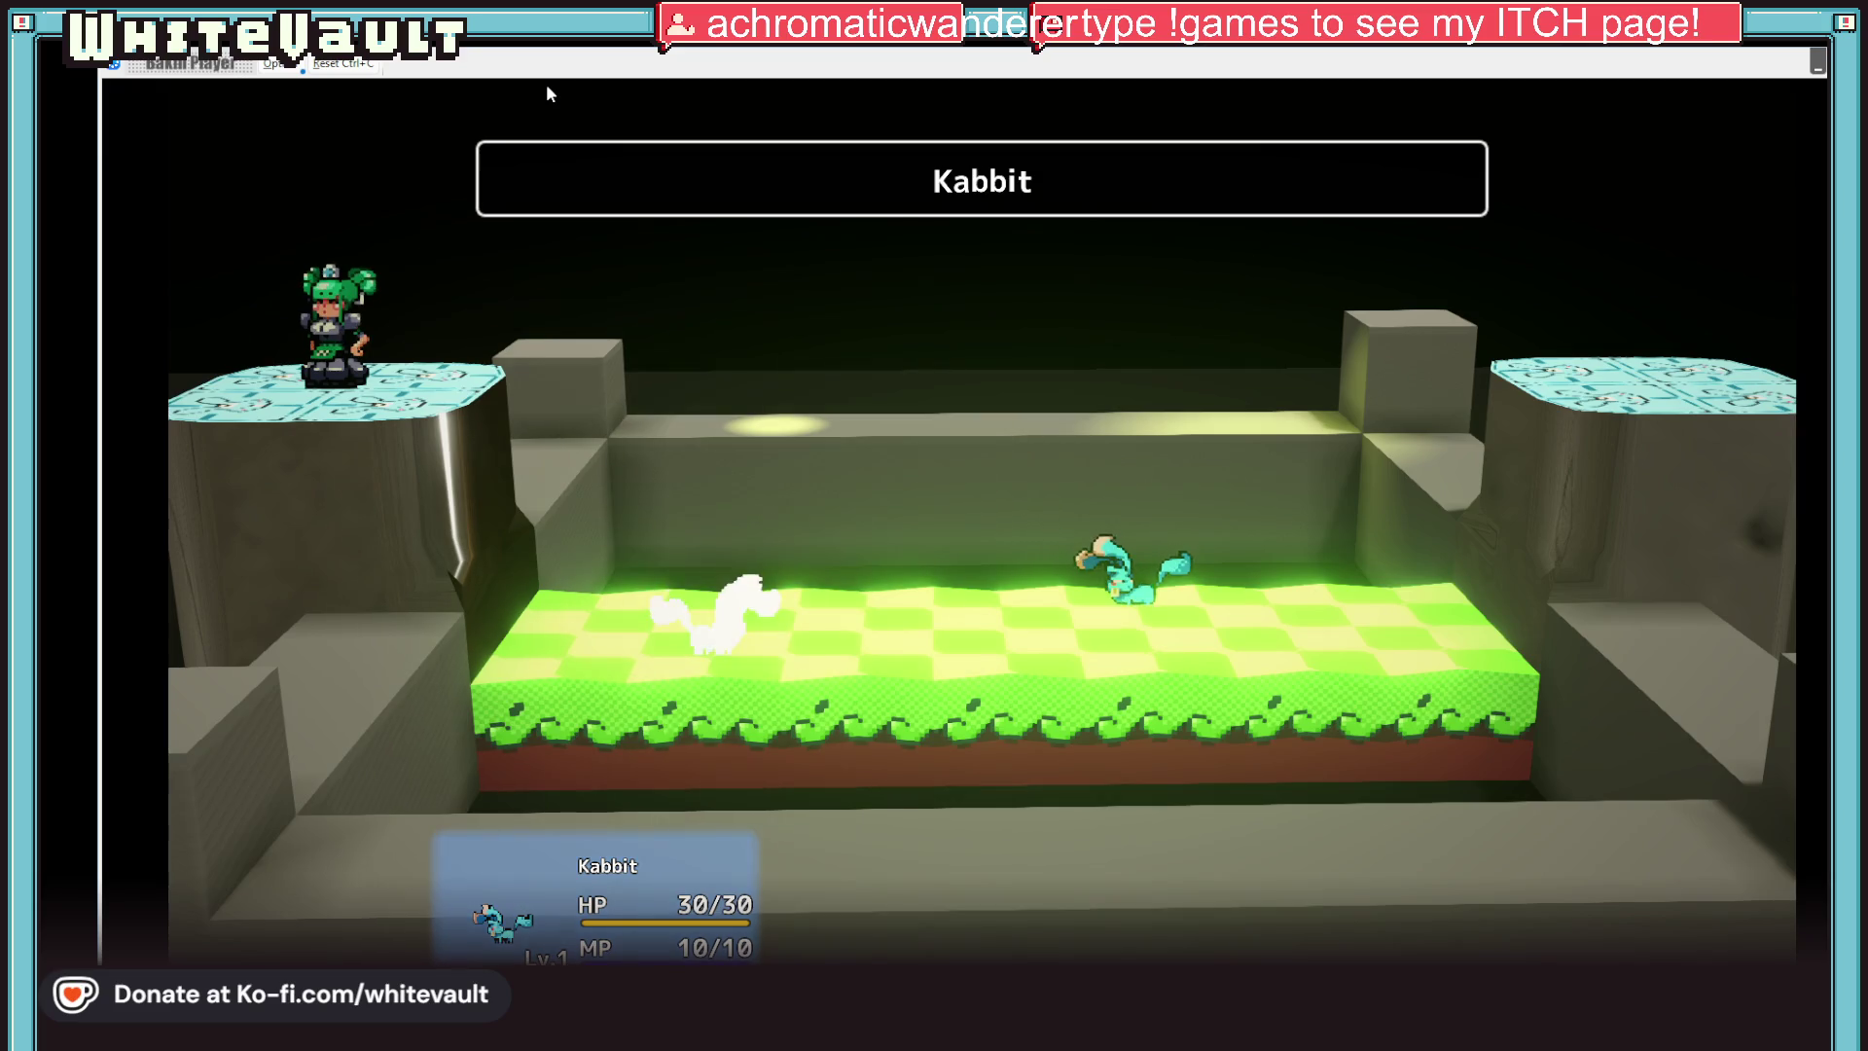
key("Return")
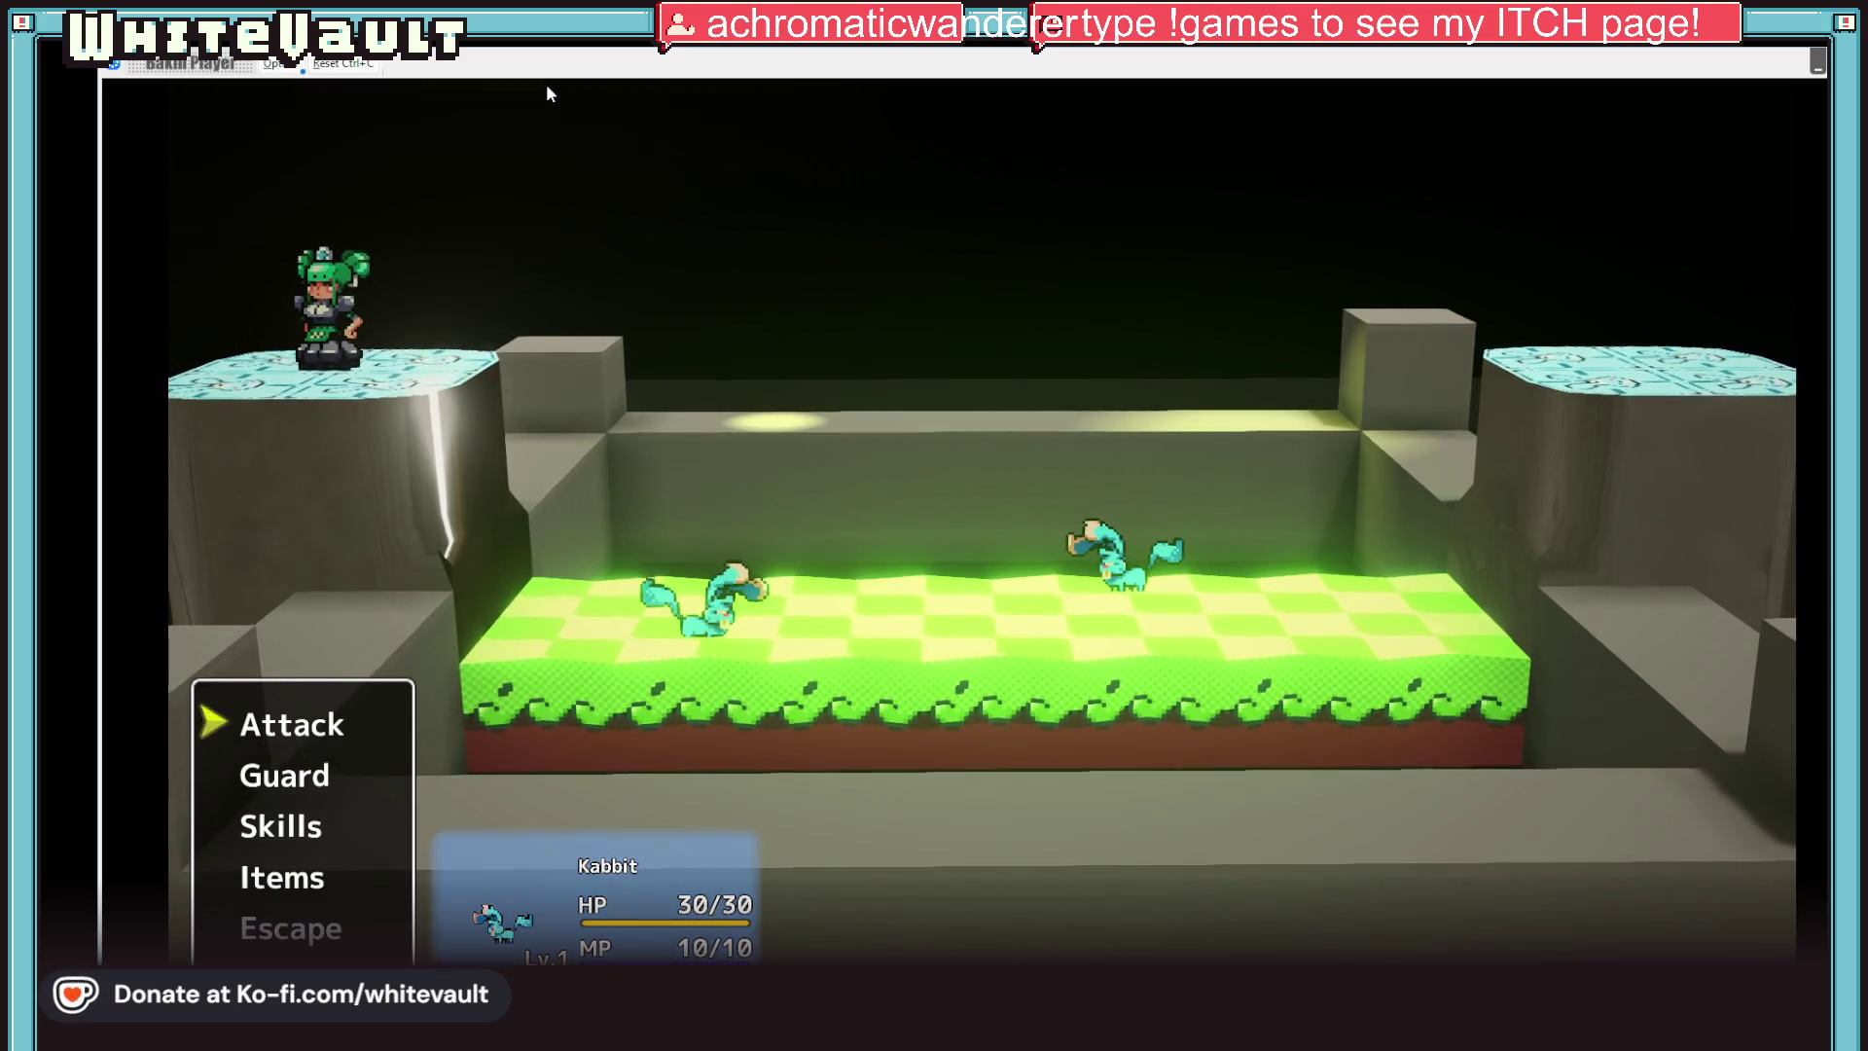
key("alt+F4")
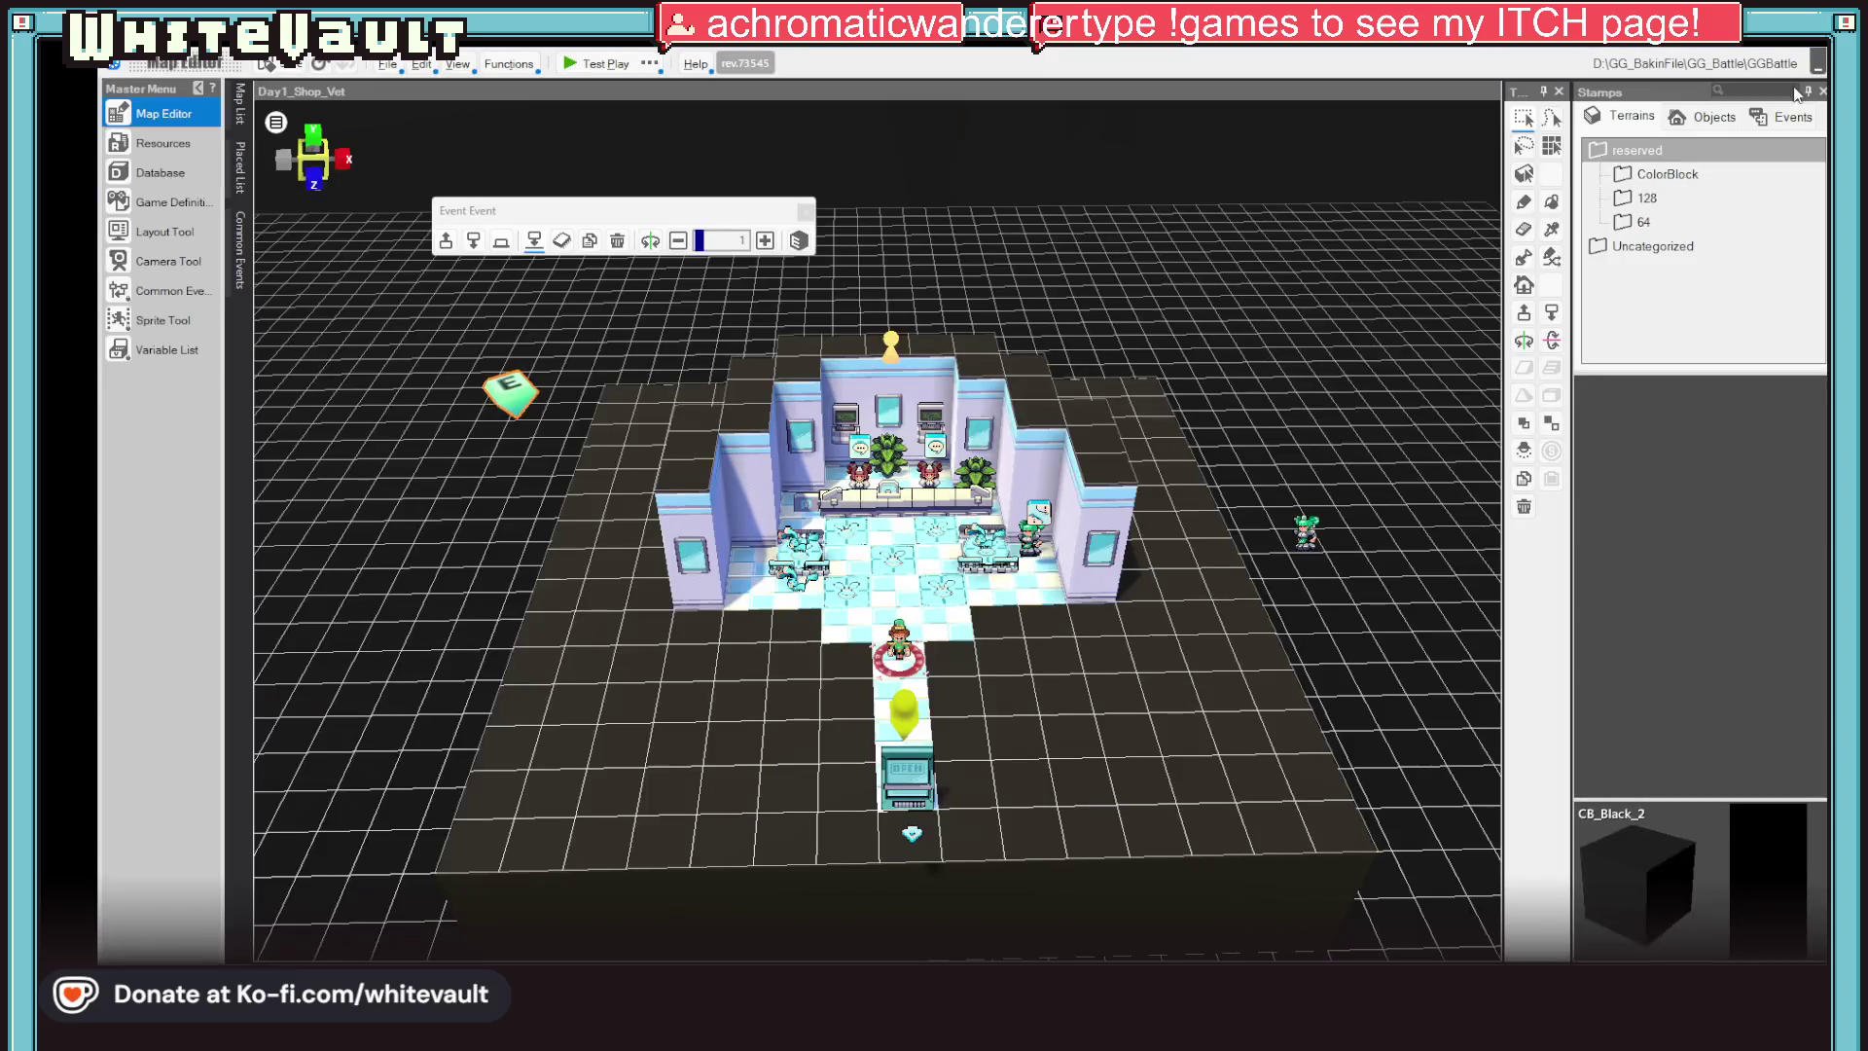
In Resources > Slice Animation > Kabbit, give the damage motion a Display Time of 100 and confirm with OK
left_click(172, 144)
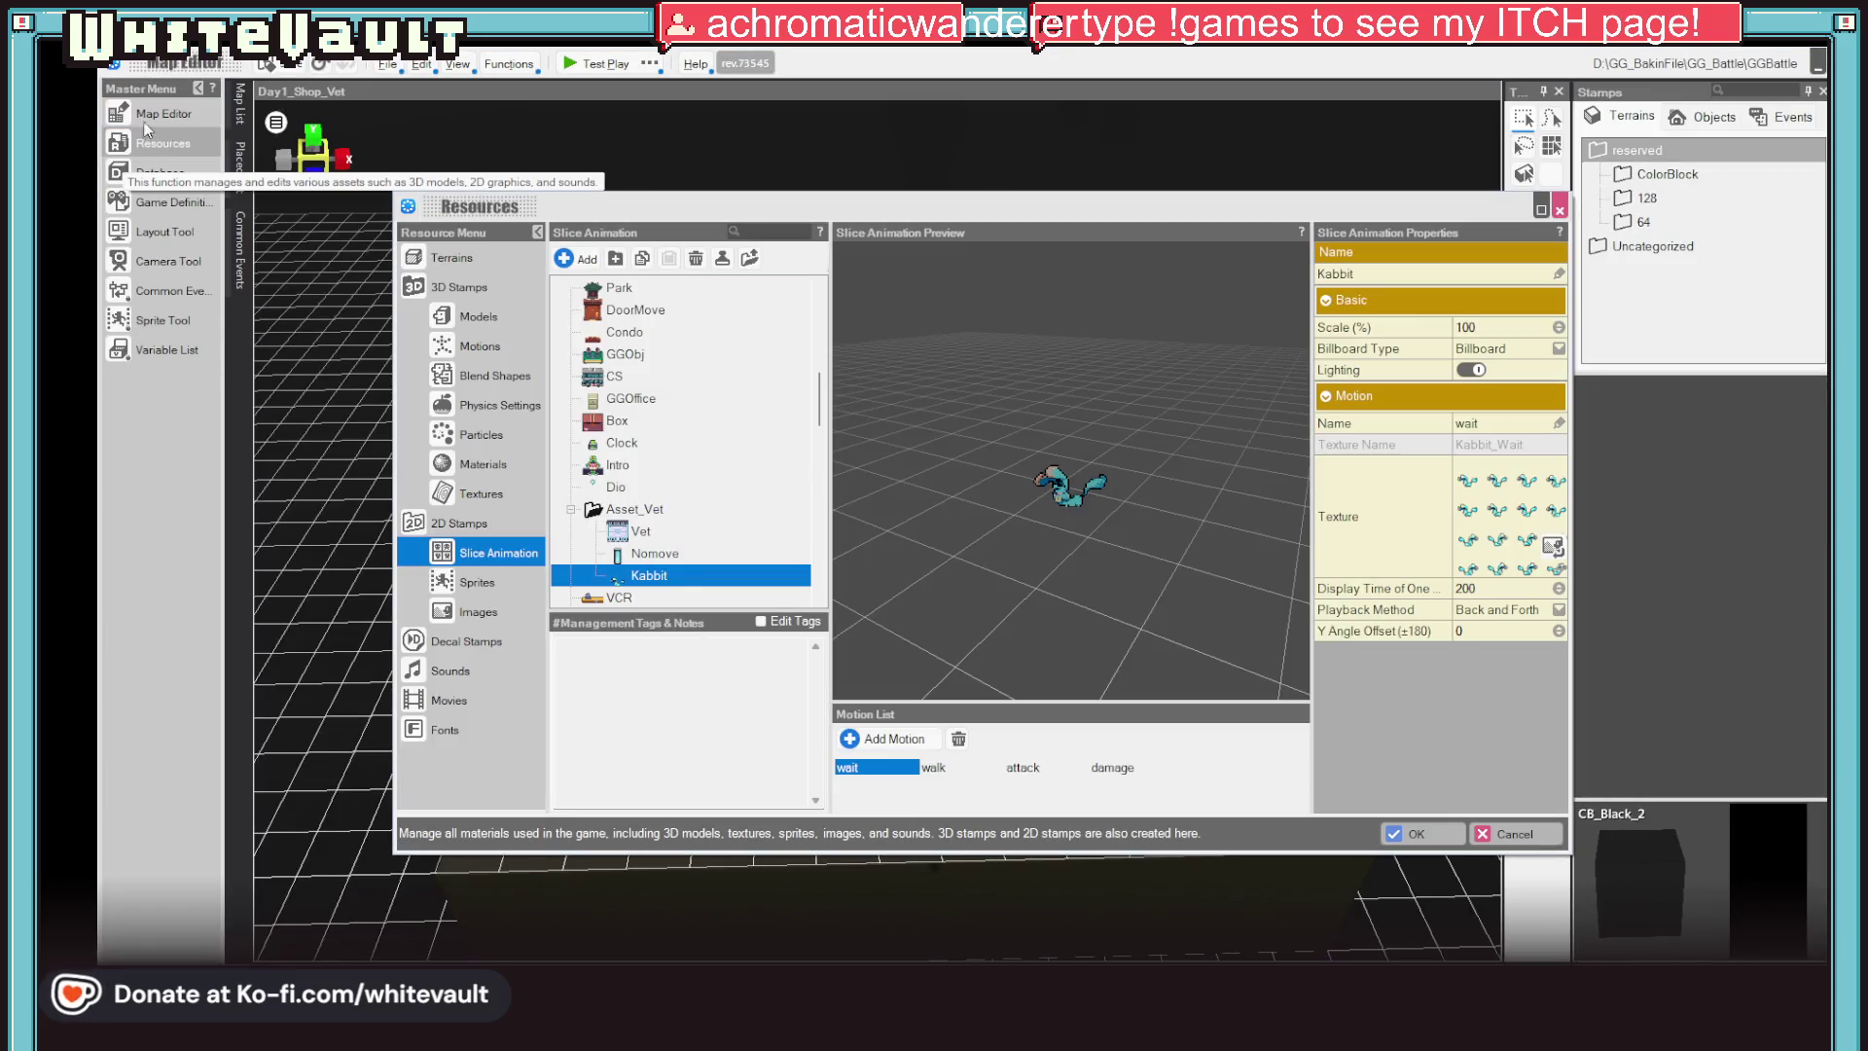
left_click(1118, 769)
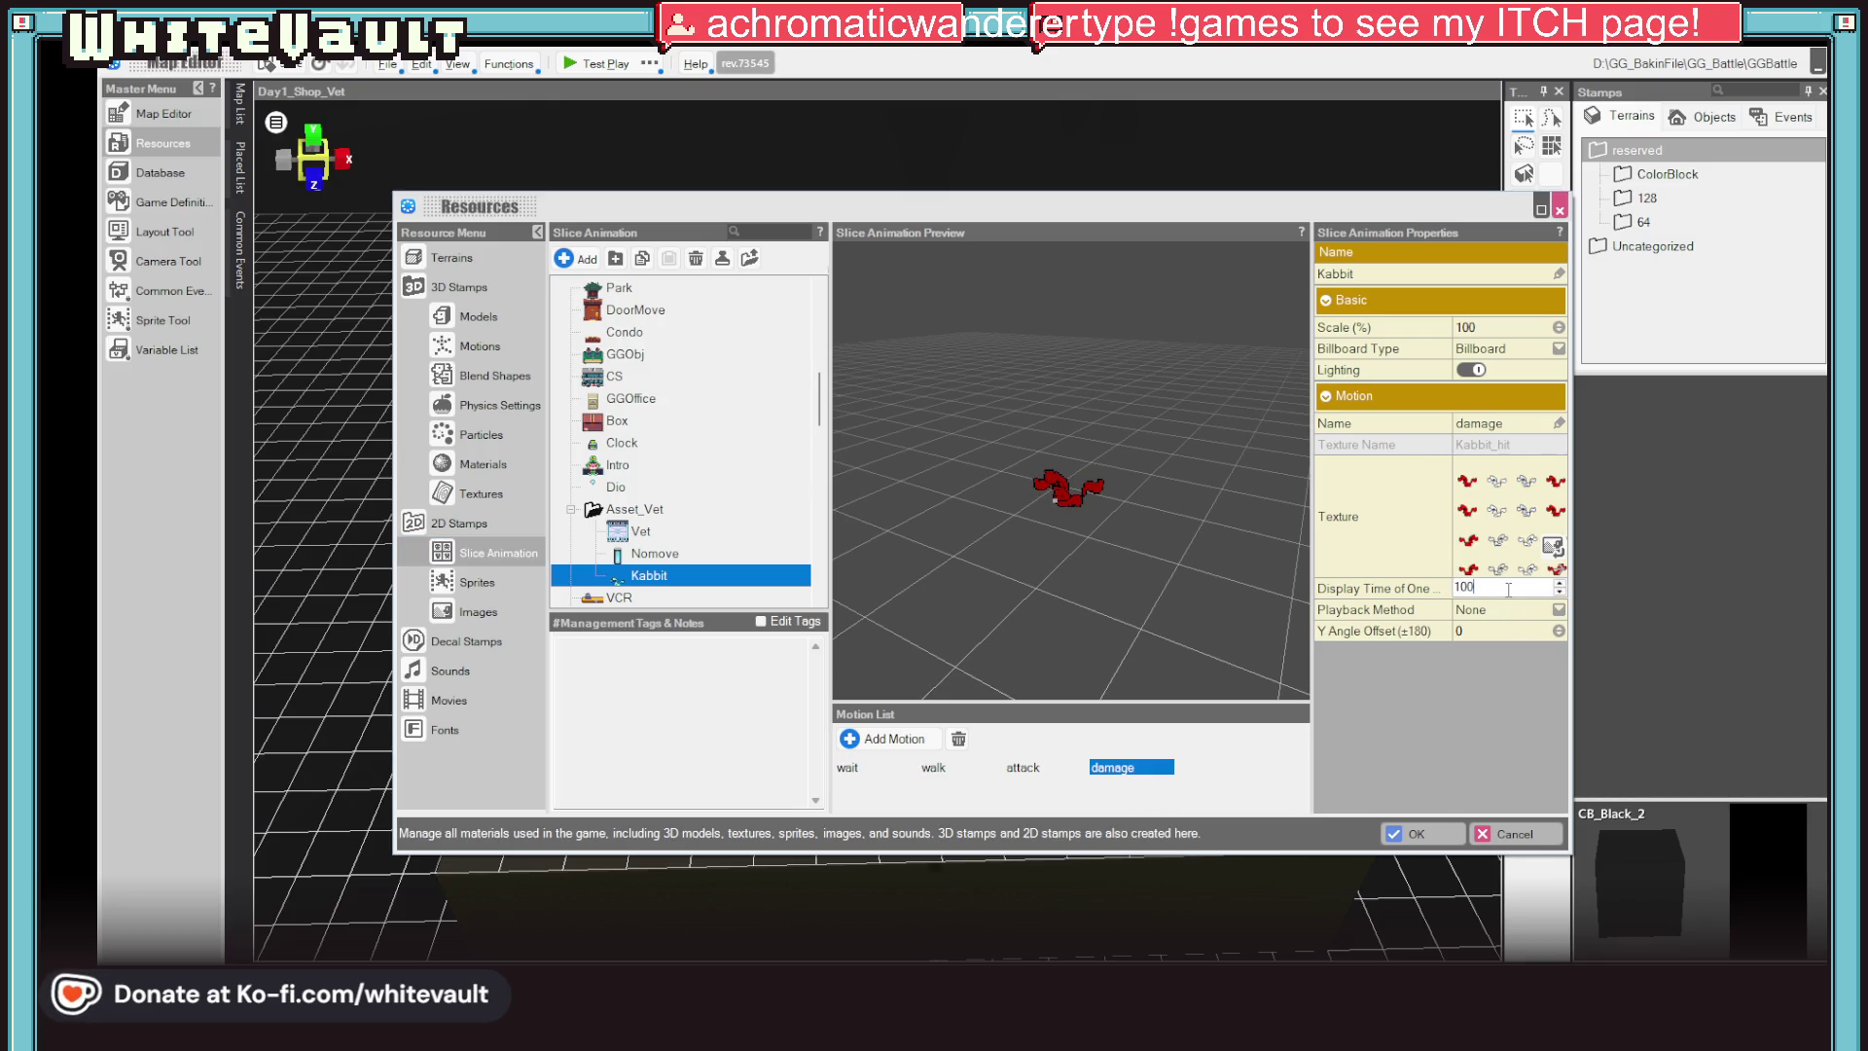
key("Return")
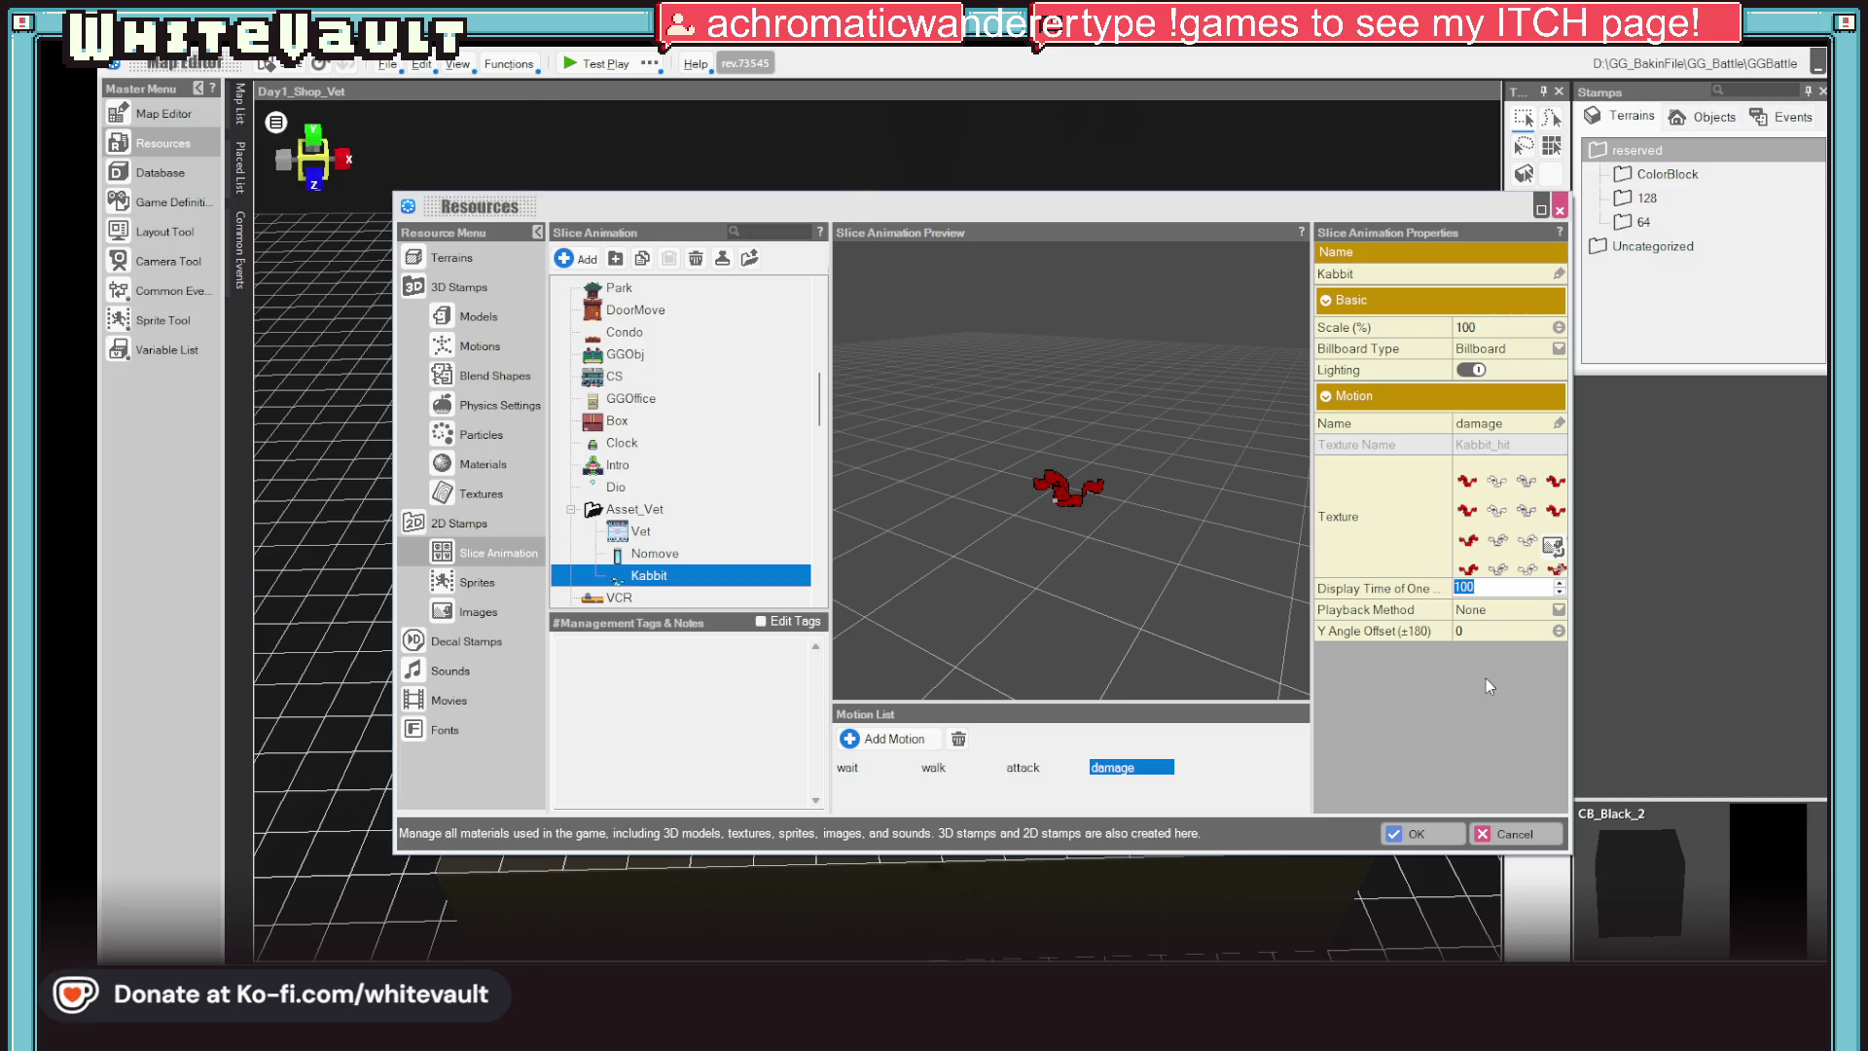
left_click(1408, 833)
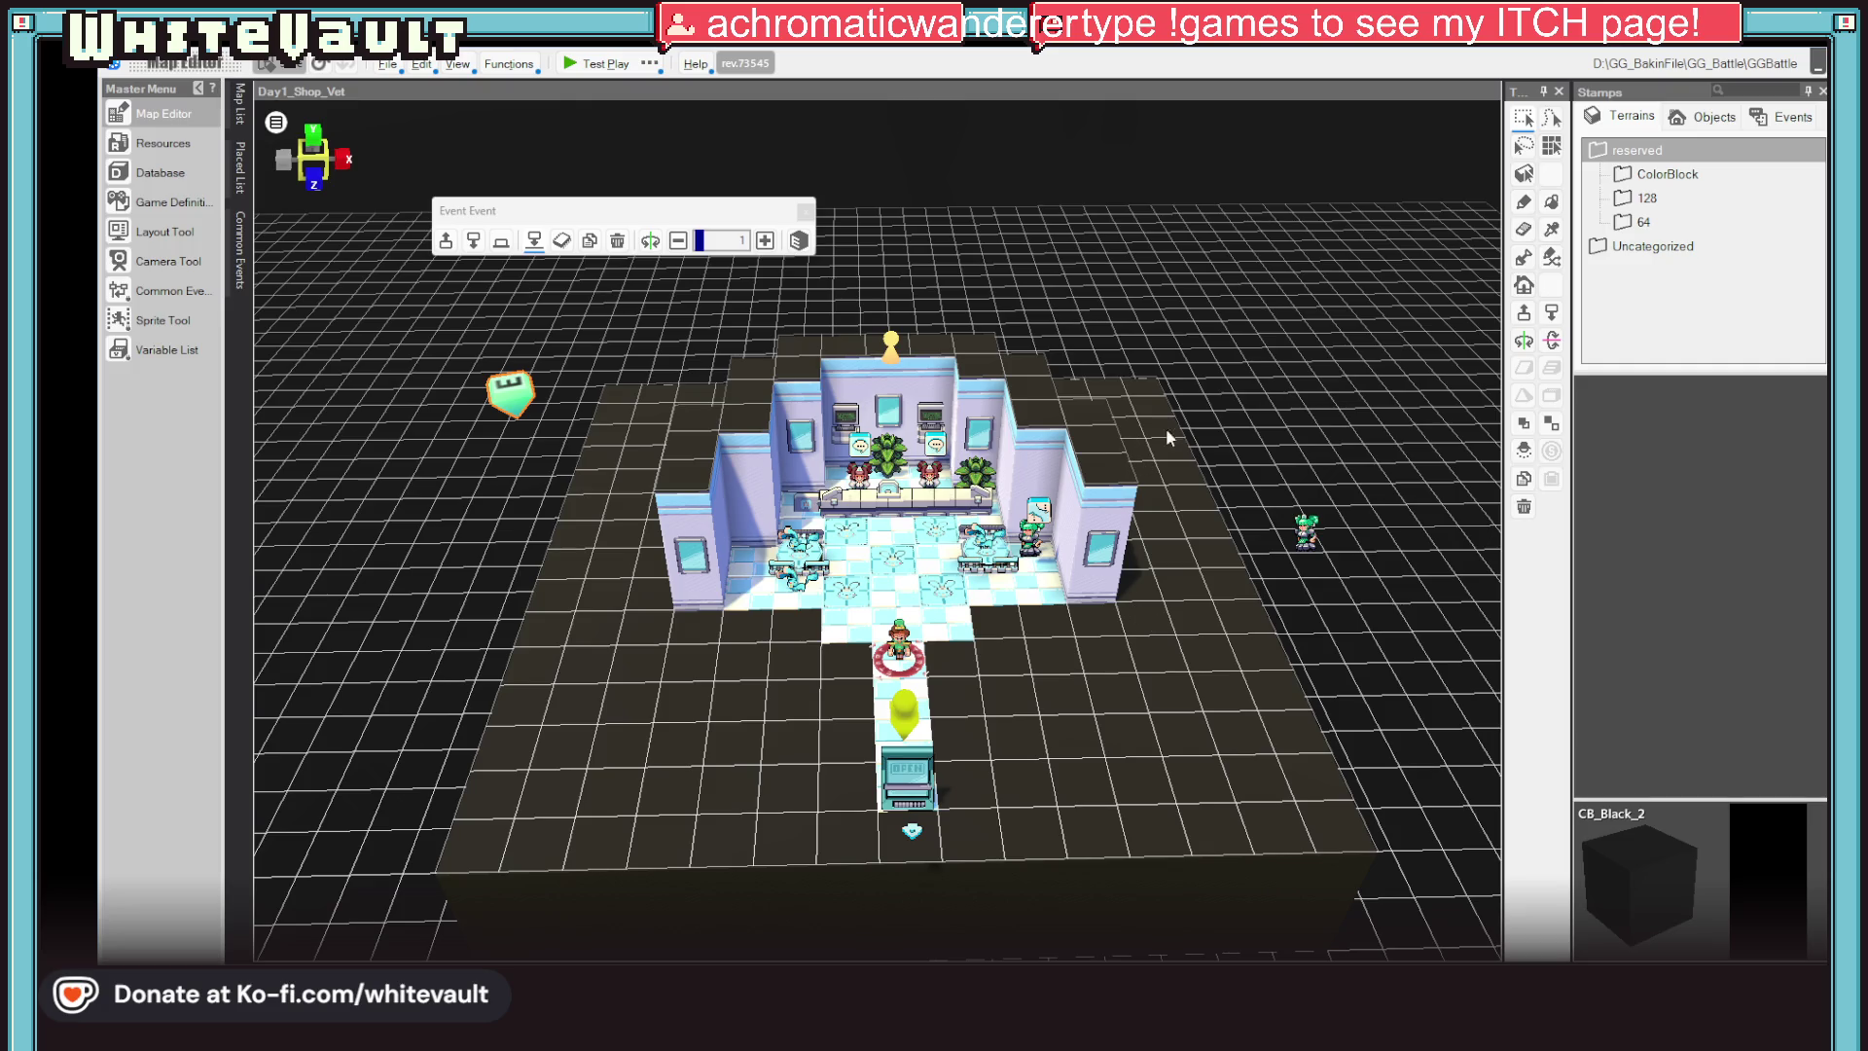
right_click(1039, 673)
left_click(1006, 671)
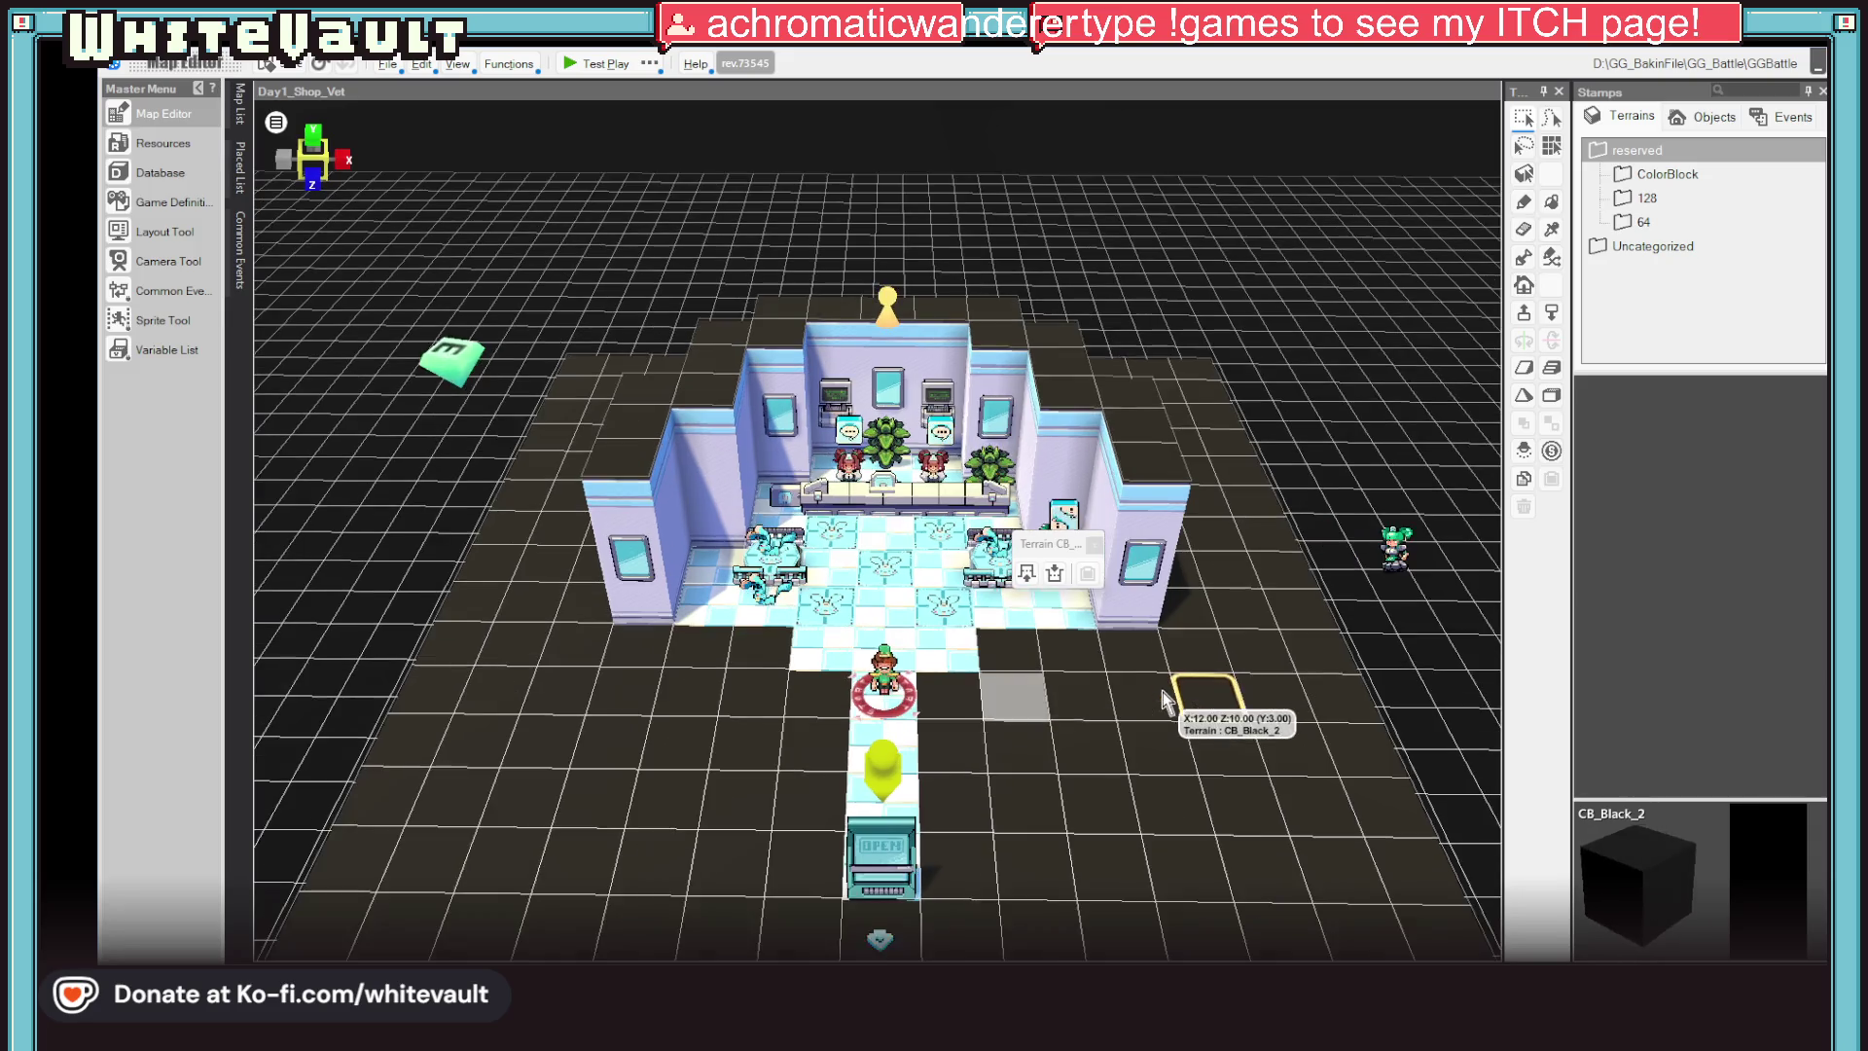
scroll(1178, 681, "down", 2)
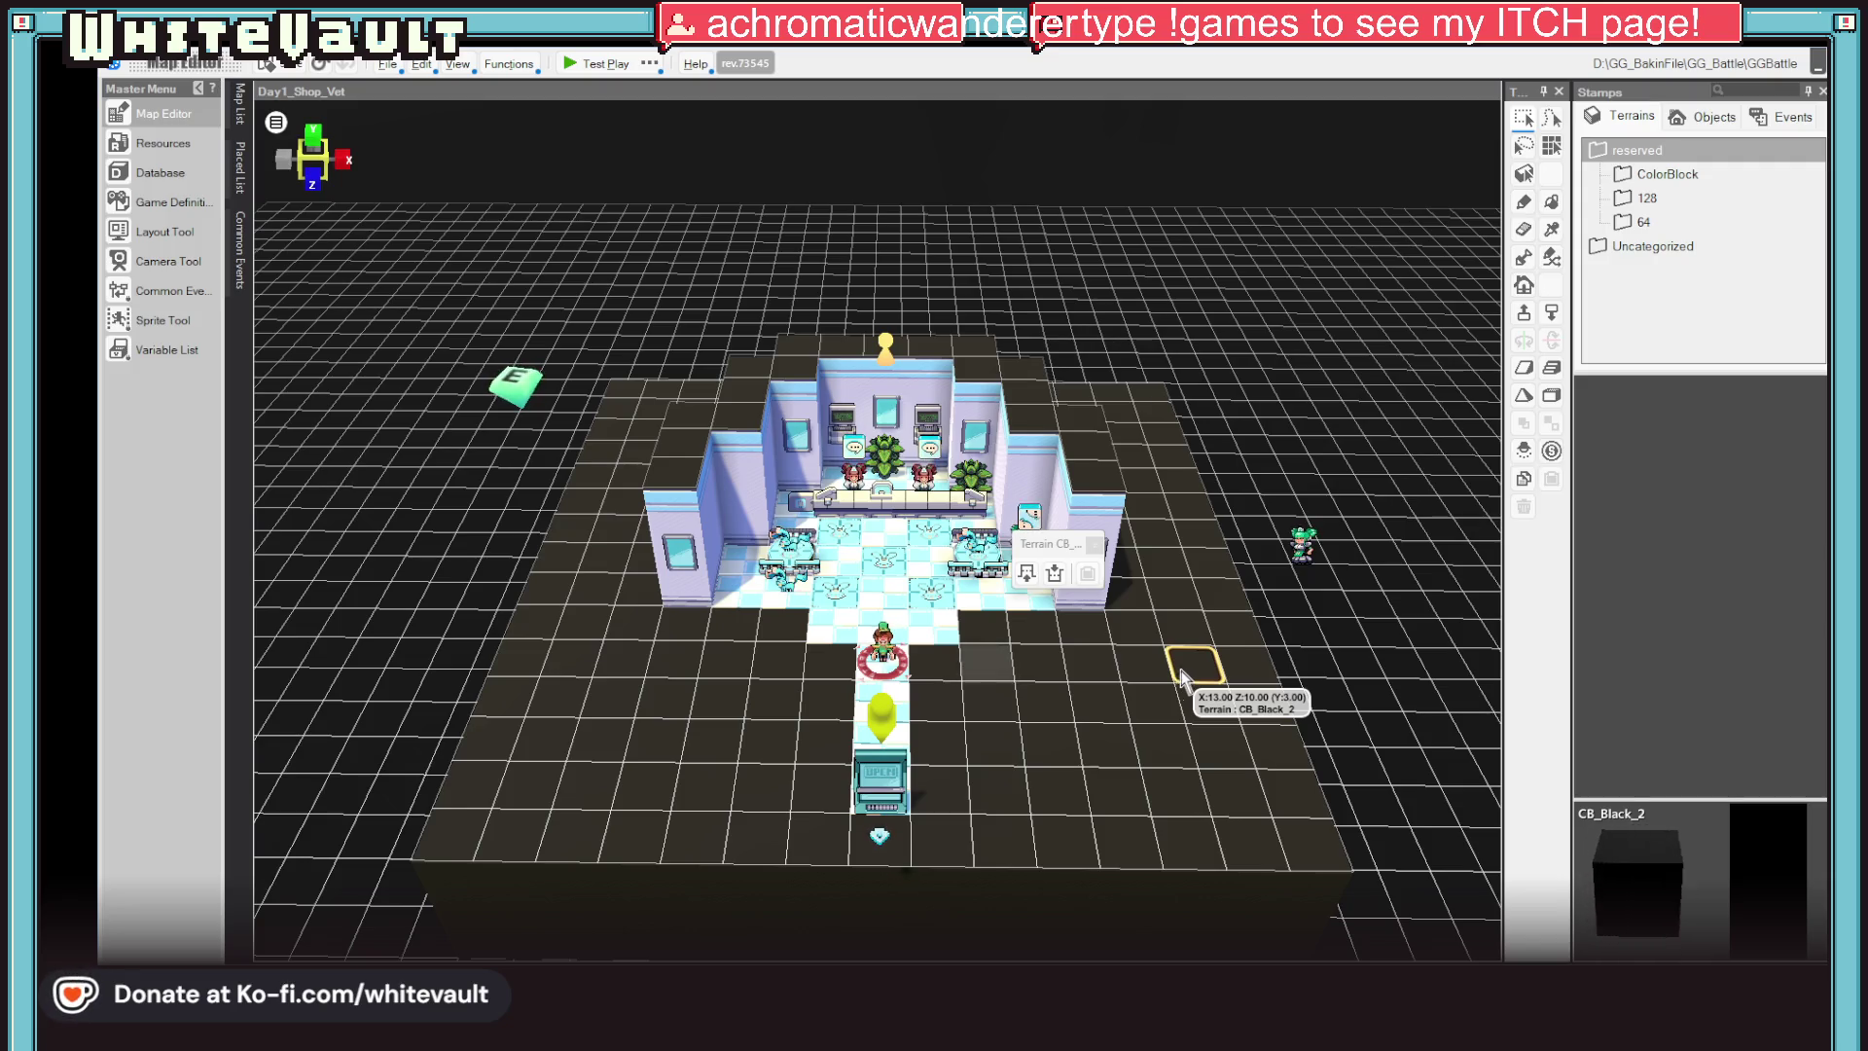
left_click(1301, 547)
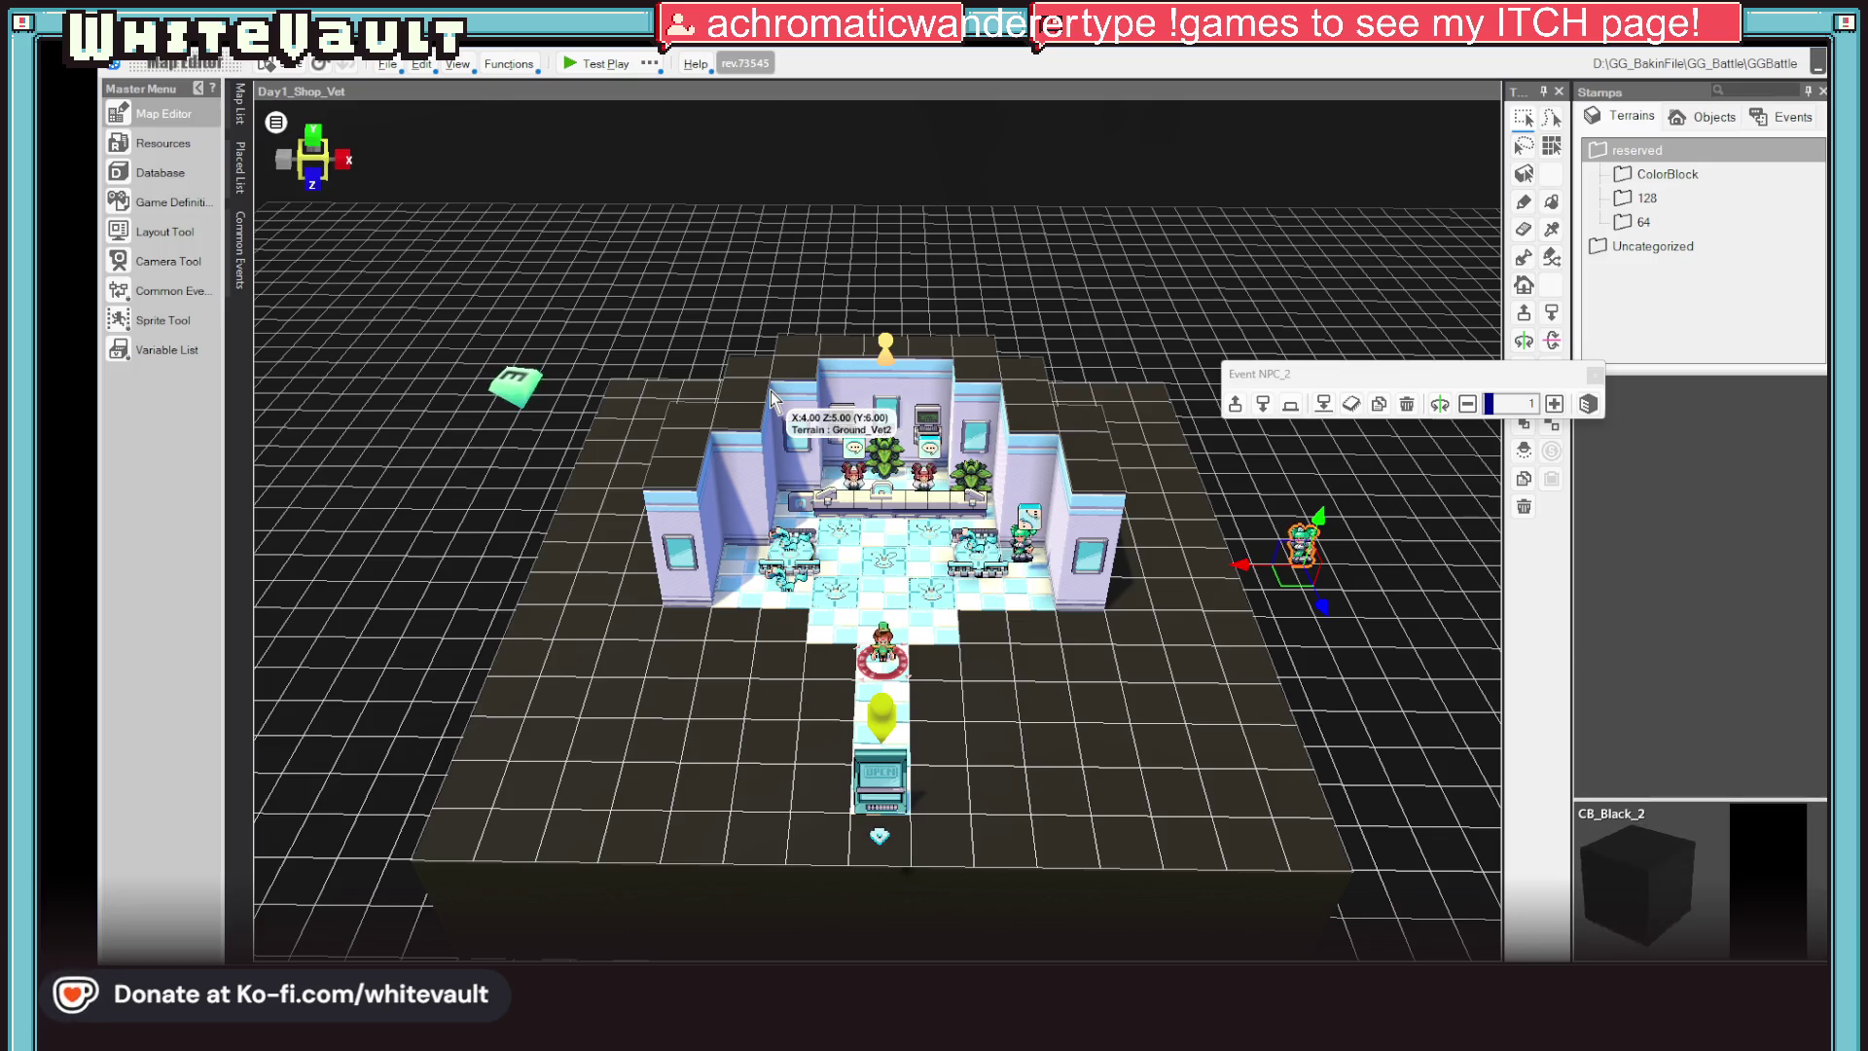
Set the Kabbit damage motion to Loop playback with display time 50 and apply it
left_click(169, 154)
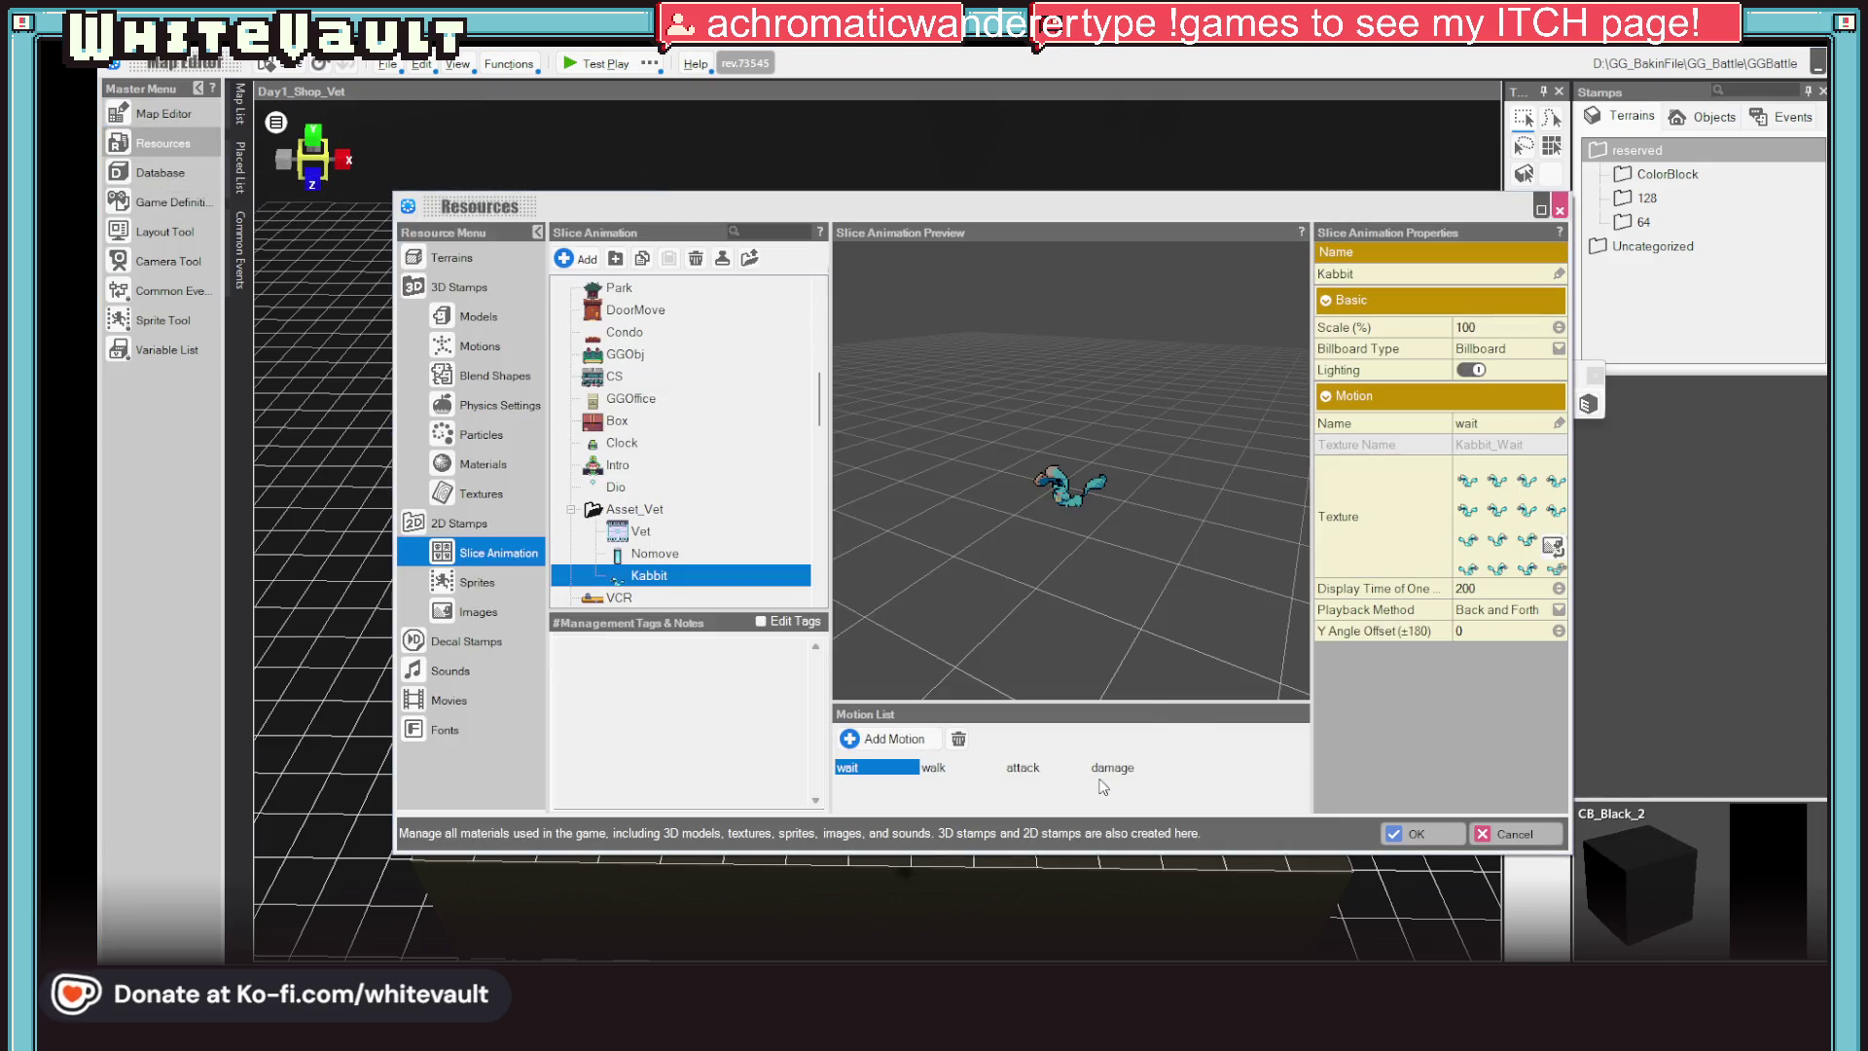
left_click(1115, 771)
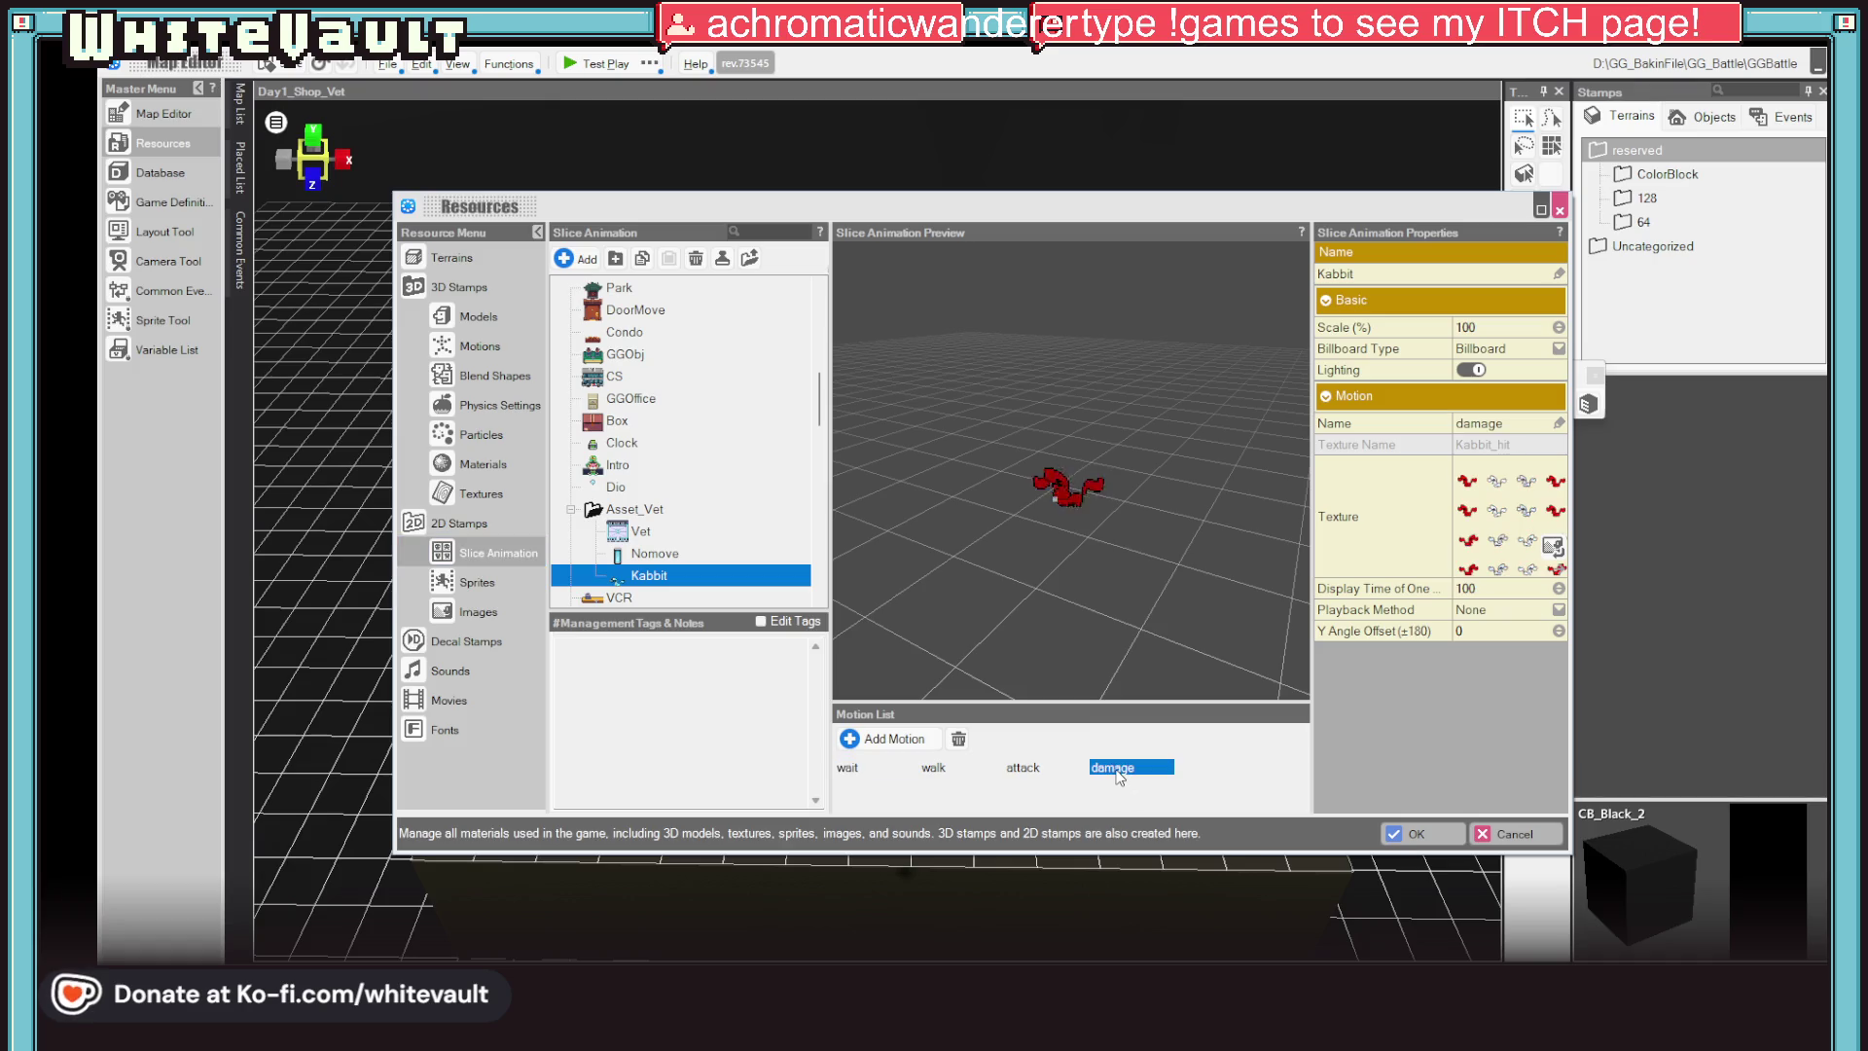
left_click(1514, 607)
left_click(1519, 654)
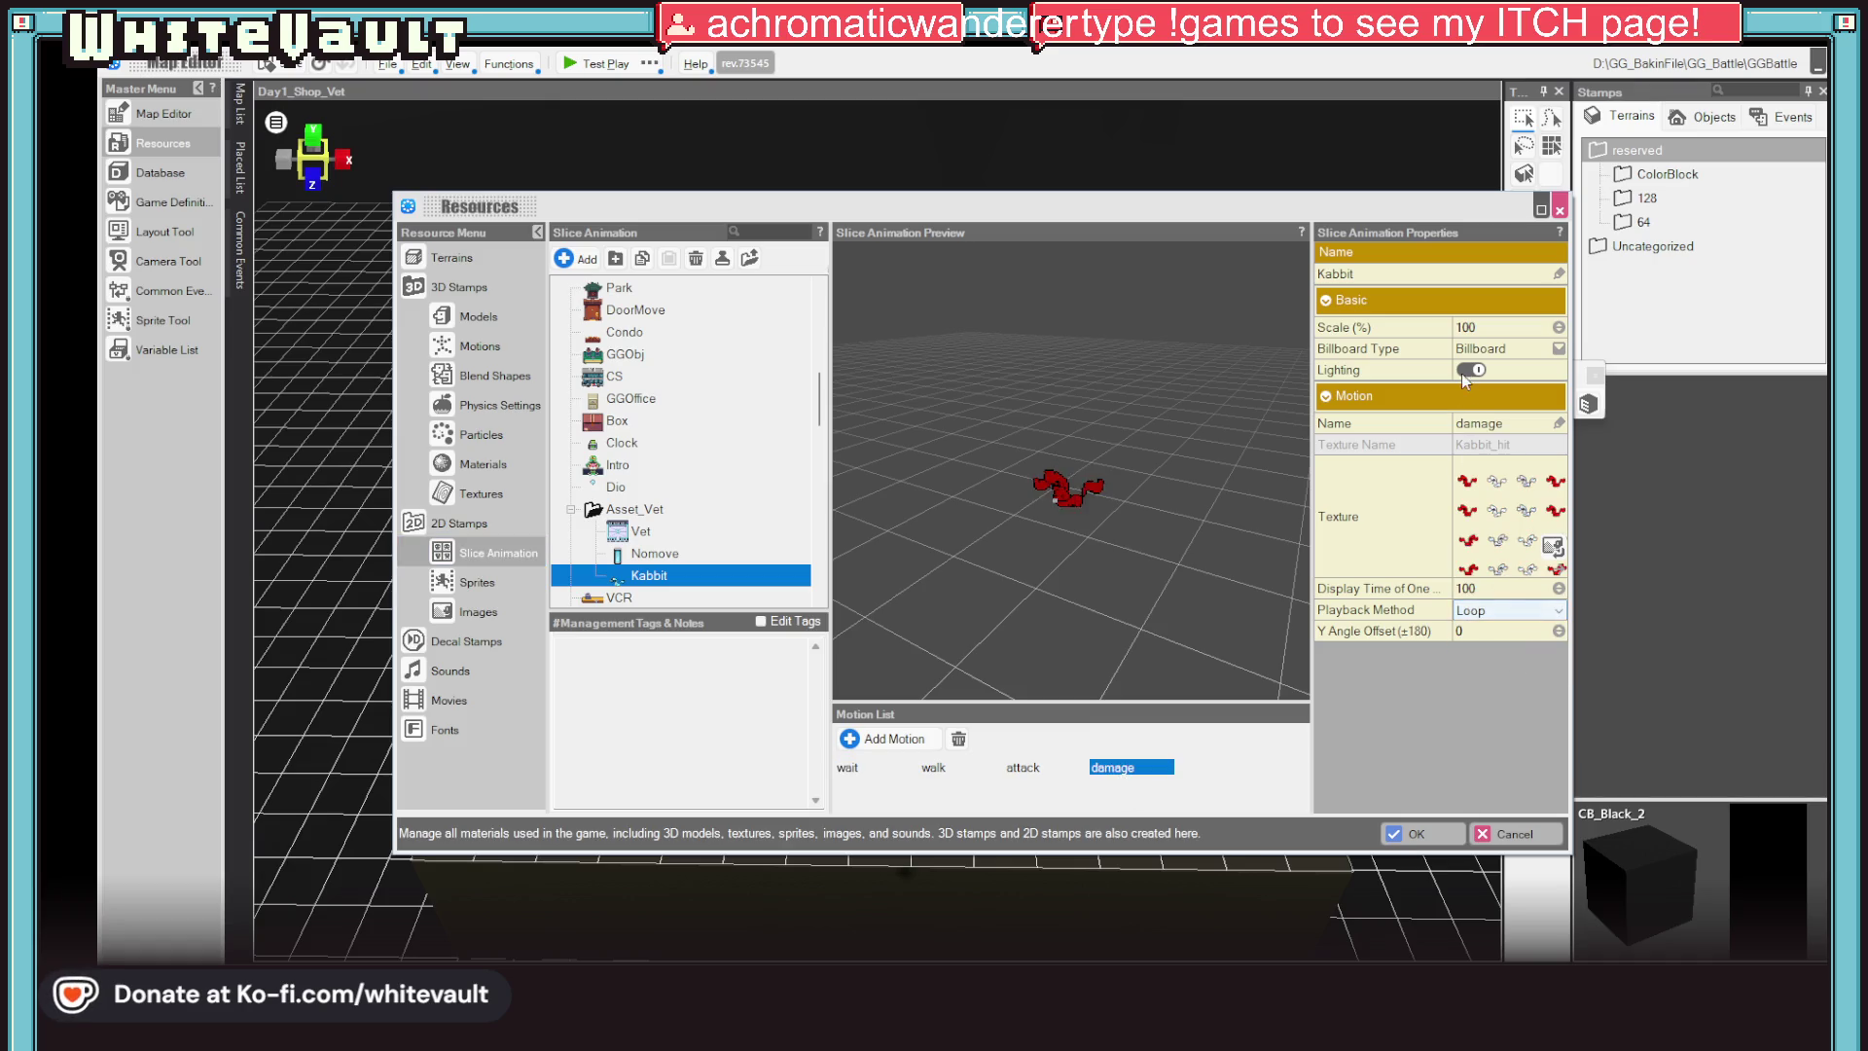
left_click(1495, 590)
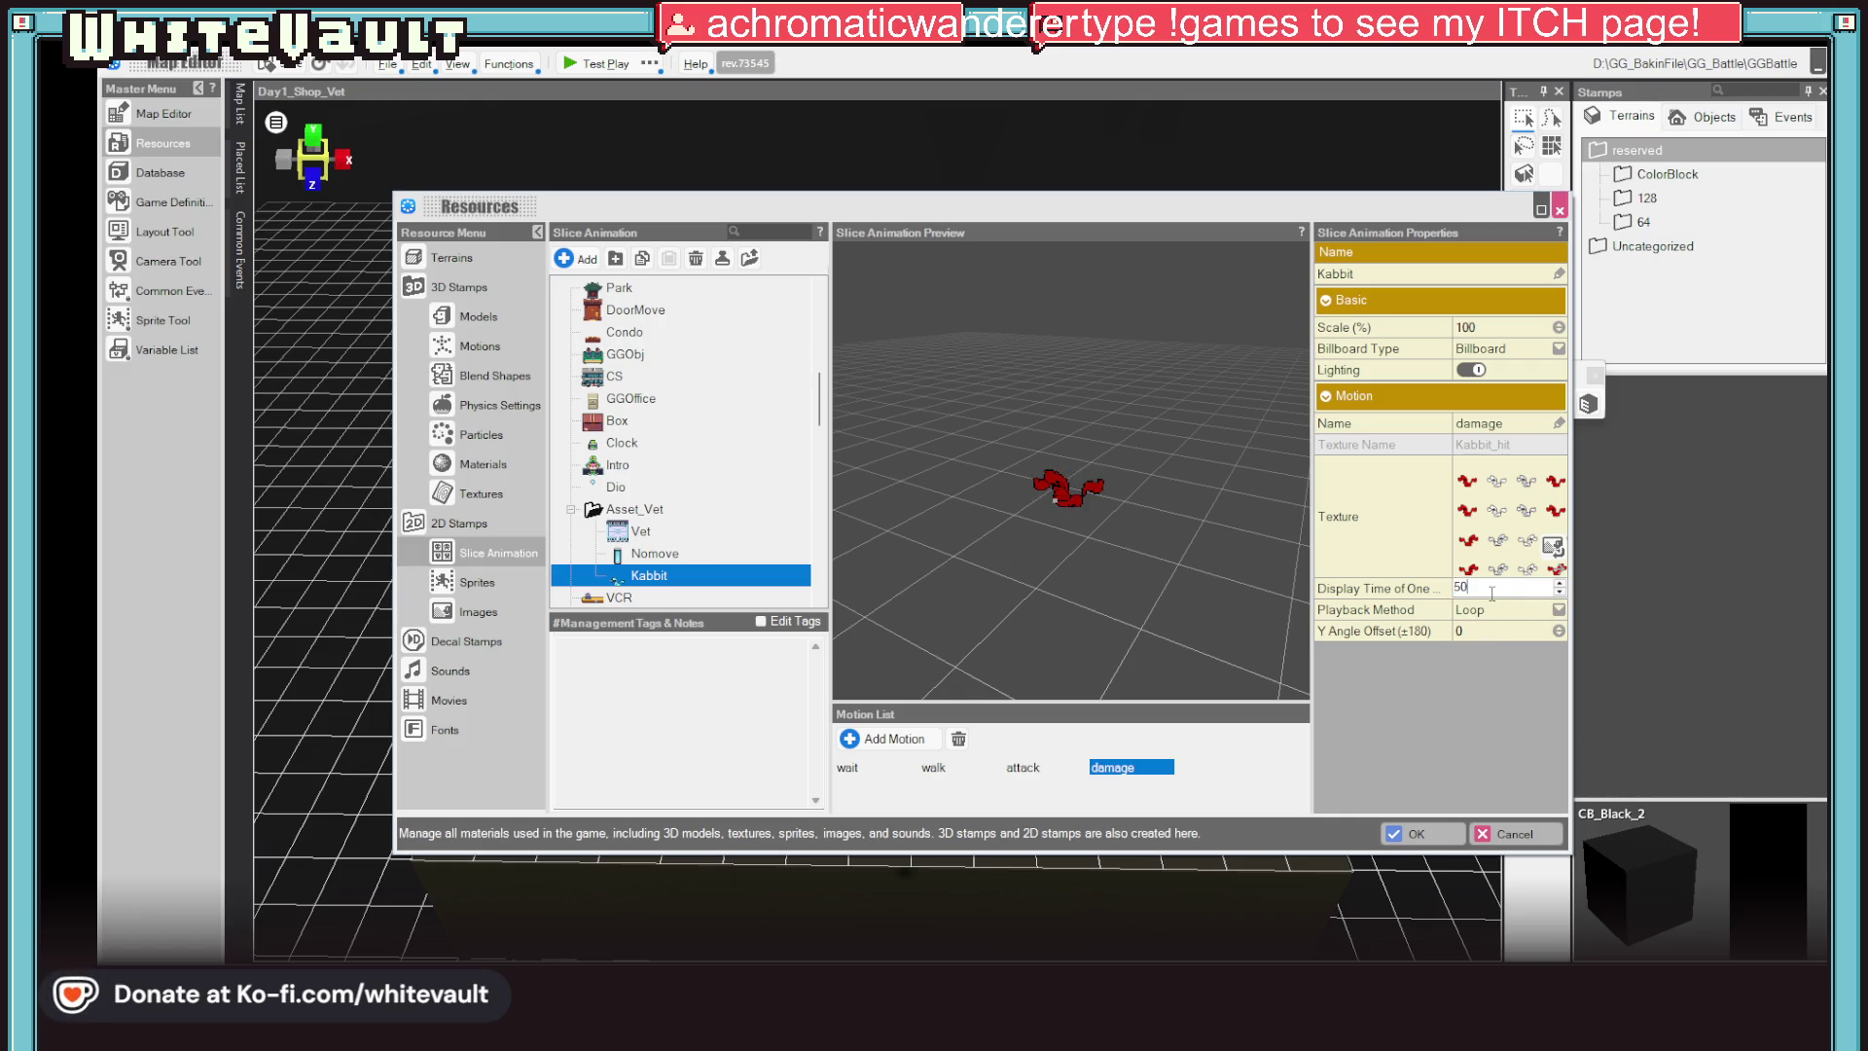
type("50")
key("Return")
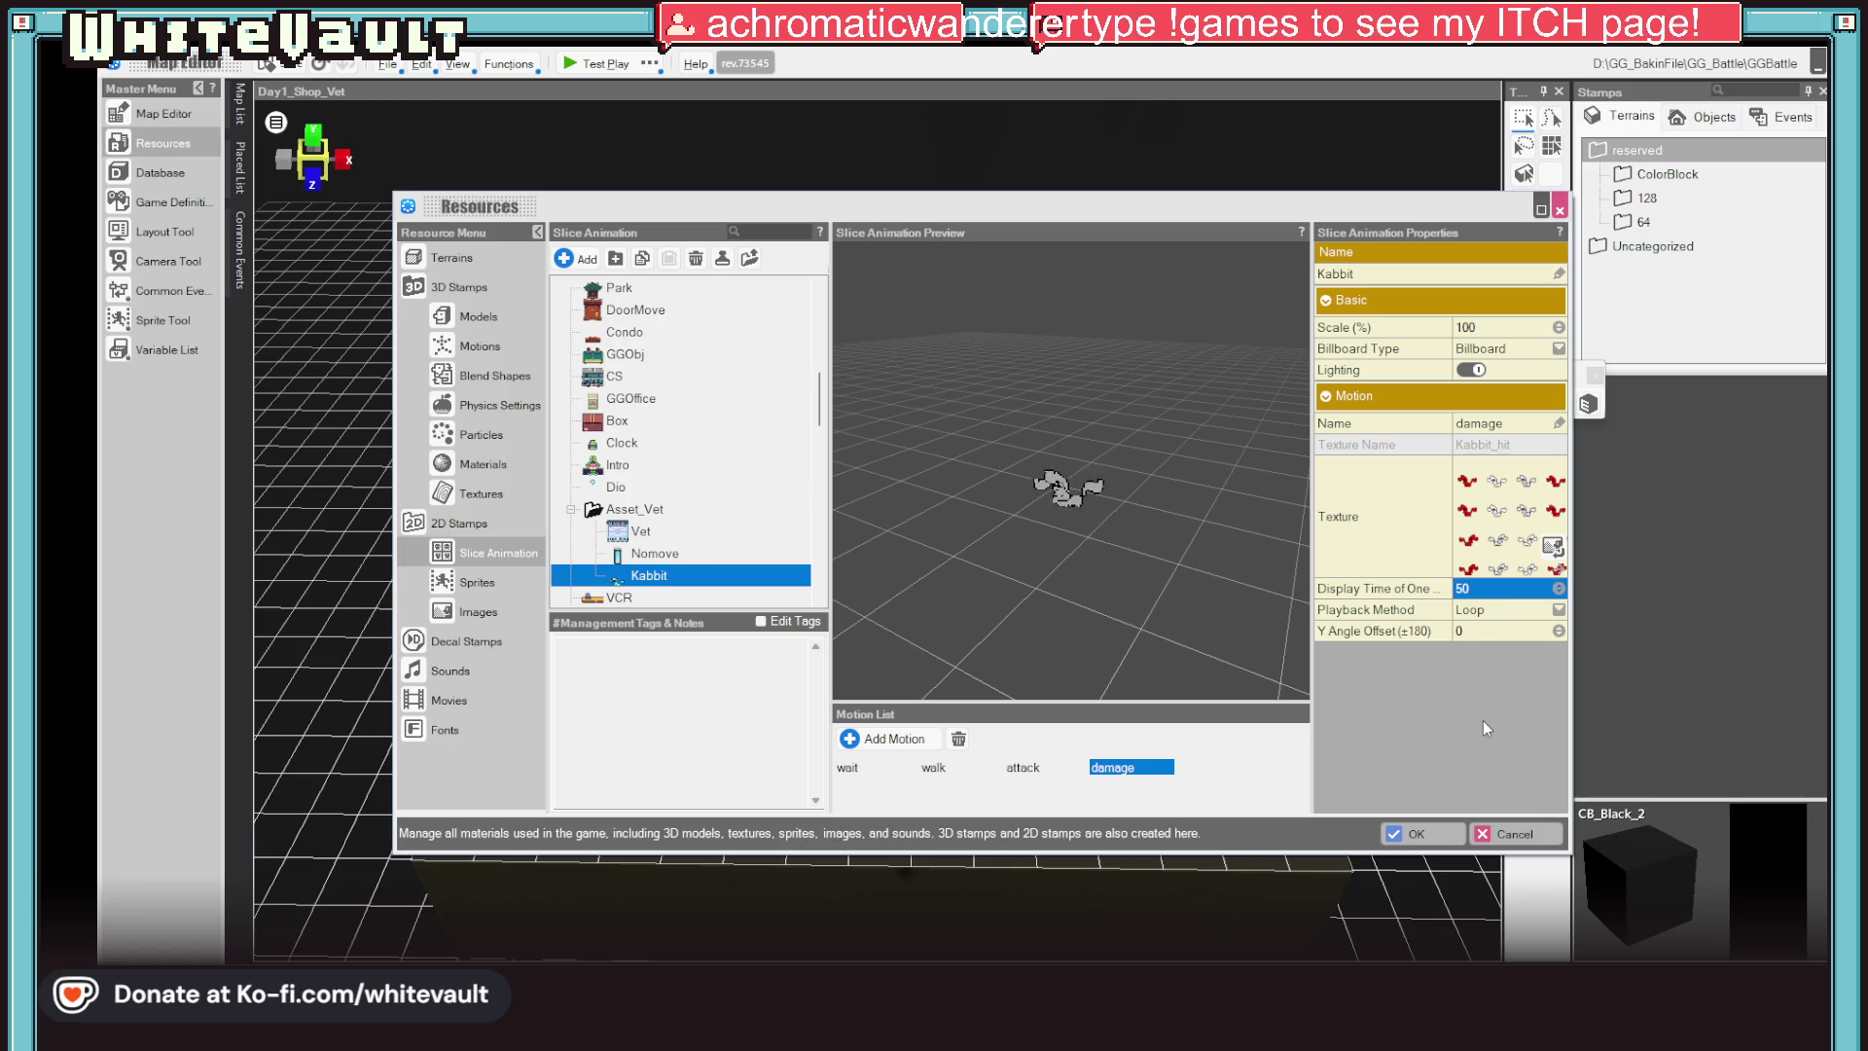
scroll(1051, 508, "up", 2)
scroll(1052, 507, "up", 2)
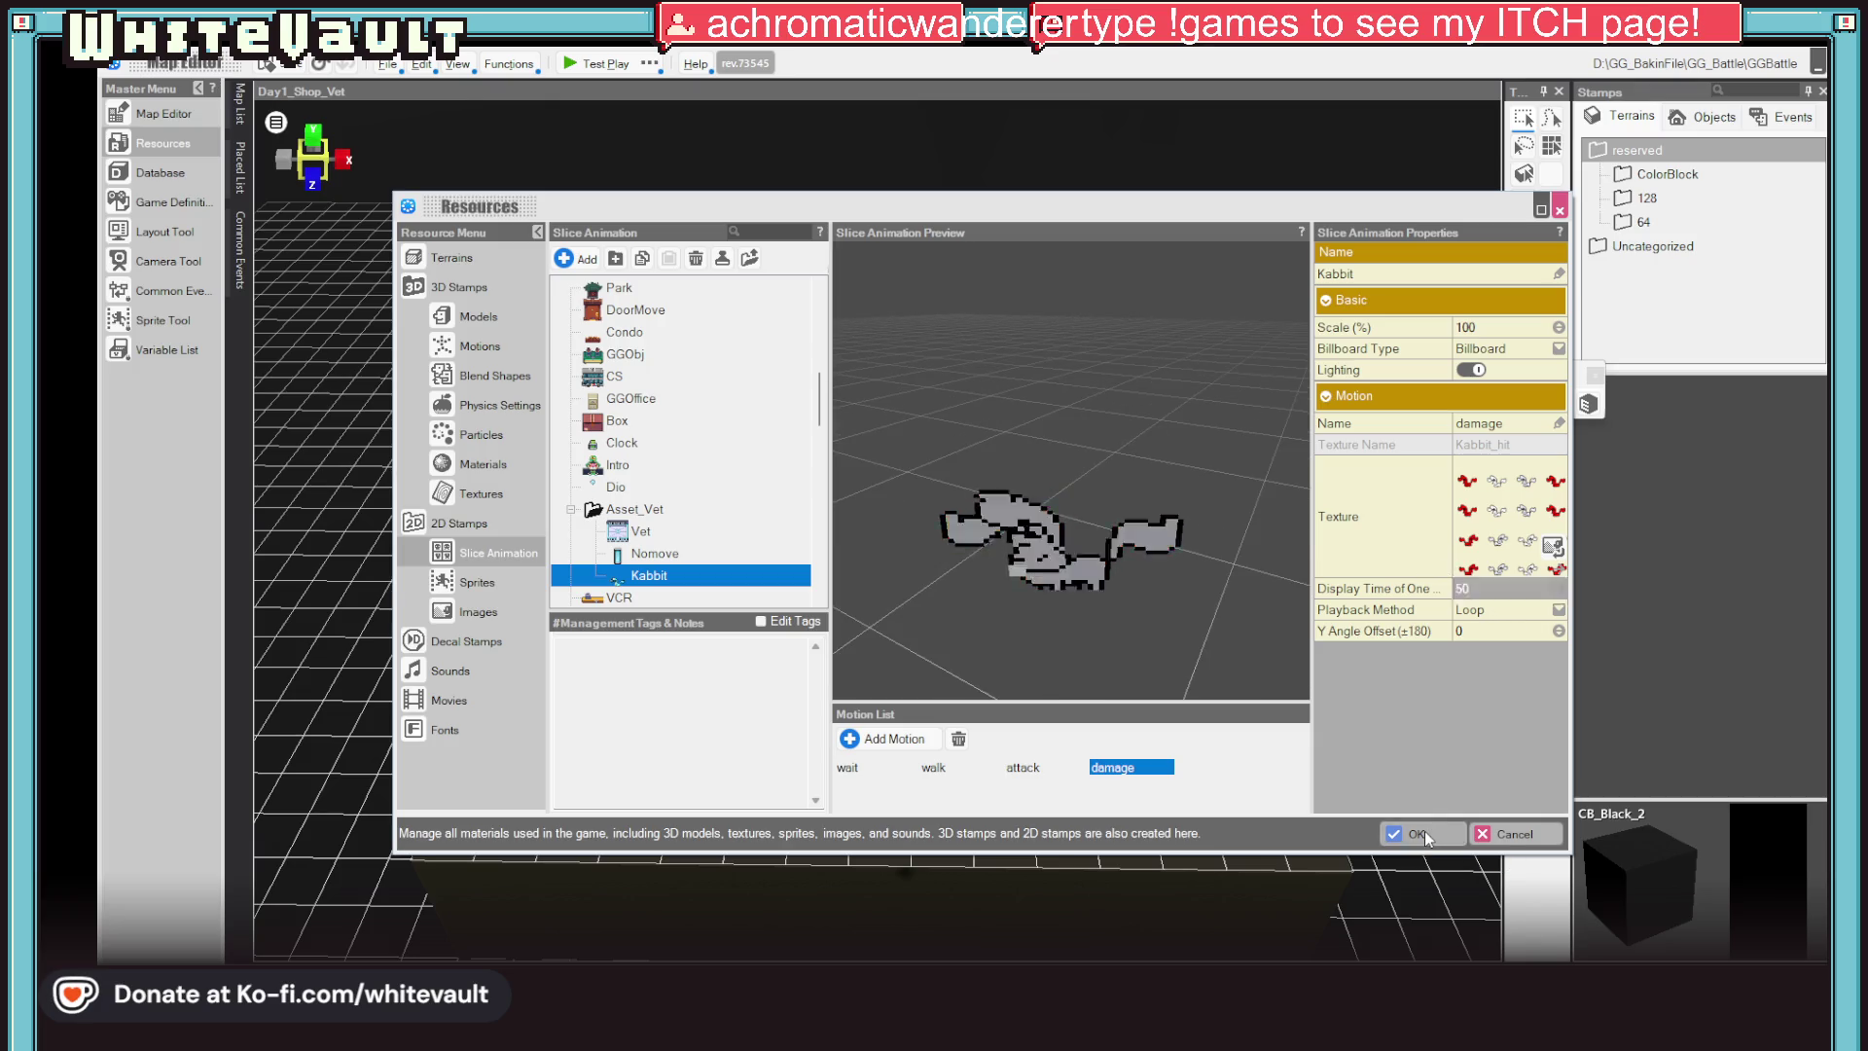
key("Return")
left_click(576, 64)
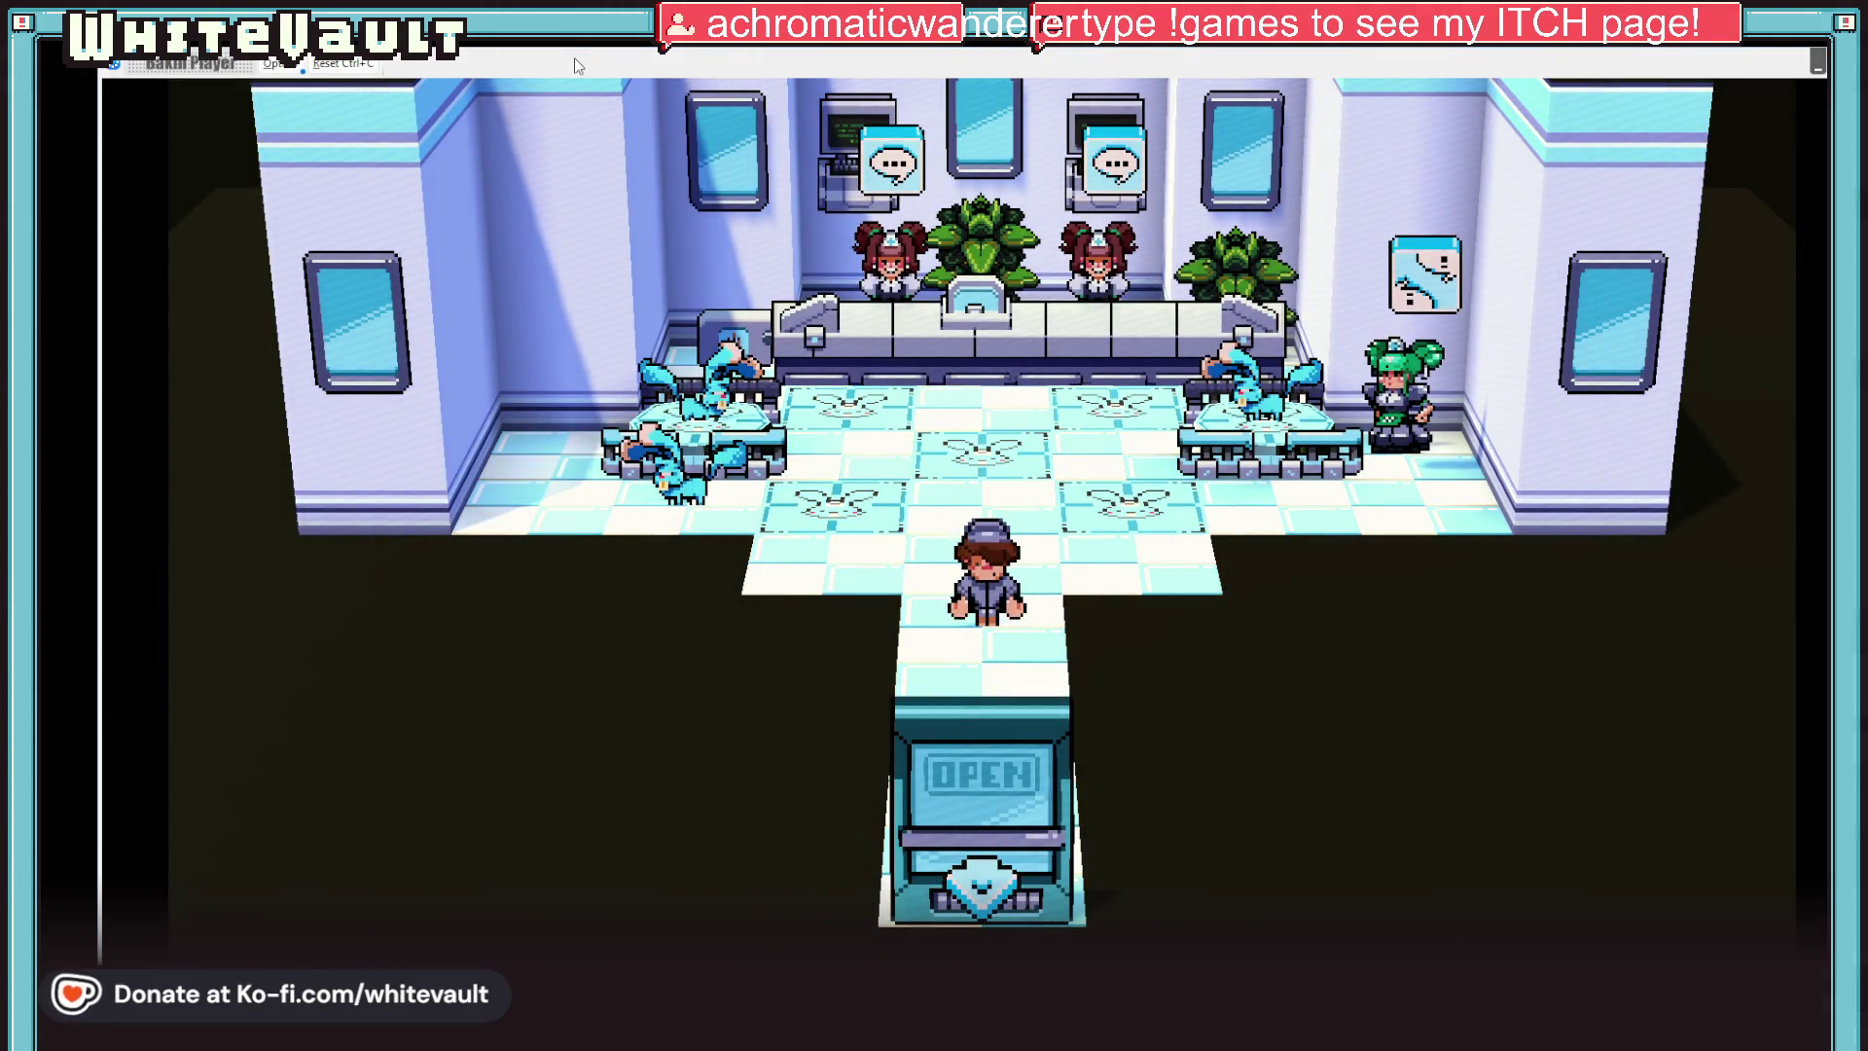
Walk to the green-haired NPC, talk through her dialogue, then walk left until the Kabbit battle starts
key("Up")
key("Up")
key("Right")
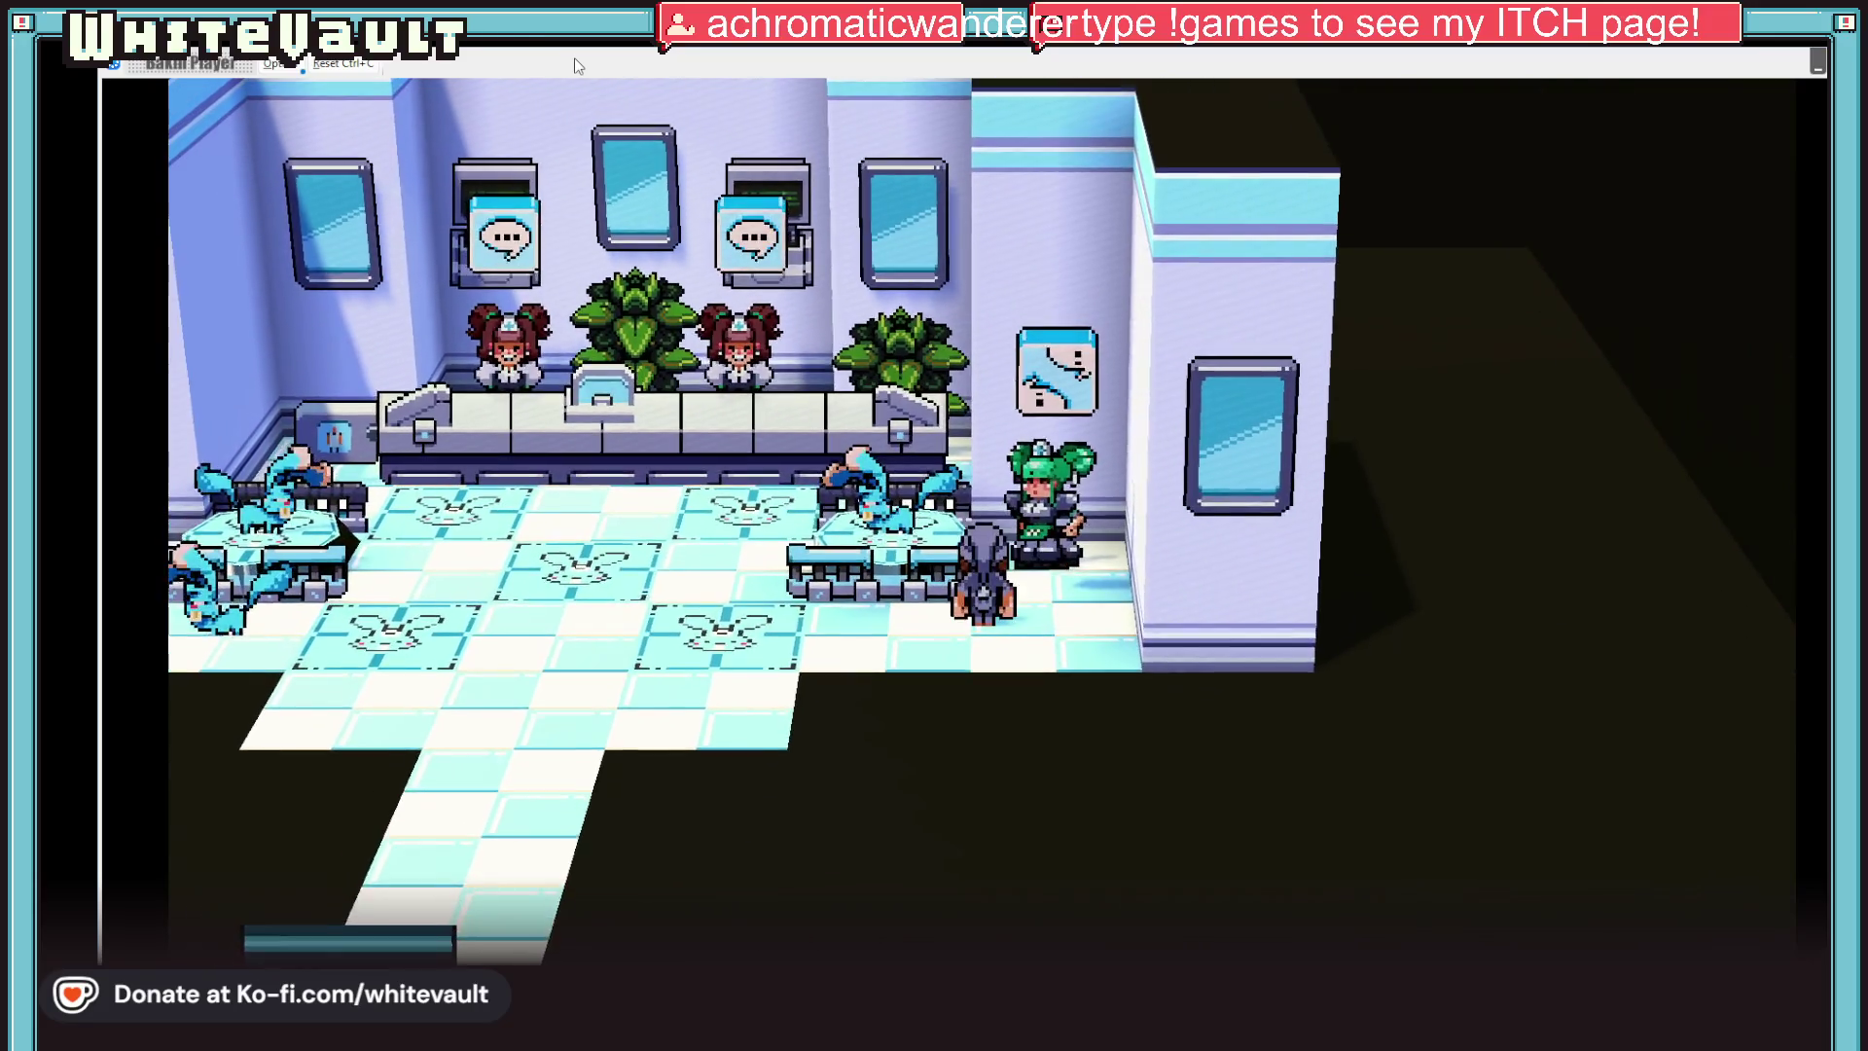
key("Right")
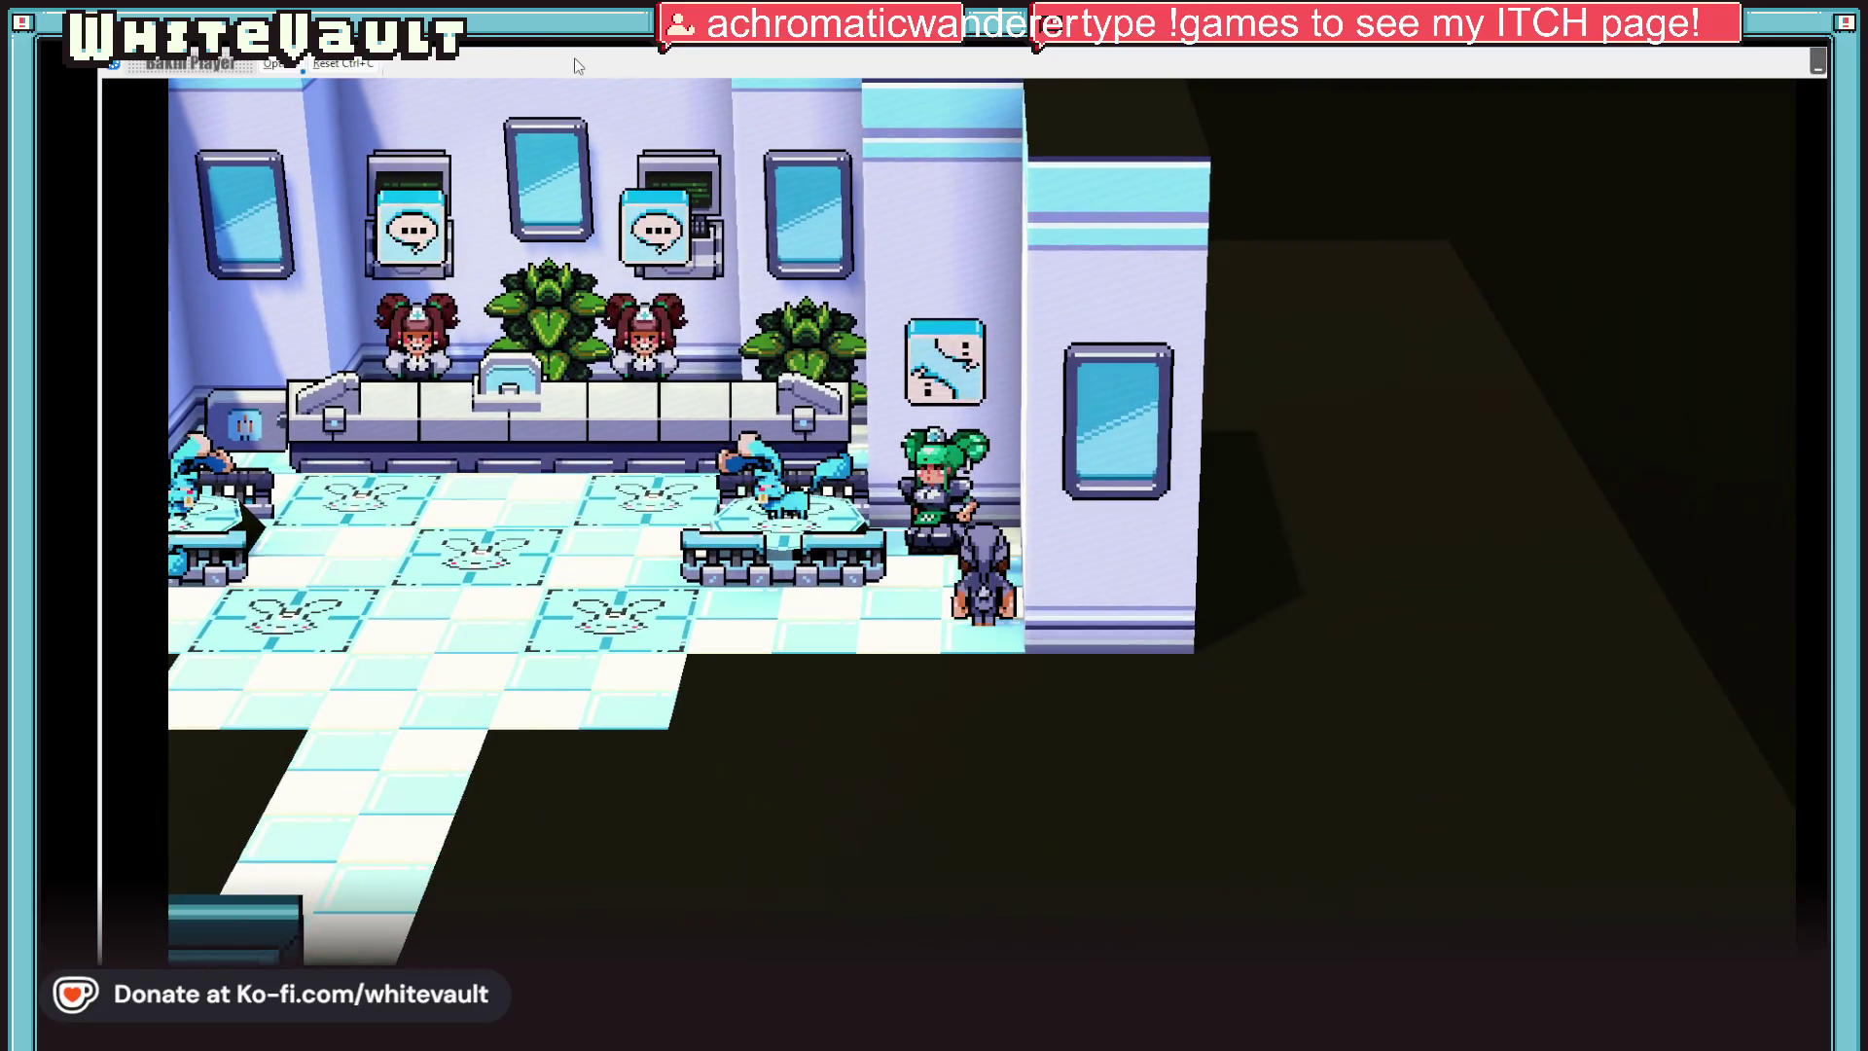
key("z")
key("z")
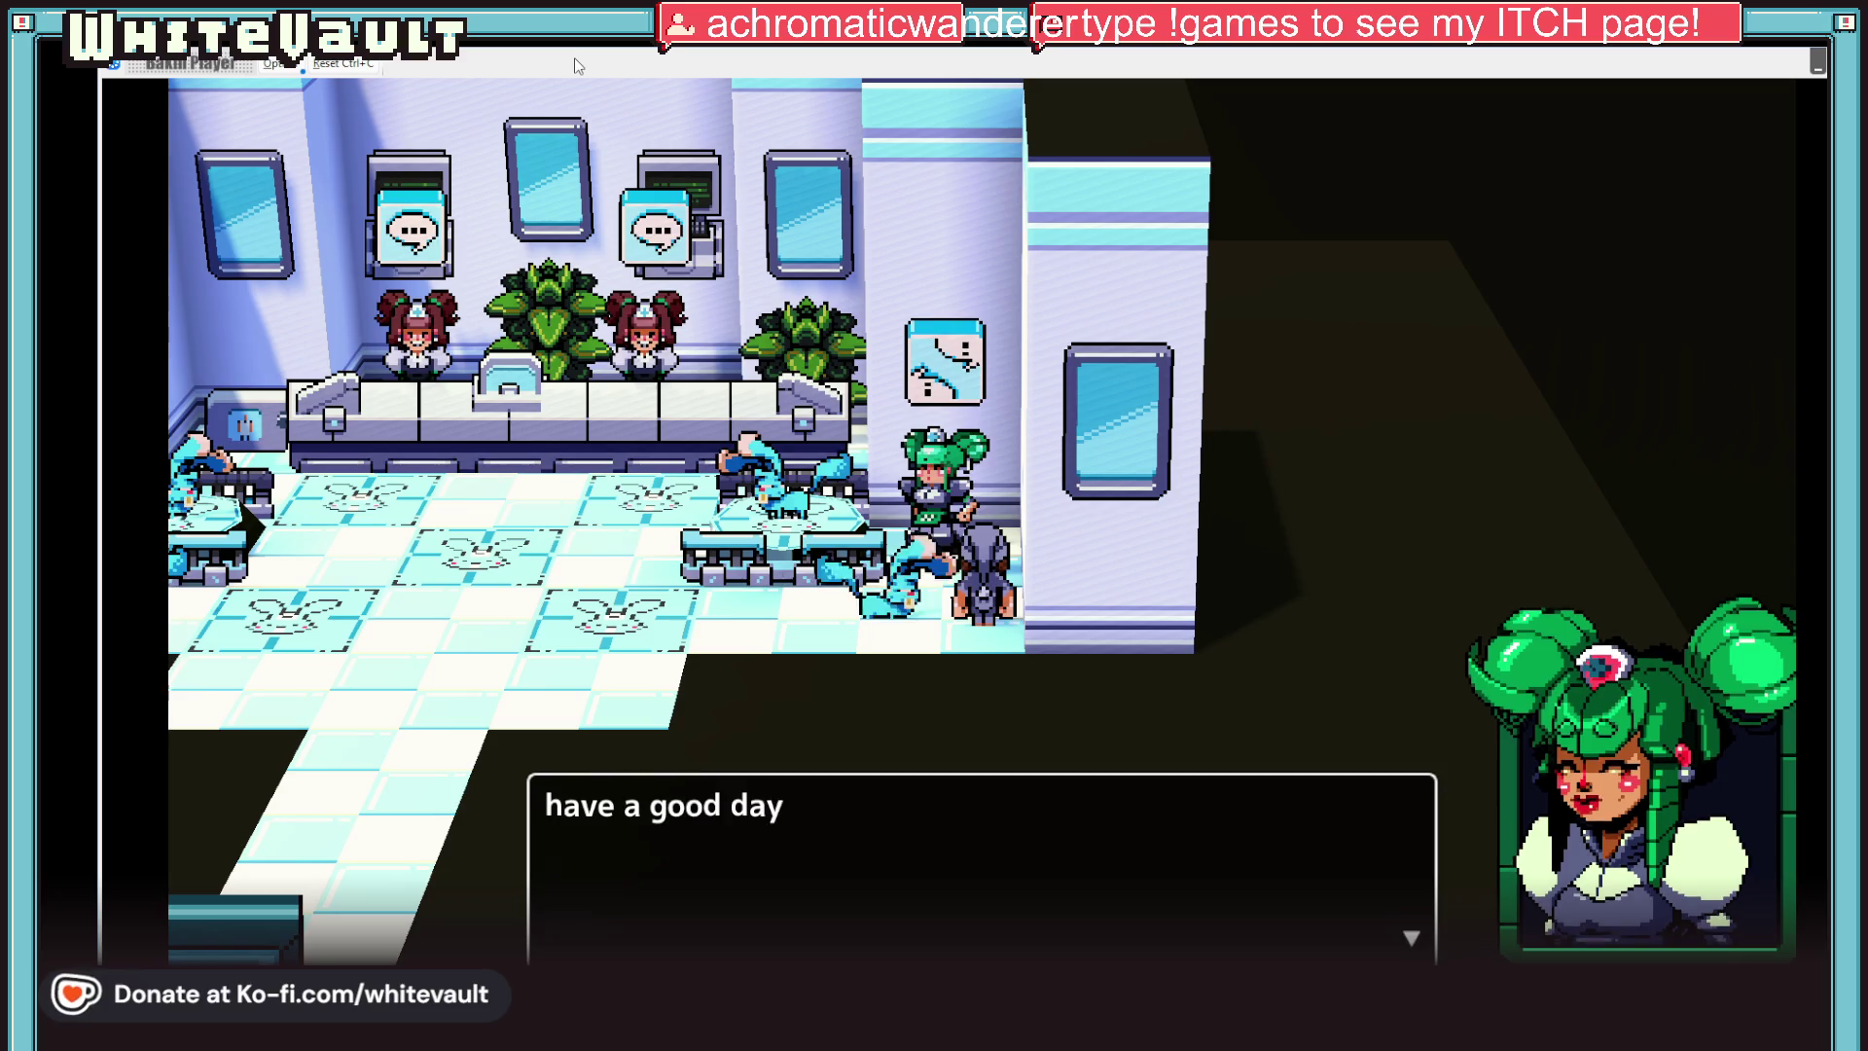
key("z")
key("Left")
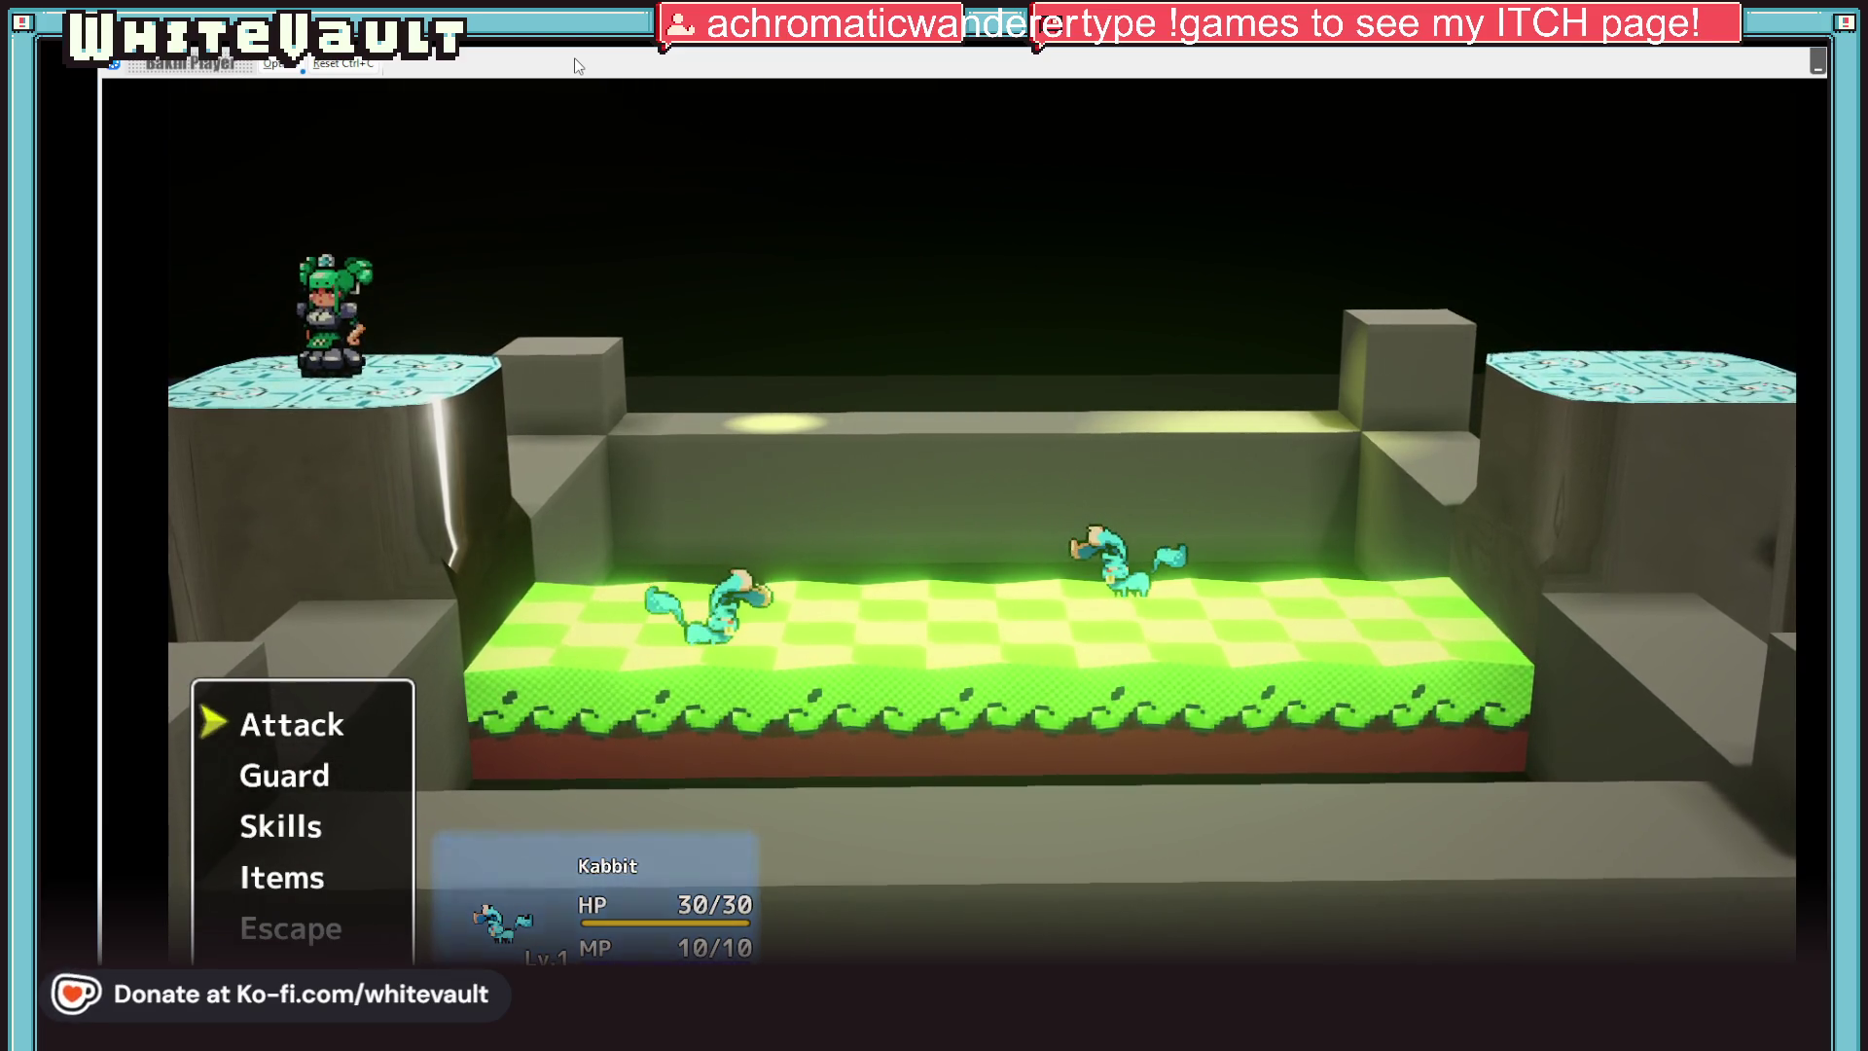
Attack the Kabbit over several turns, then quit the test play back to the shop map
key("Return")
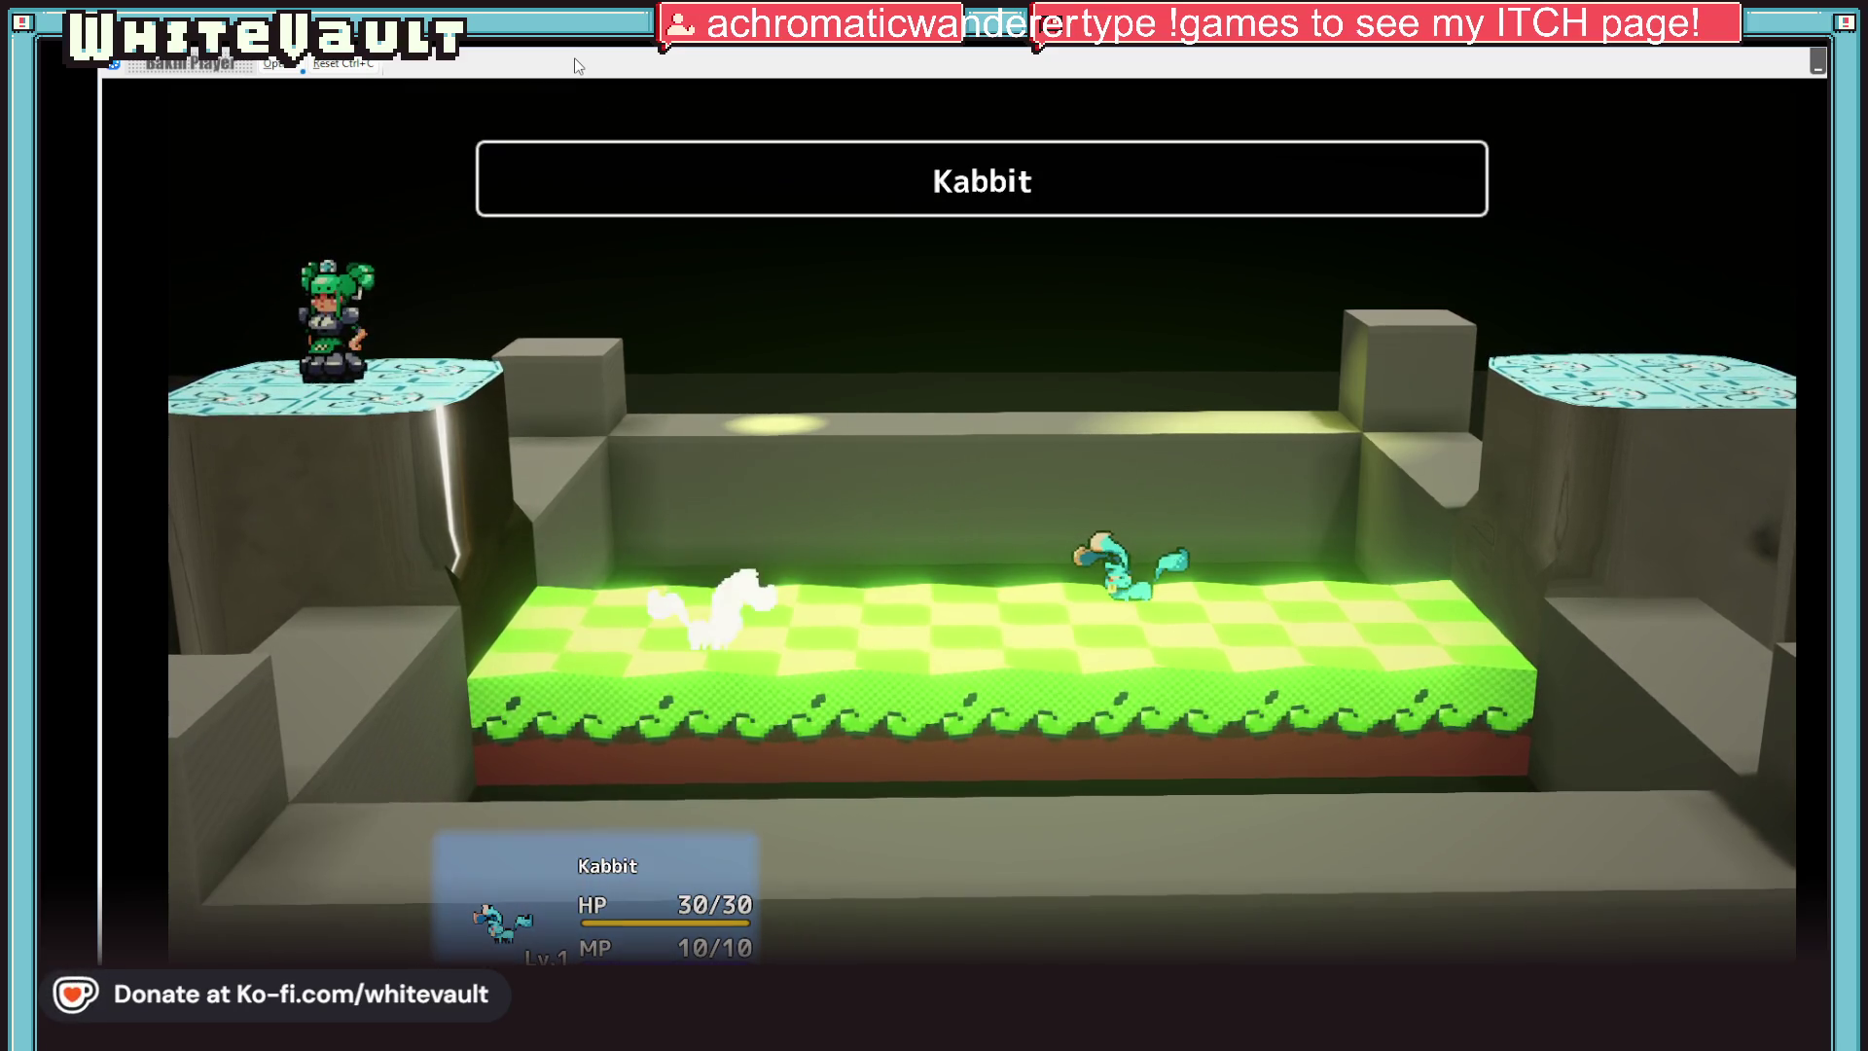
key("Return")
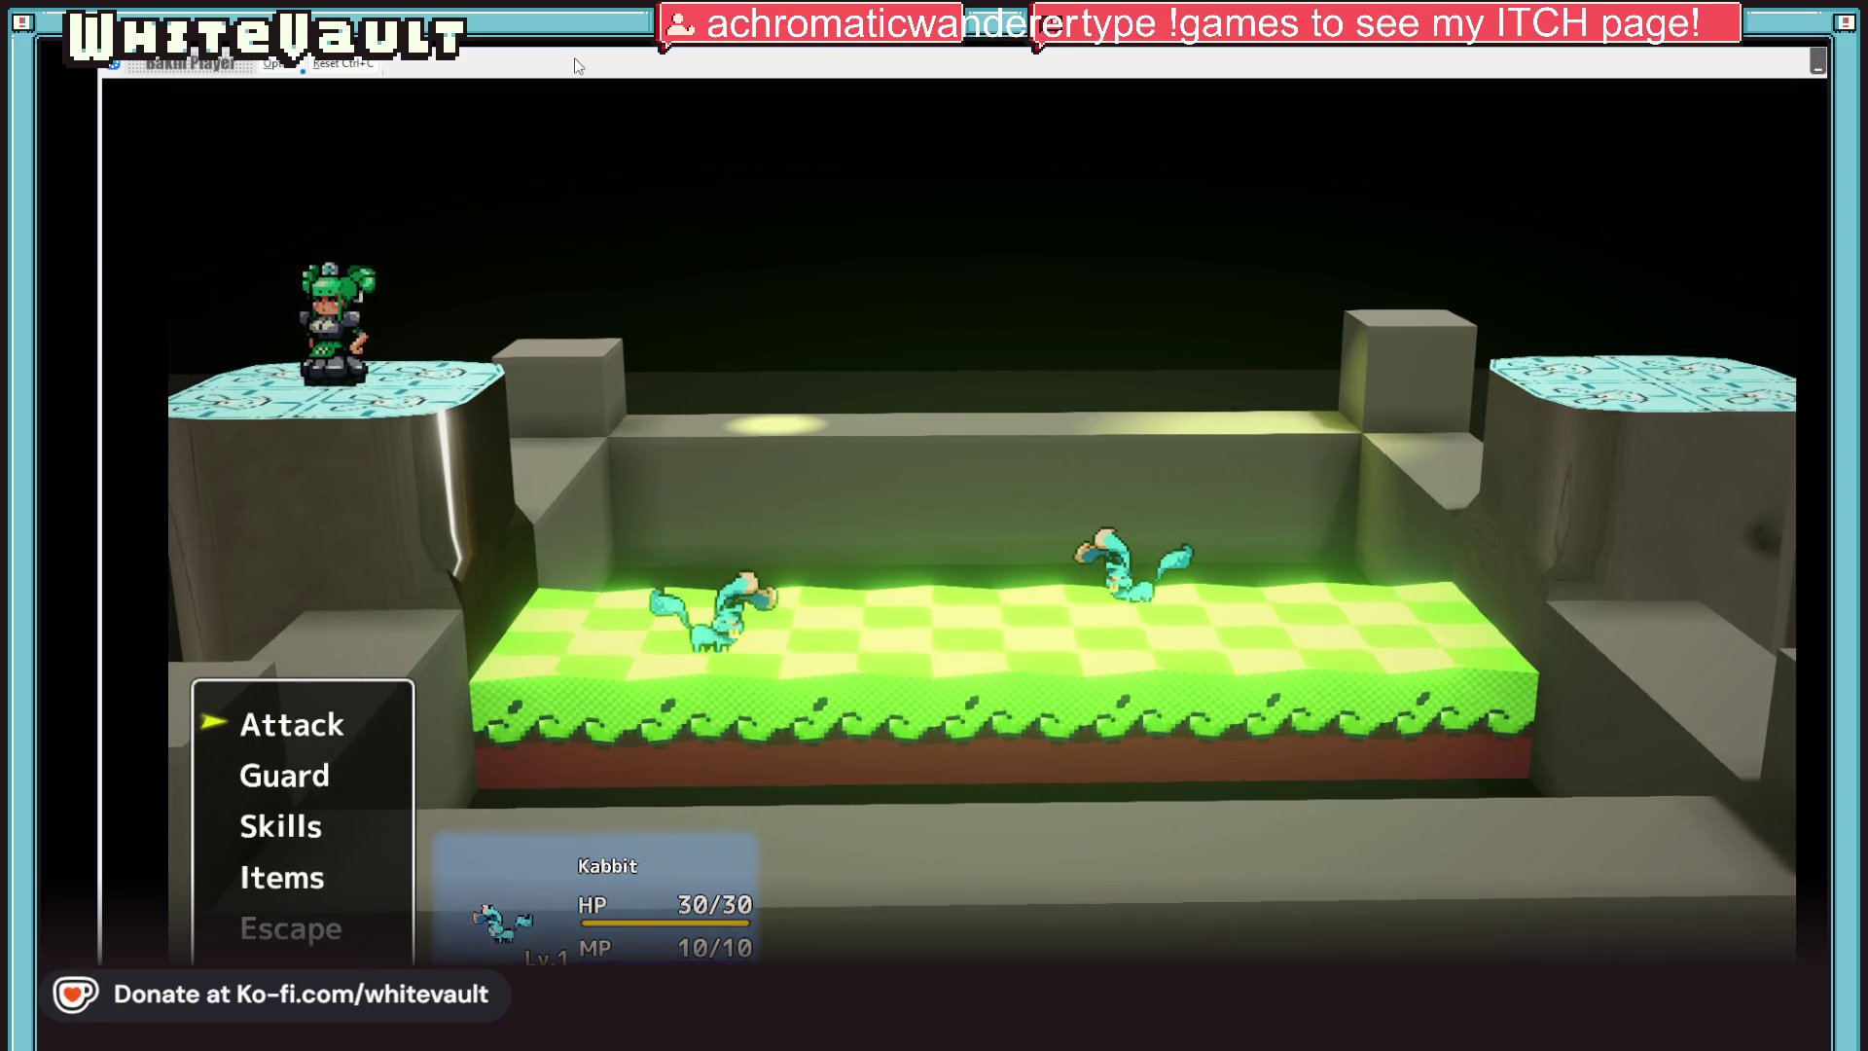
key("Return")
key("Return")
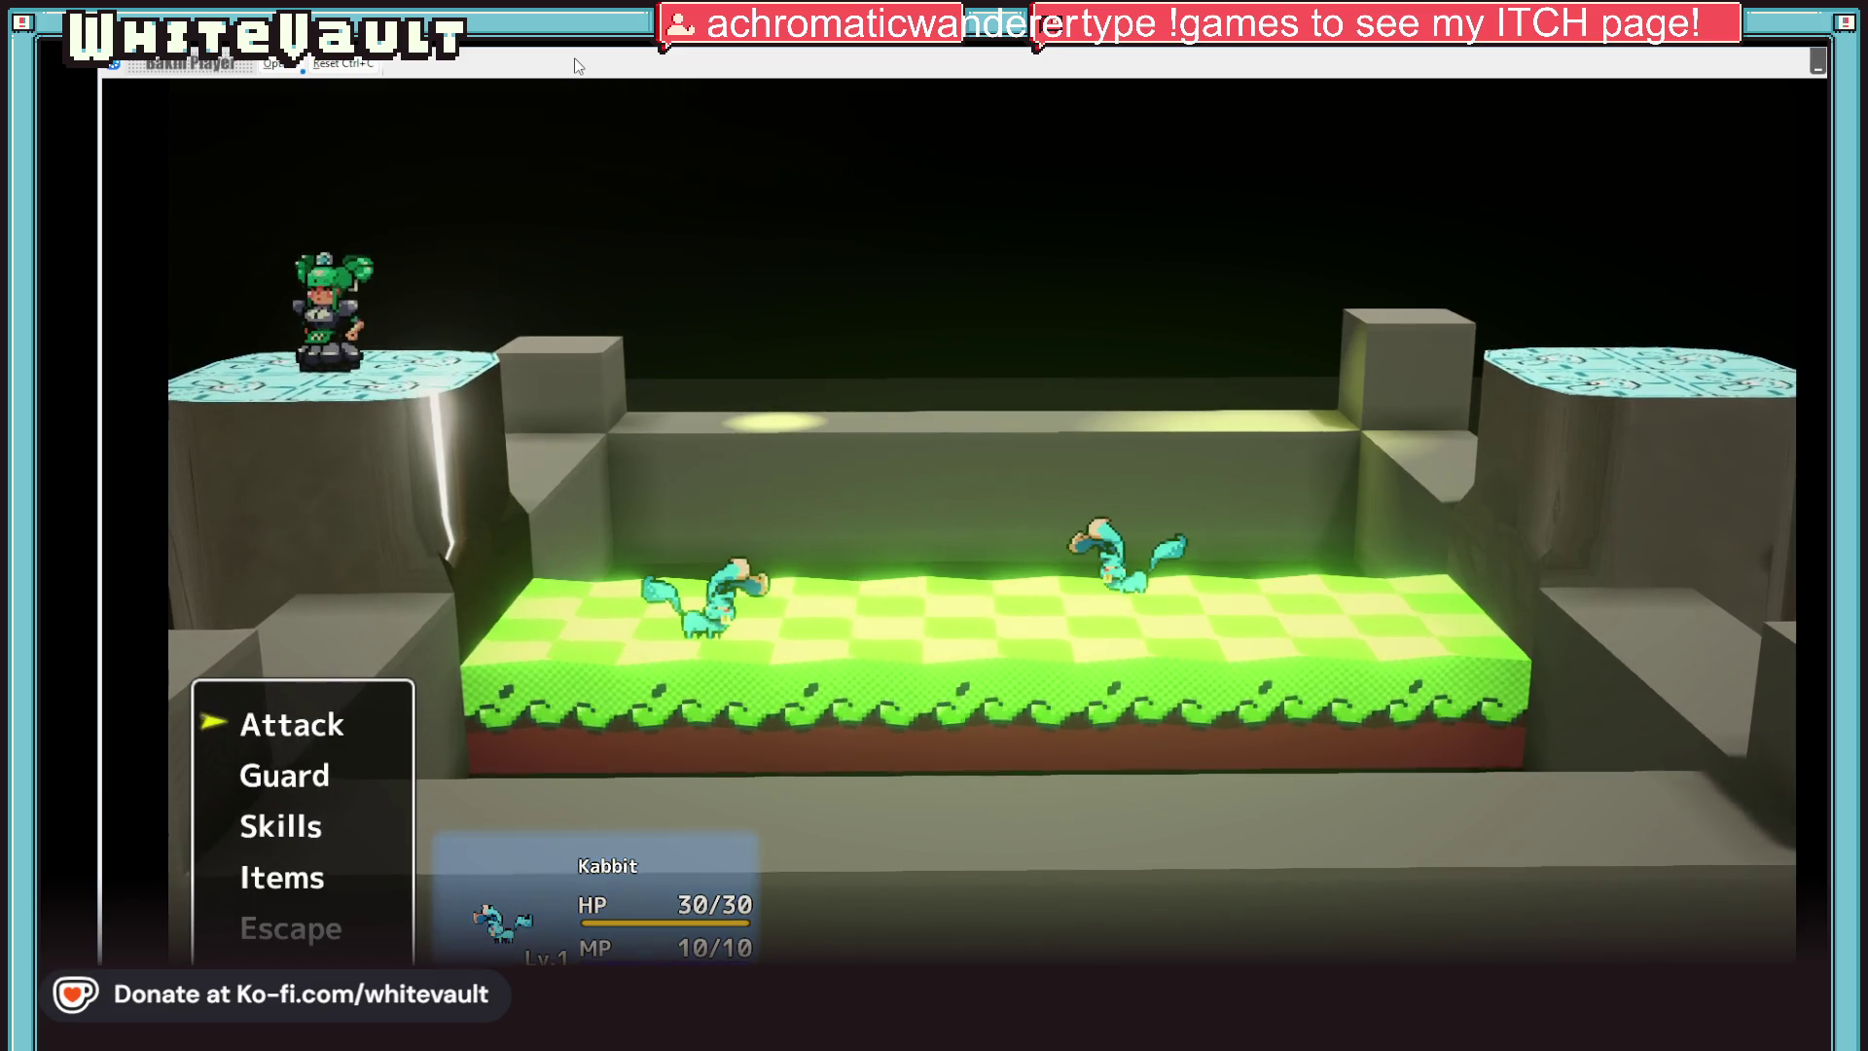
key("Return")
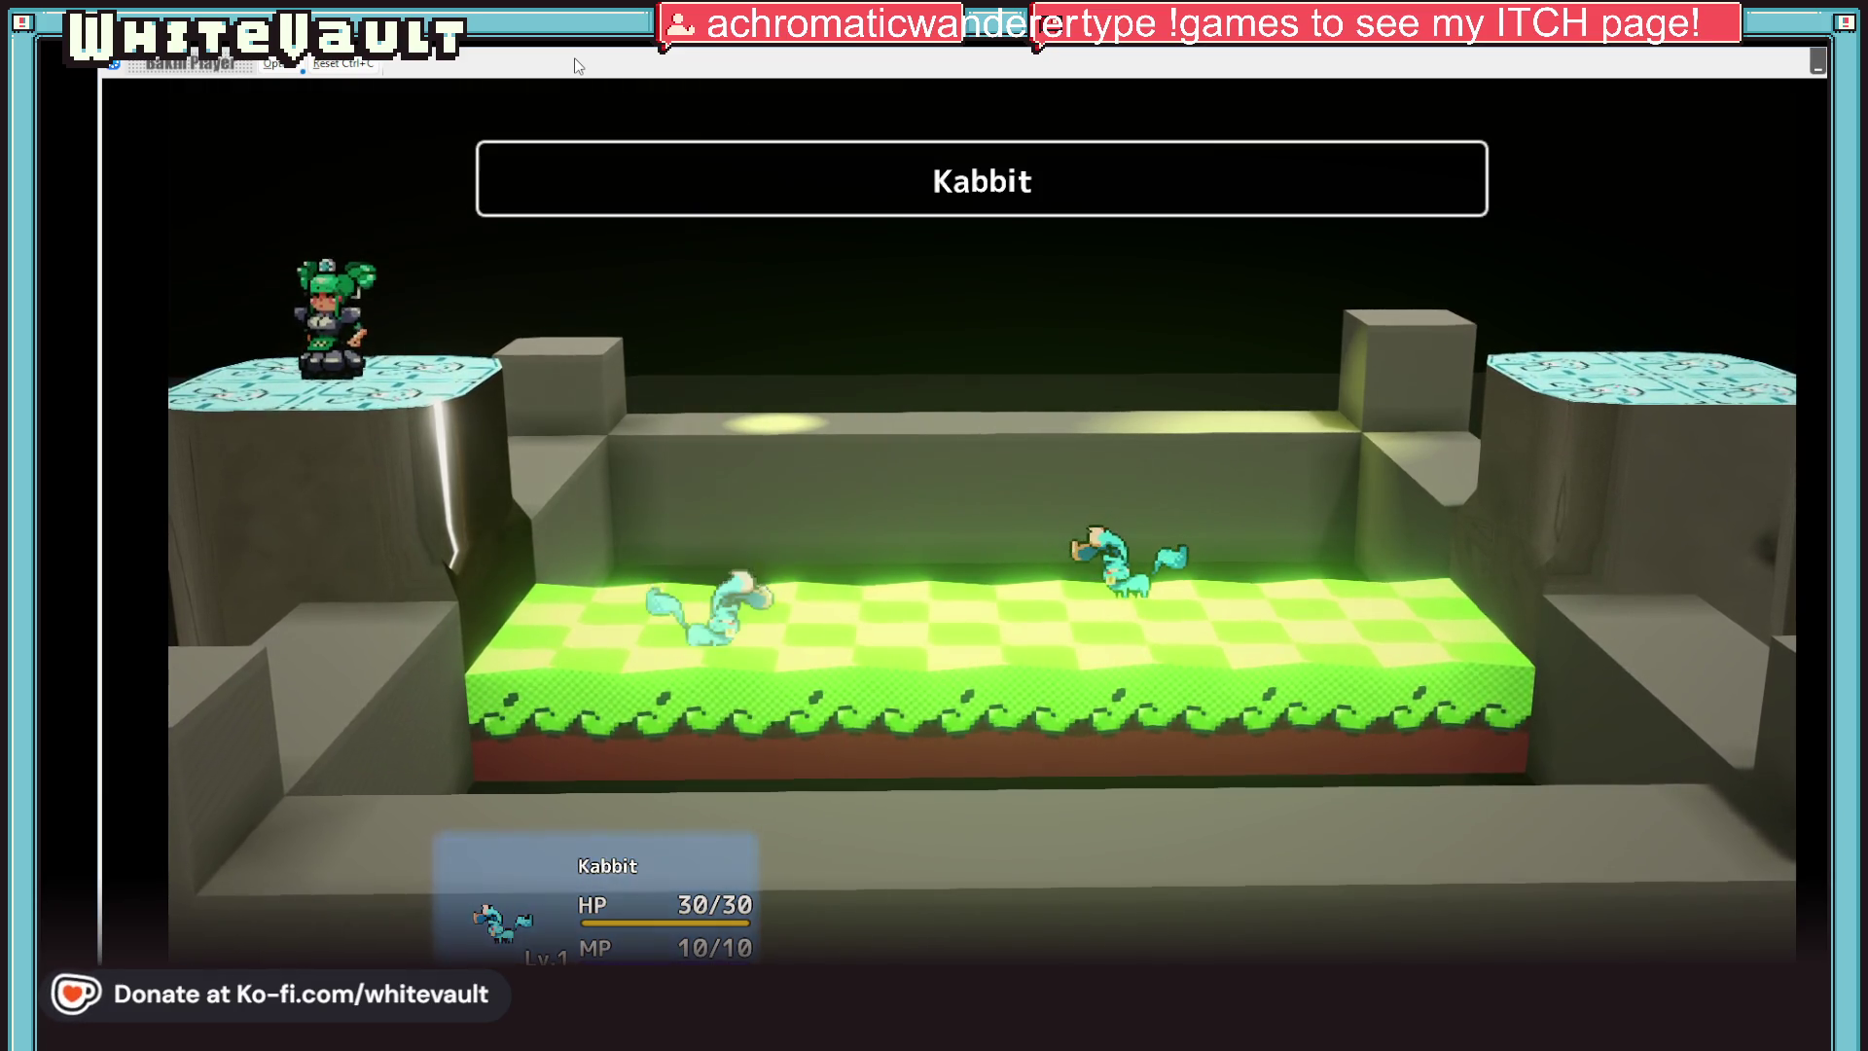
key("Return")
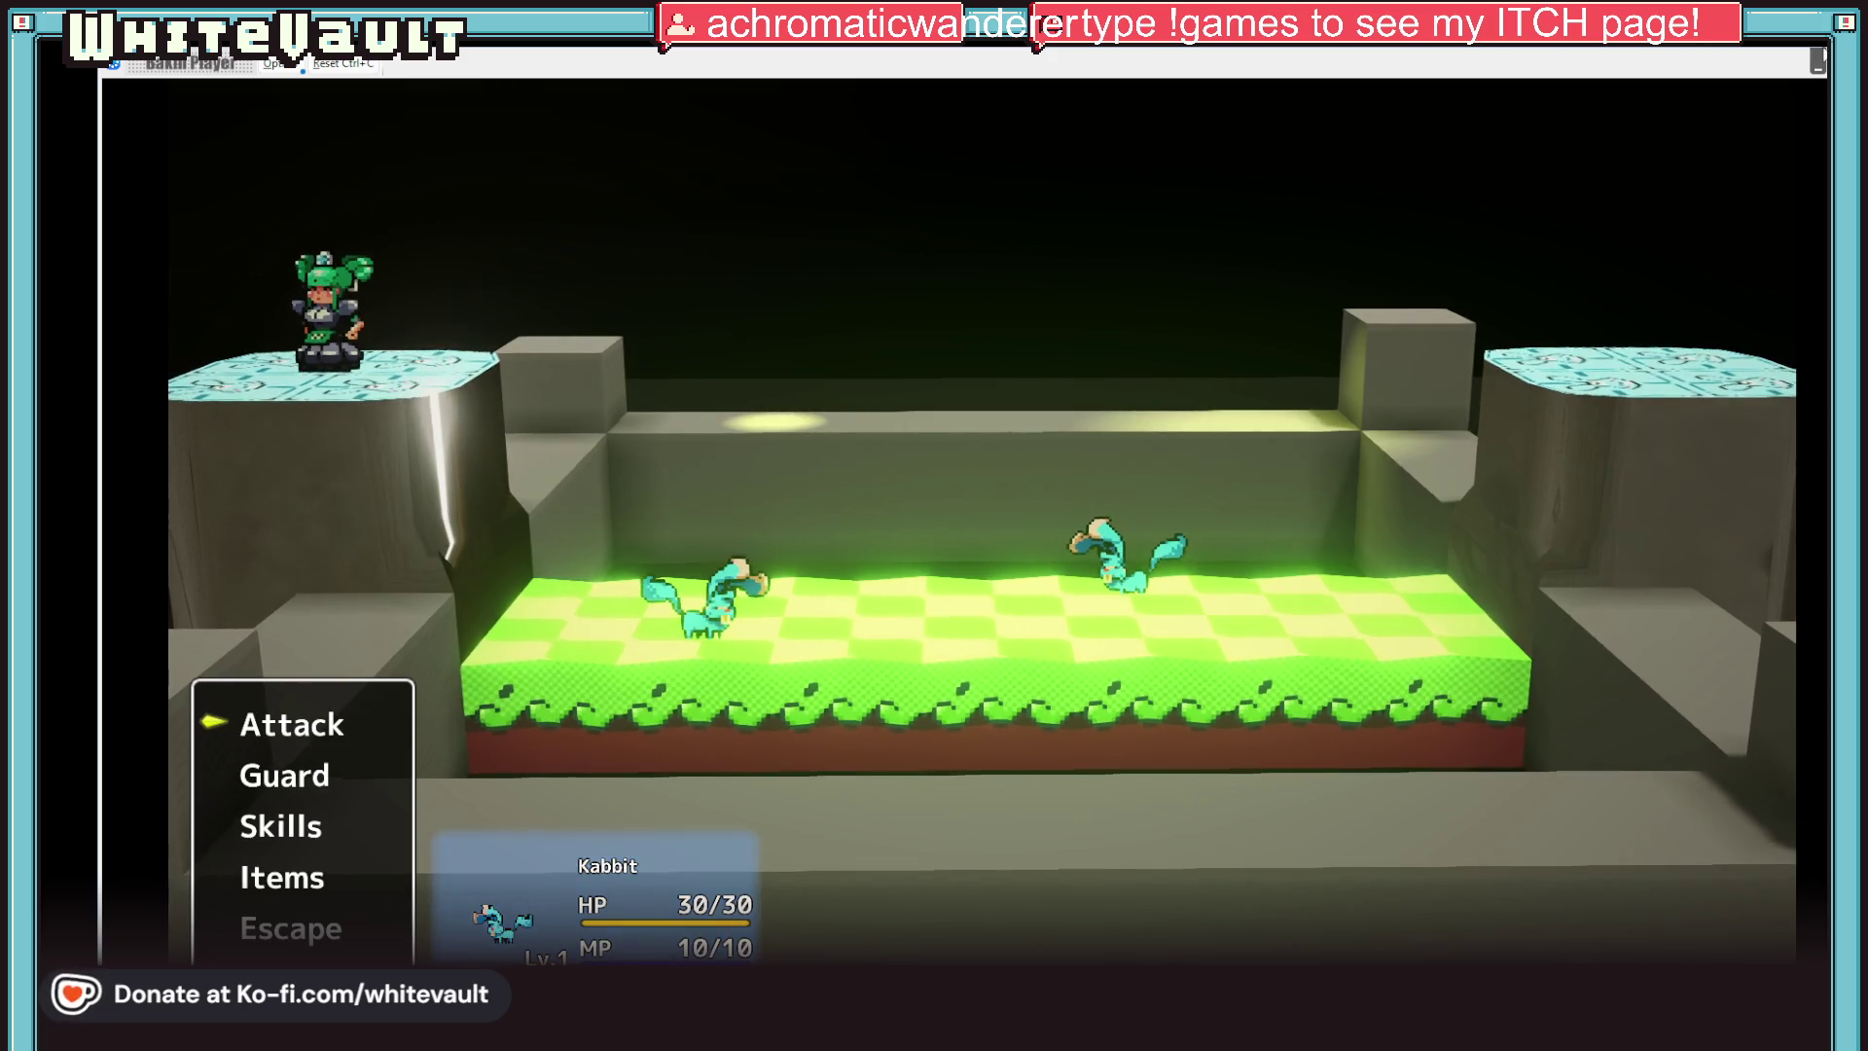
key("alt+F4")
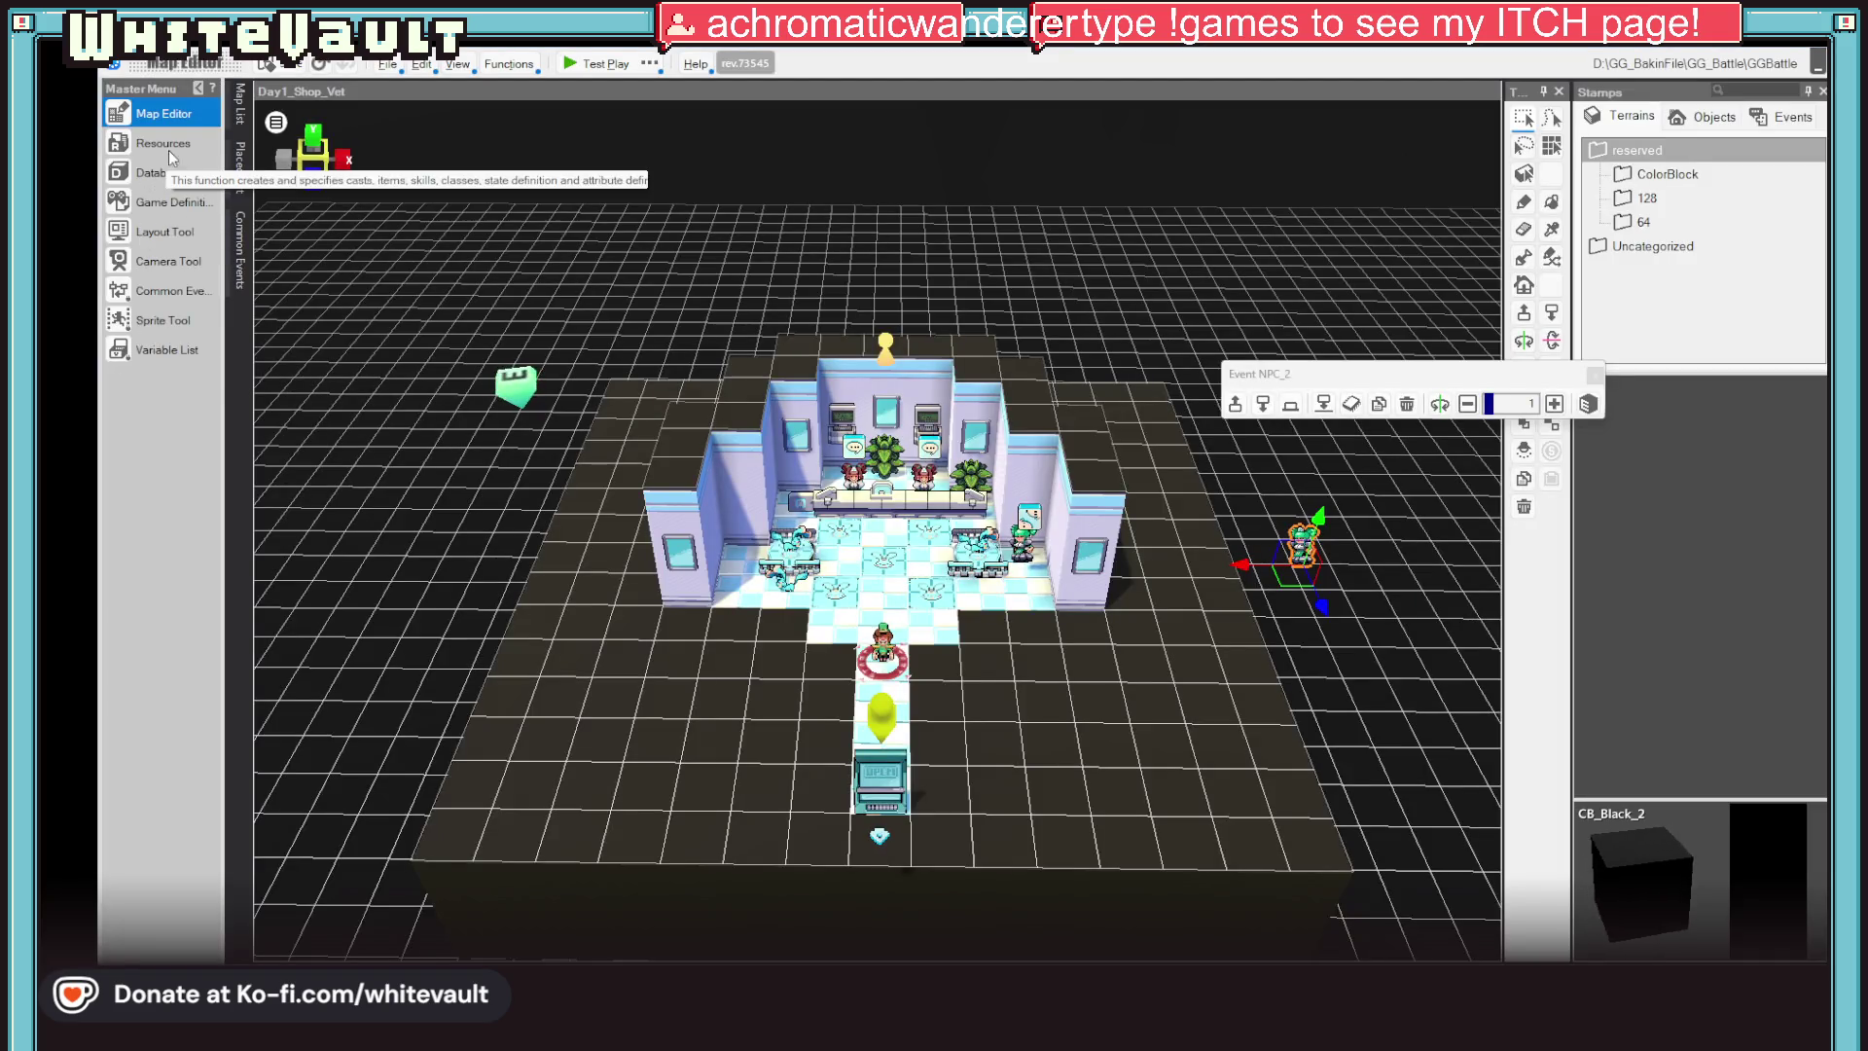
Set the Kabbit attack motion to display time 50 with Back and Forth playback, then start a test play
left_click(161, 144)
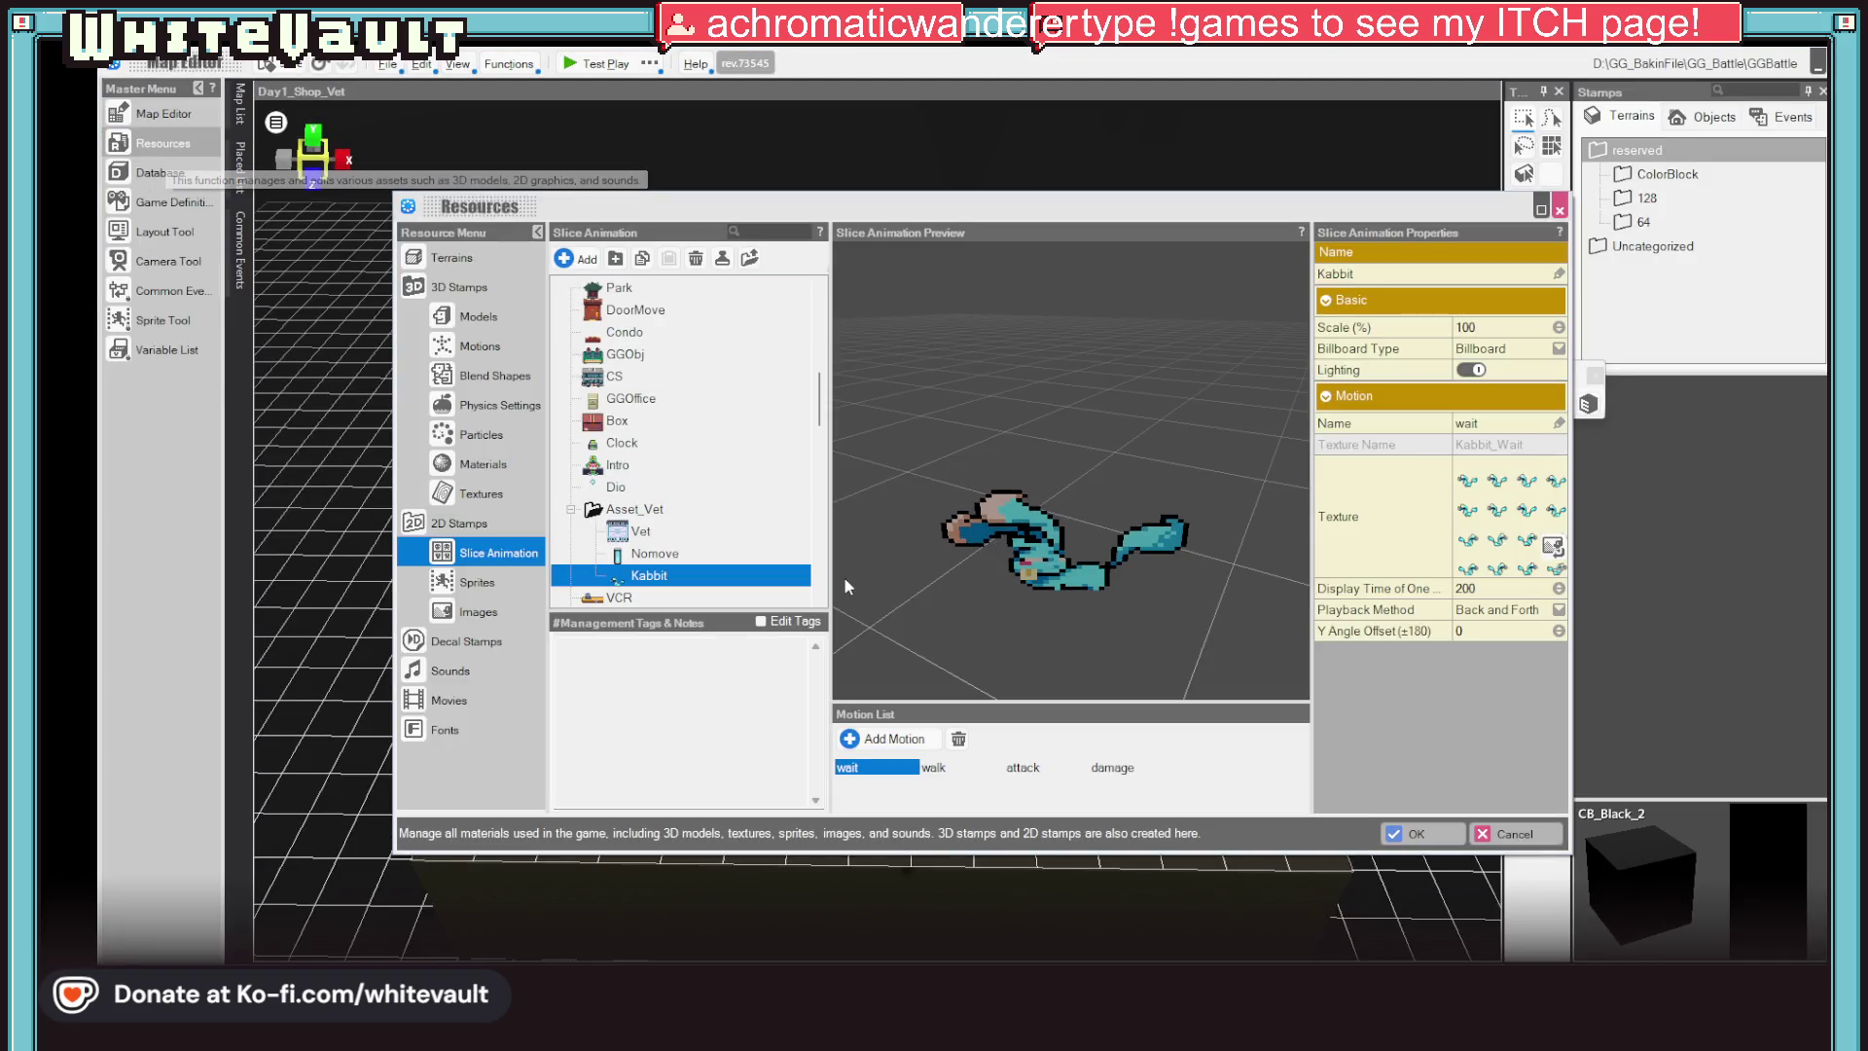
left_click(1022, 765)
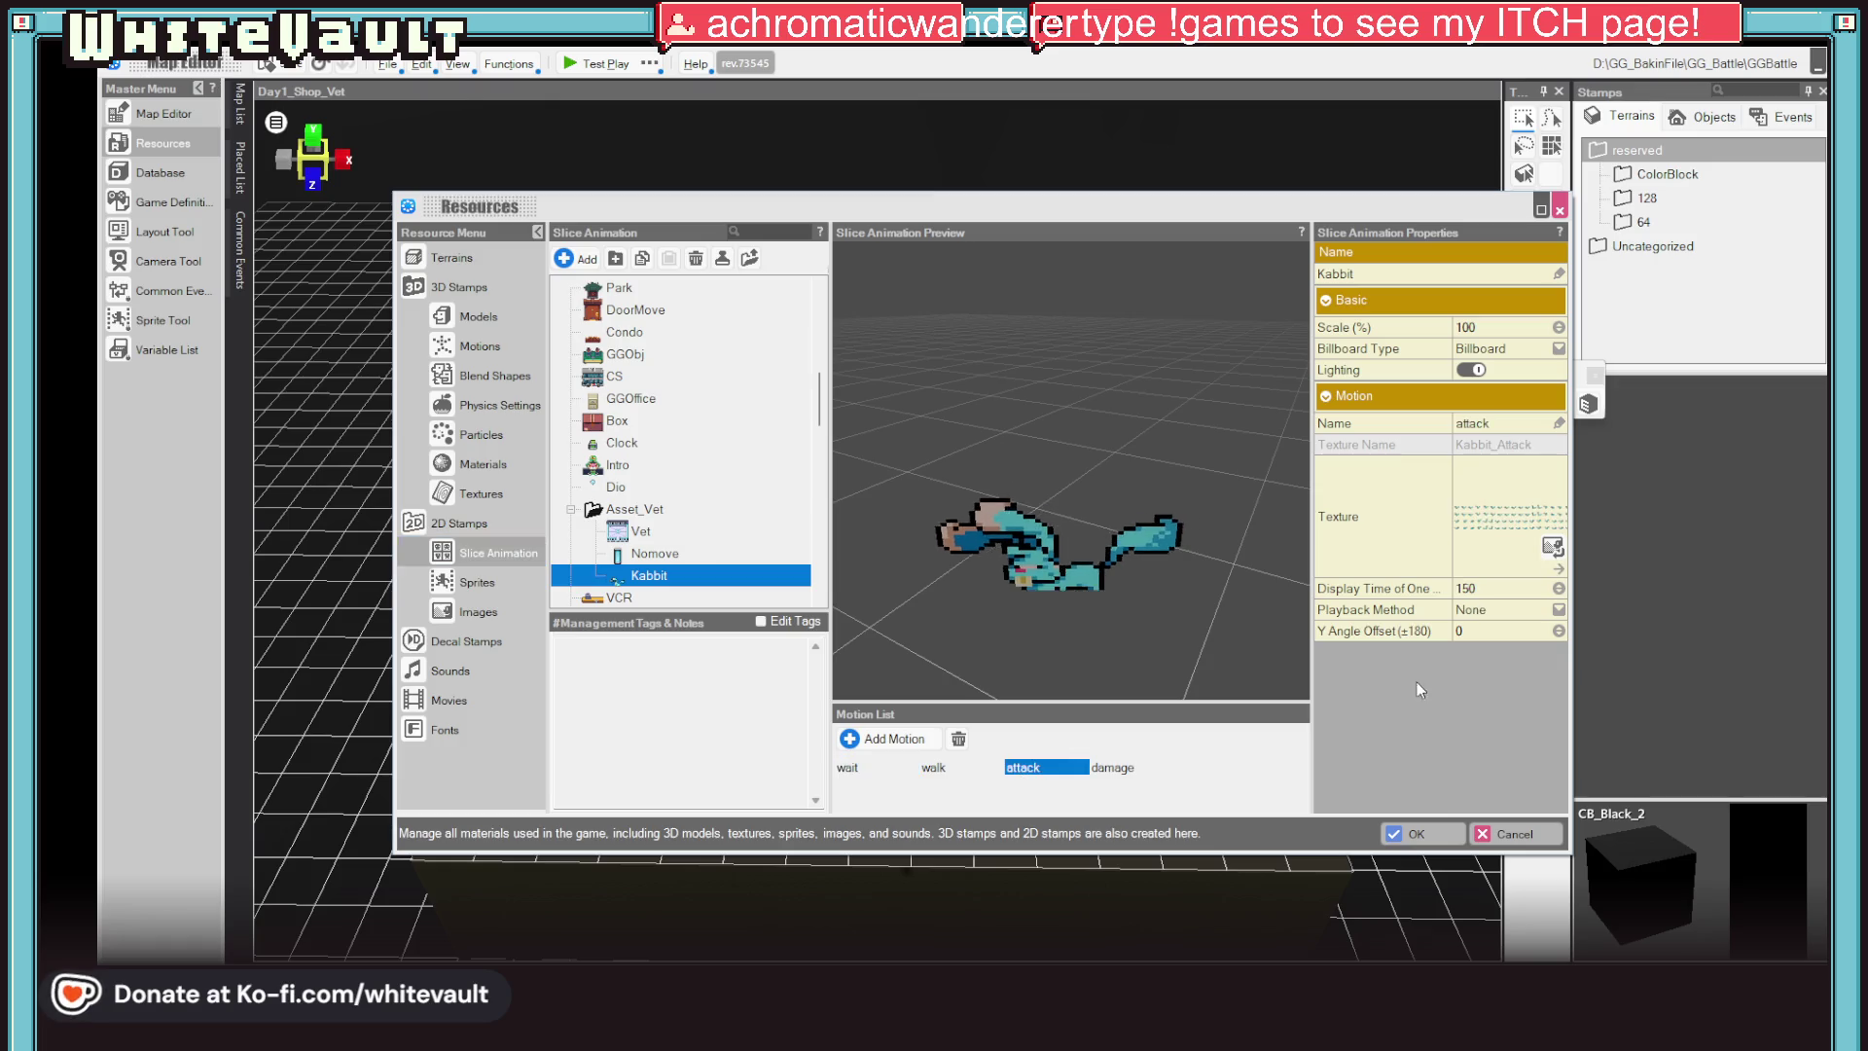
double_click(1512, 585)
type("5")
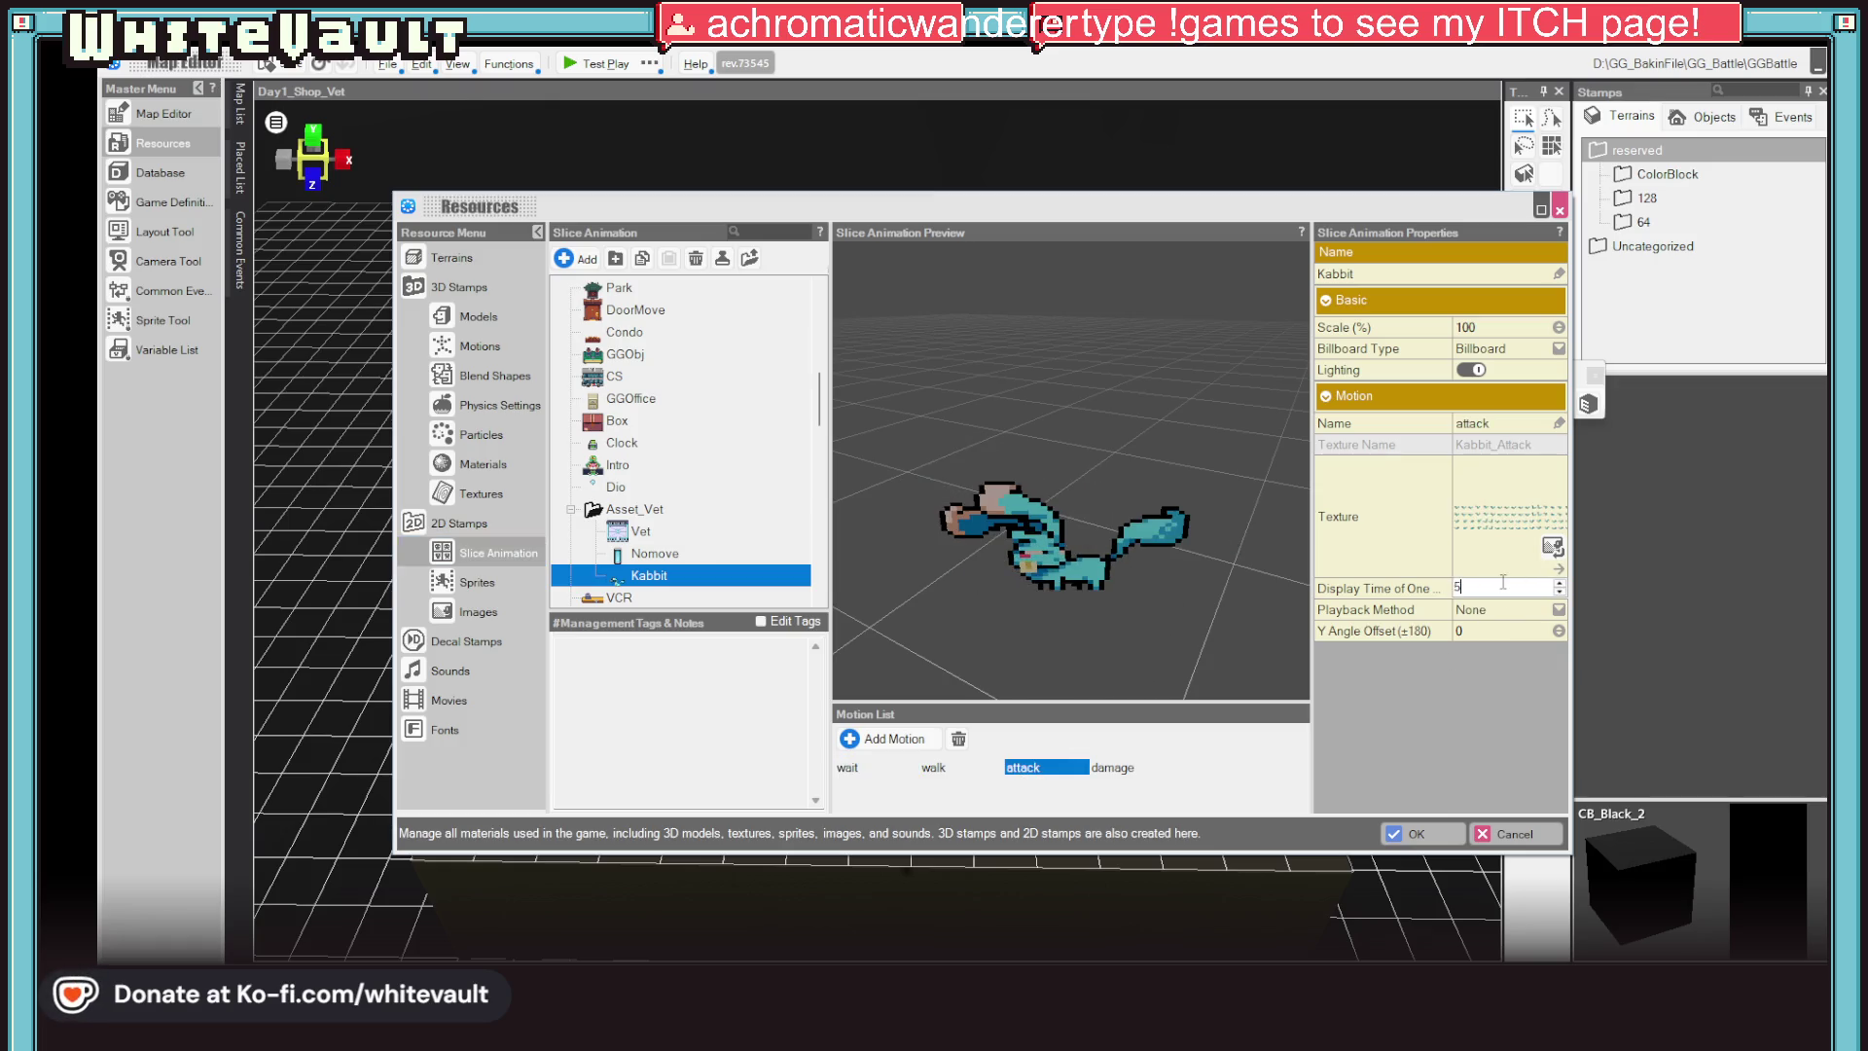
type("0")
key("Return")
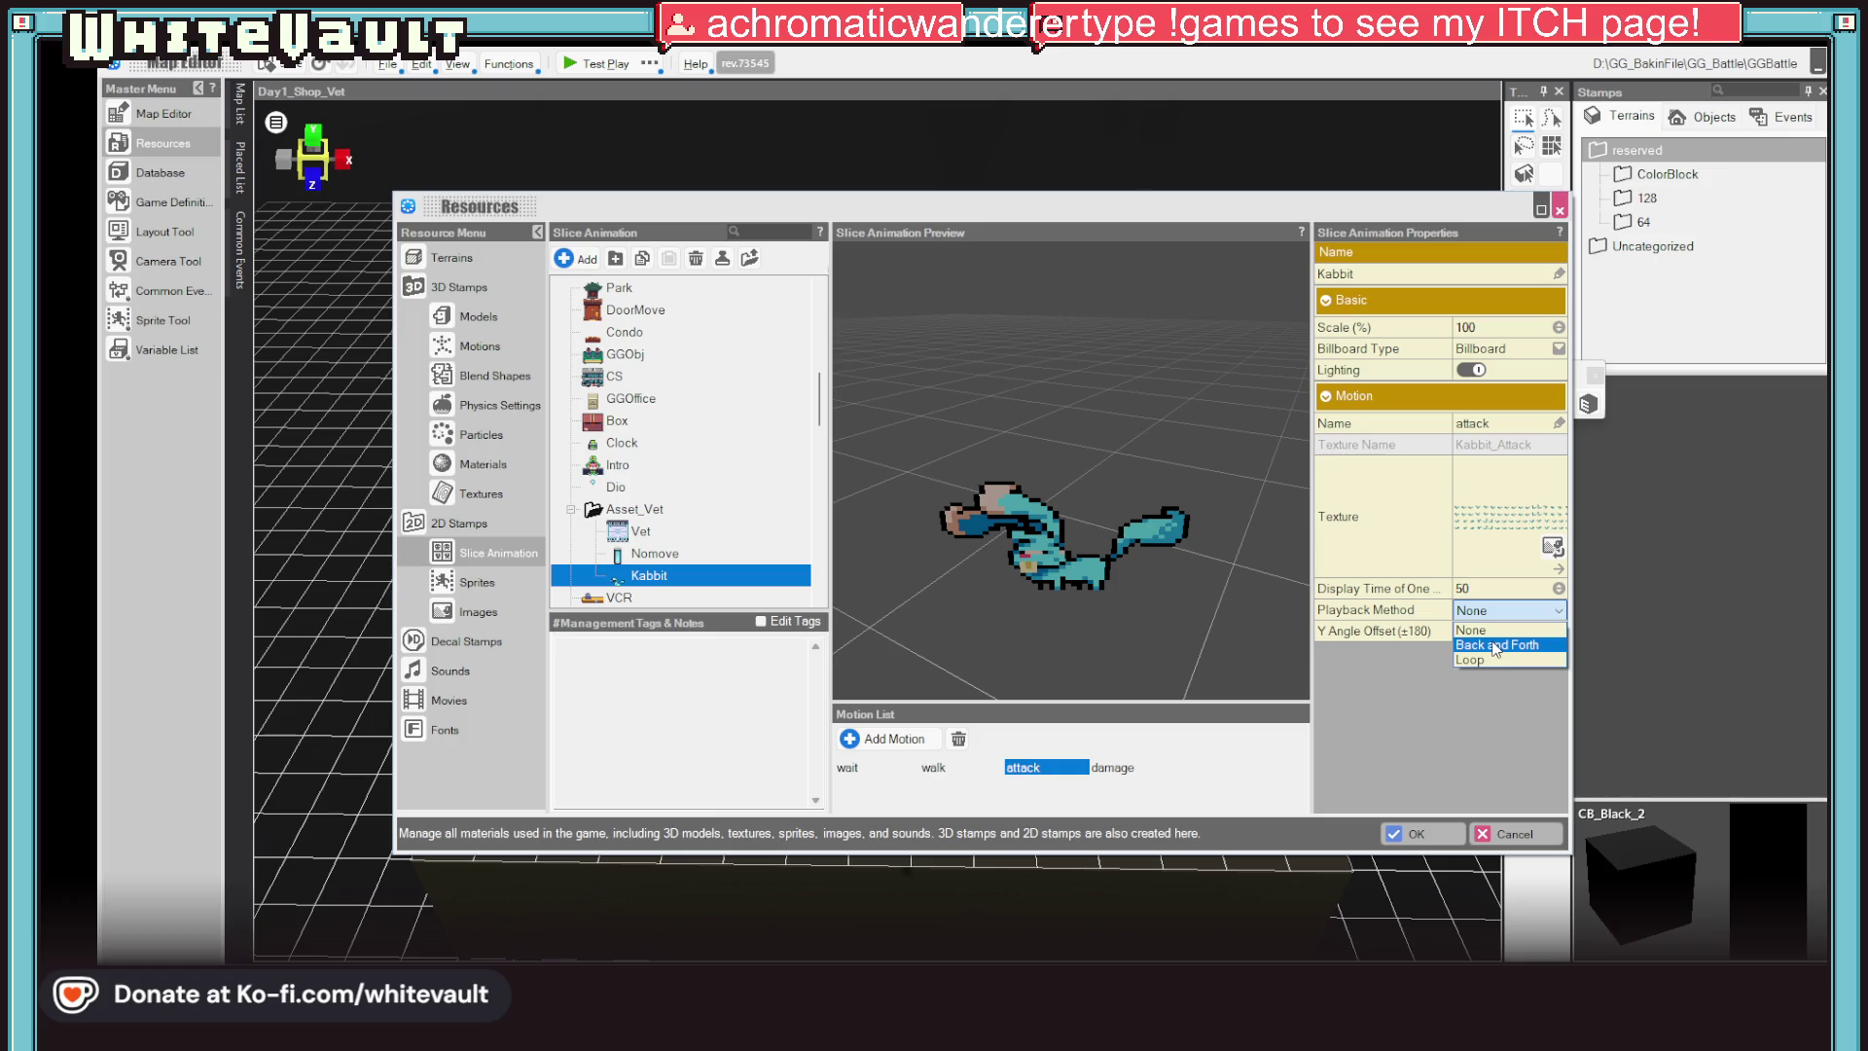
left_click(1494, 649)
left_click(1405, 833)
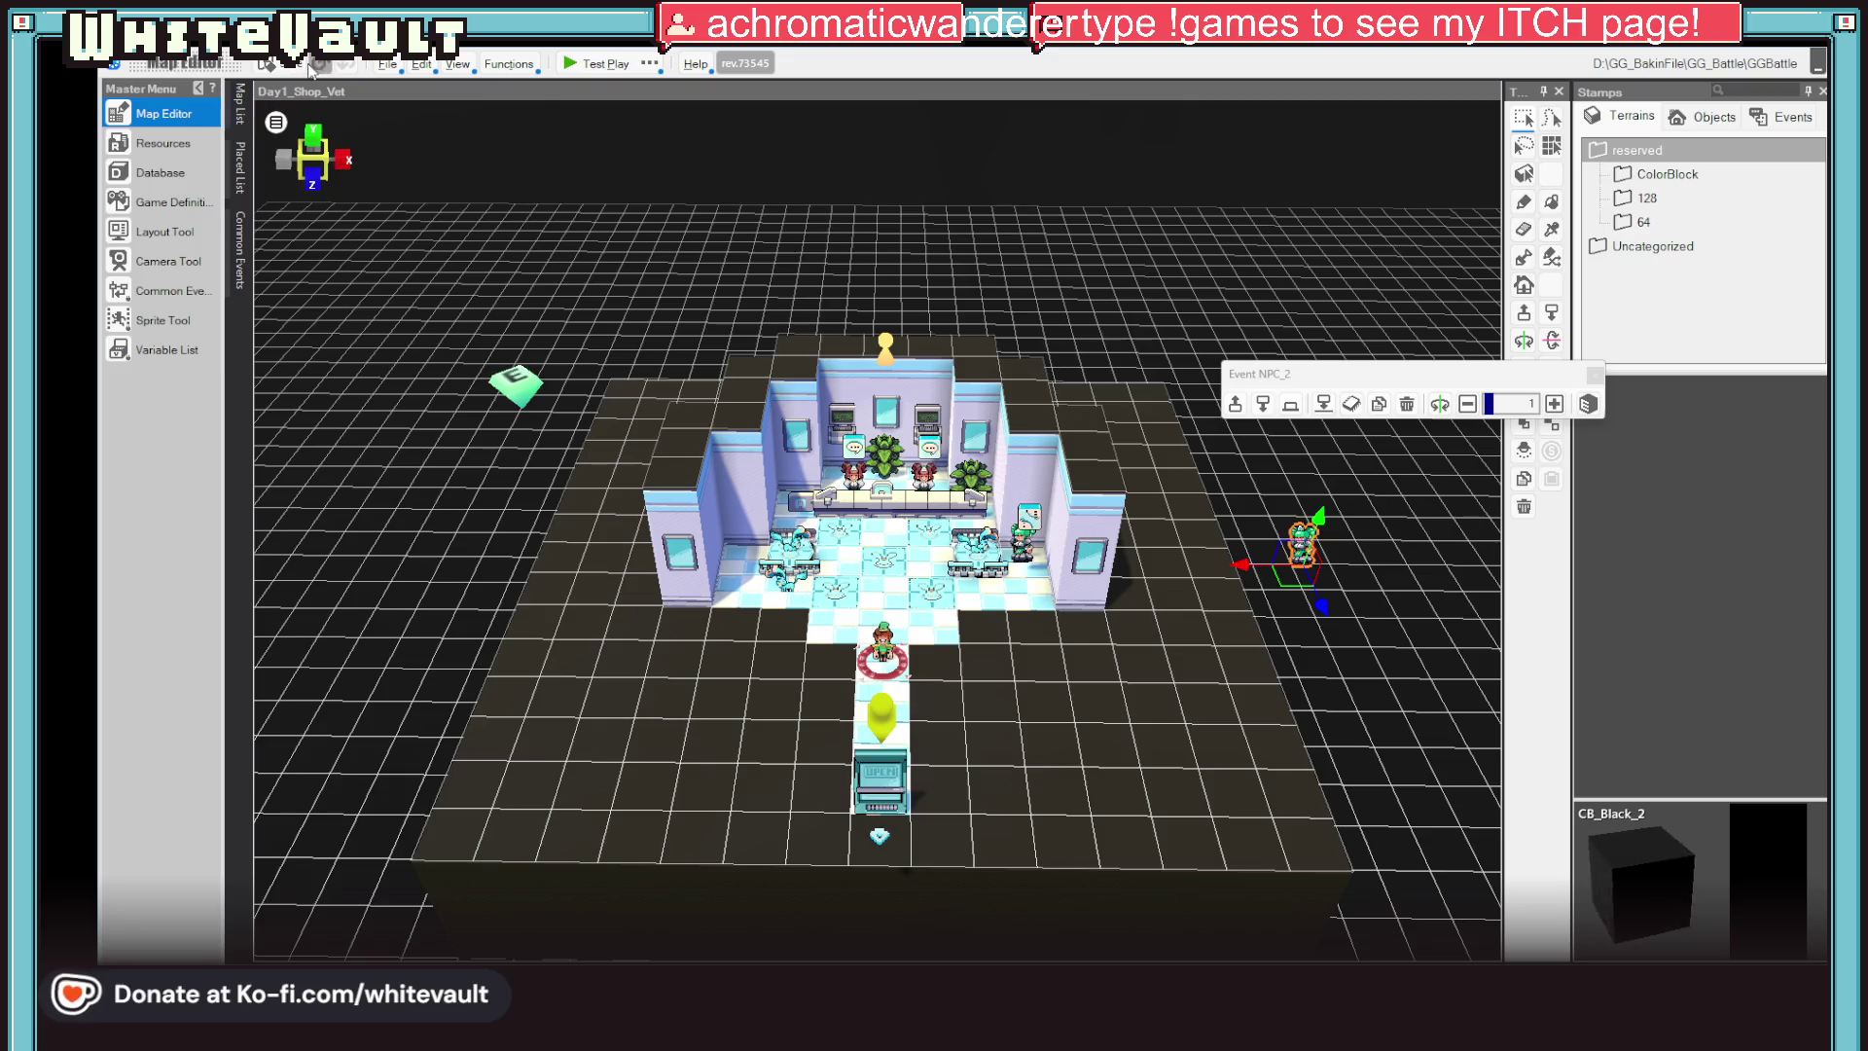
left_click(596, 64)
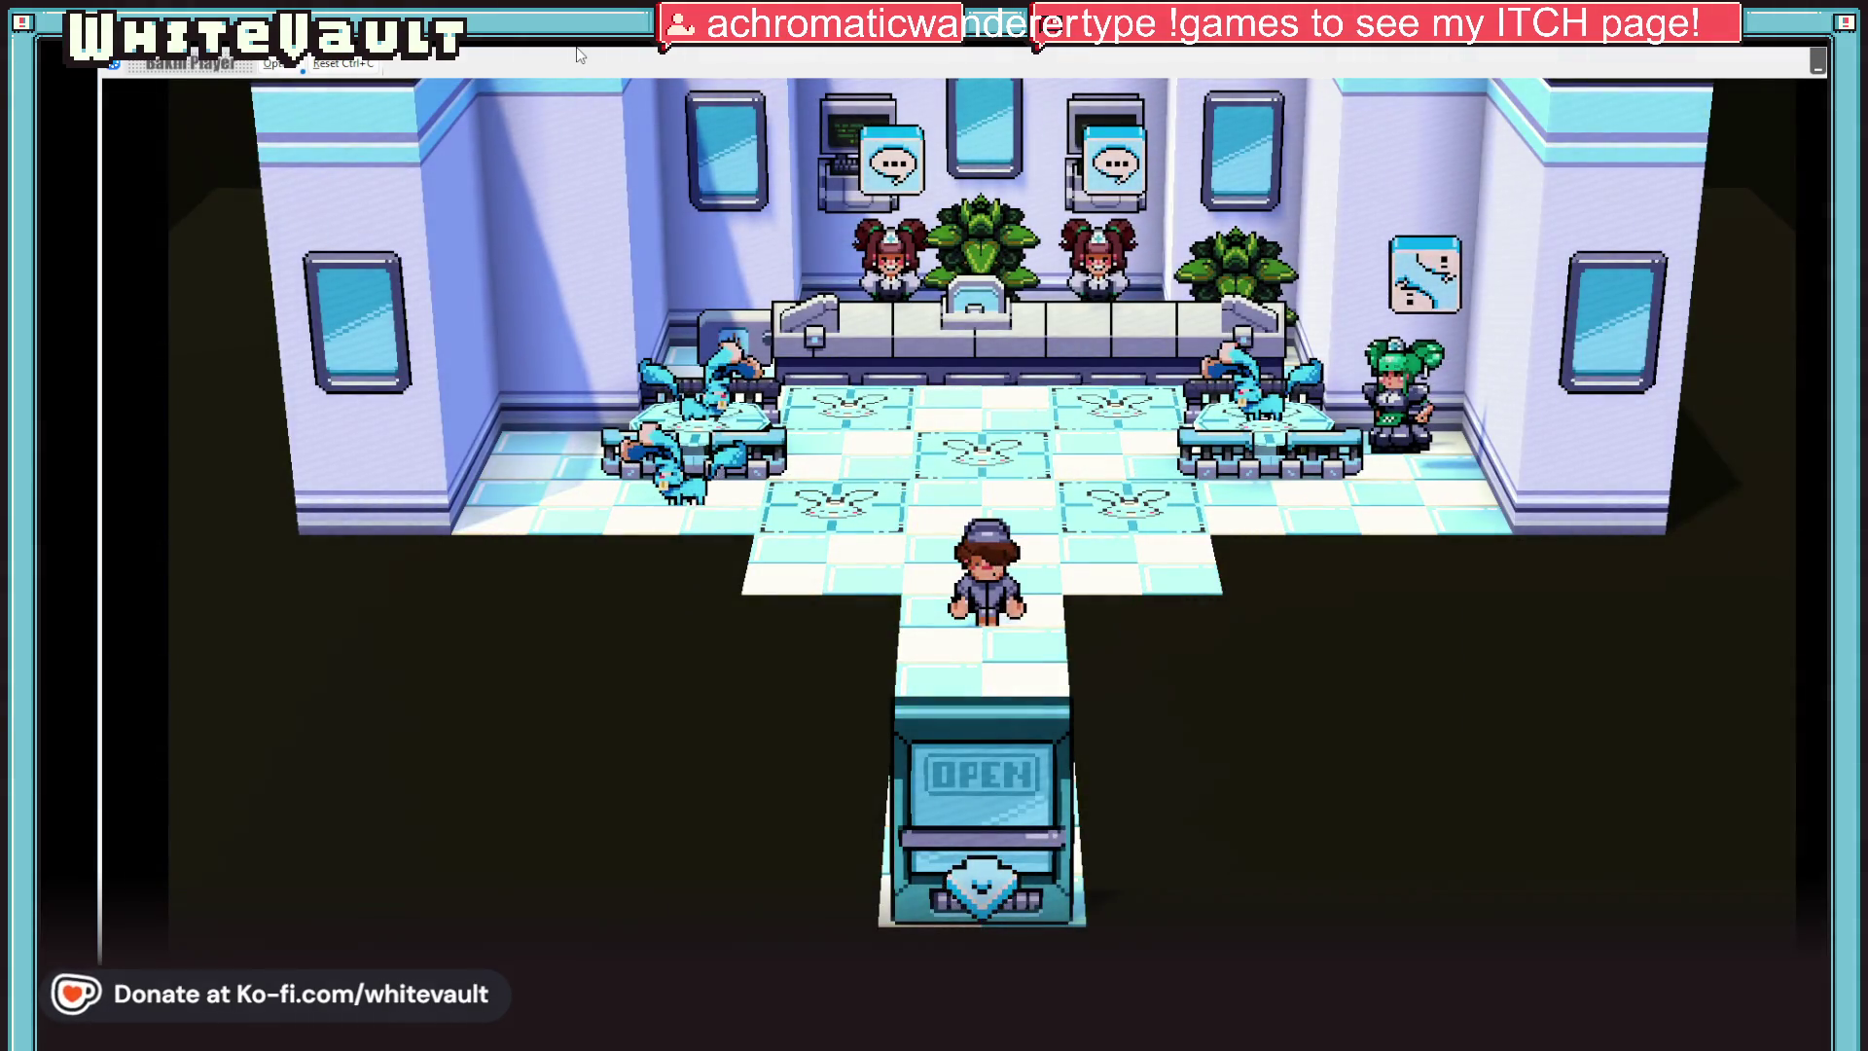
Walk to the green-haired NPC, go through her dialogue, then head down toward the shop exit
key("Right")
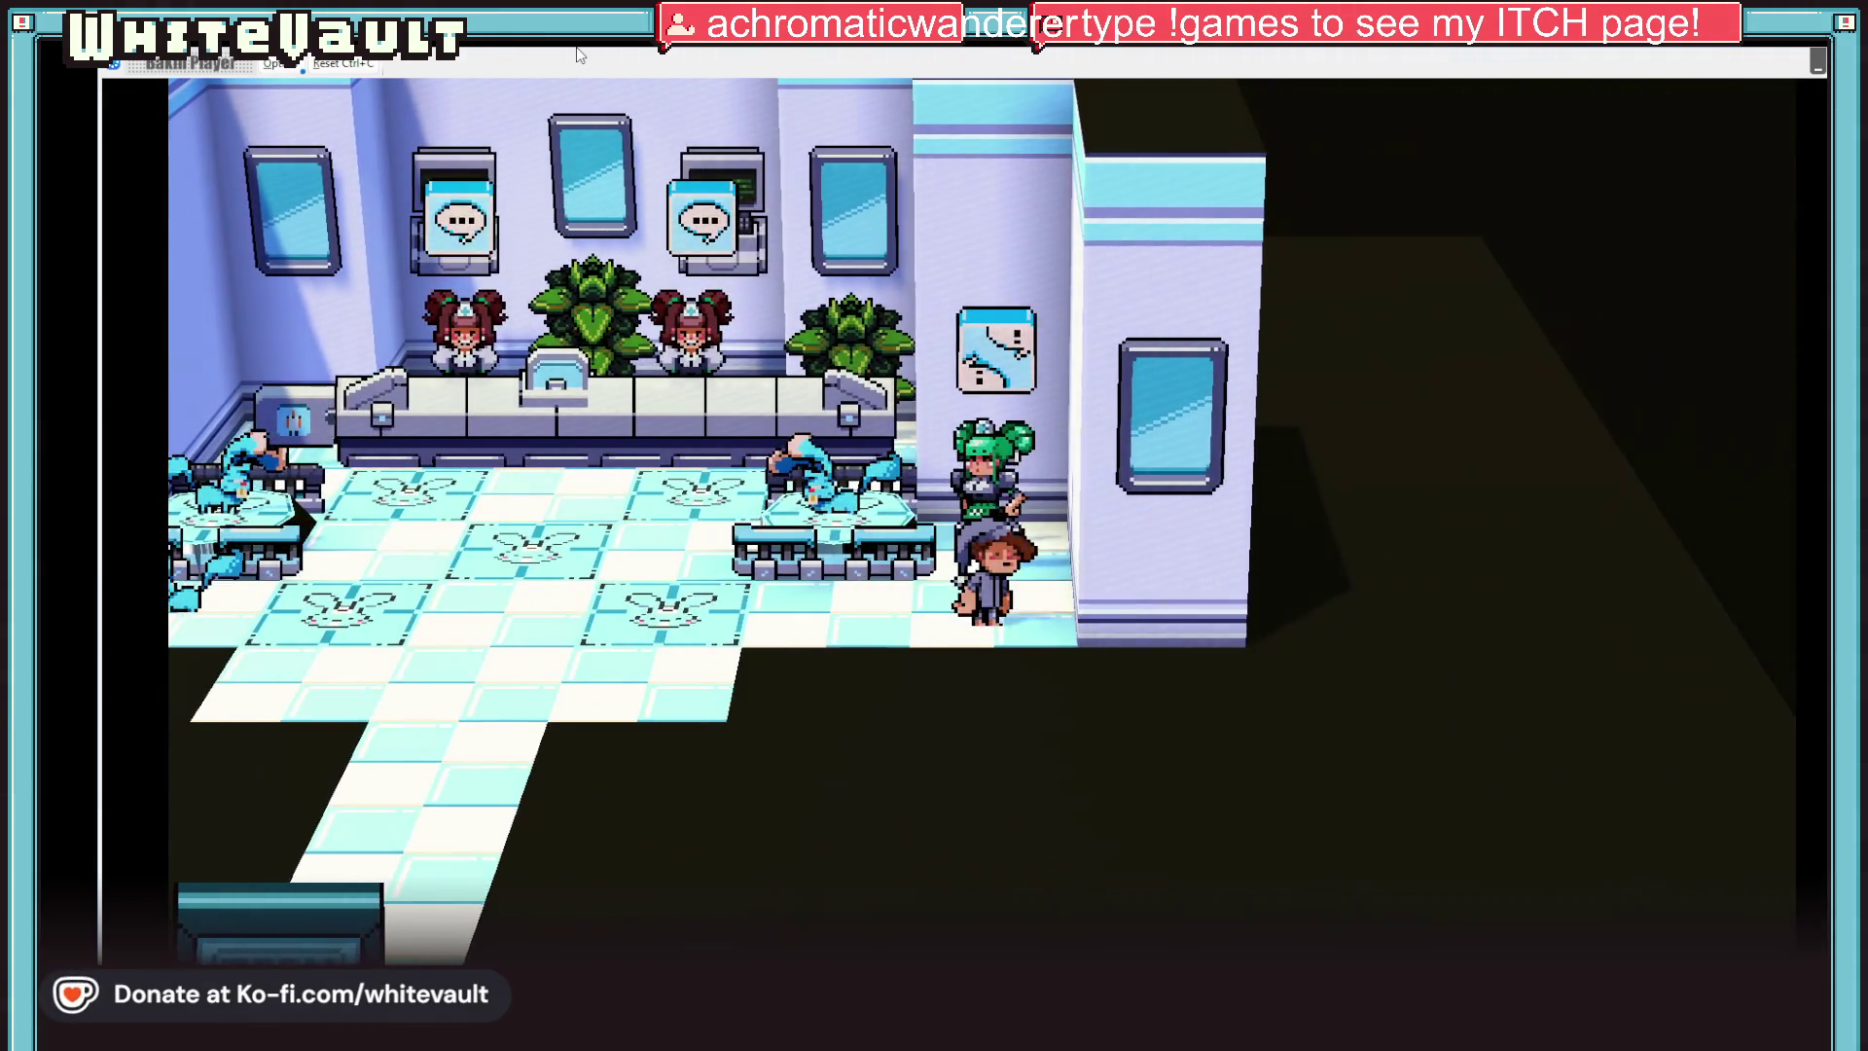
key("Up")
key("Return")
key("Return")
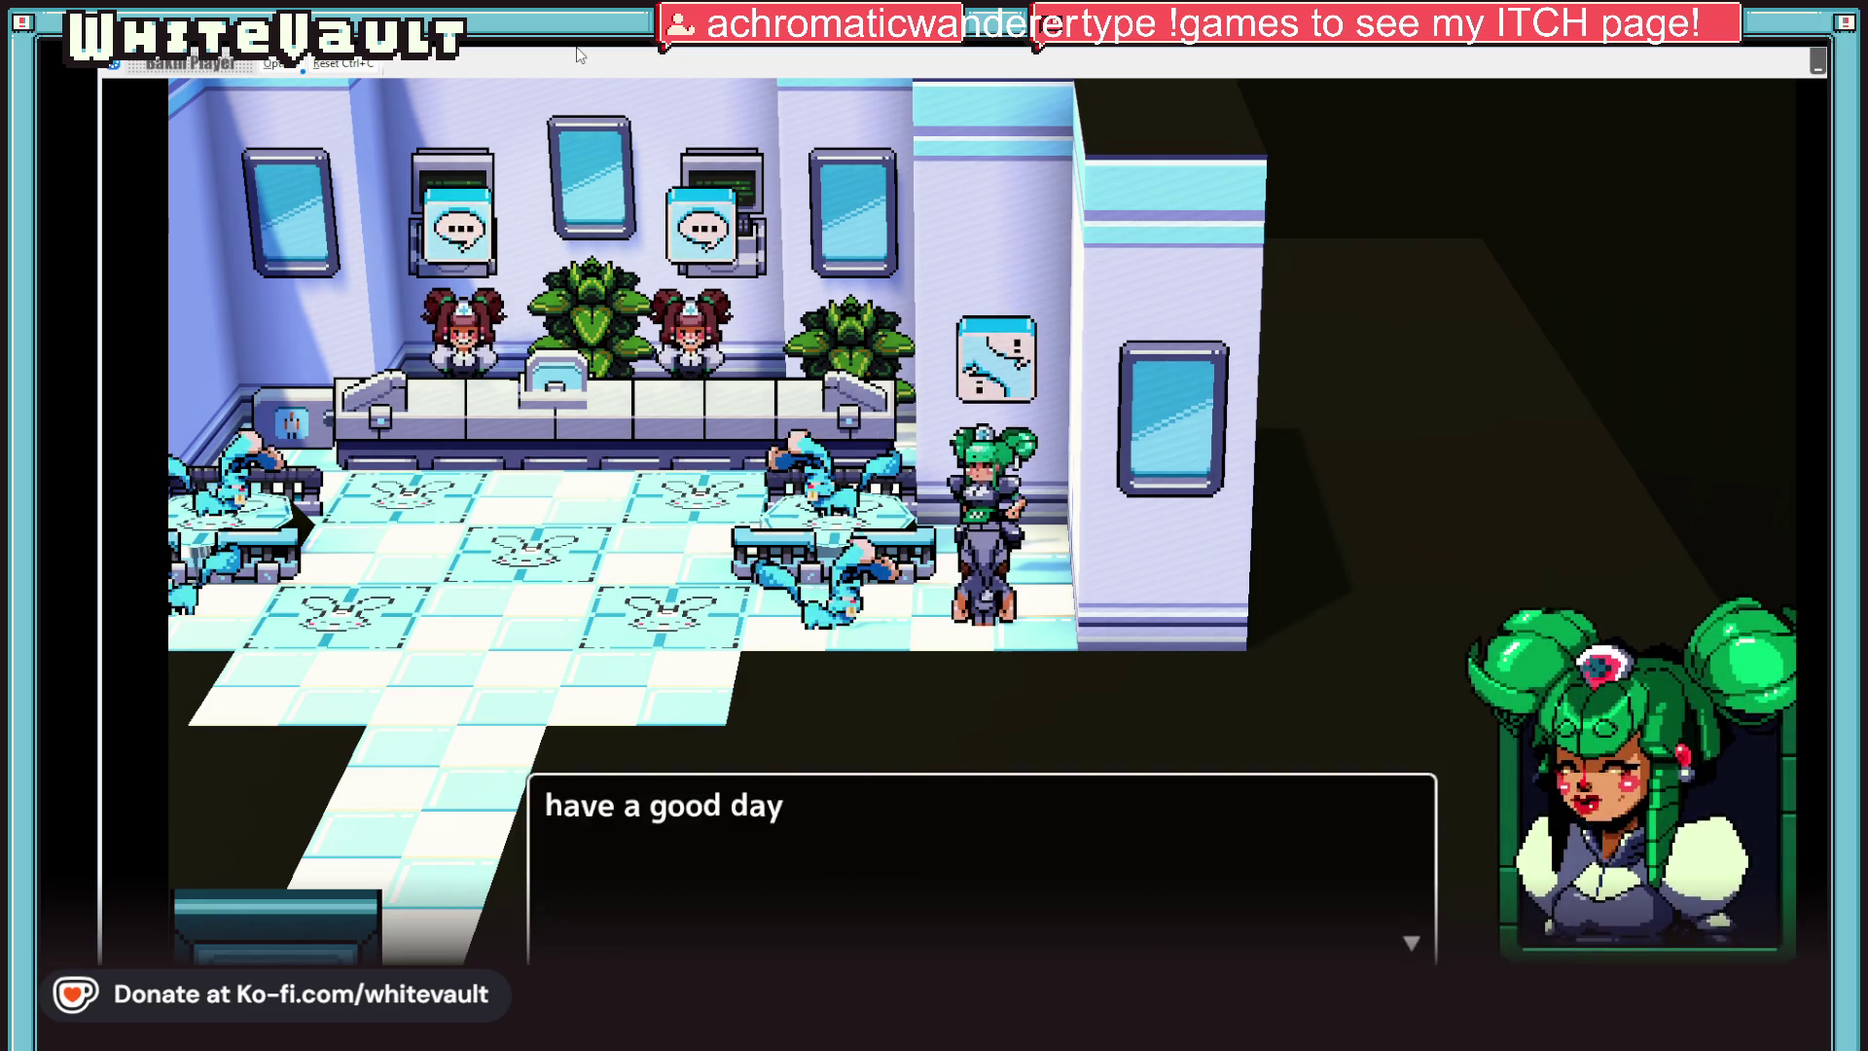
key("Return")
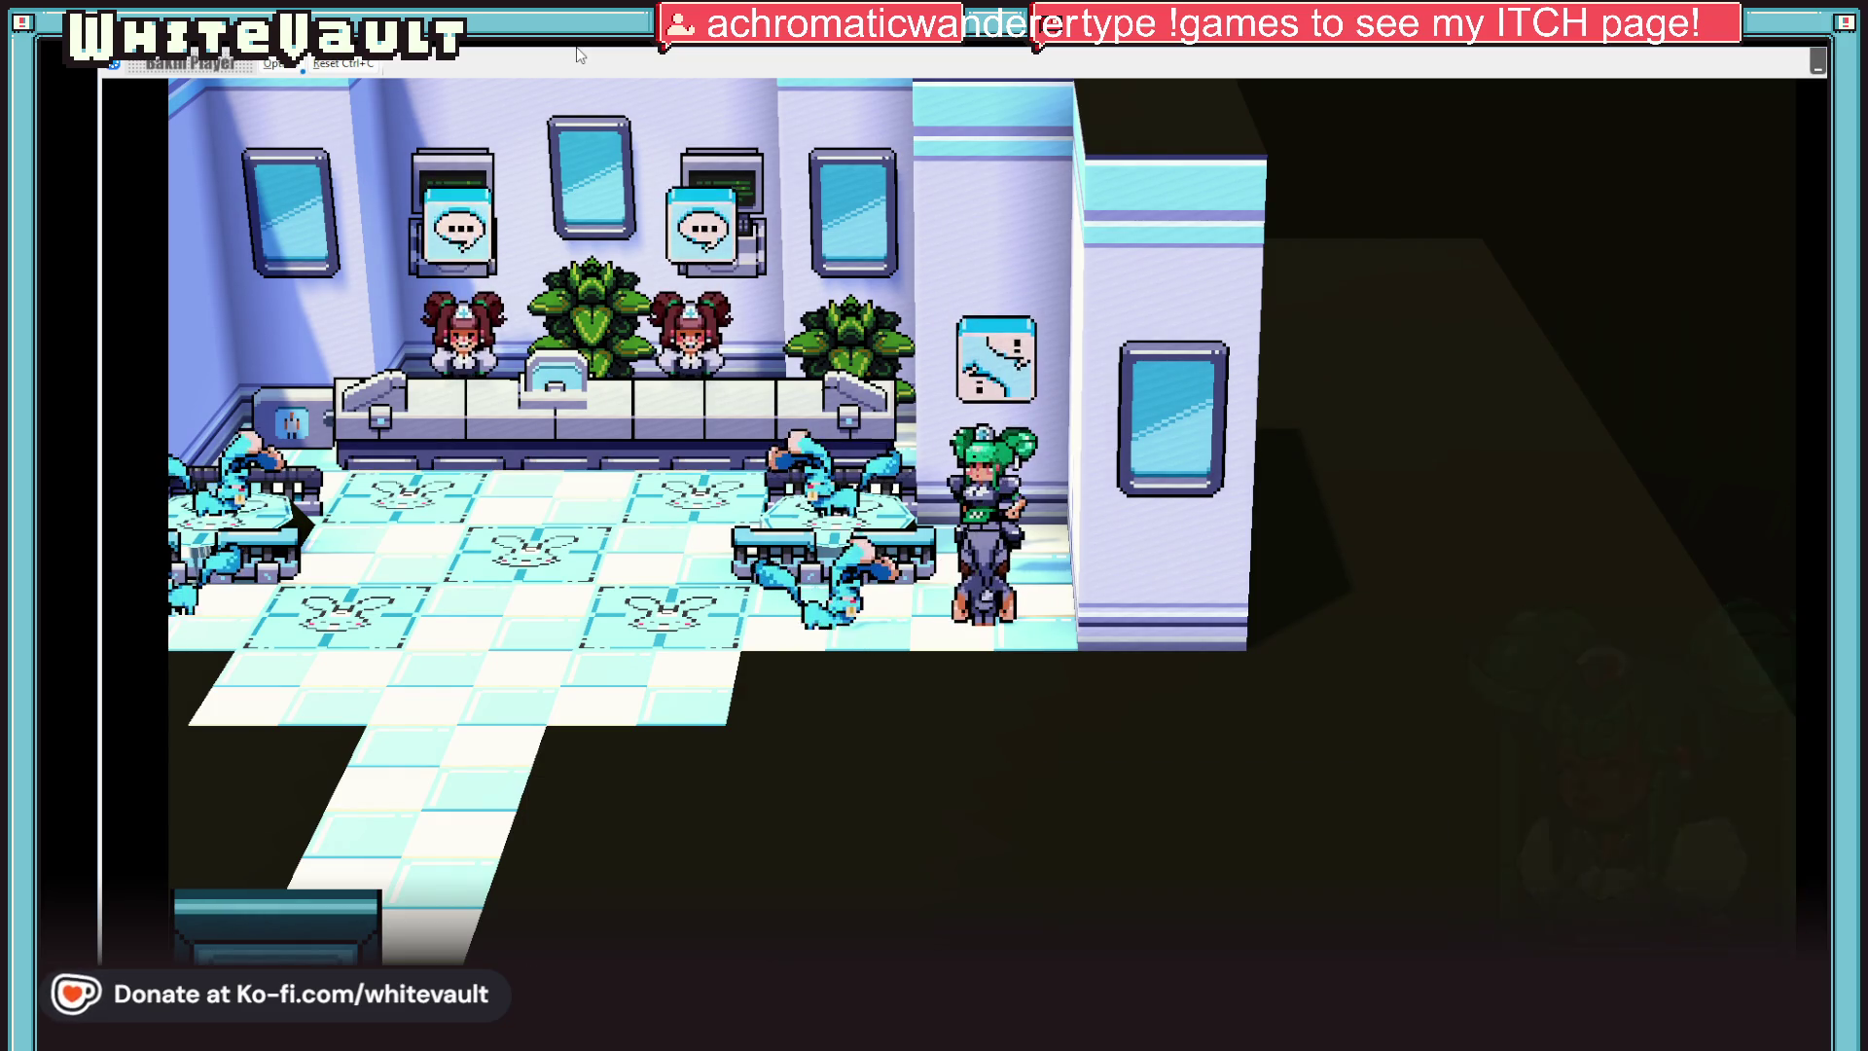
key("Left")
key("Down")
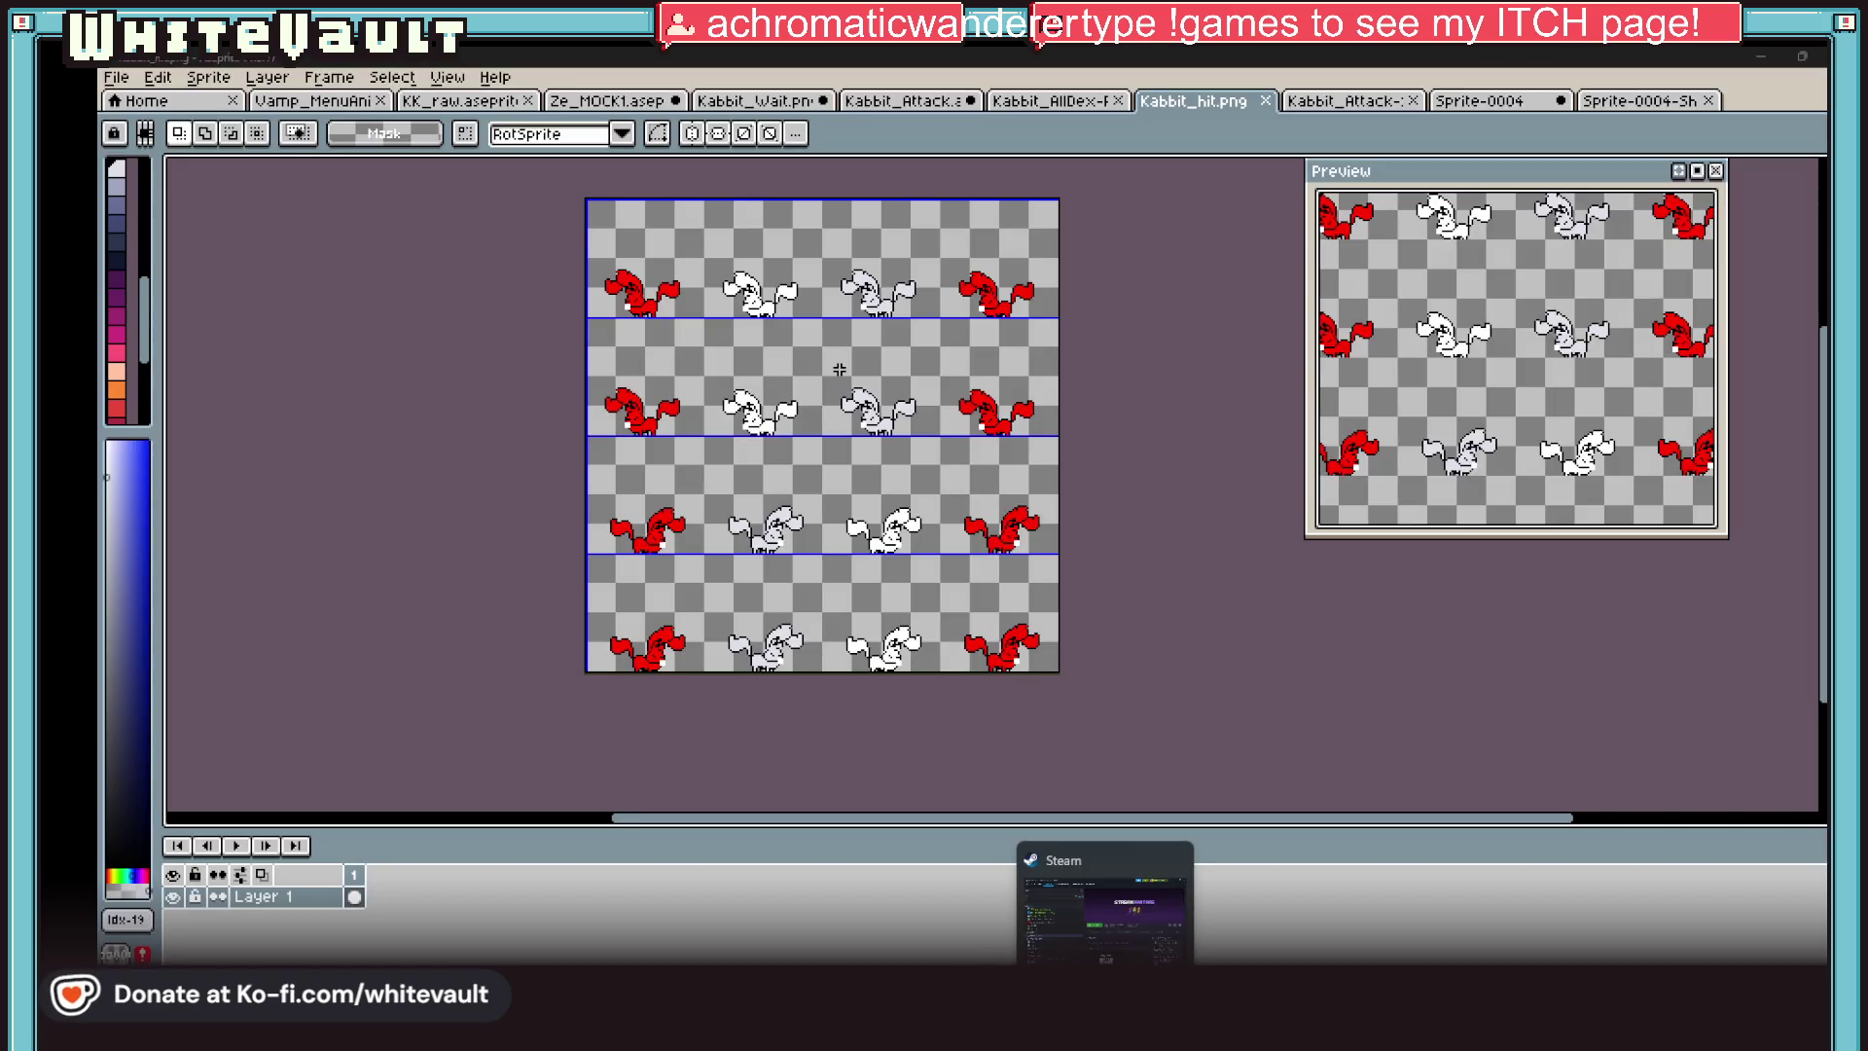
Stop the running RPG Developer Bakin from its Steam library page and confirm the exit
left_click(1141, 930)
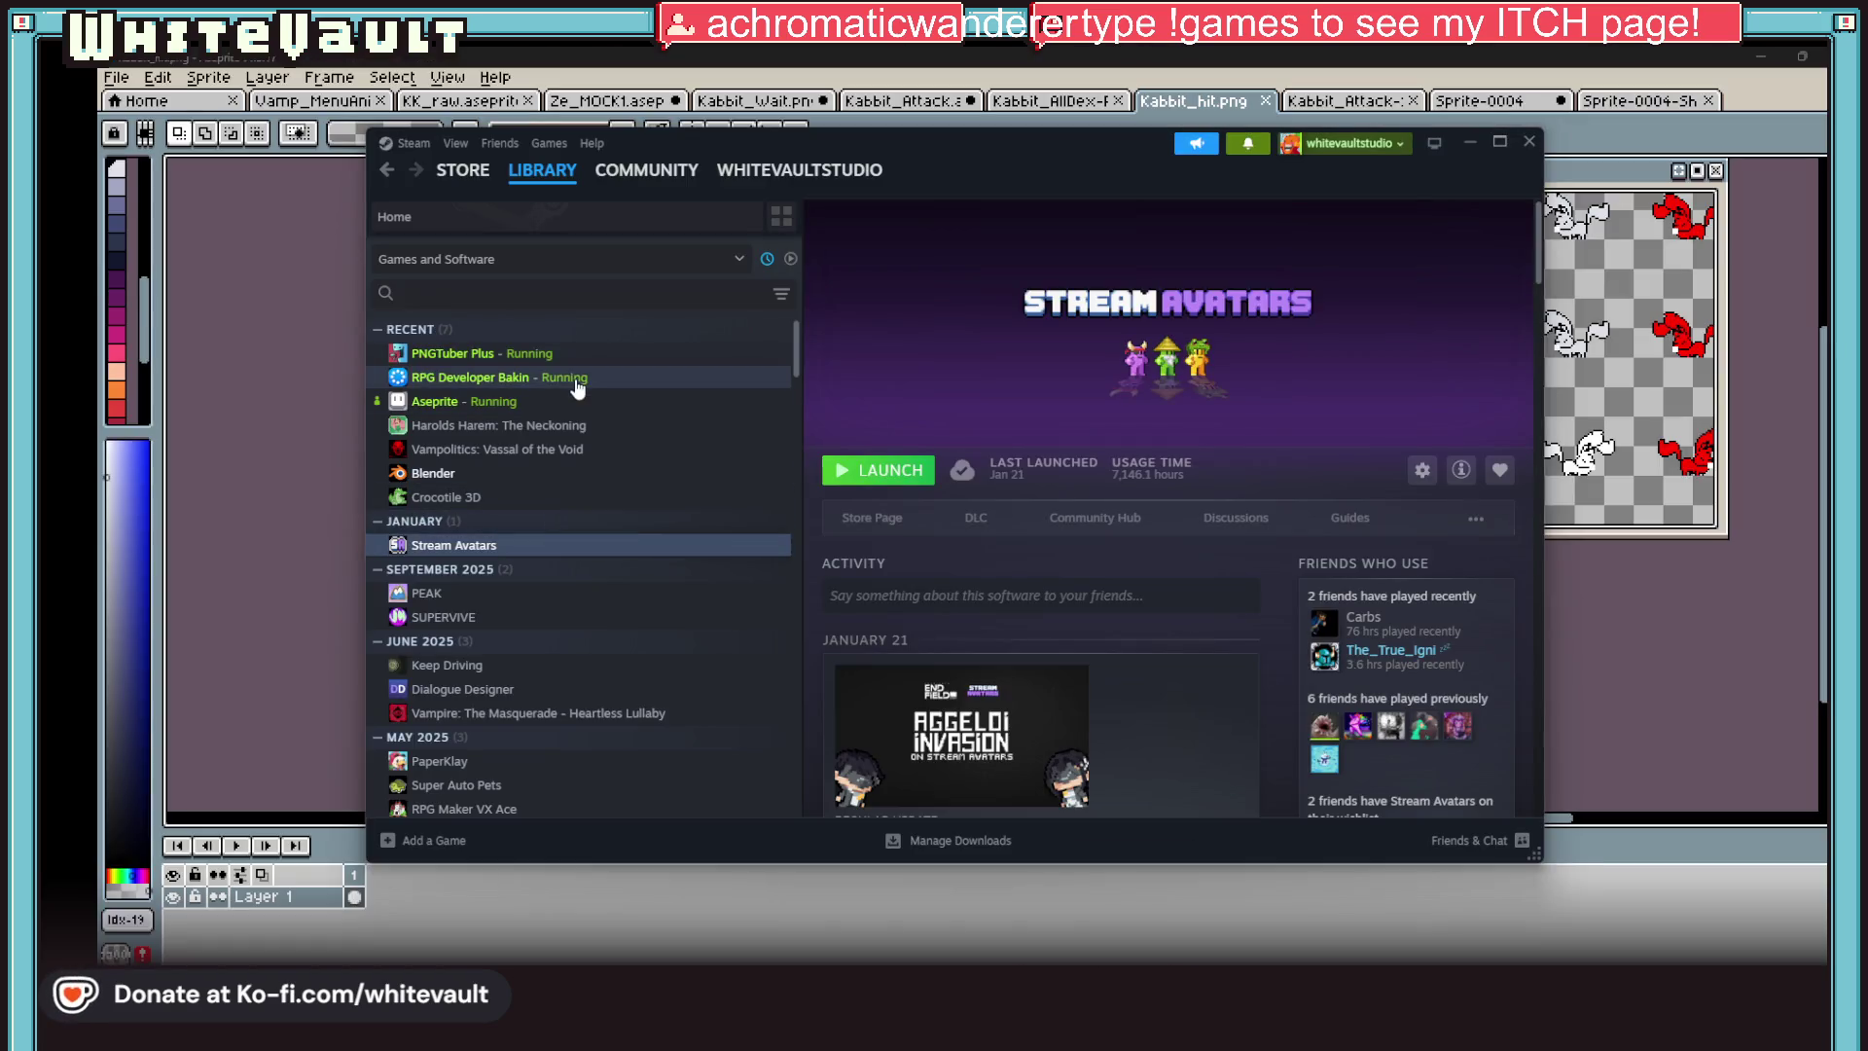
left_click(578, 382)
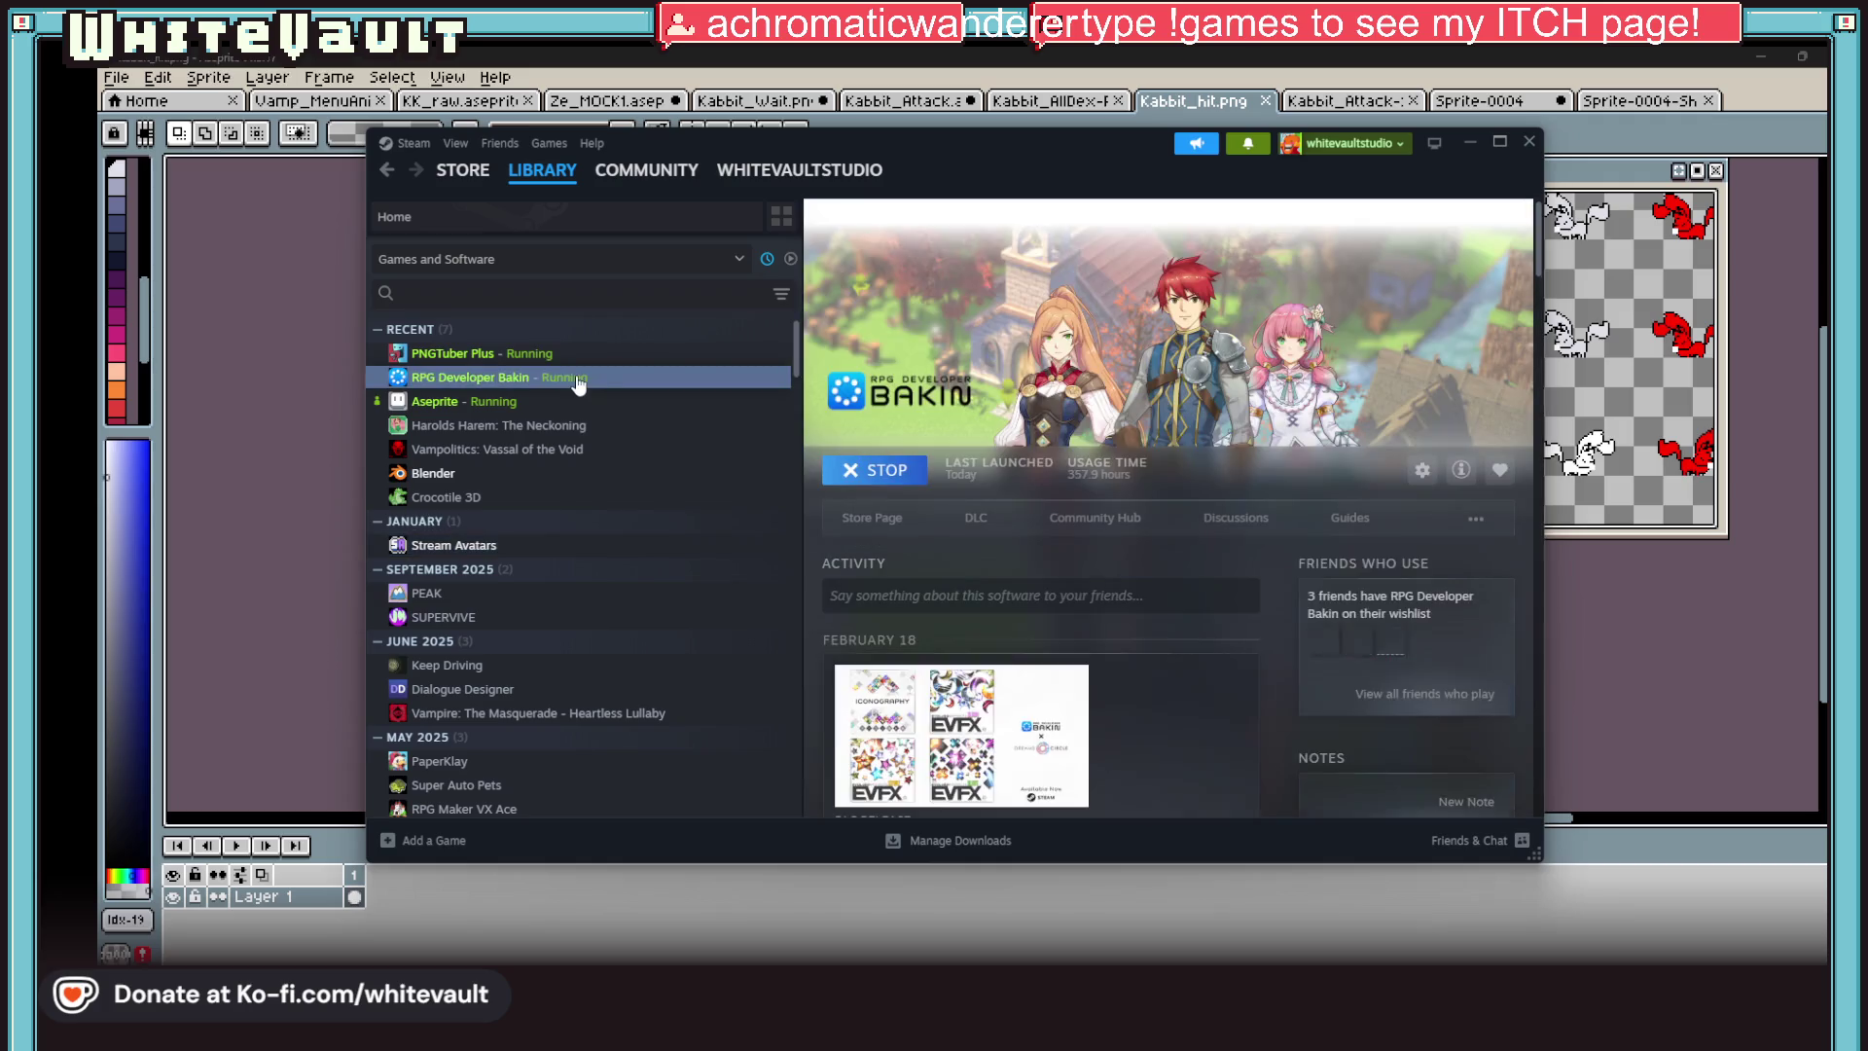
left_click(881, 473)
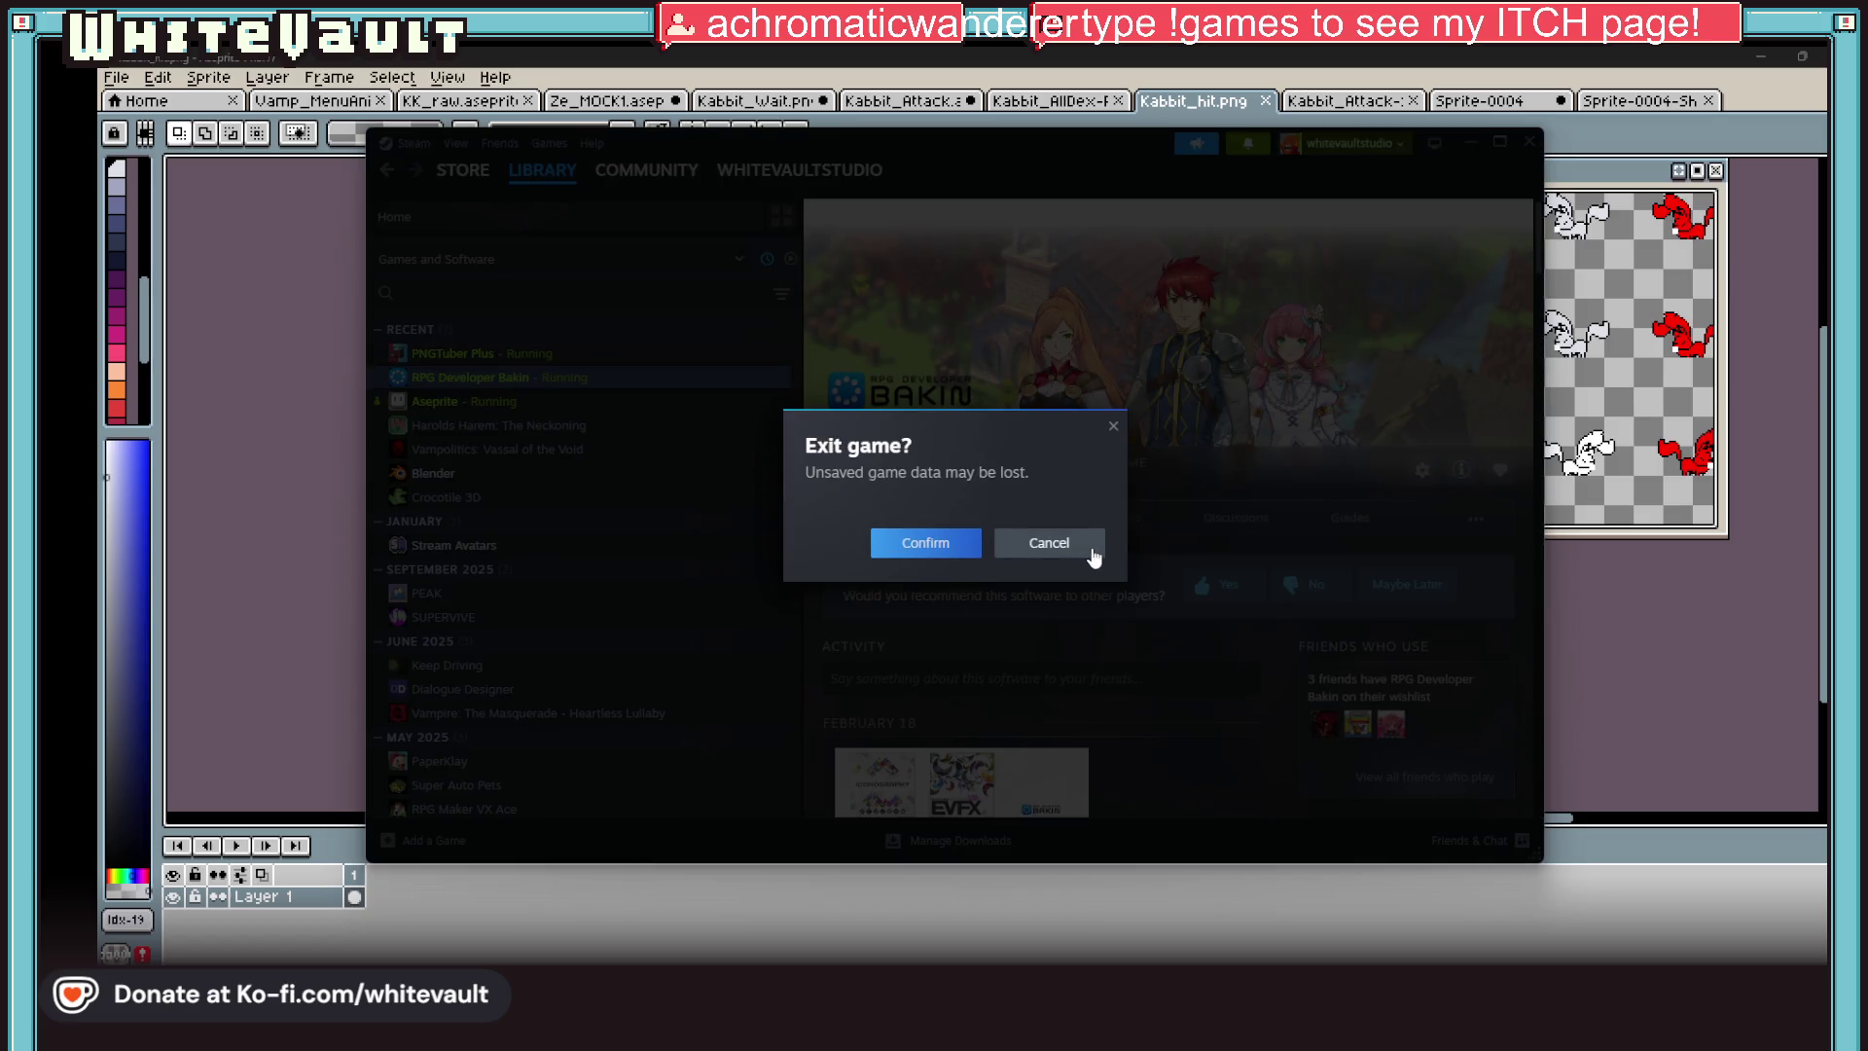
left_click(942, 549)
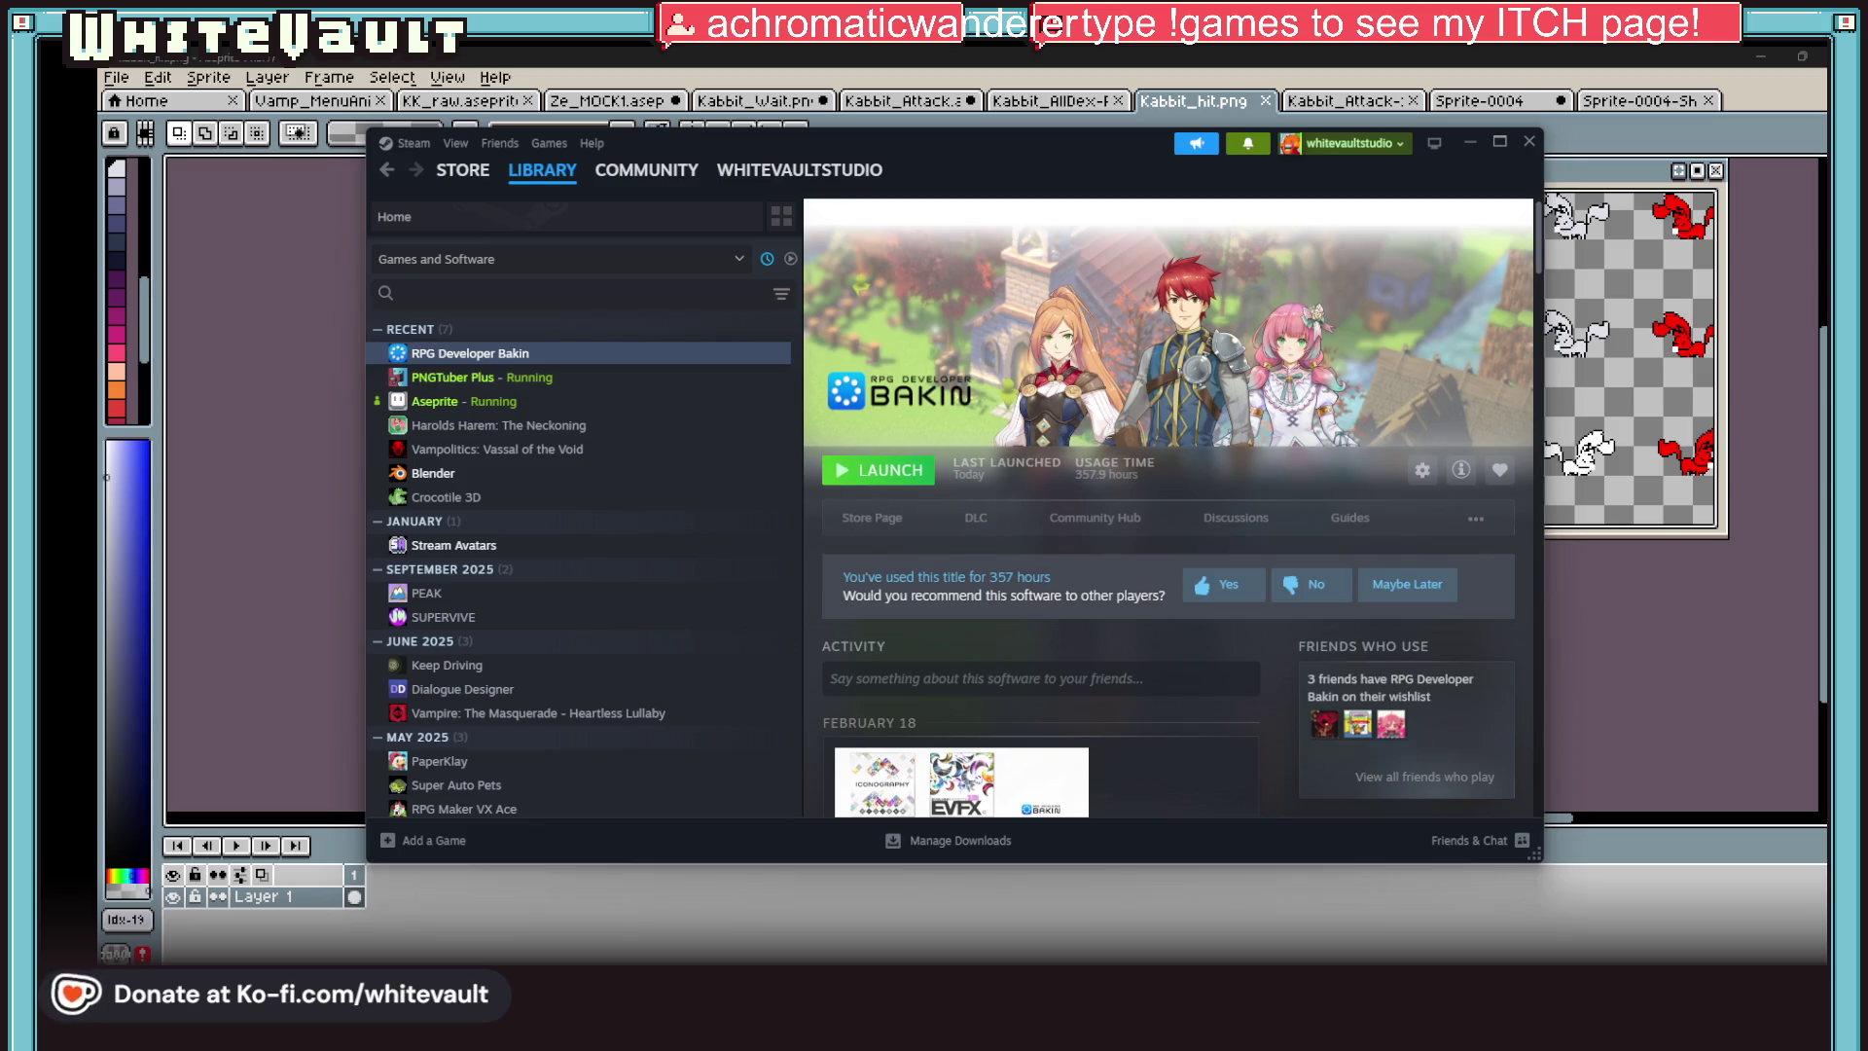
Relaunch RPG Developer Bakin and reopen the GG RPG Test project from History
left_click(877, 482)
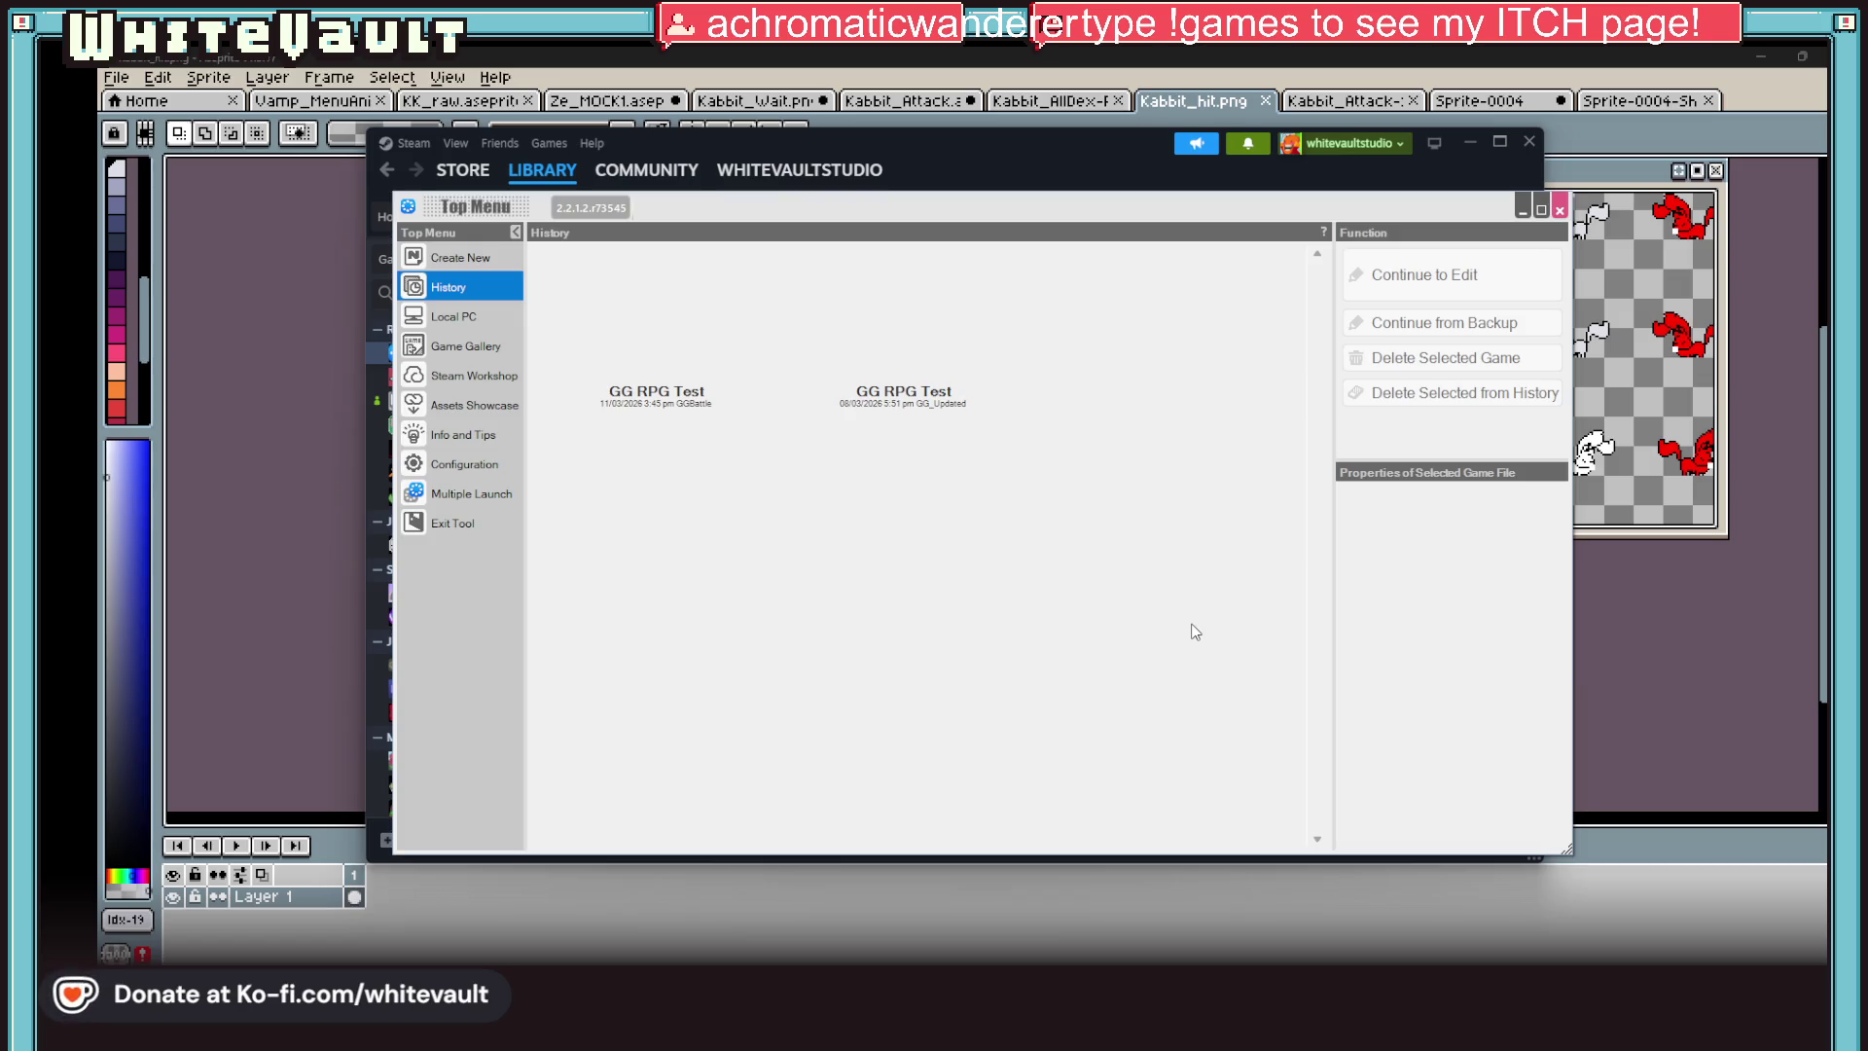
left_click(681, 333)
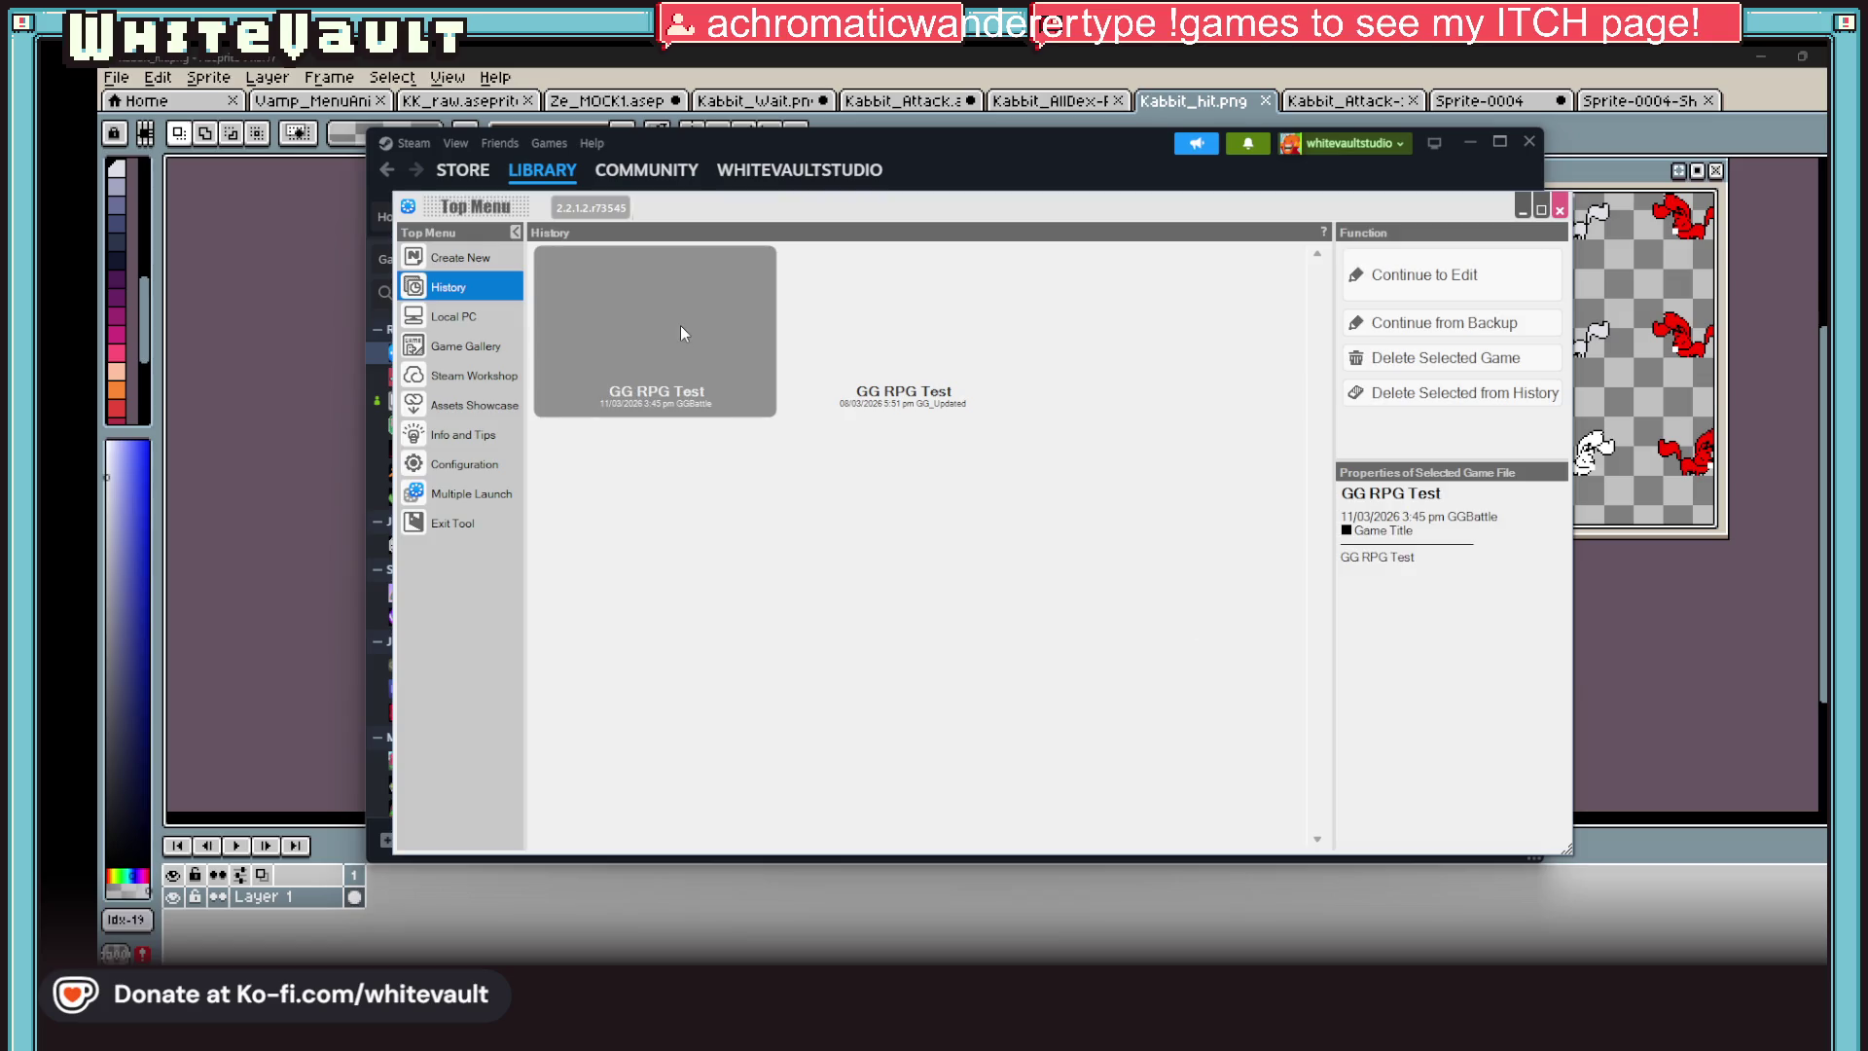
double_click(680, 334)
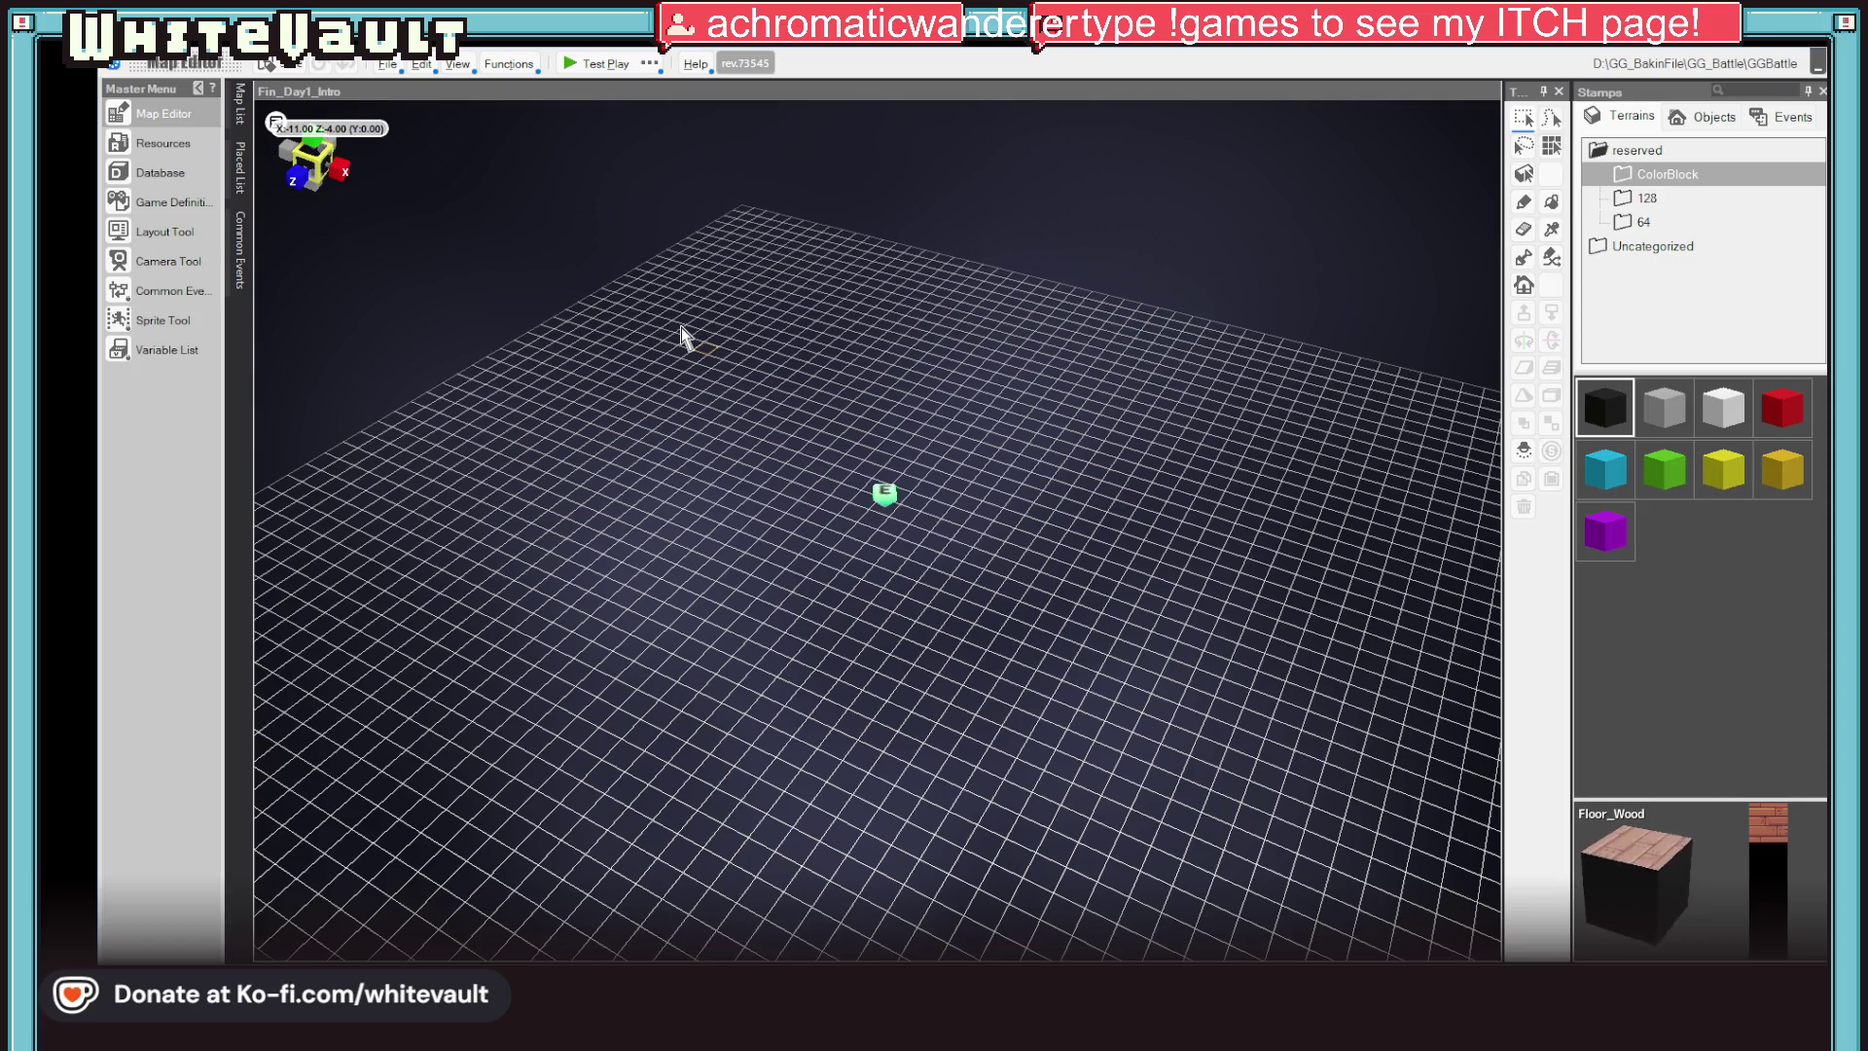
Start a test play from the map editor toolbar
left_click(591, 63)
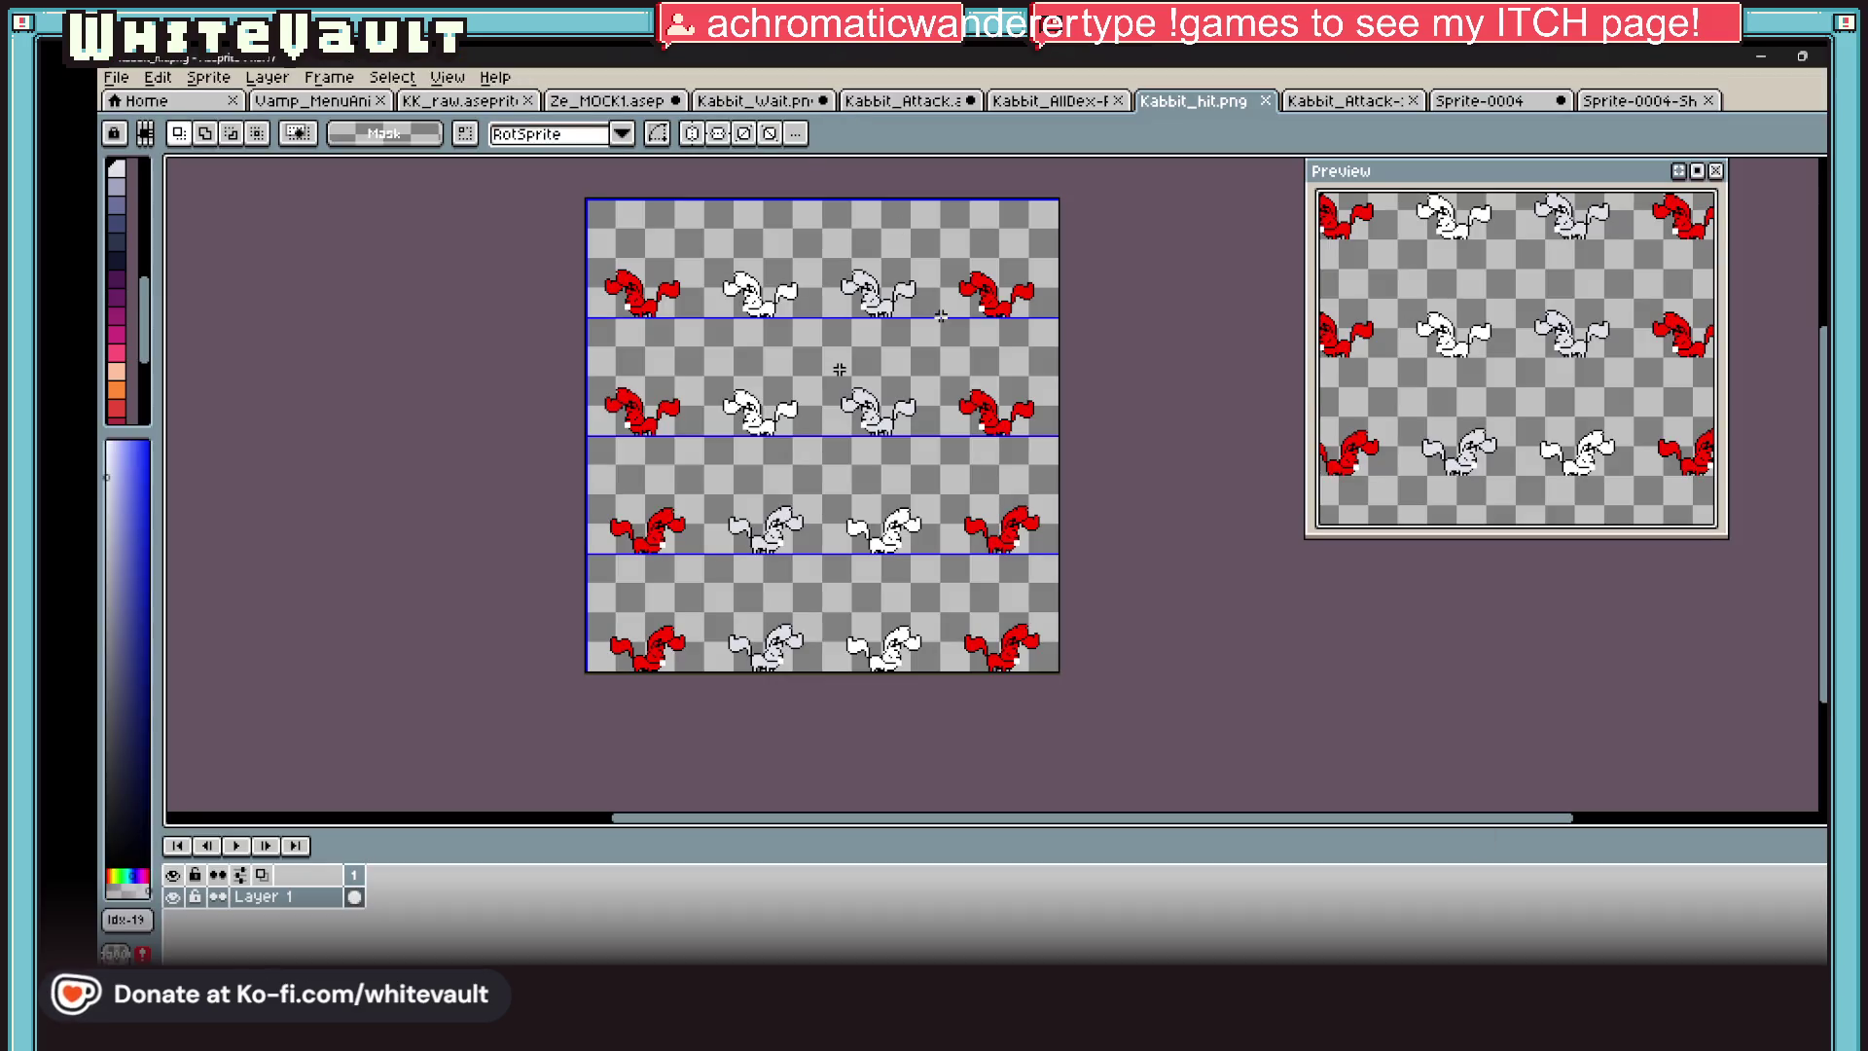
scroll(839, 370, "up", 3)
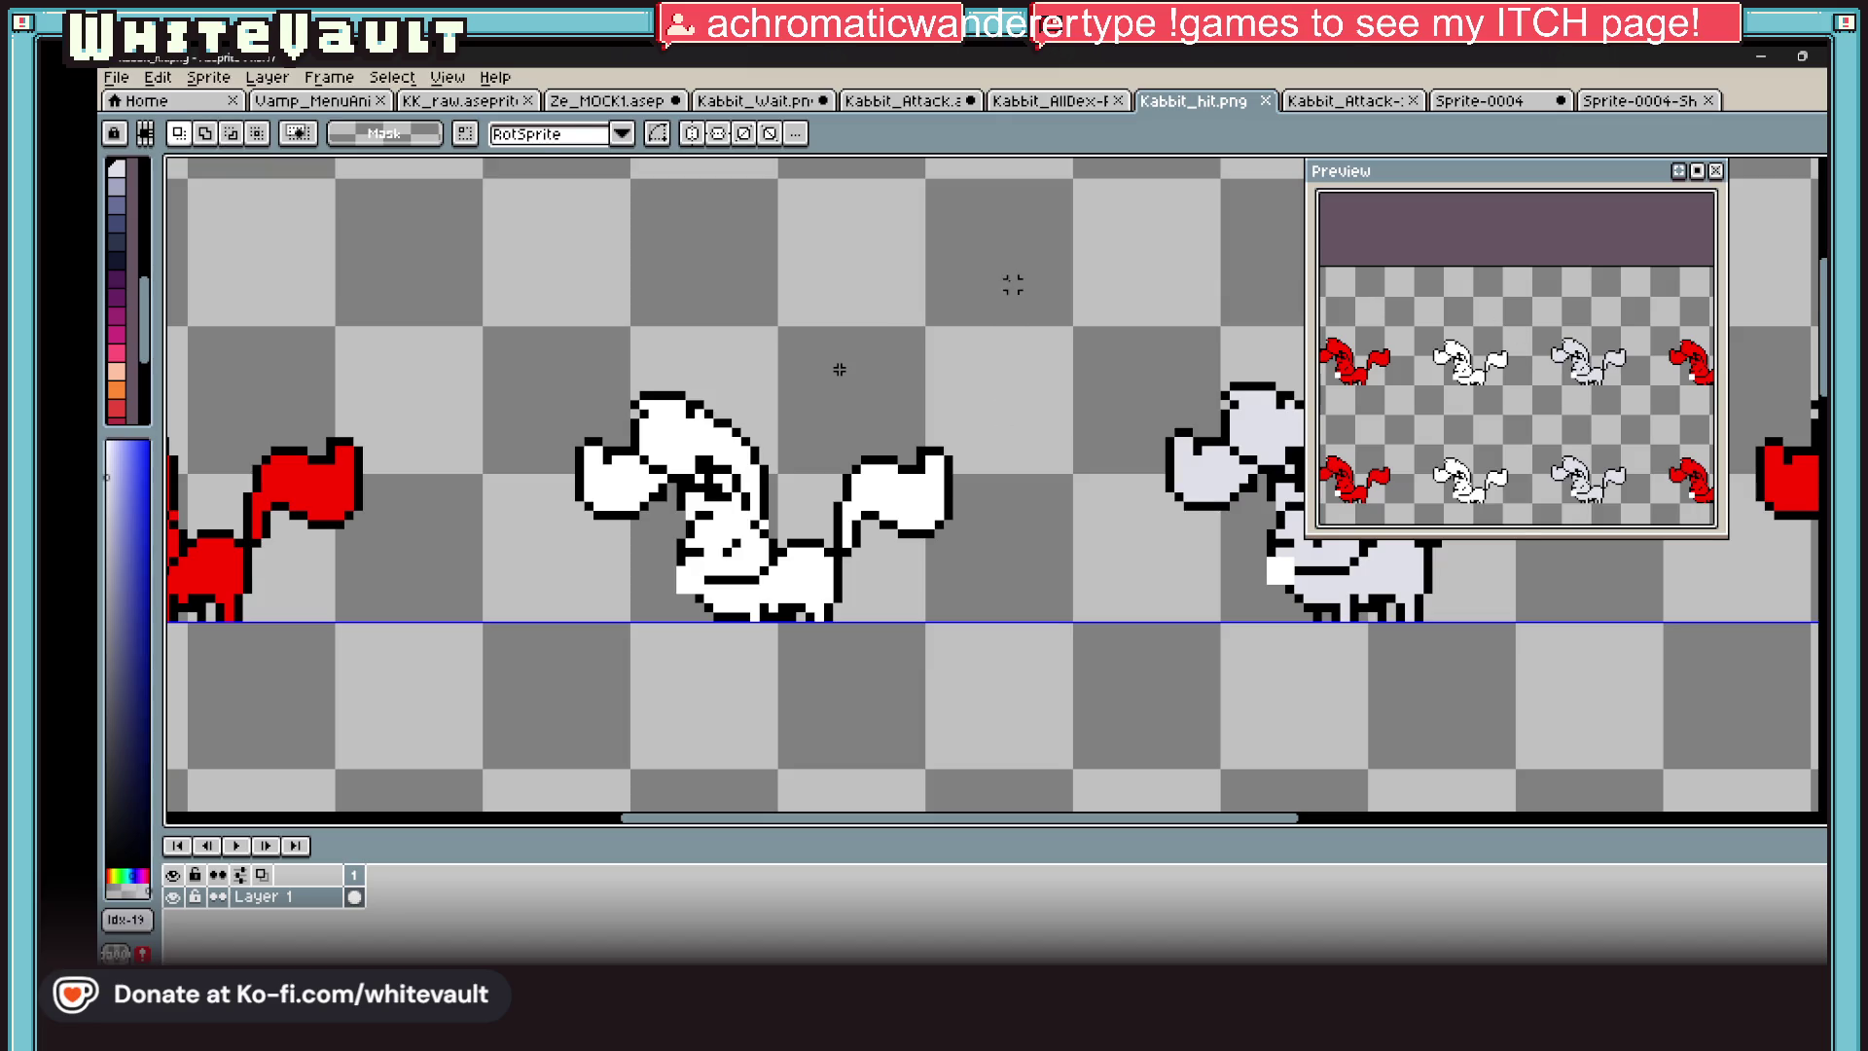
scroll(839, 368, "down", 2)
scroll(840, 369, "up", 2)
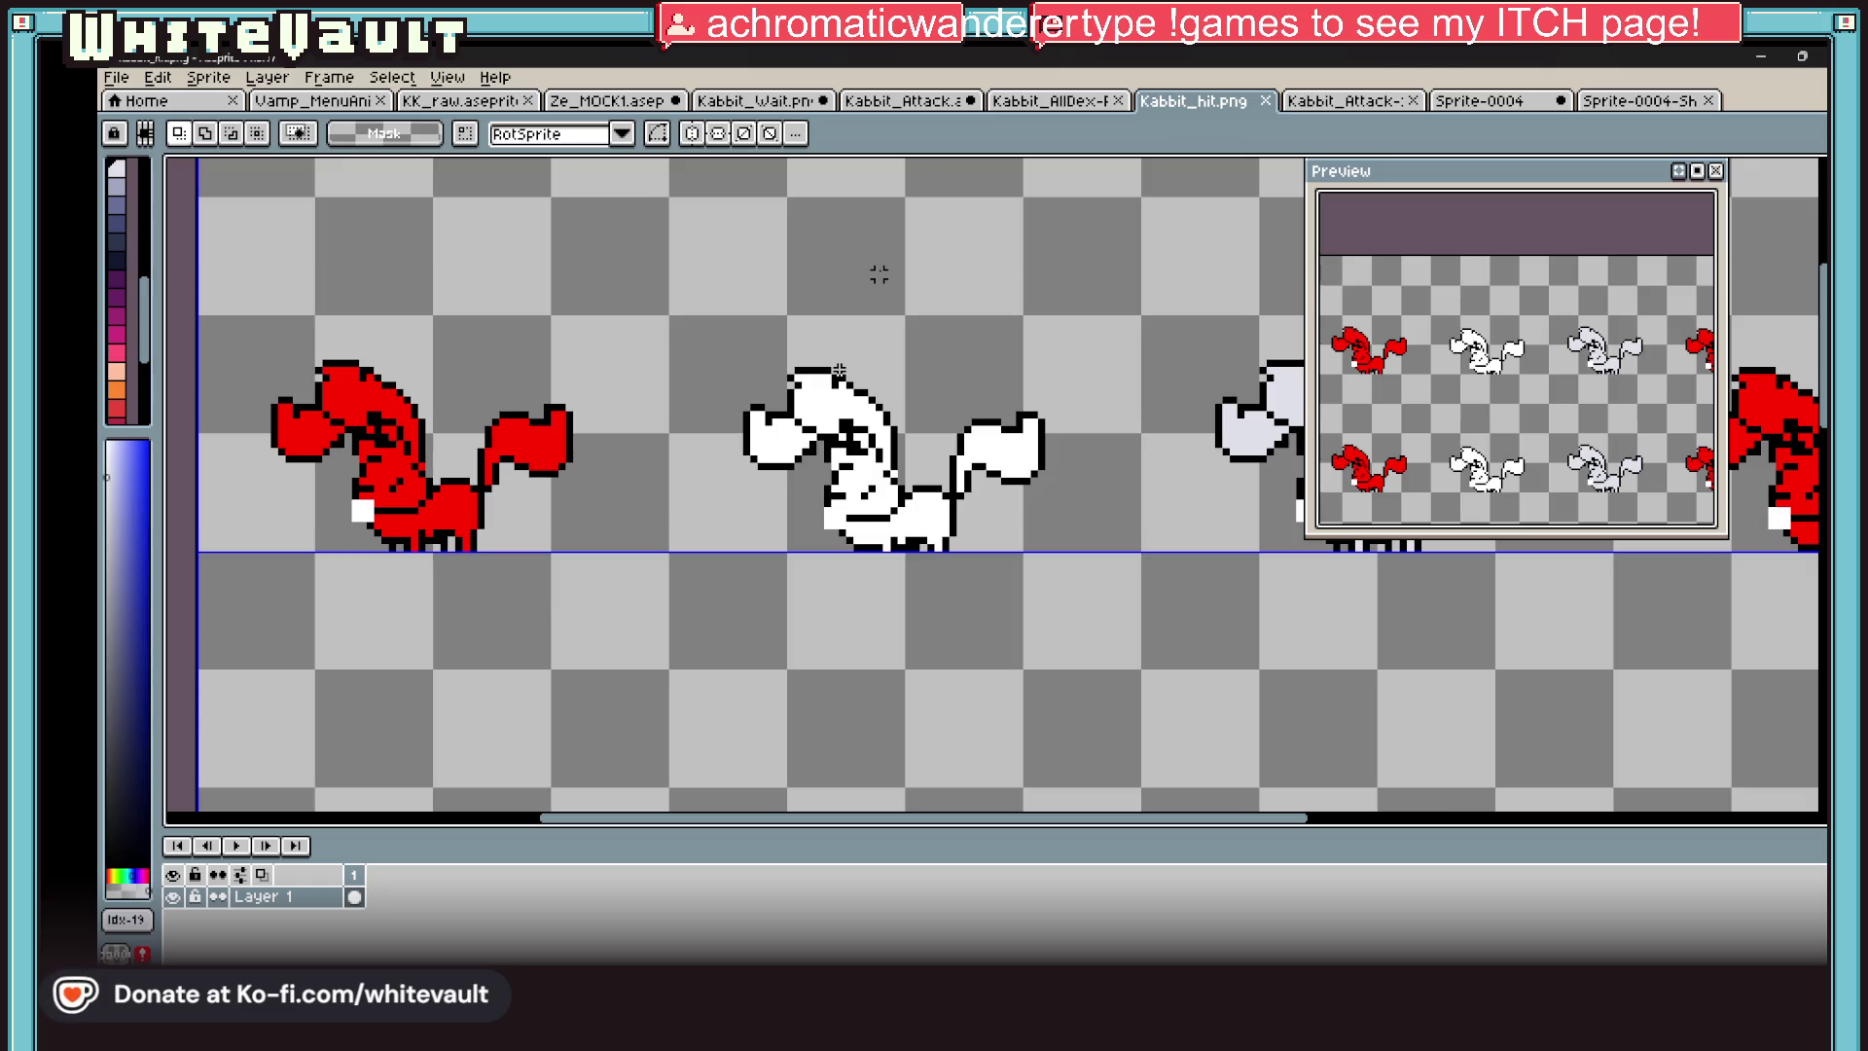
Pick black with the eyedropper and pencil a diagonal stroke above the Kabbit hit sprites
key("i")
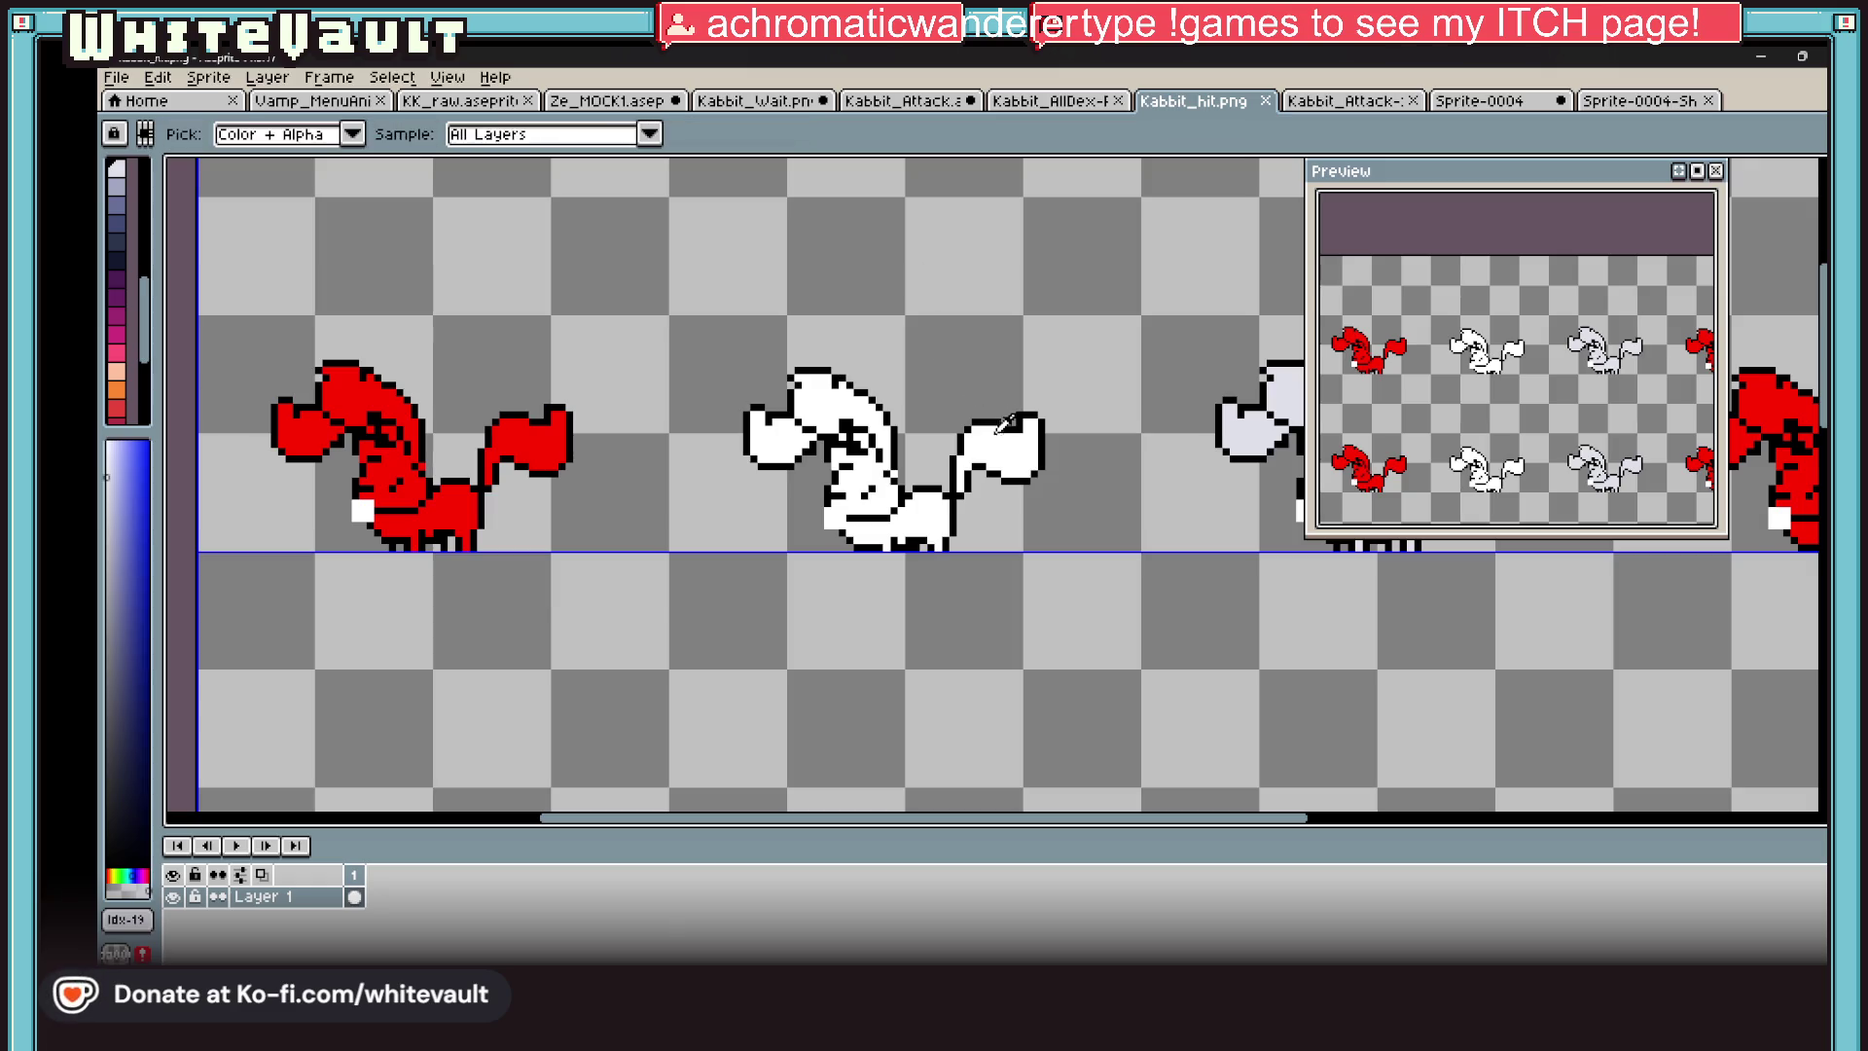
scroll(1004, 411, "down", 2)
key("b")
scroll(876, 387, "up", 3)
scroll(807, 374, "up", 2)
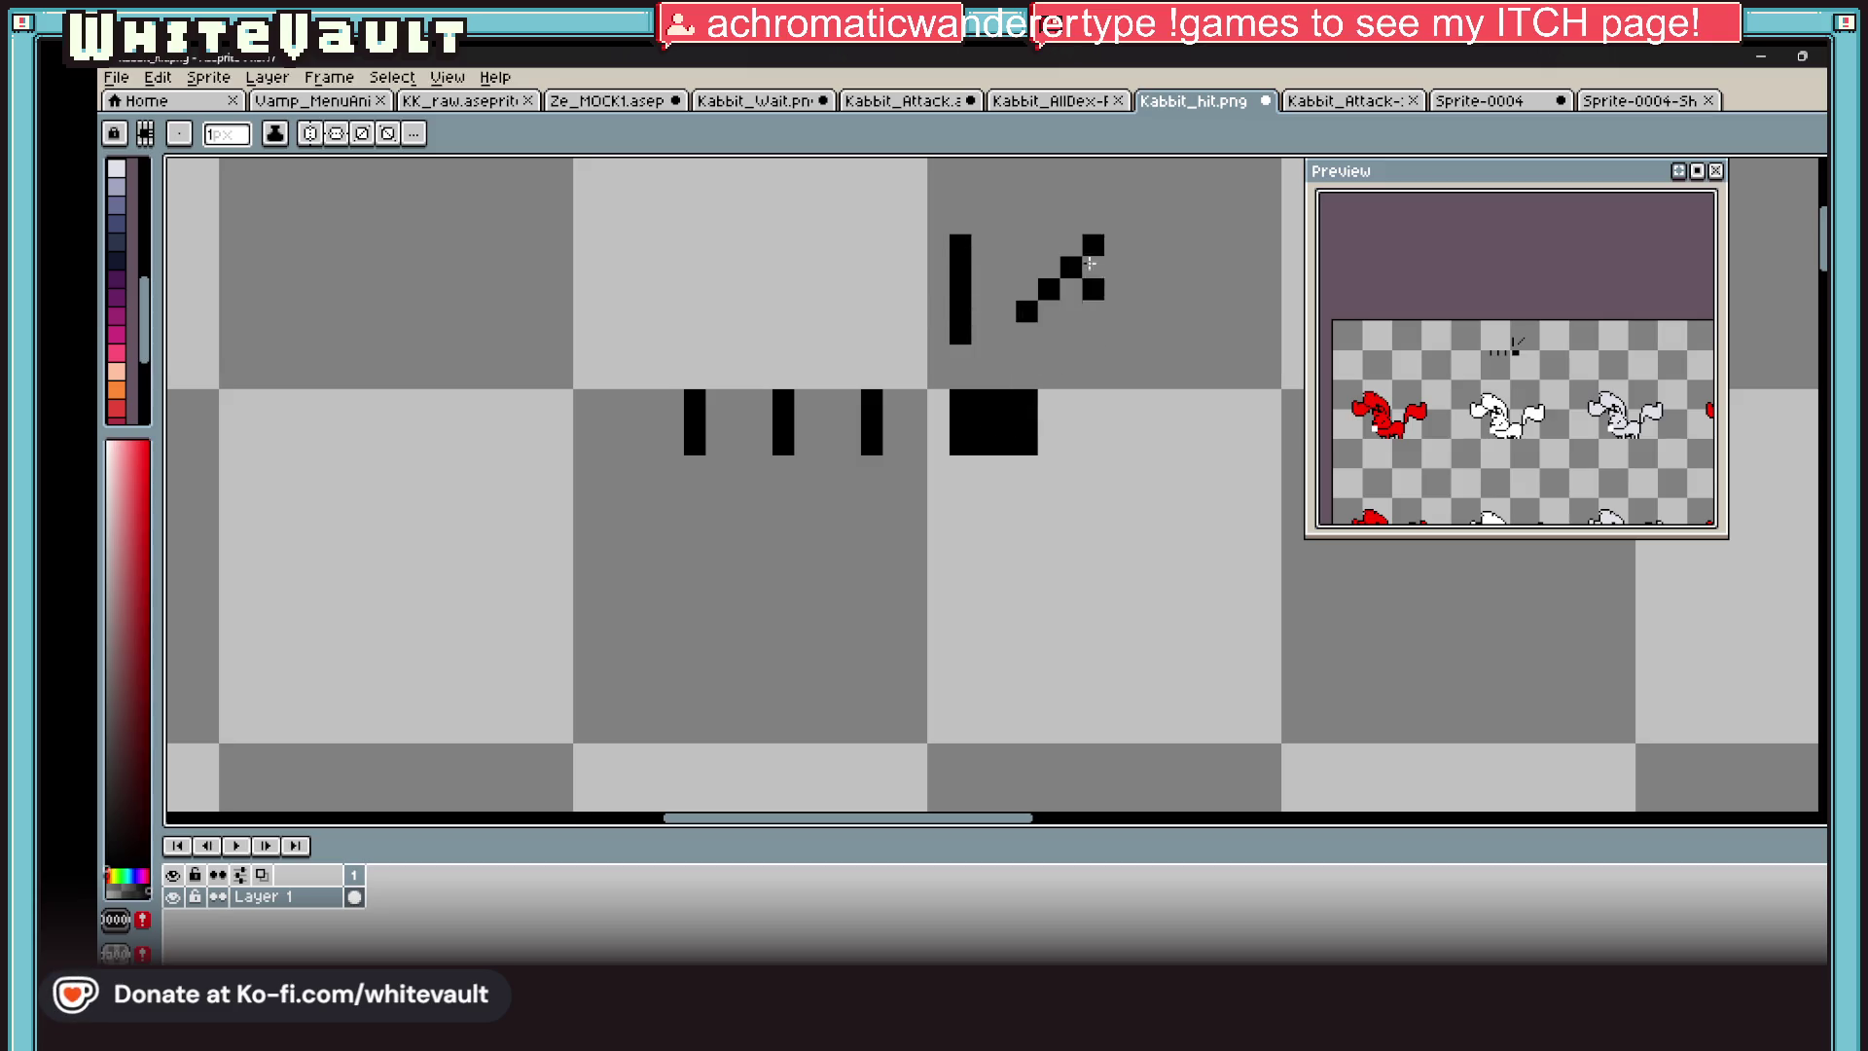
left_click_drag(1071, 456, 1161, 509)
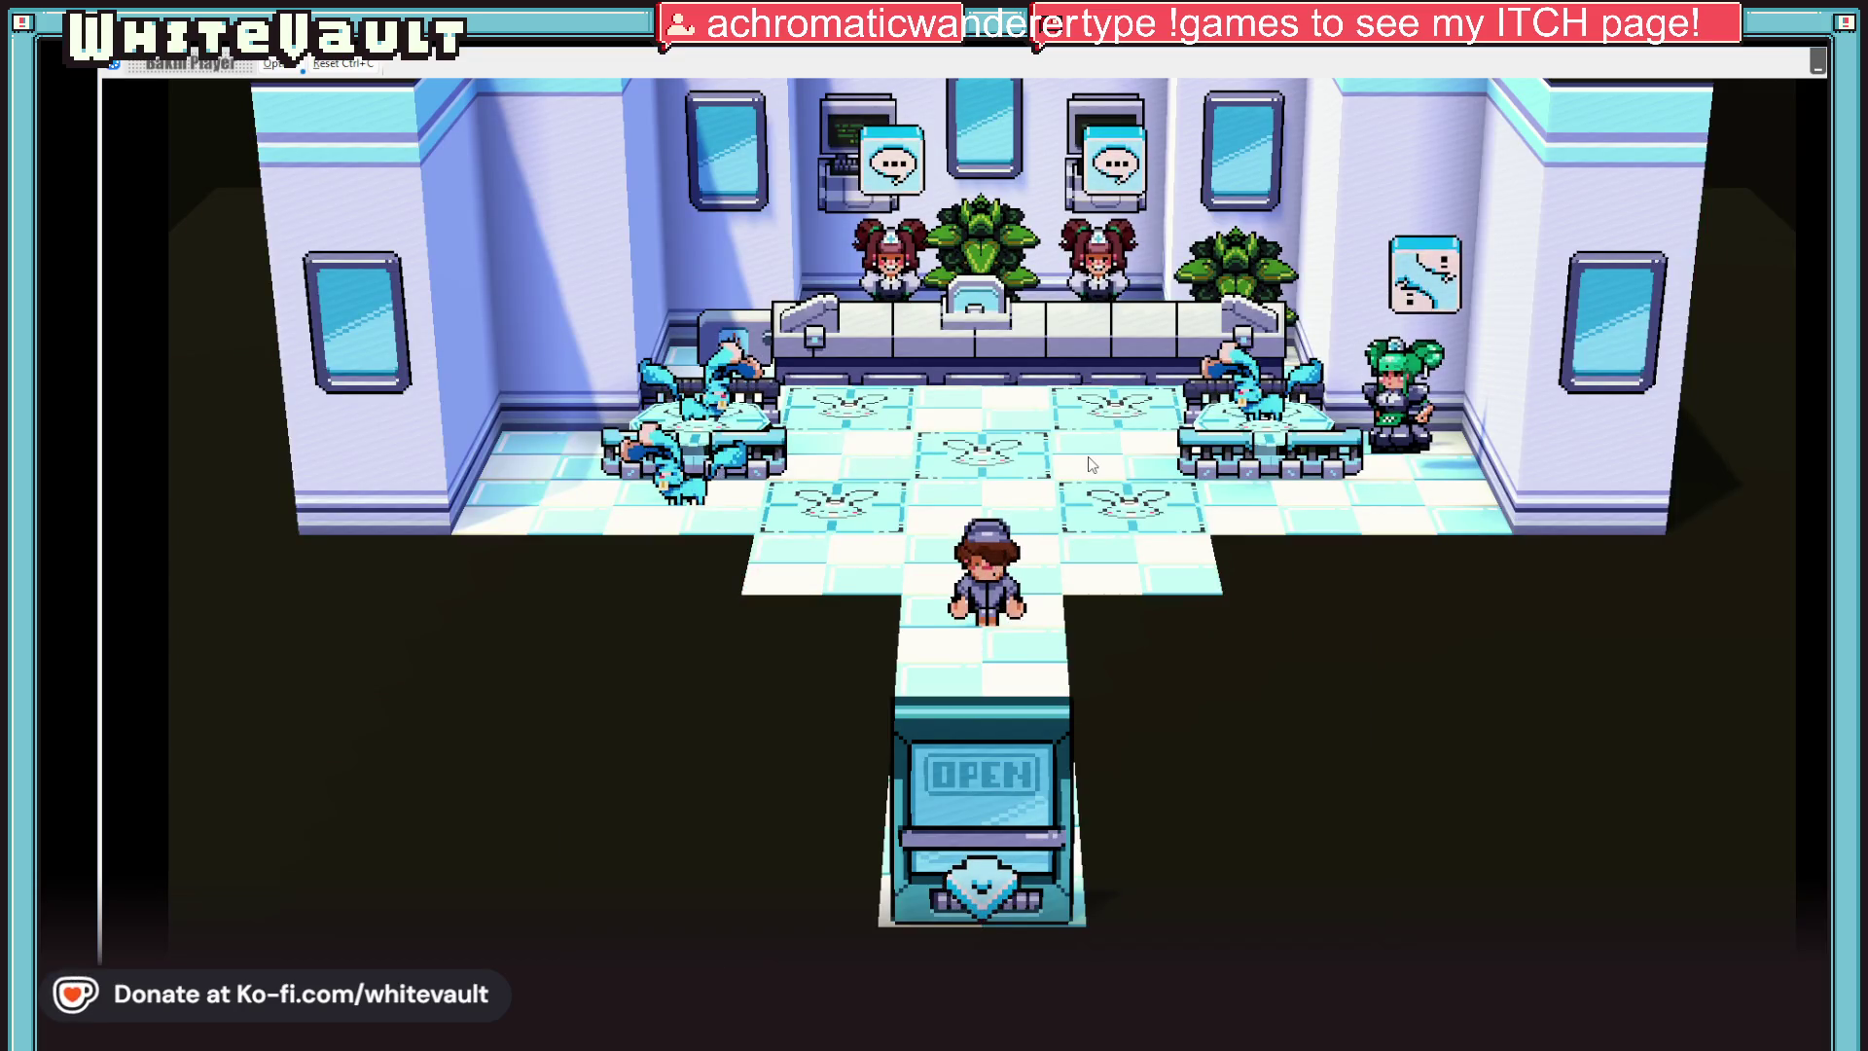
Walk up to face the green-haired NPC, talk through her dialogue, then walk left until the Kabbit appears
key("Up")
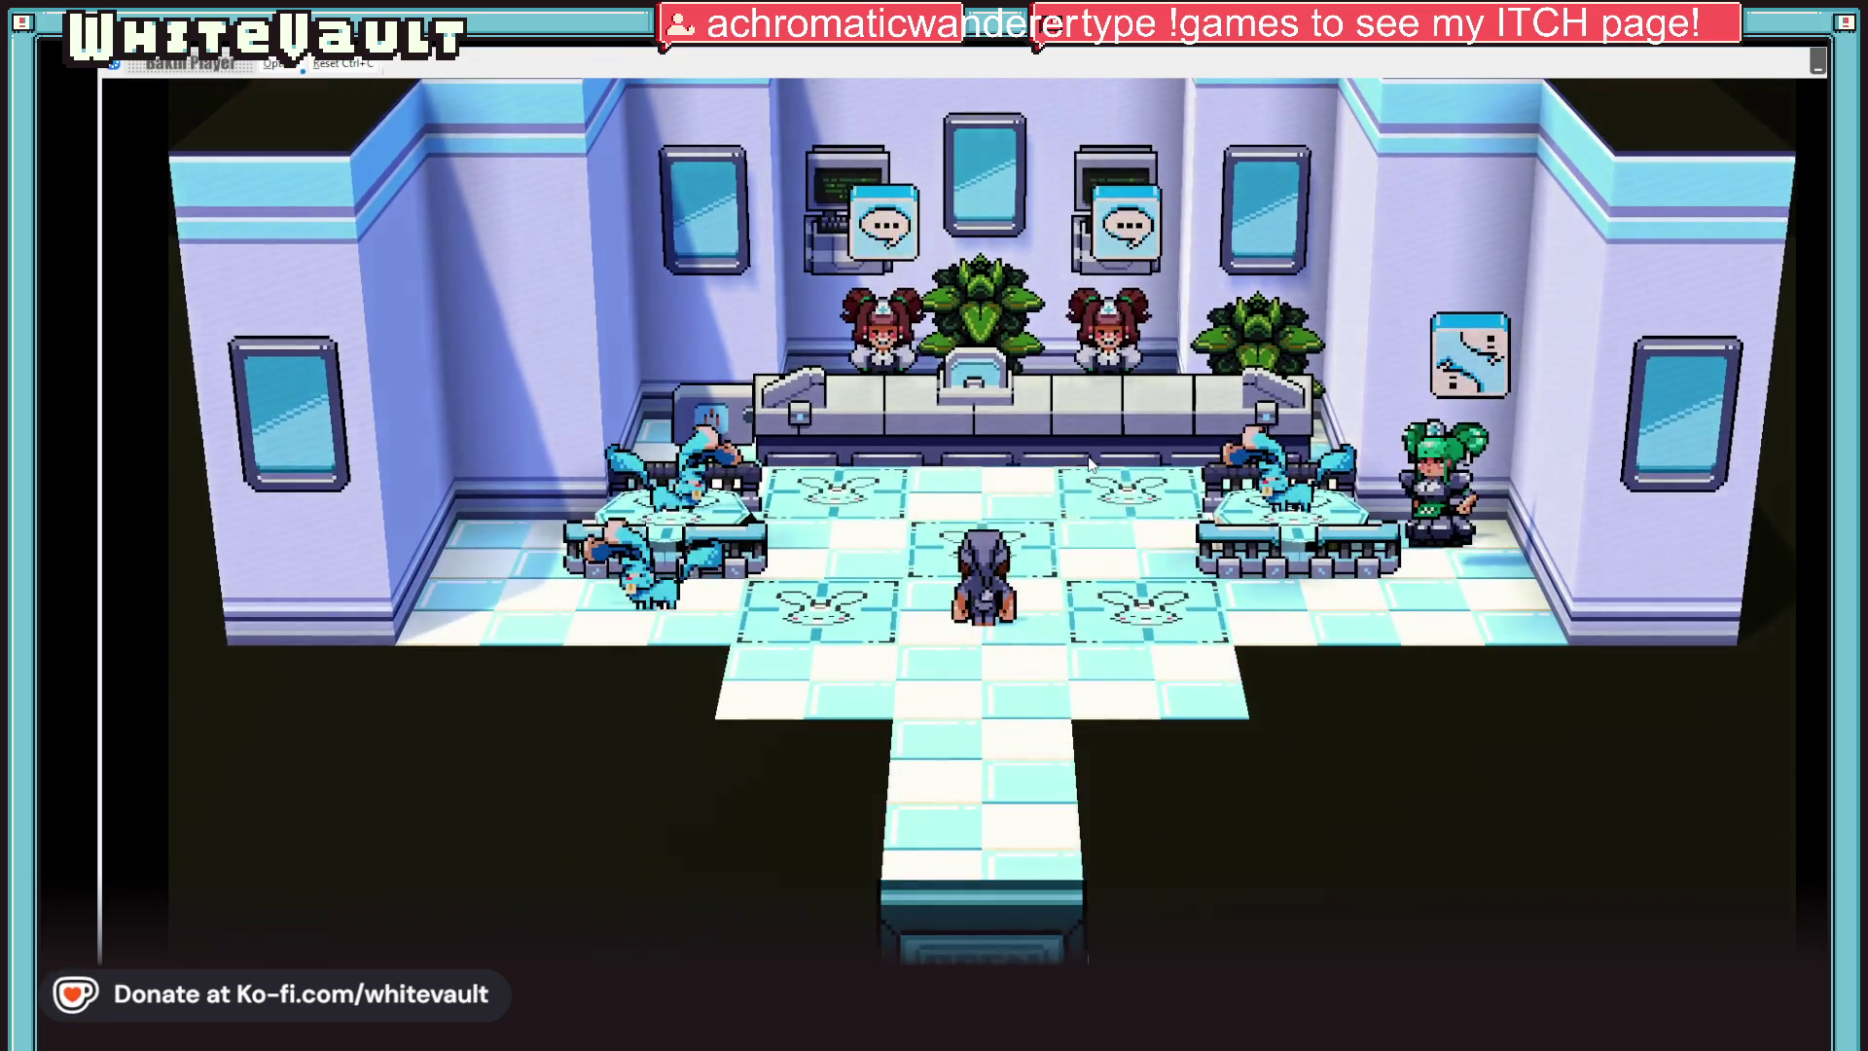
key("Right")
key("Right")
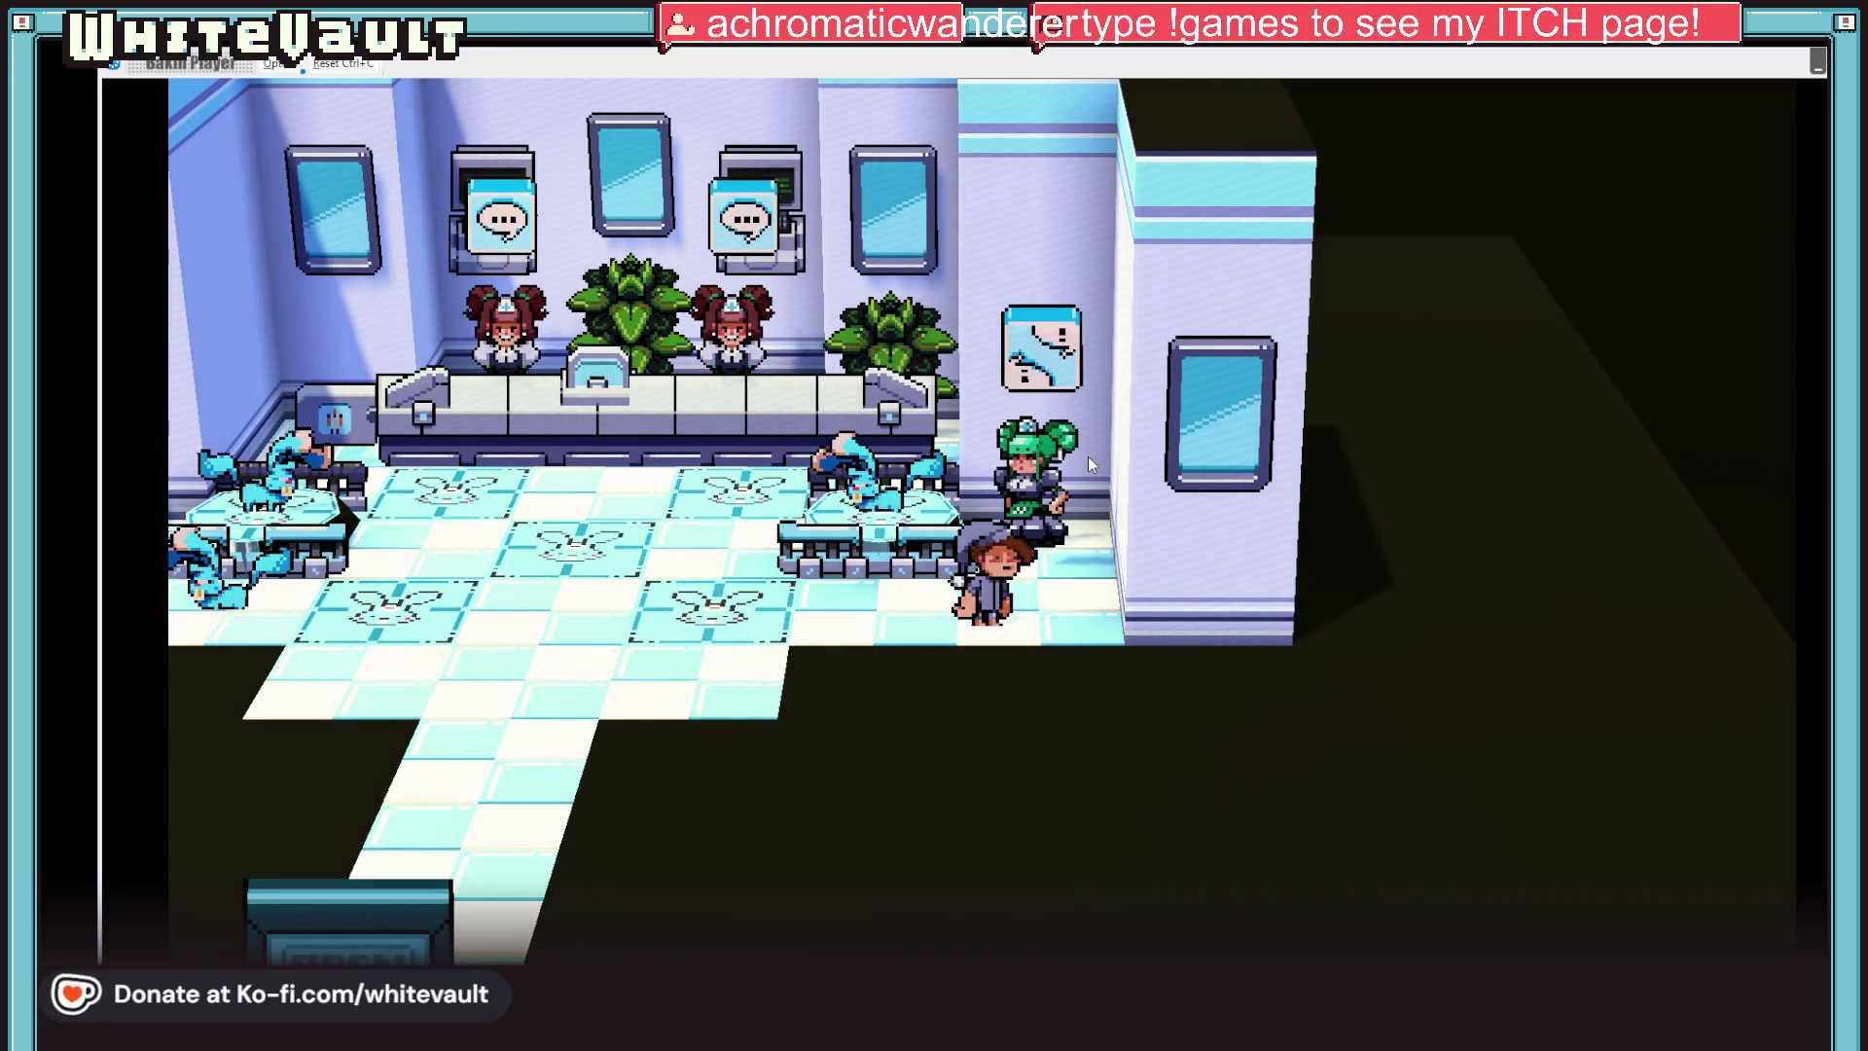
key("Right")
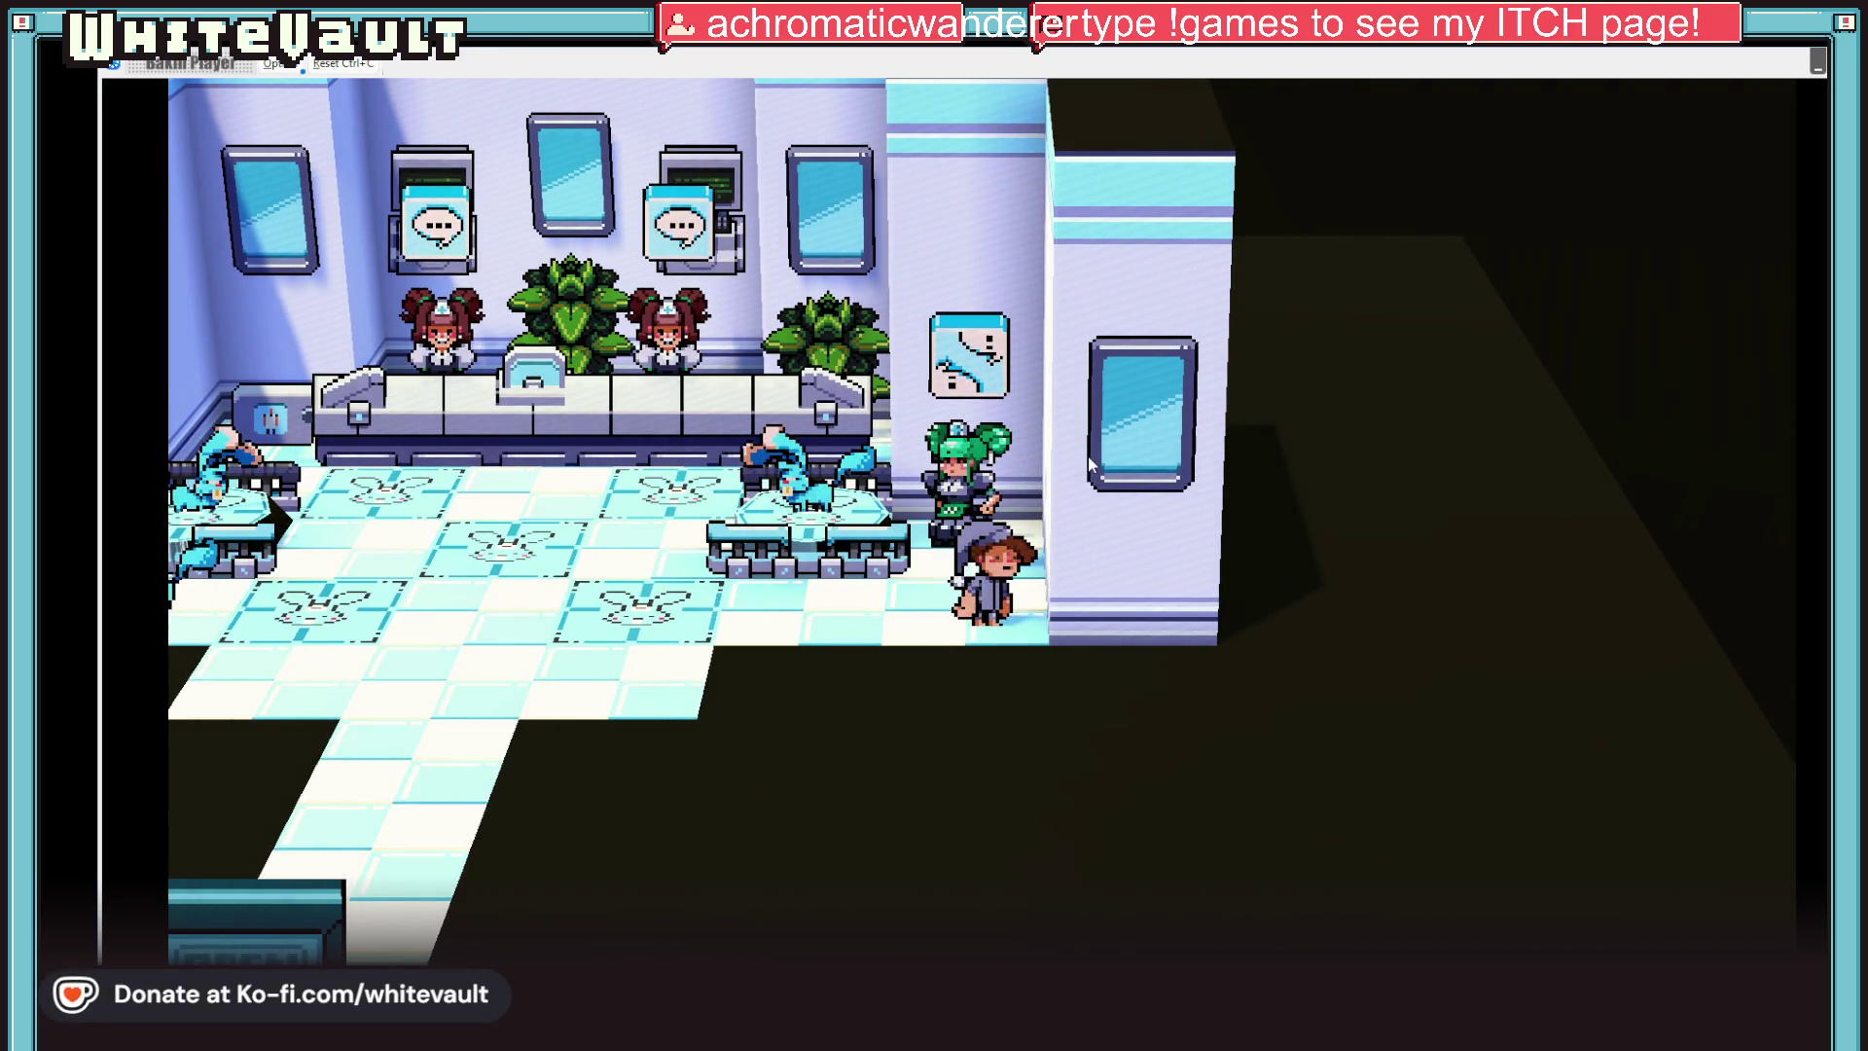
key("Up")
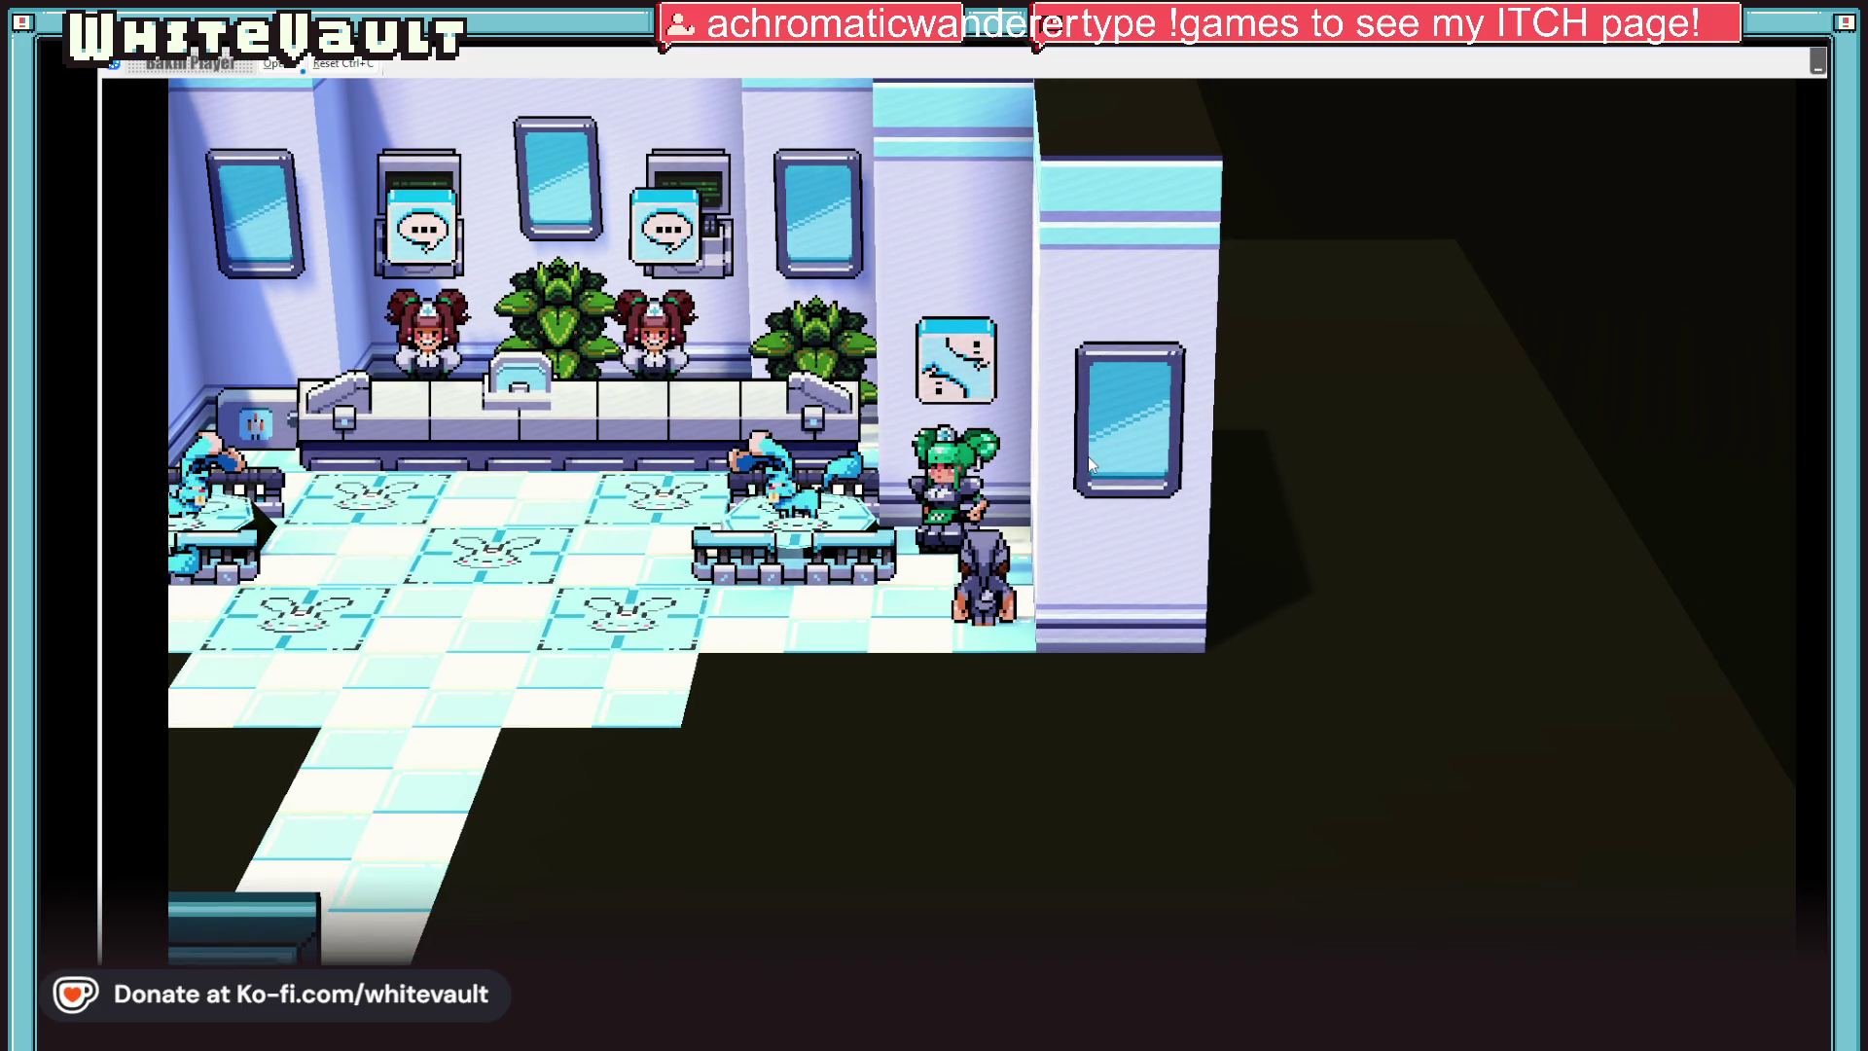
key("z")
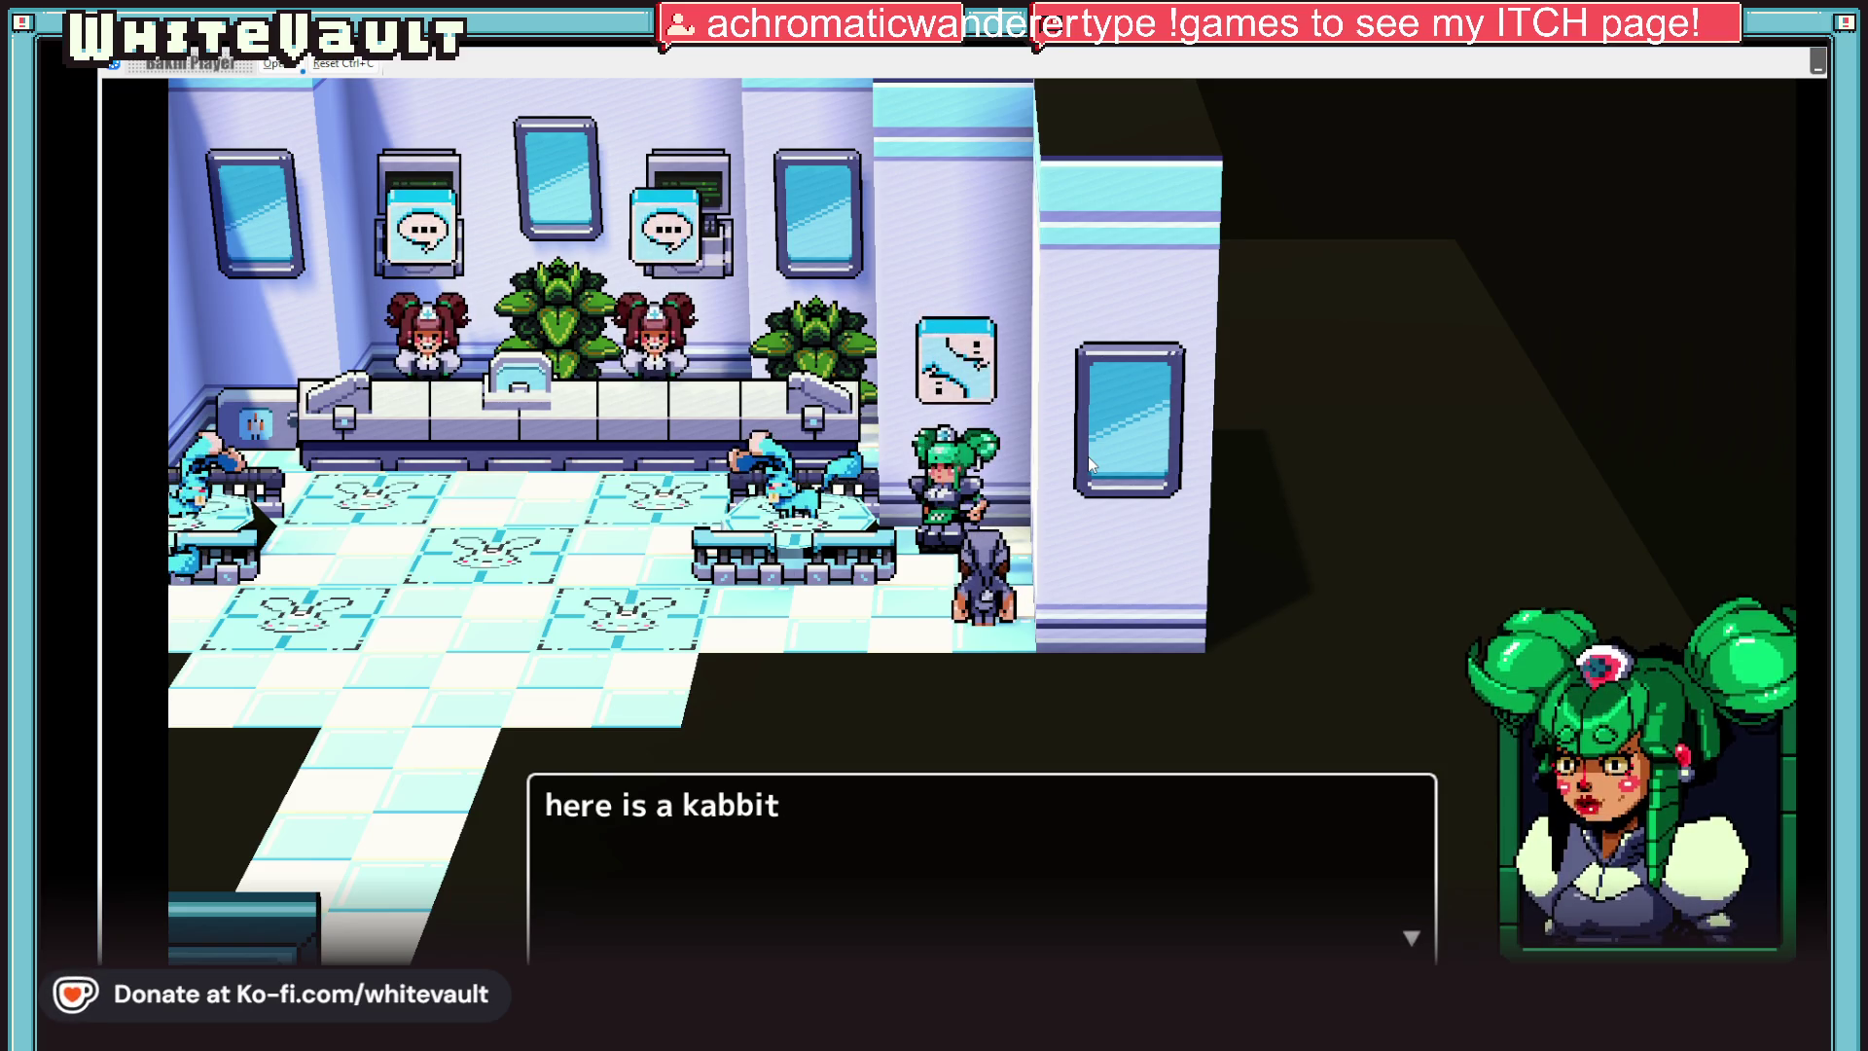
key("Return")
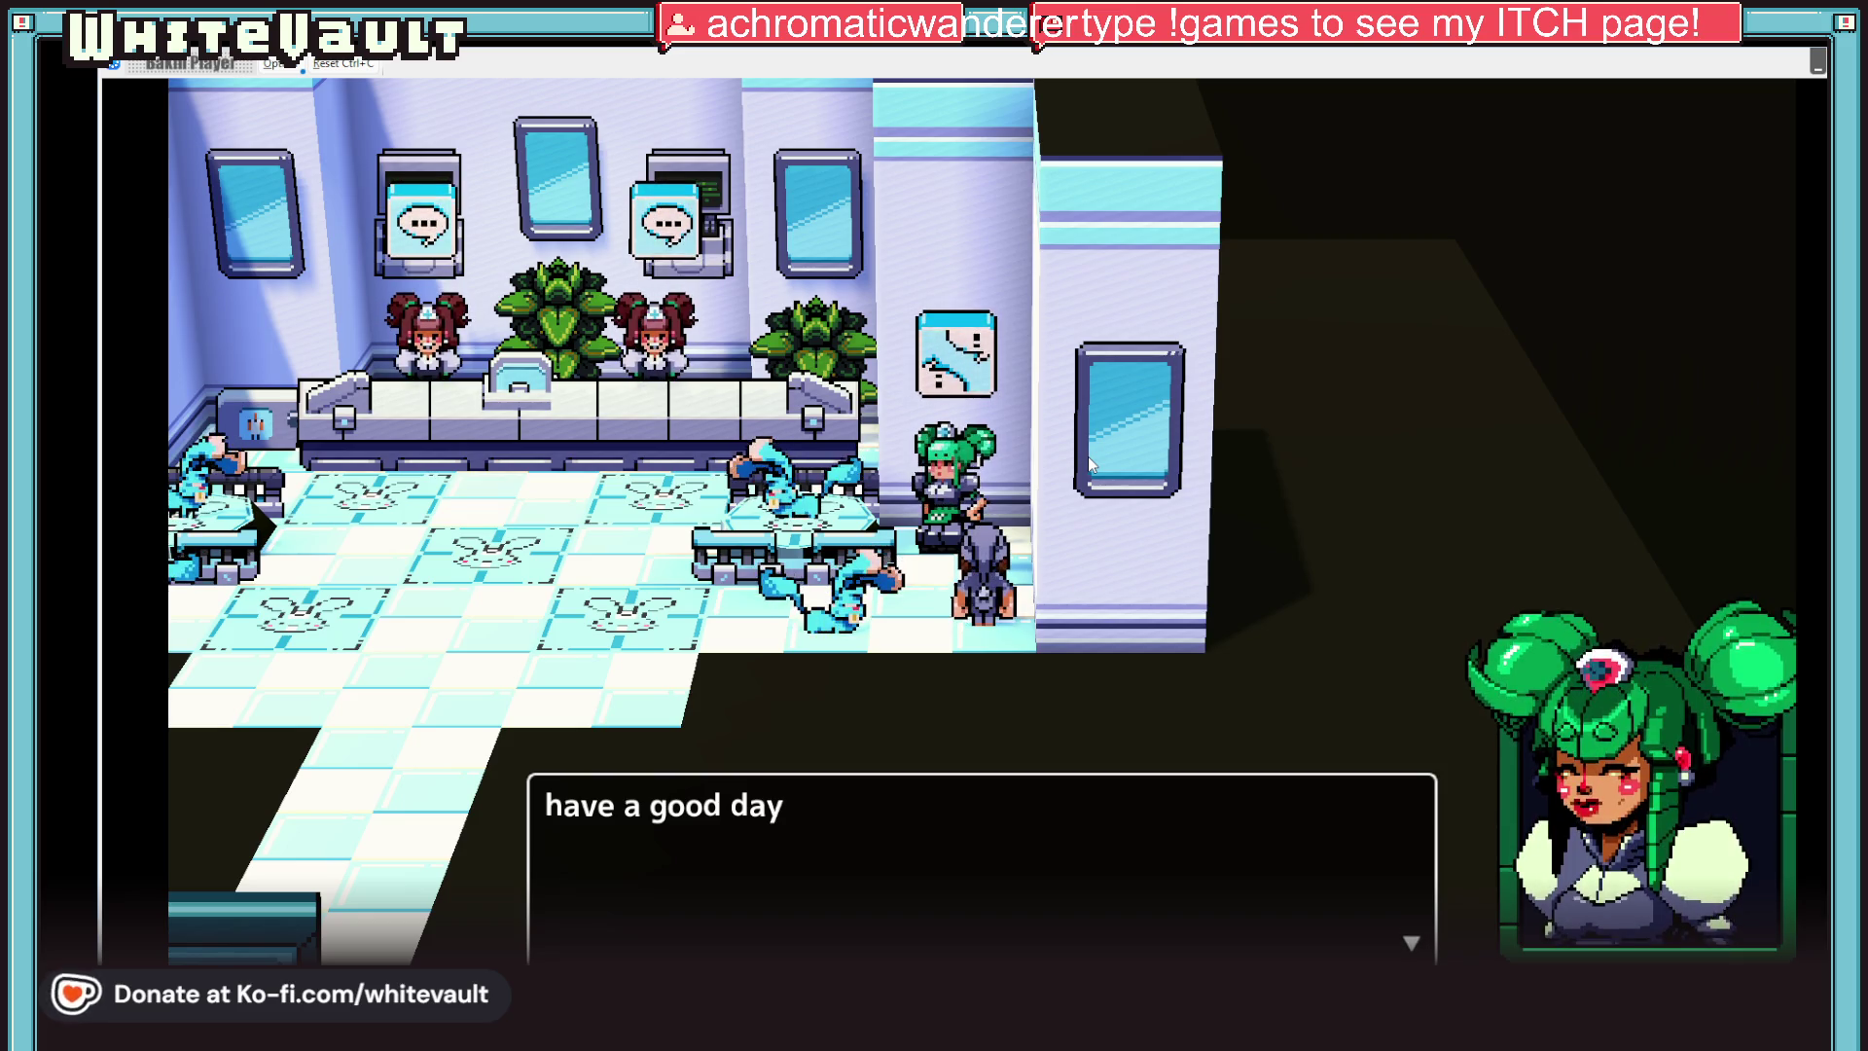
key("Return")
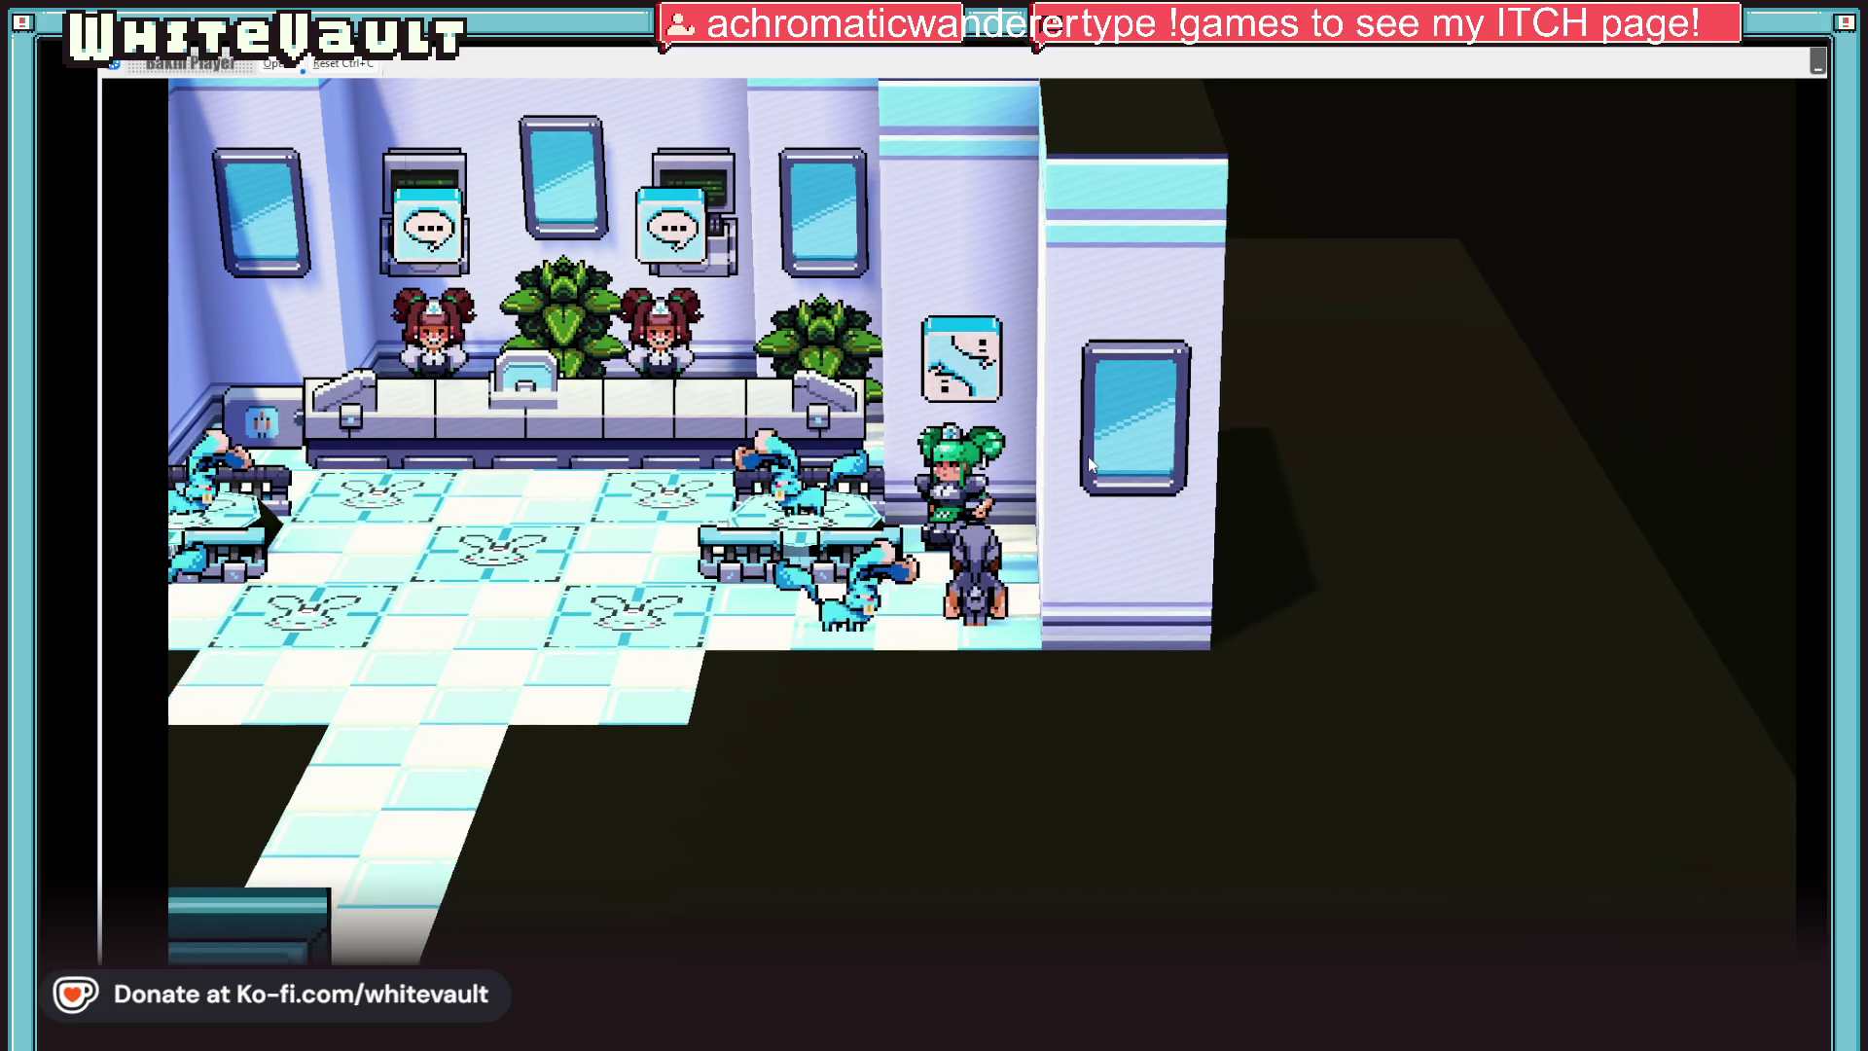
key("Left")
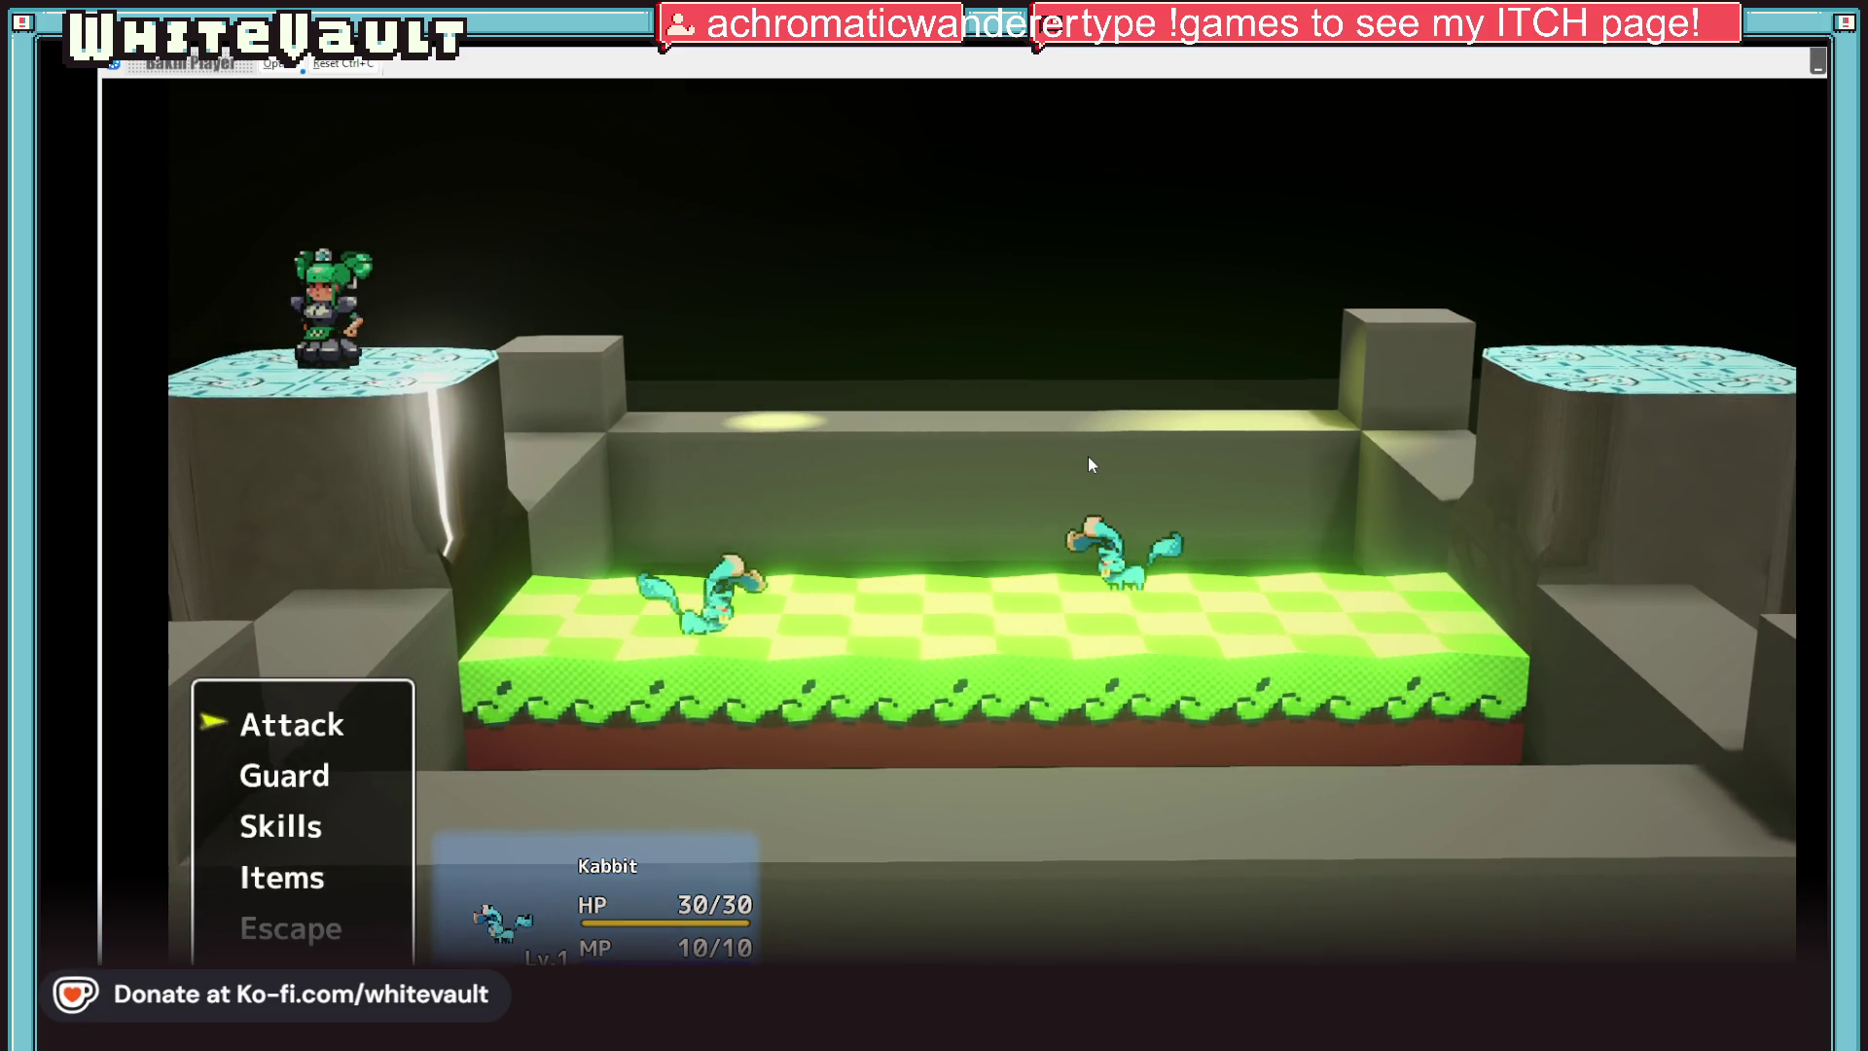
Attack the Kabbit through a couple of battle turns, then quit the test play
key("Return")
key("Return")
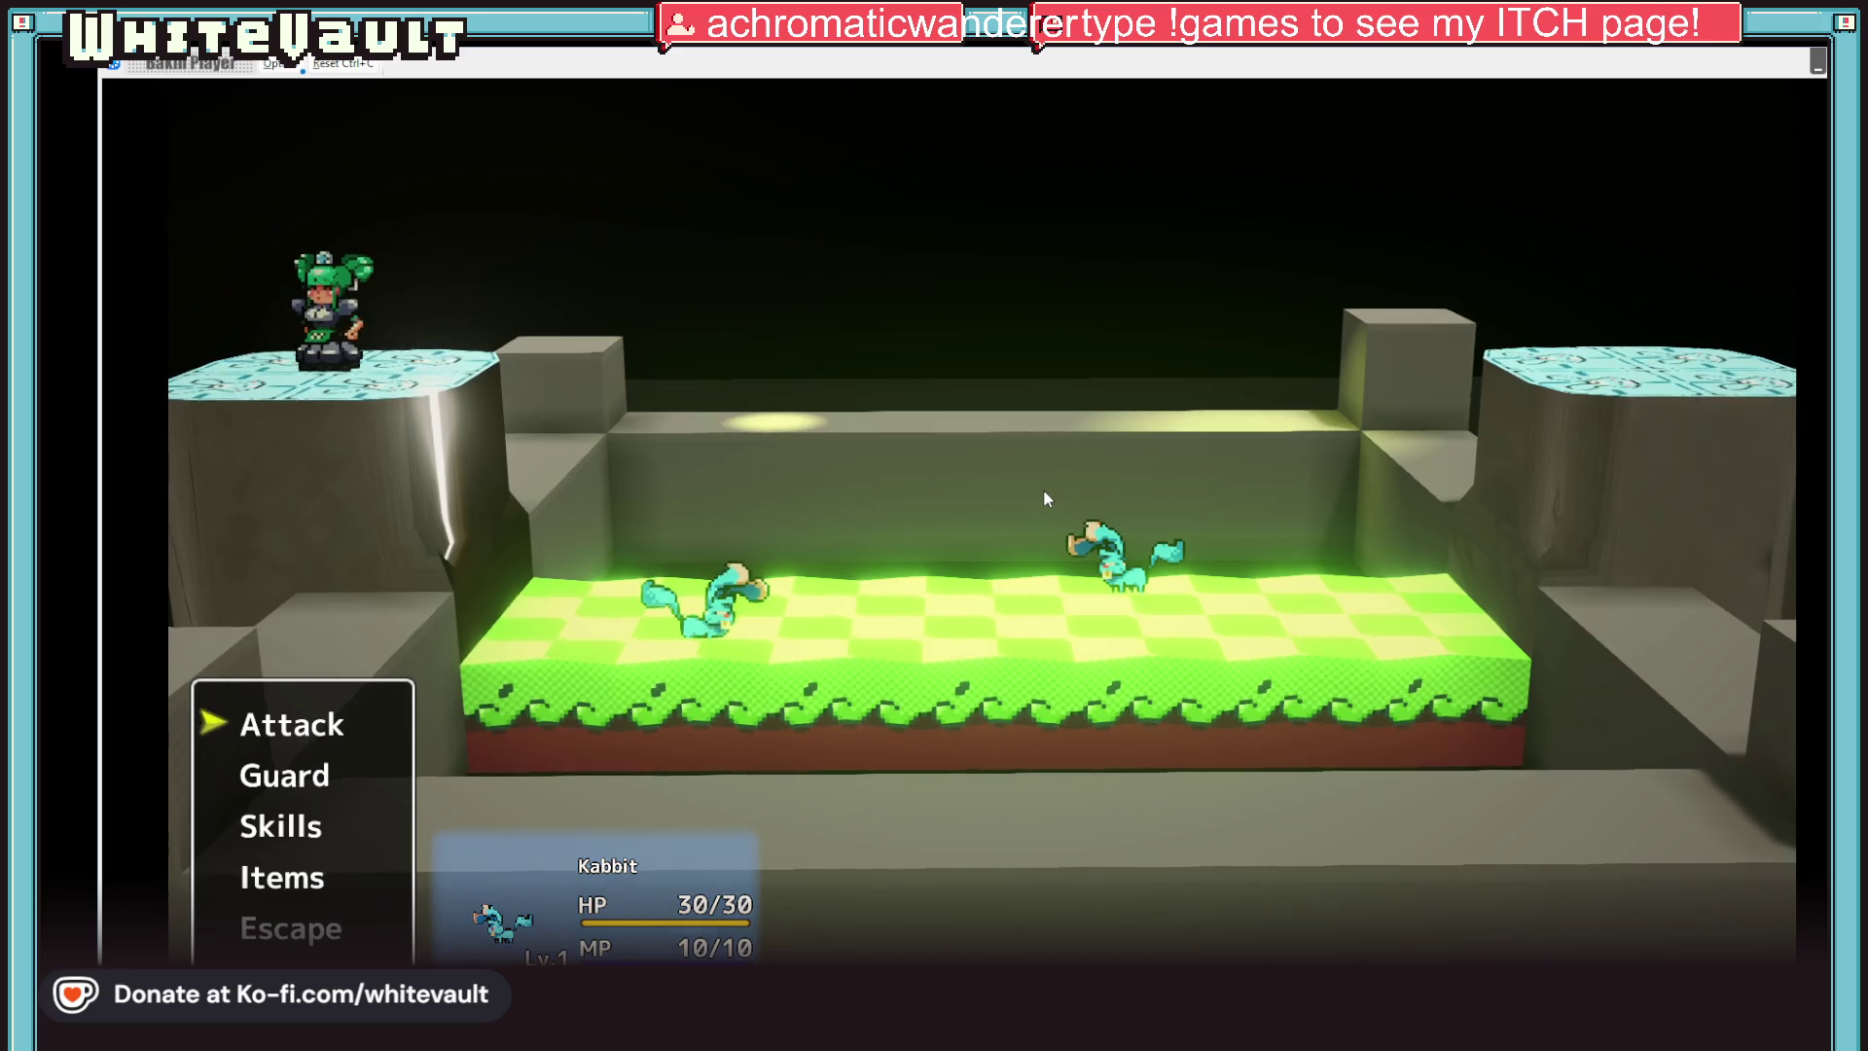
key("Return")
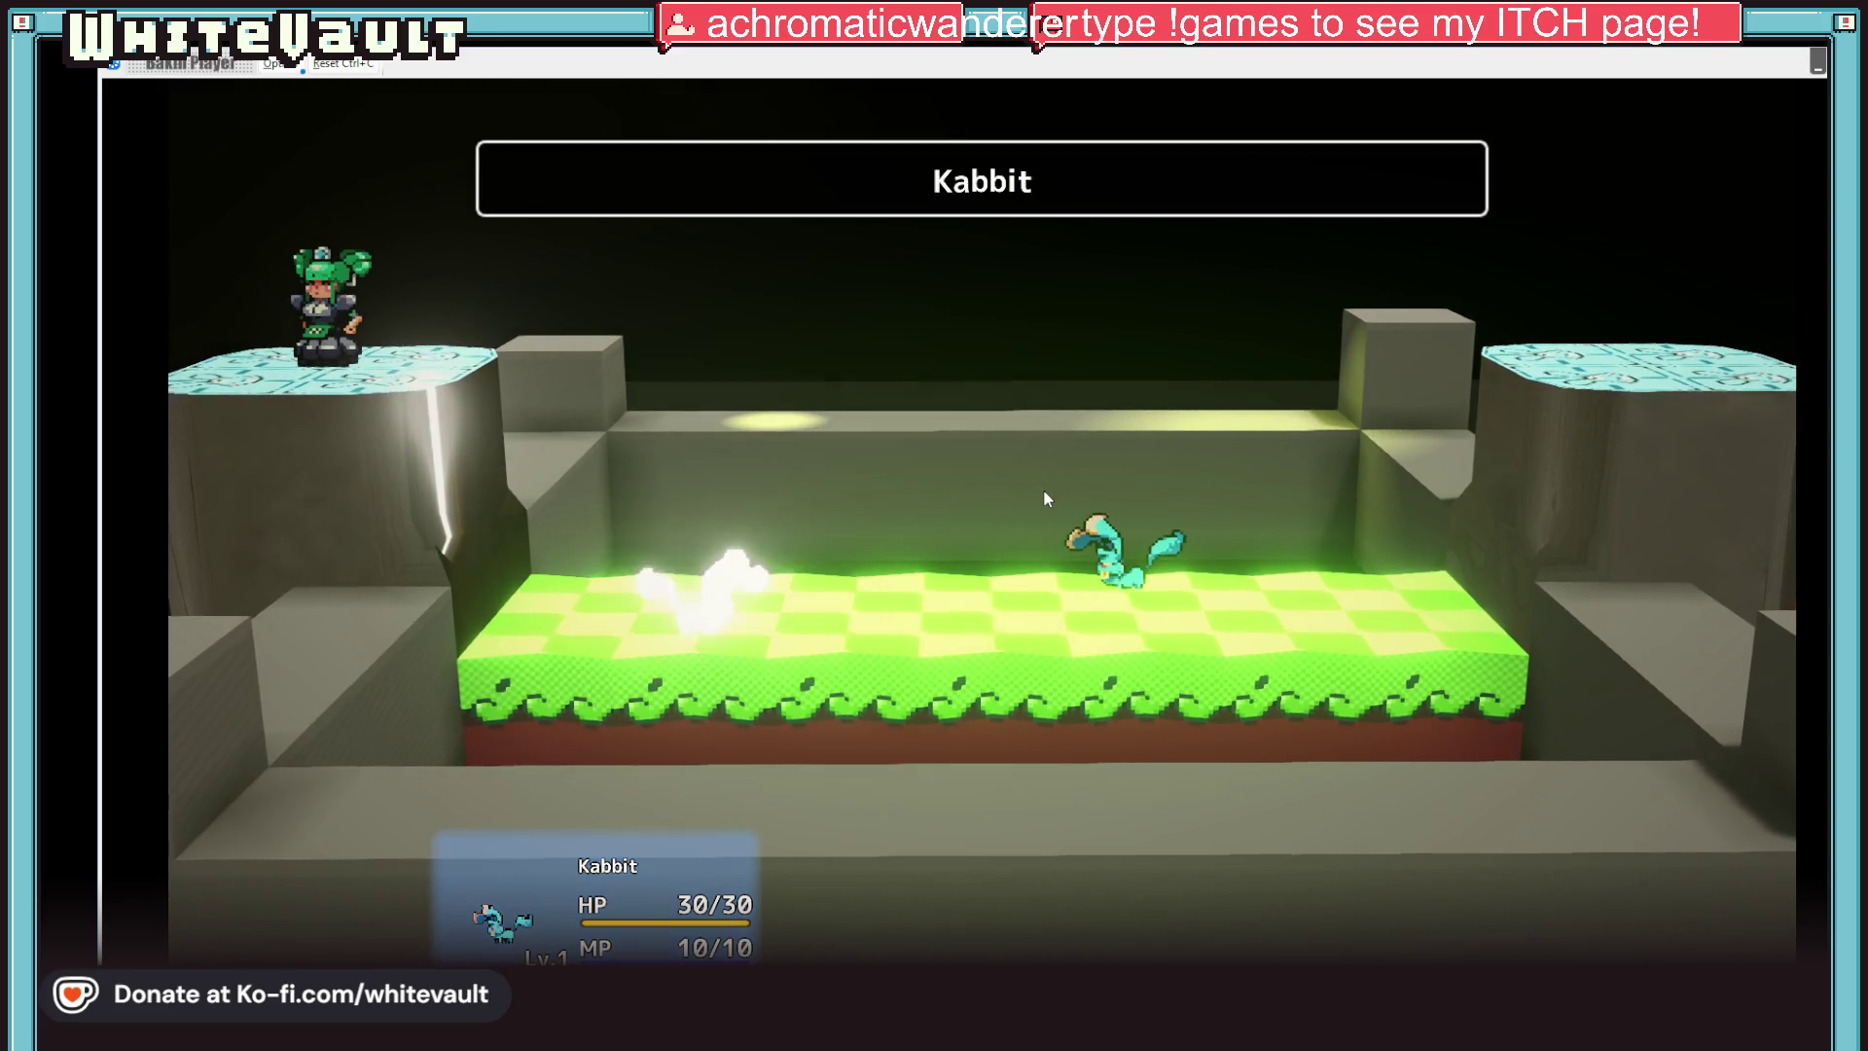
key("Return")
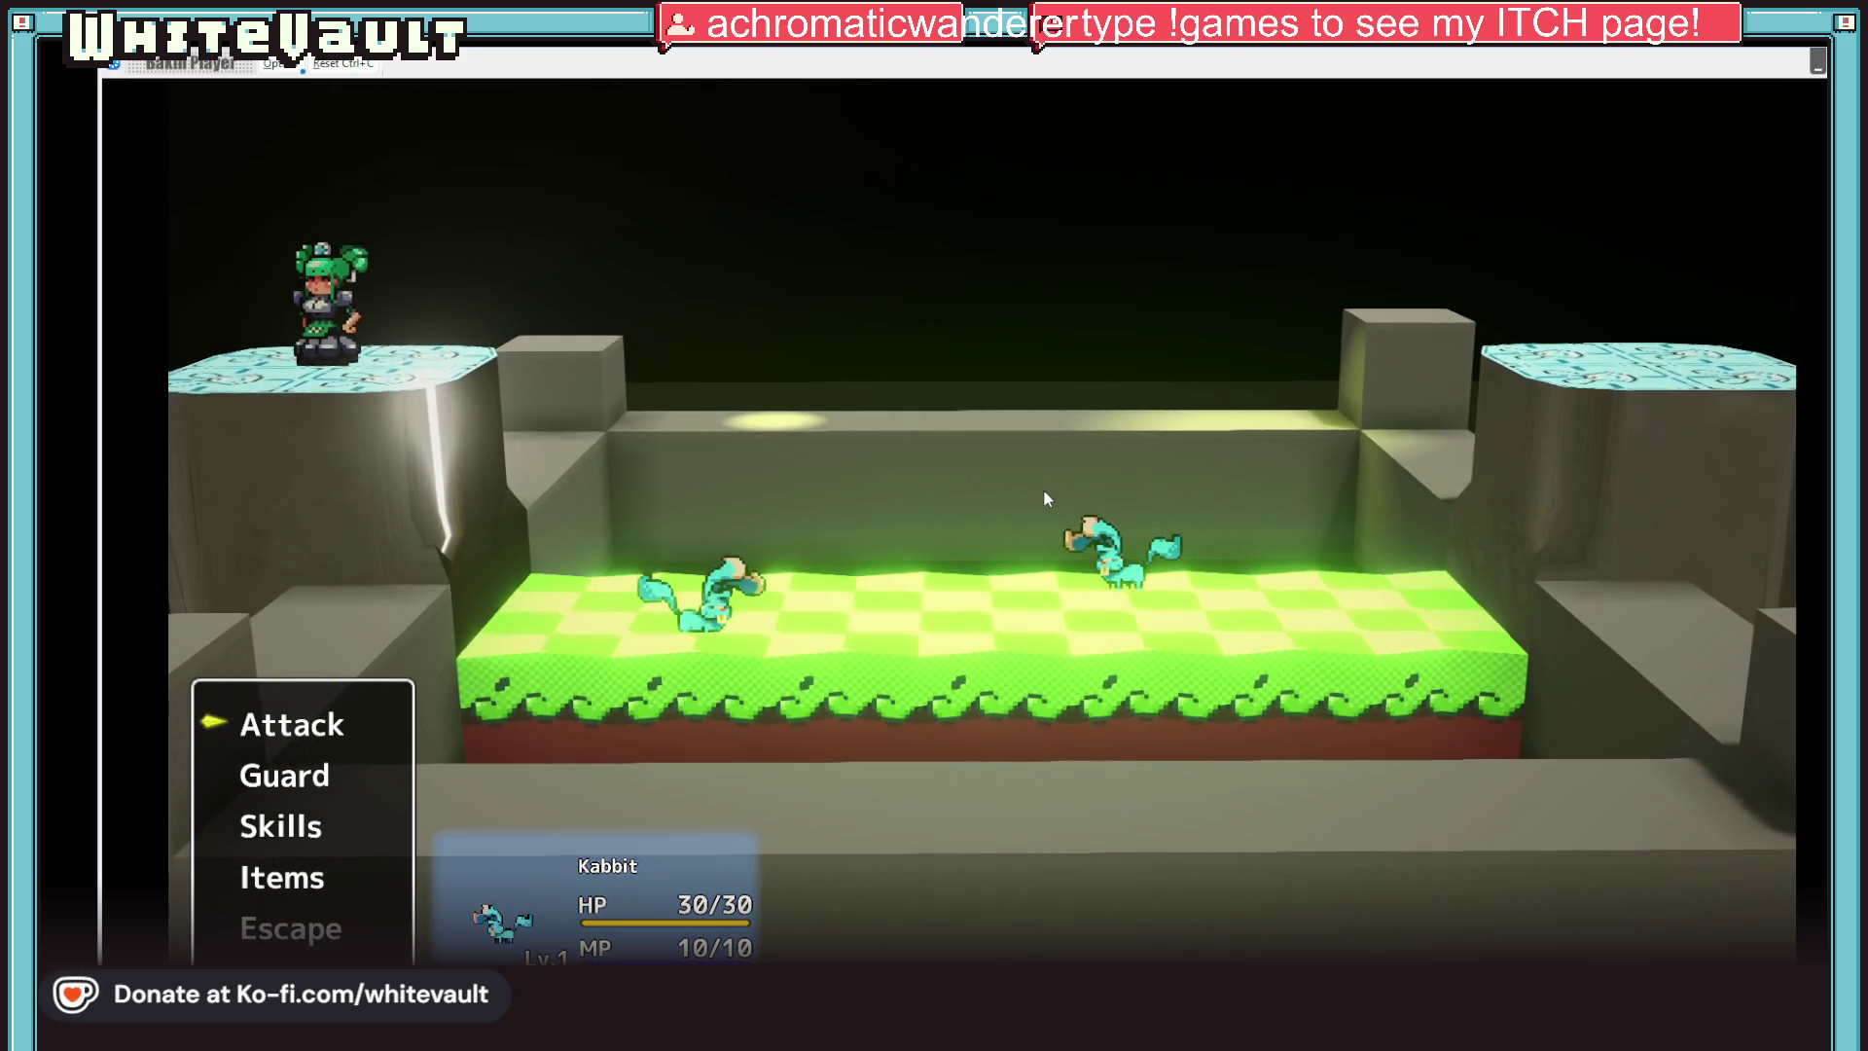
key("Return")
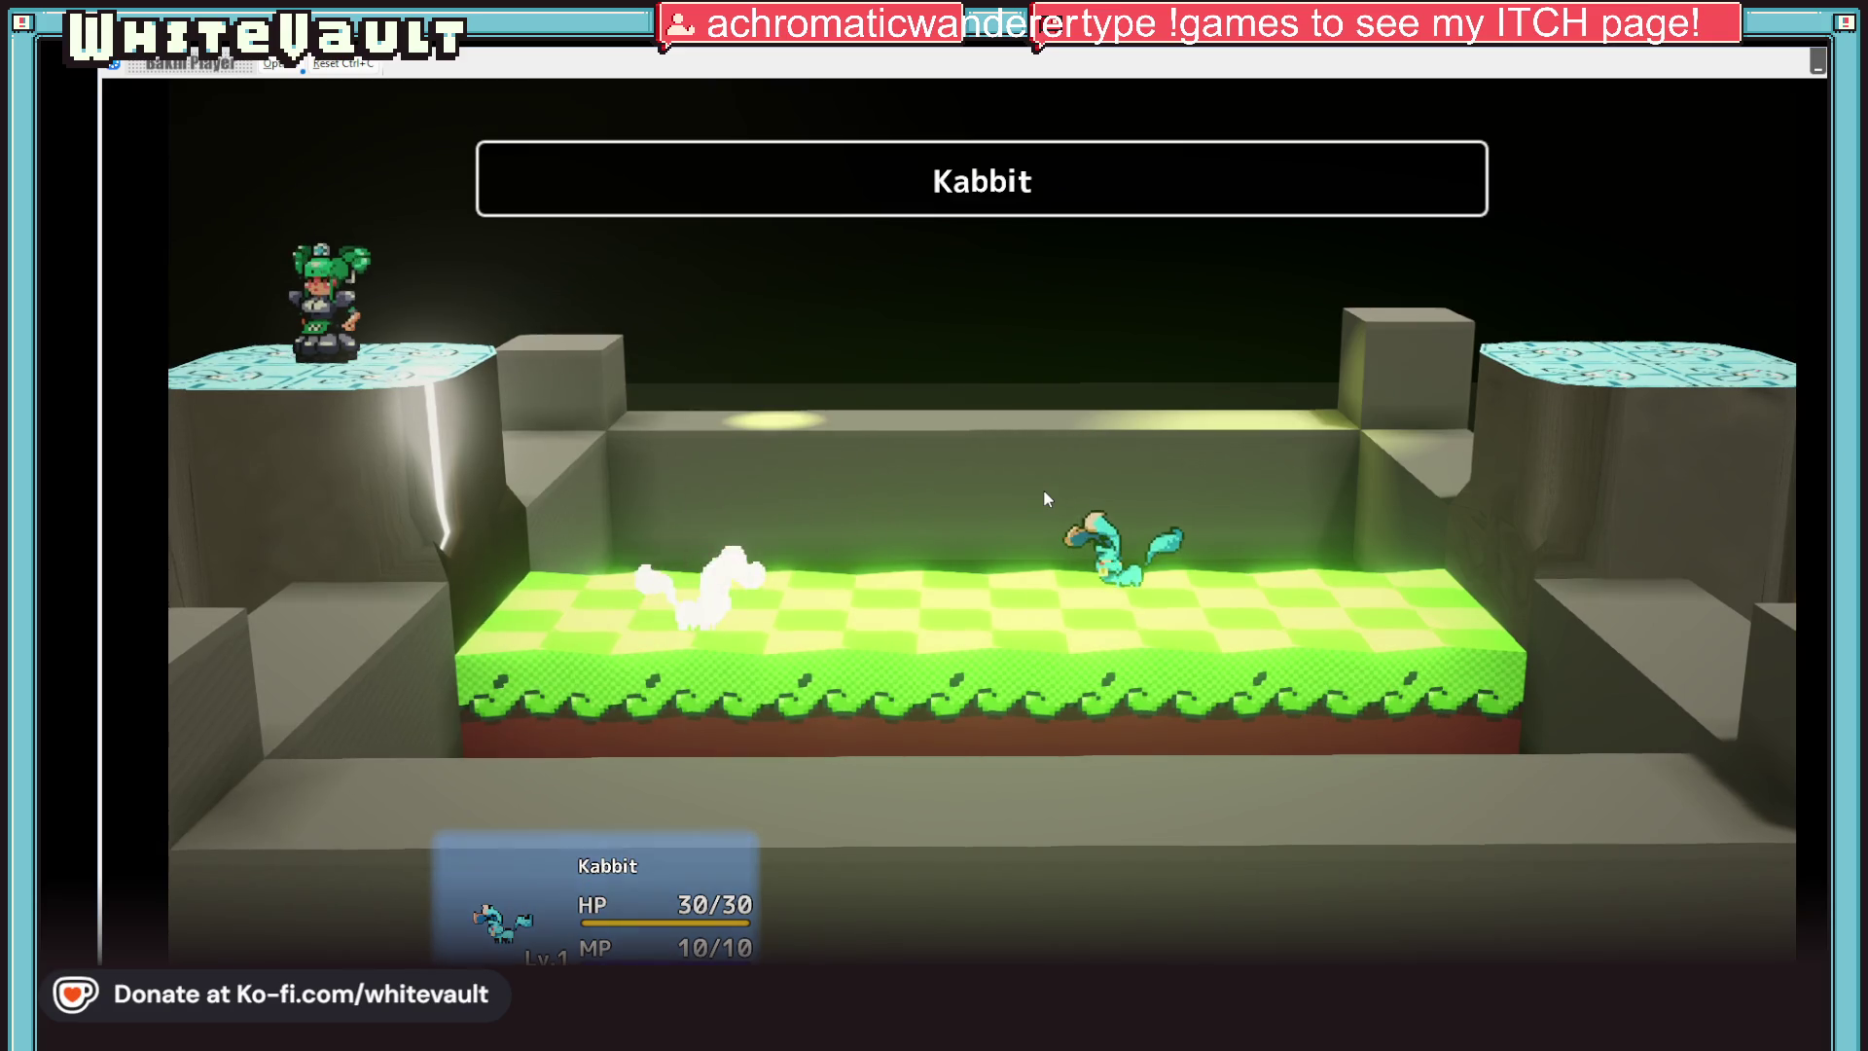
key("alt+F4")
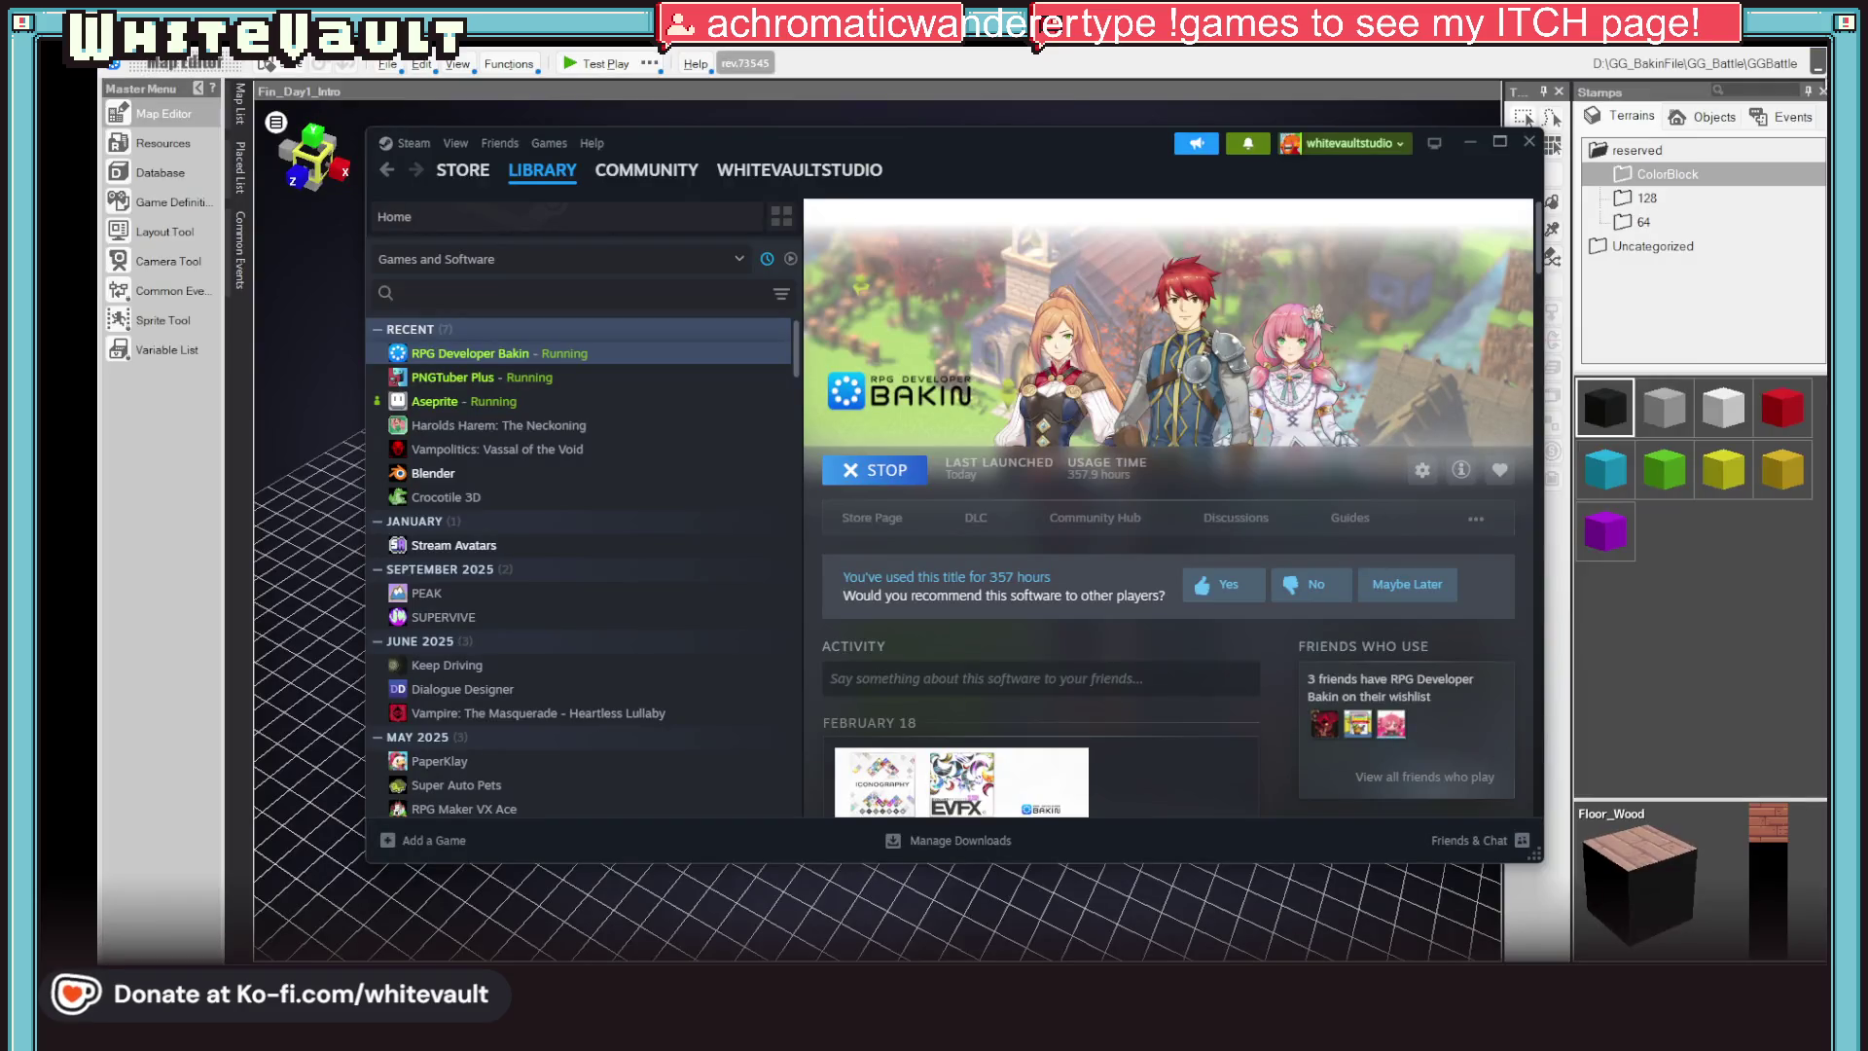
Bring up the Database's Casts page with the Kabbit entry selected
left_click(1028, 946)
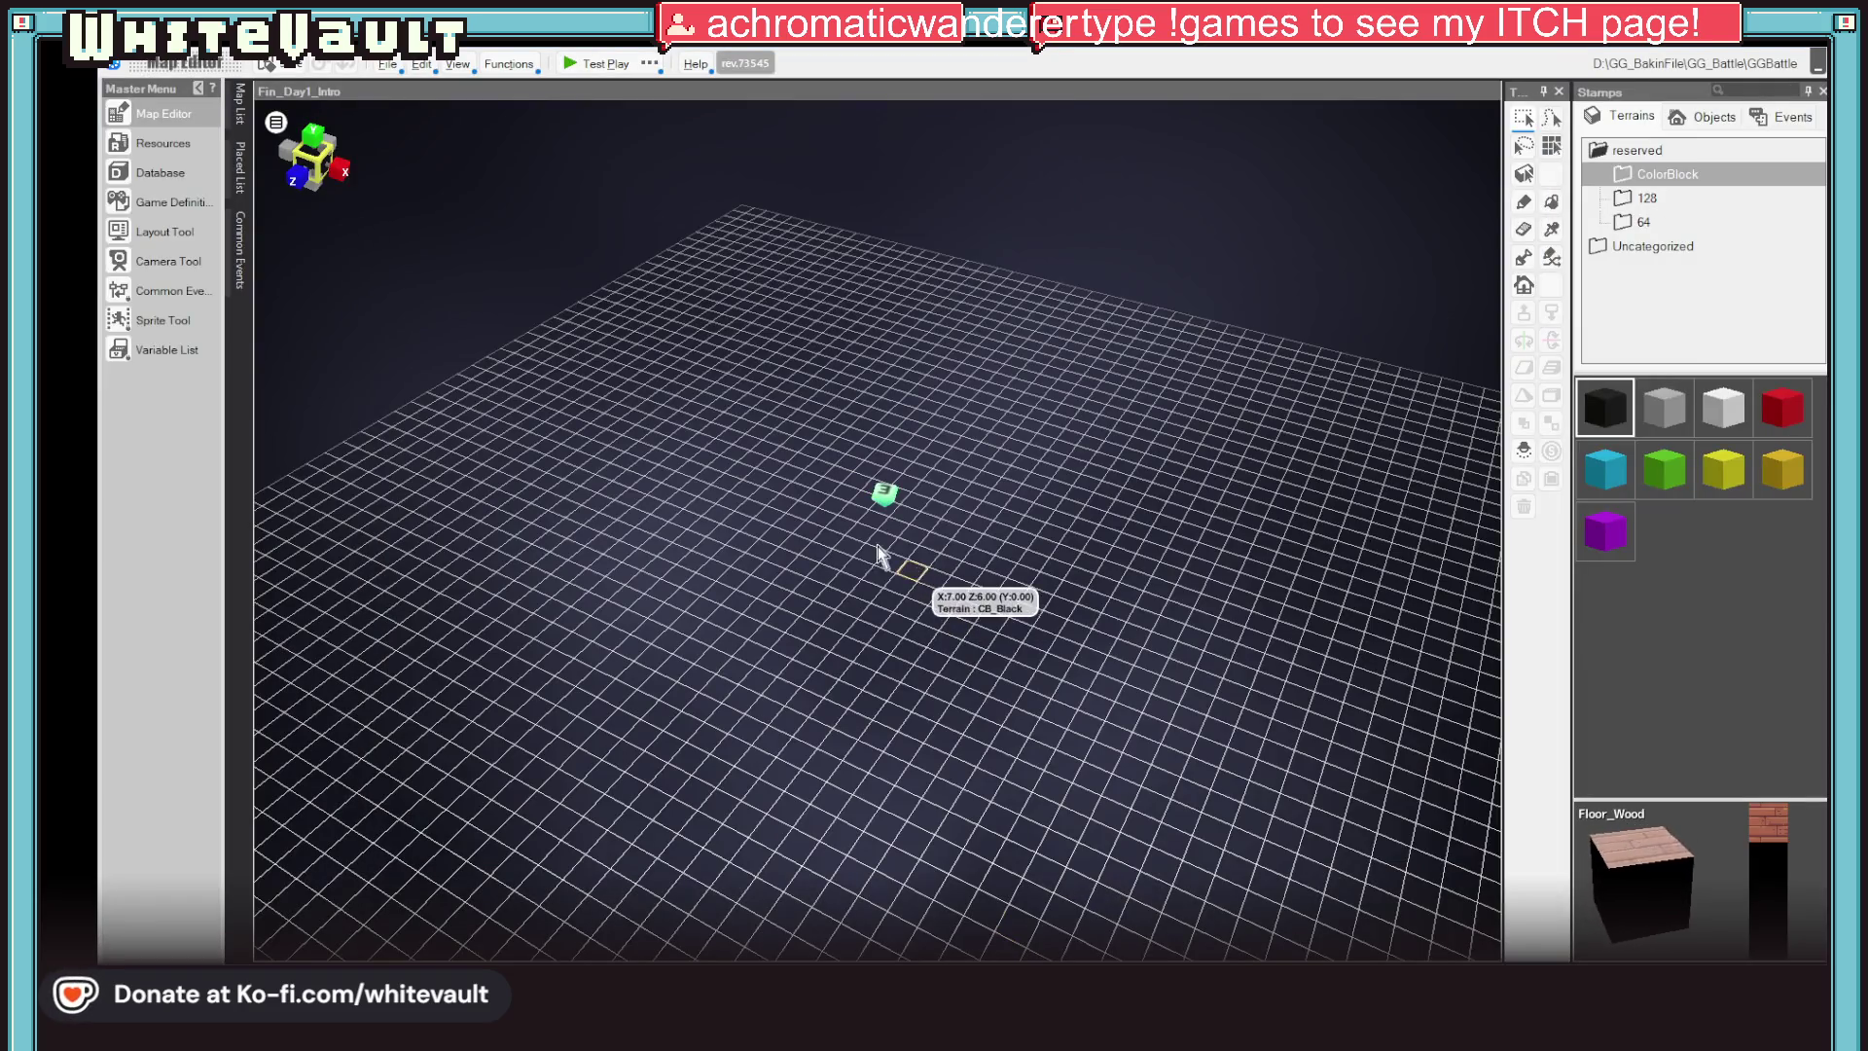
left_click(184, 168)
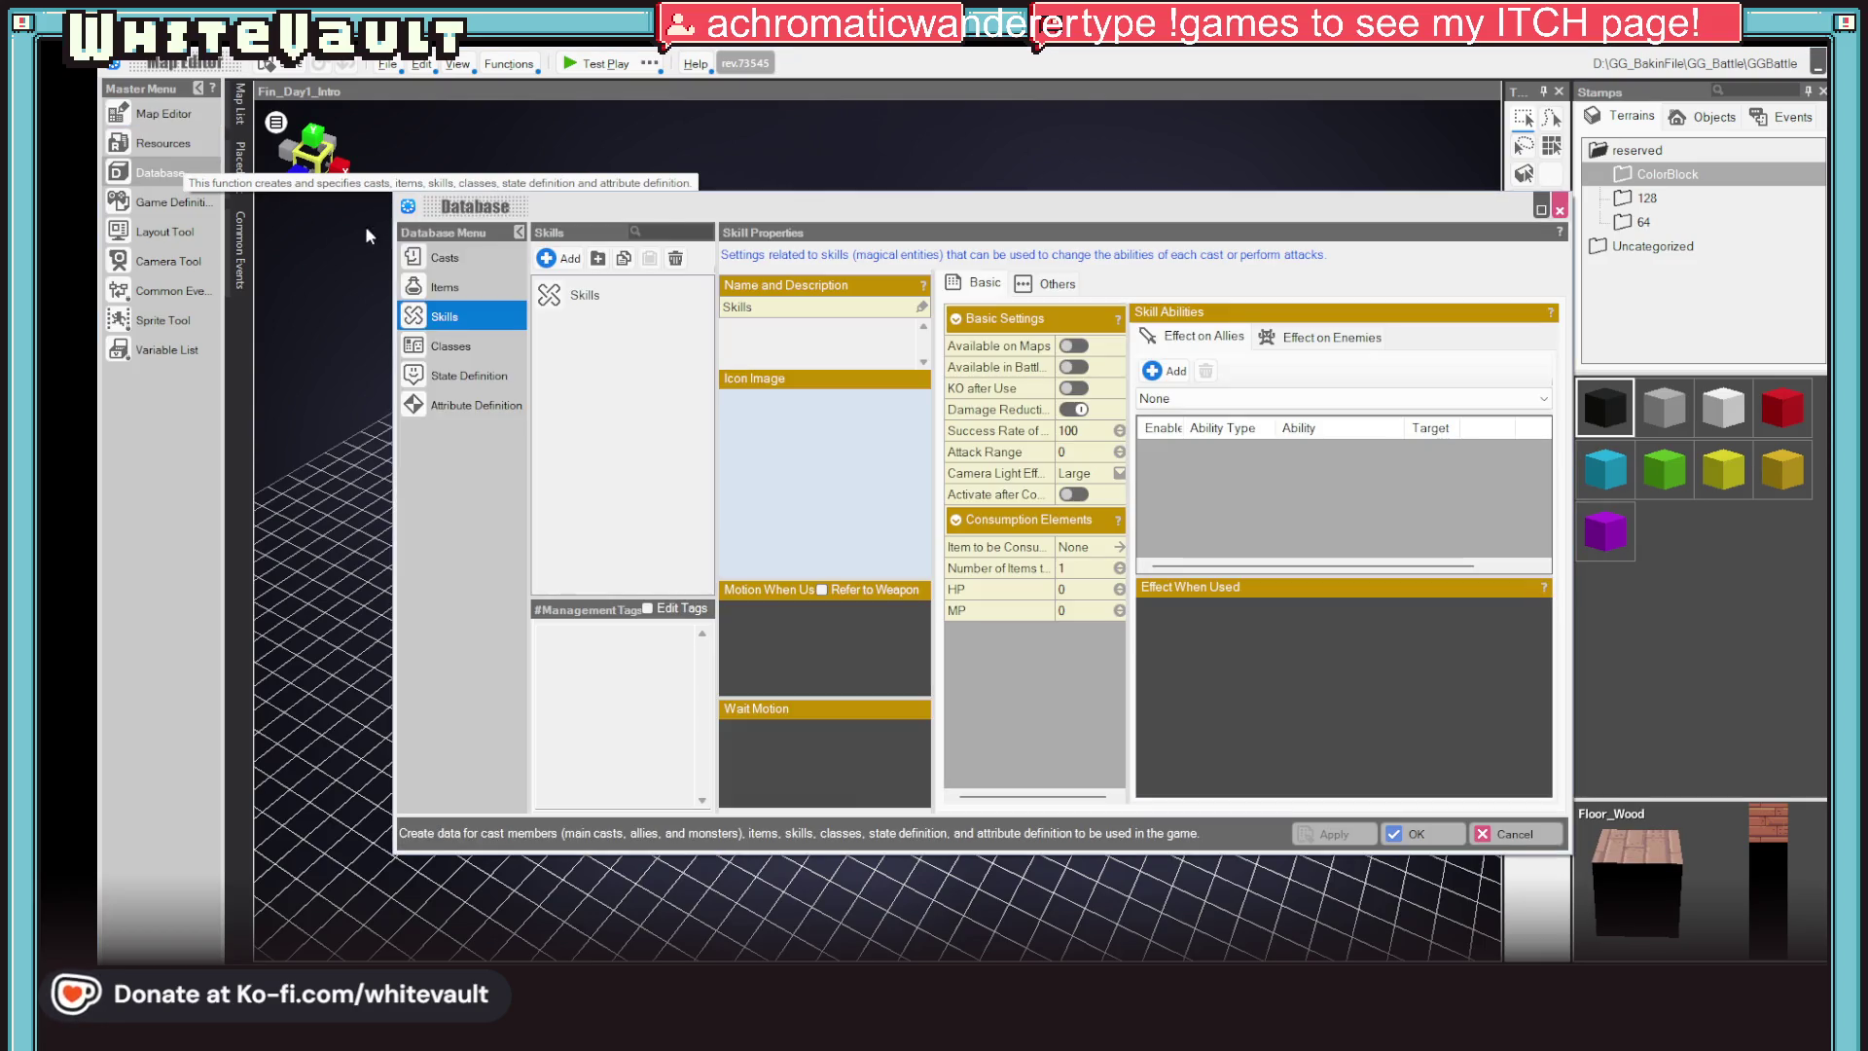
left_click(443, 287)
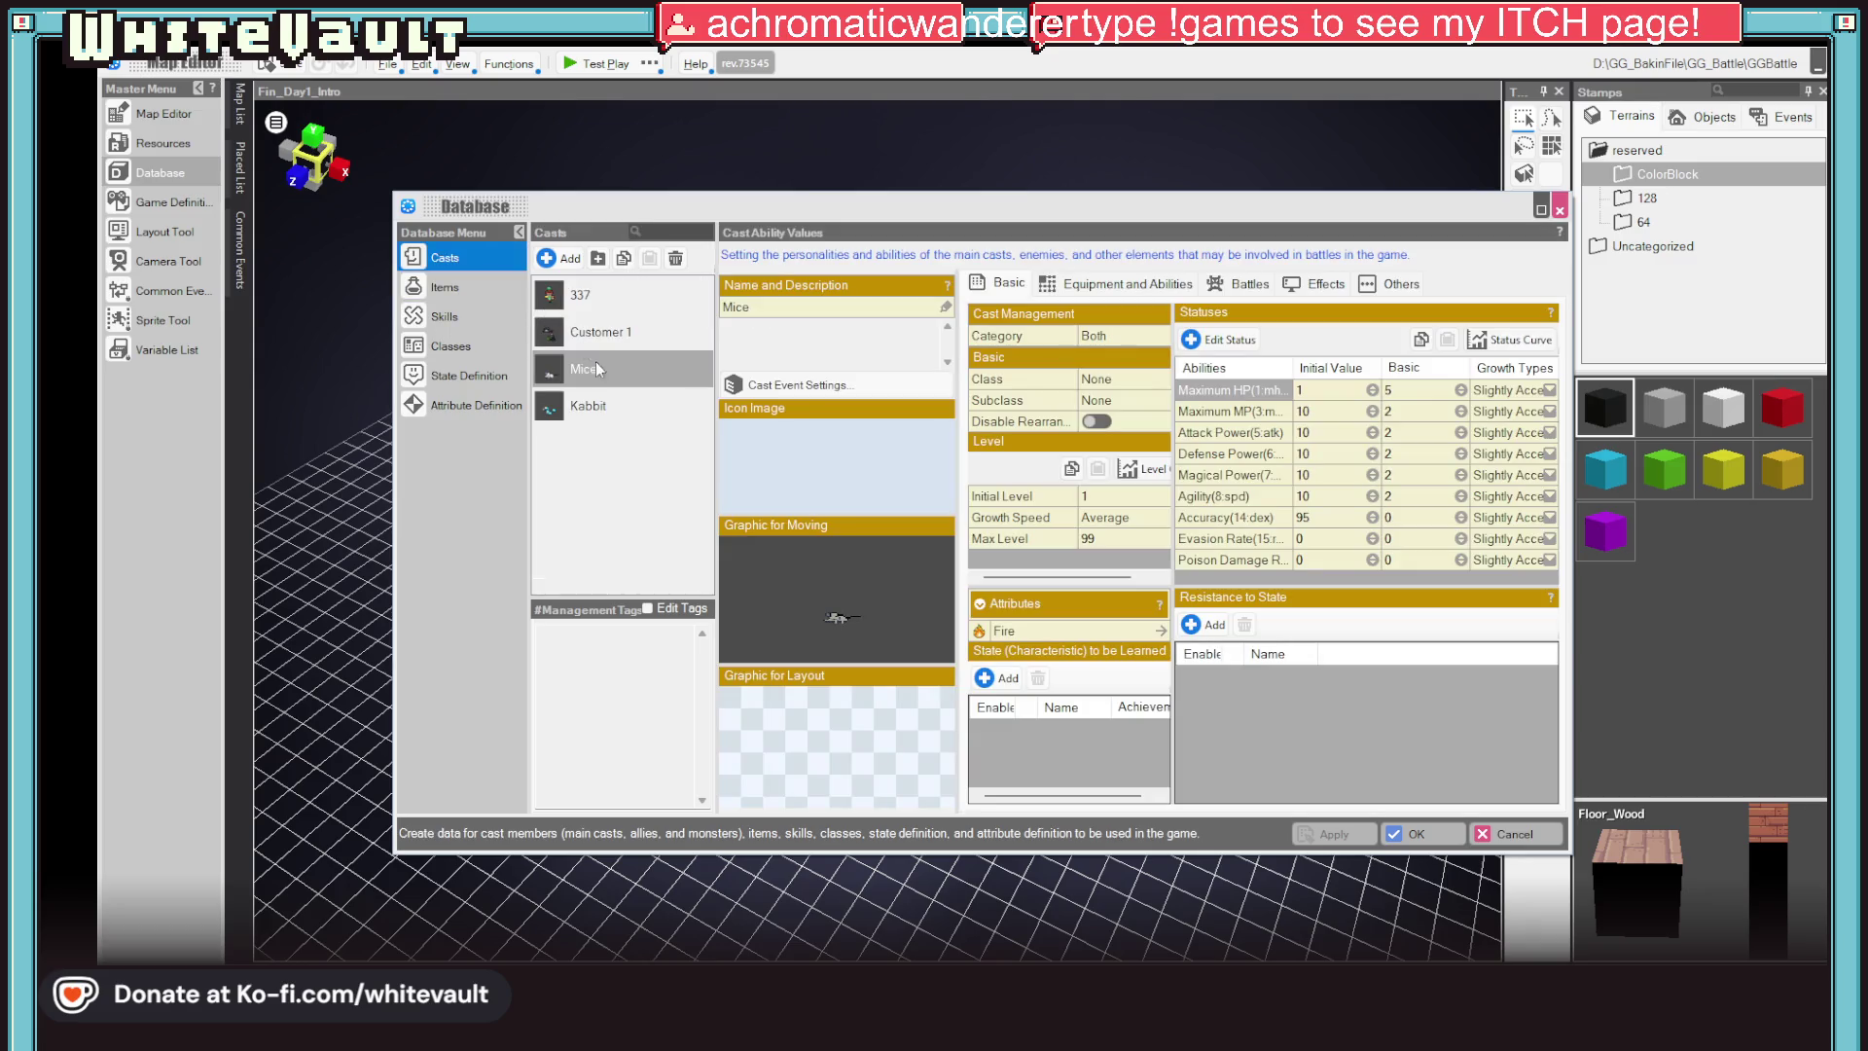
left_click(609, 409)
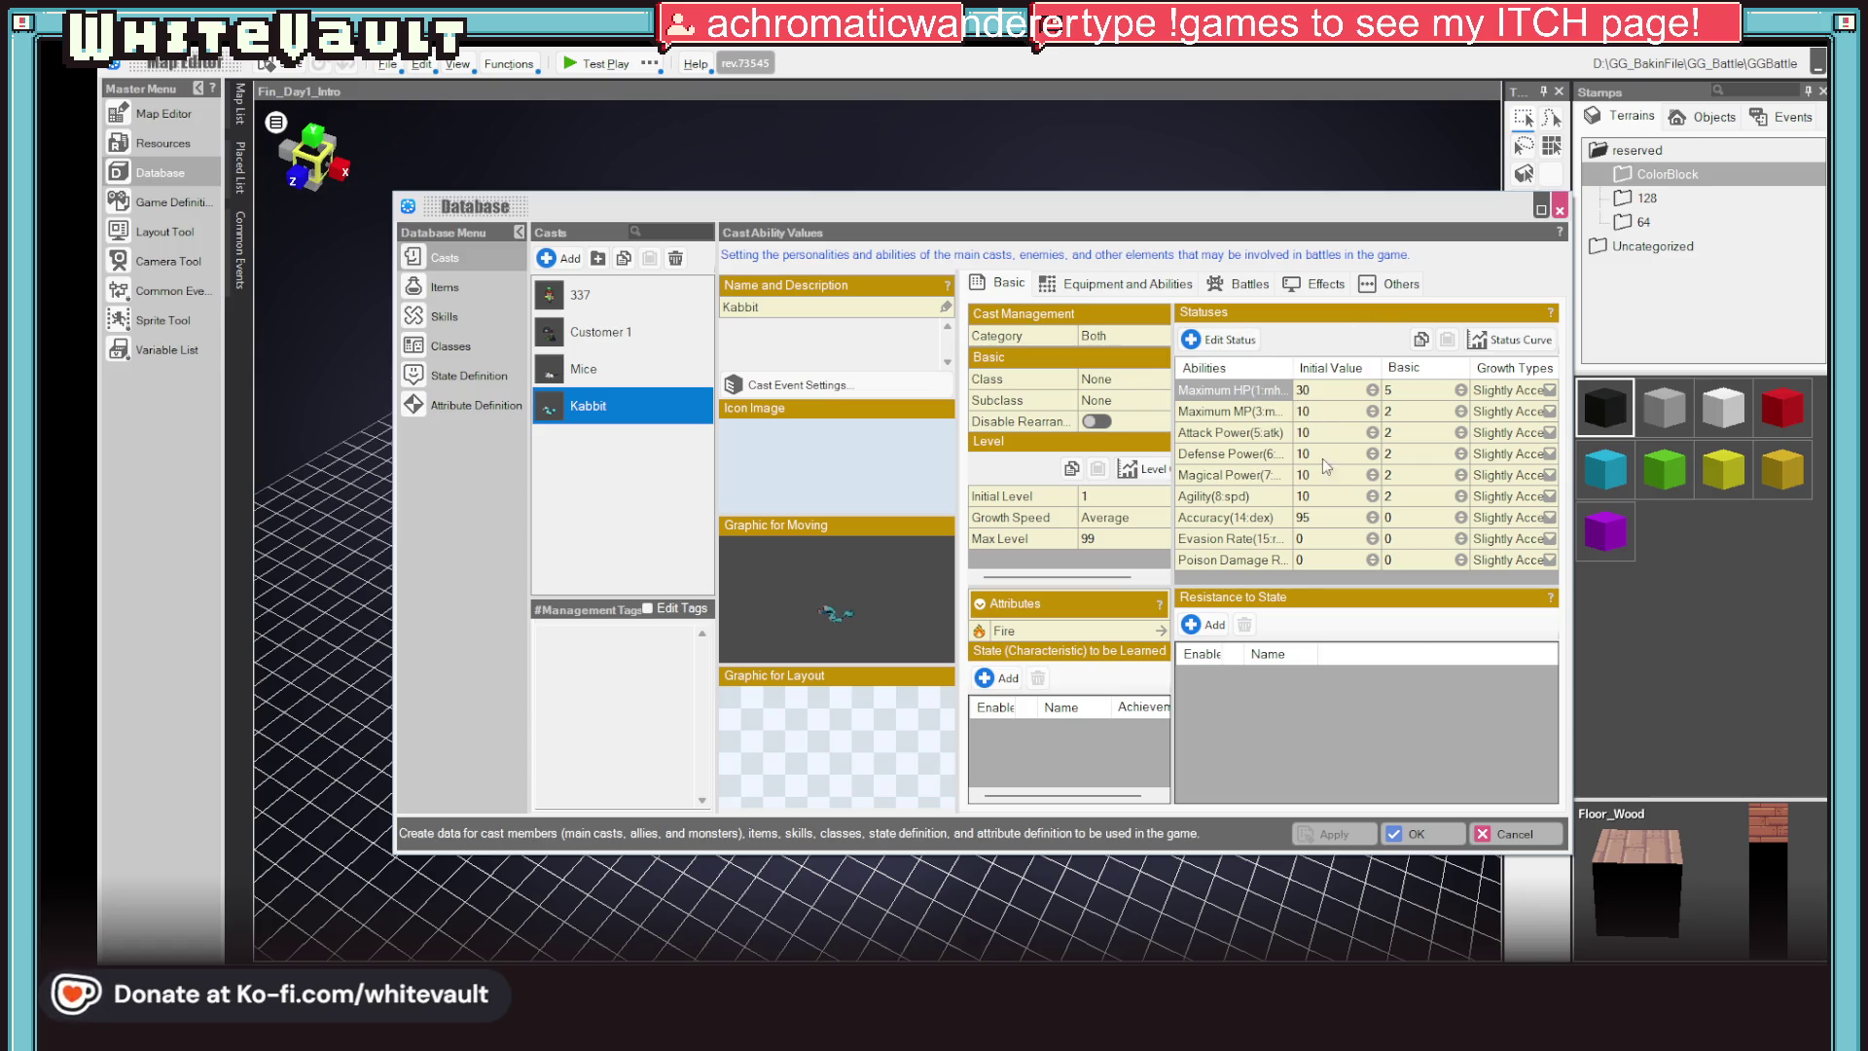
Change Kabbit's basic Attack Power from 2 to 10, apply it and close the Database
left_click(1430, 430)
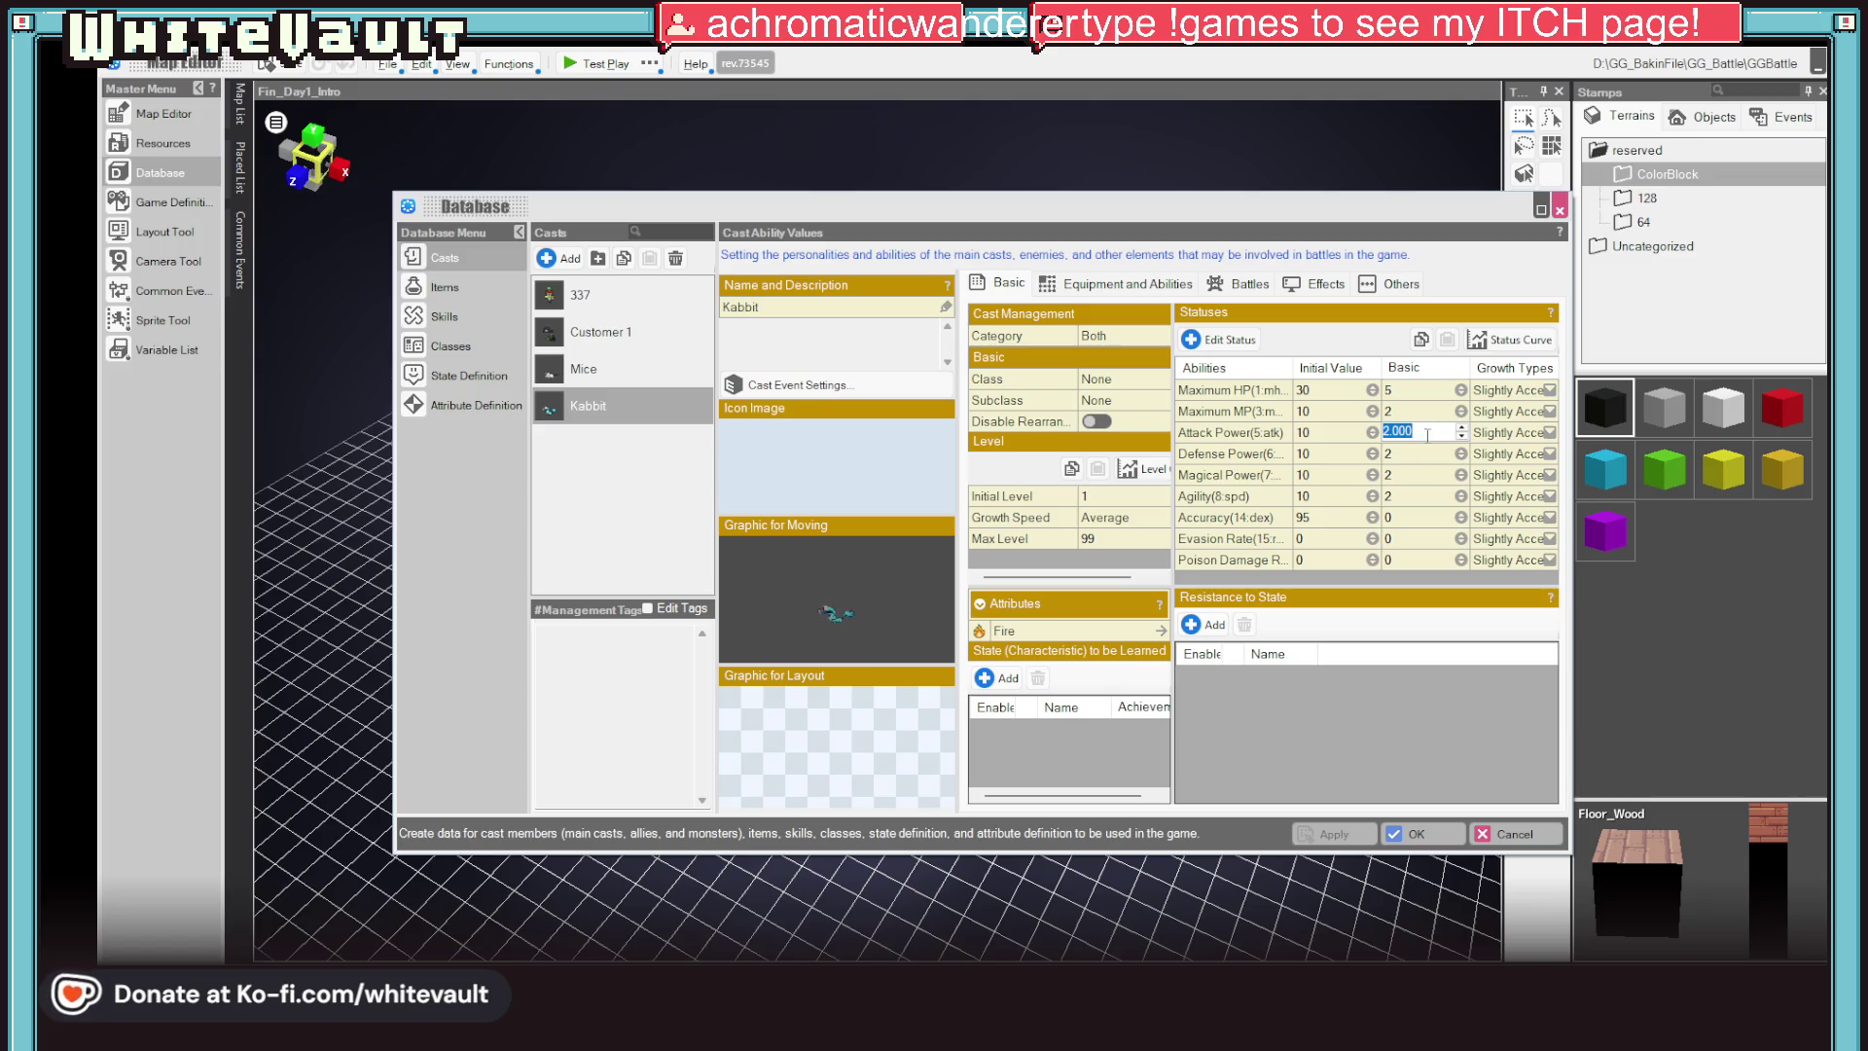
type("10")
left_click(1402, 723)
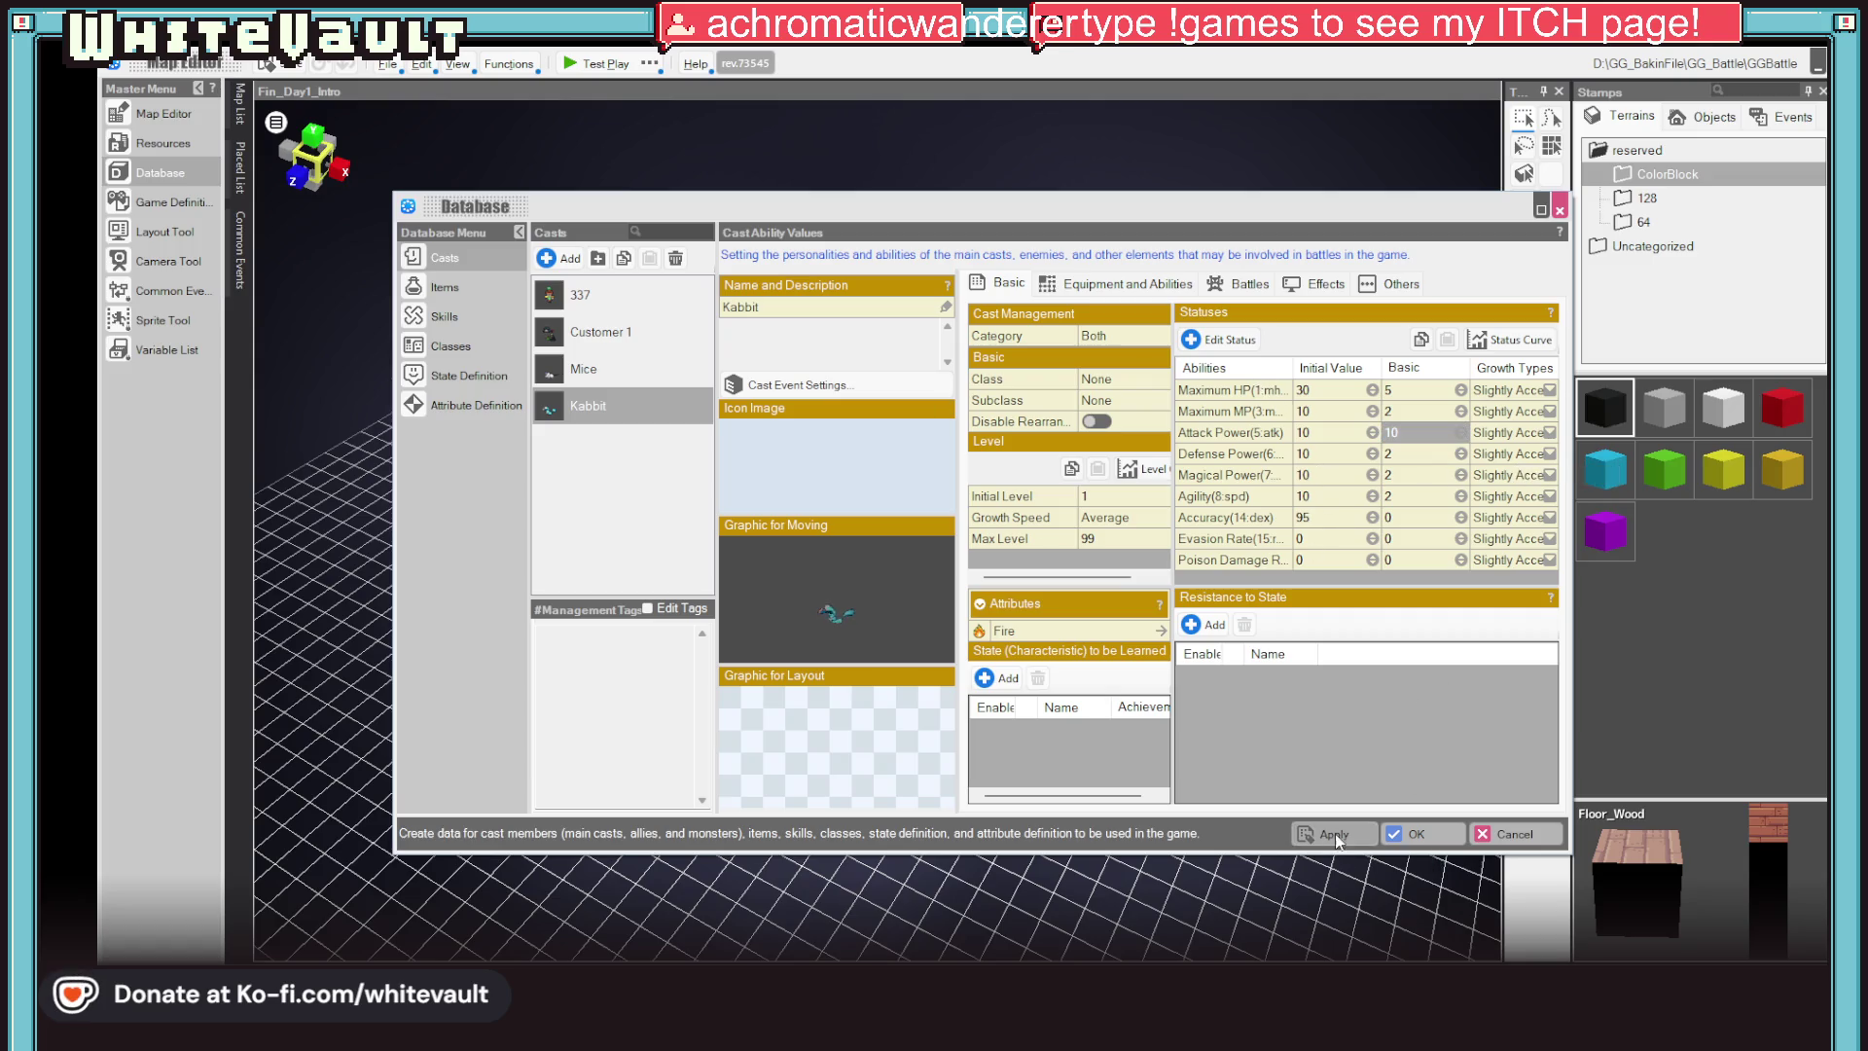
left_click(1410, 833)
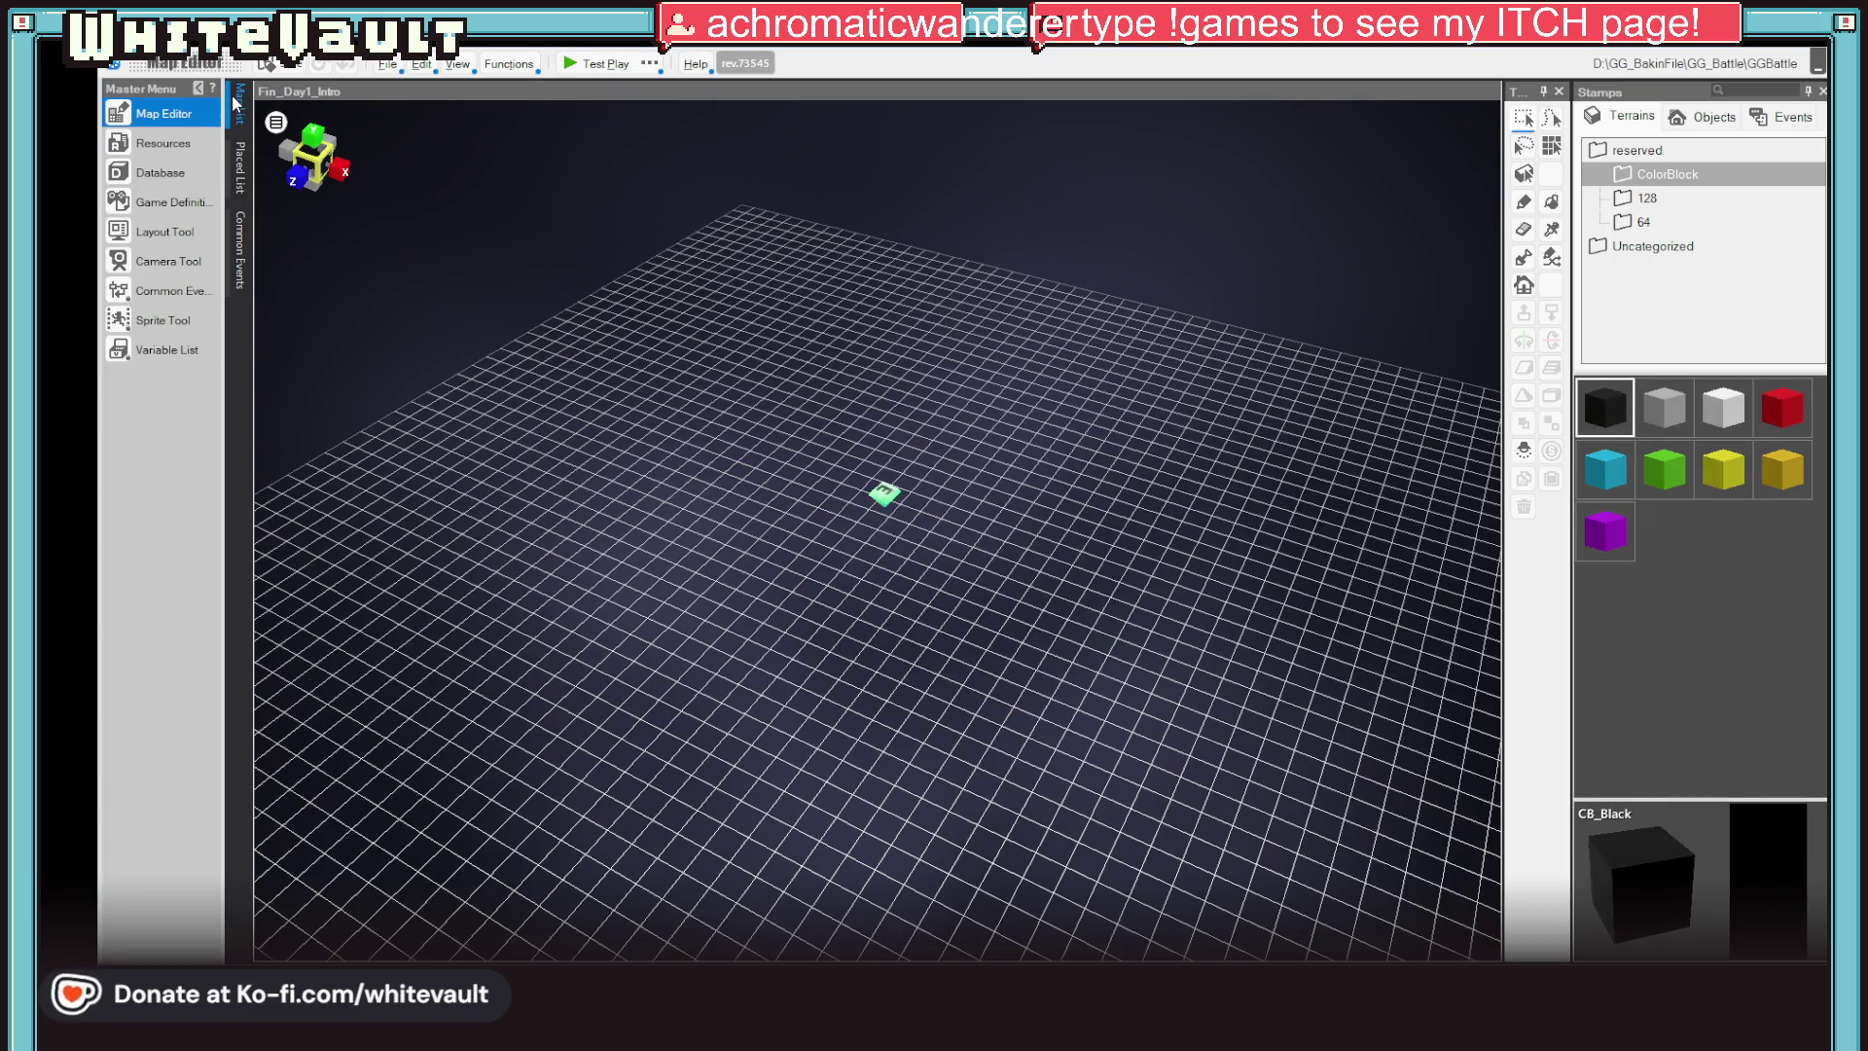
Open the Day1_Shop_Vet map from the Map List and show its Map Settings panel
left_click(240, 117)
scroll(453, 577, "down", 1)
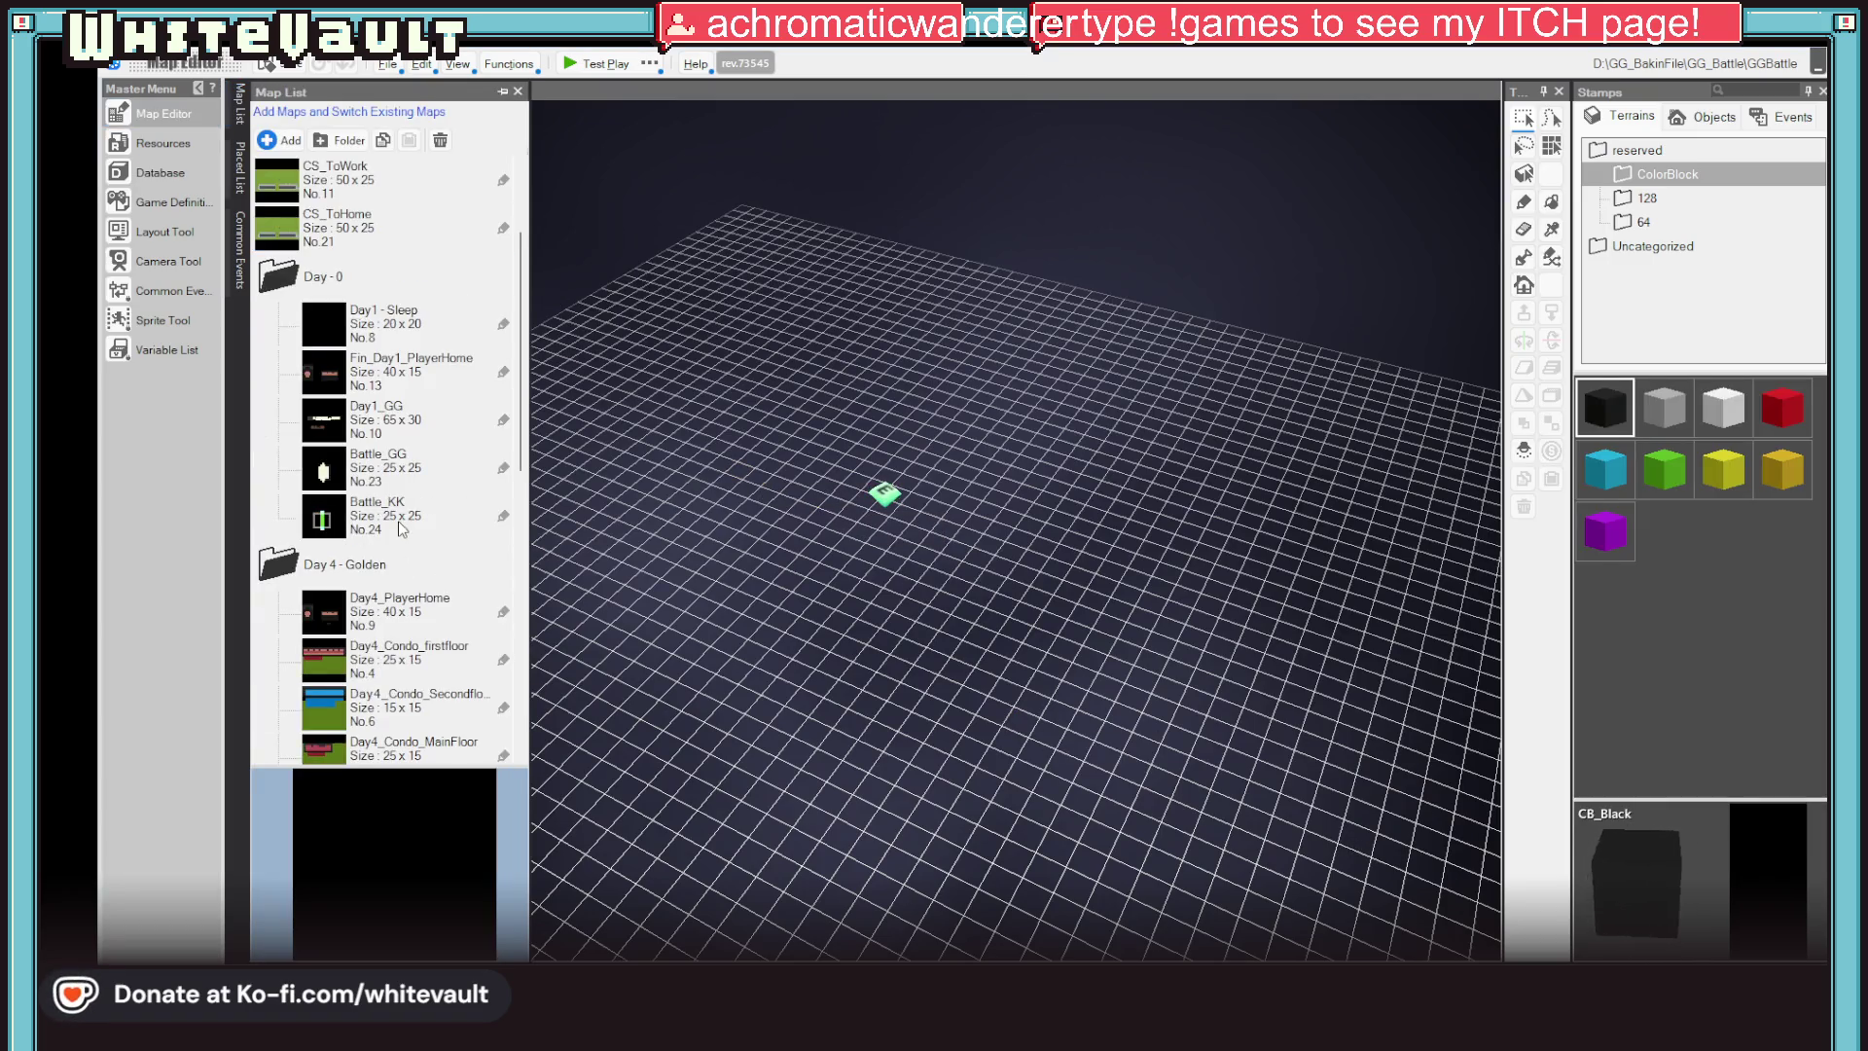
scroll(399, 521, "down", 1)
scroll(398, 521, "down", 1)
scroll(398, 520, "up", 2)
scroll(373, 521, "down", 3)
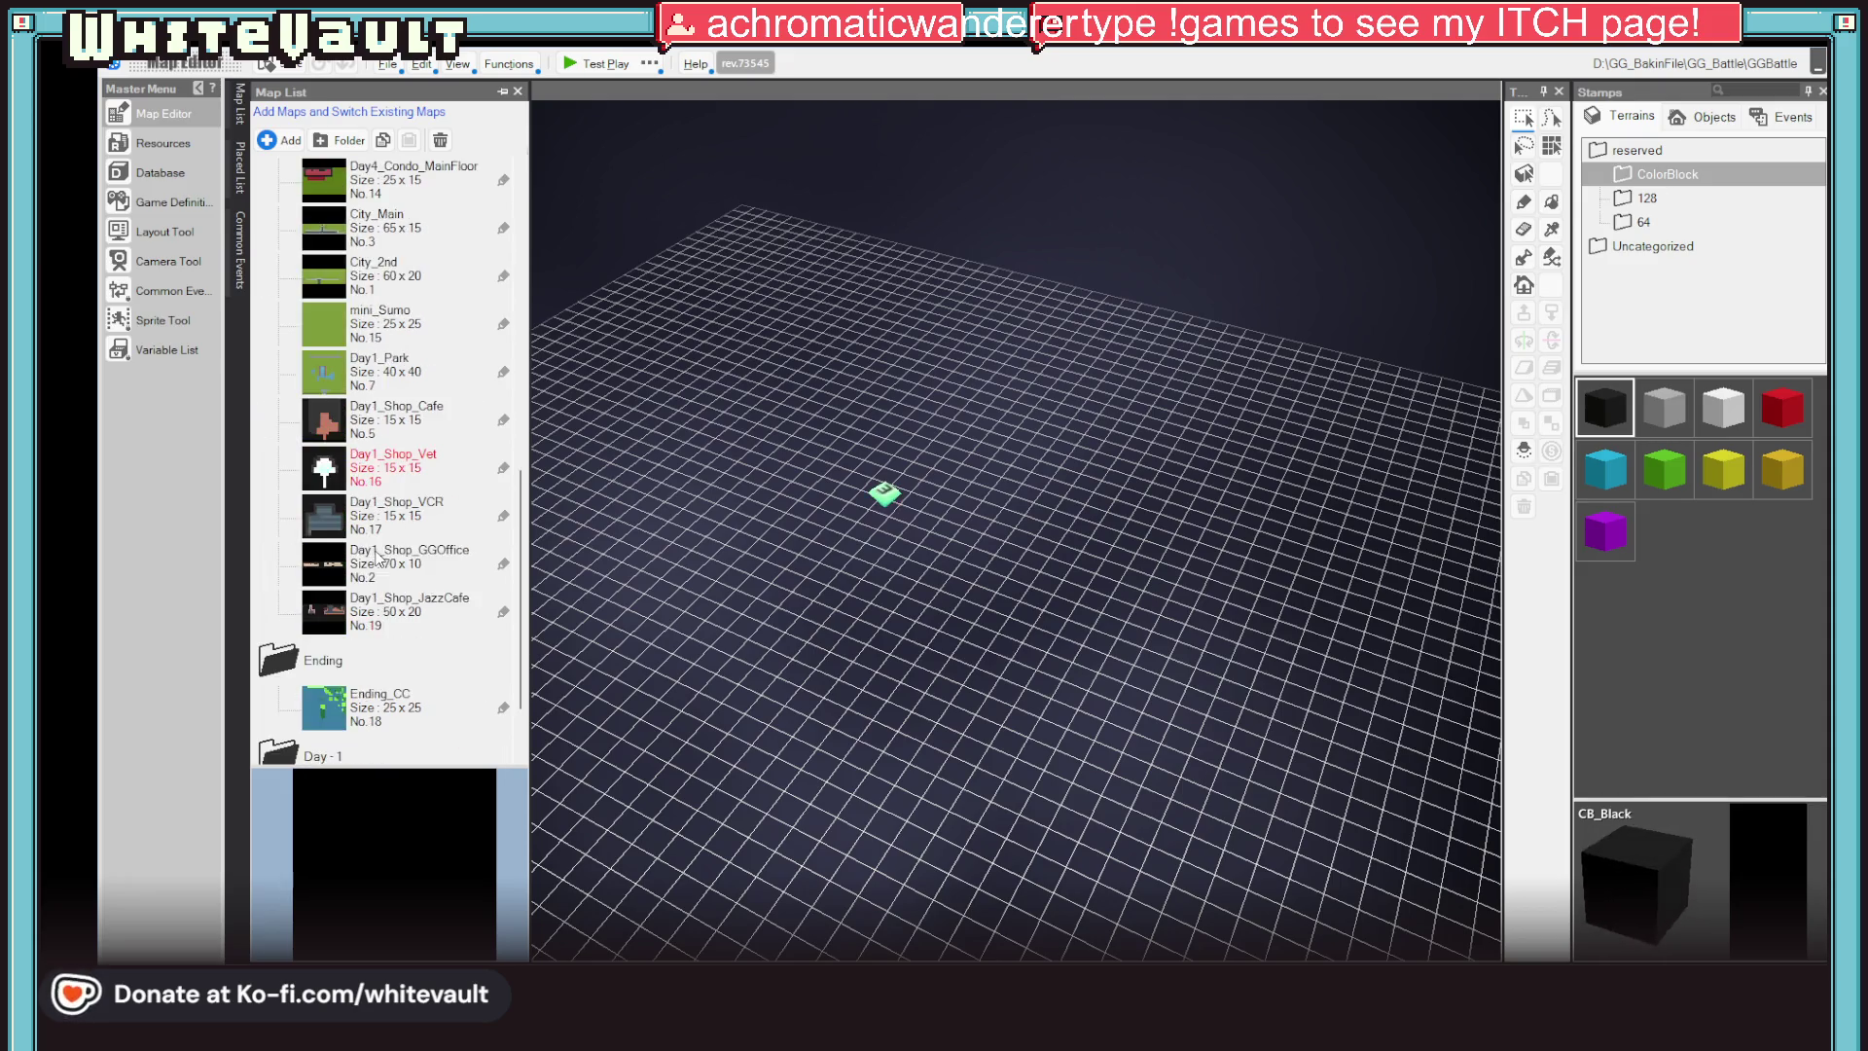
scroll(370, 574, "down", 2)
double_click(389, 375)
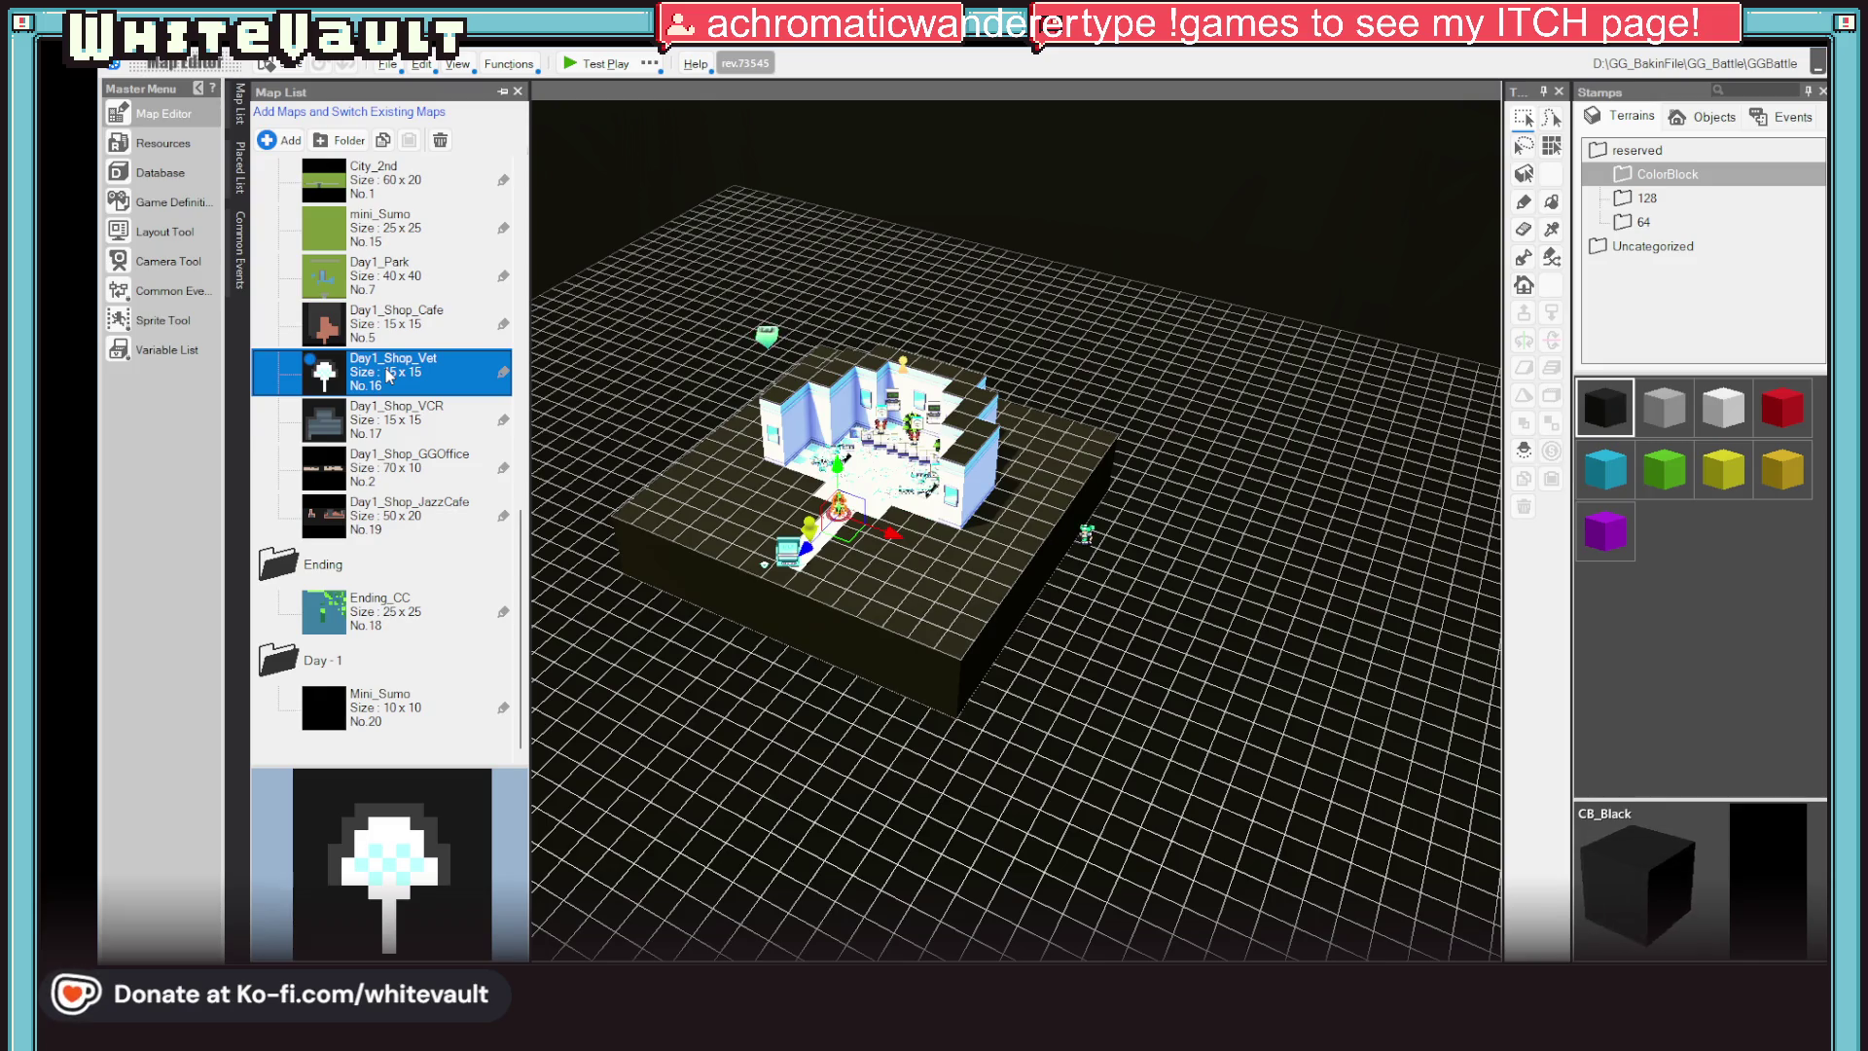
scroll(1029, 605, "up", 3)
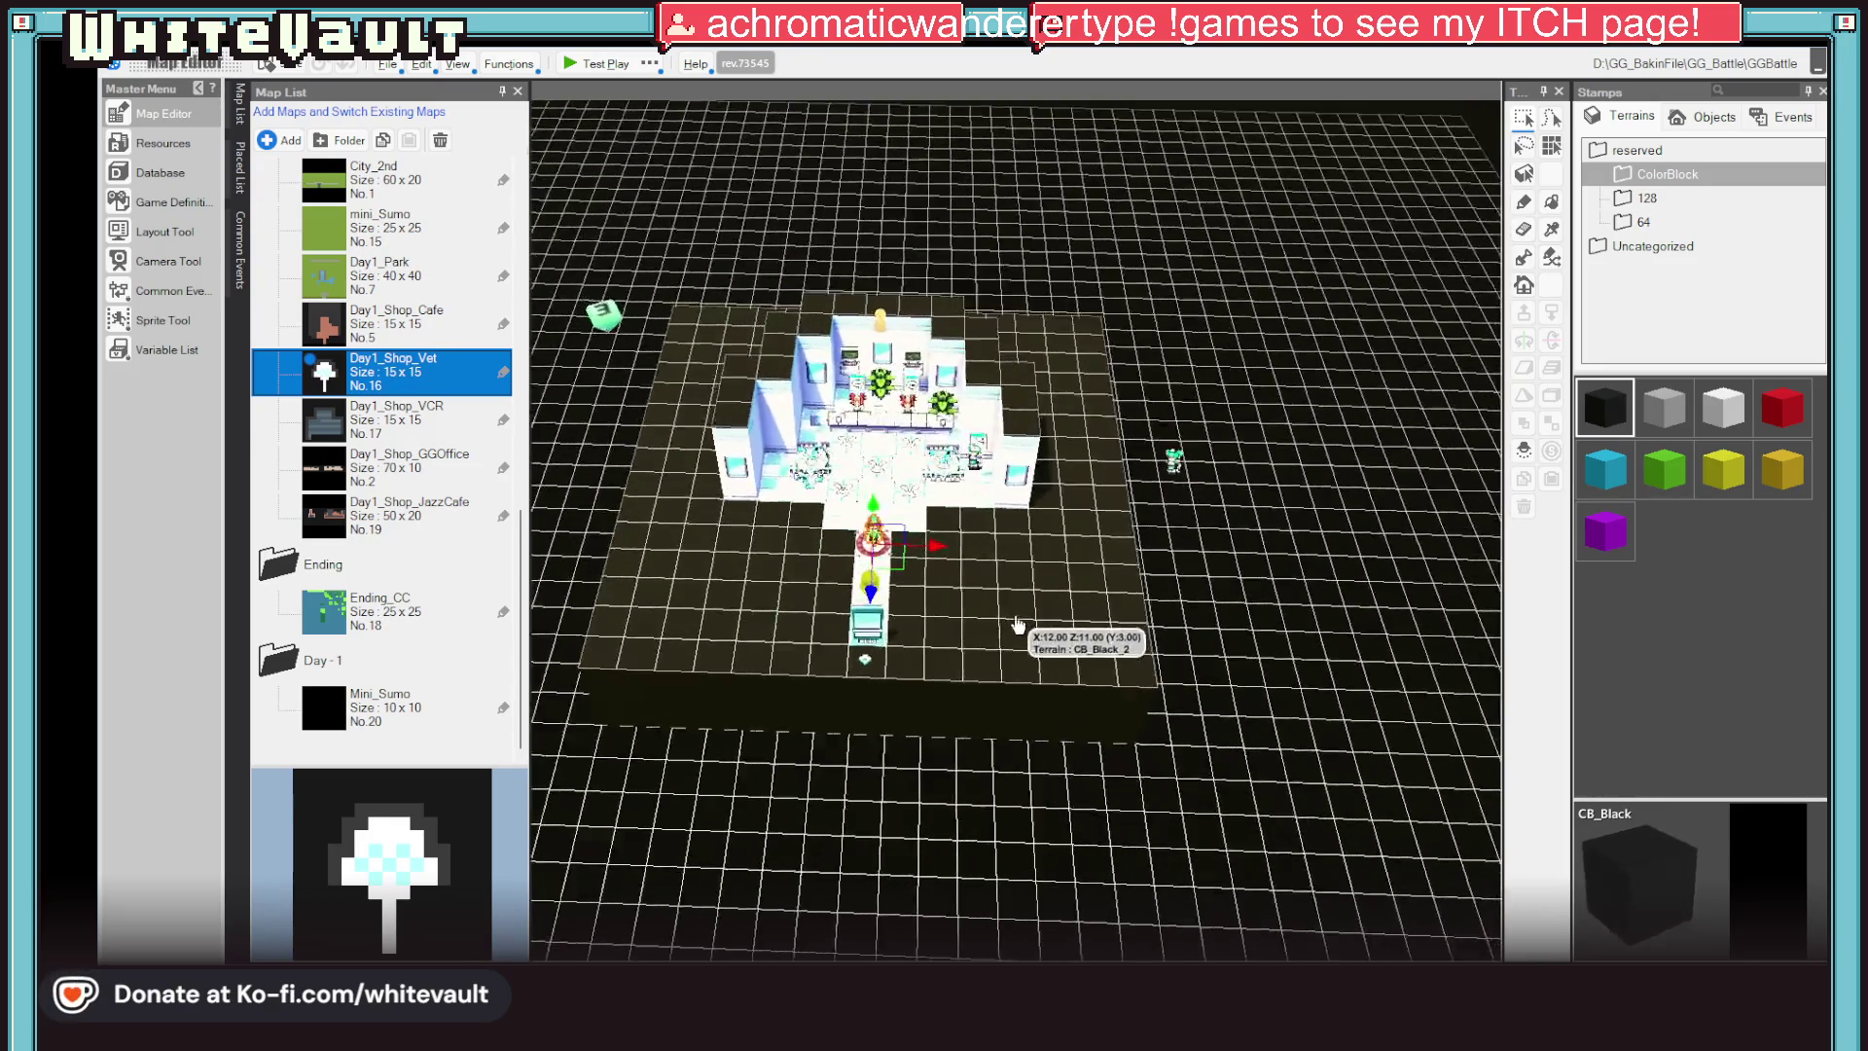
scroll(1005, 591, "up", 2)
scroll(998, 525, "up", 2)
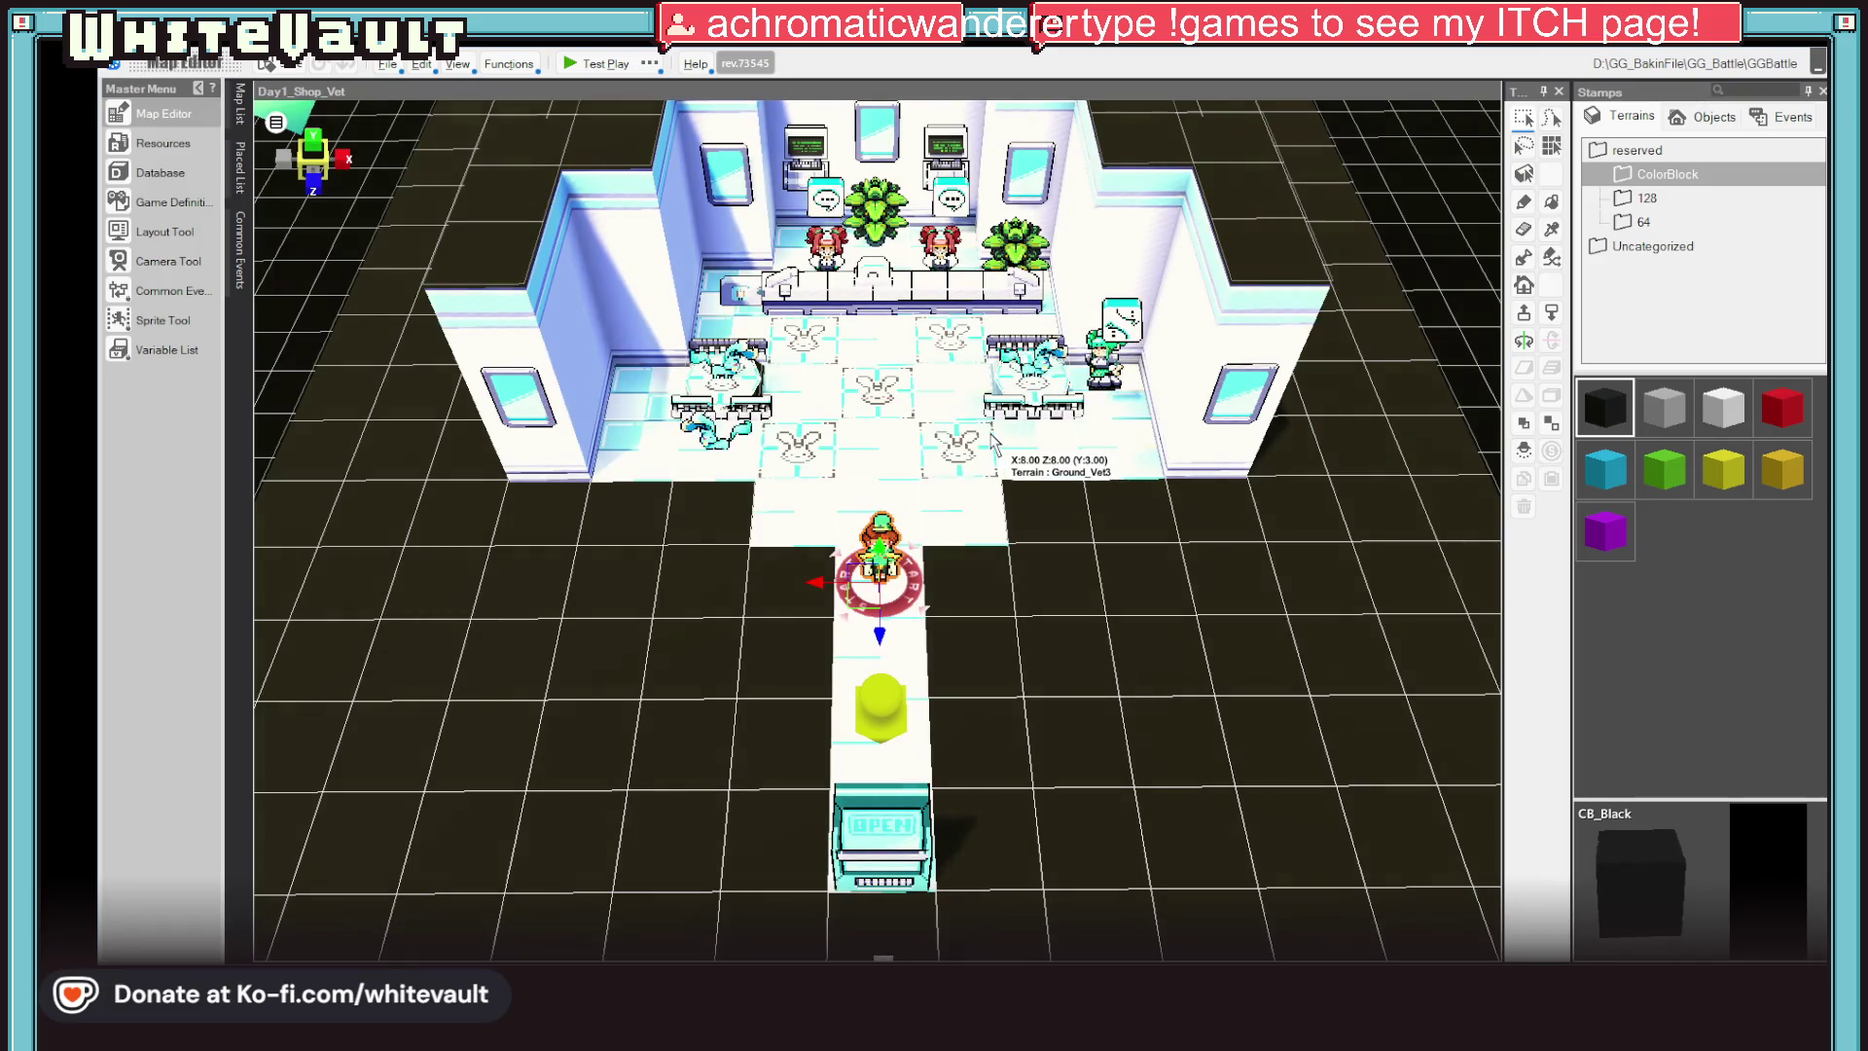
scroll(994, 440, "down", 2)
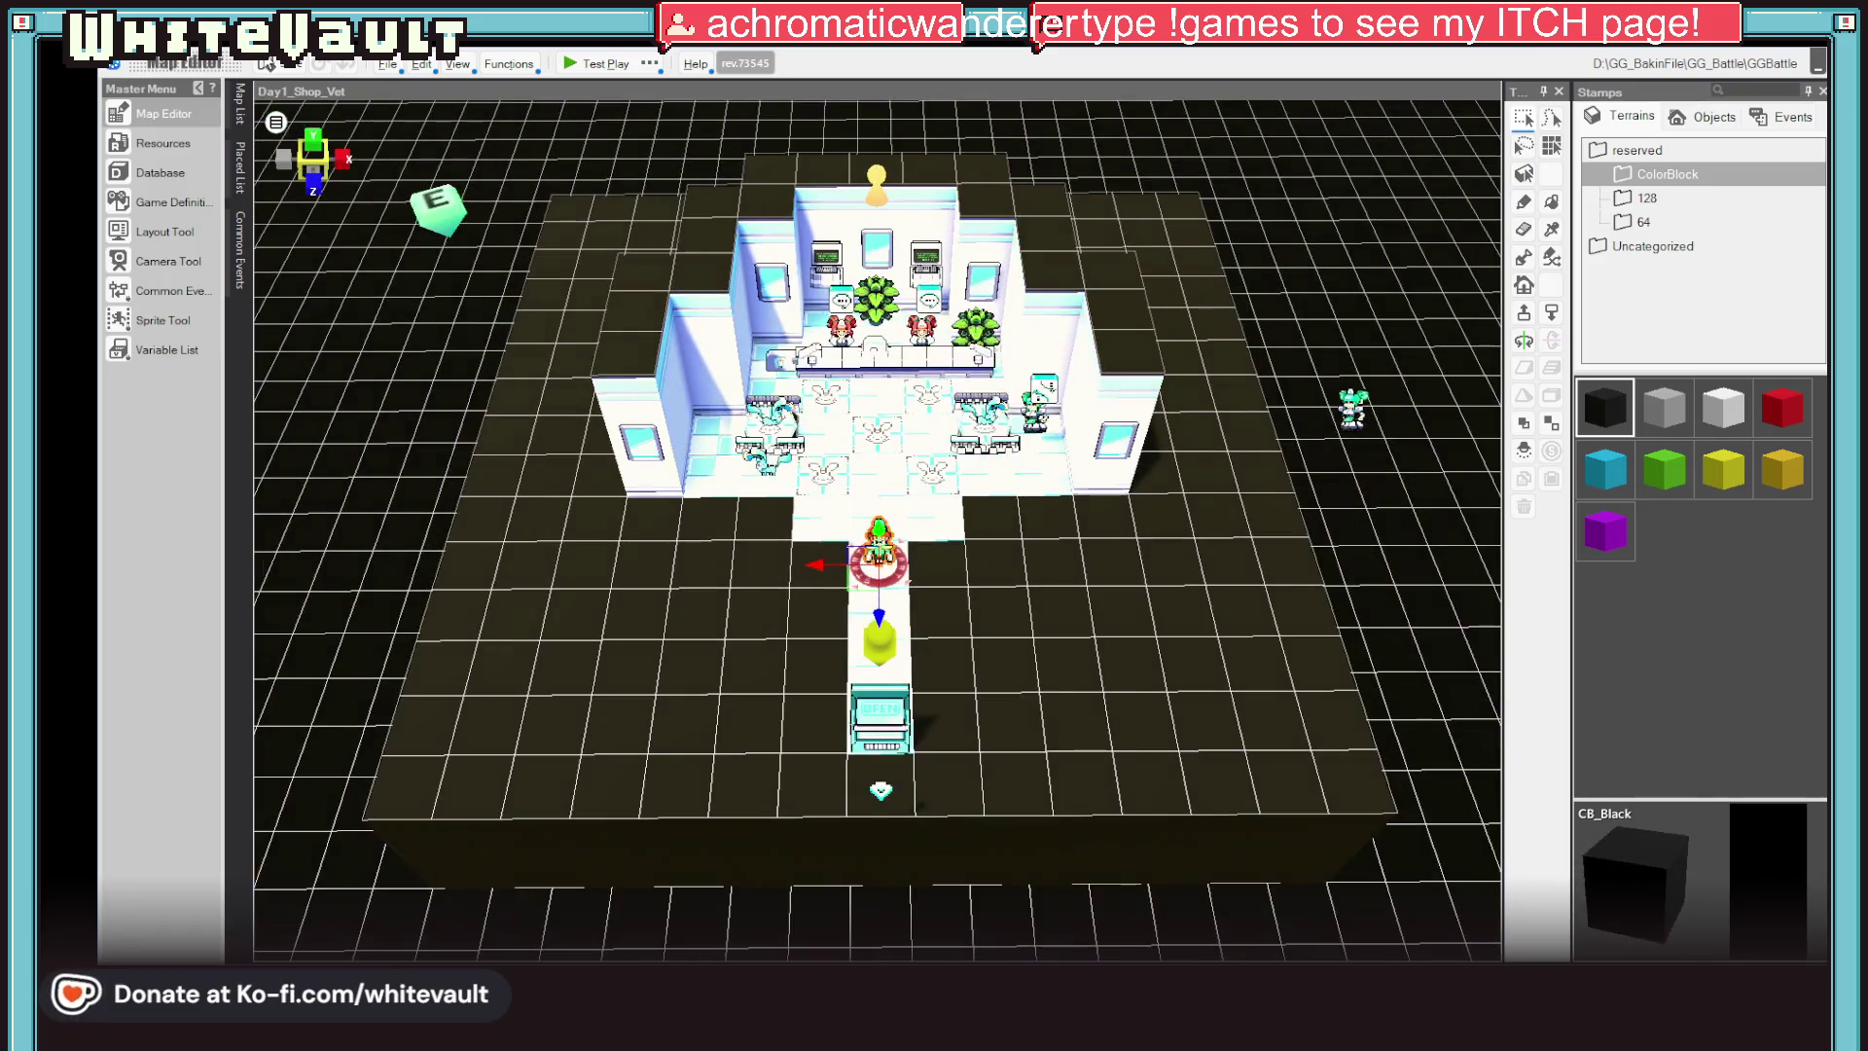
scroll(1021, 365, "up", 1)
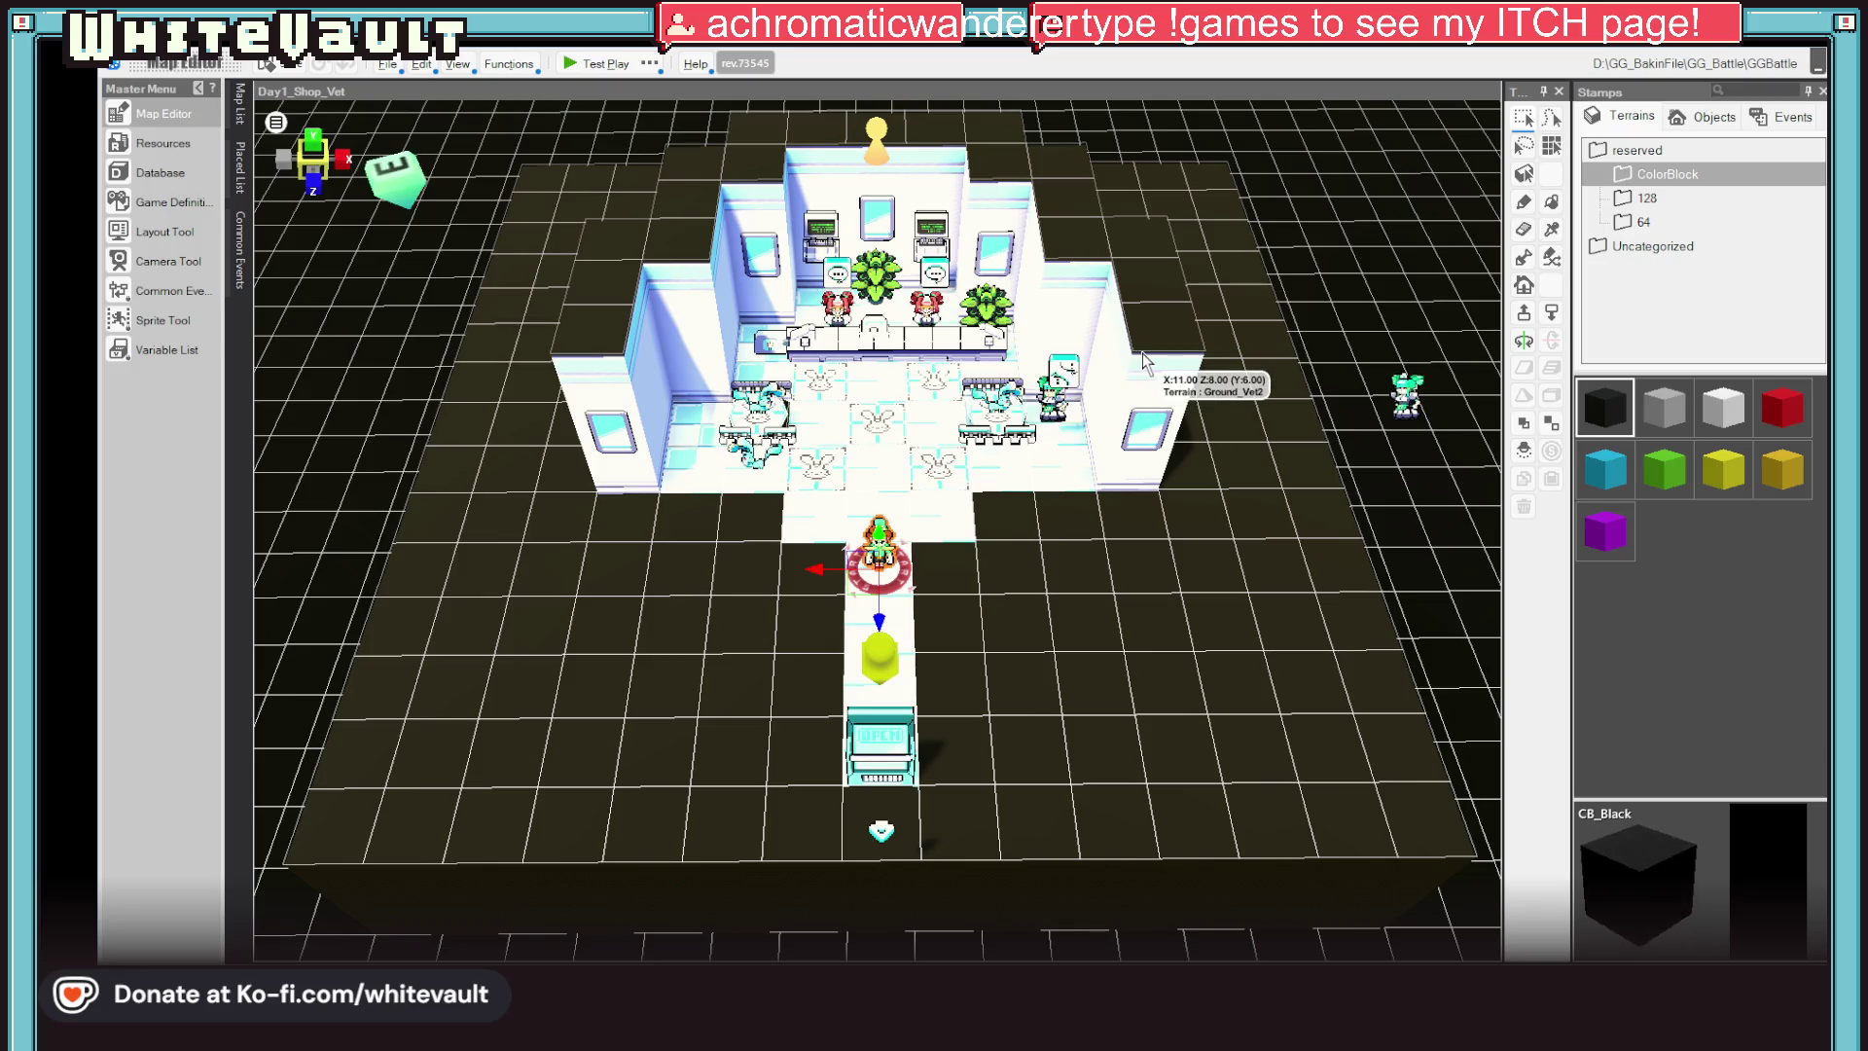
scroll(1181, 451, "down", 1)
scroll(1194, 464, "up", 1)
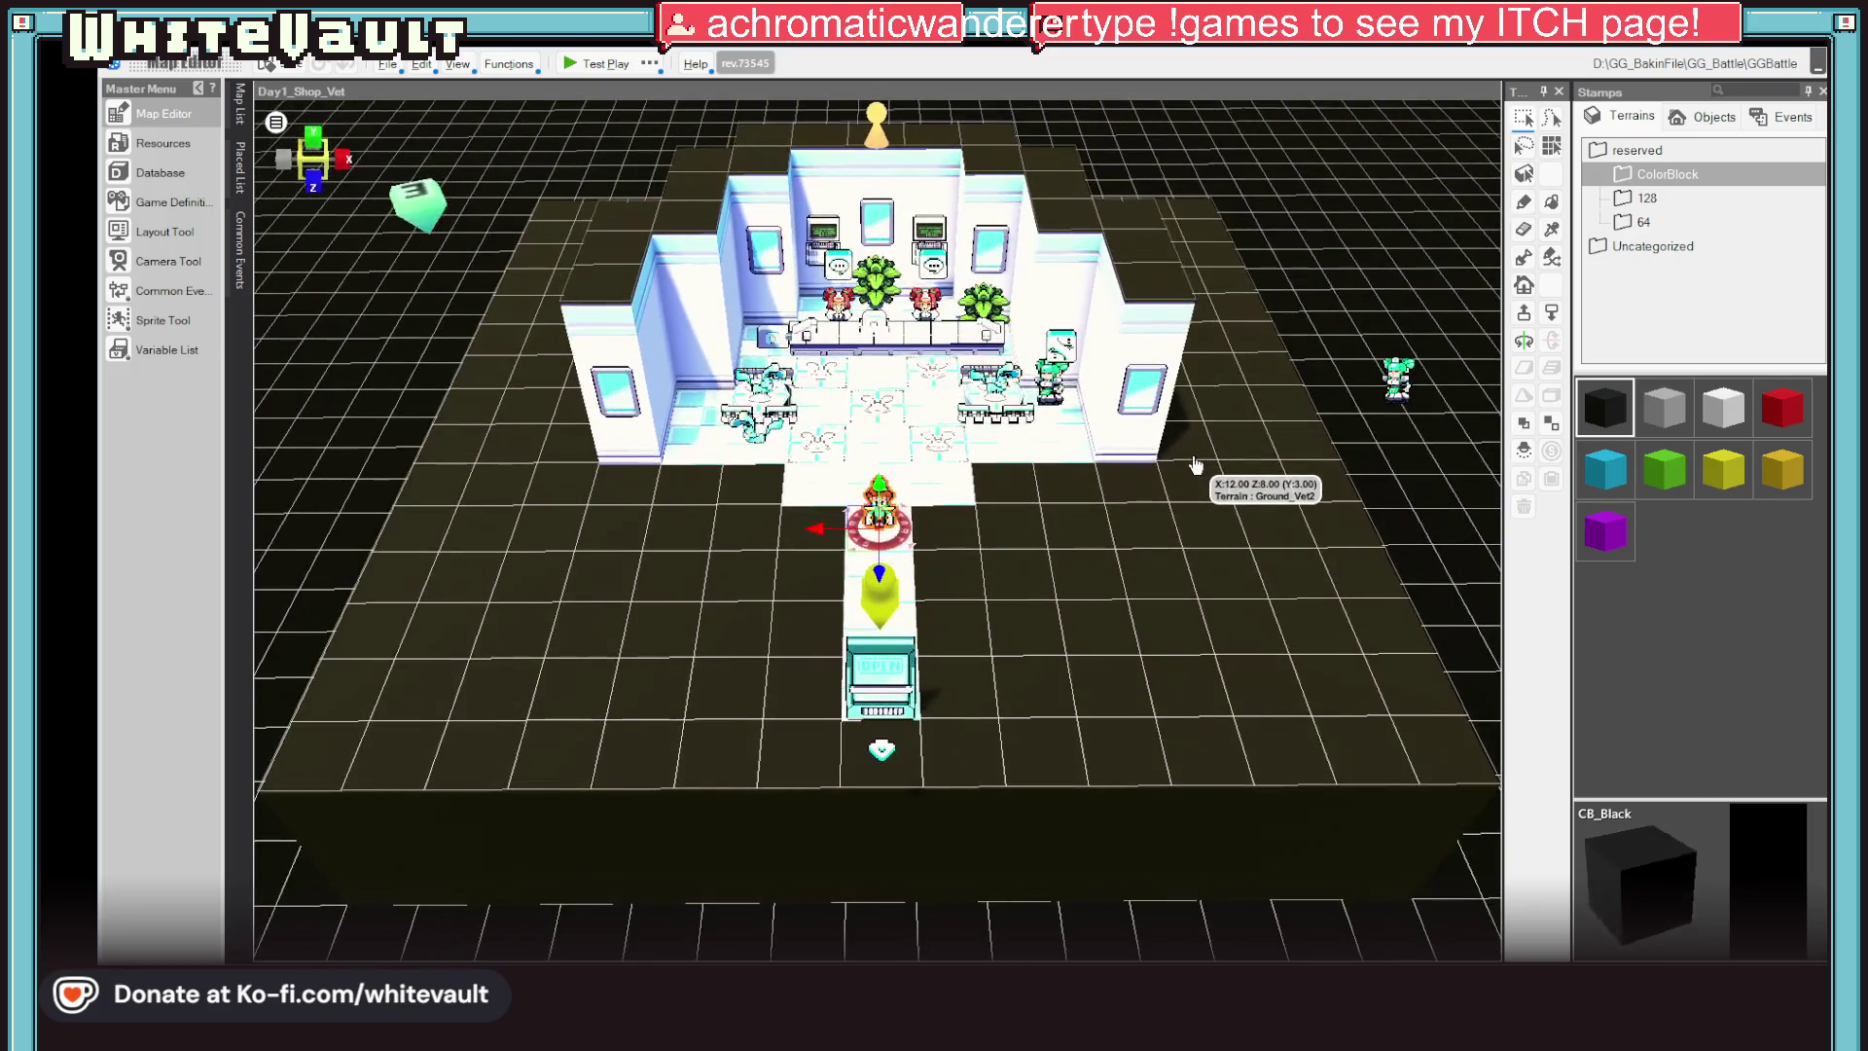
left_click(1523, 285)
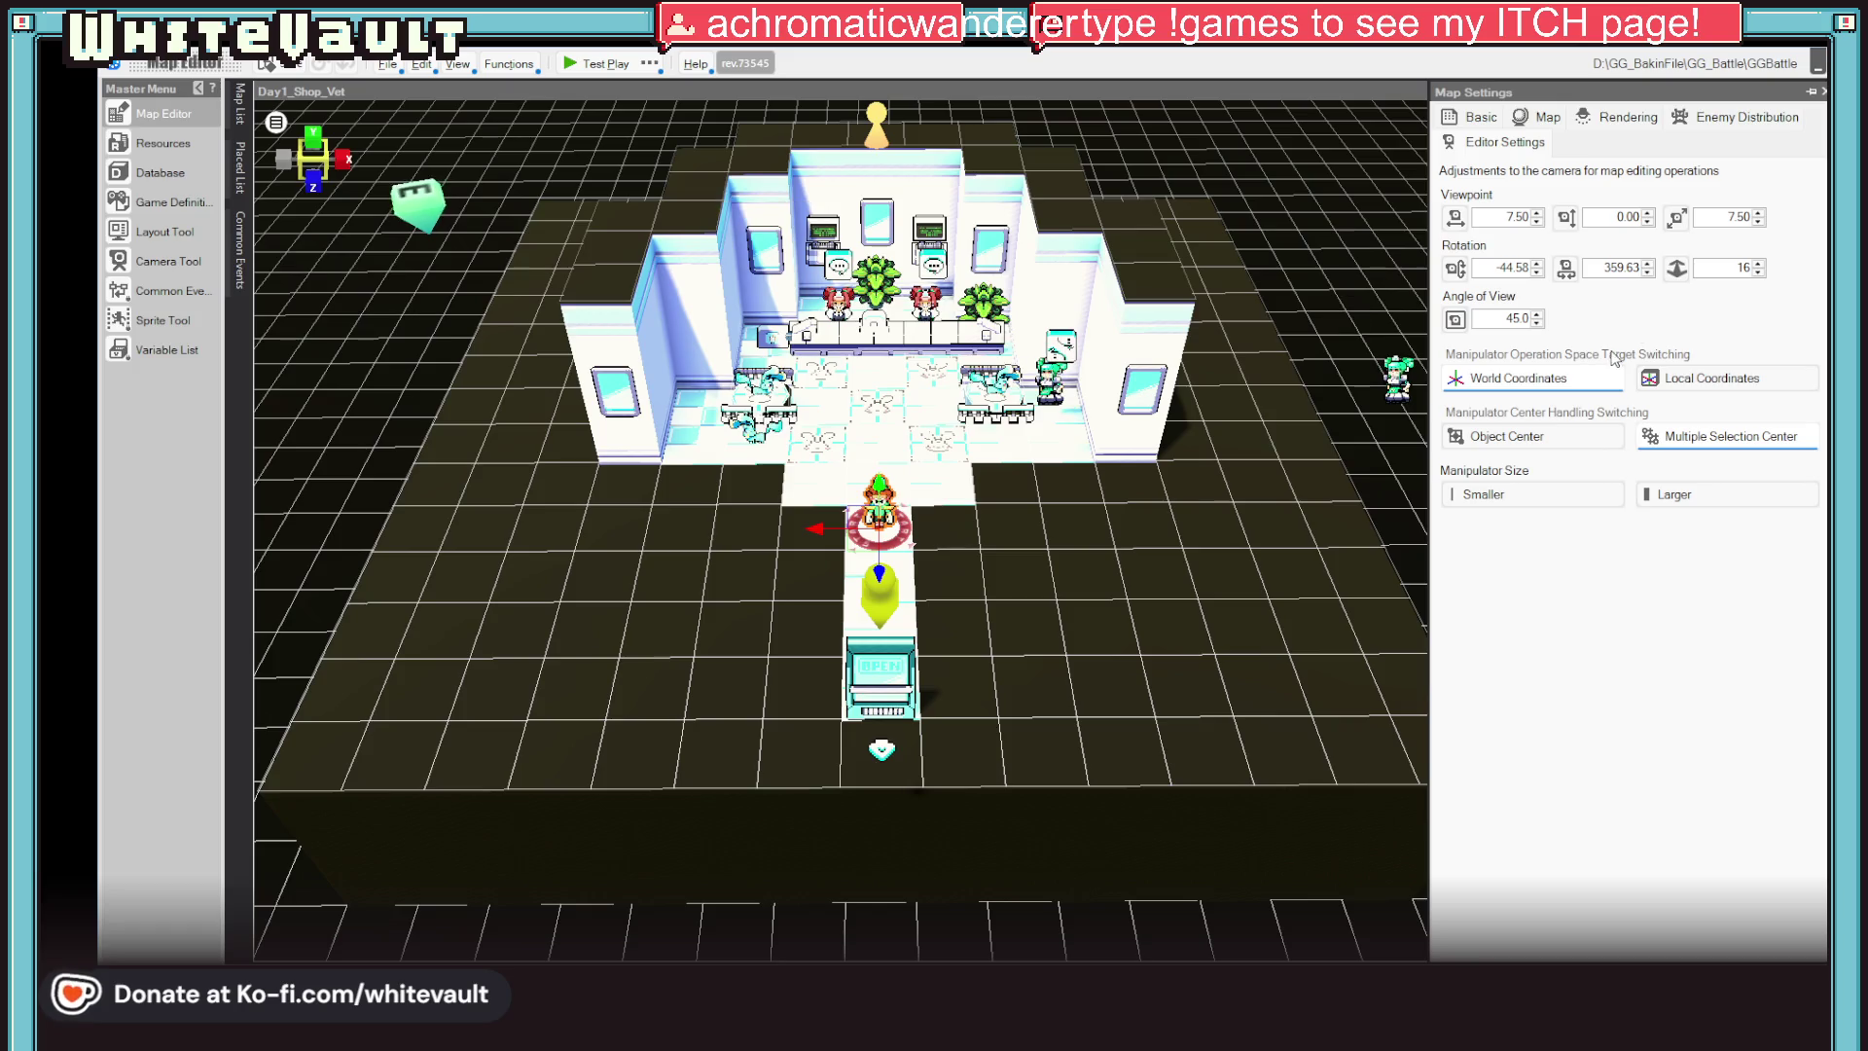
Preview Daytime_2, Daytime_3 and Darkness_1 in the Rendering List and keep Daytime_2 as the map lighting
left_click(1549, 116)
left_click(1624, 142)
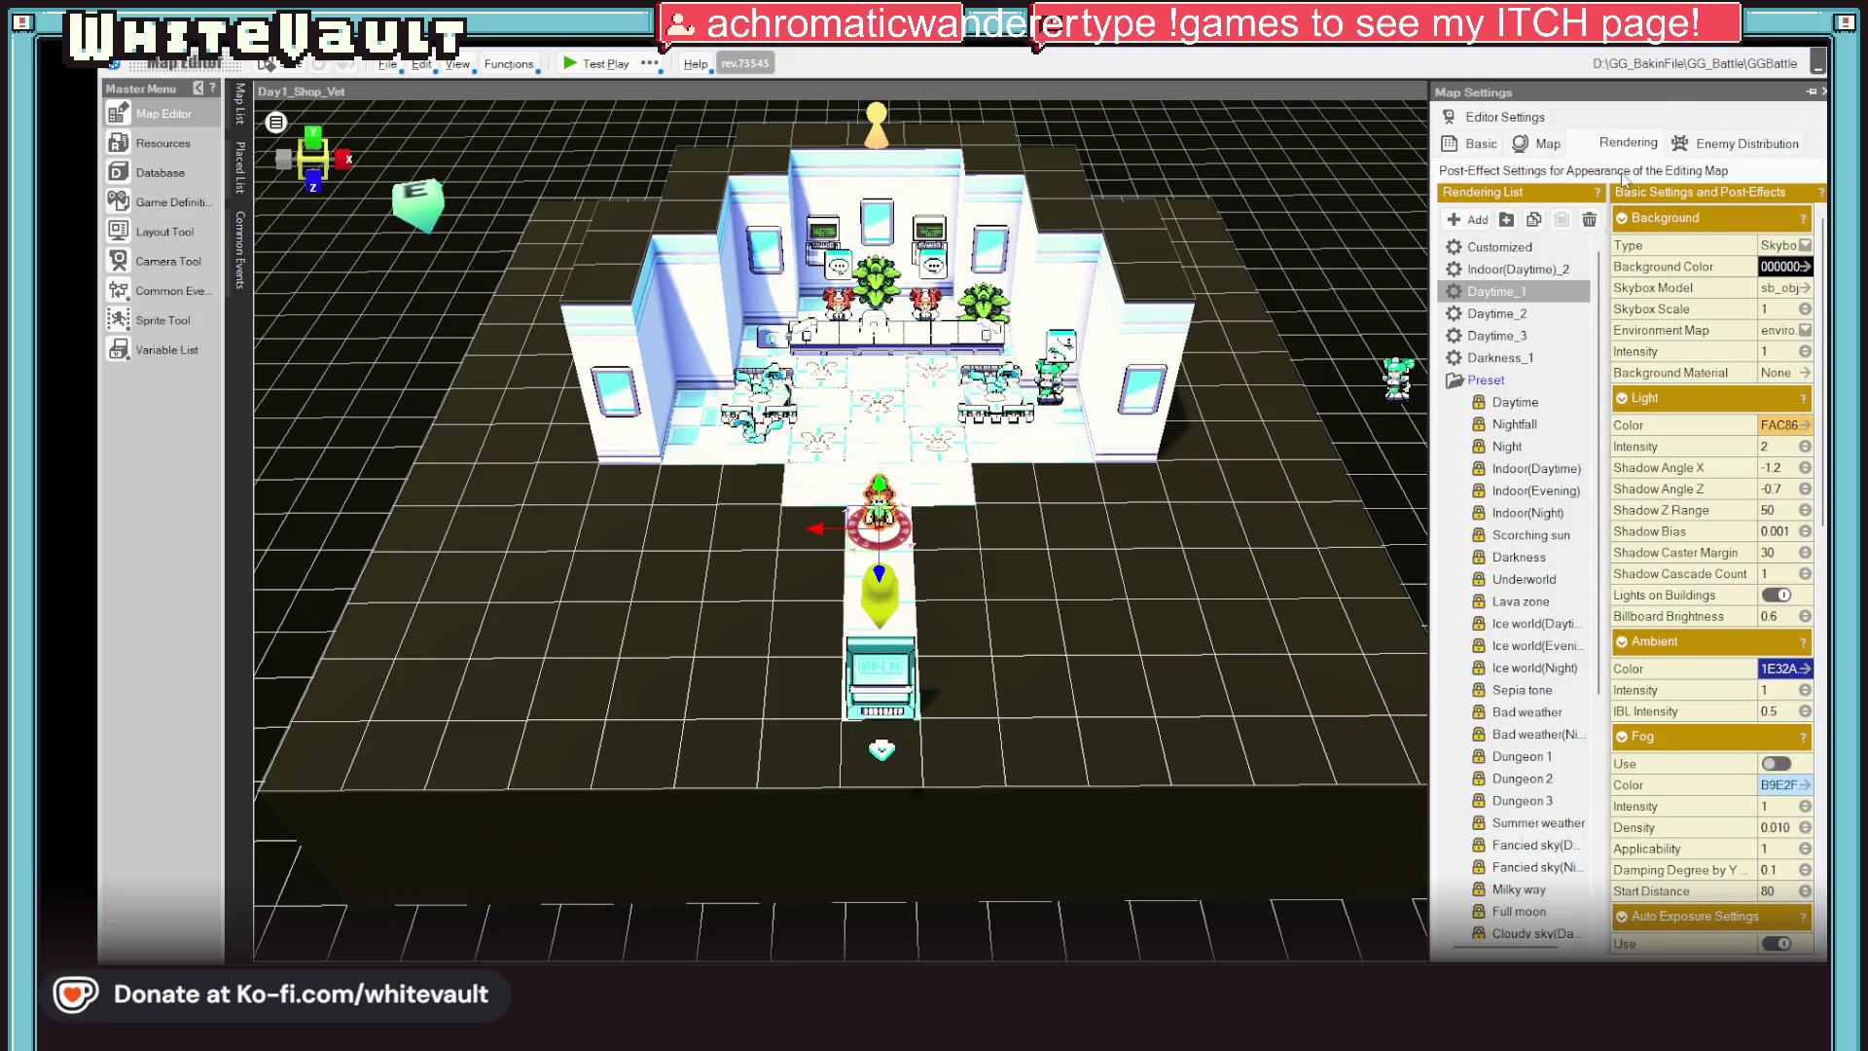
left_click(1544, 320)
left_click(1533, 335)
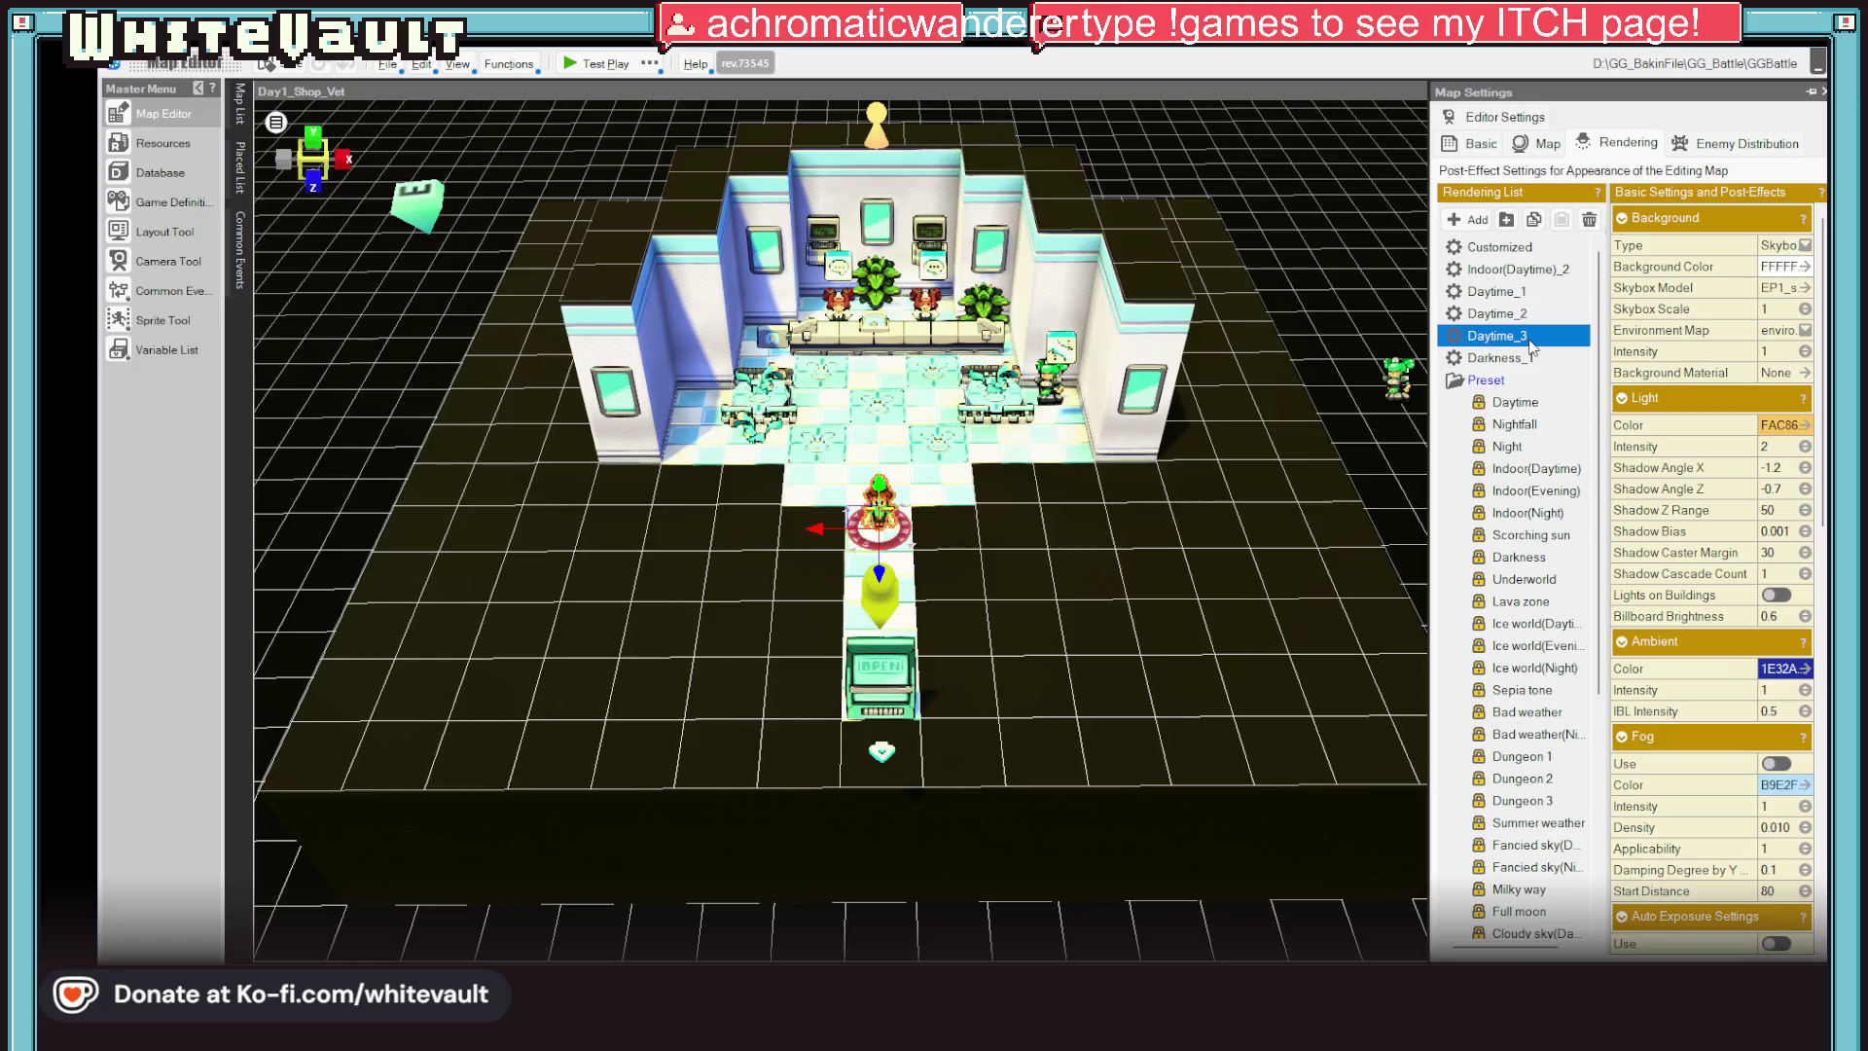
key("Down")
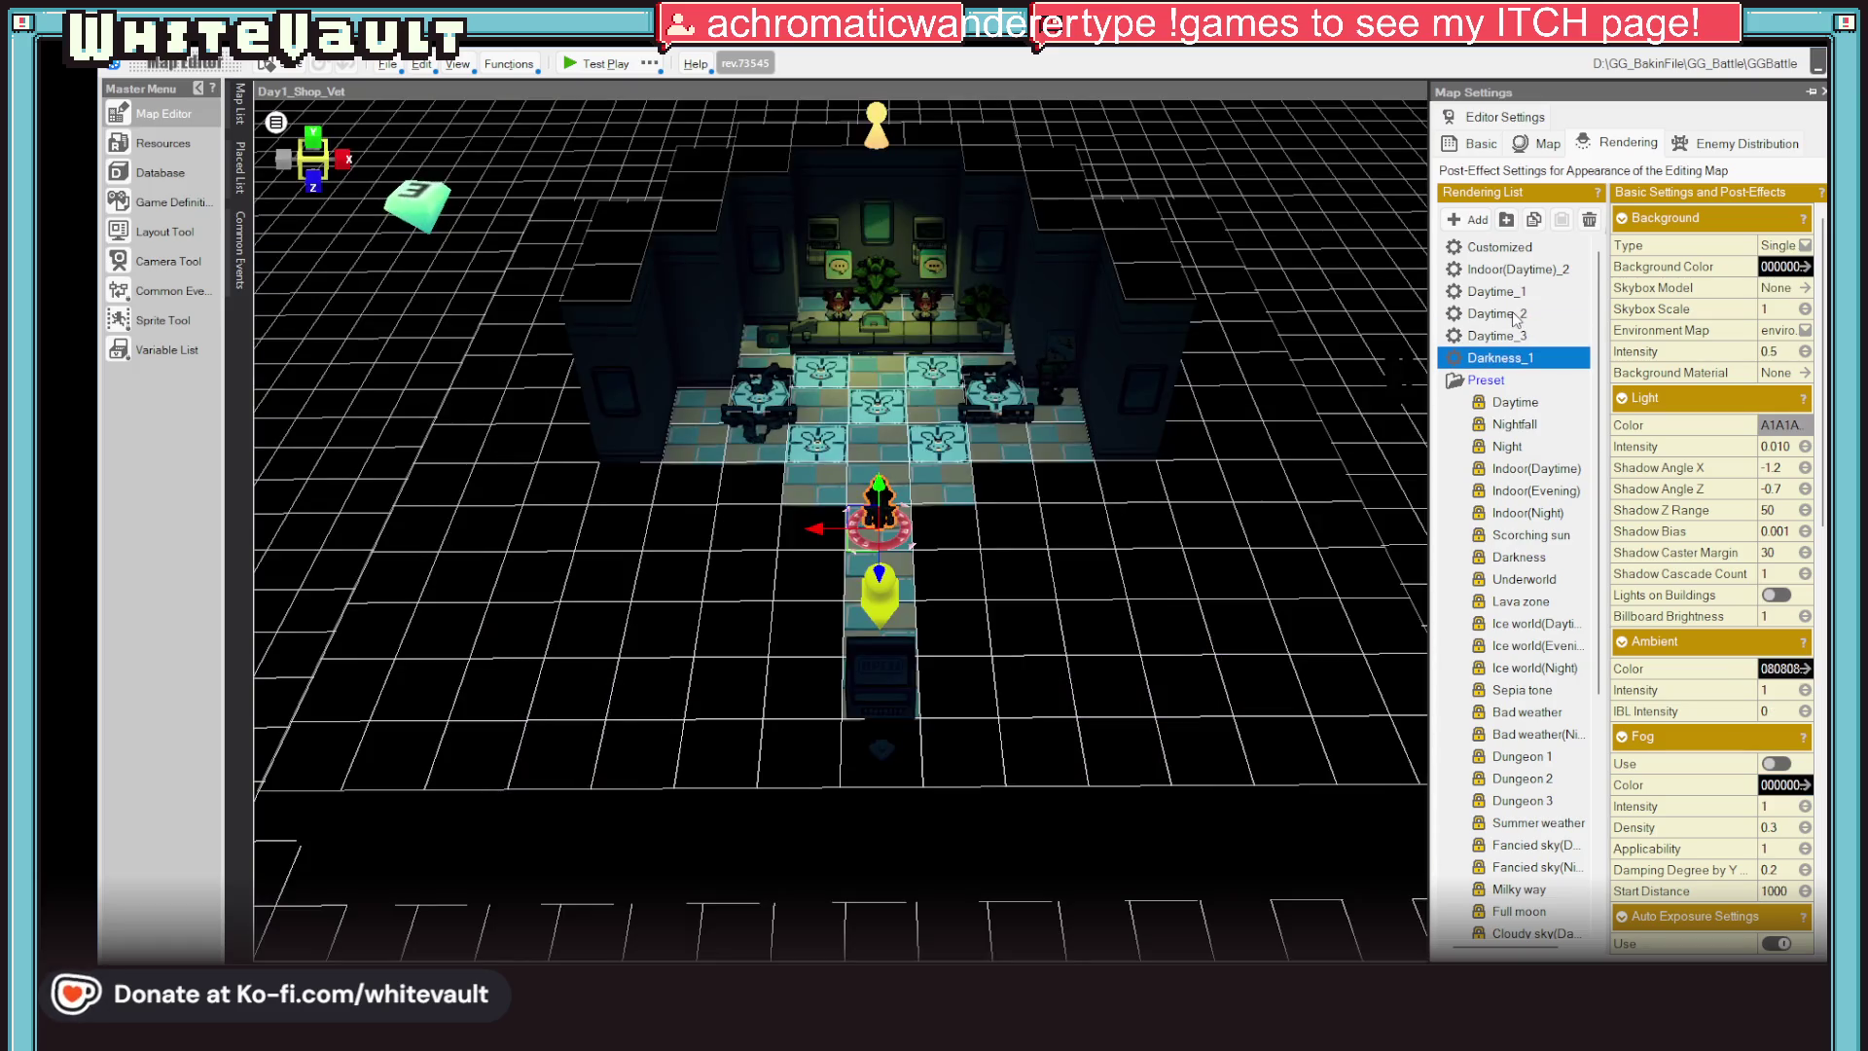
left_click(1515, 320)
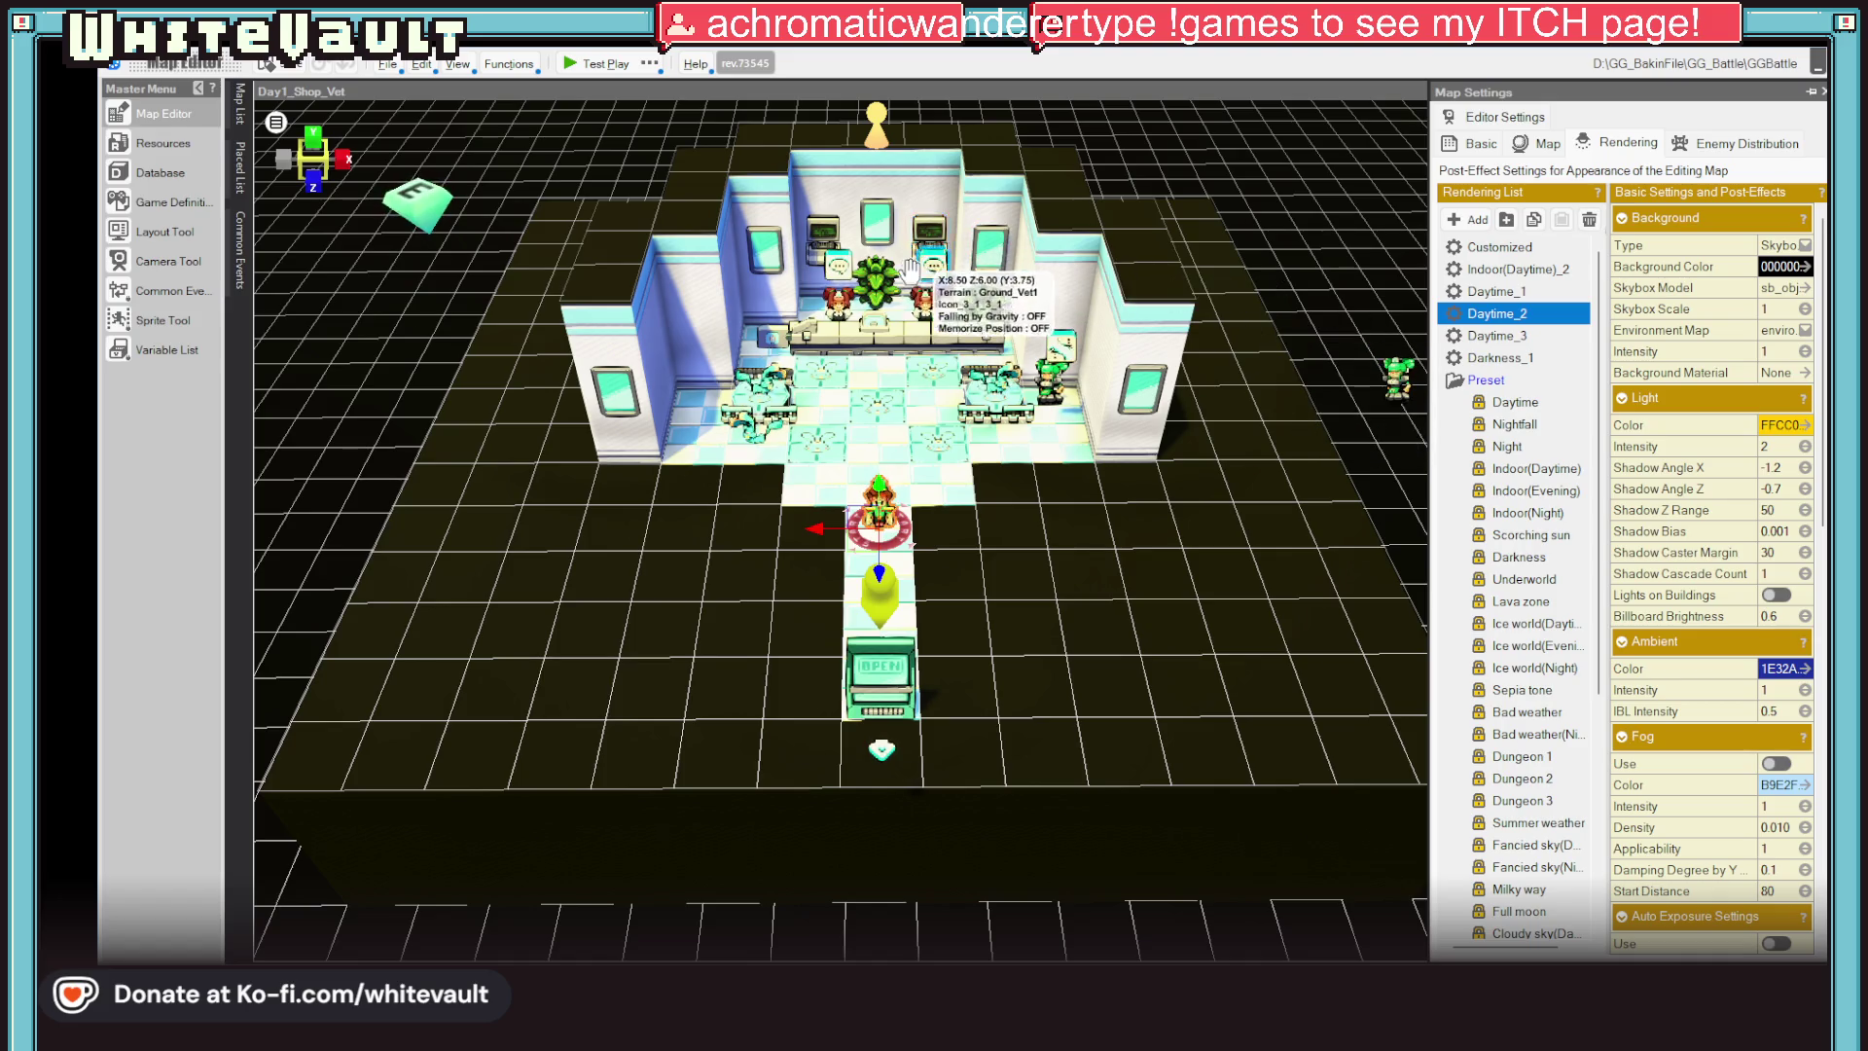
double_click(750, 432)
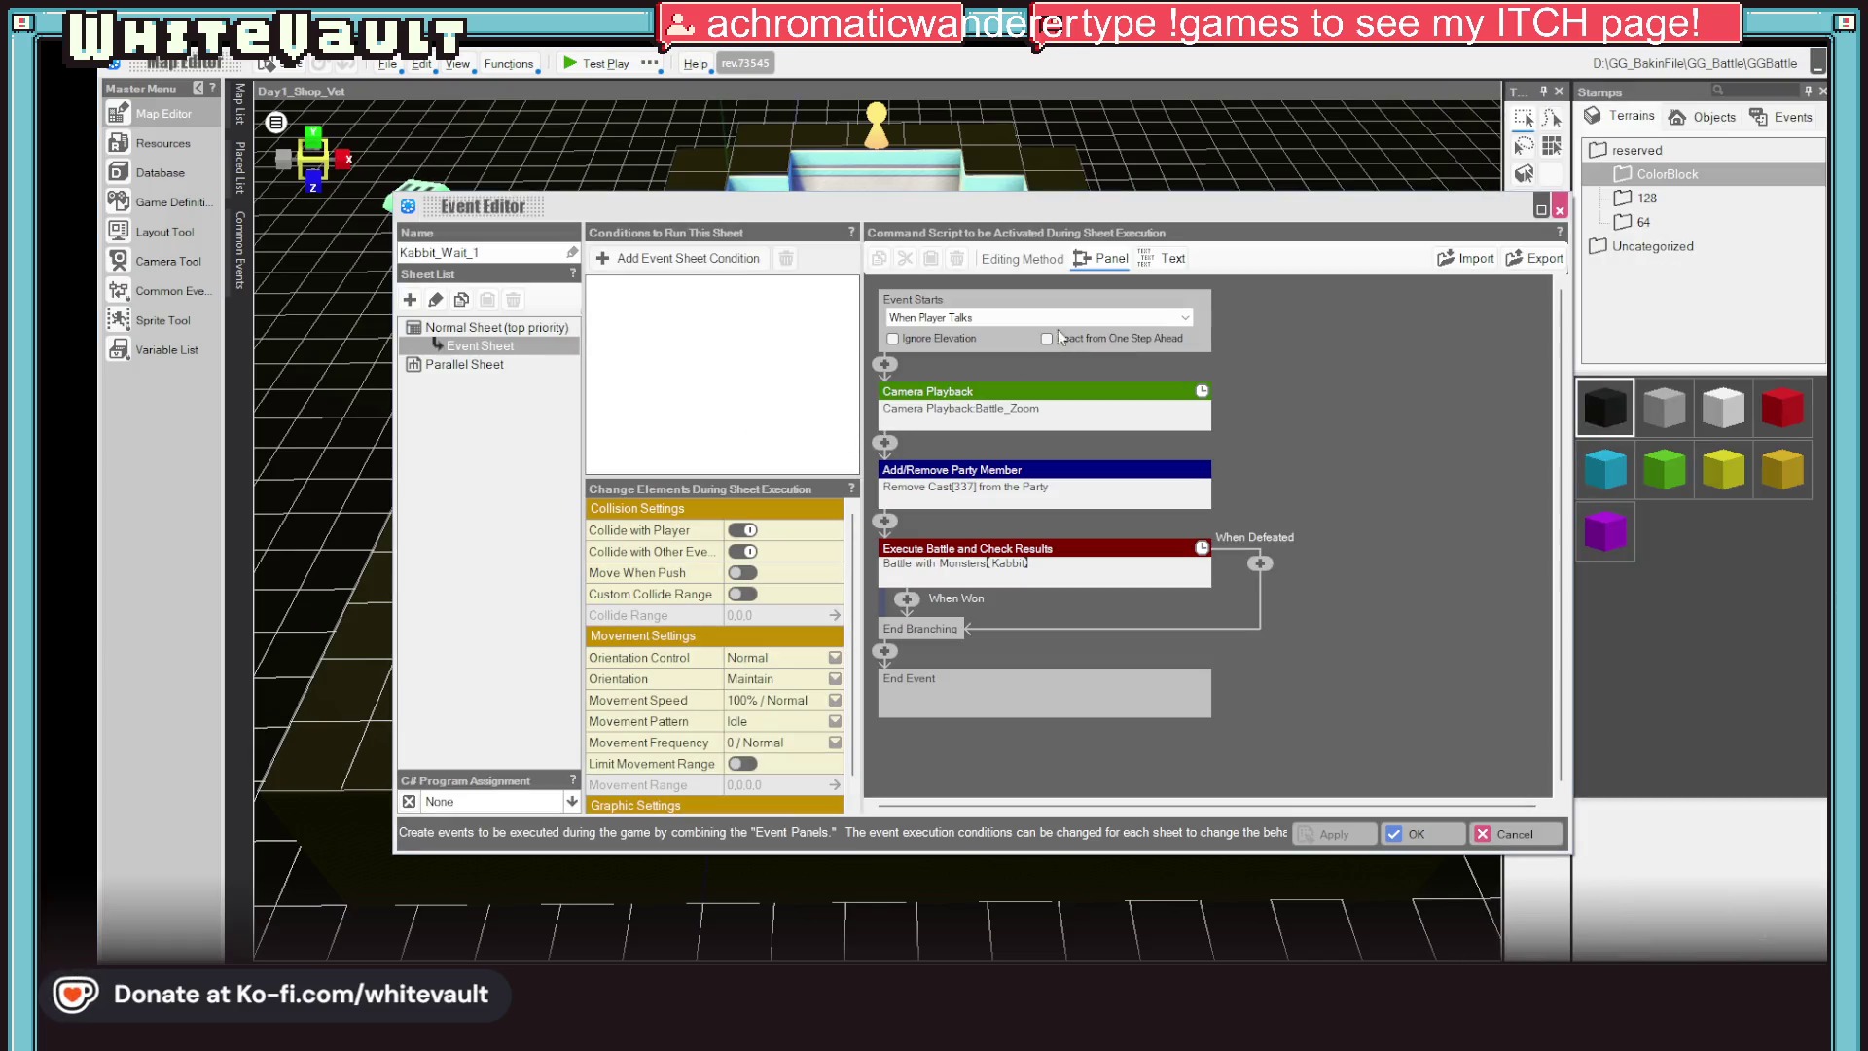
Insert an Add/Remove Party Member command adding cast 337 into the battle's When Won branch
left_click(1080, 477)
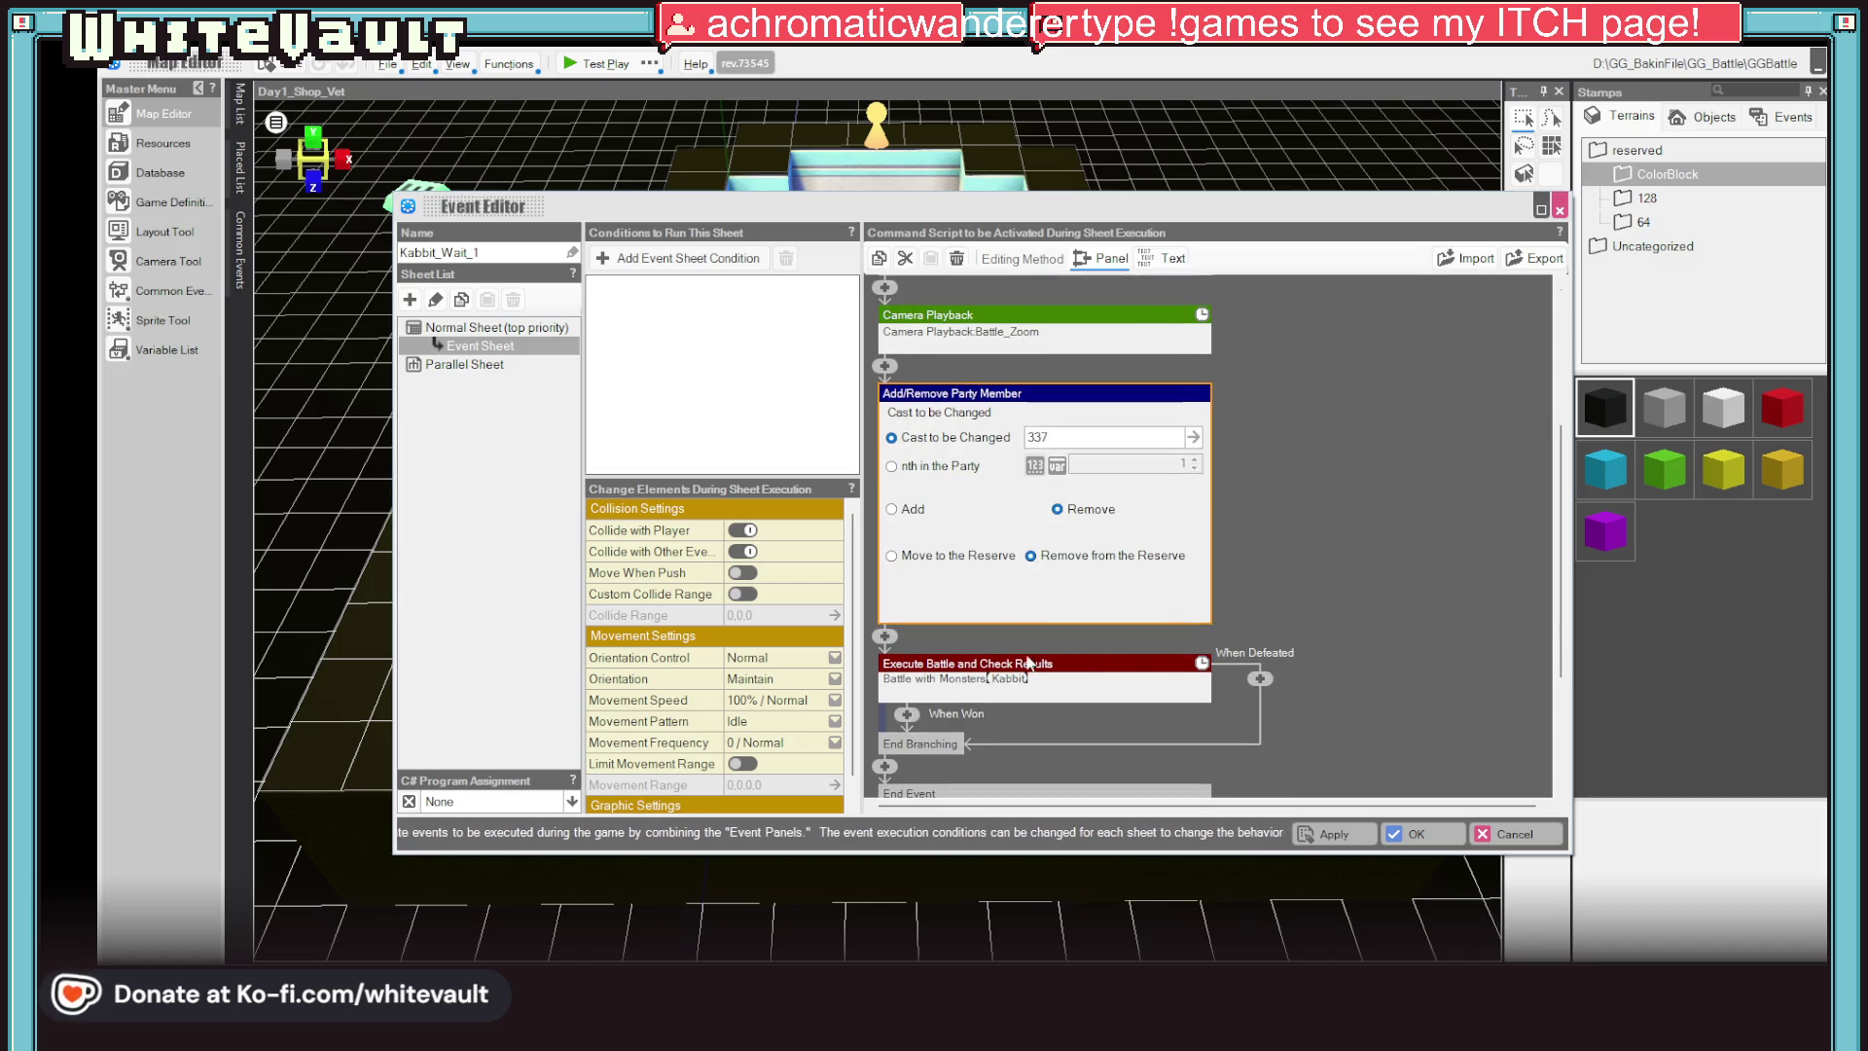
left_click(1401, 623)
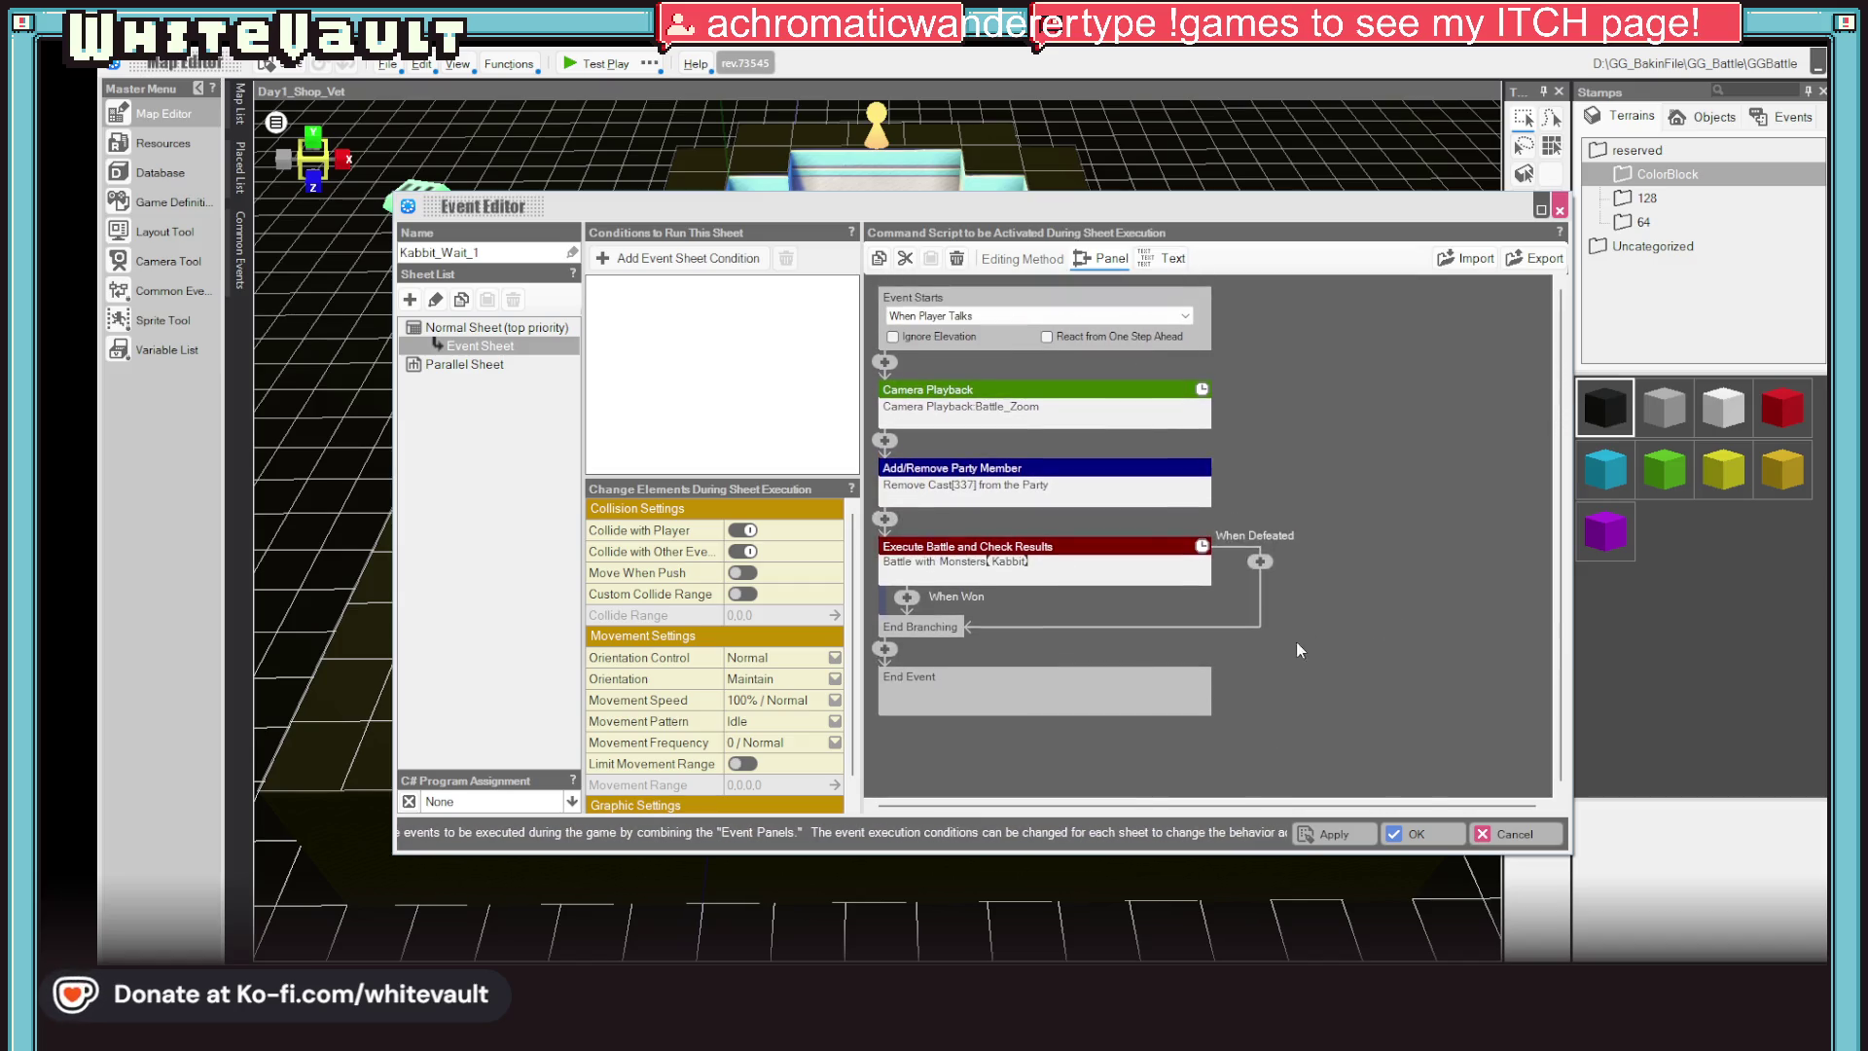
left_click(908, 601)
left_click(1086, 667)
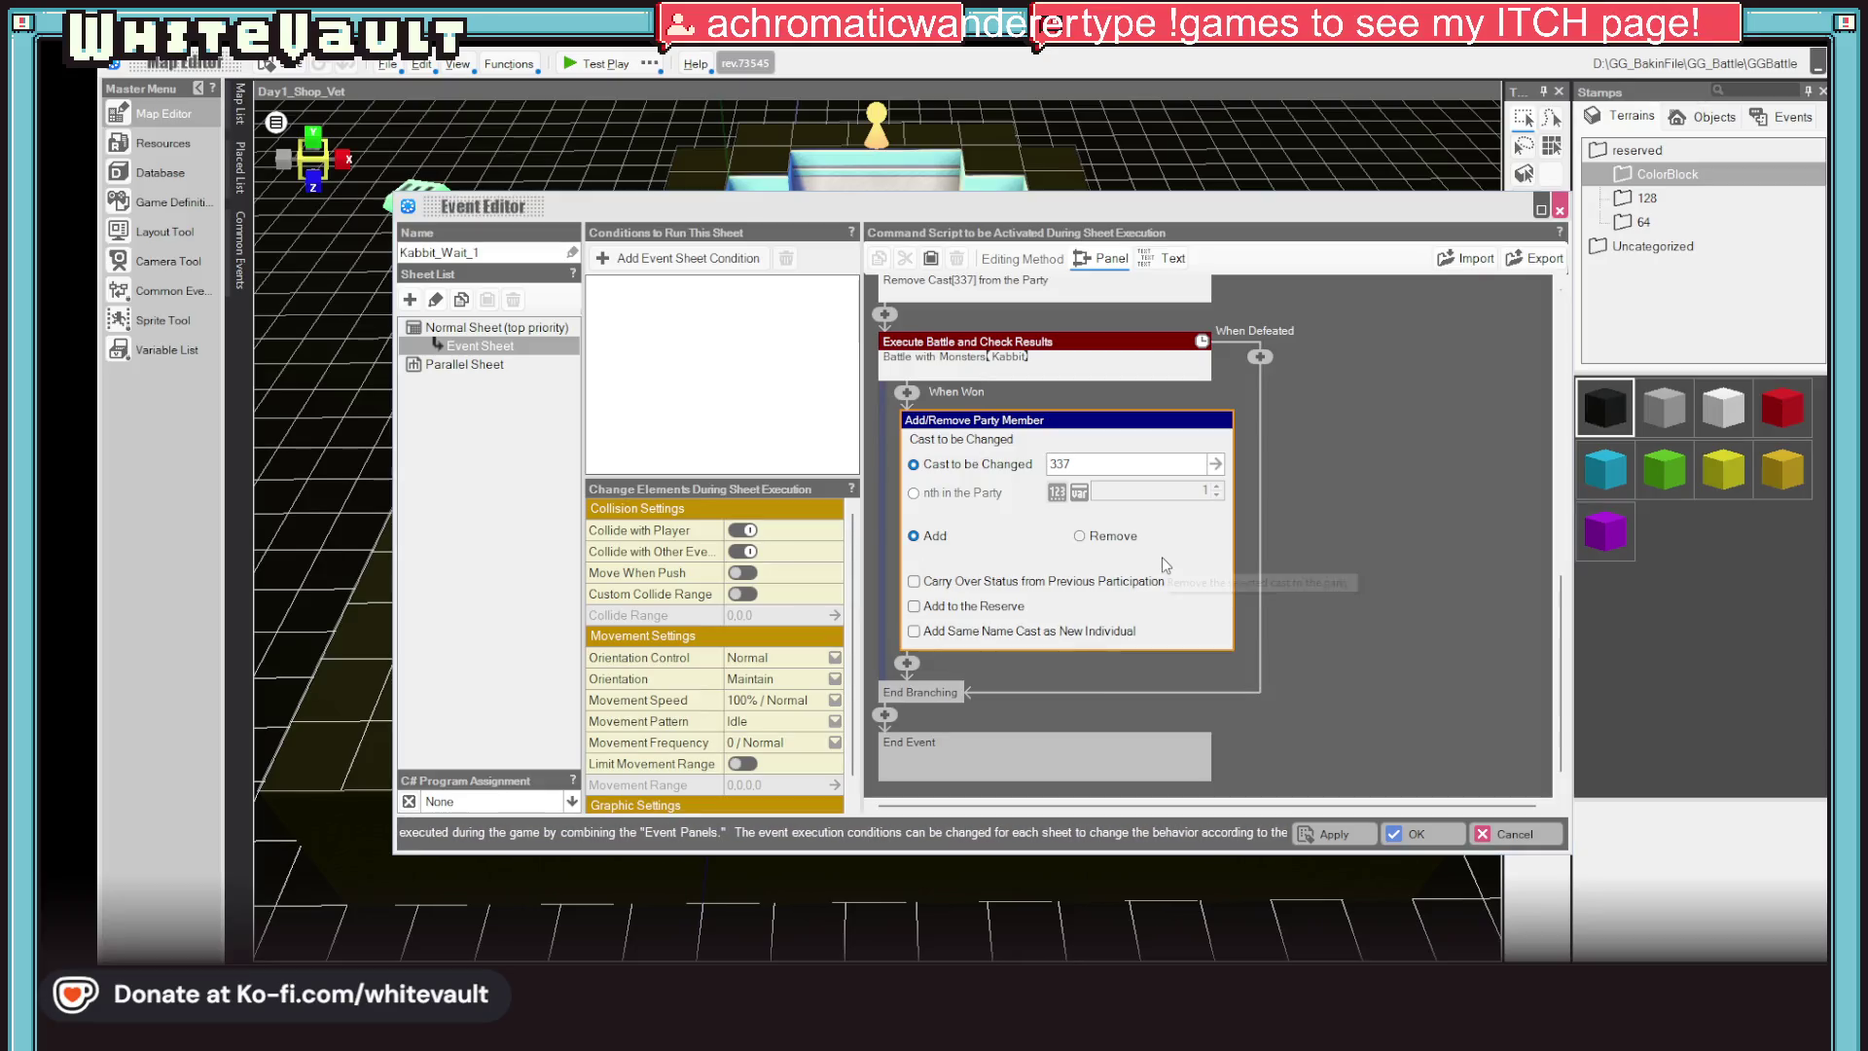
left_click(1411, 523)
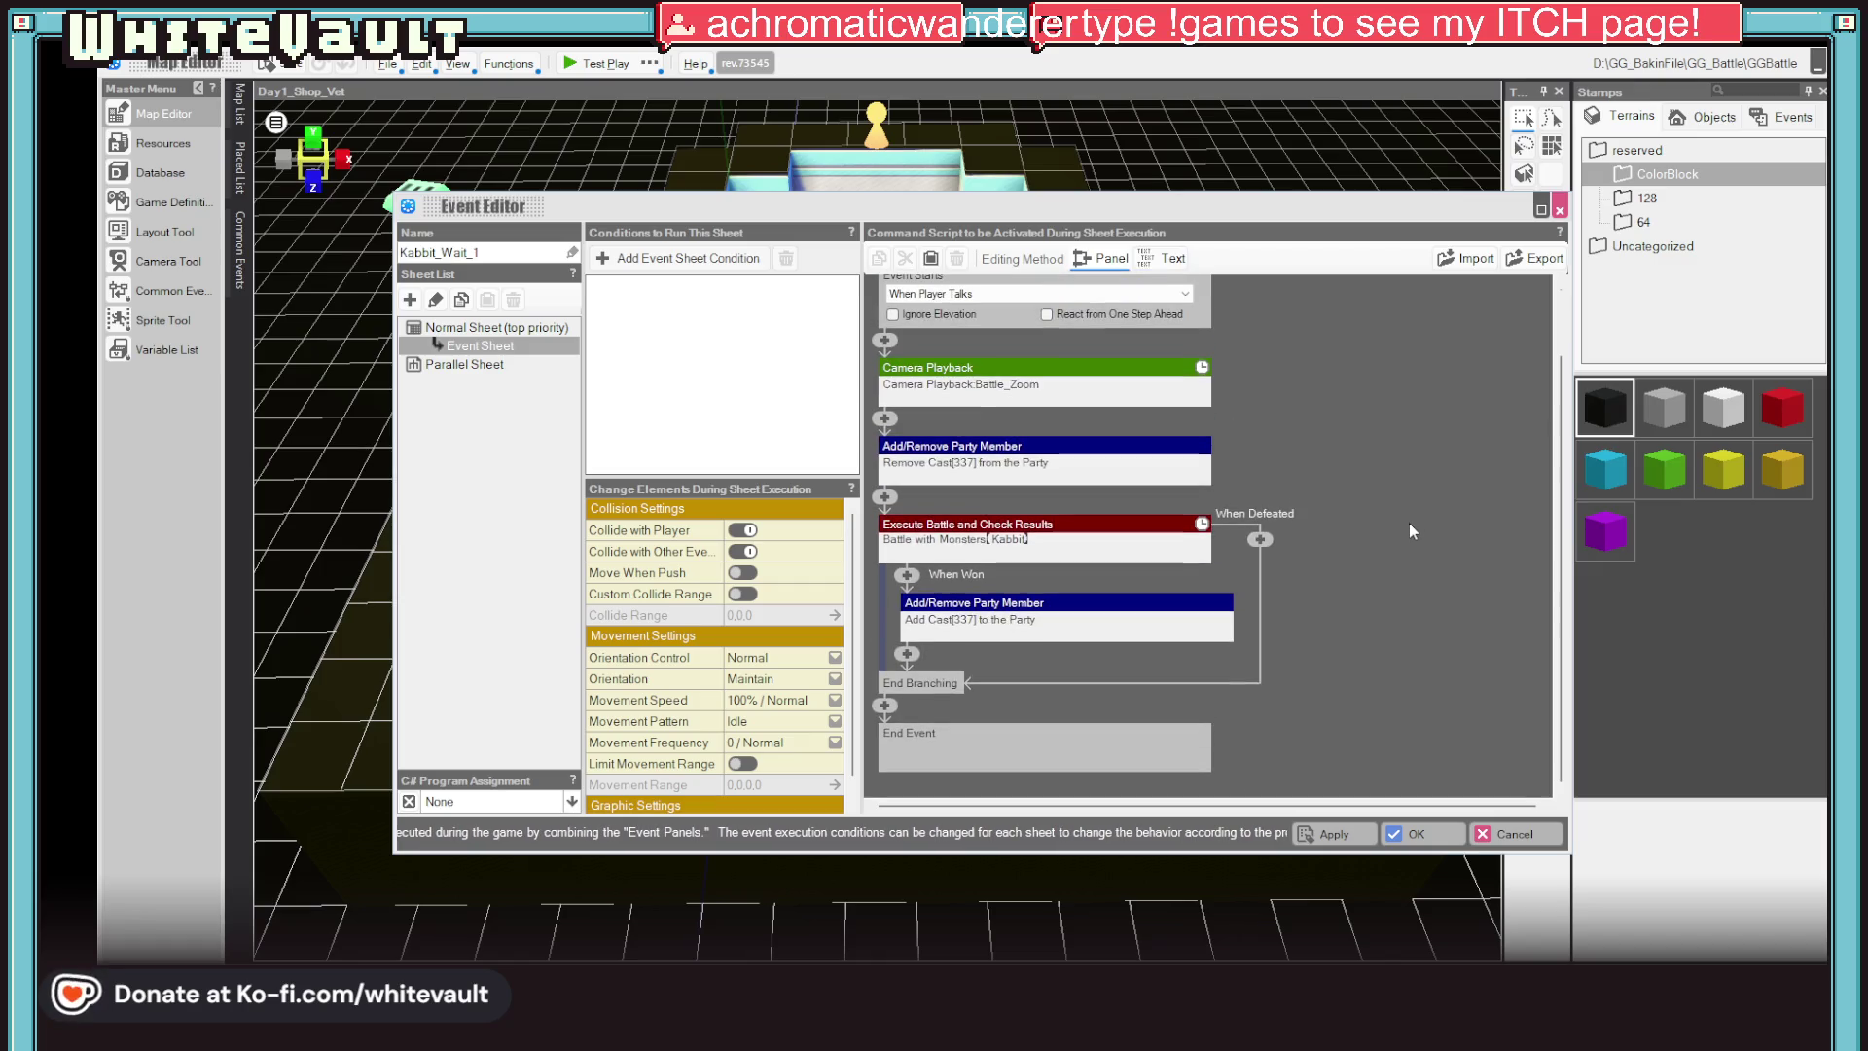
right_click(1002, 606)
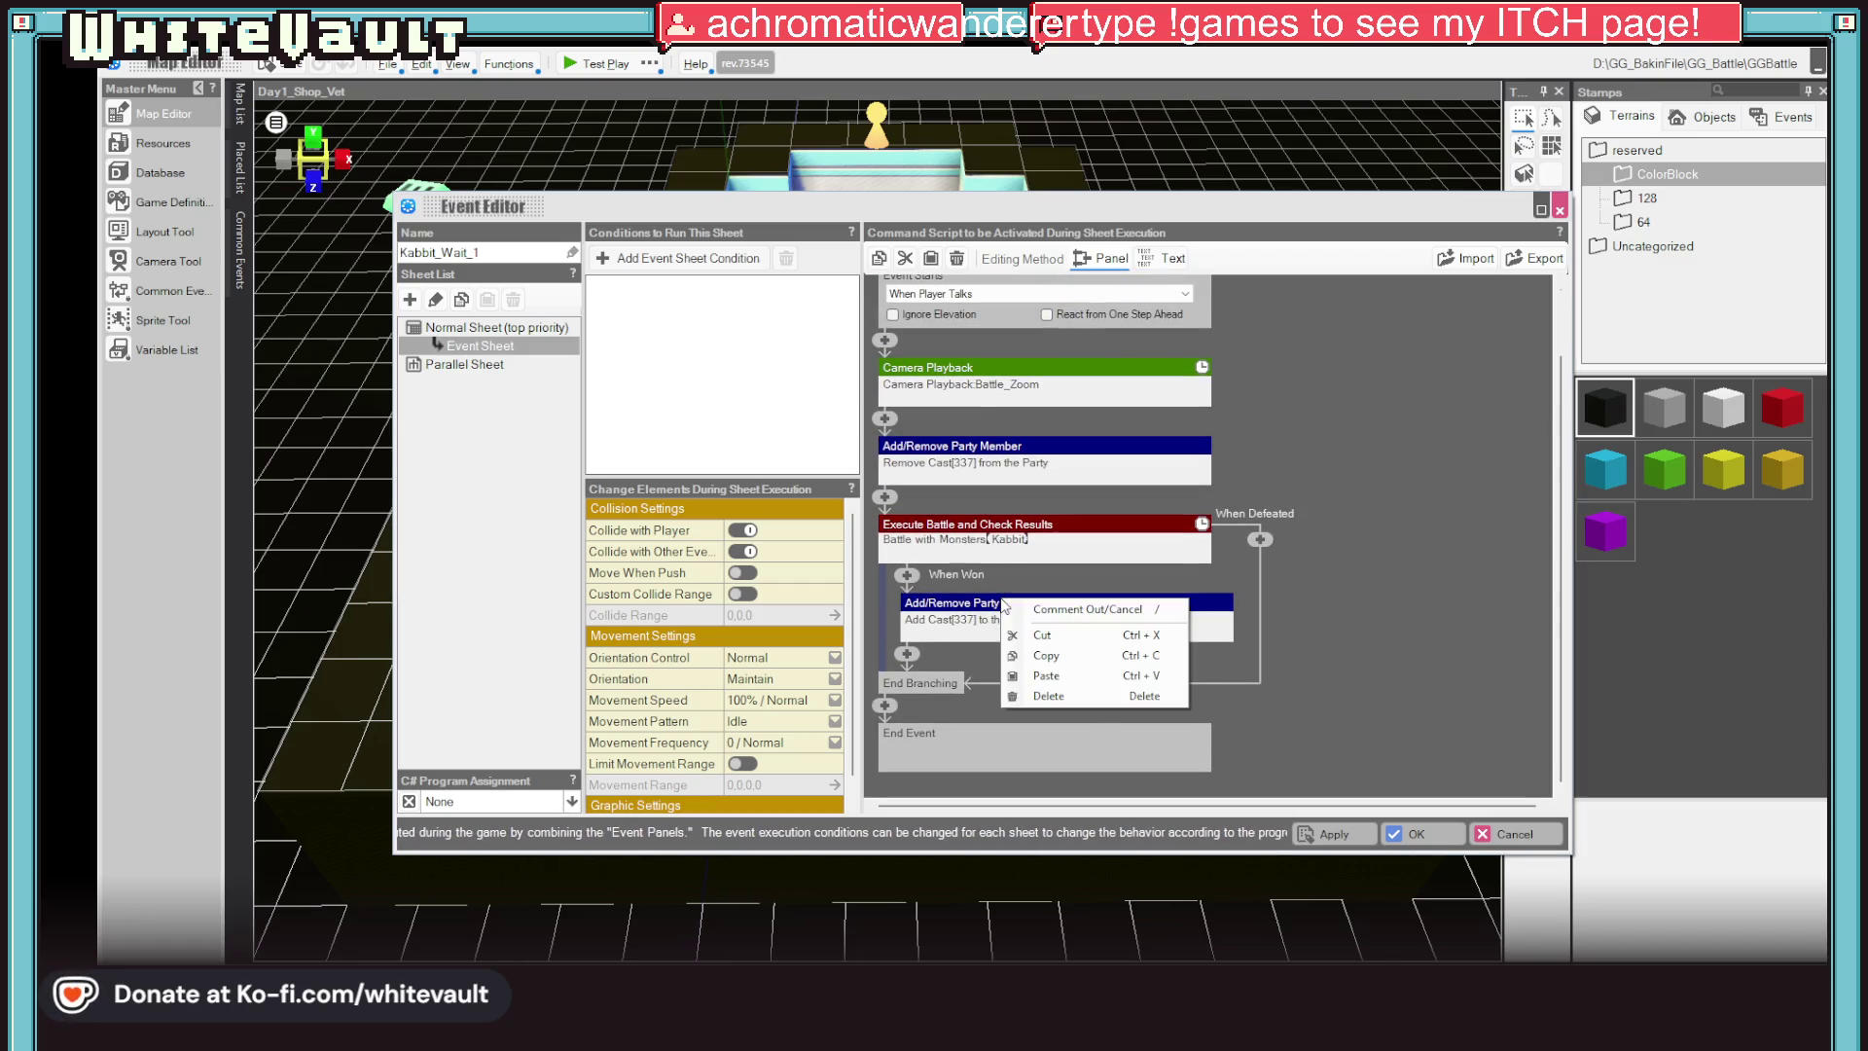
left_click(1074, 662)
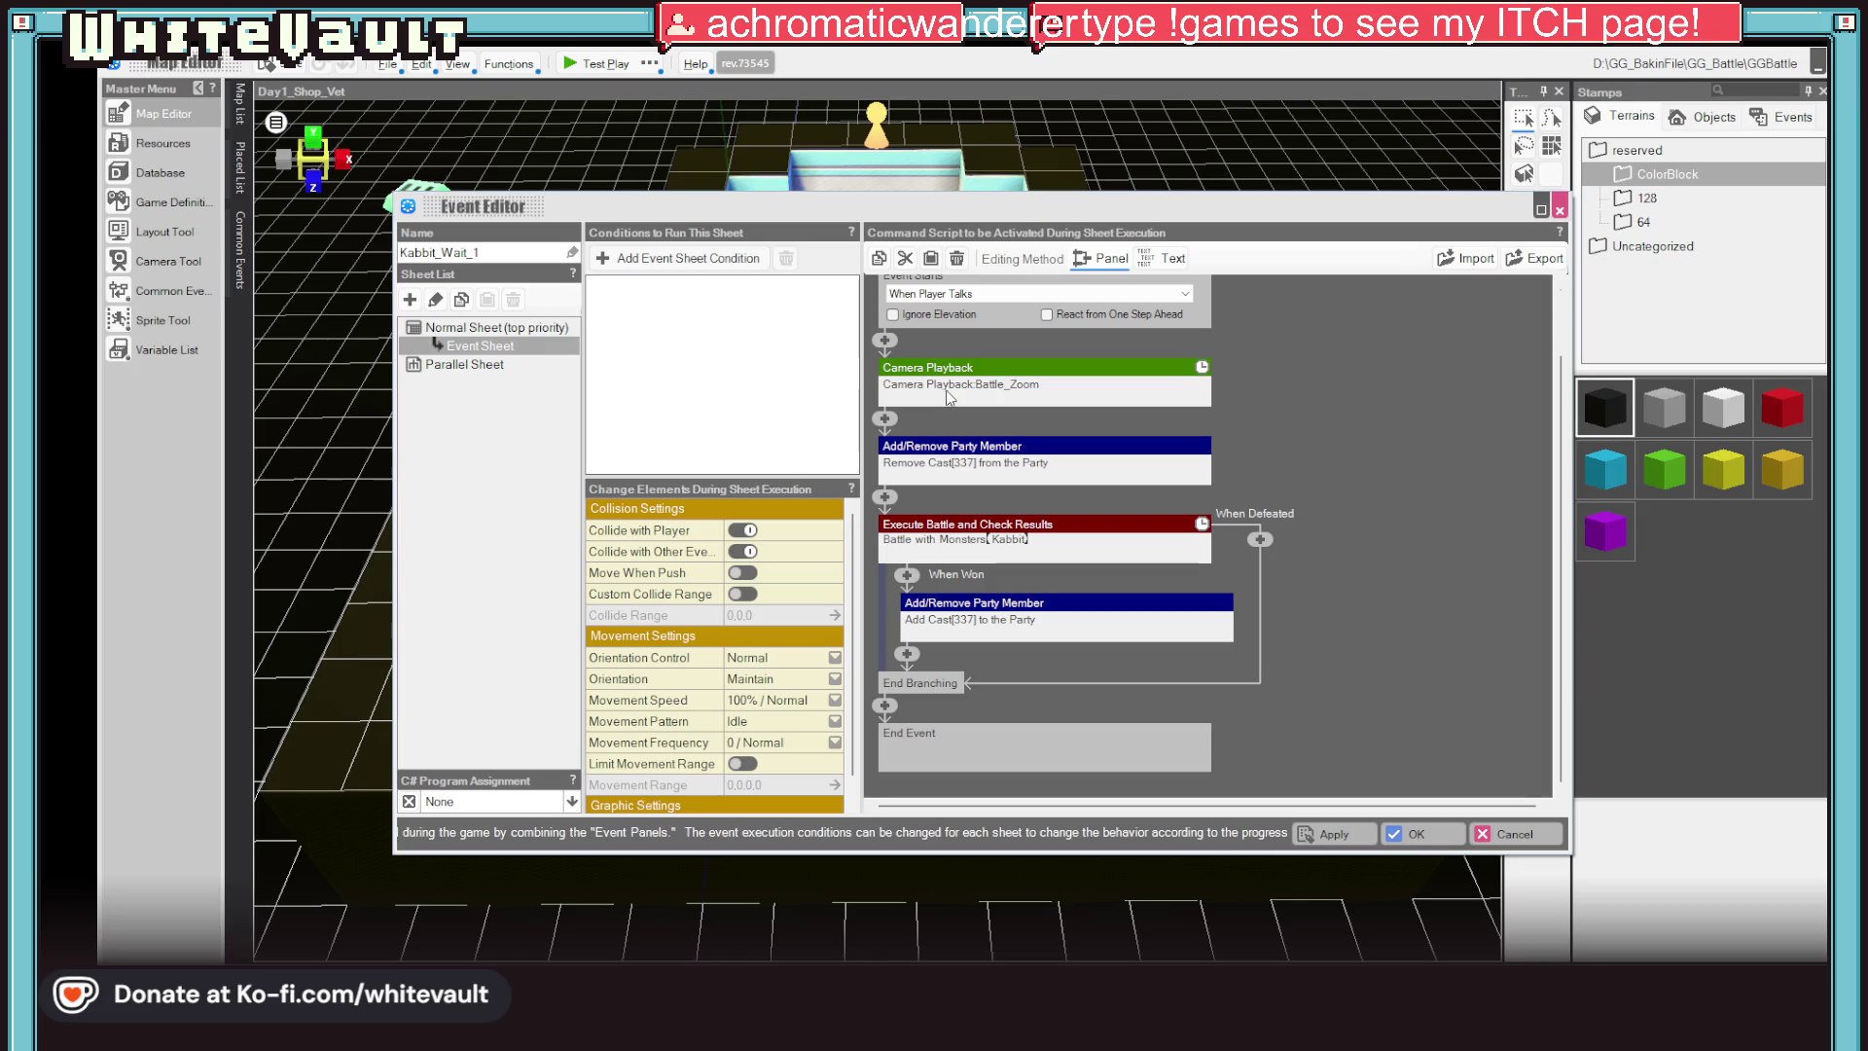
Copy the Add Cast[337] command and paste a duplicate right below it
left_click(963, 448)
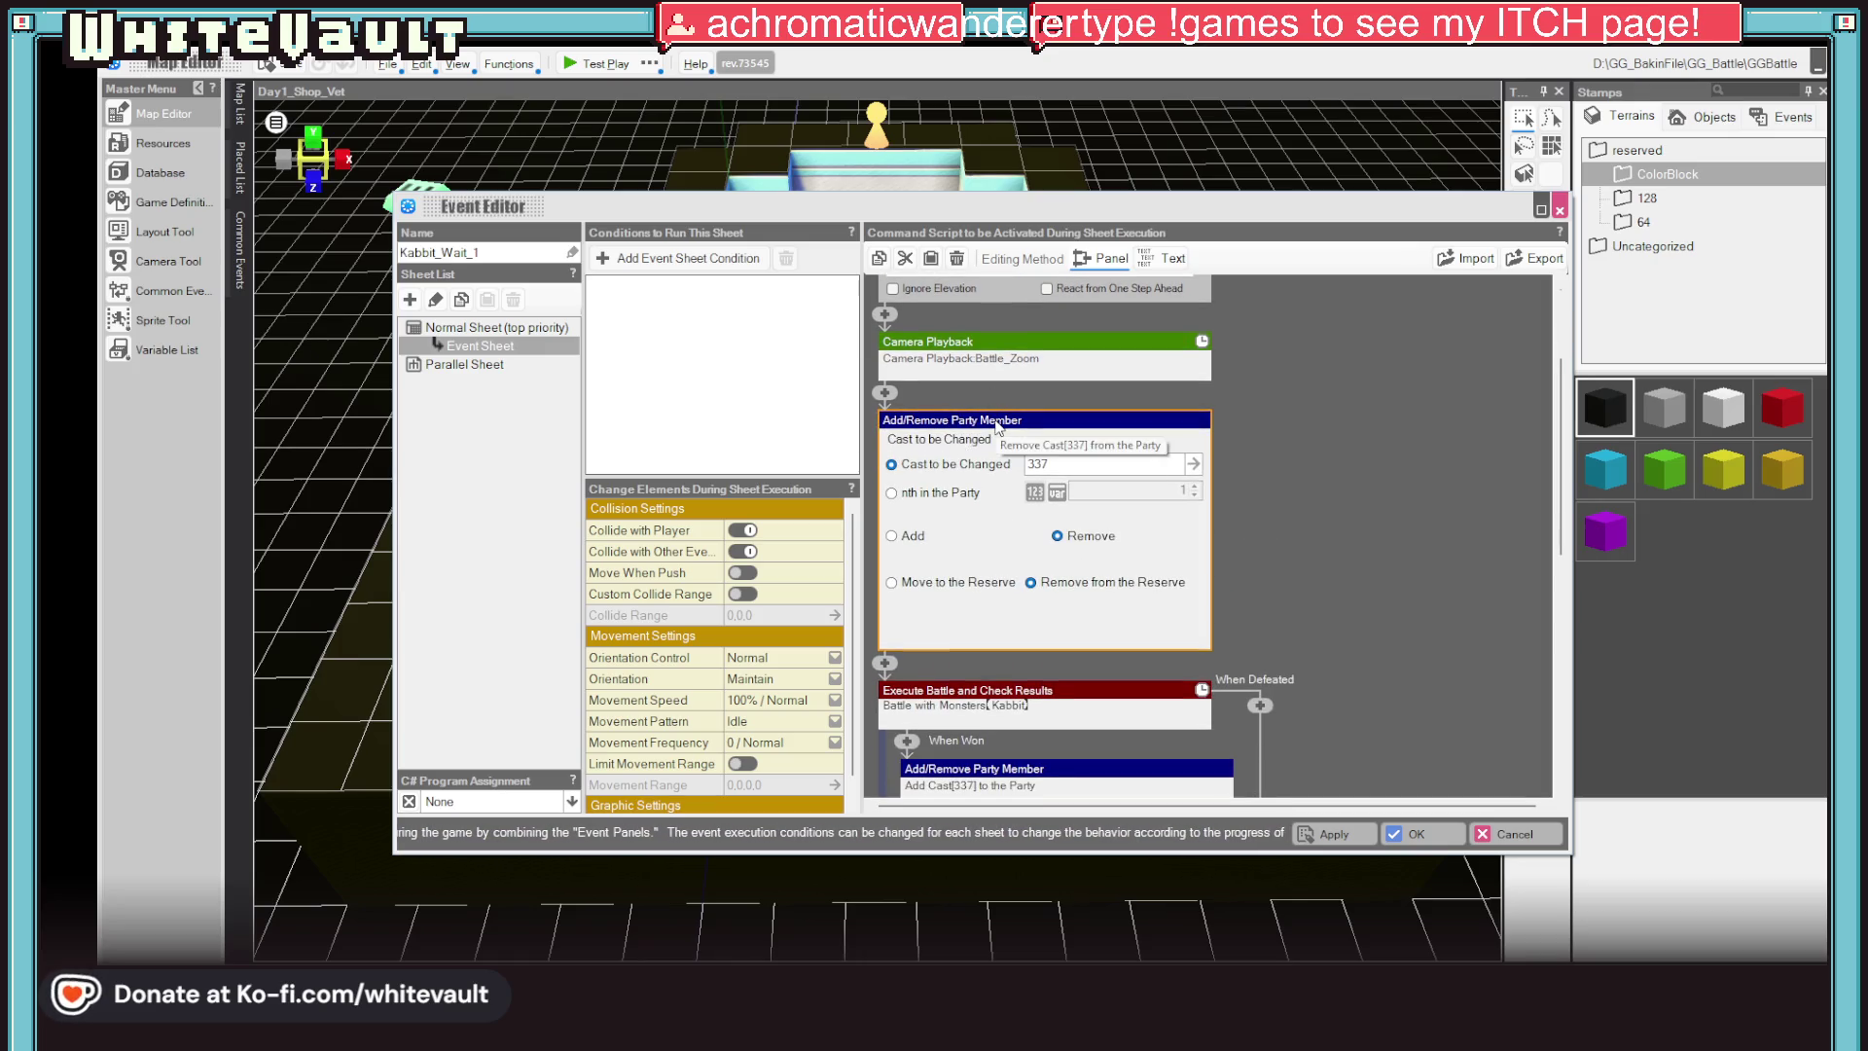
left_click(1379, 608)
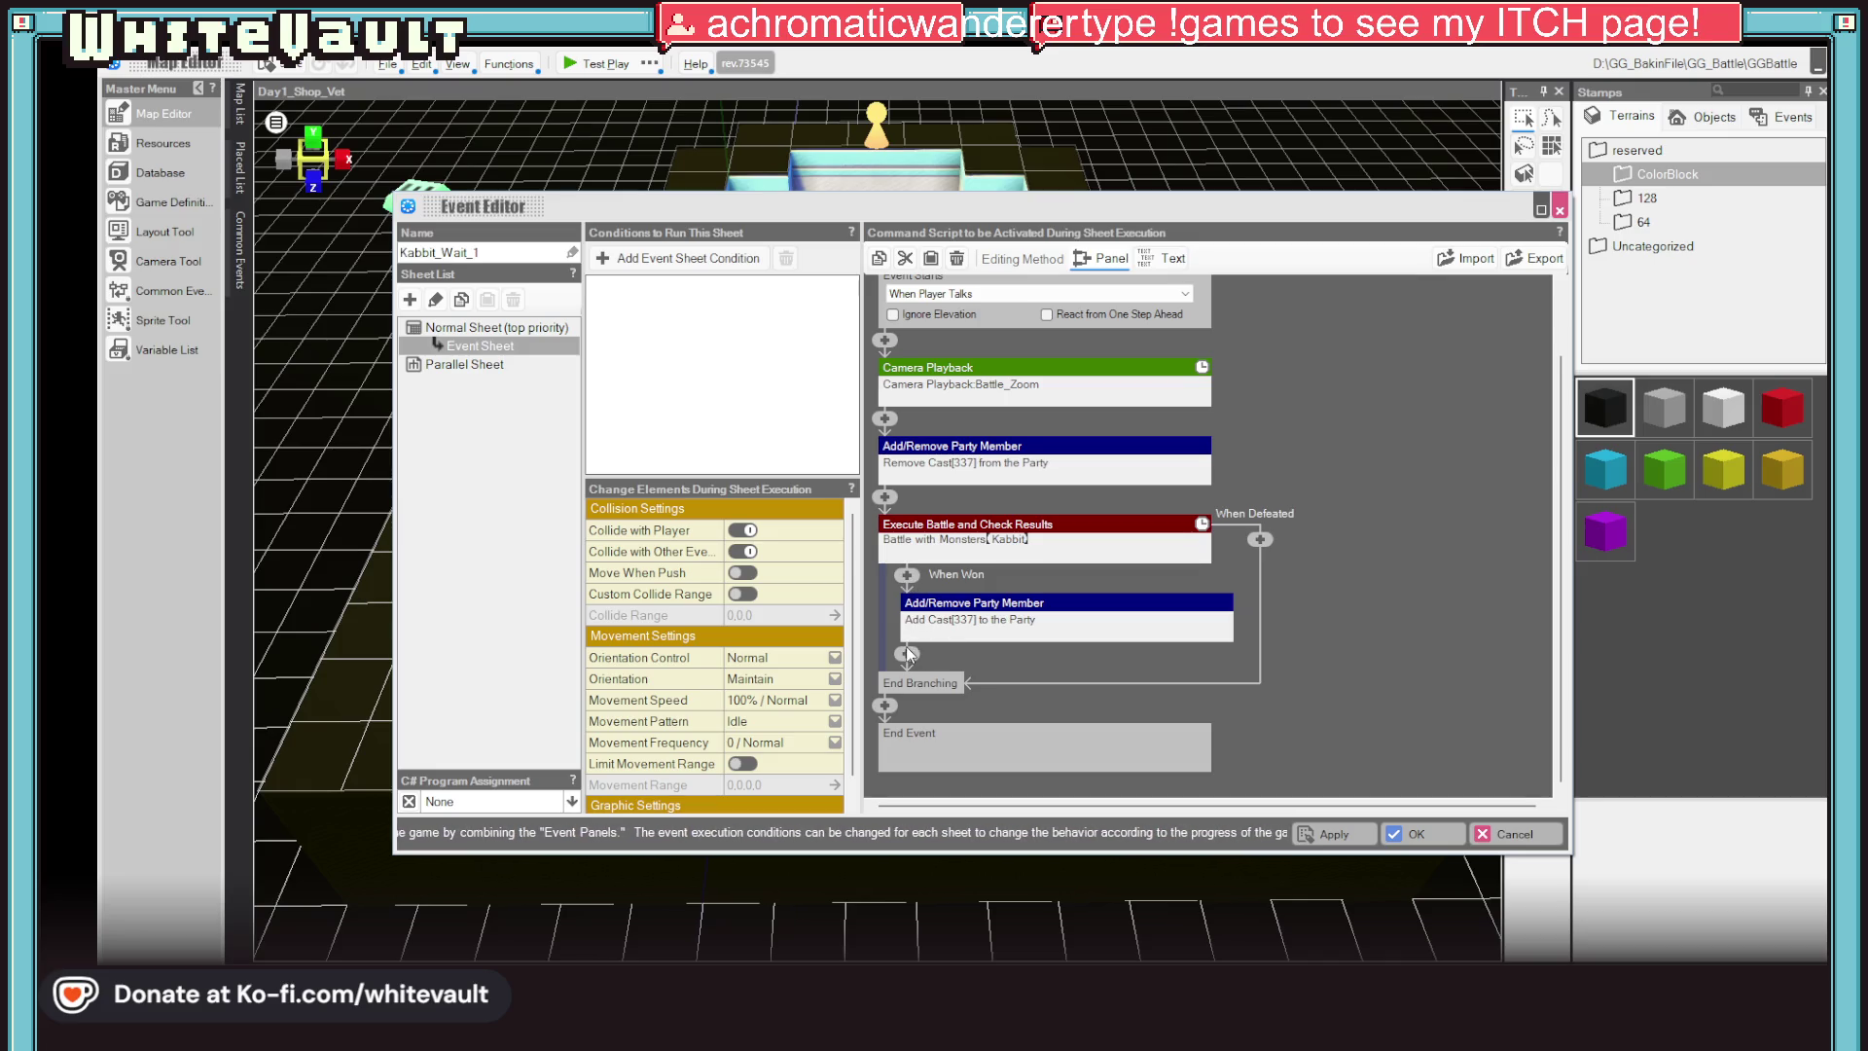
right_click(908, 655)
left_click(996, 604)
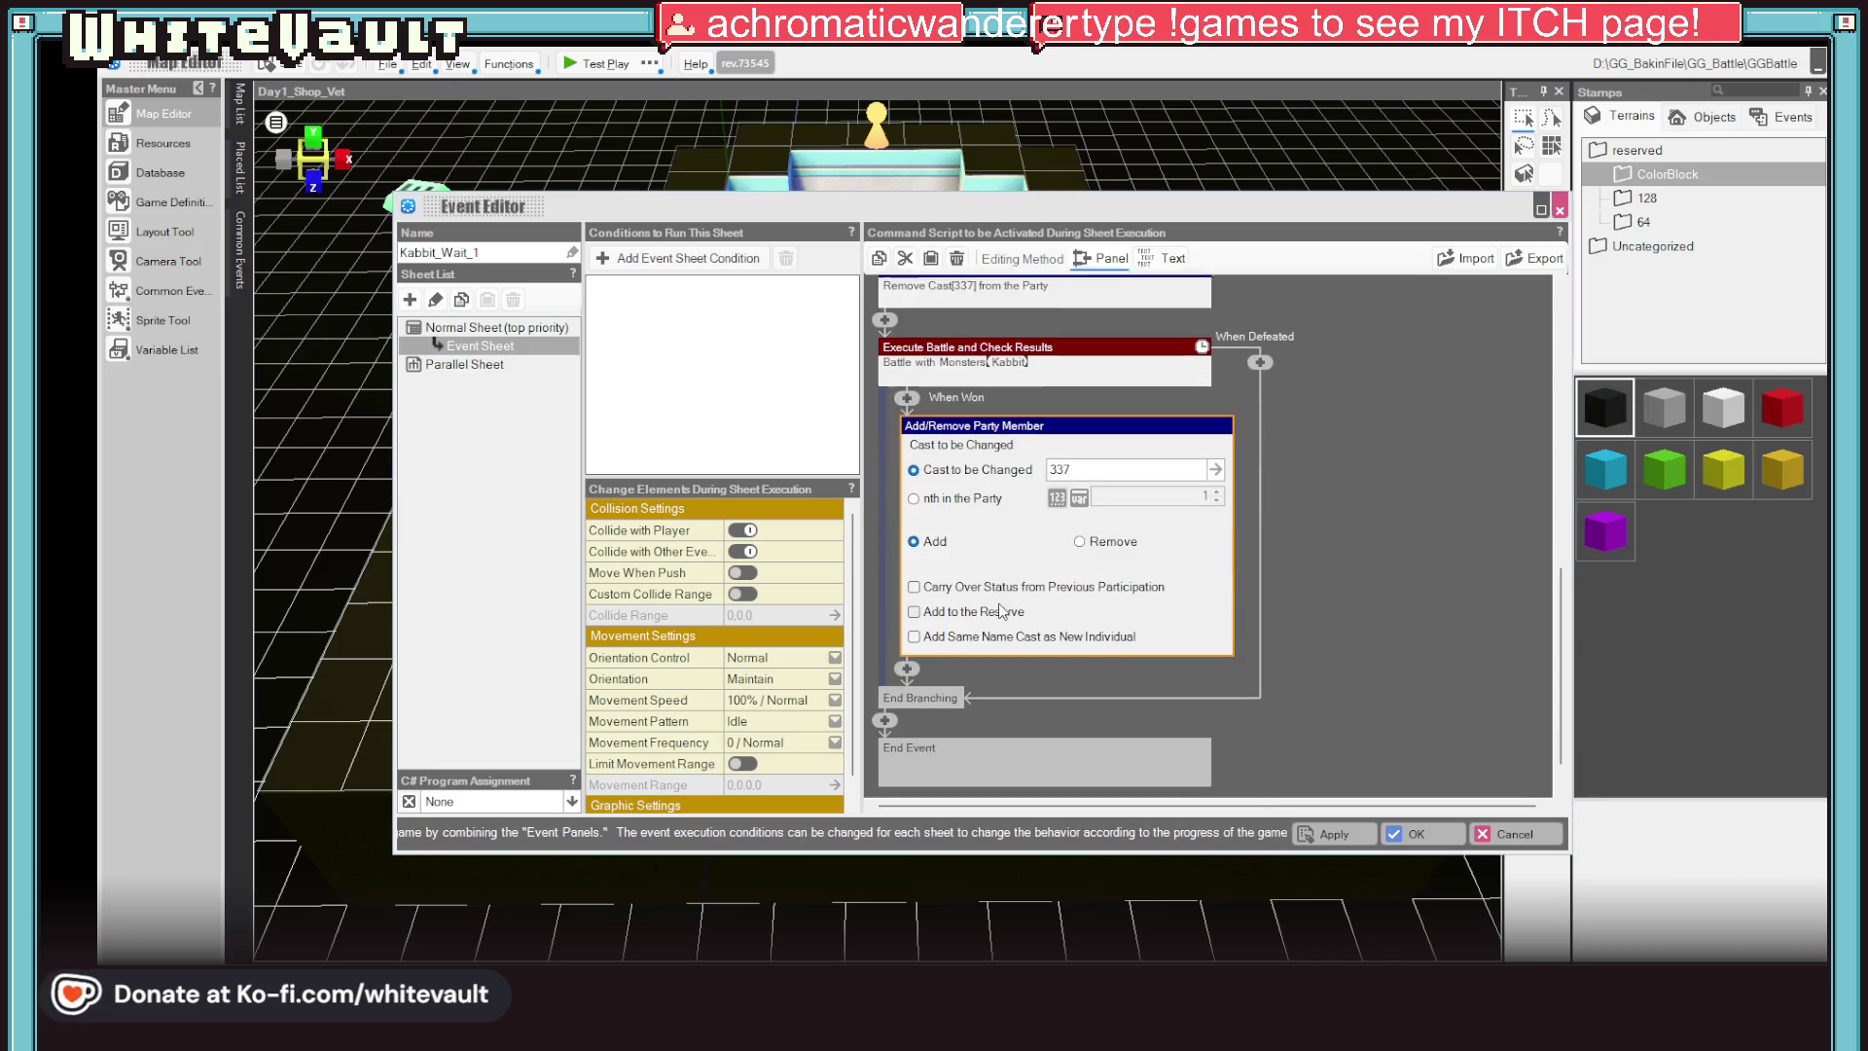
right_click(1066, 425)
left_click(1077, 534)
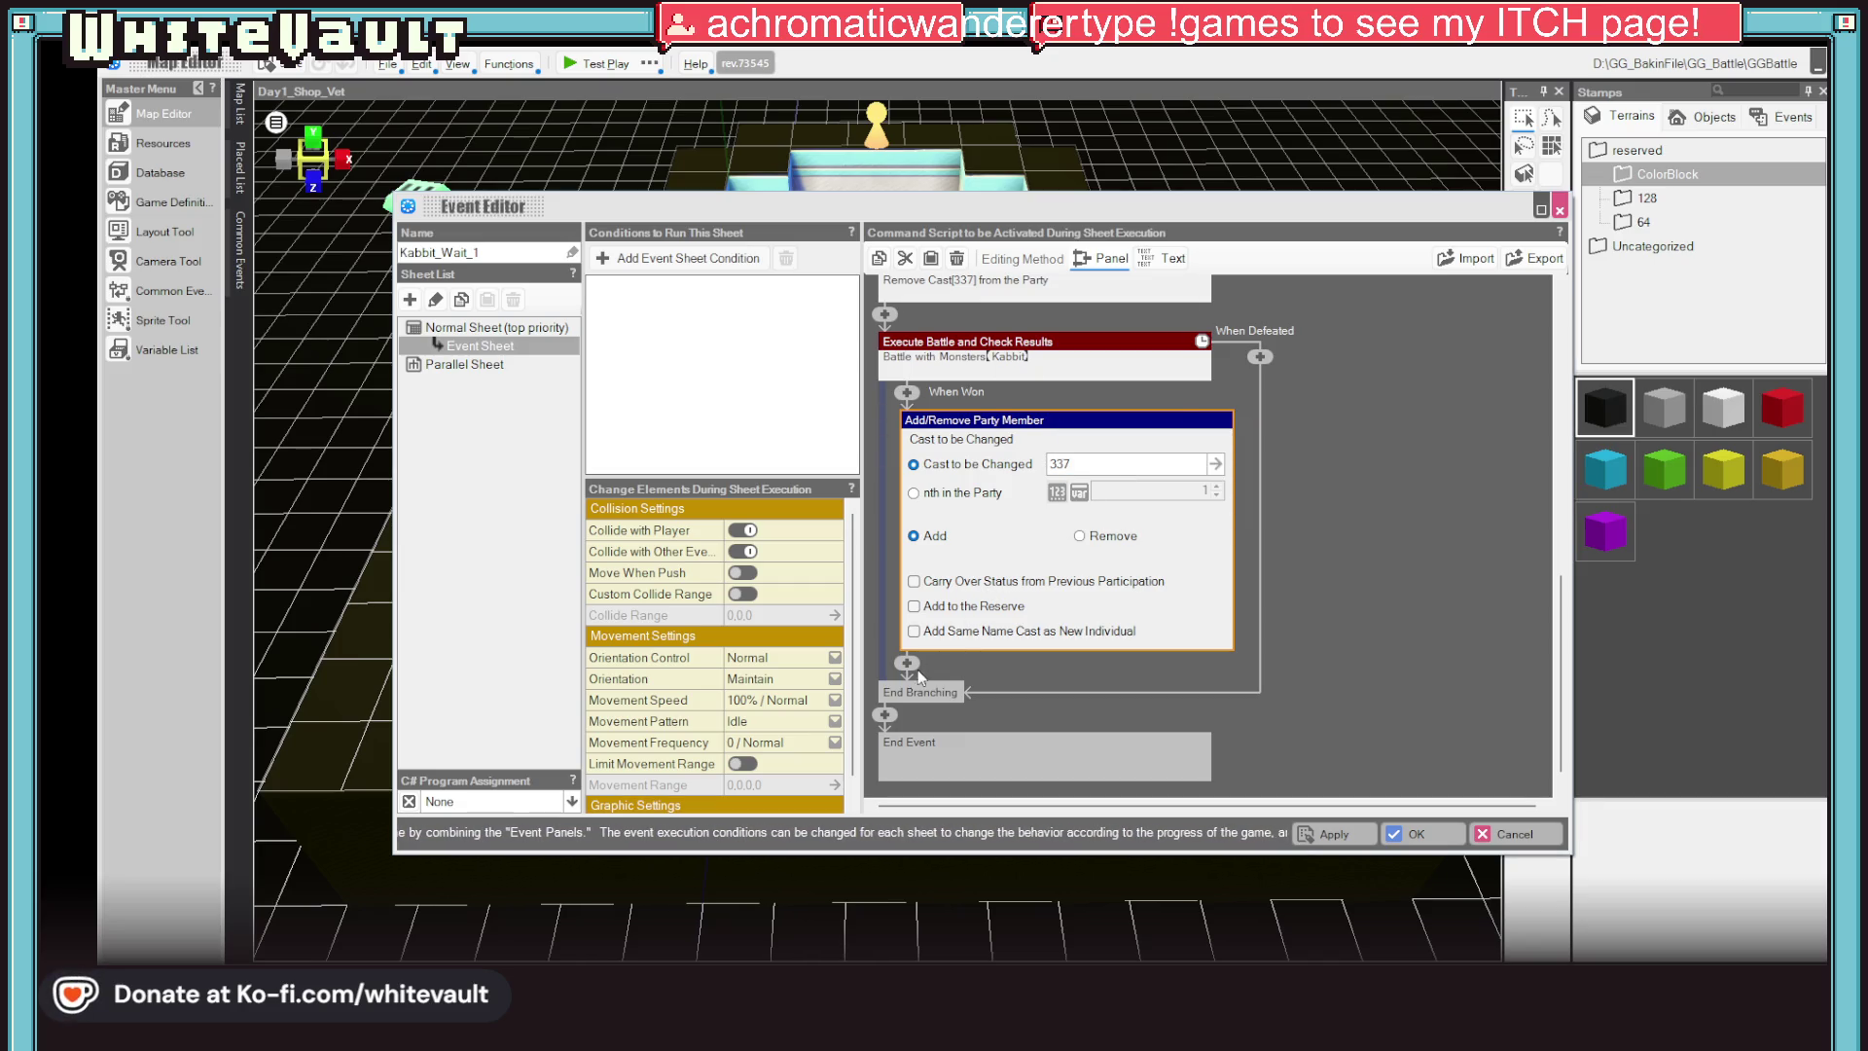
right_click(908, 663)
left_click(1007, 741)
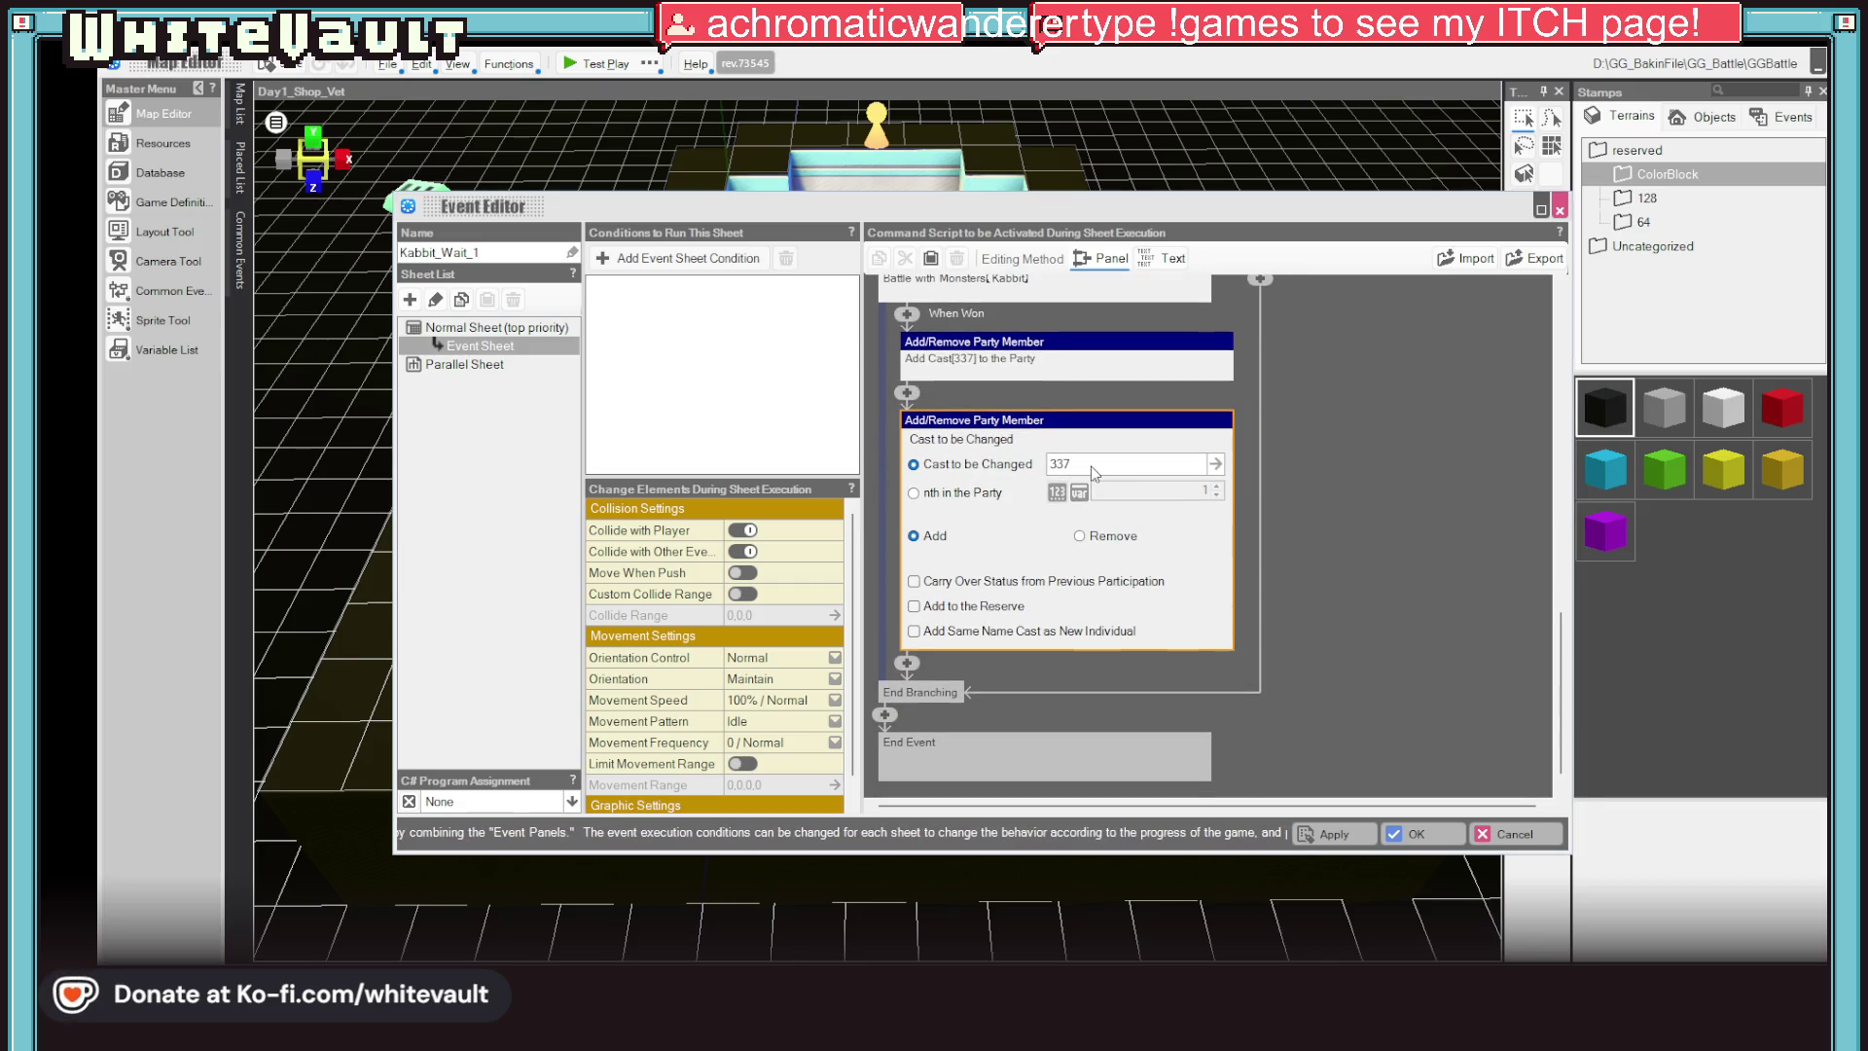
Set the duplicated command's Cast to be Changed to Kabbit via the Asset Picker
left_click(1092, 464)
left_click(738, 594)
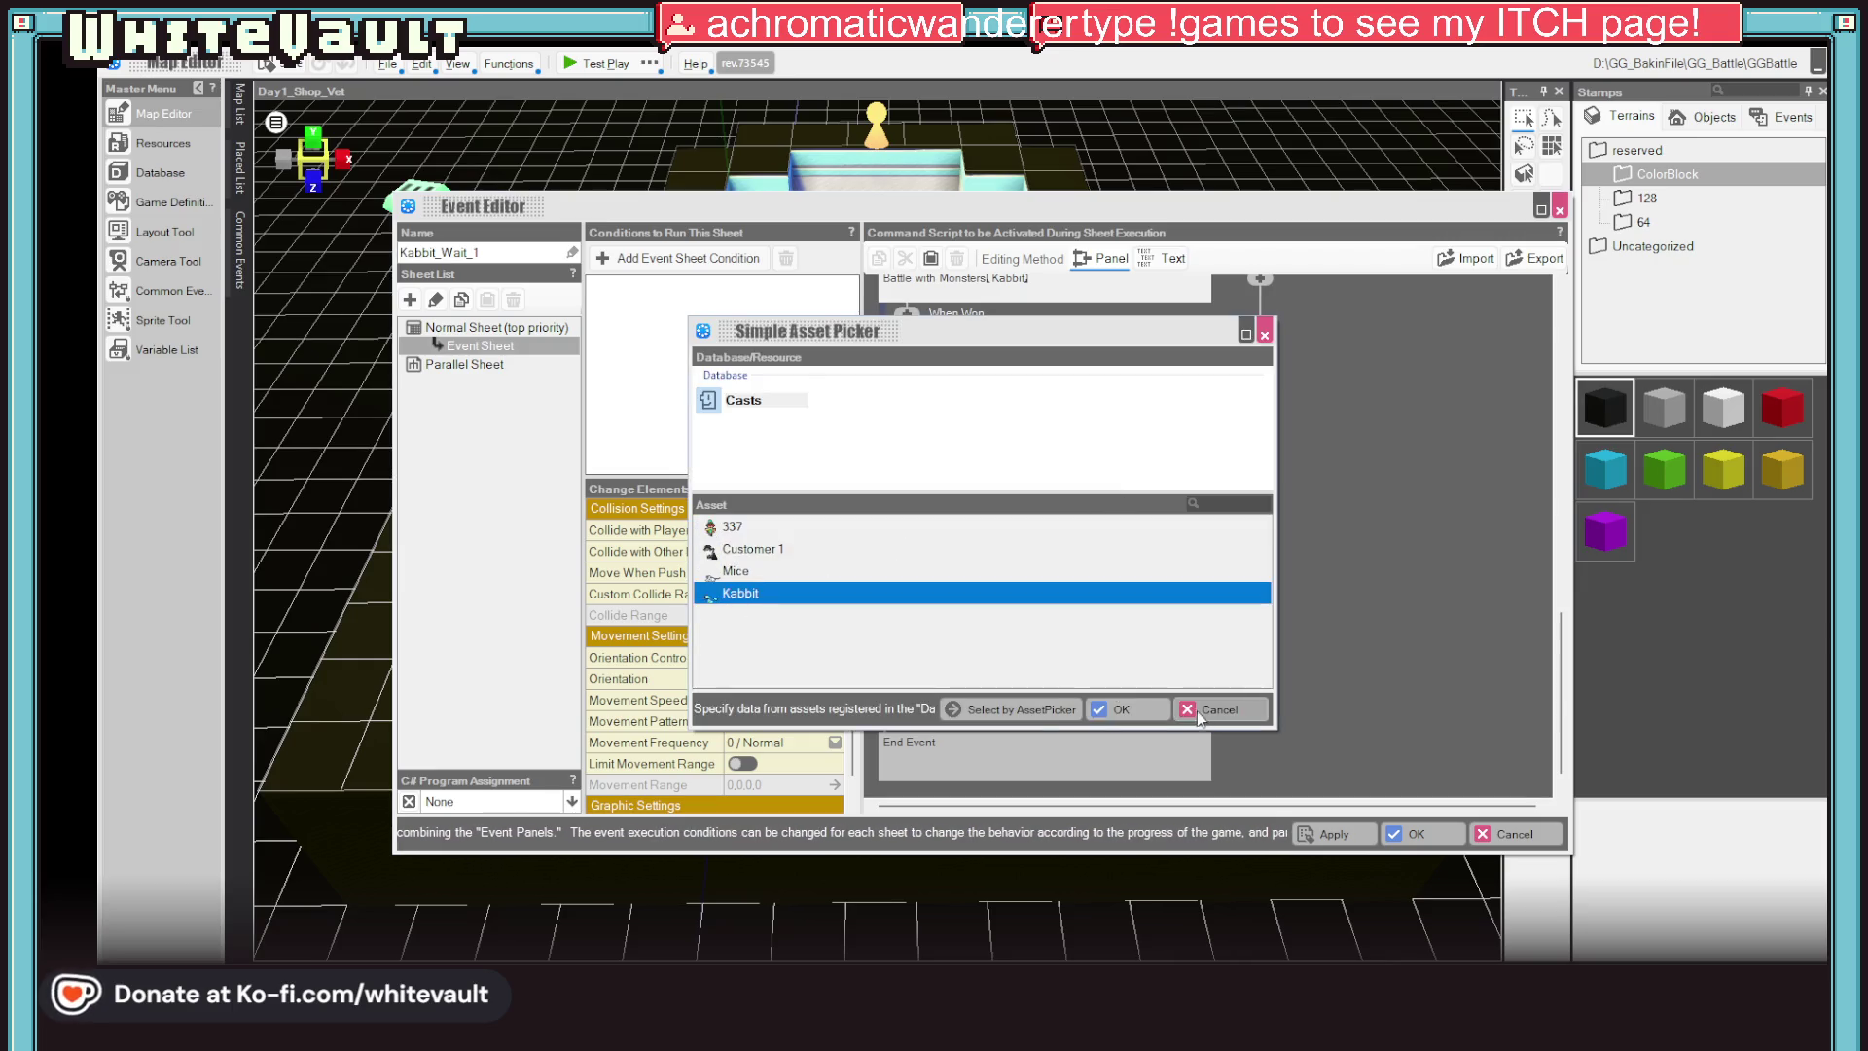
left_click(1112, 709)
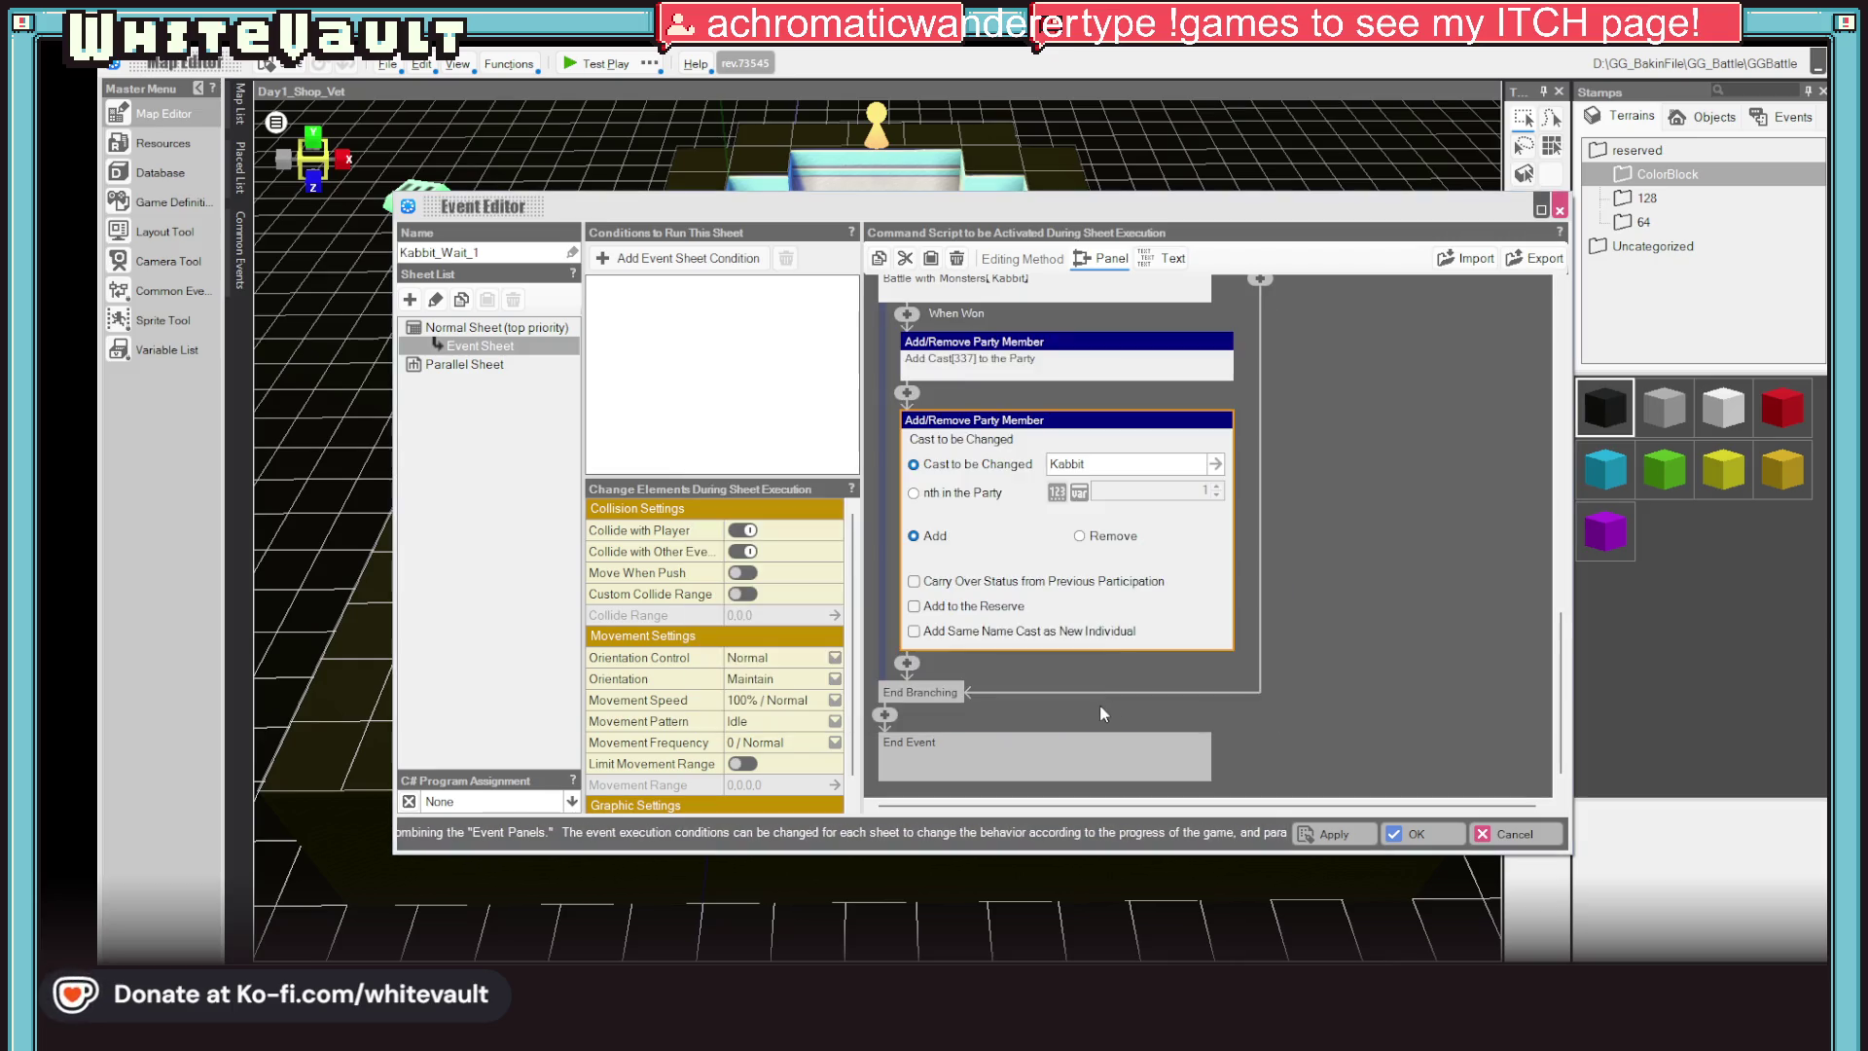
Paste and then delete an extra copy of the Kabbit command, then bring up the Command Selector at a plus node
right_click(1050, 428)
left_click(1120, 485)
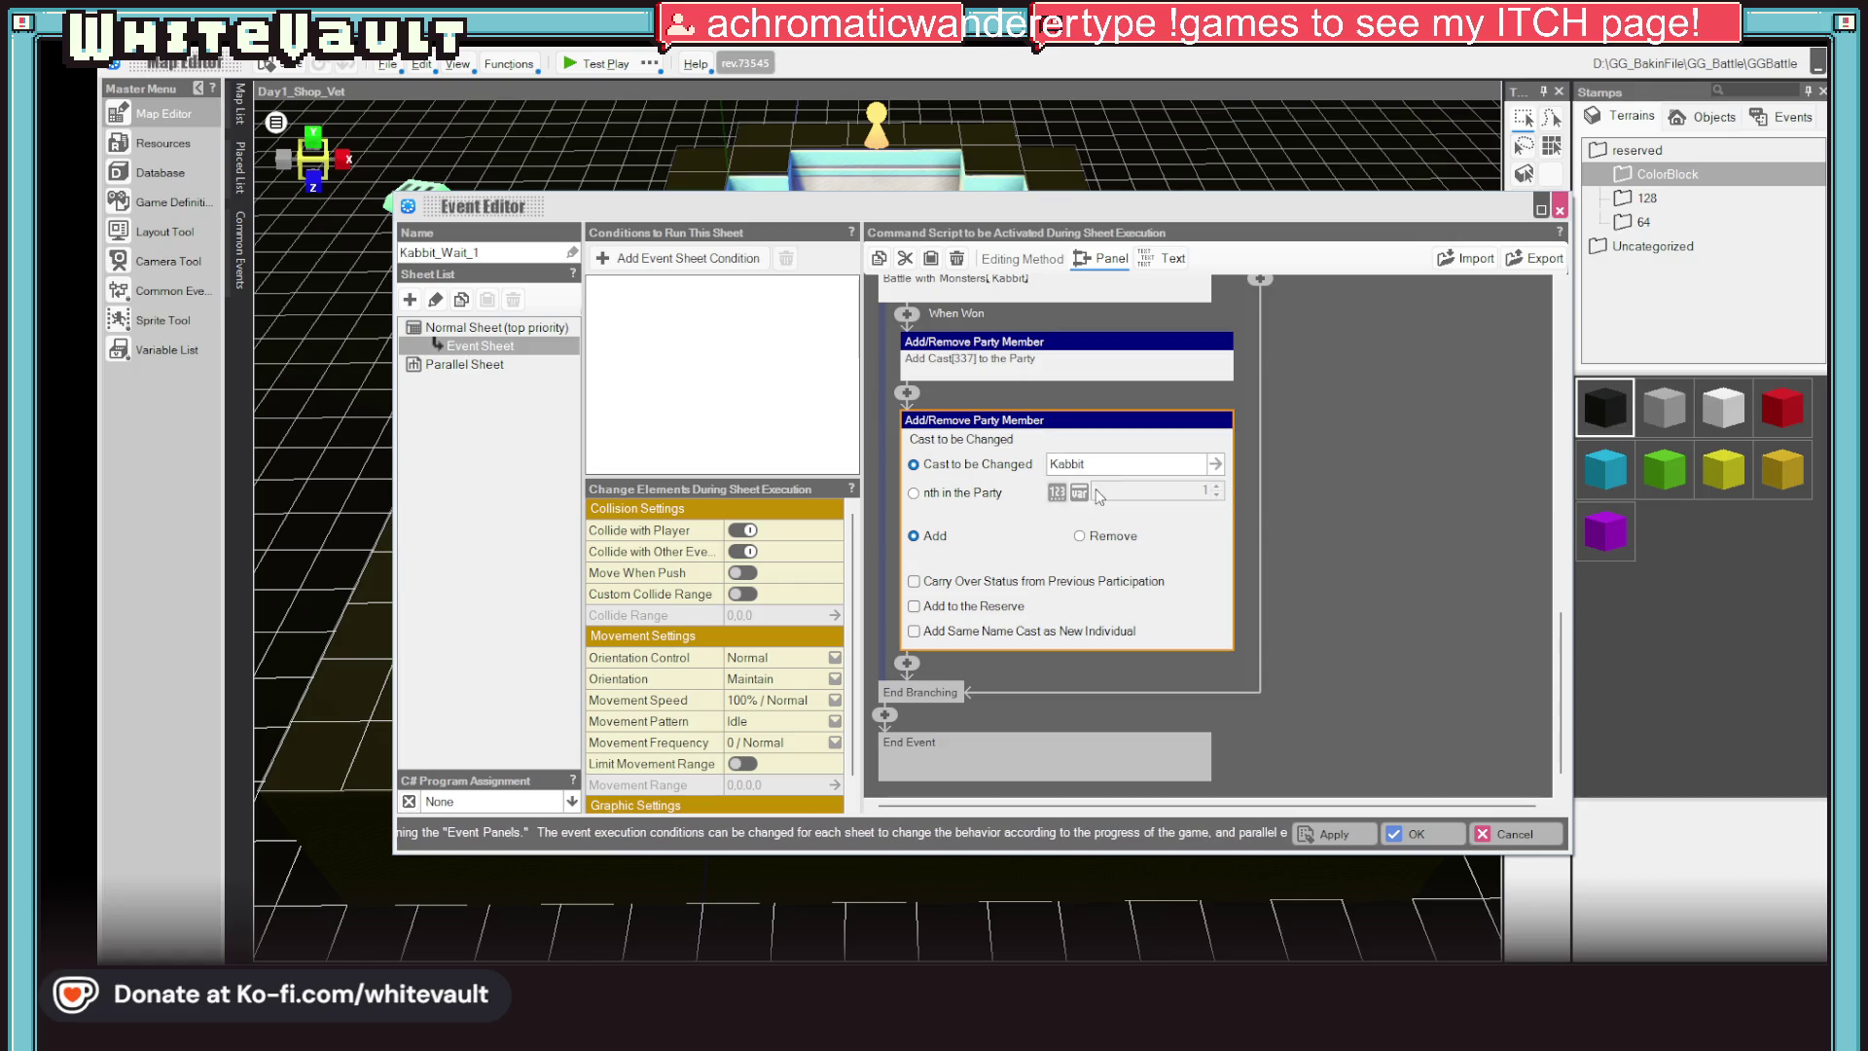
right_click(908, 669)
left_click(967, 738)
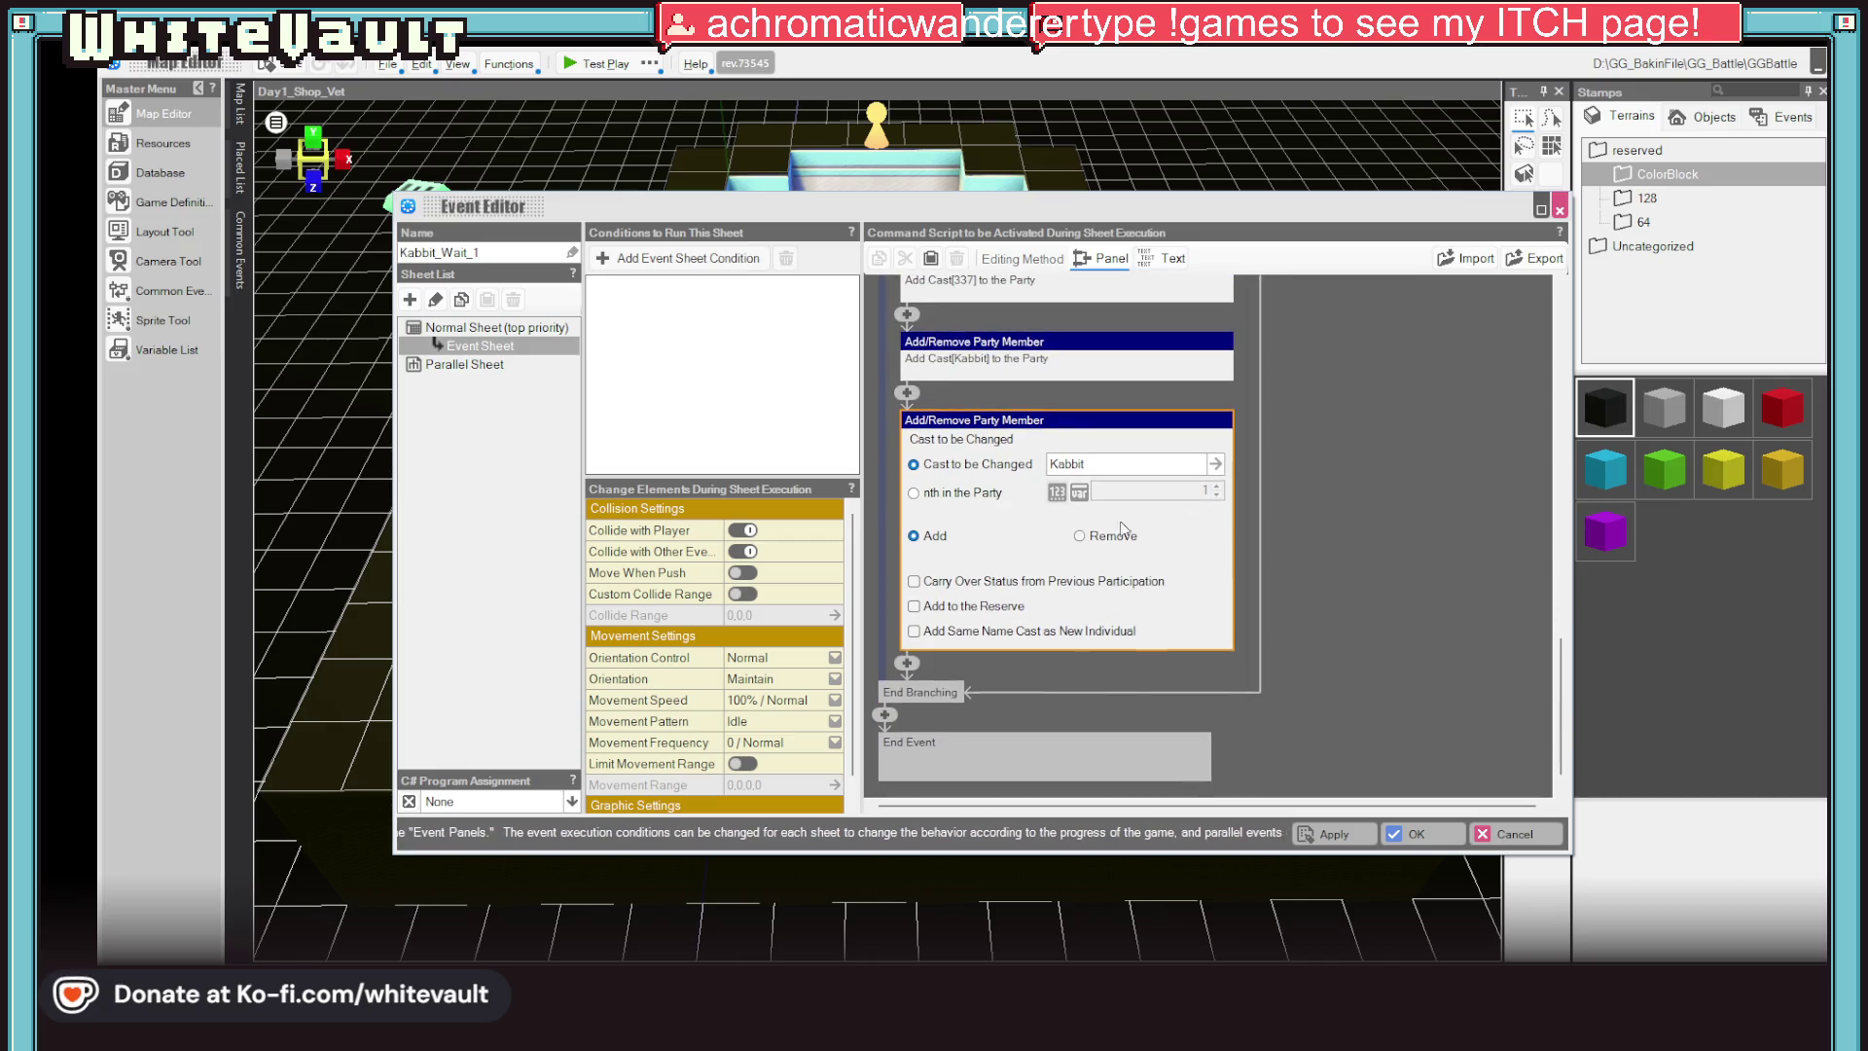
right_click(1201, 438)
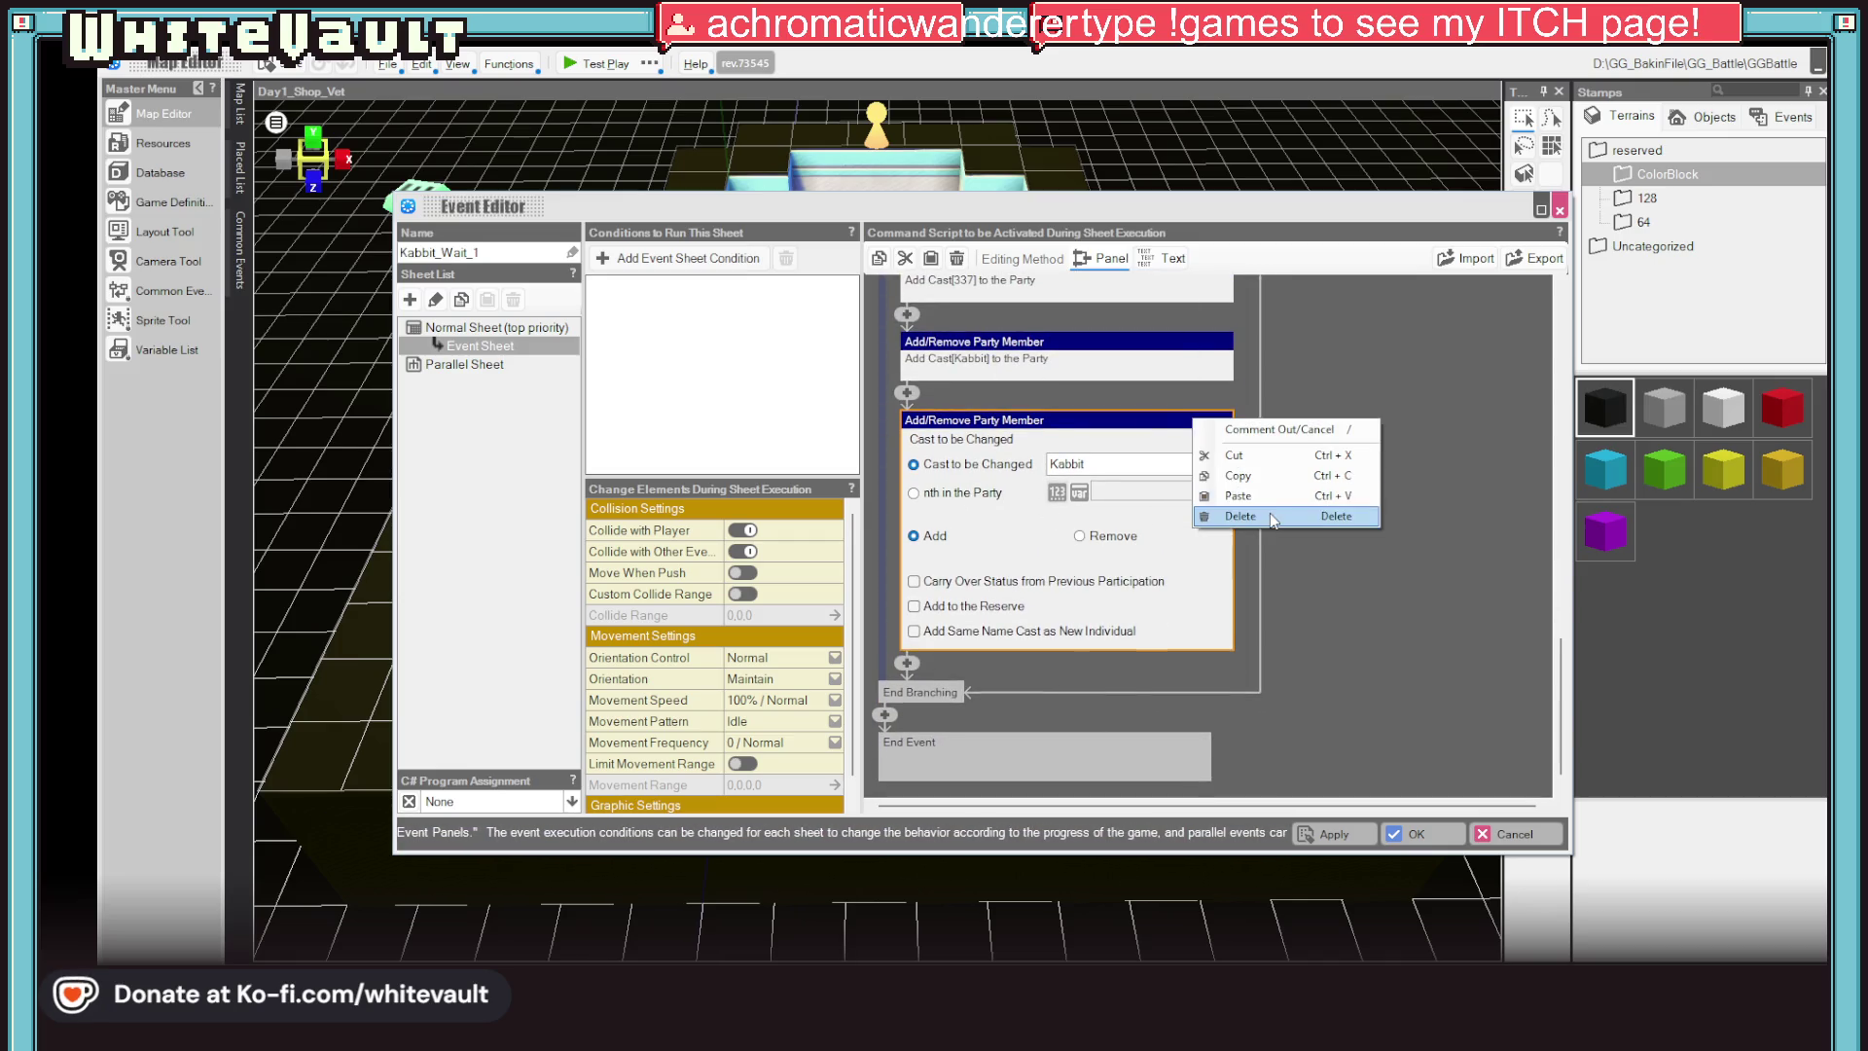
left_click(1248, 513)
left_click(1073, 601)
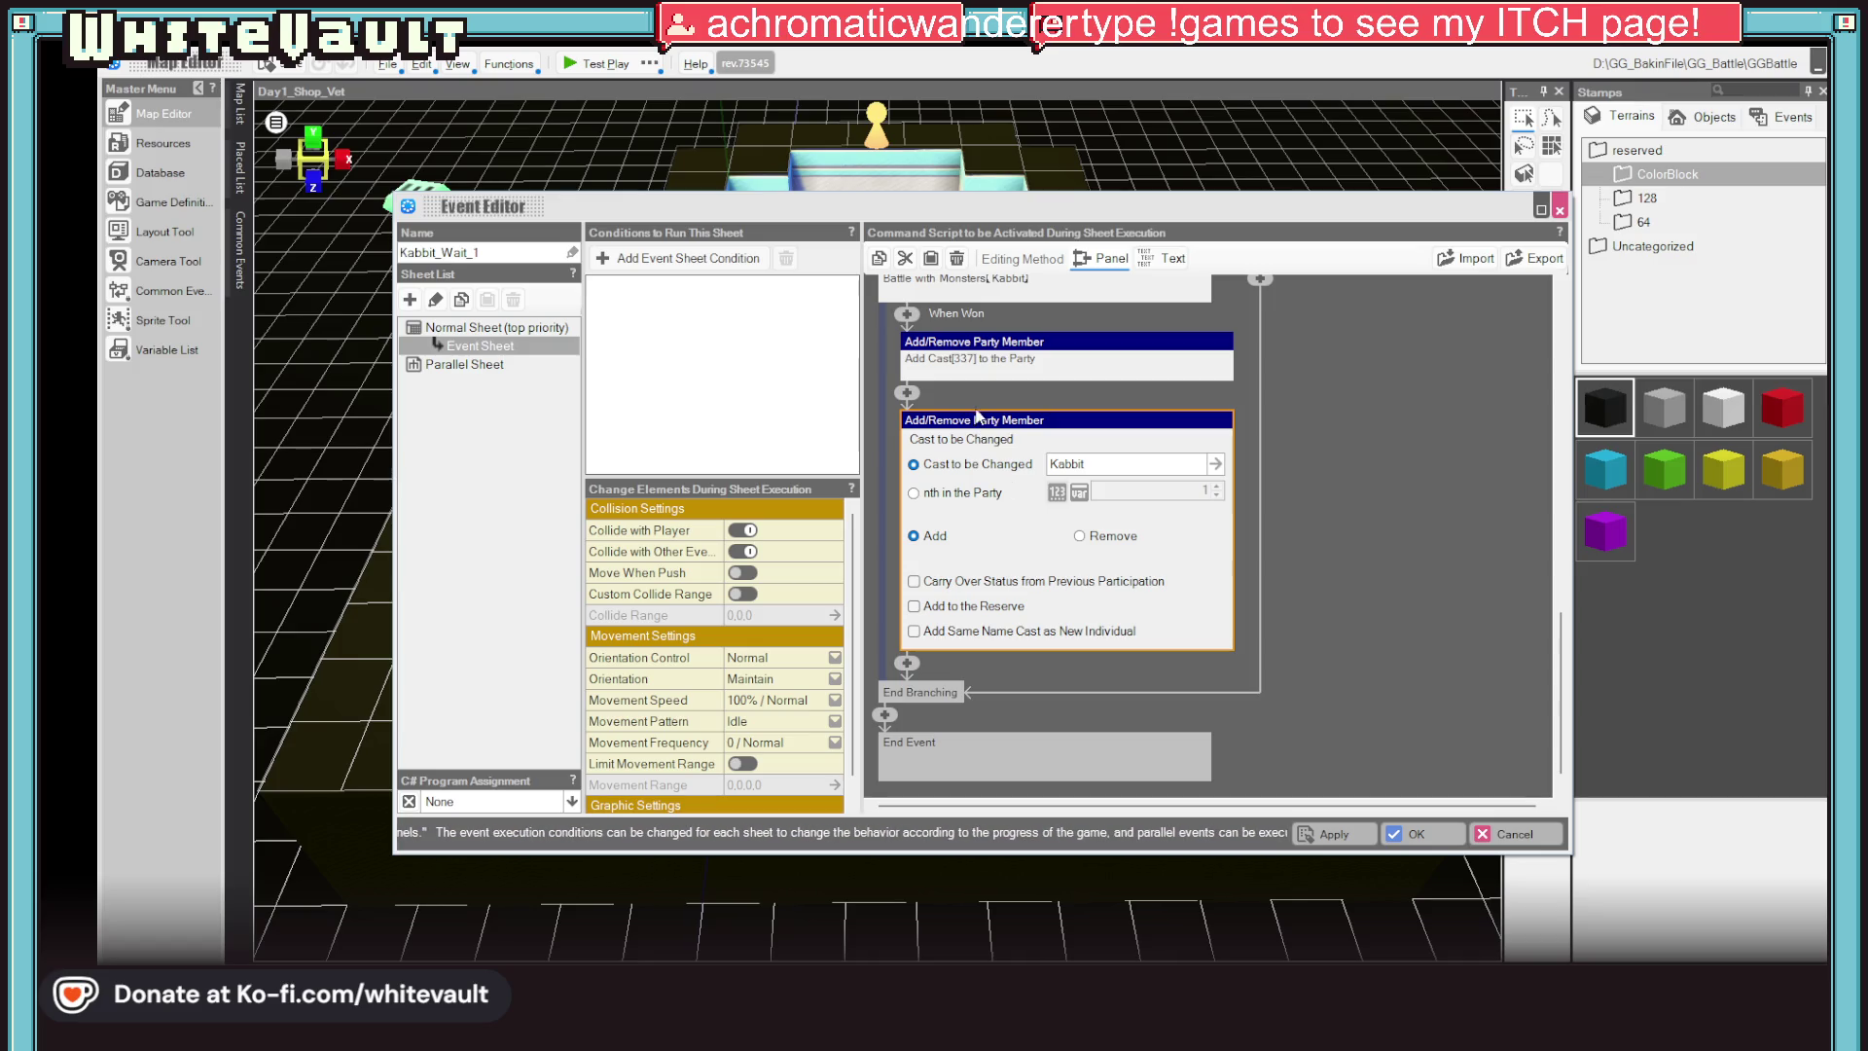
left_click(907, 395)
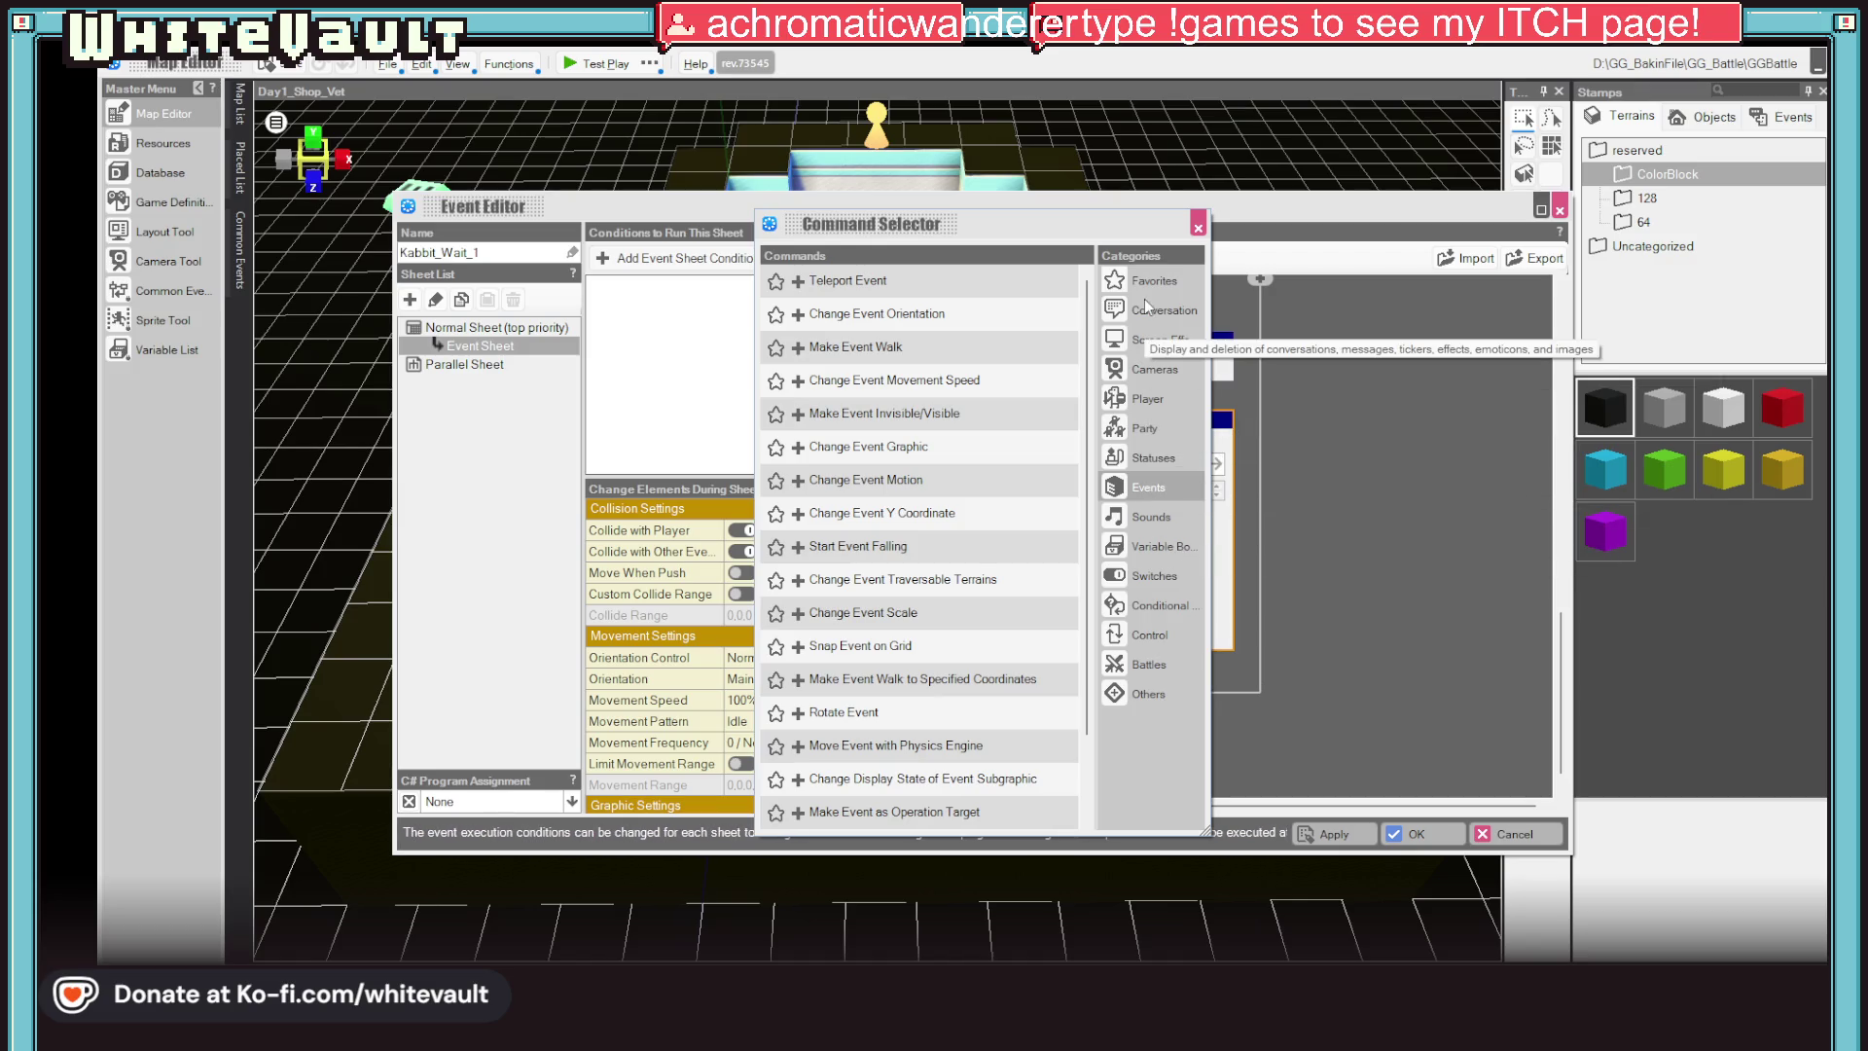
Add the Party category's Add Casts to the Party Train/Rearrange the Order command to the script
left_click(1148, 665)
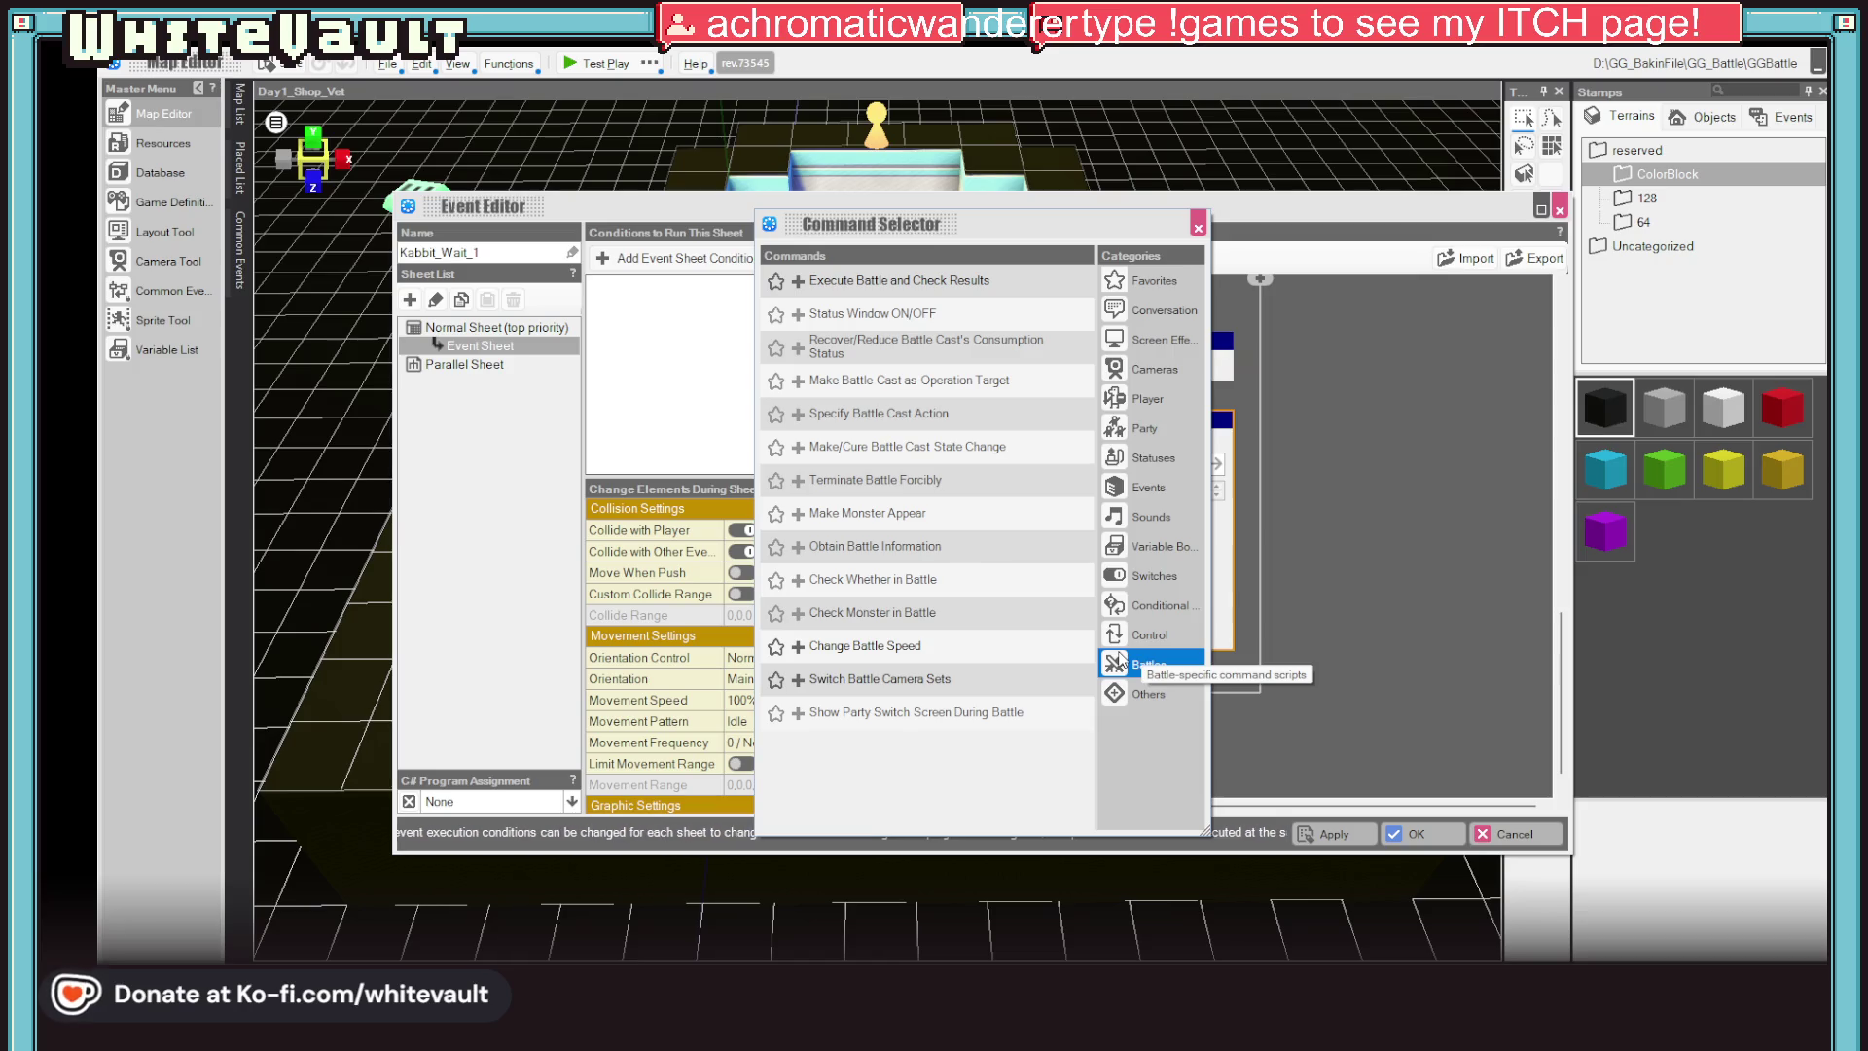
left_click(1143, 429)
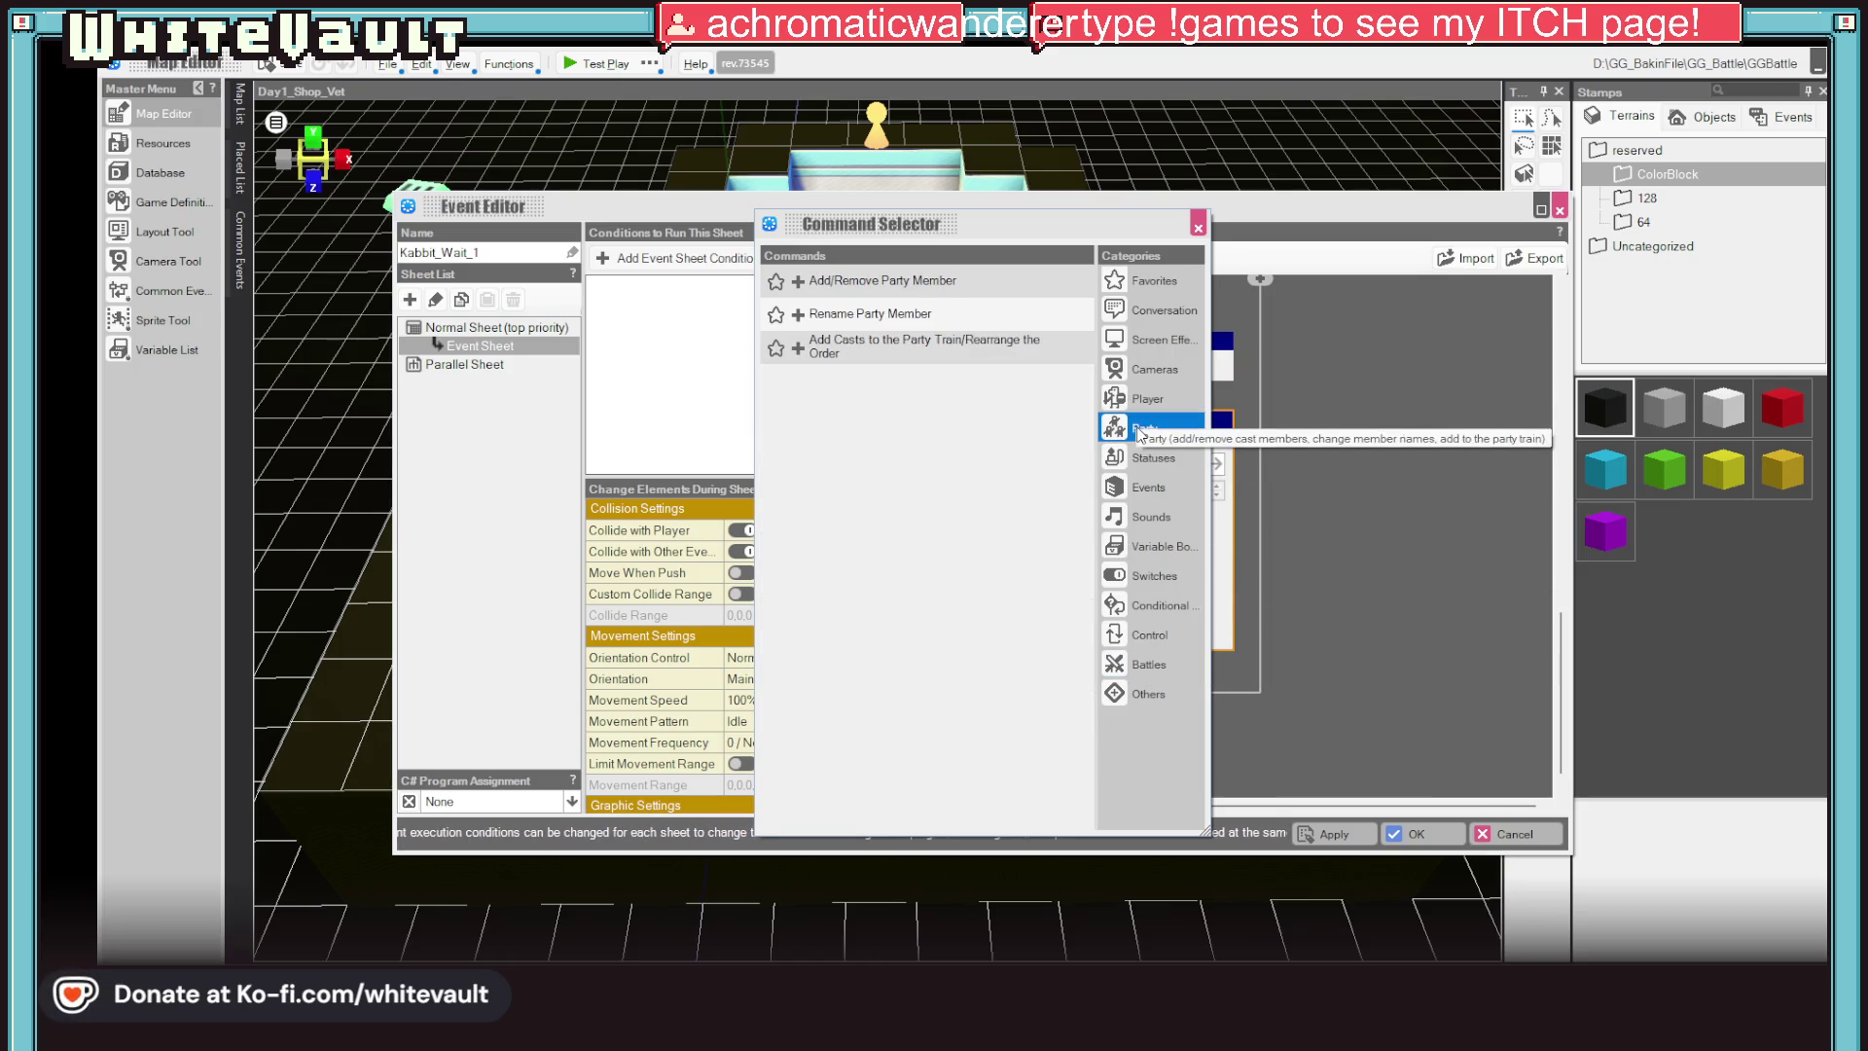
double_click(791, 348)
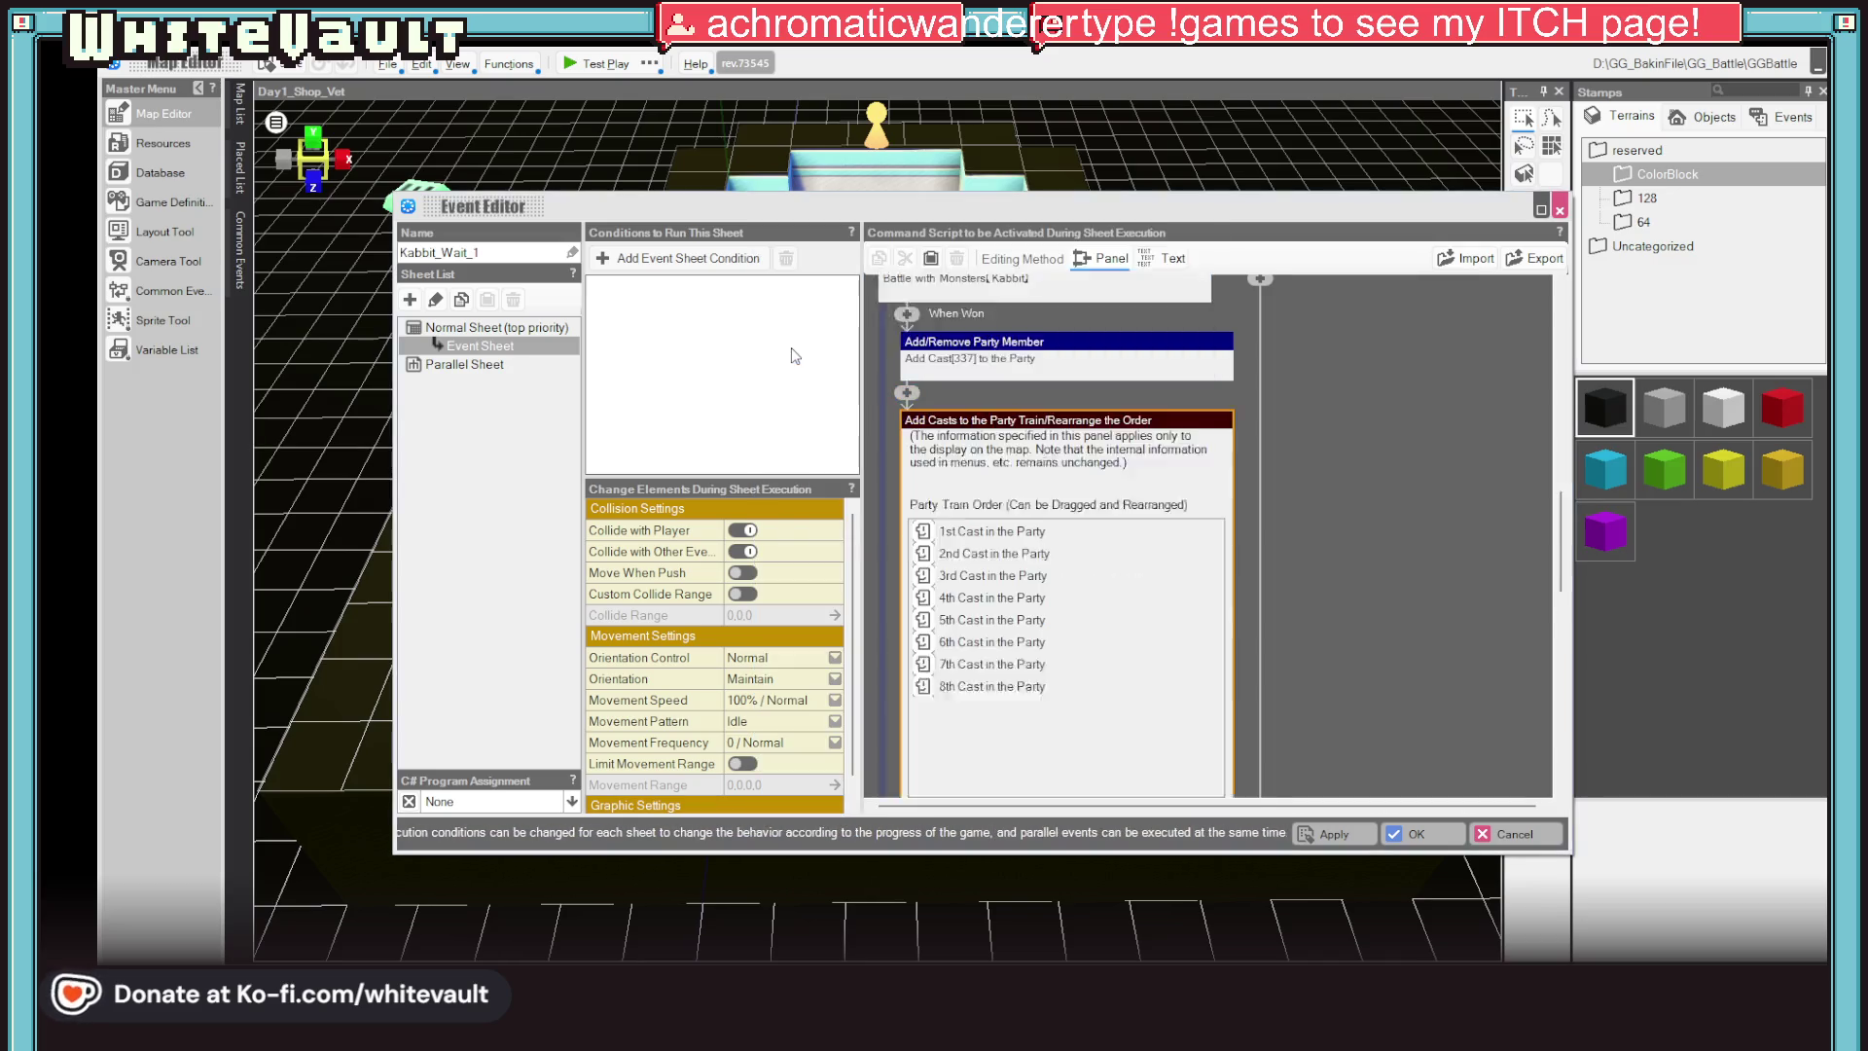
left_click(933, 441)
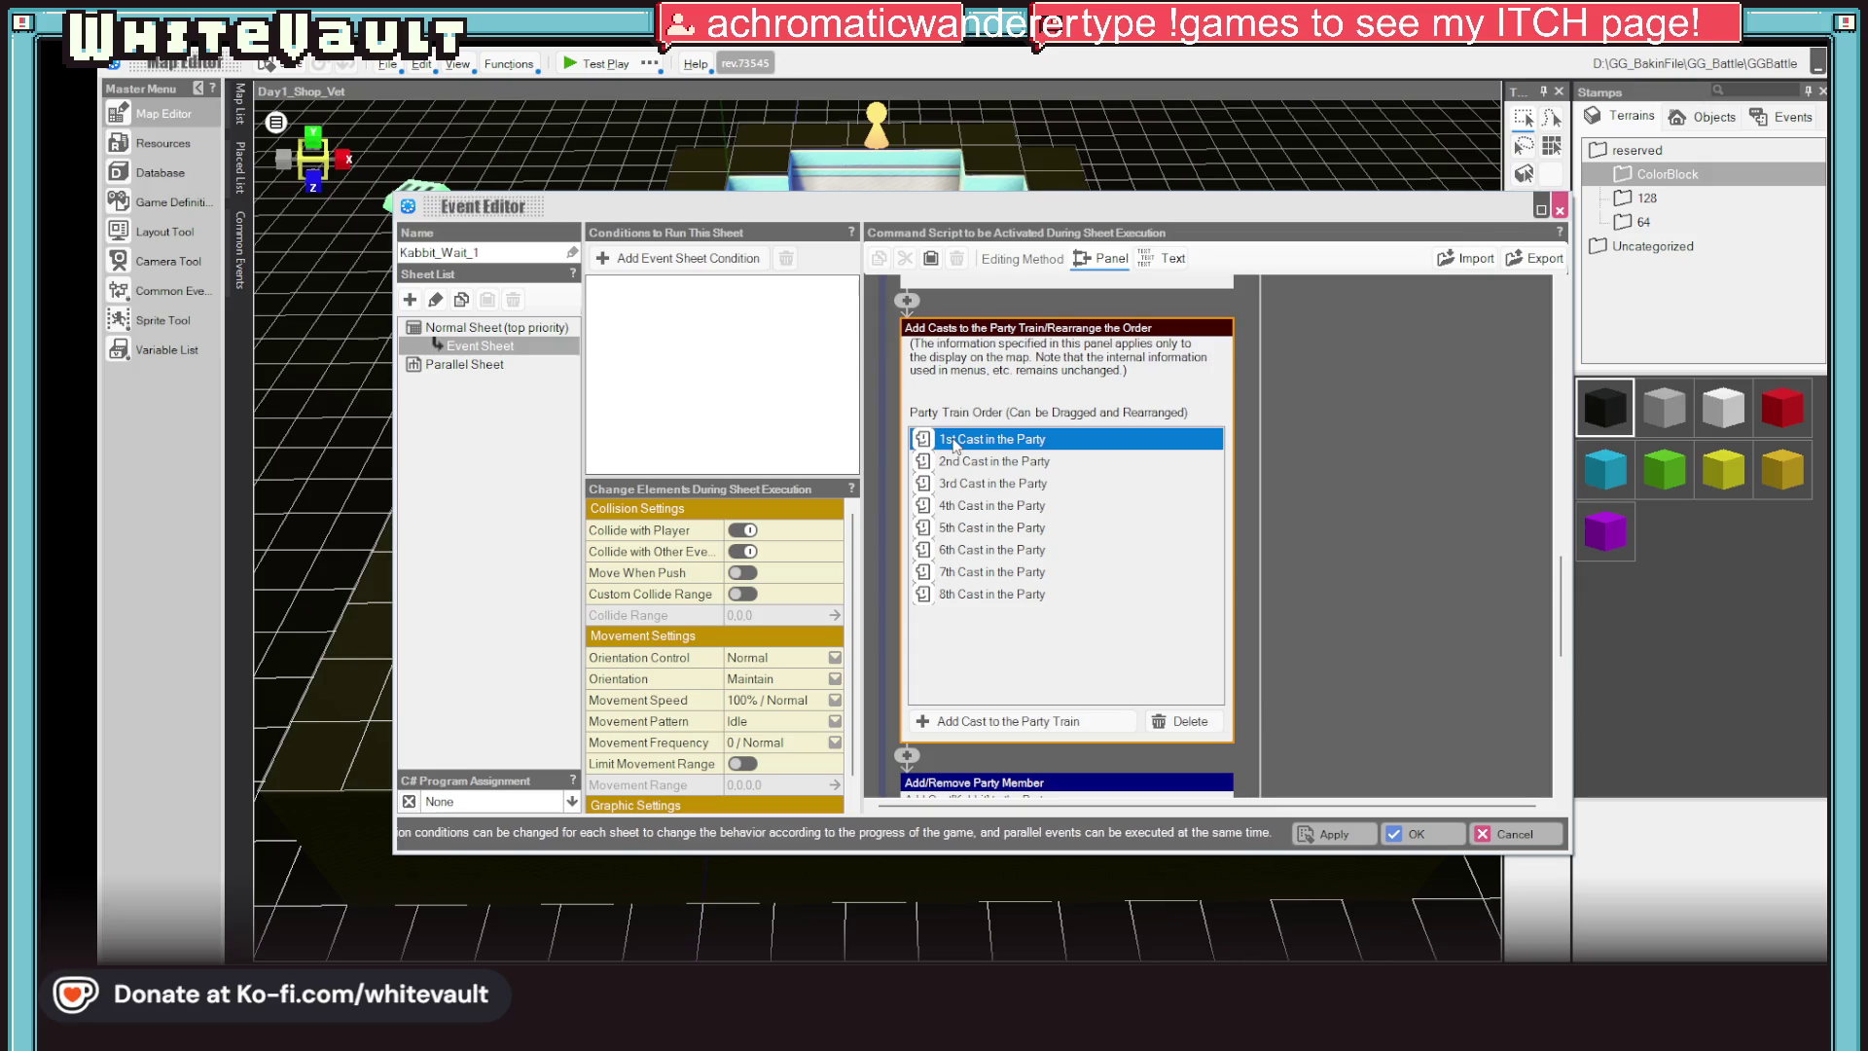
left_click(965, 725)
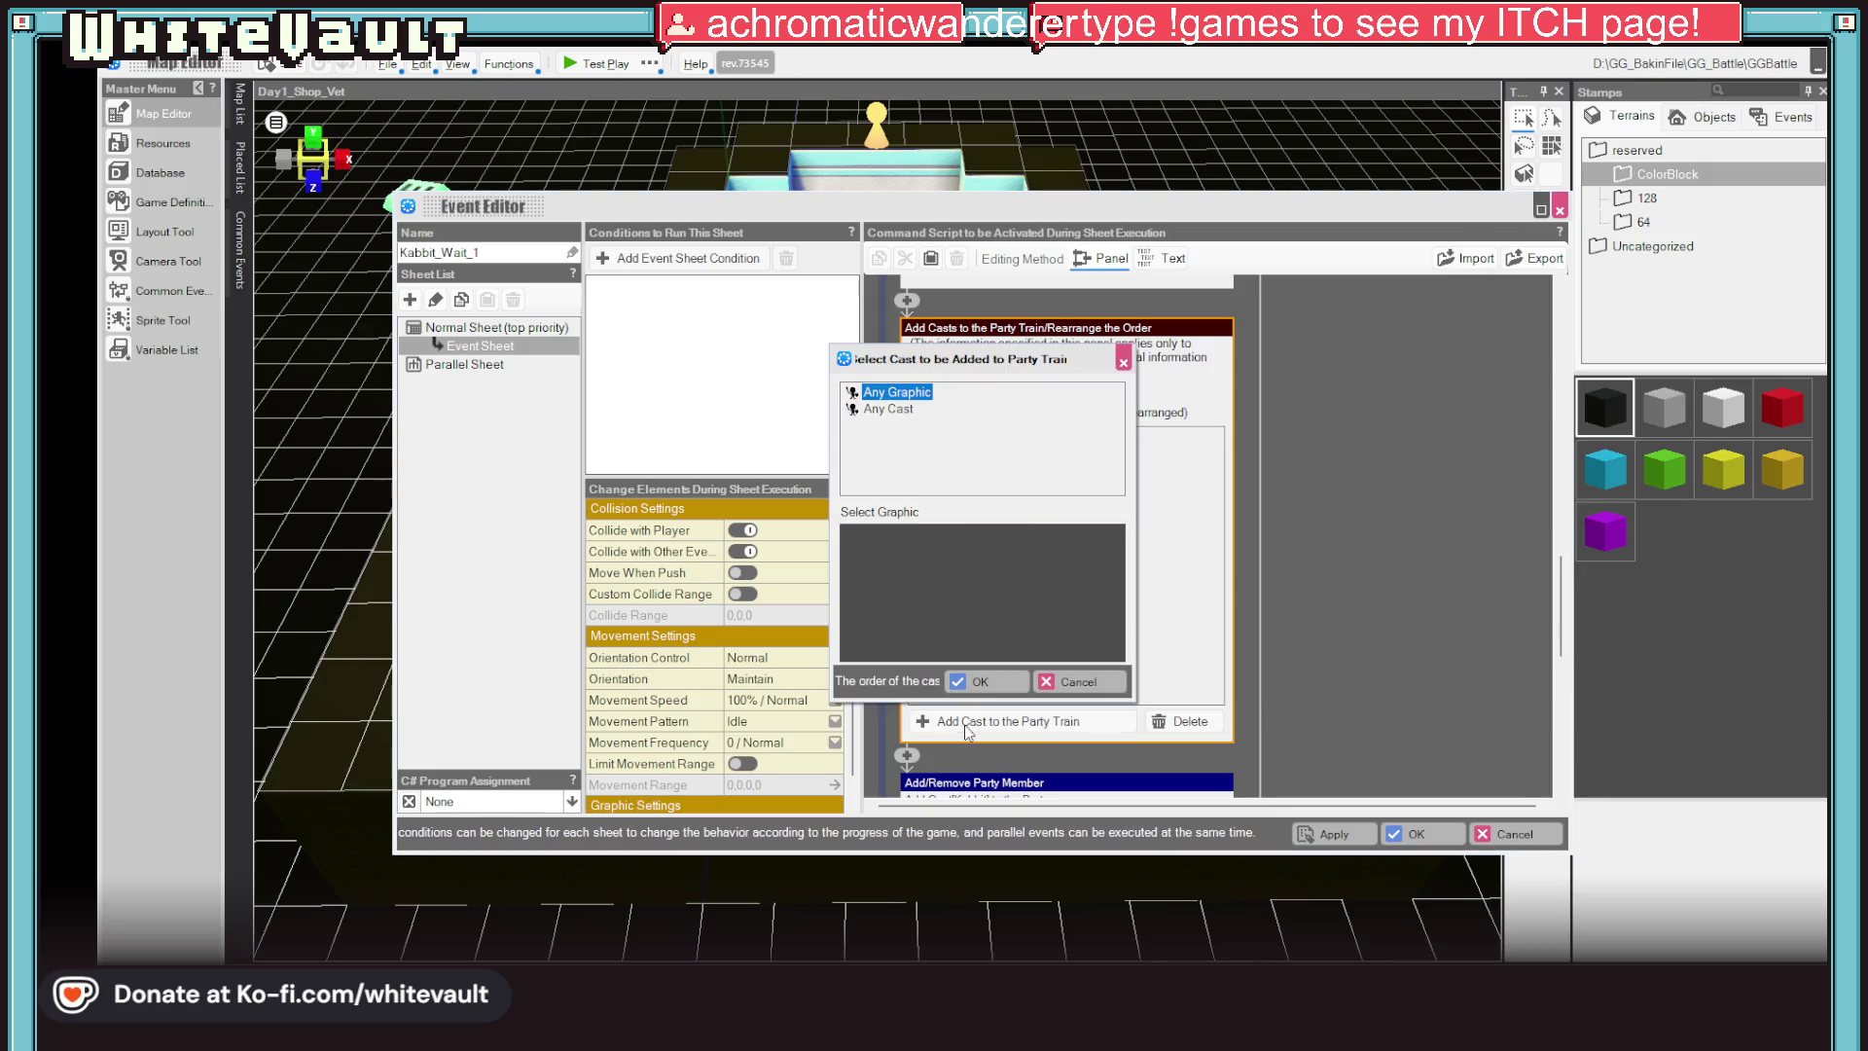
left_click(1082, 687)
left_click(971, 443)
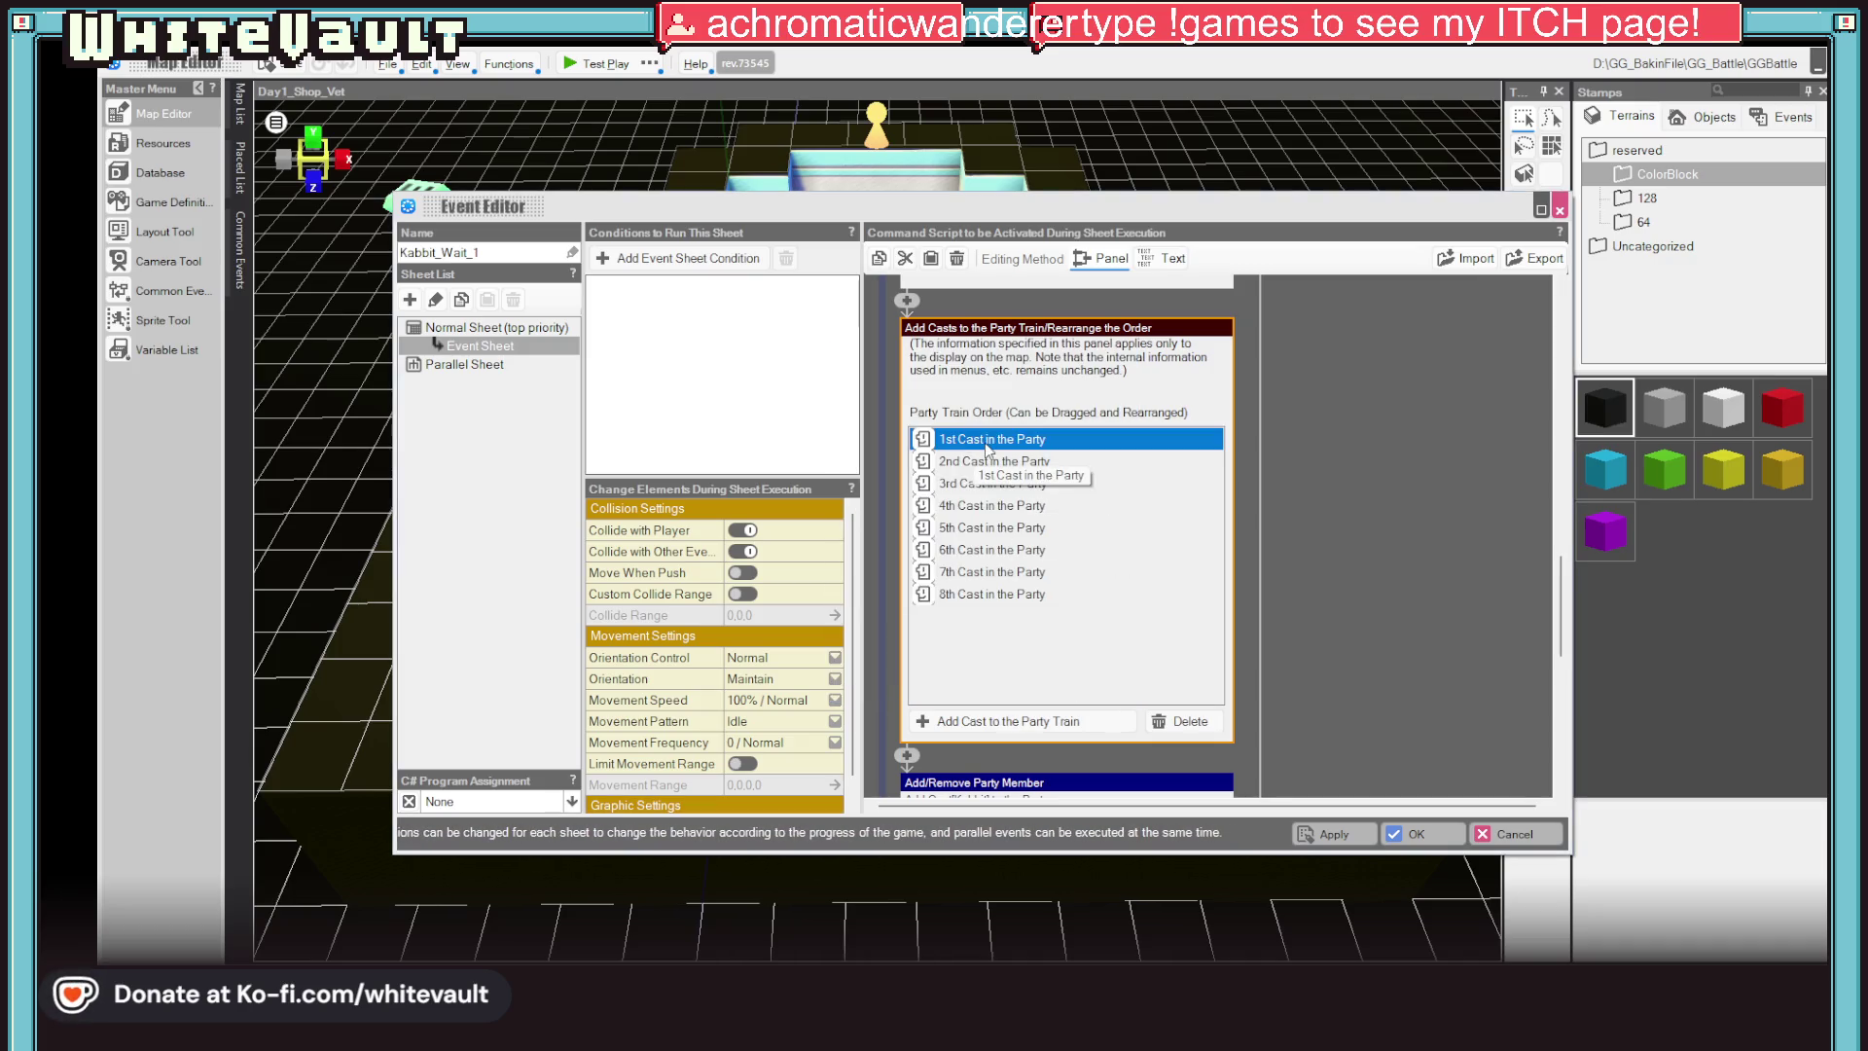
Drag the party train rows so the 4th cast sits above the 3rd, then collapse the command
left_click_drag(996, 467, 950, 486)
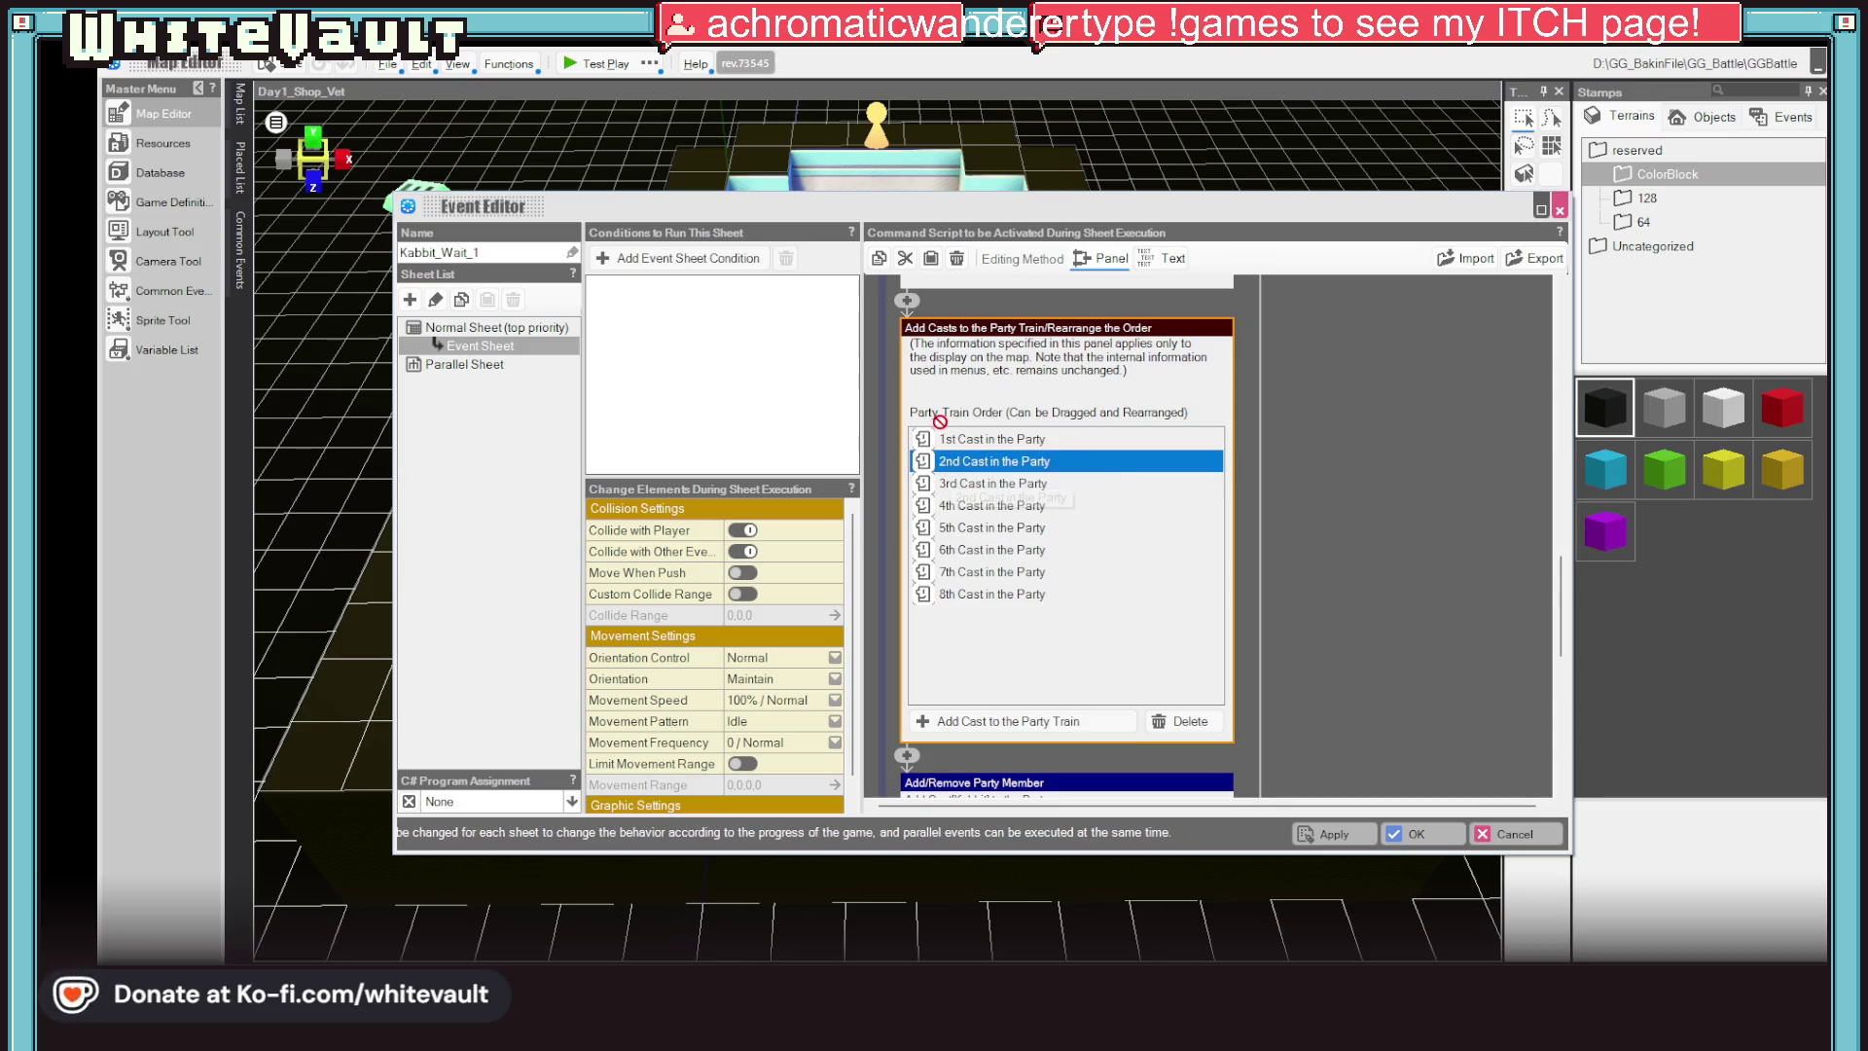
mouse_move(965, 420)
left_mouse_down()
mouse_move(936, 453)
mouse_move(964, 499)
left_mouse_up()
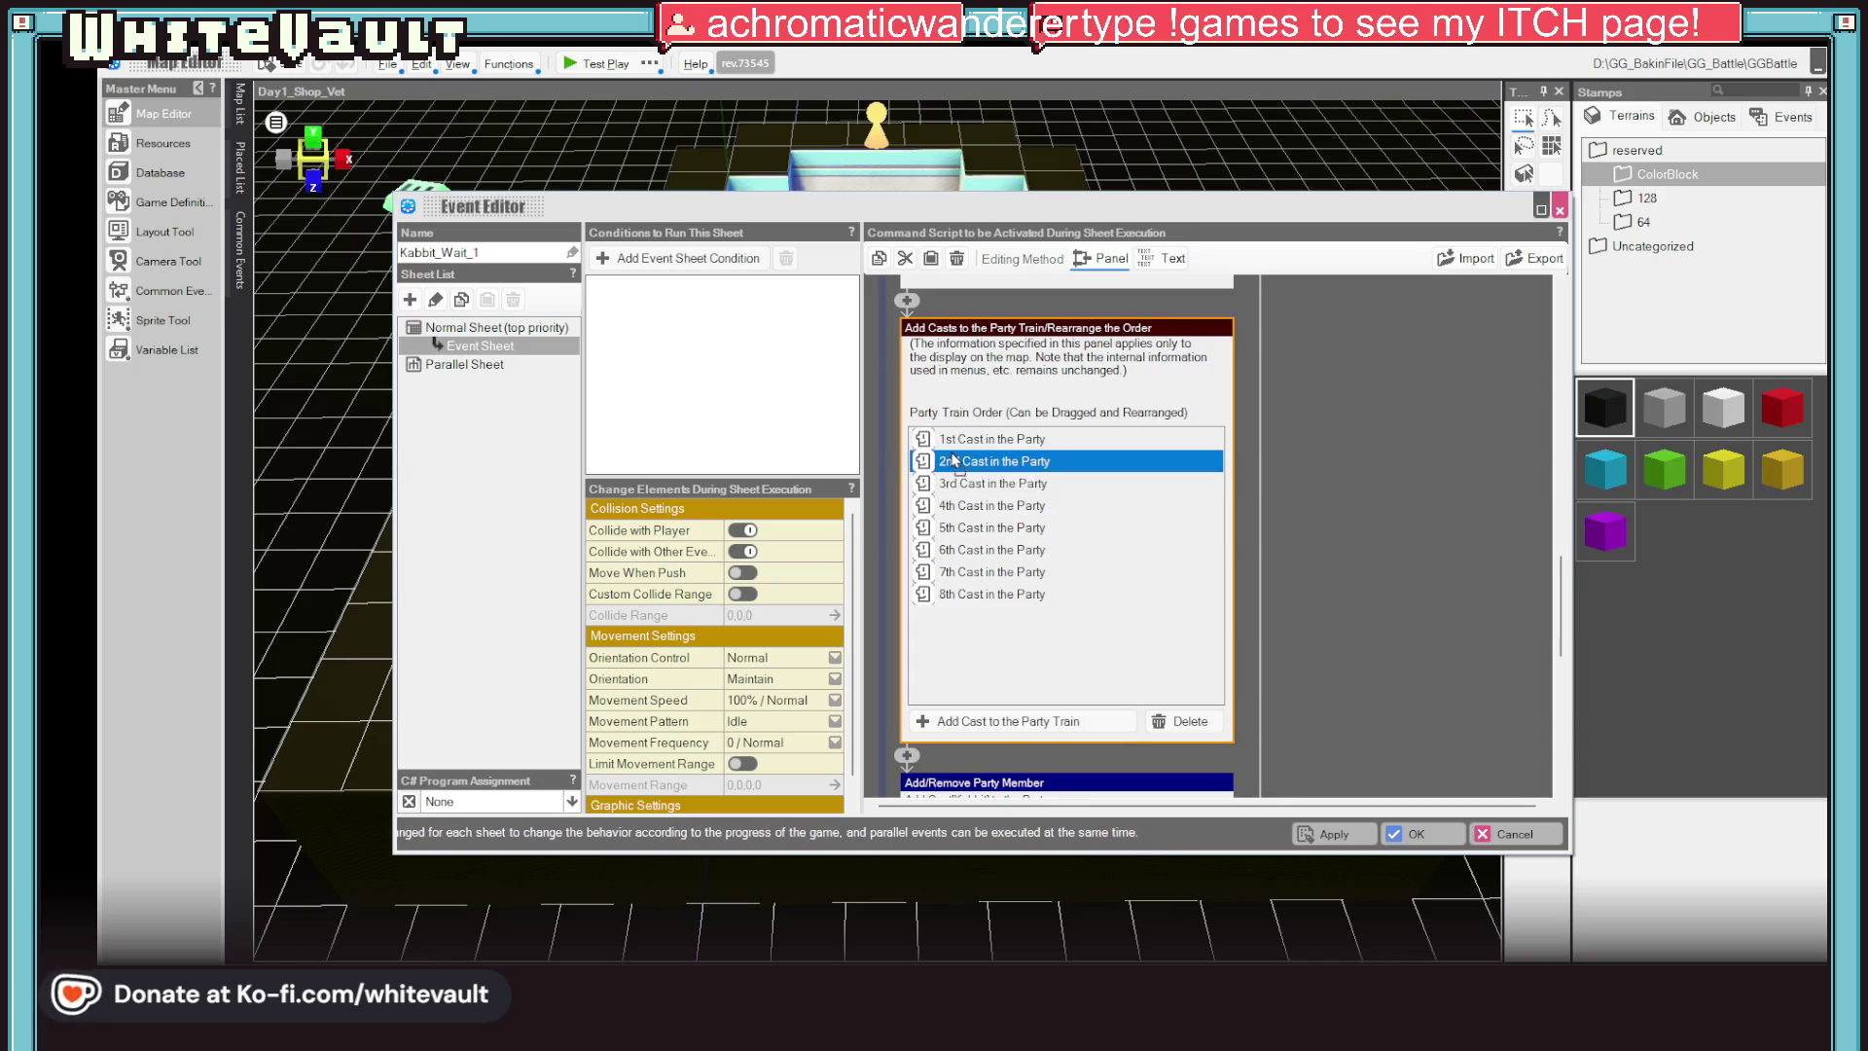
left_click_drag(956, 427, 985, 514)
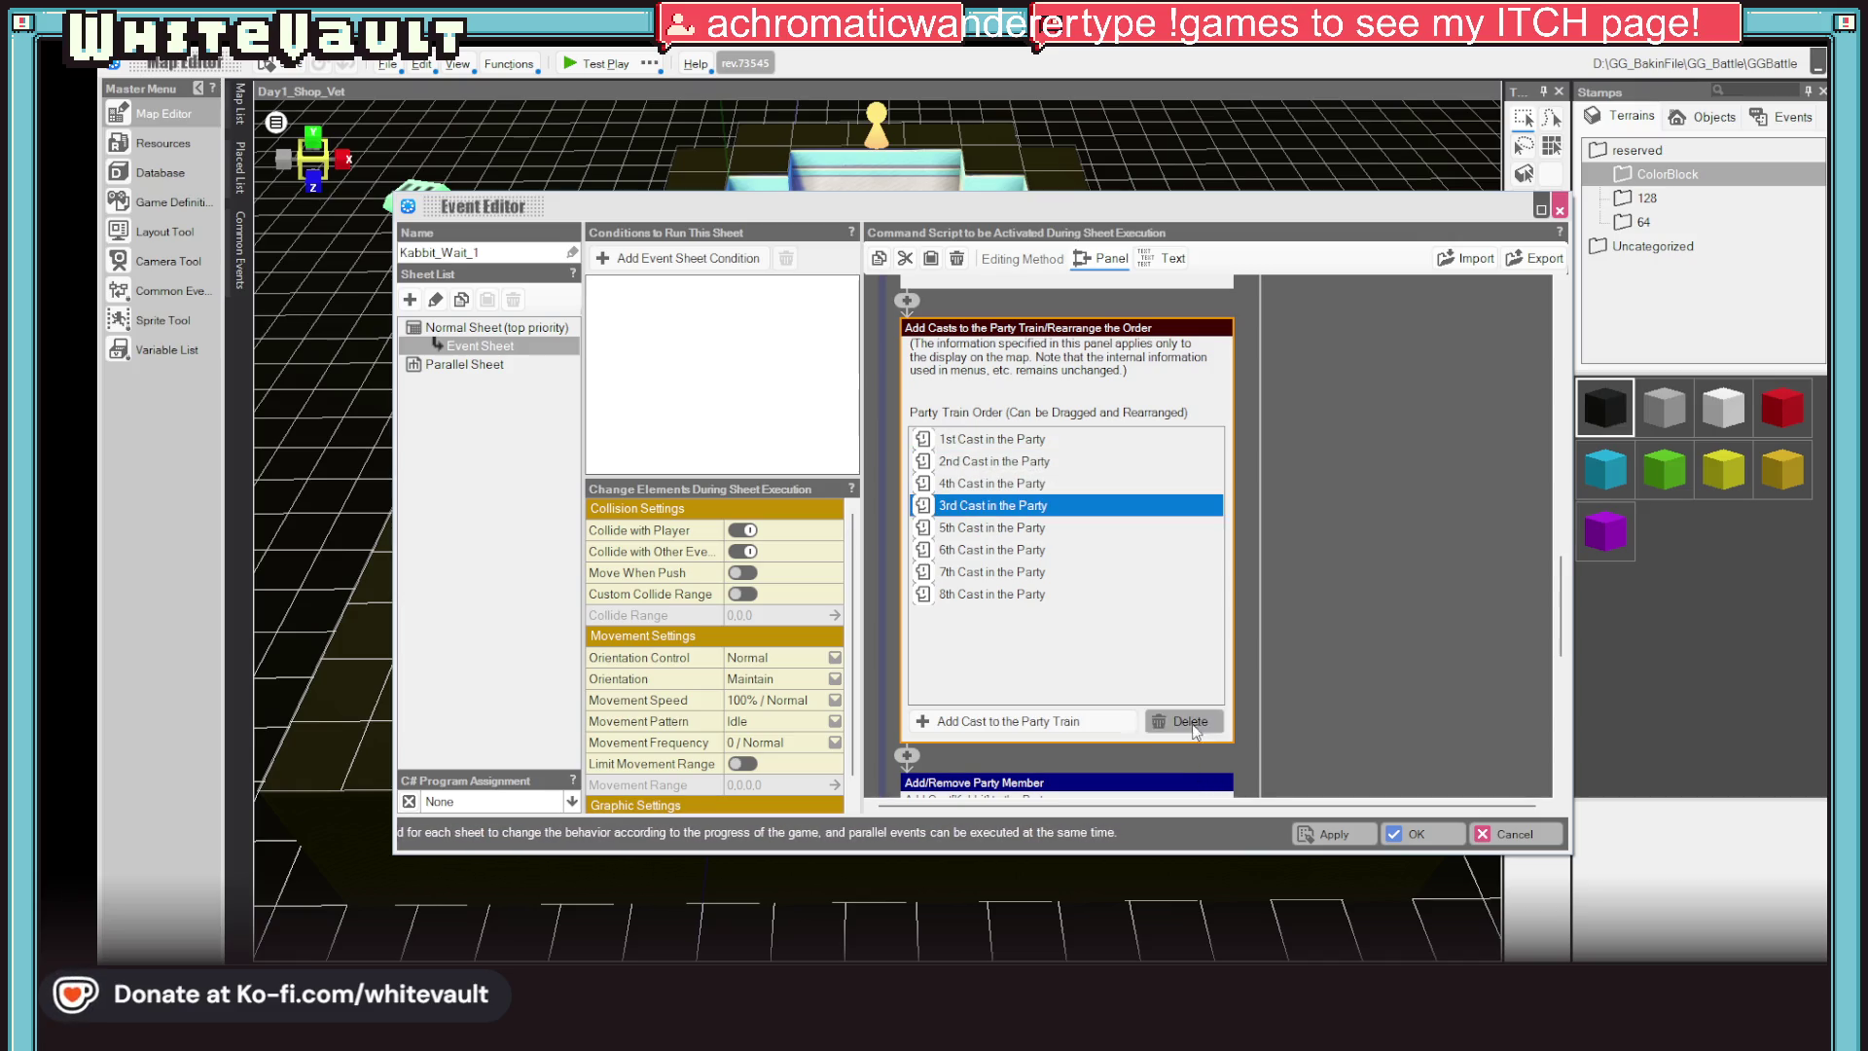
left_click(1308, 371)
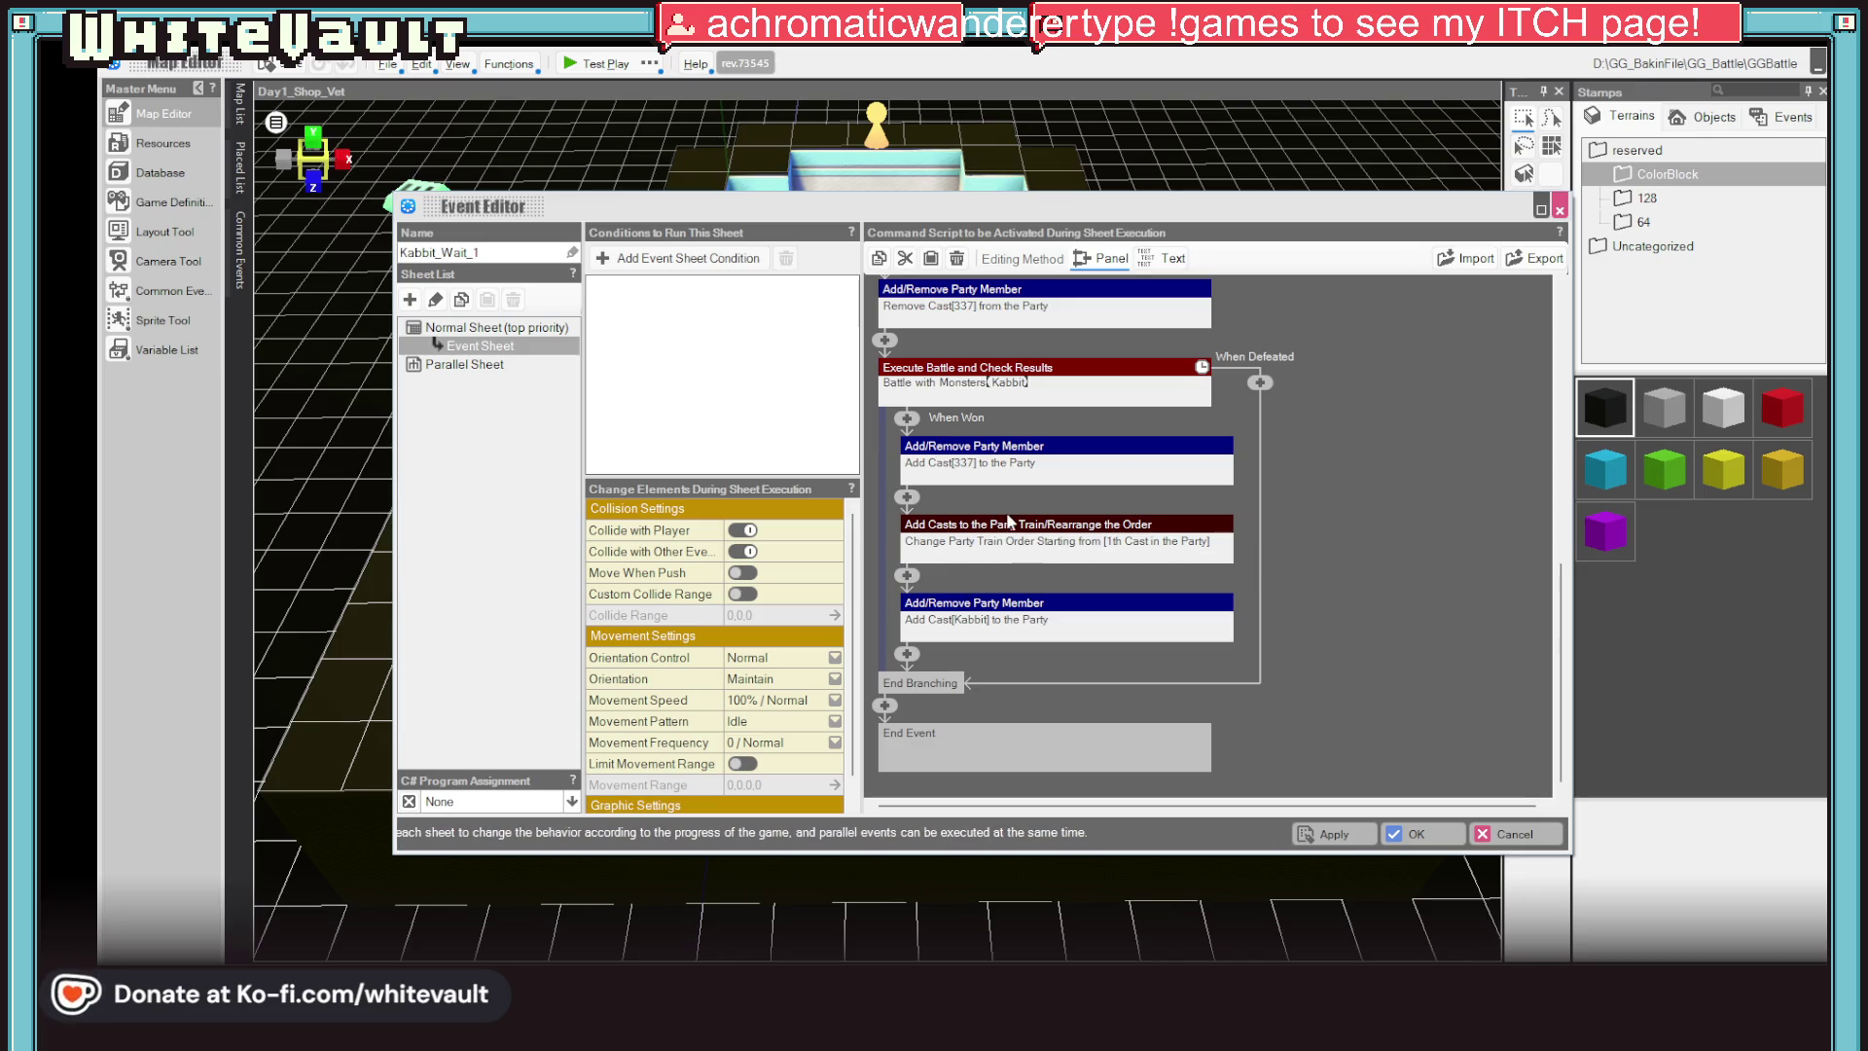
Replace the party train command with a pasted Kabbit command set to Remove and Move to the Reserve
right_click(1007, 523)
left_click(1079, 619)
right_click(1004, 607)
left_click(972, 611)
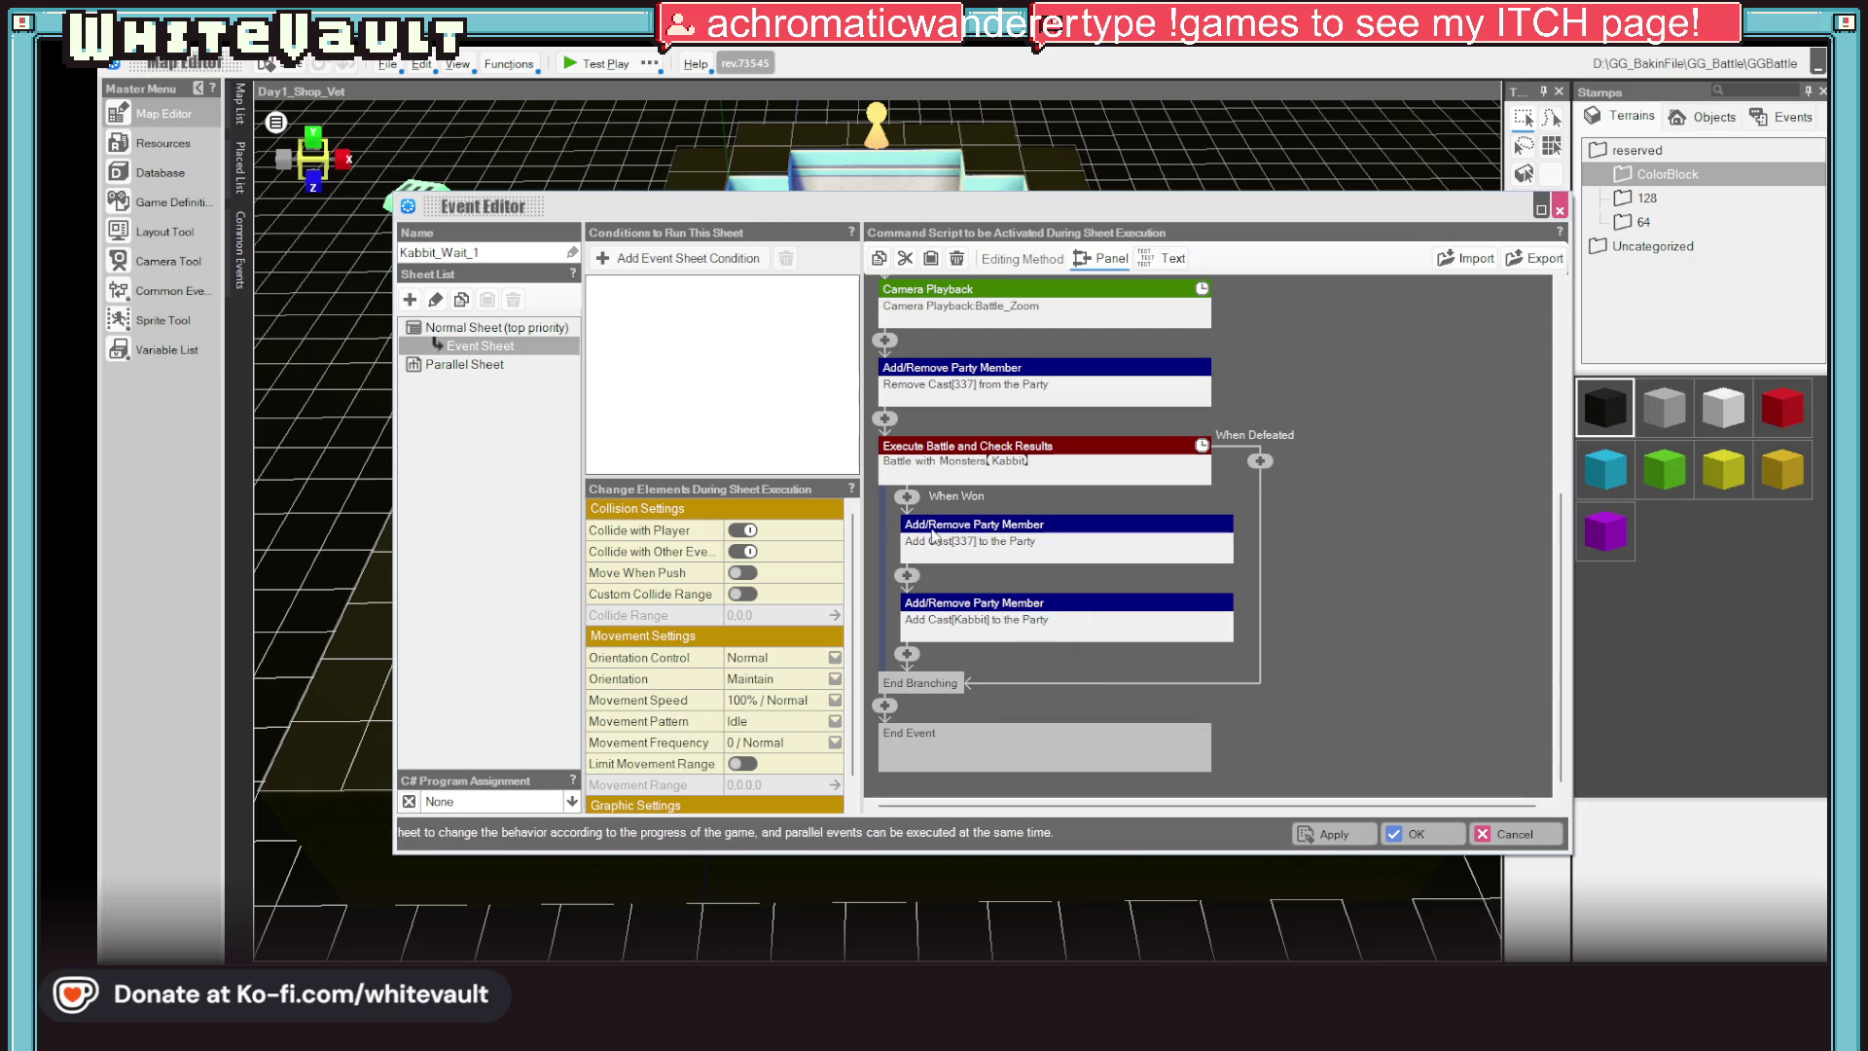
right_click(916, 580)
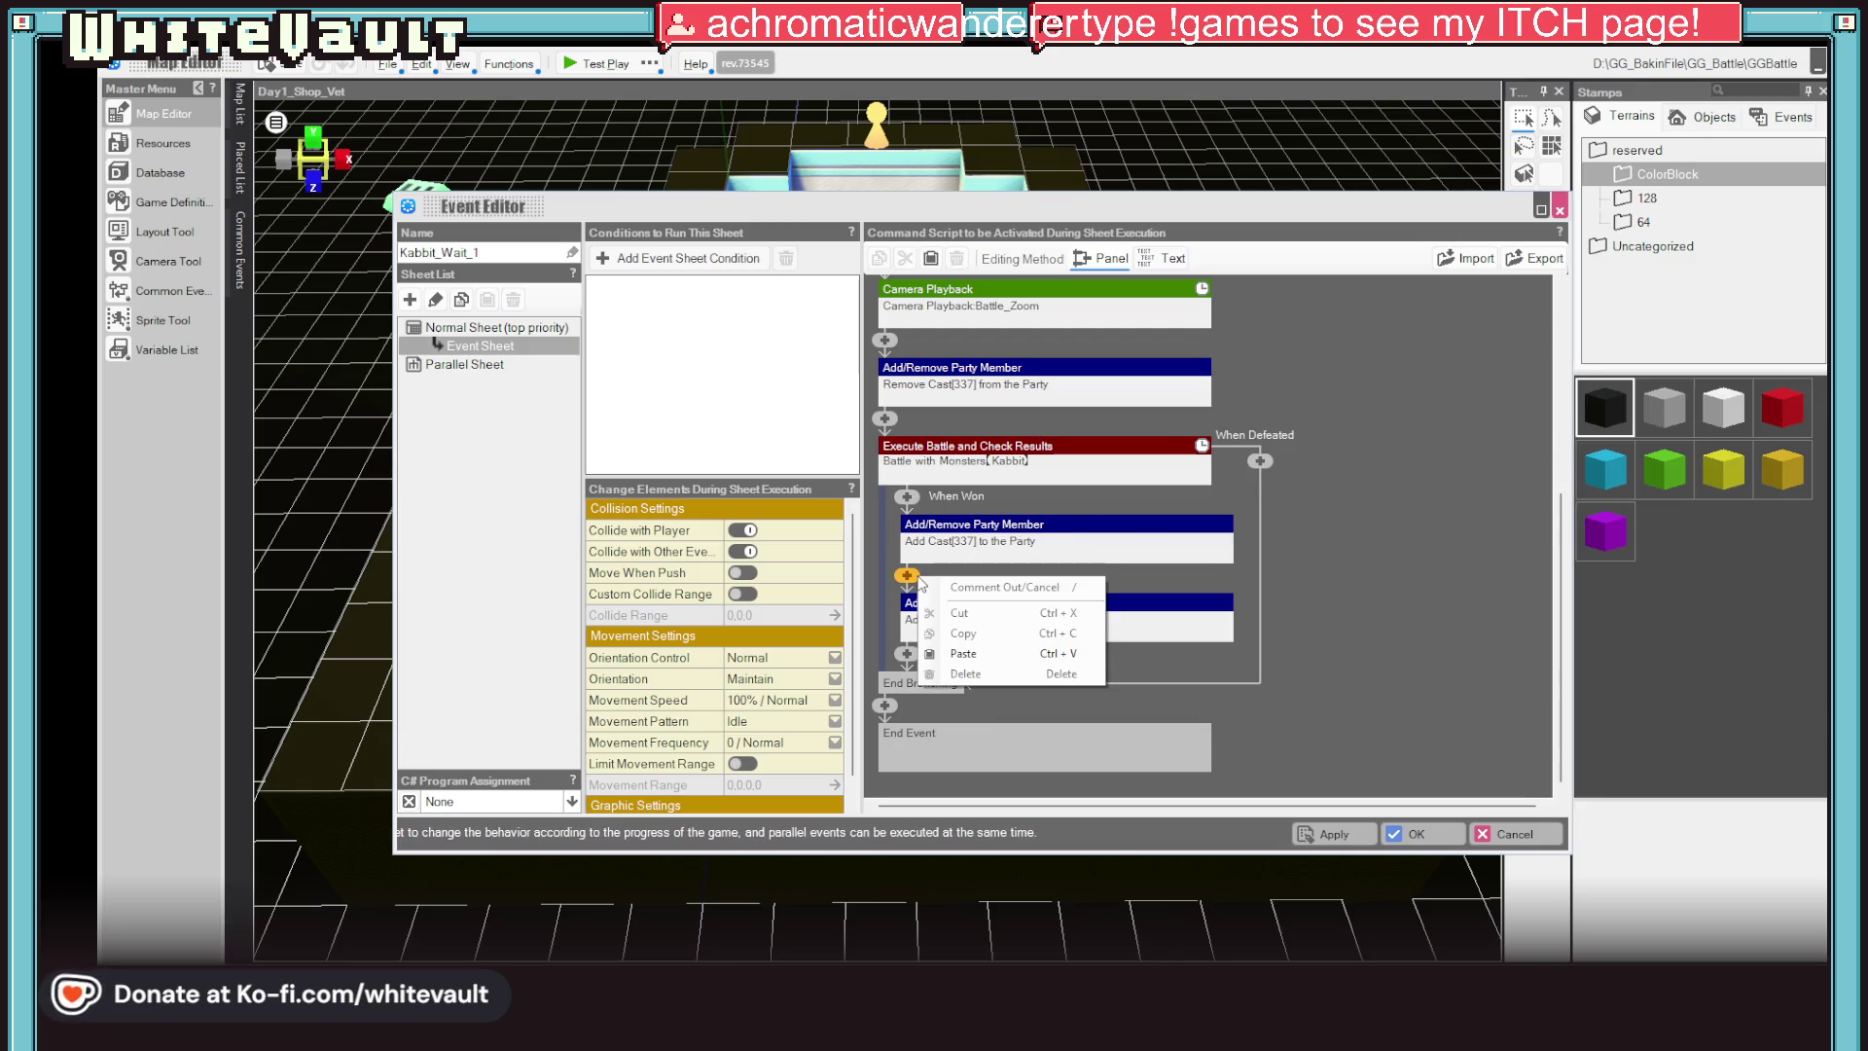
left_click(963, 652)
left_click(1082, 536)
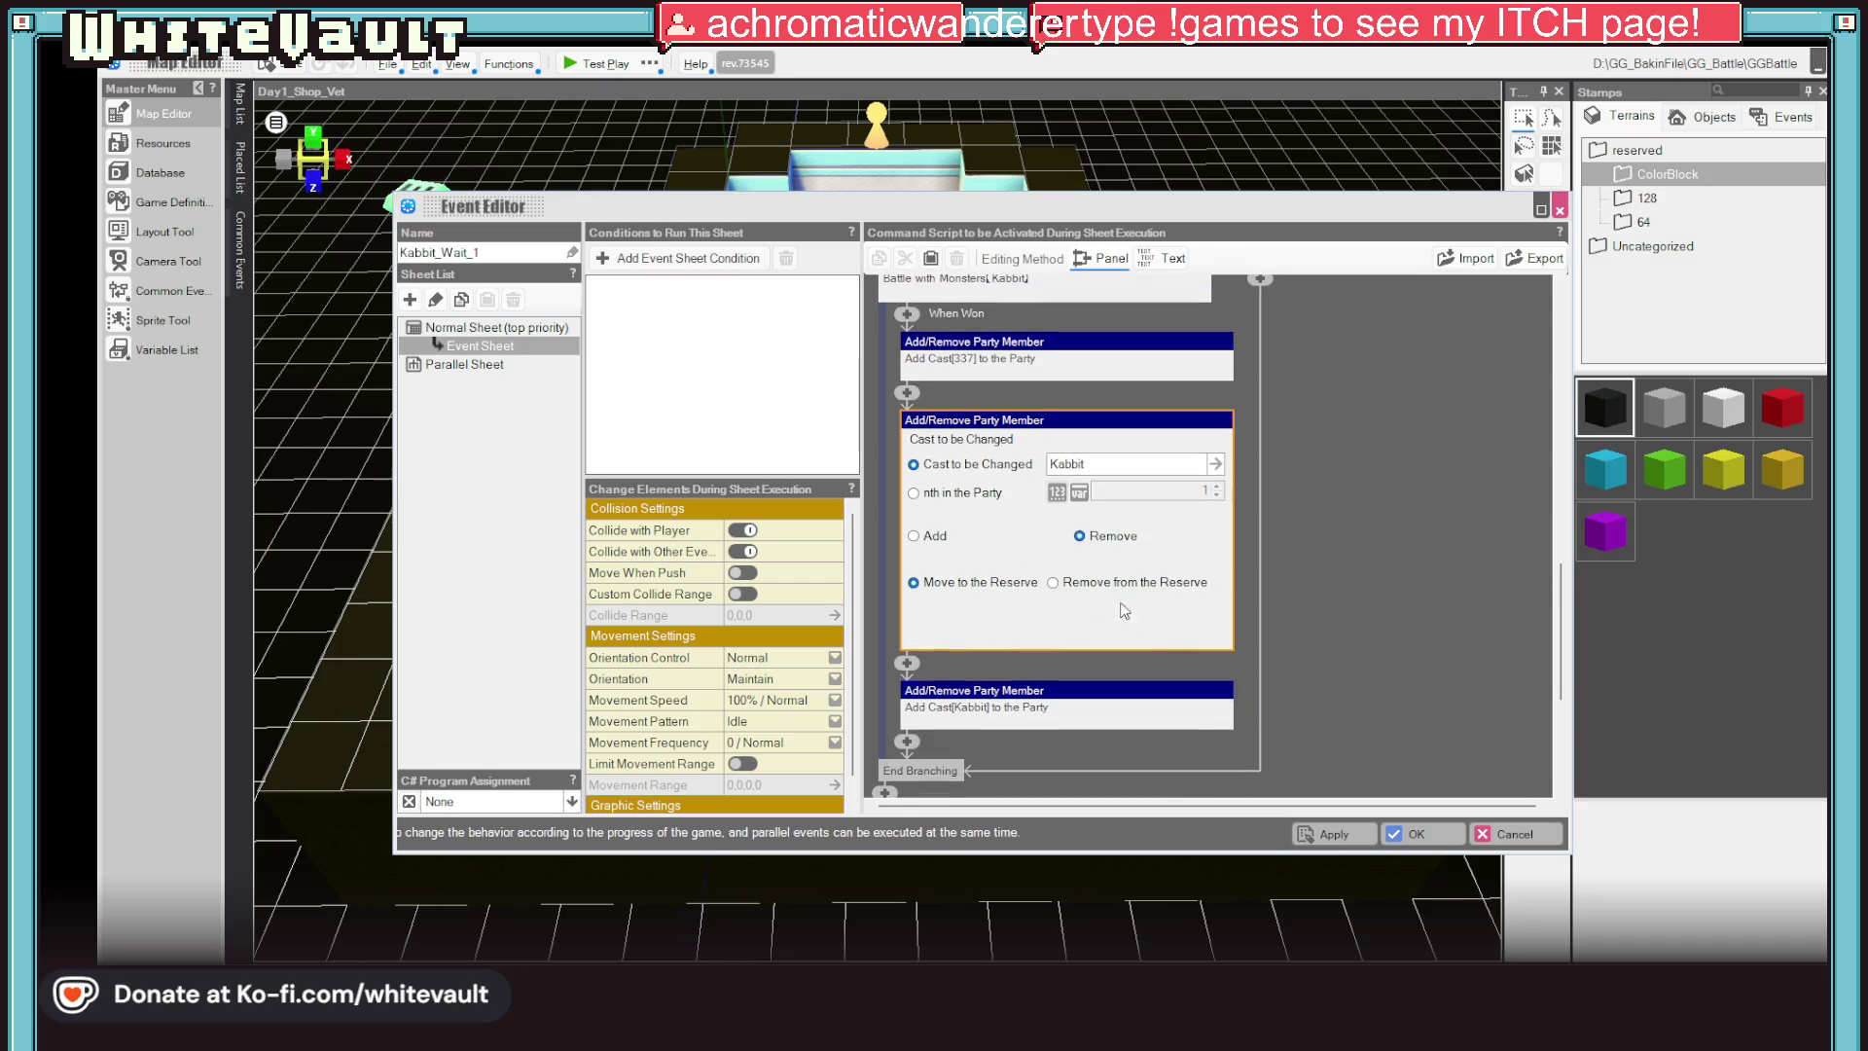
Apply and confirm the Kabbit_Wait_1 script changes, then launch a Test Play
left_click(1335, 833)
left_click(1410, 834)
left_click(598, 64)
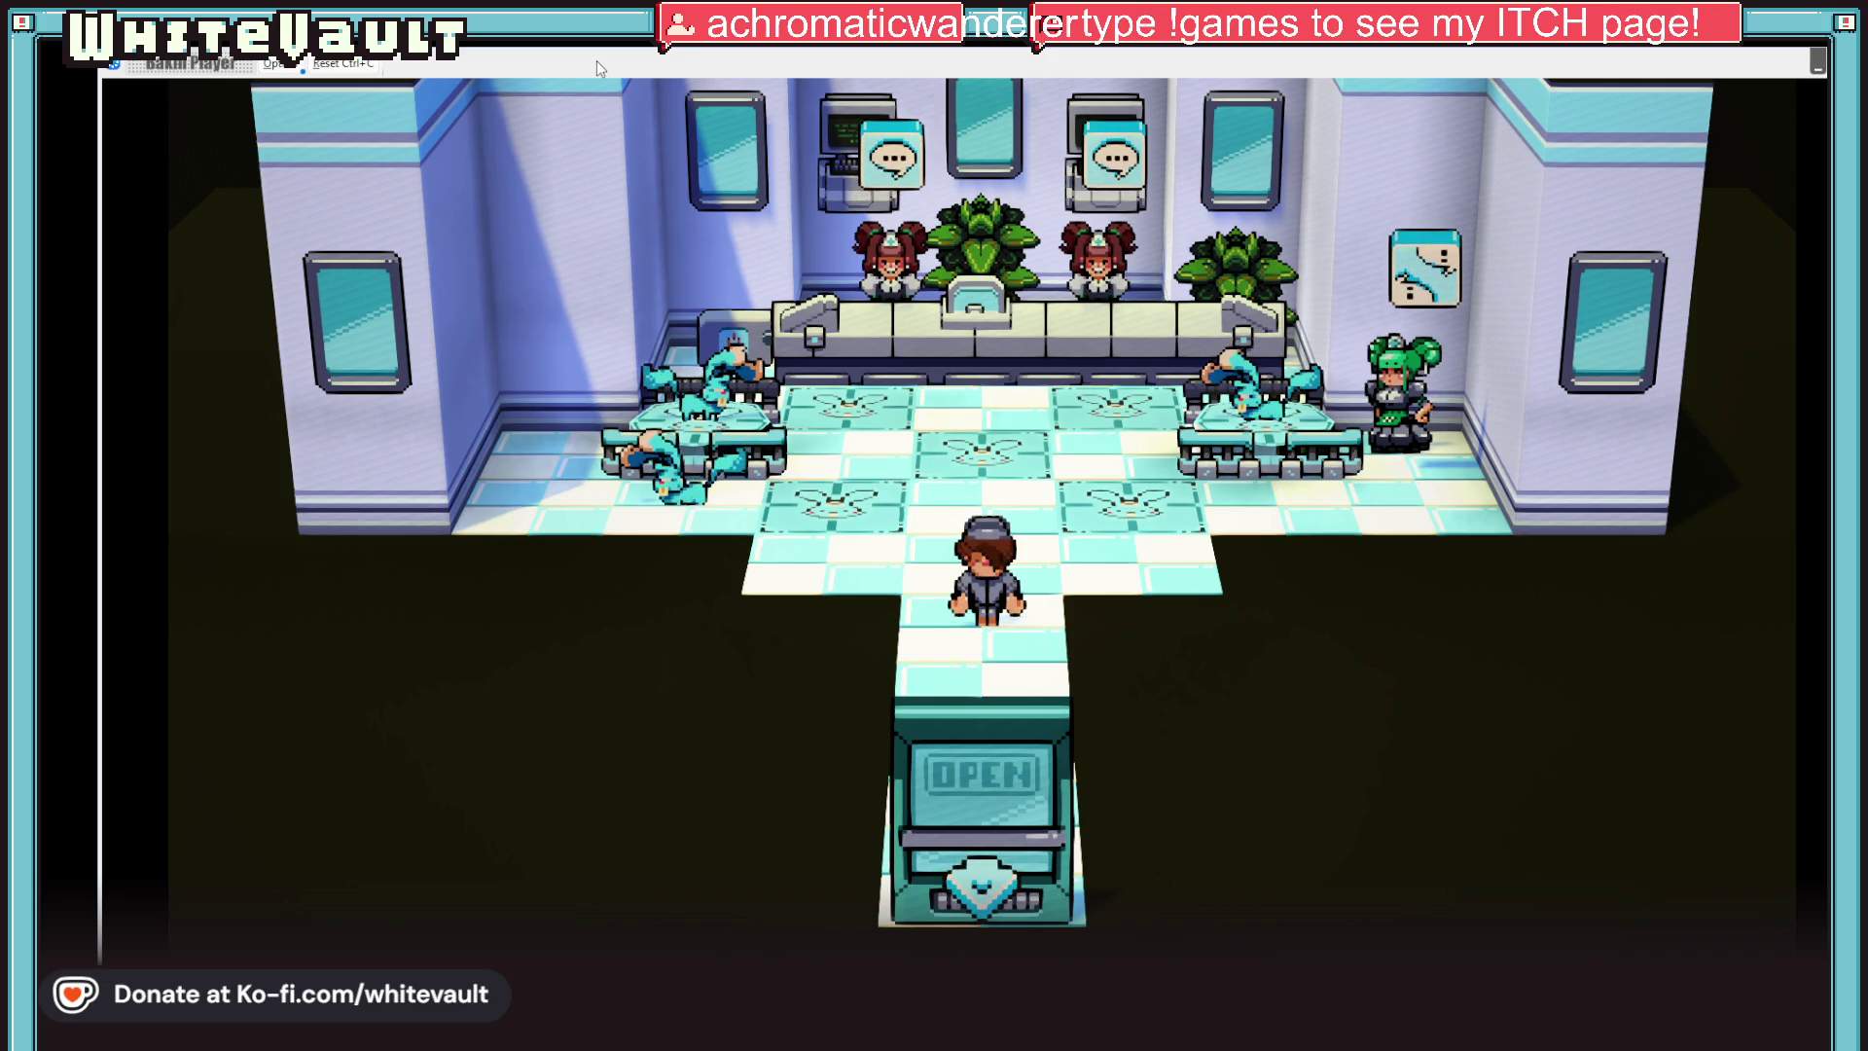
Walk the player up past the counter and face the green-haired NPC
key("Up")
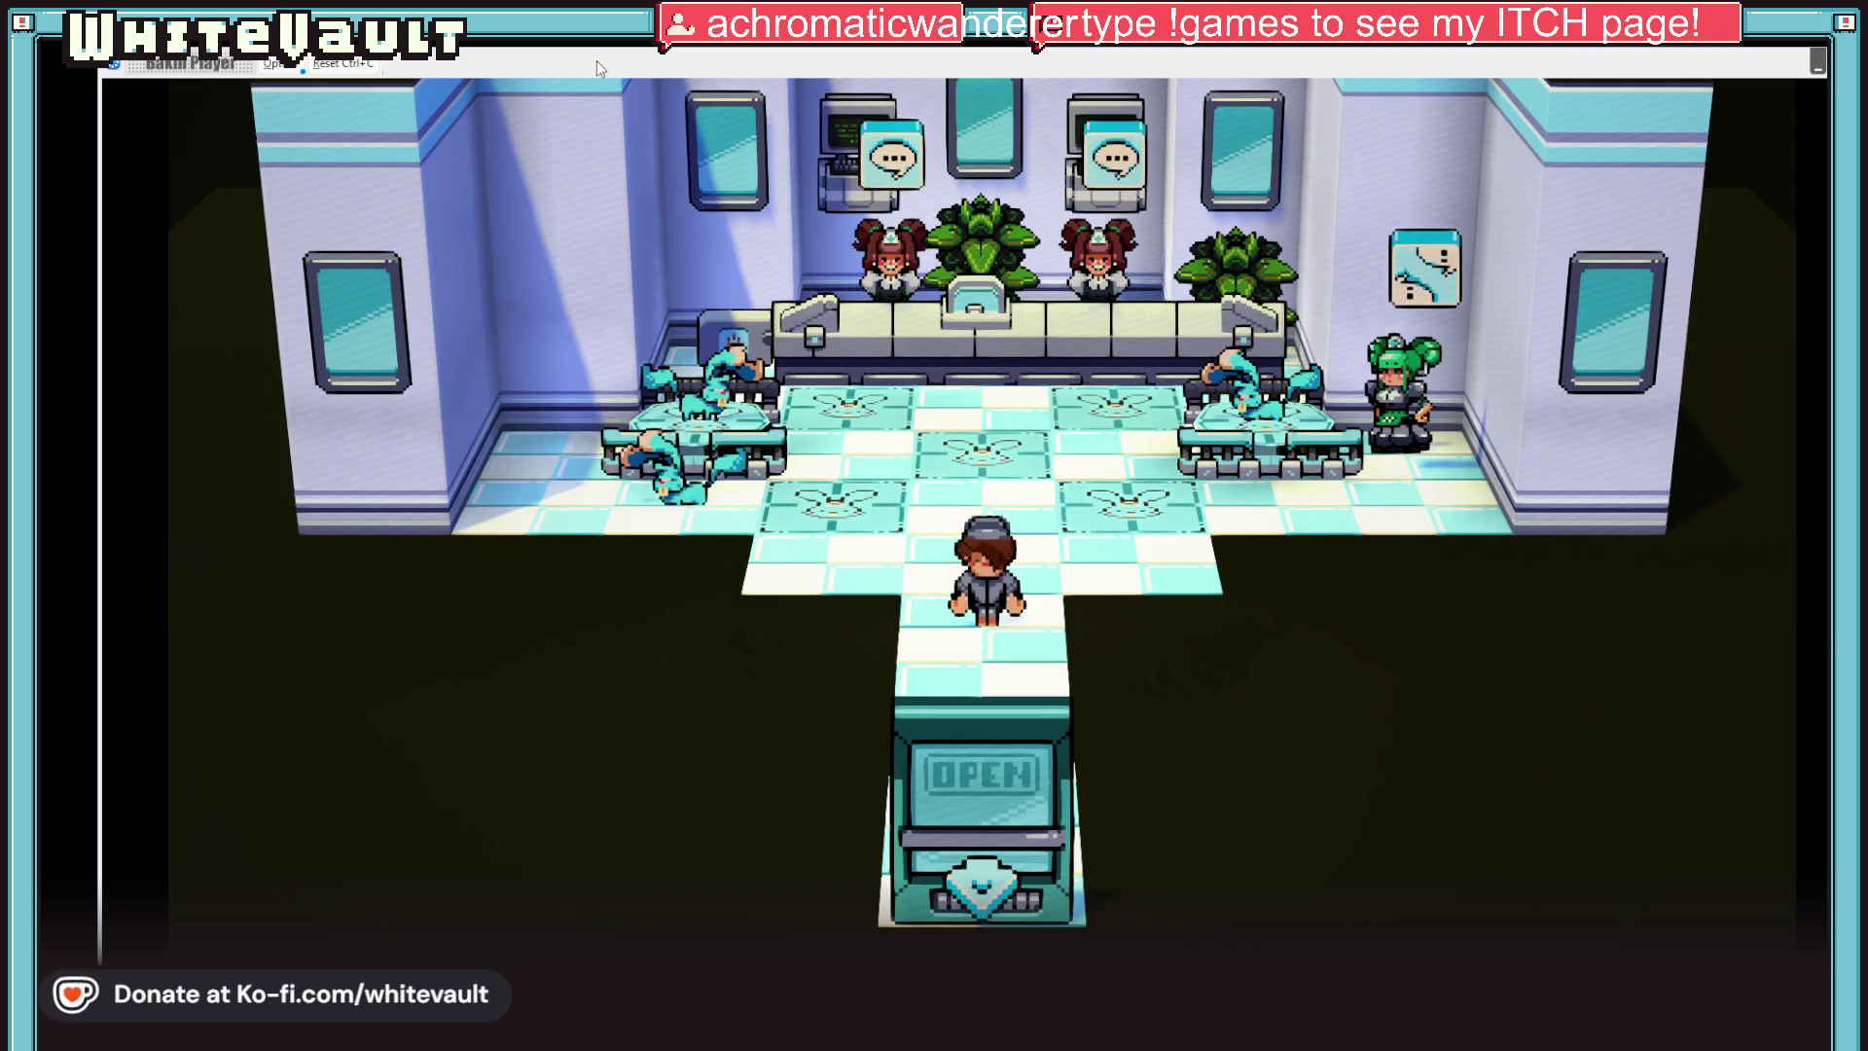
key("Up")
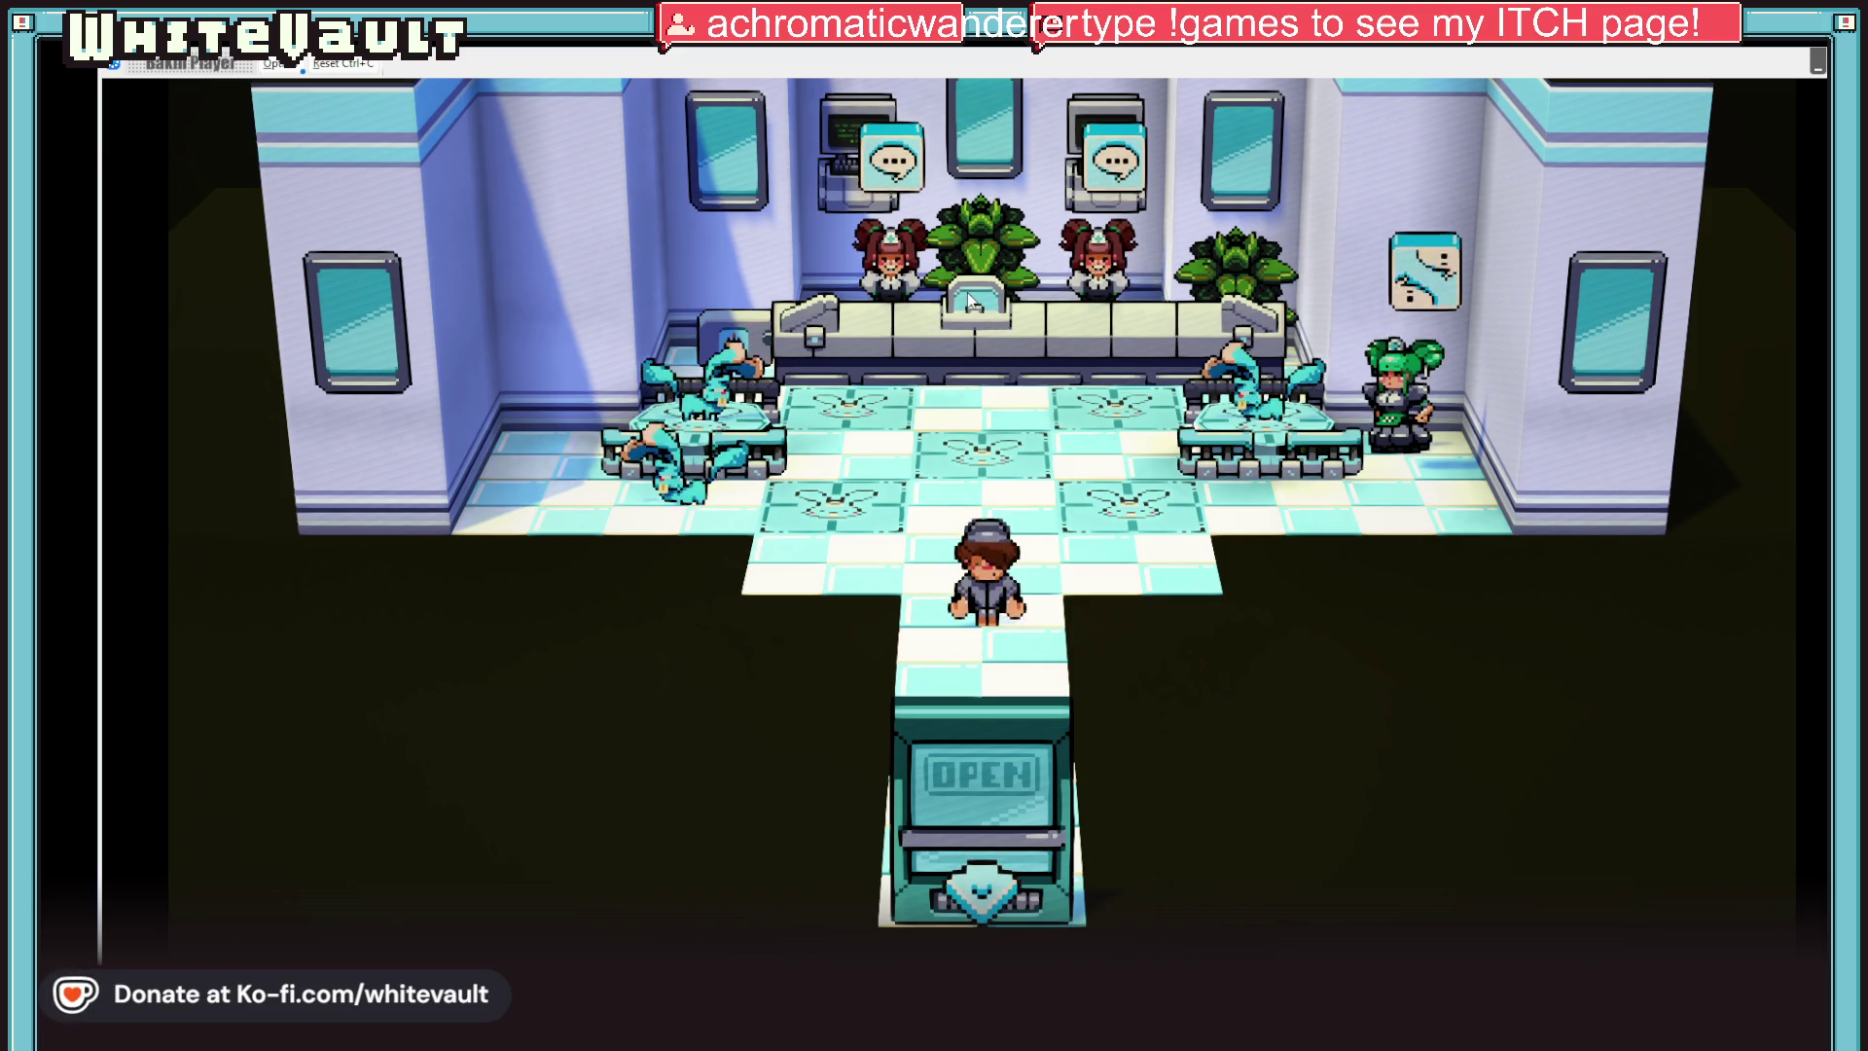
key("Up")
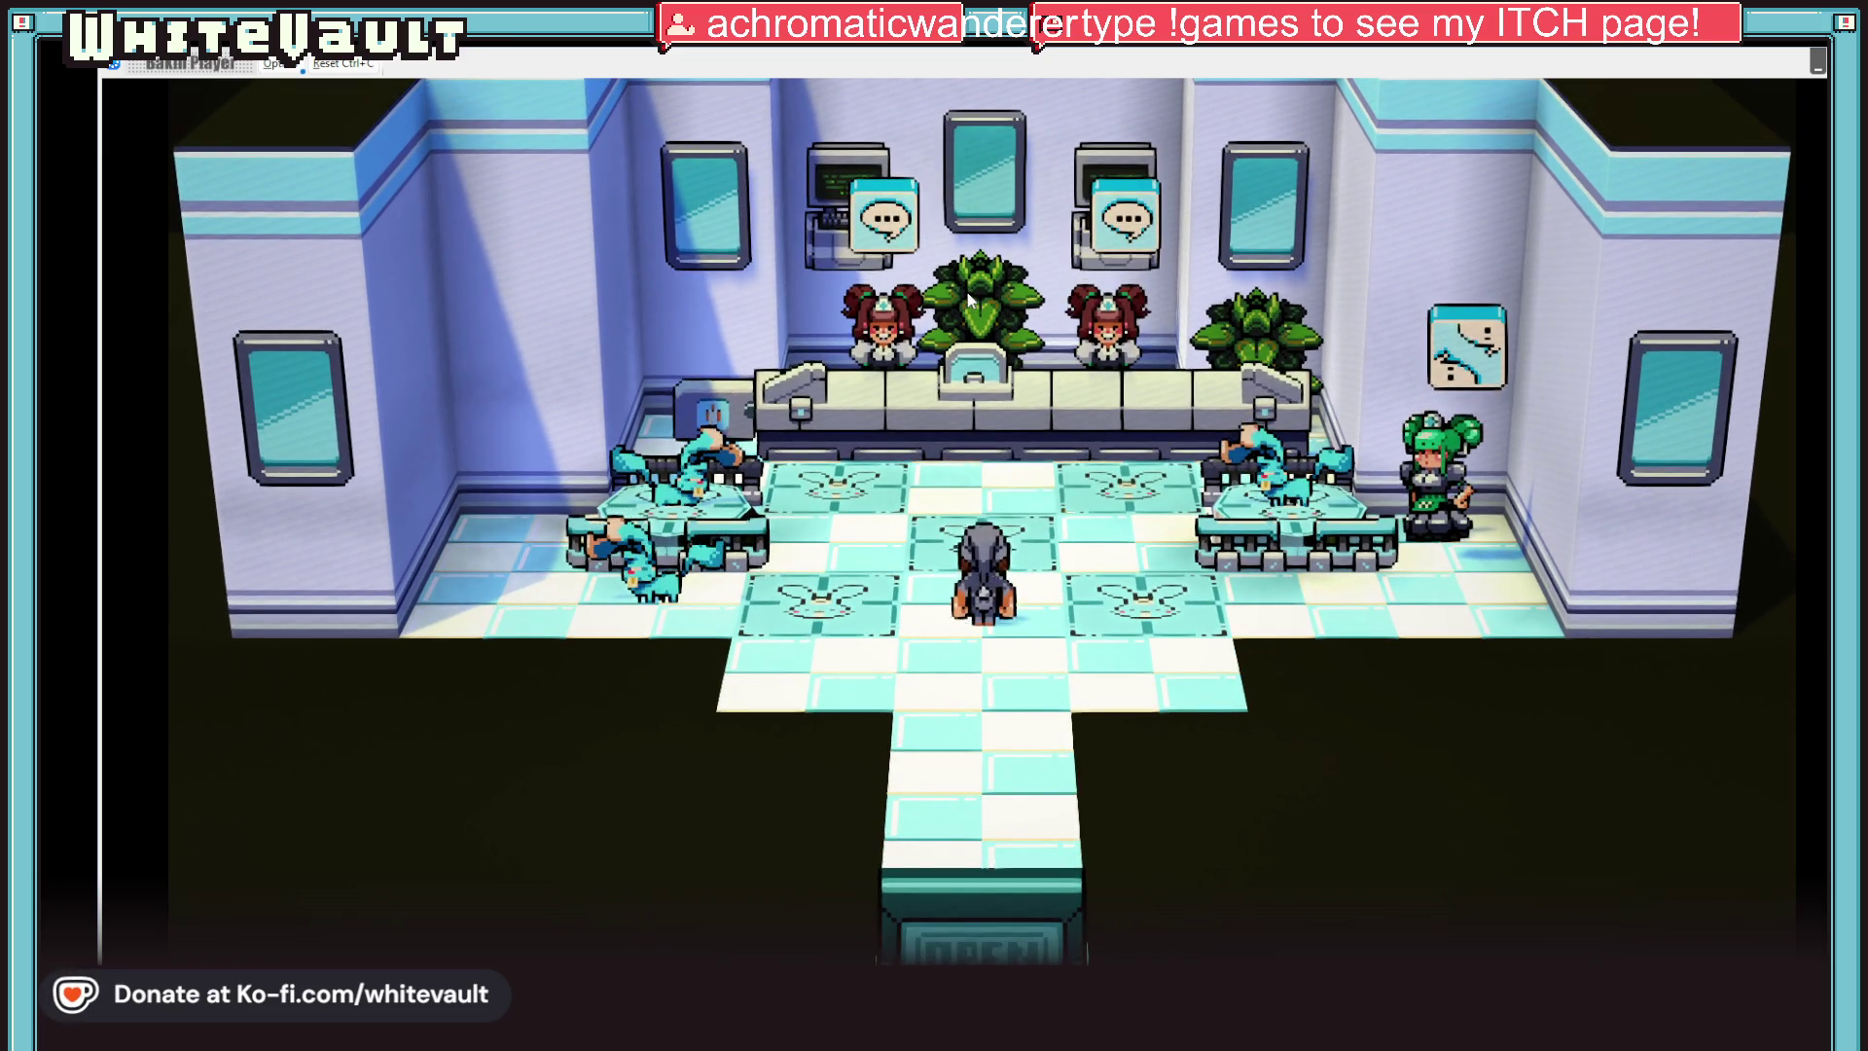
key("Right")
key("Right")
key("Right")
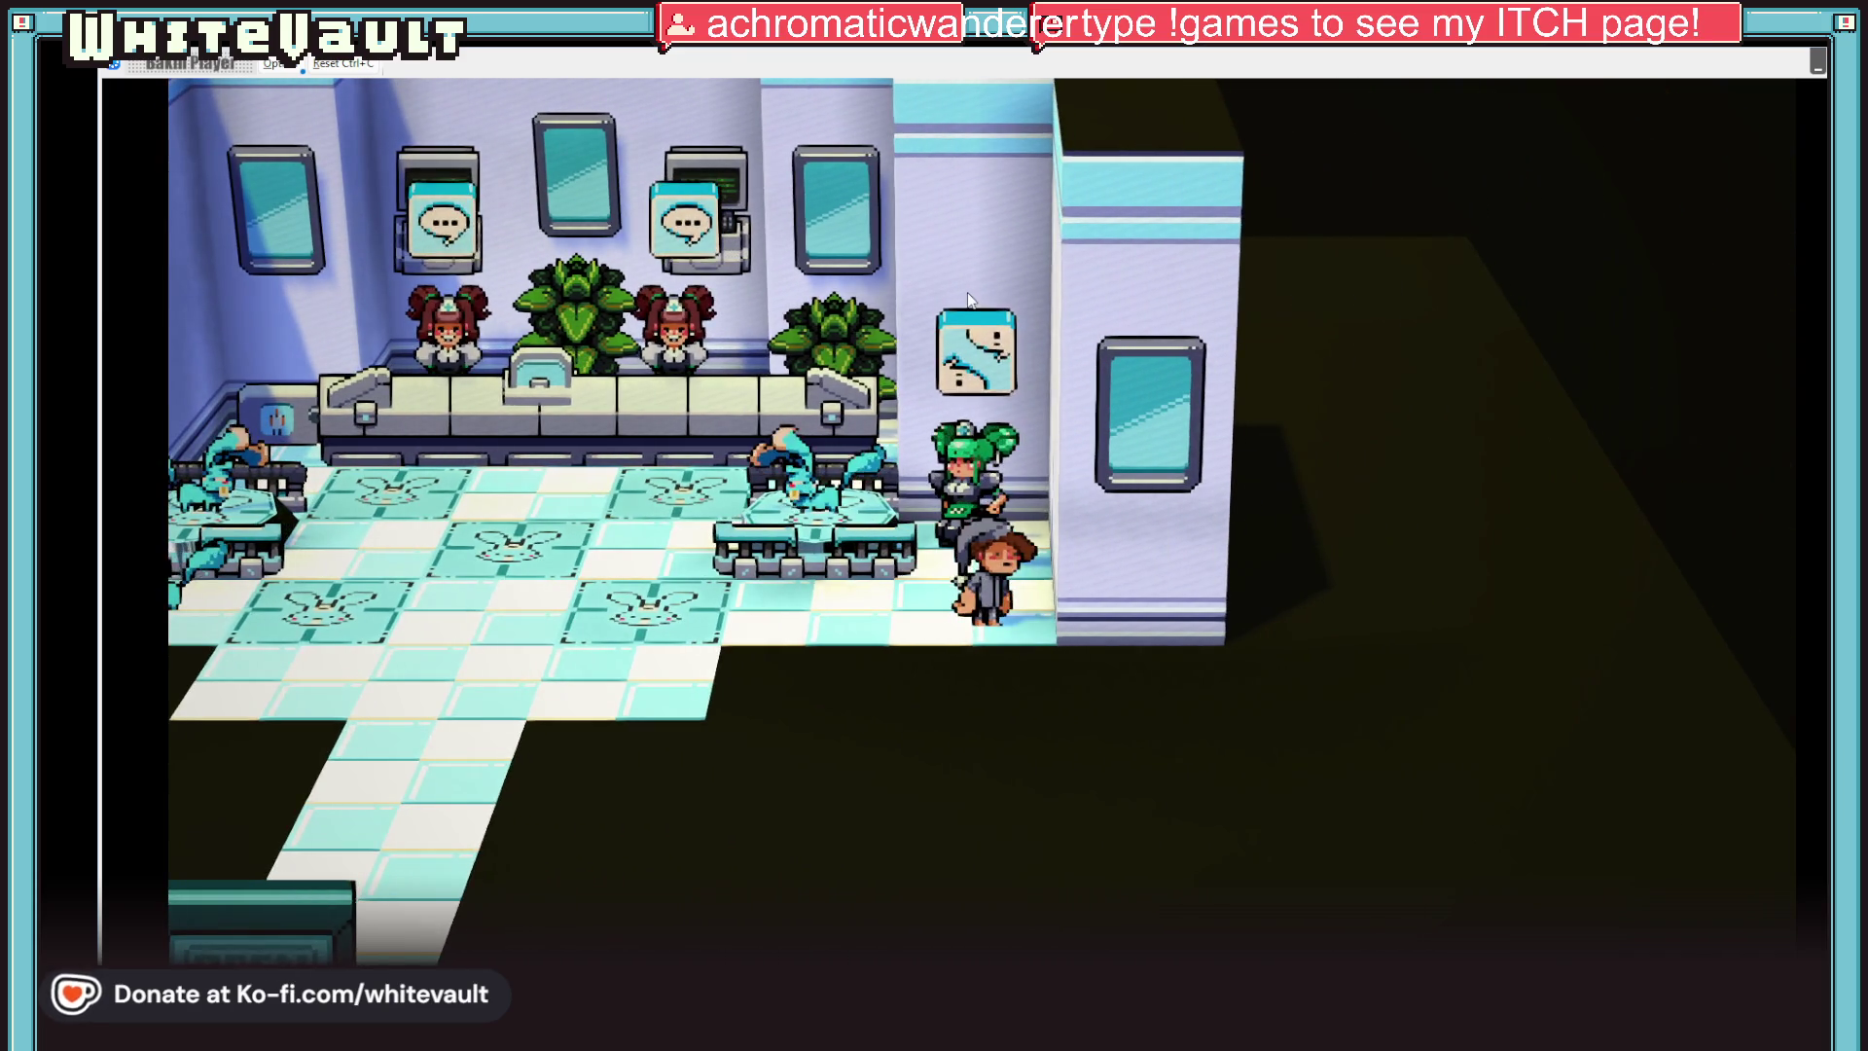
key("Up")
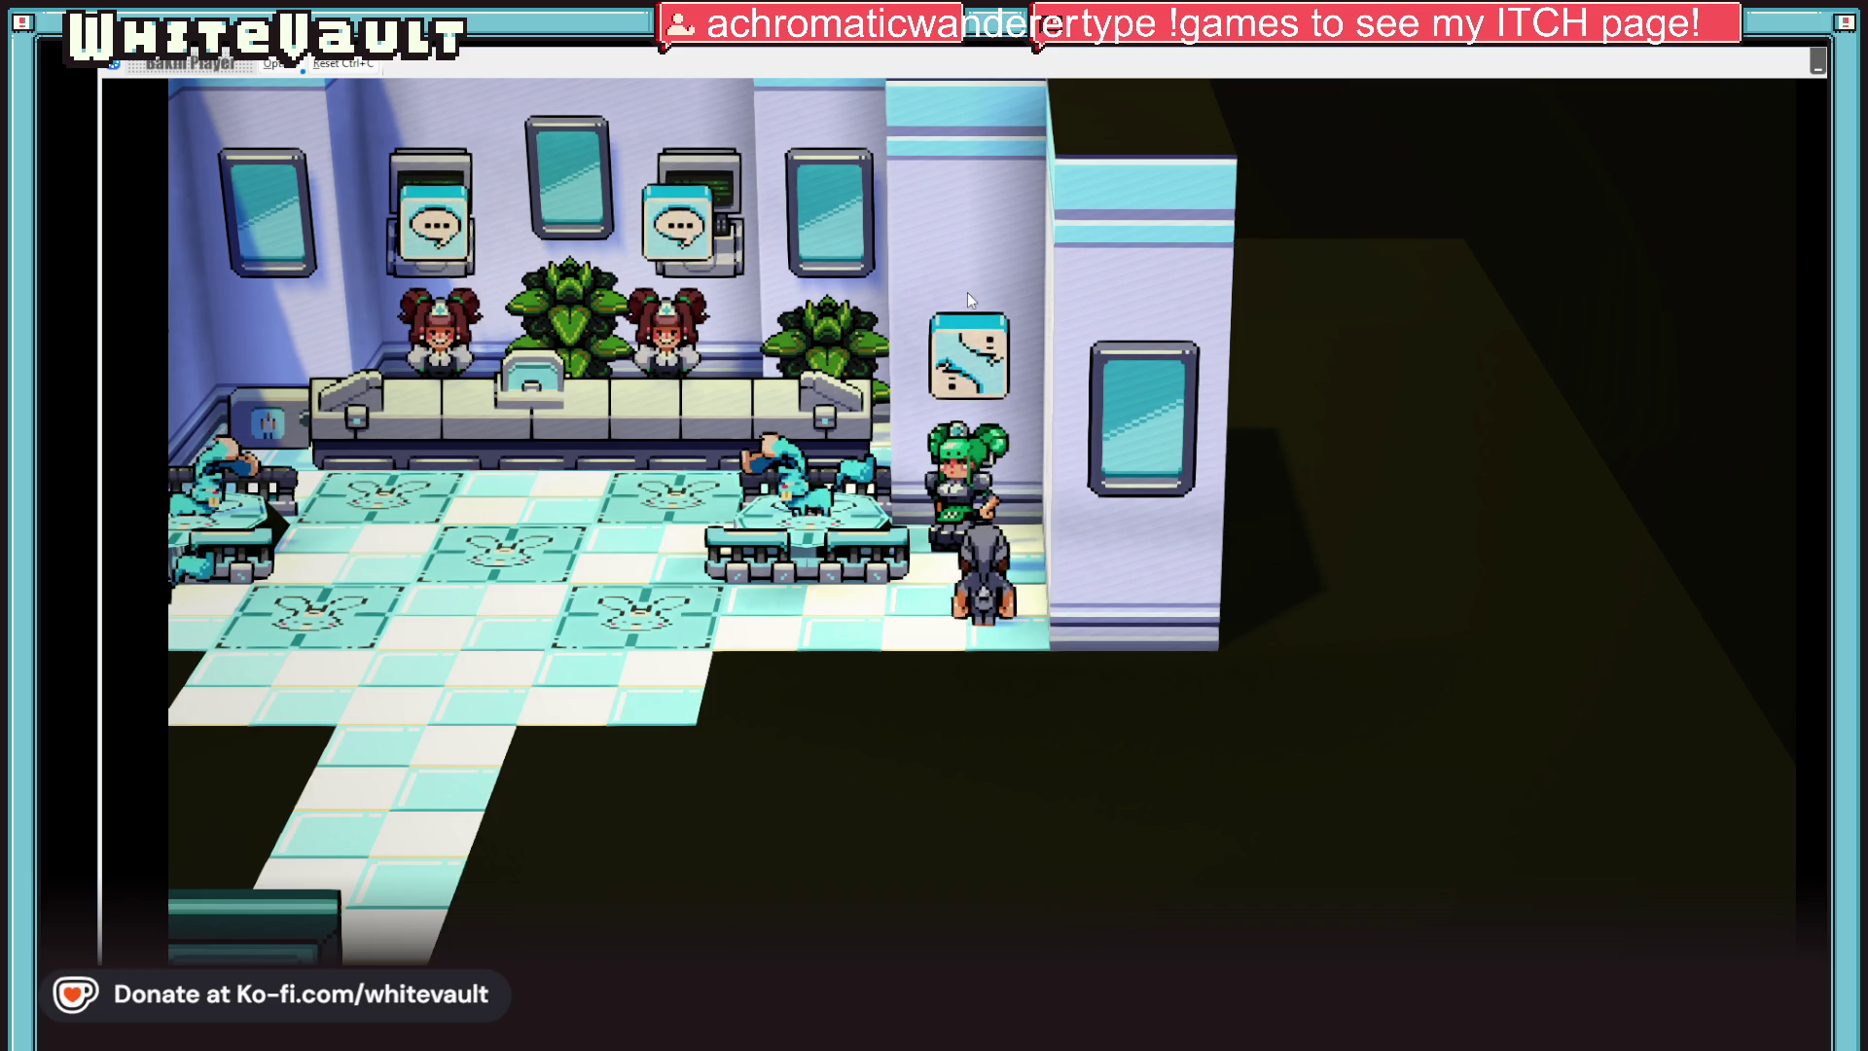
Talk to the NPC, advance through the dialogue and let the Kabbit battle begin
key("z")
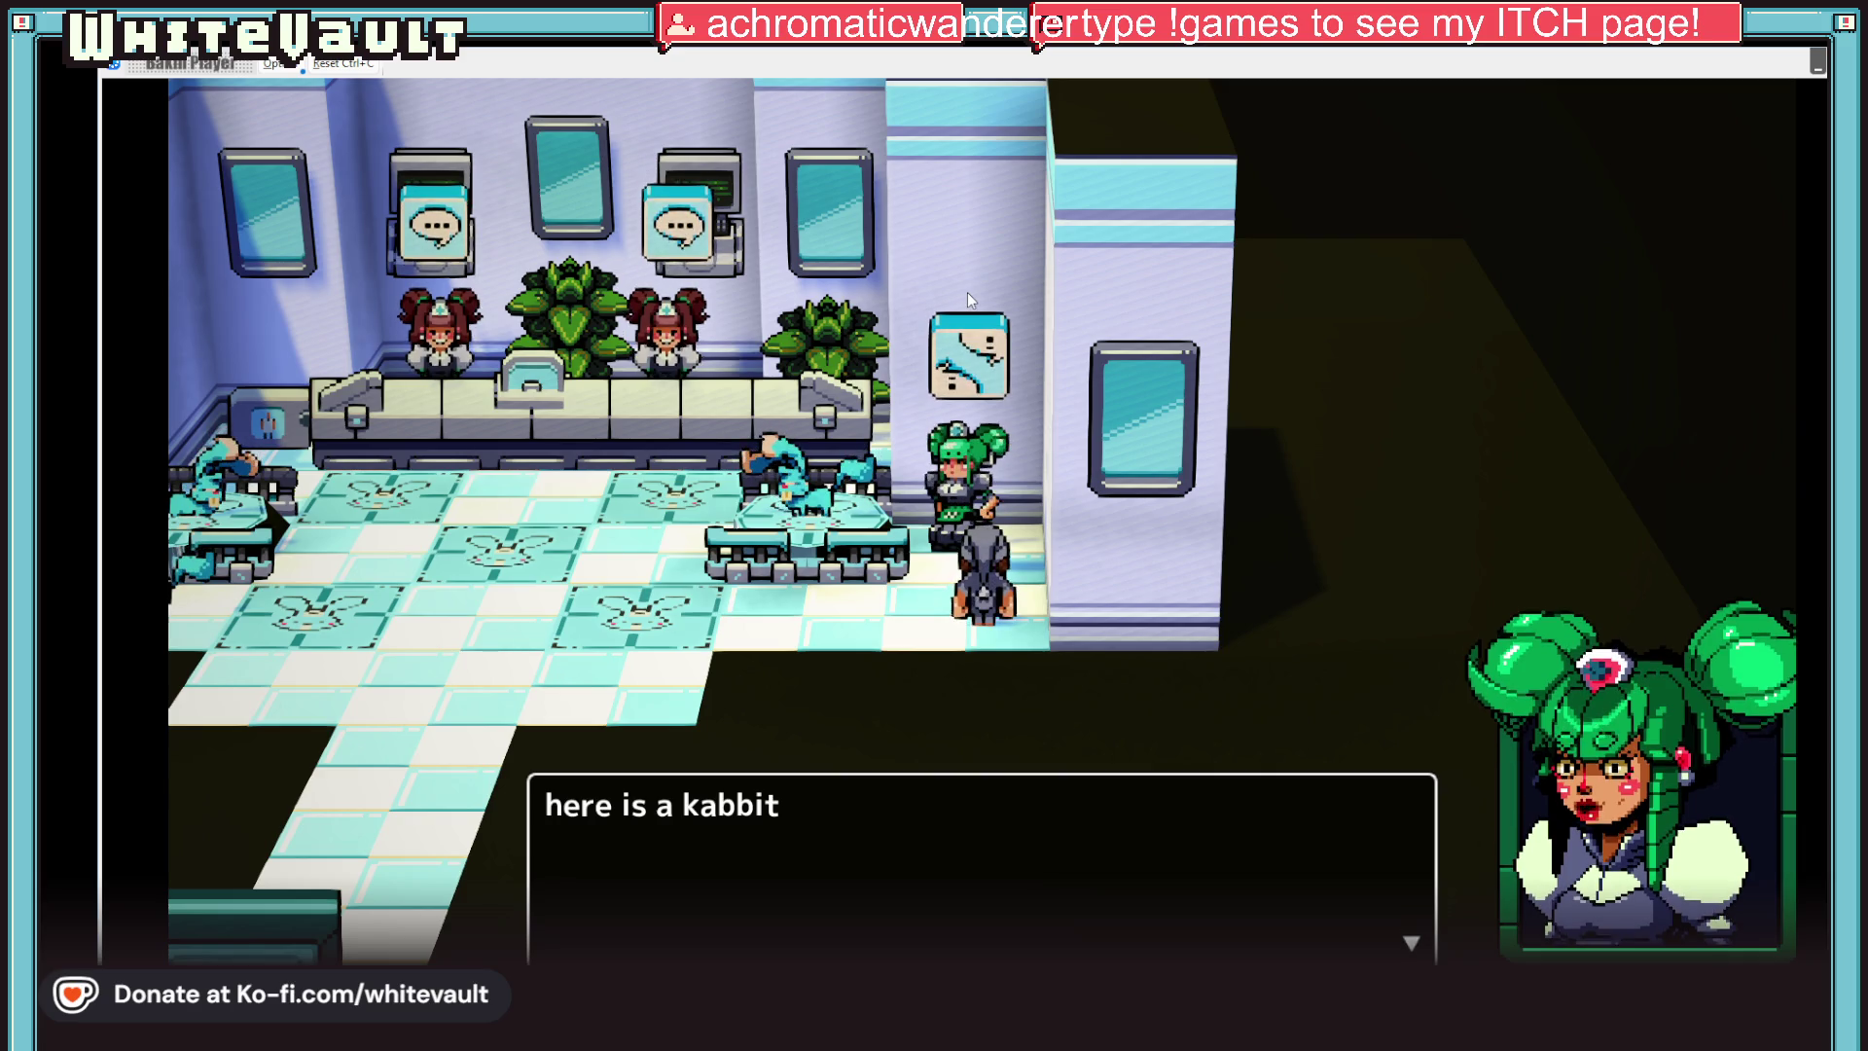
key("Return")
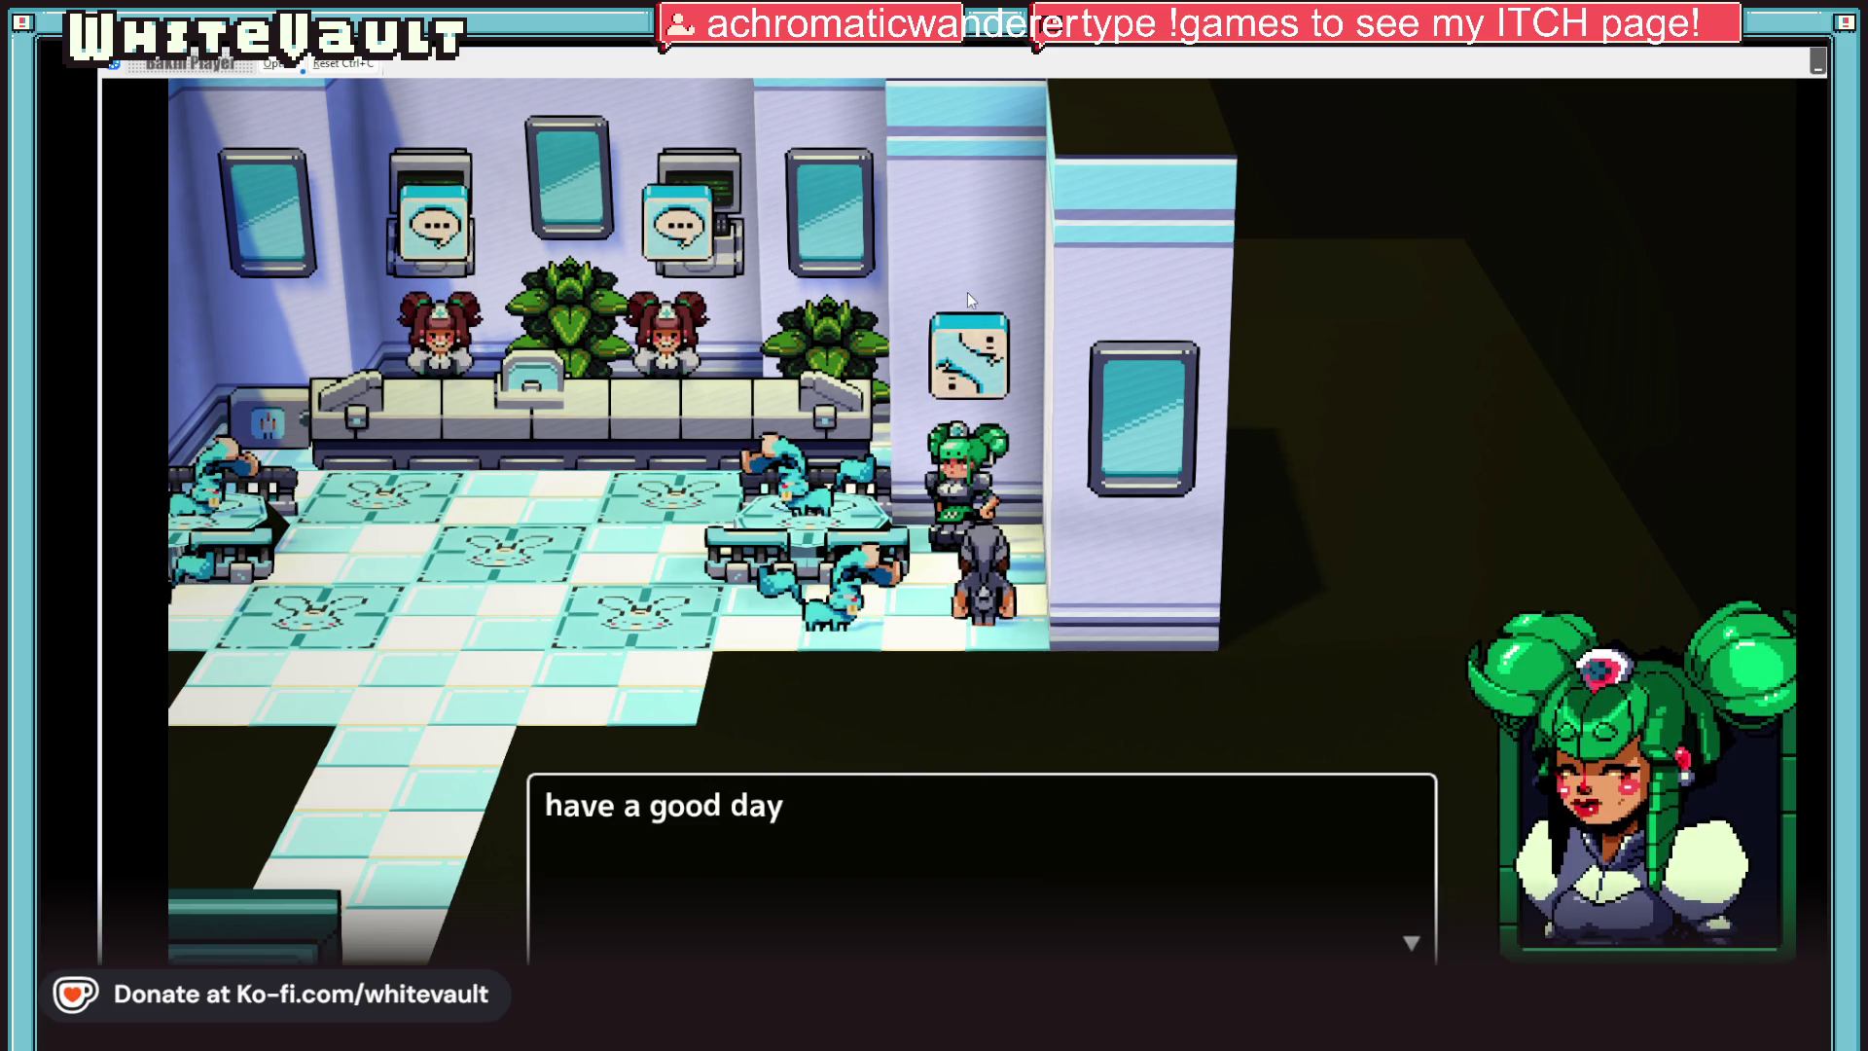
key("Return")
key("Left")
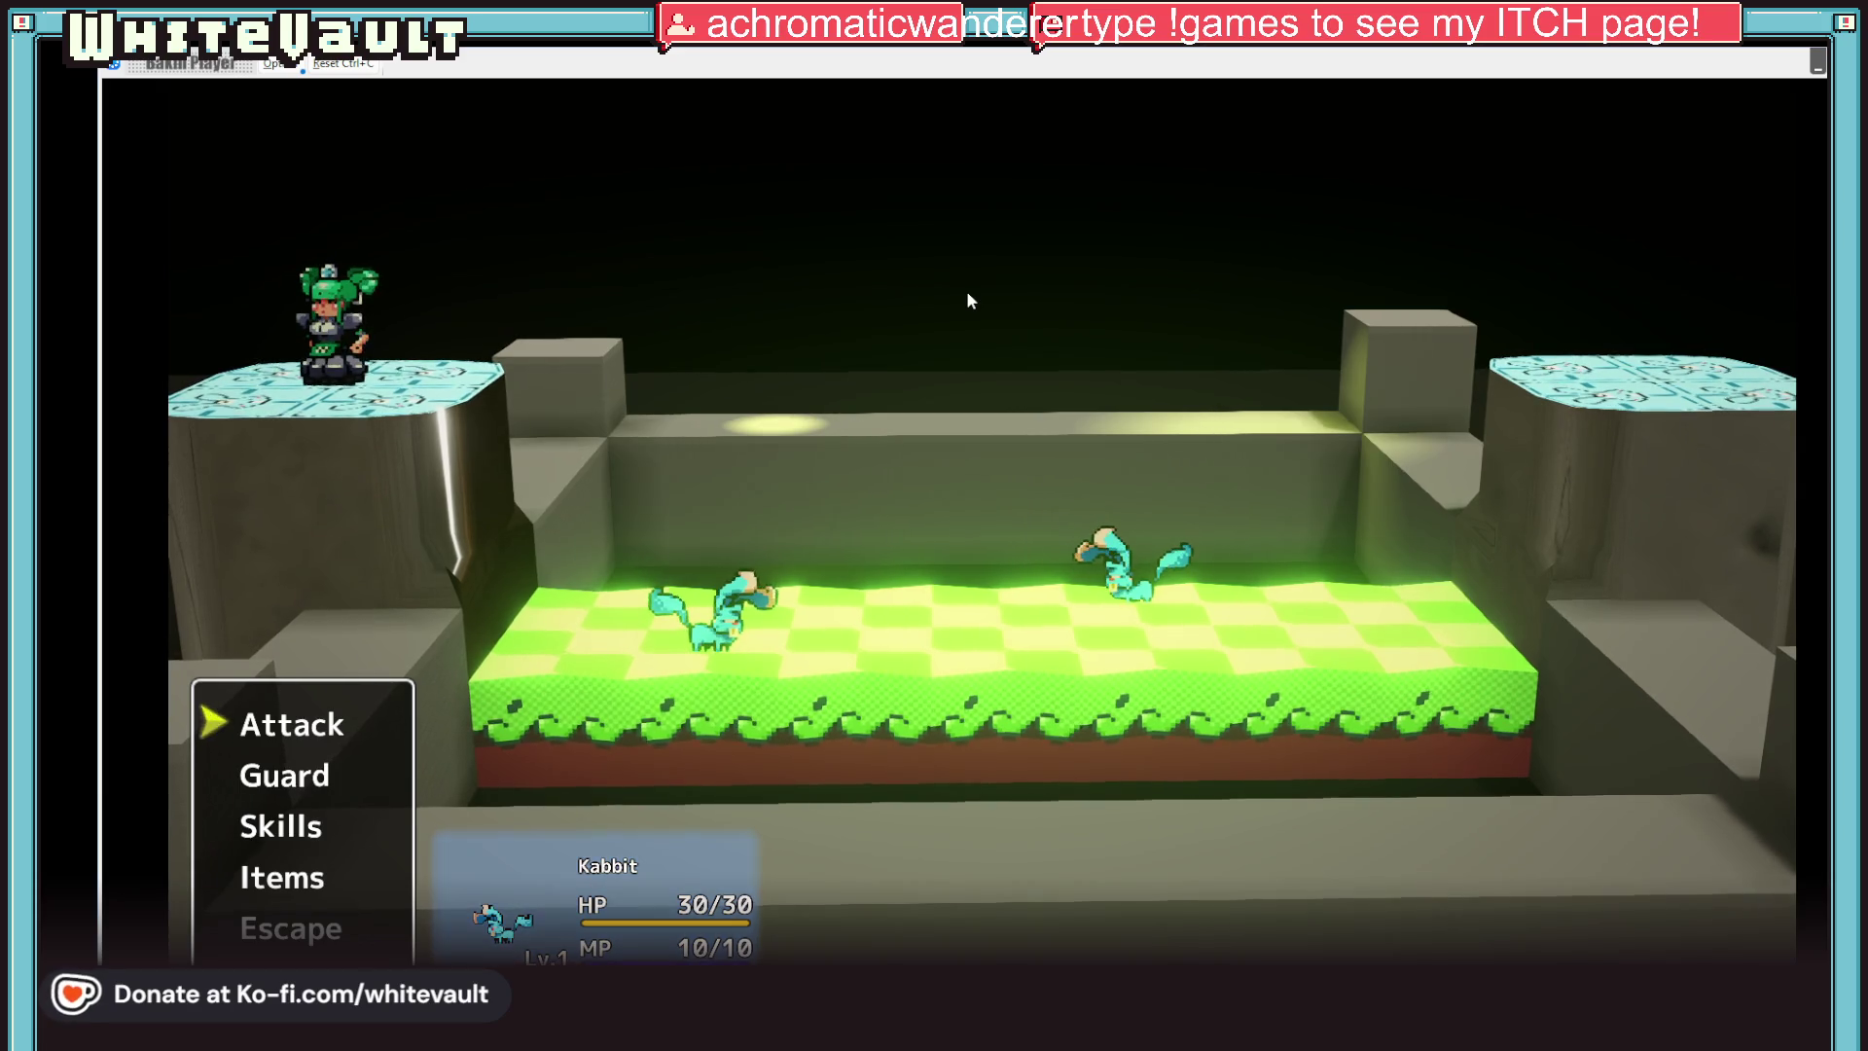
Attack the Kabbit for two turns, then quit the Bakin Player with Alt+F4 to return to the editor
key("Return")
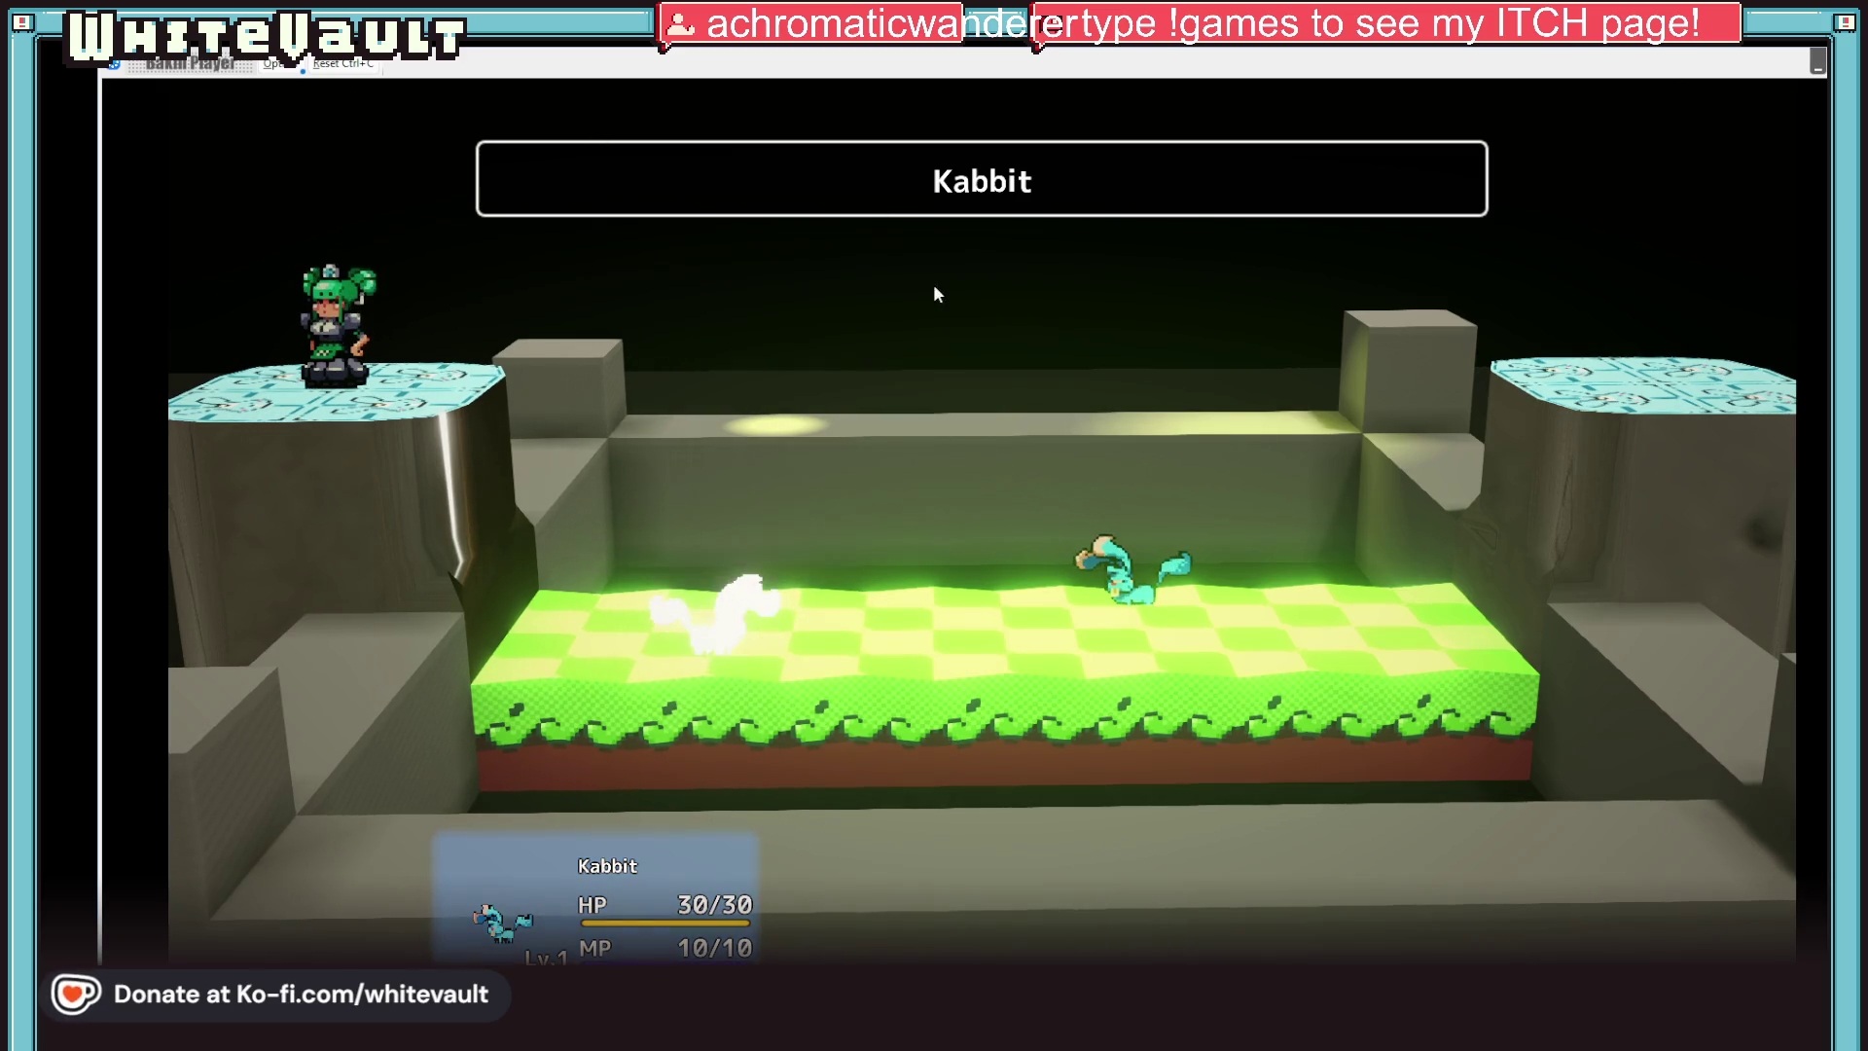
key("Return")
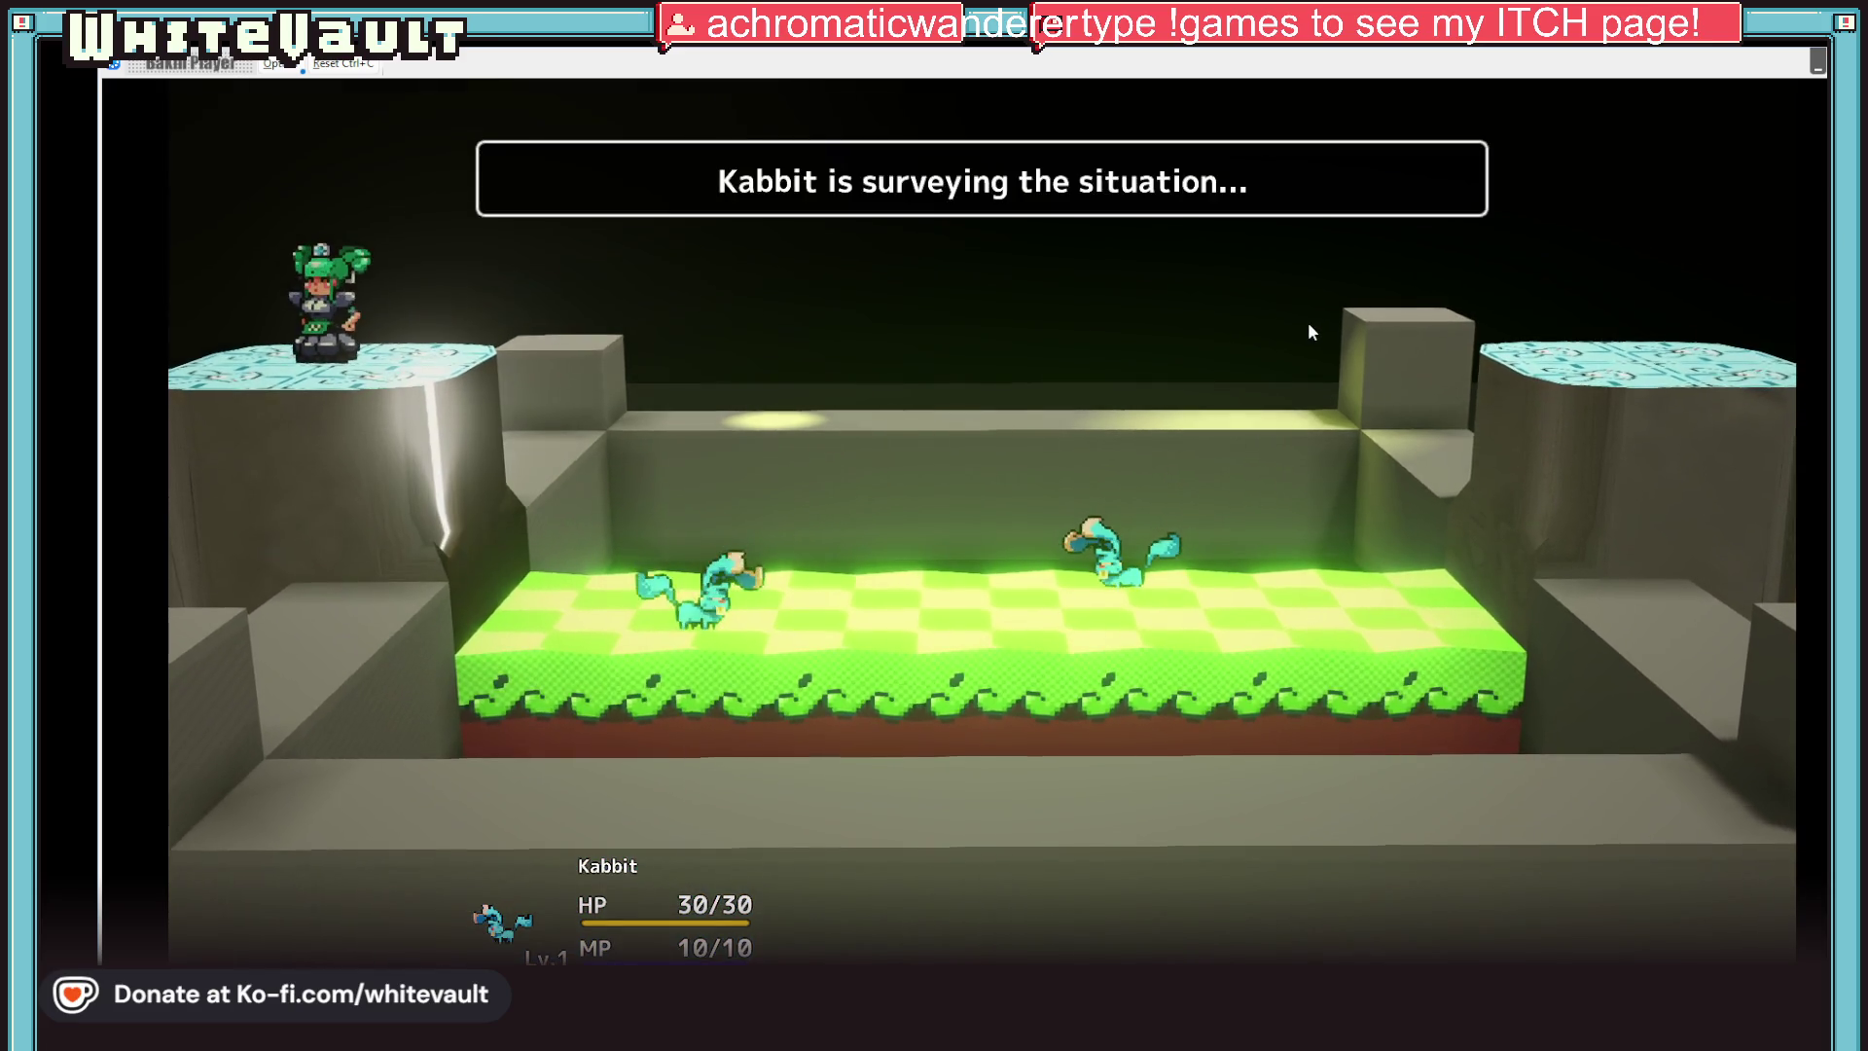
key("Return")
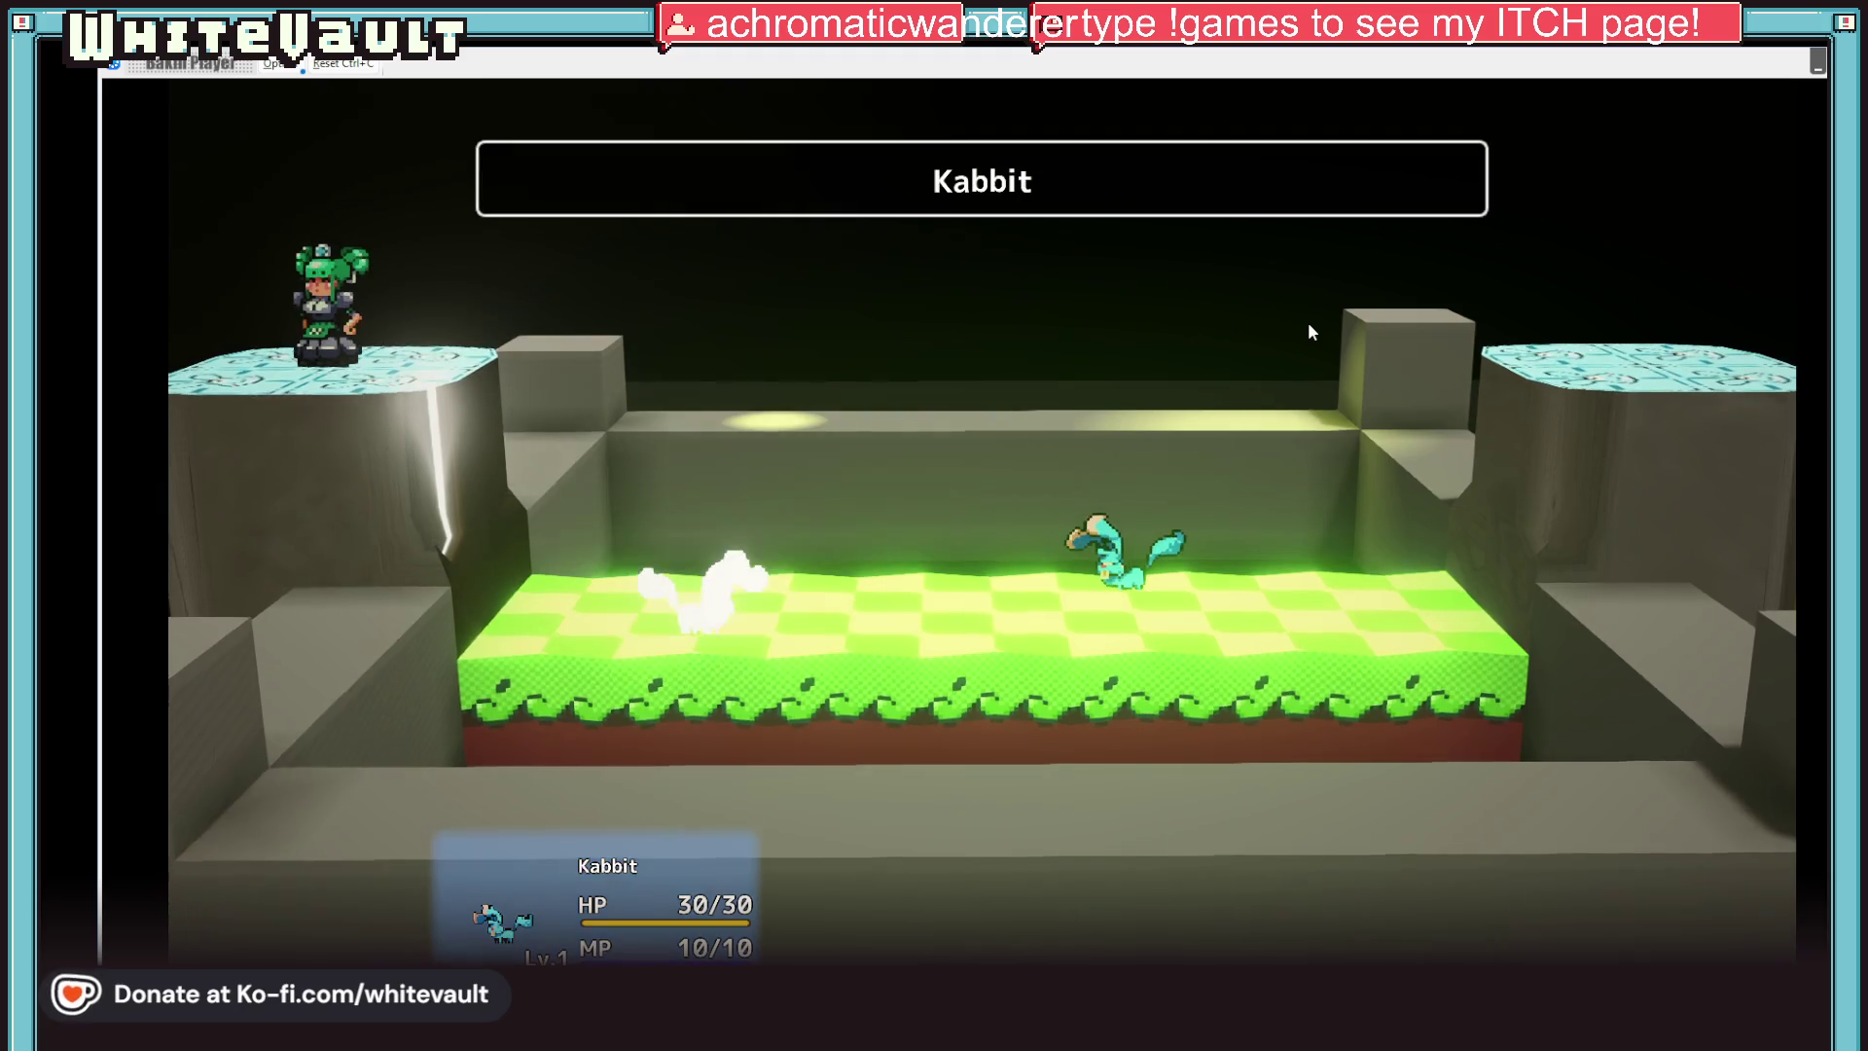
key("Return")
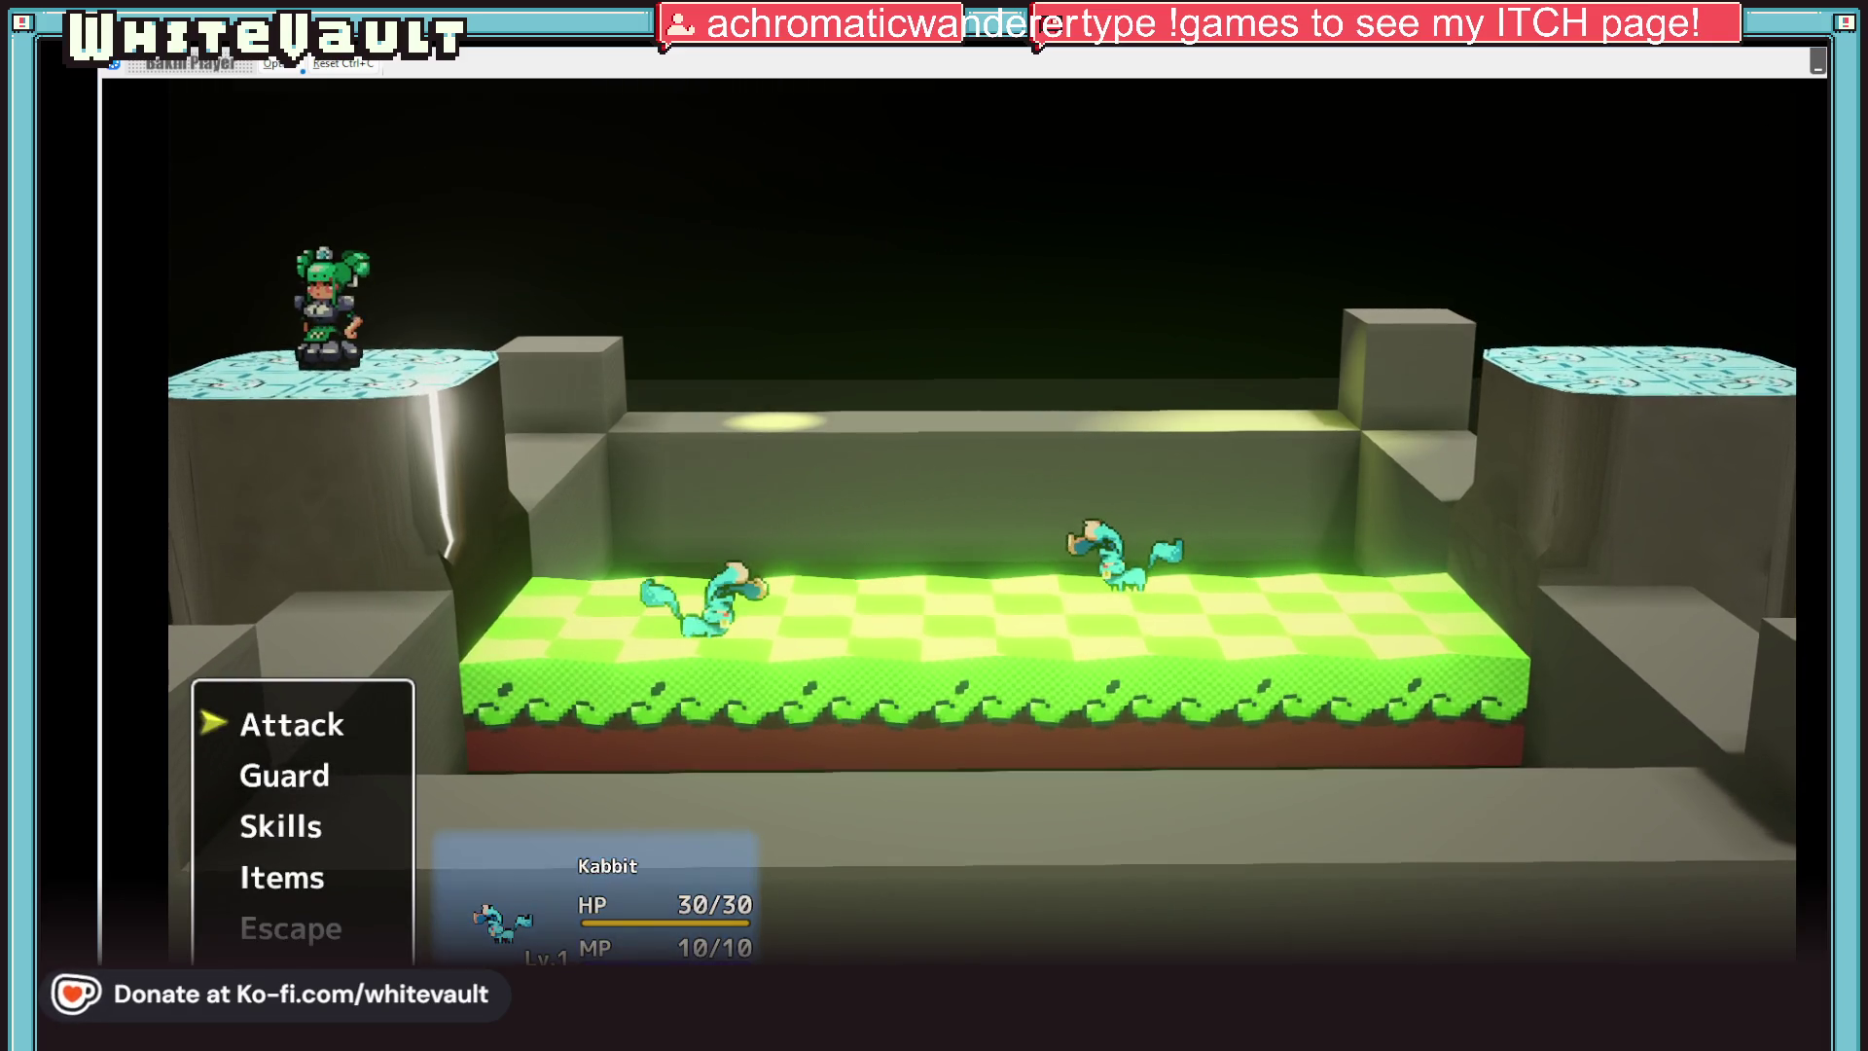
key("alt+F4")
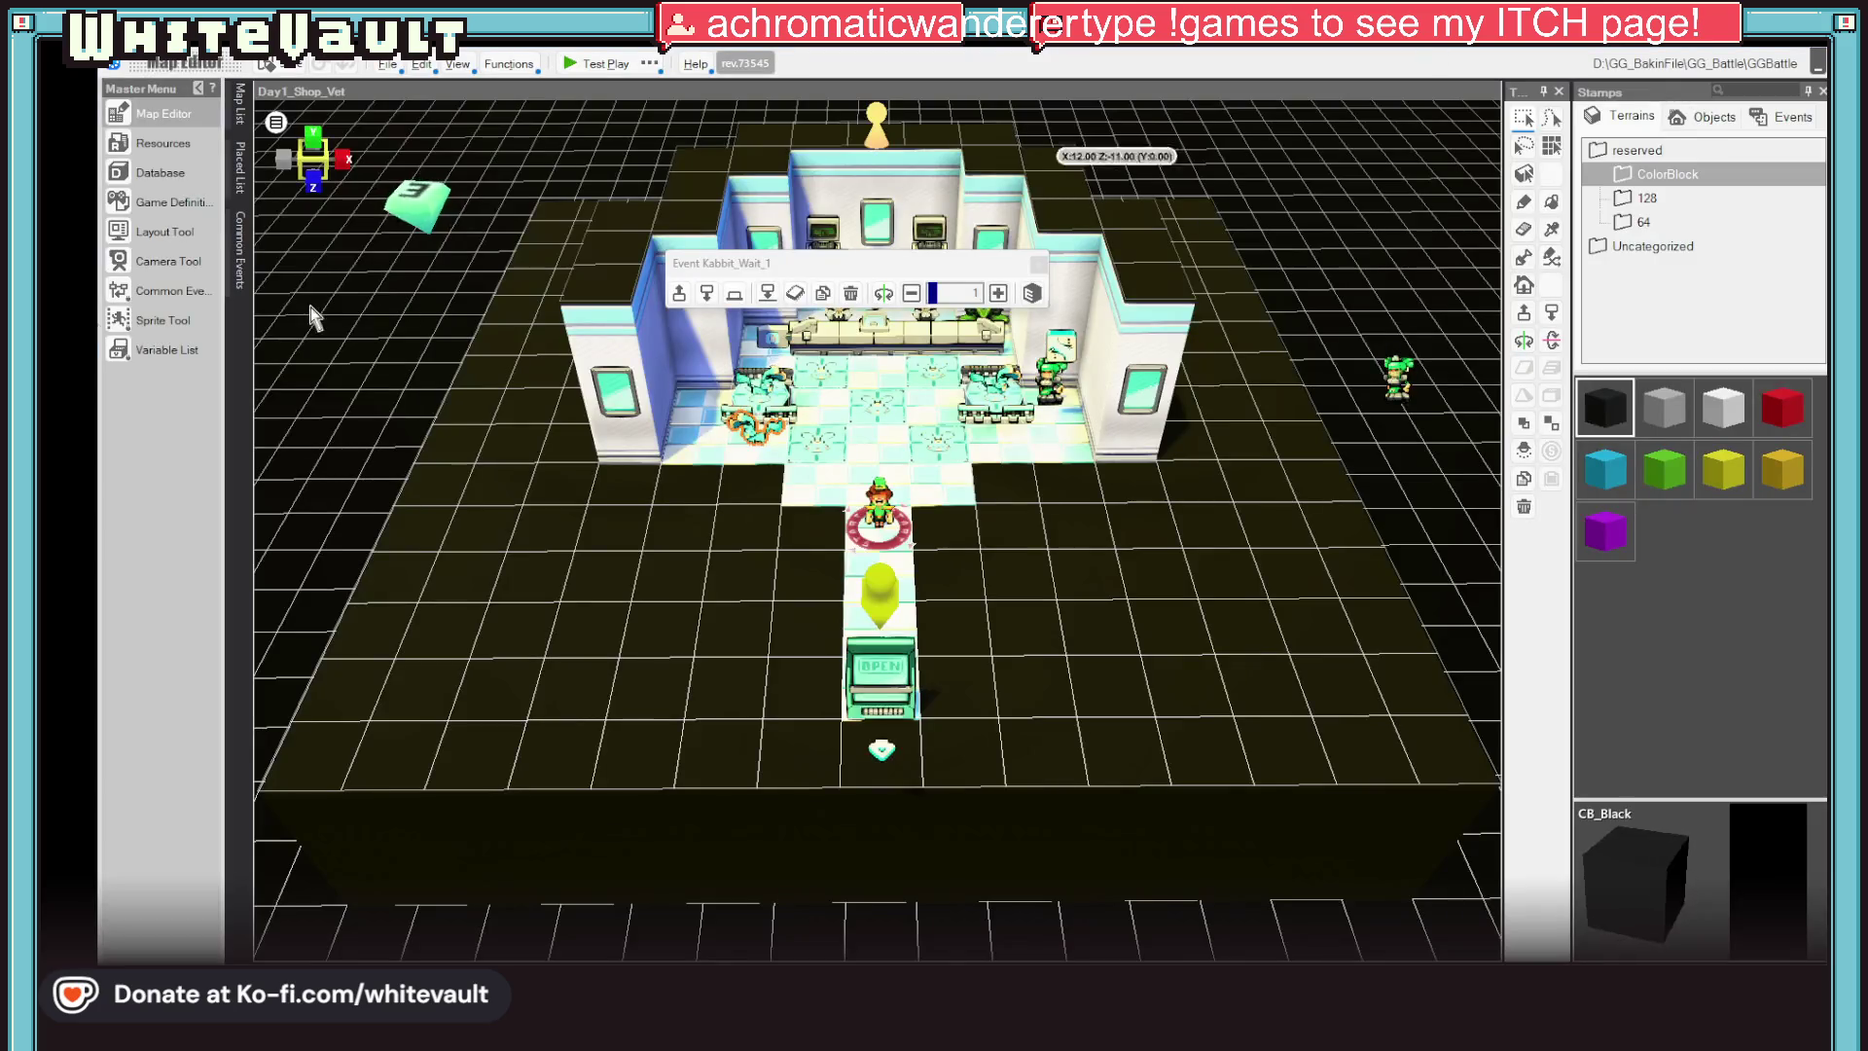
Briefly open and close Resources, then open the Database on the Kabbit cast entry
left_click(163, 142)
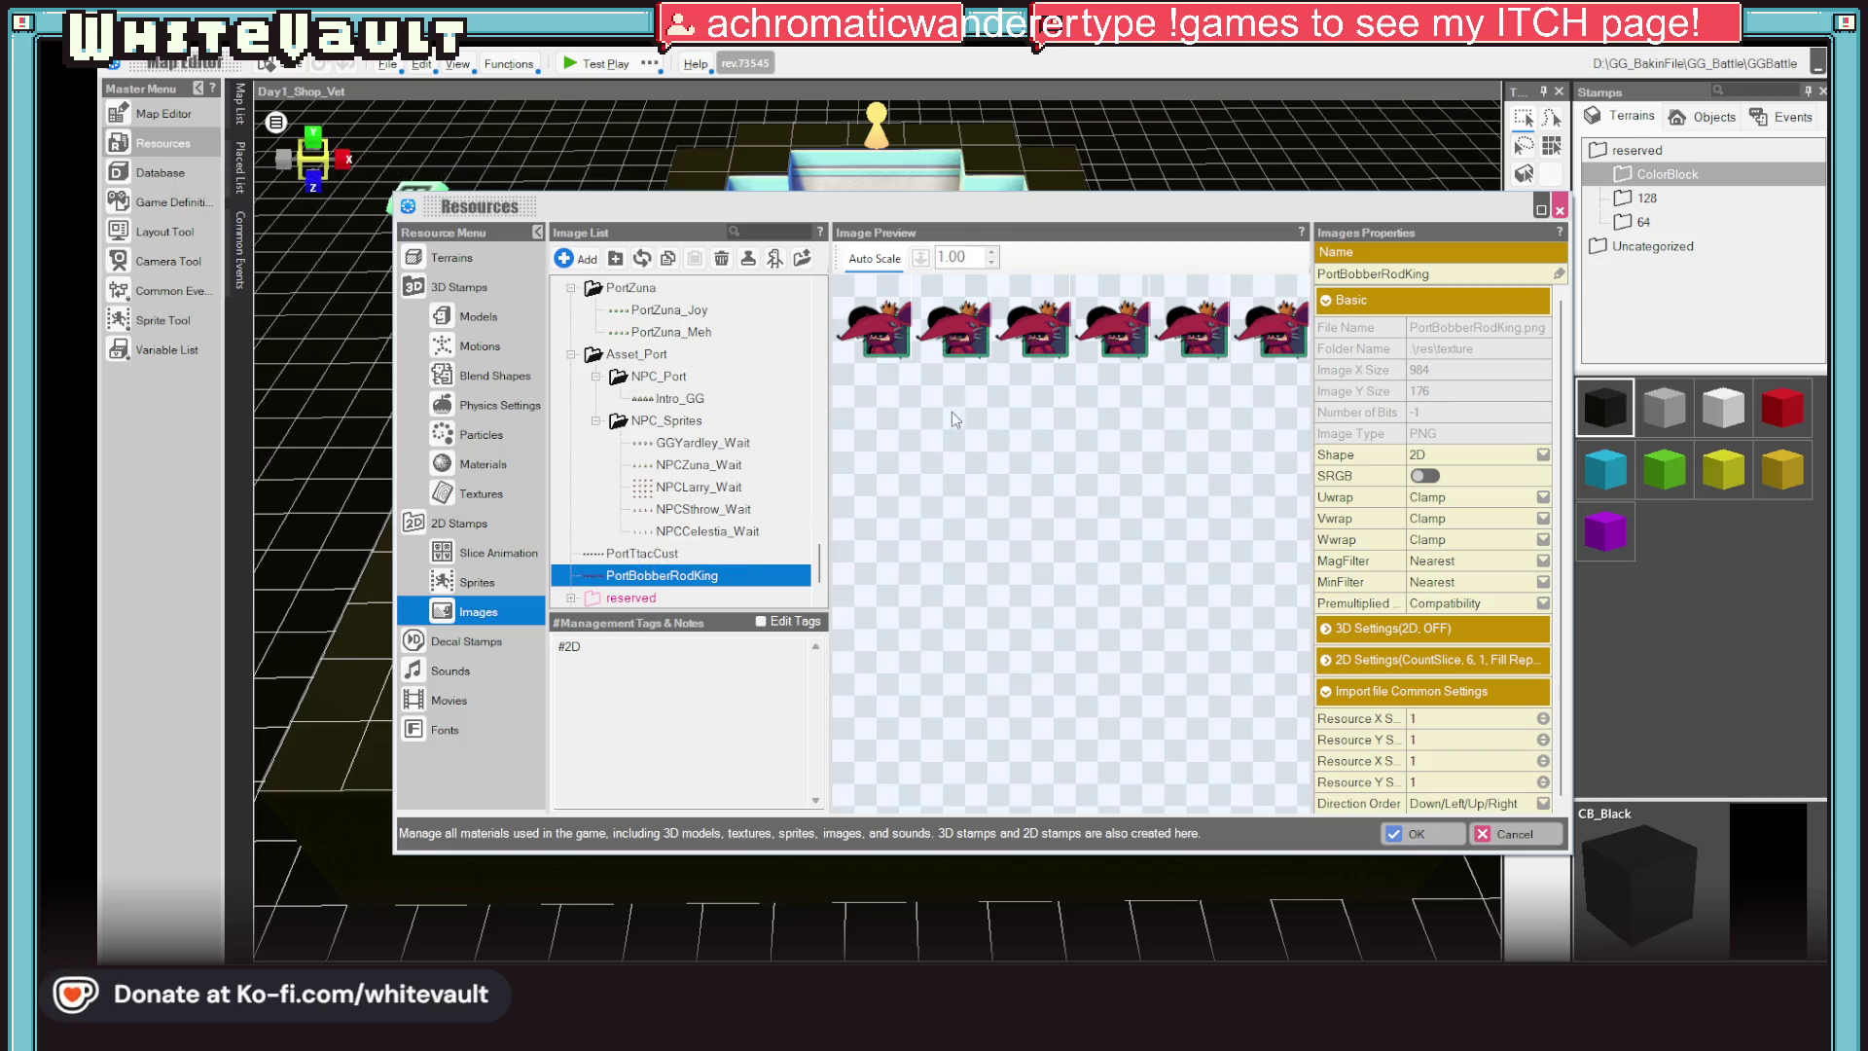
left_click(1511, 833)
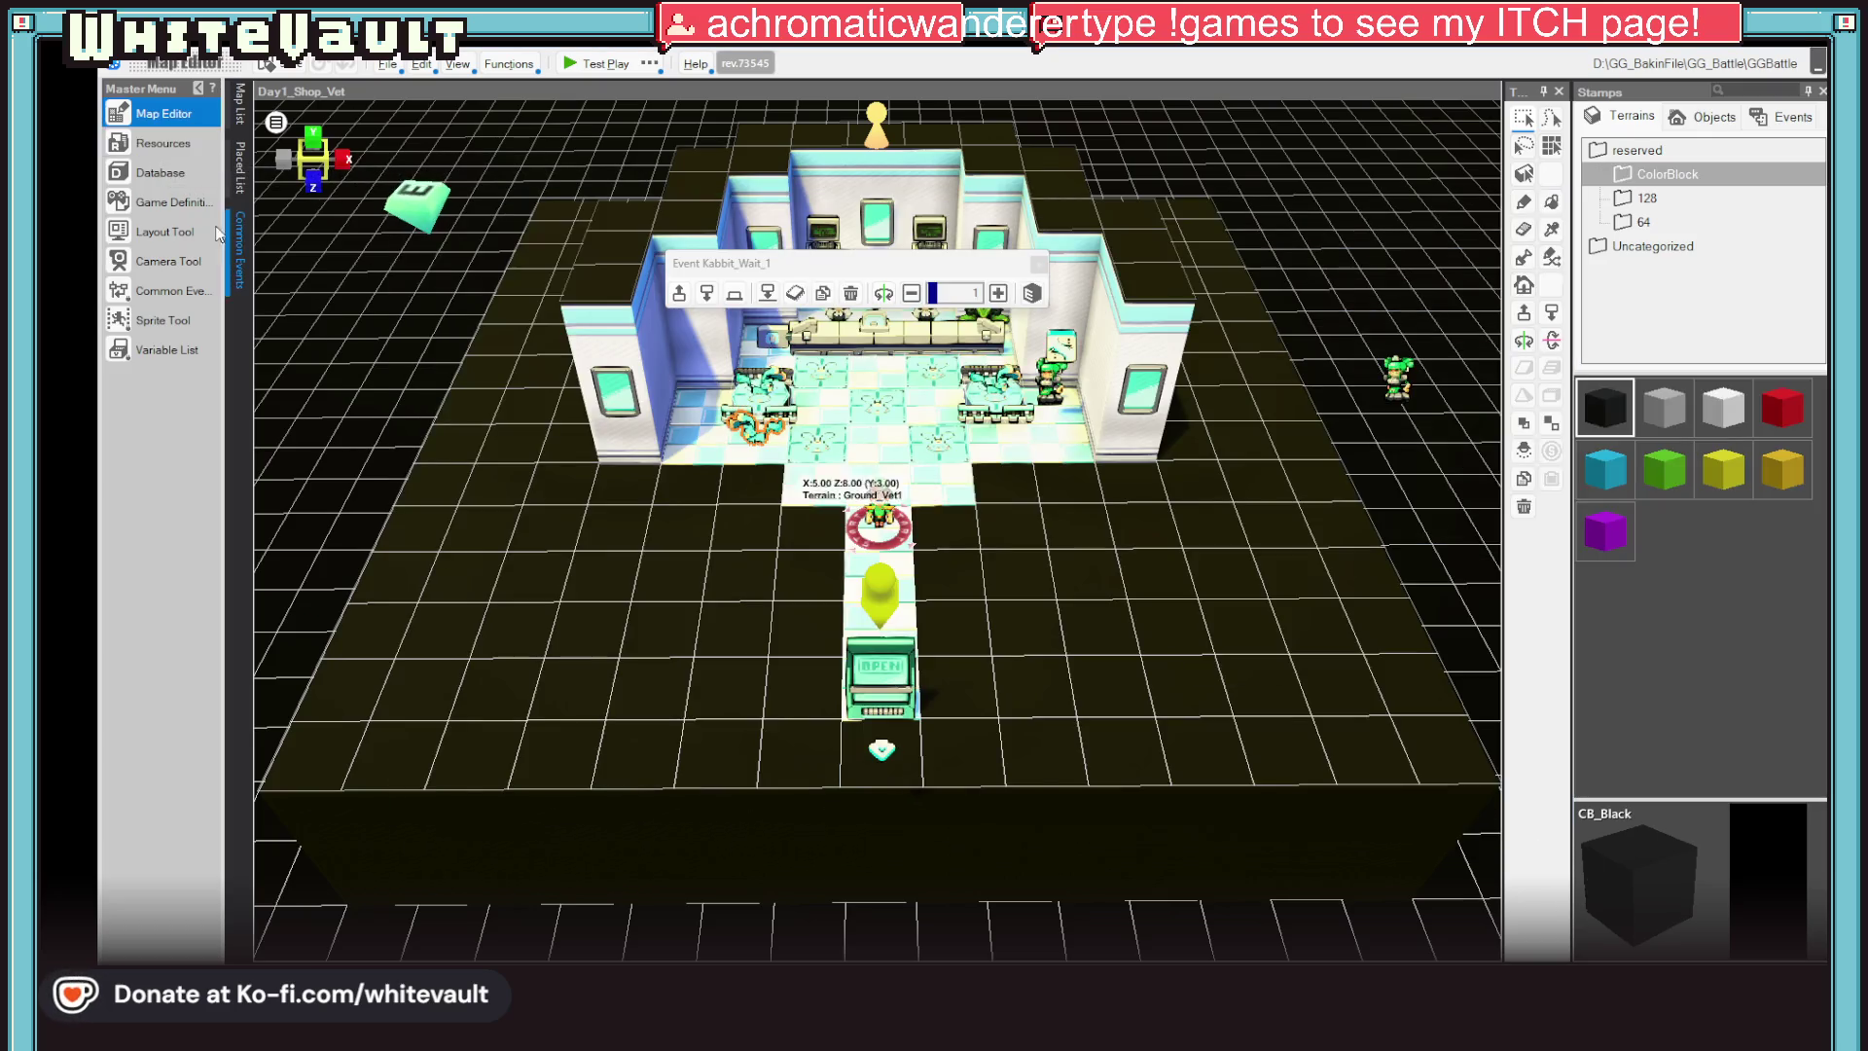
left_click(152, 173)
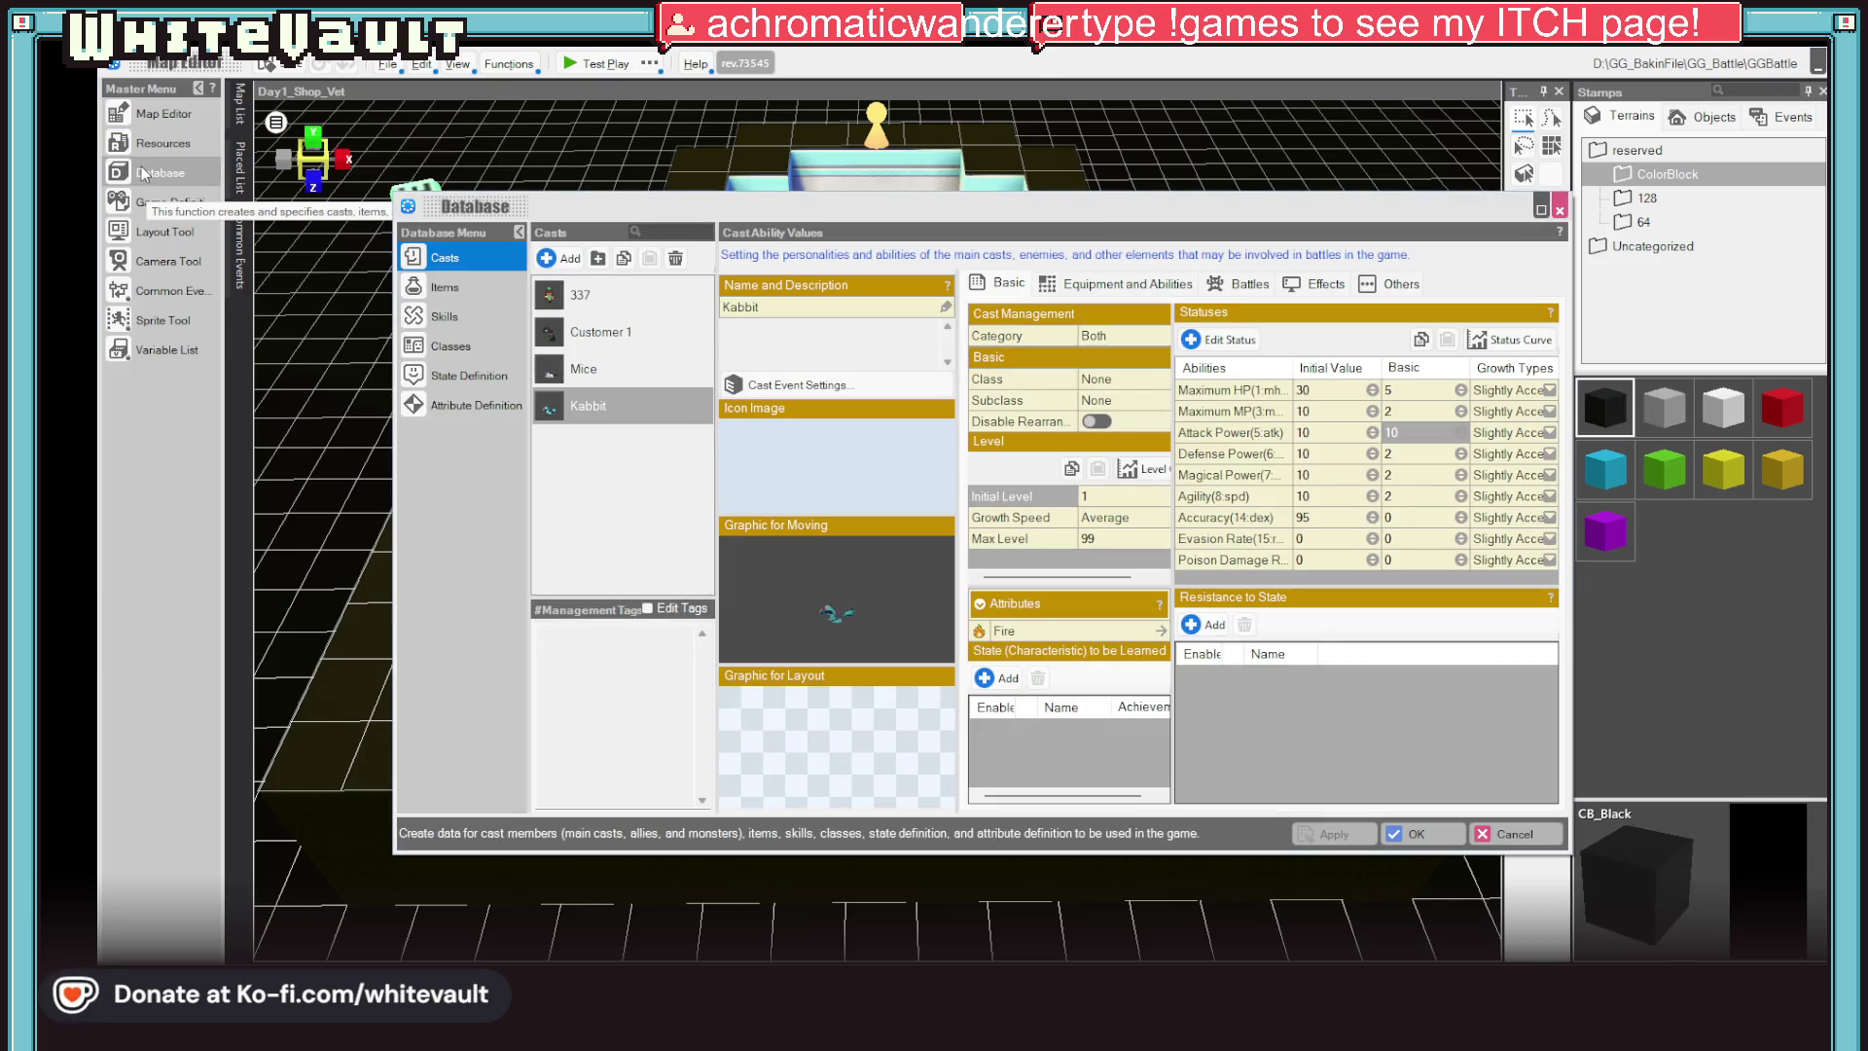
Set Kabbit's starting maximum HP to 4 in the Casts database, save it, and launch a test play
left_click(621, 415)
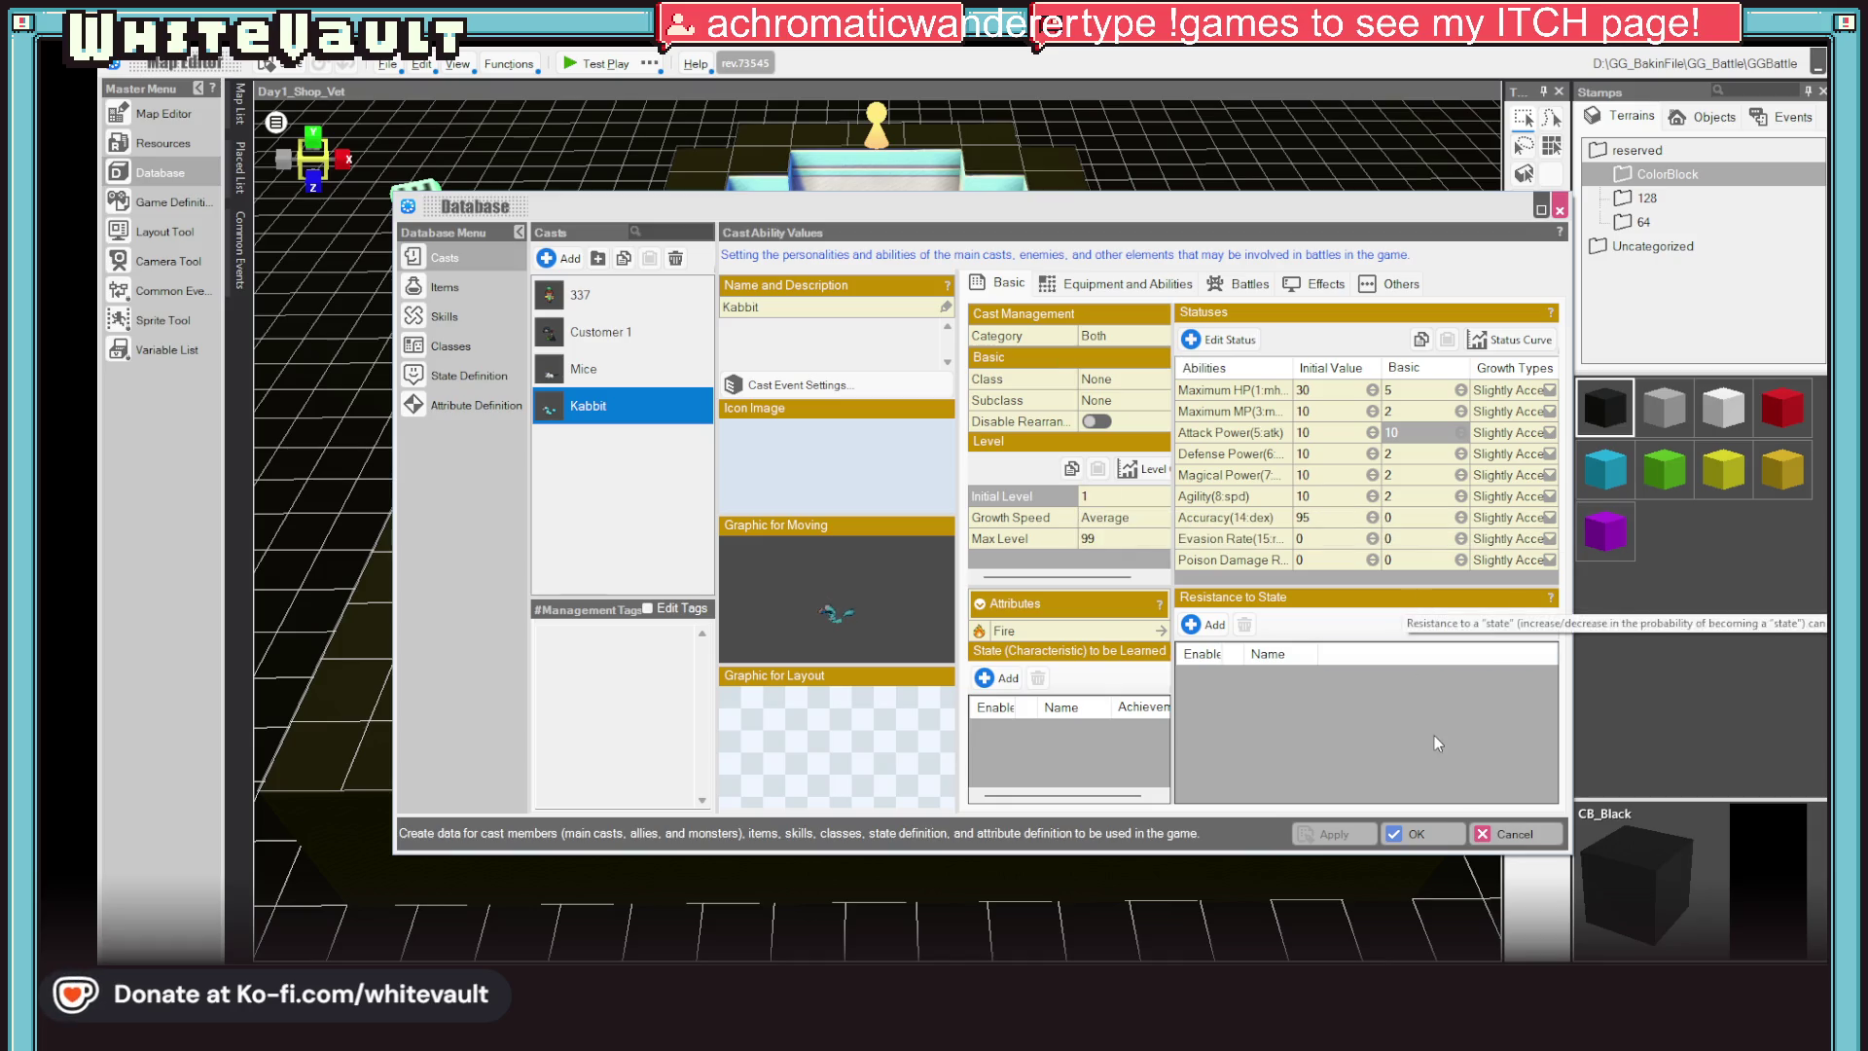
left_click(1333, 389)
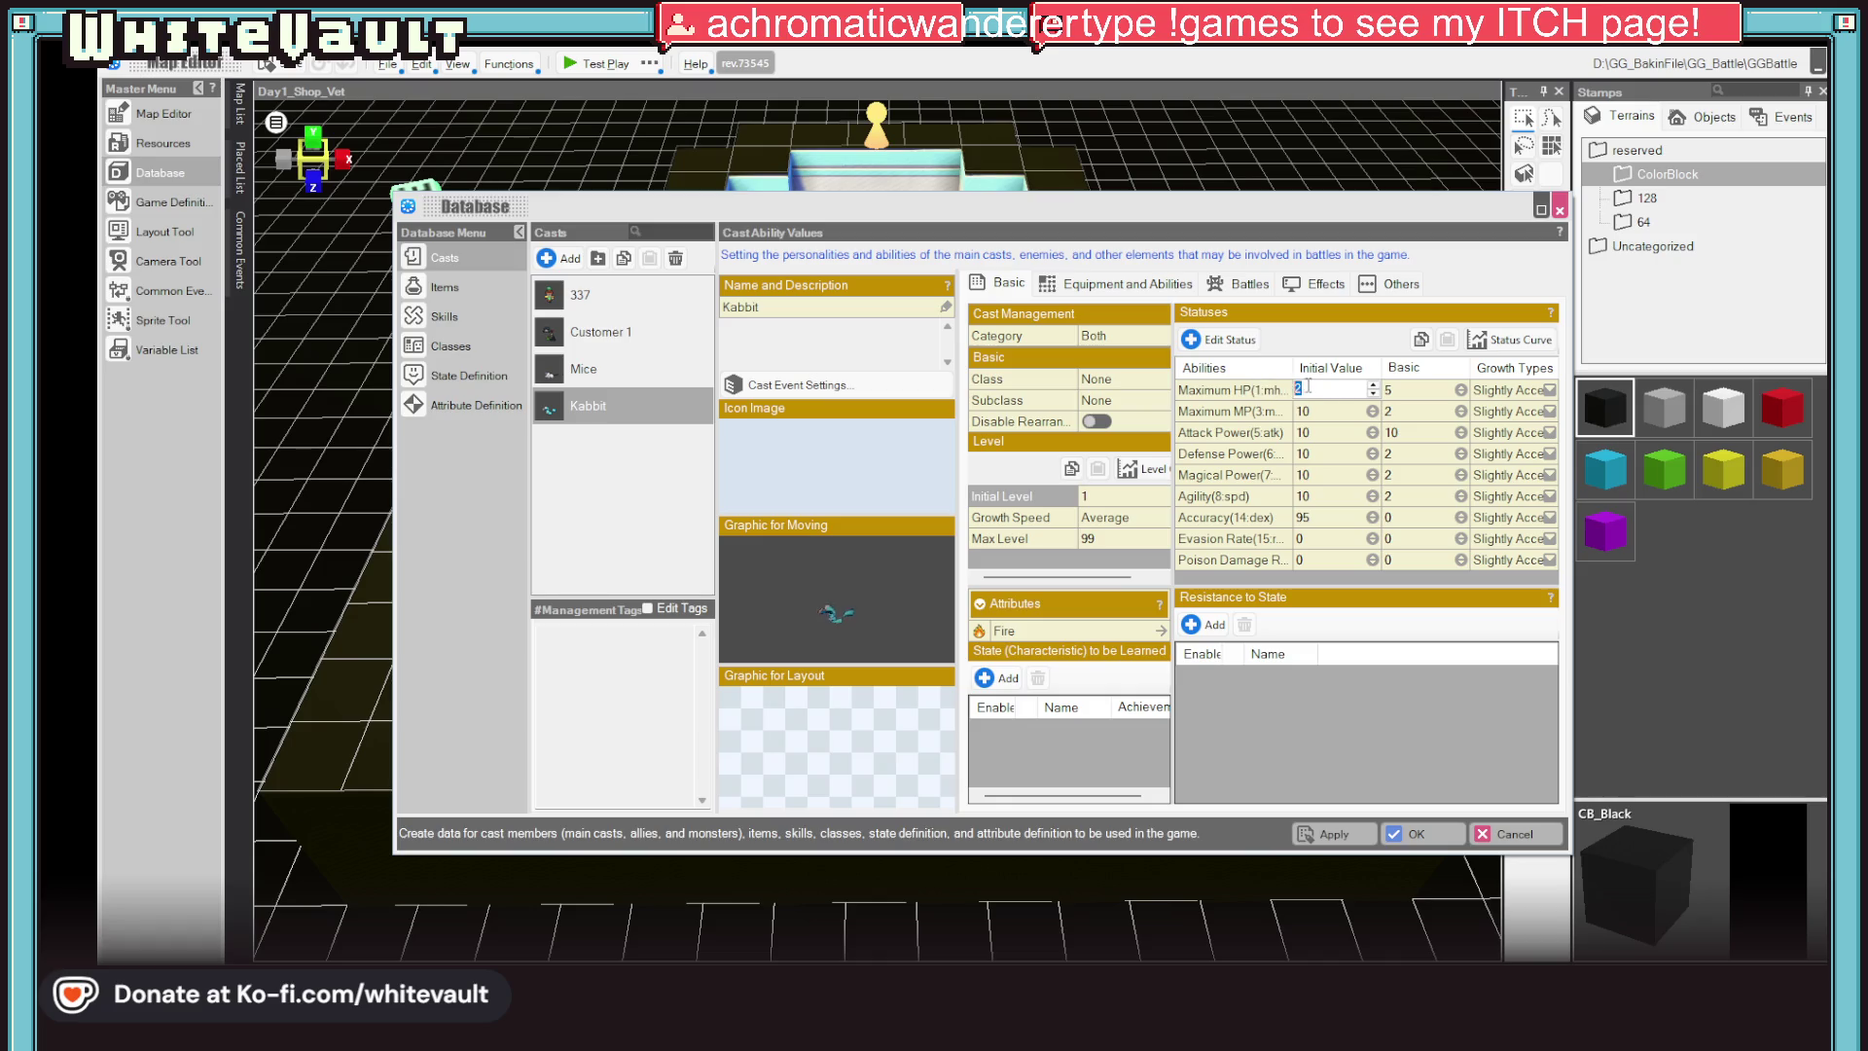
type("4")
left_click(1410, 391)
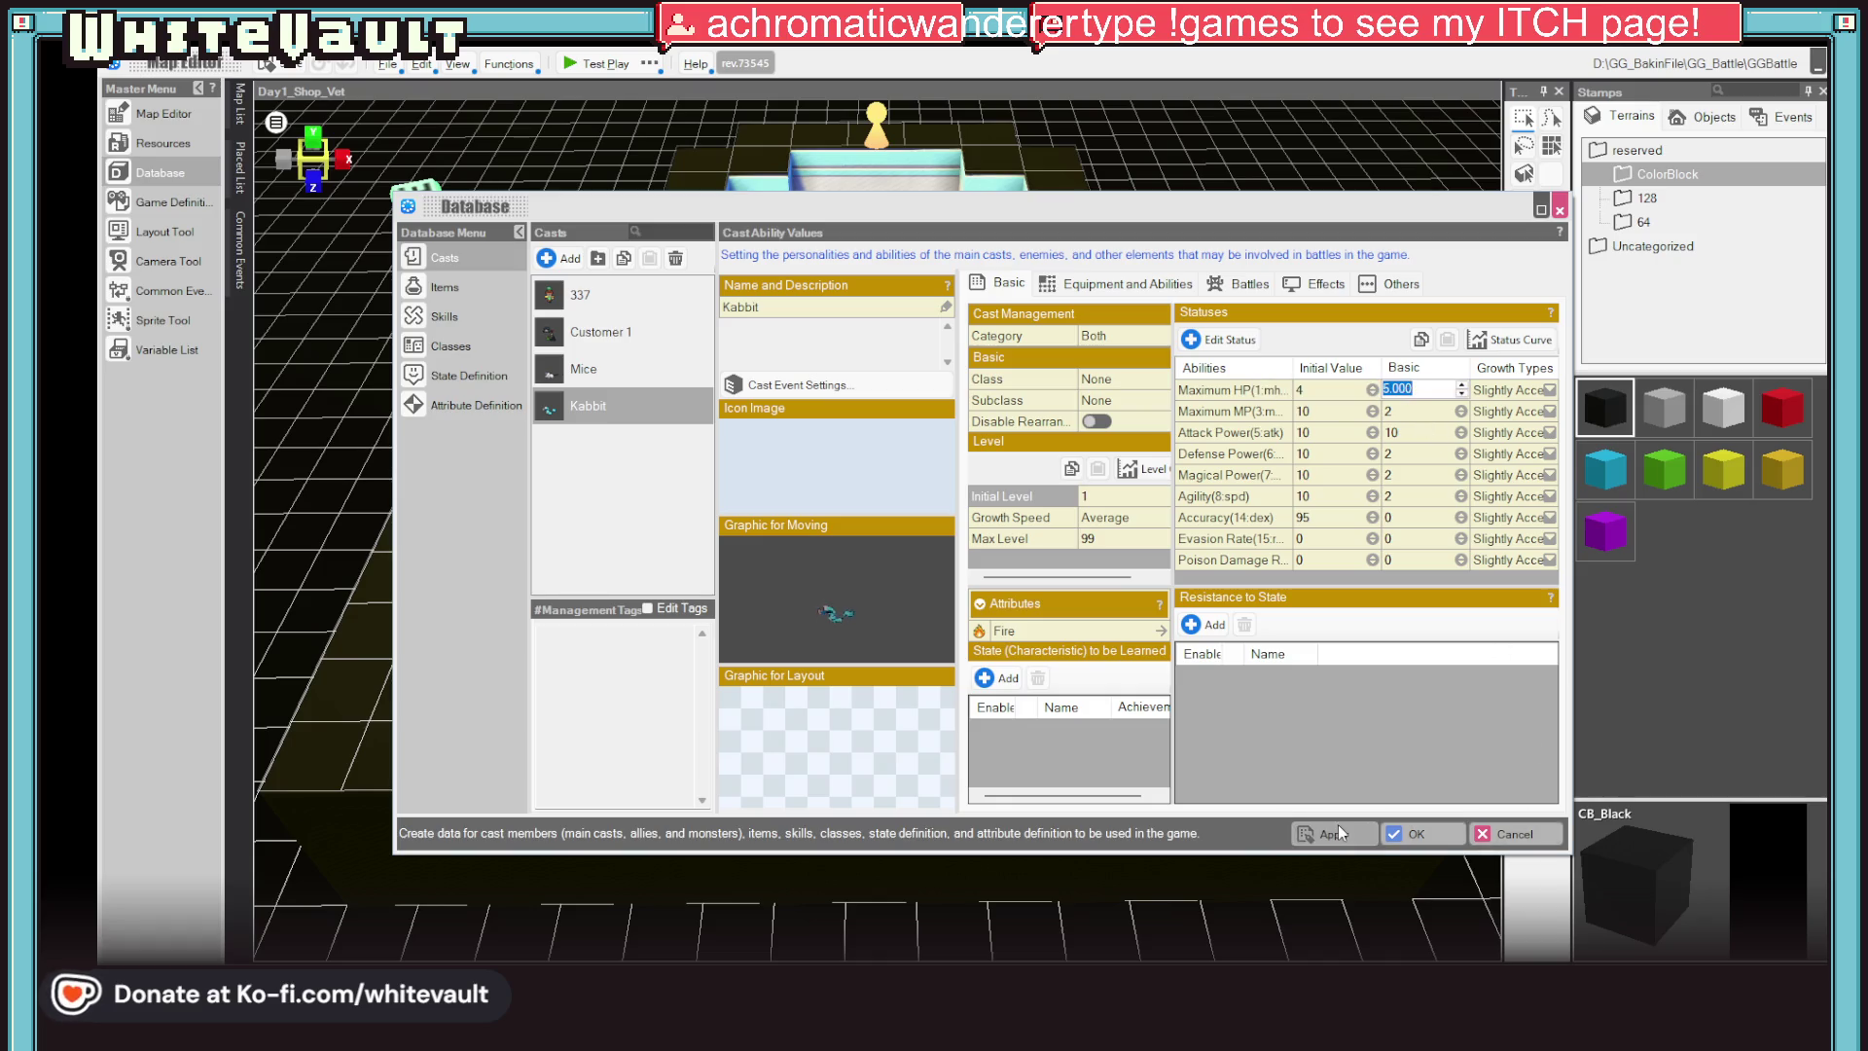
left_click(1398, 832)
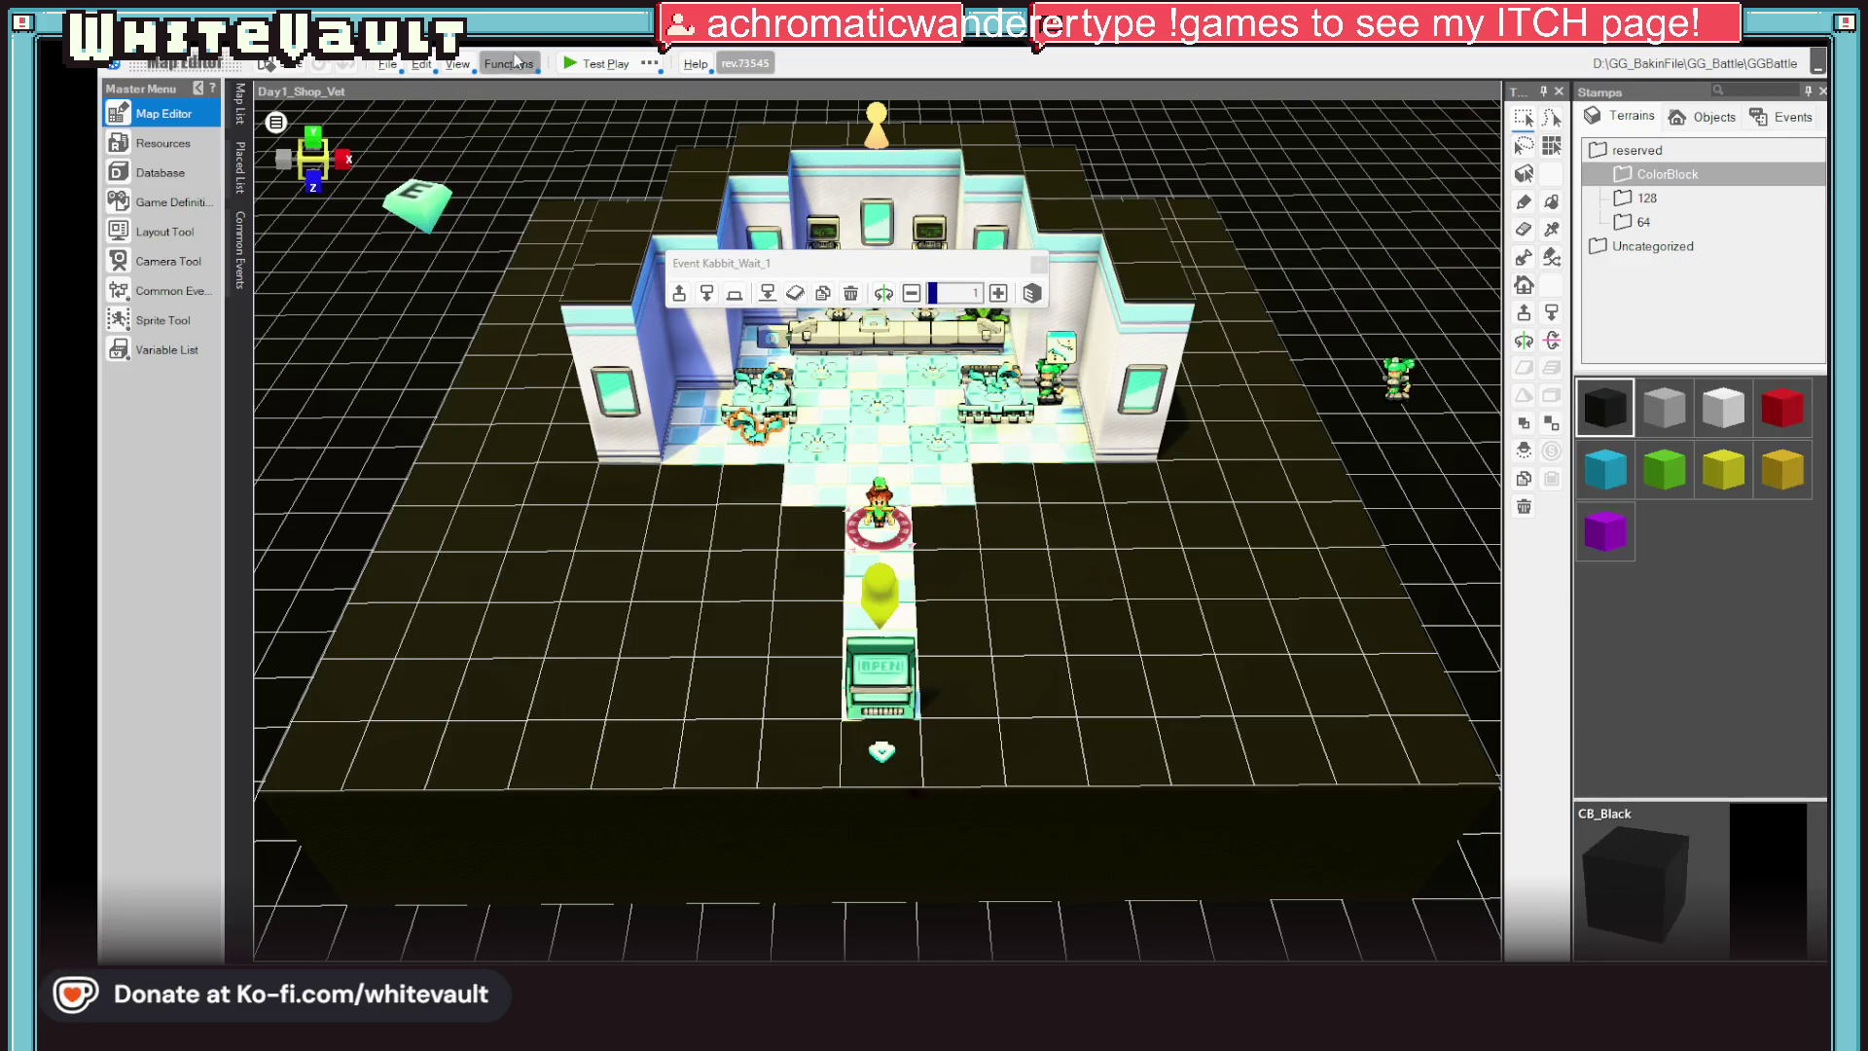
left_click(592, 64)
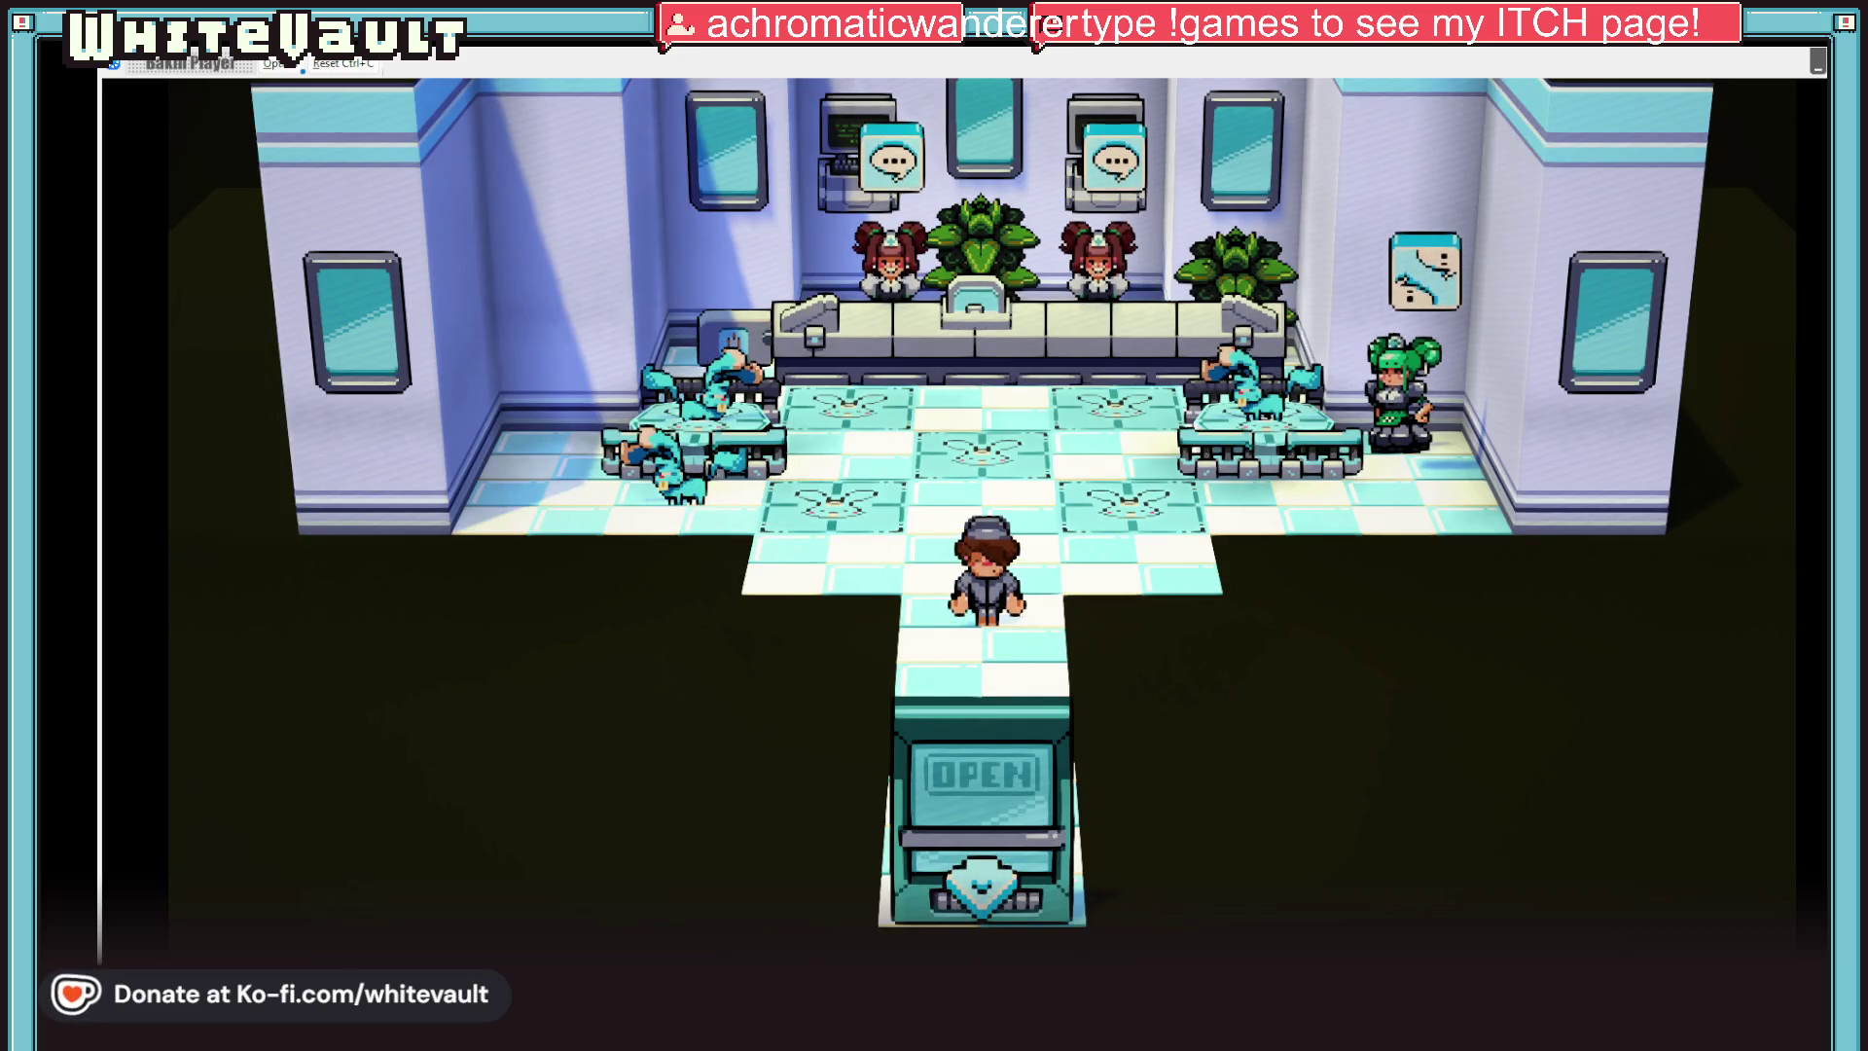
Walk into the shop to the green-haired vet and talk through her dialogue to start the battle
key("Up")
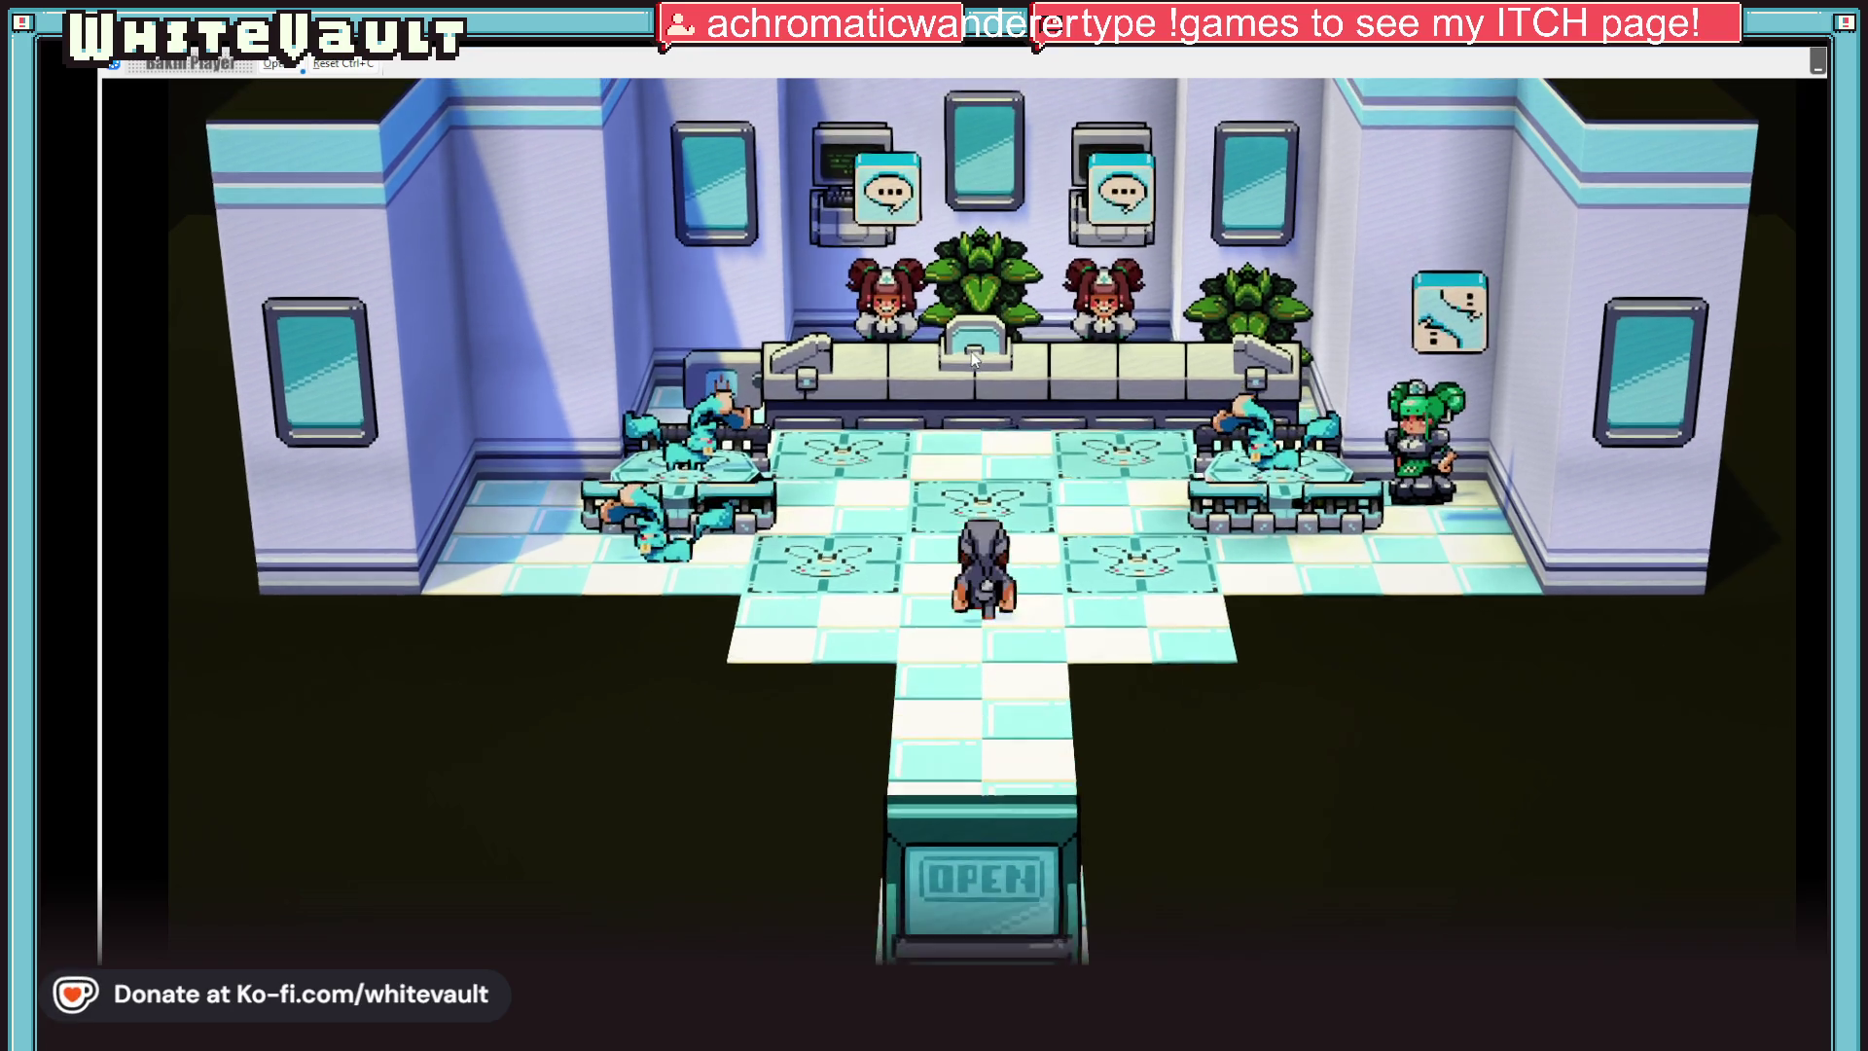
key("Right")
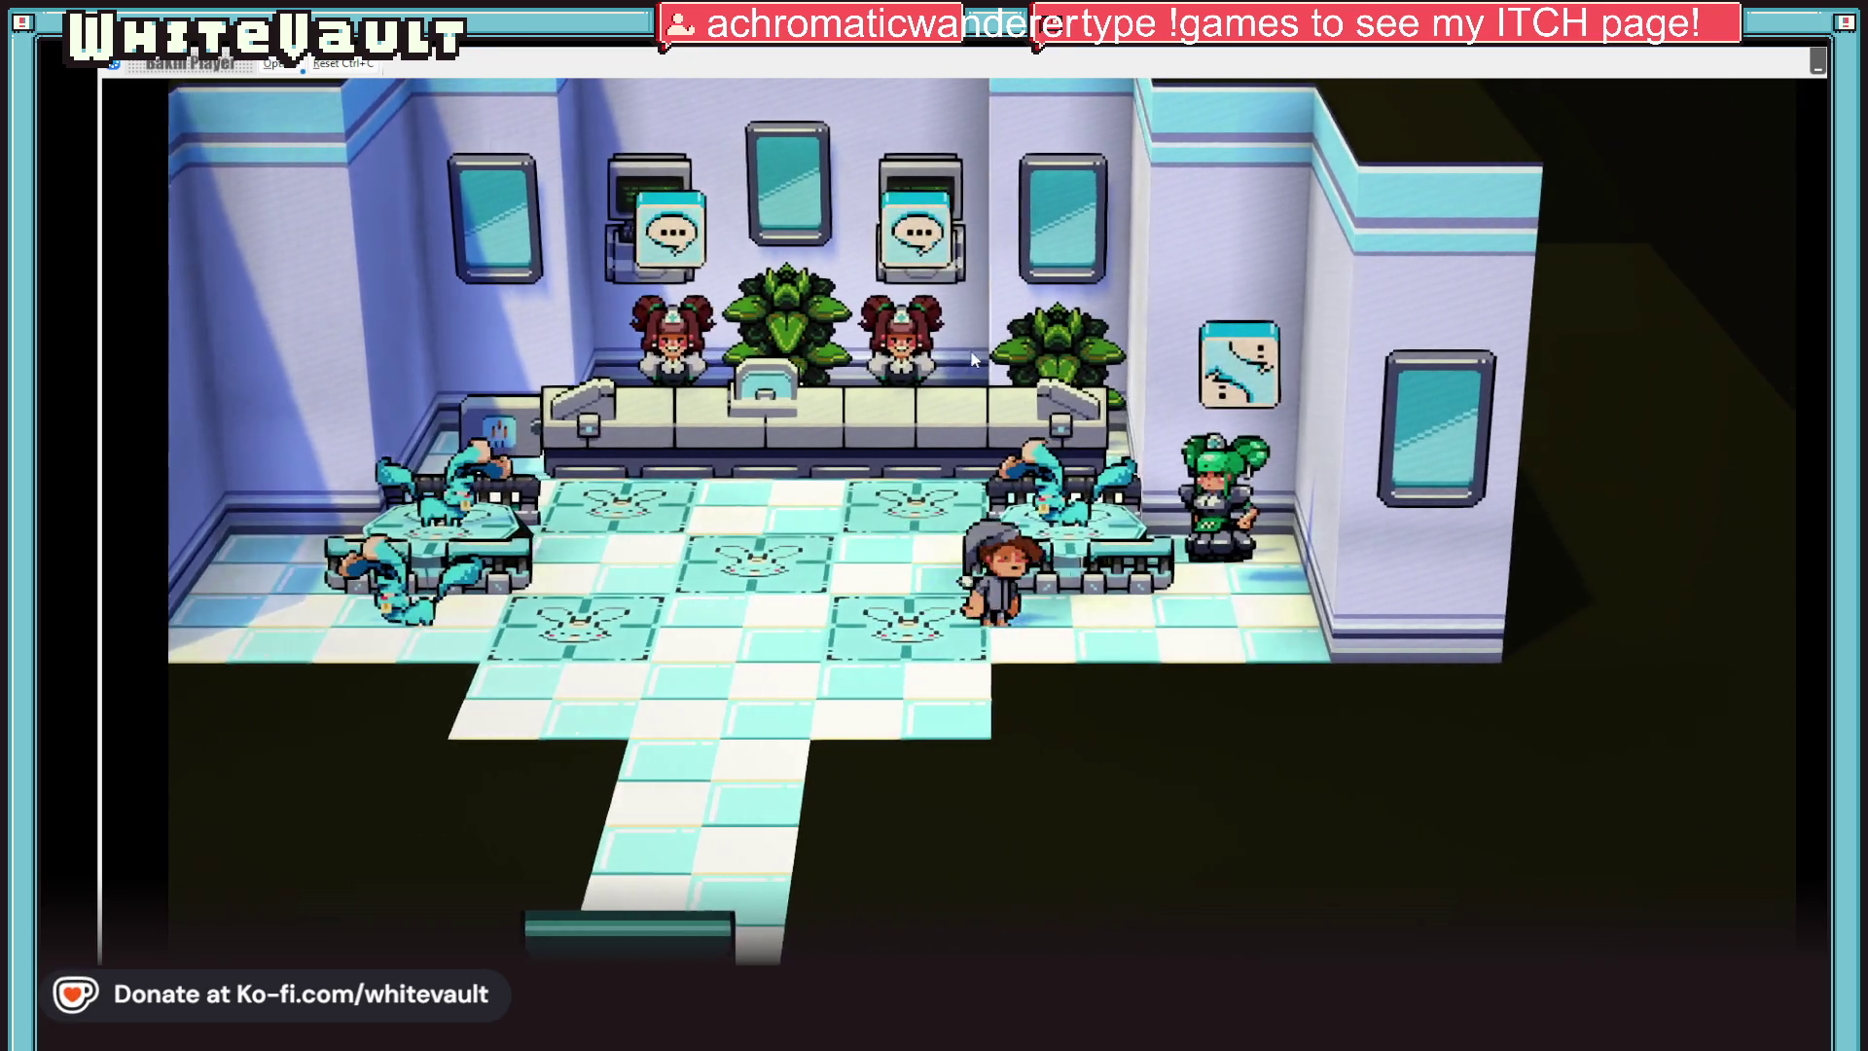
key("Right")
key("Up")
key("Return")
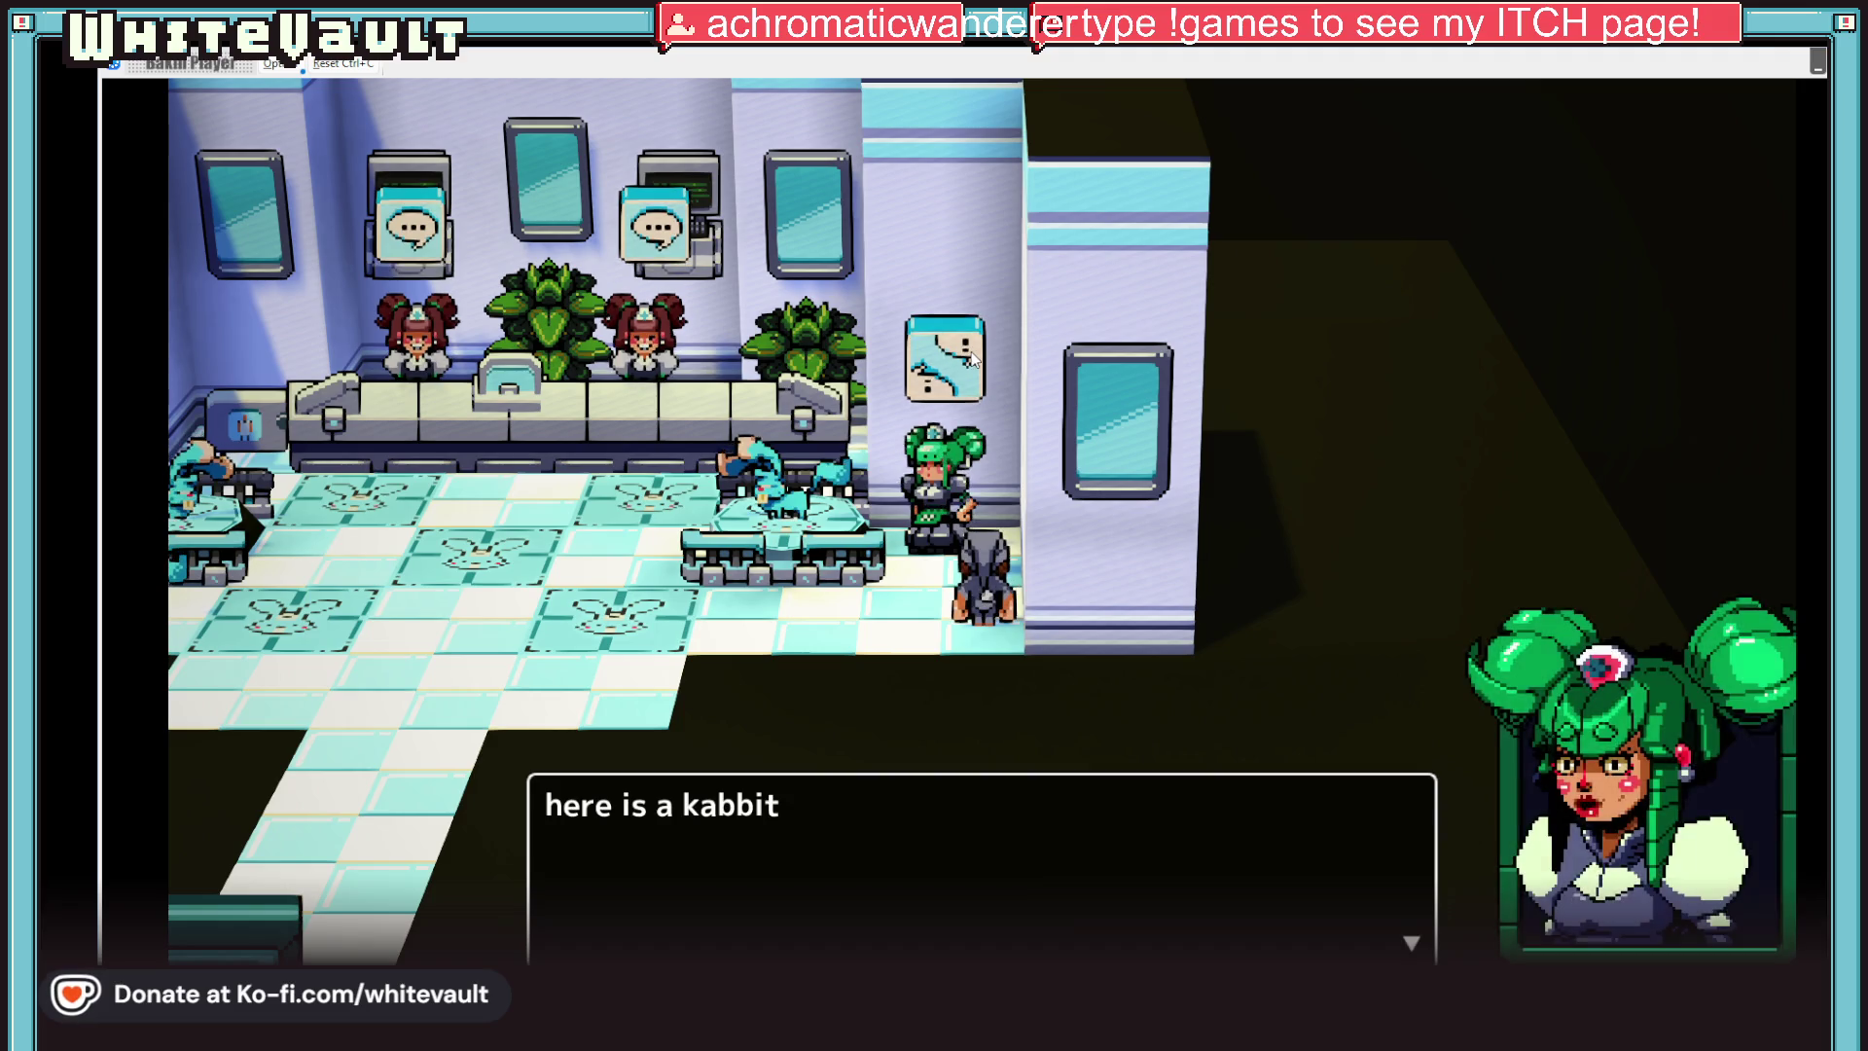
key("Return")
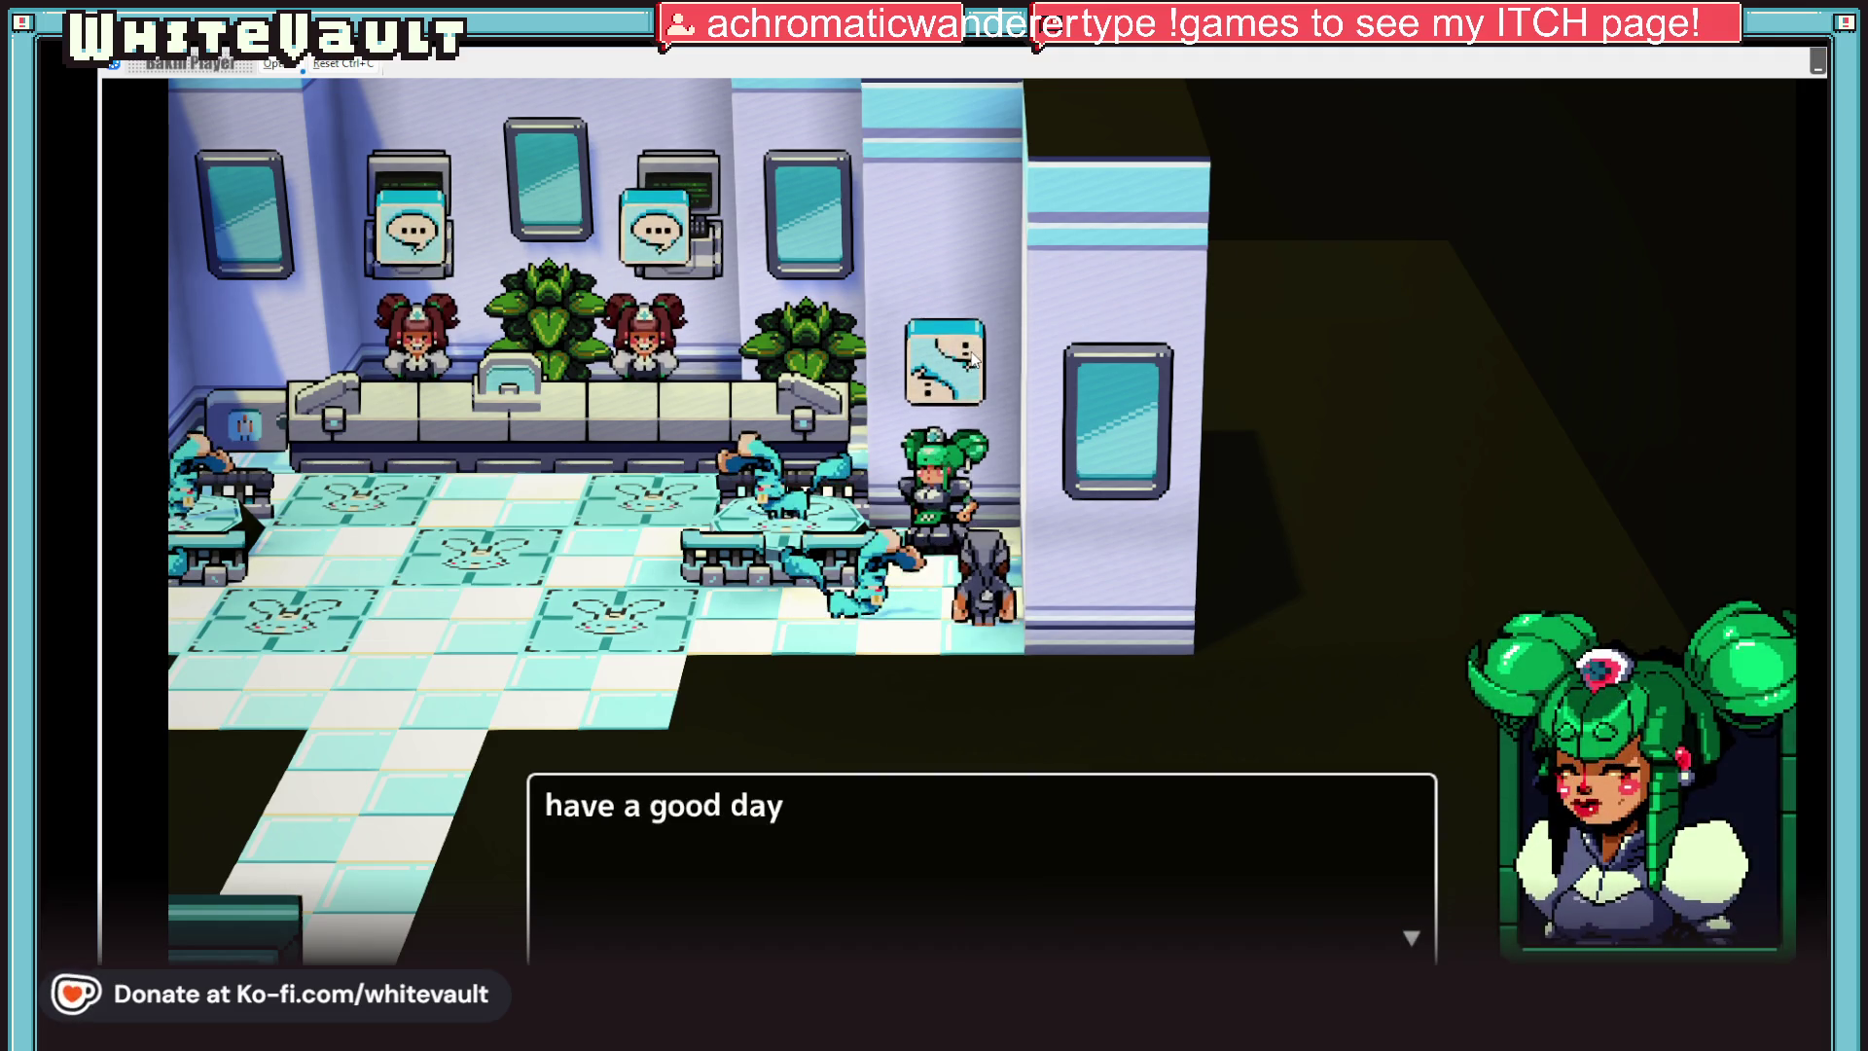
key("Return")
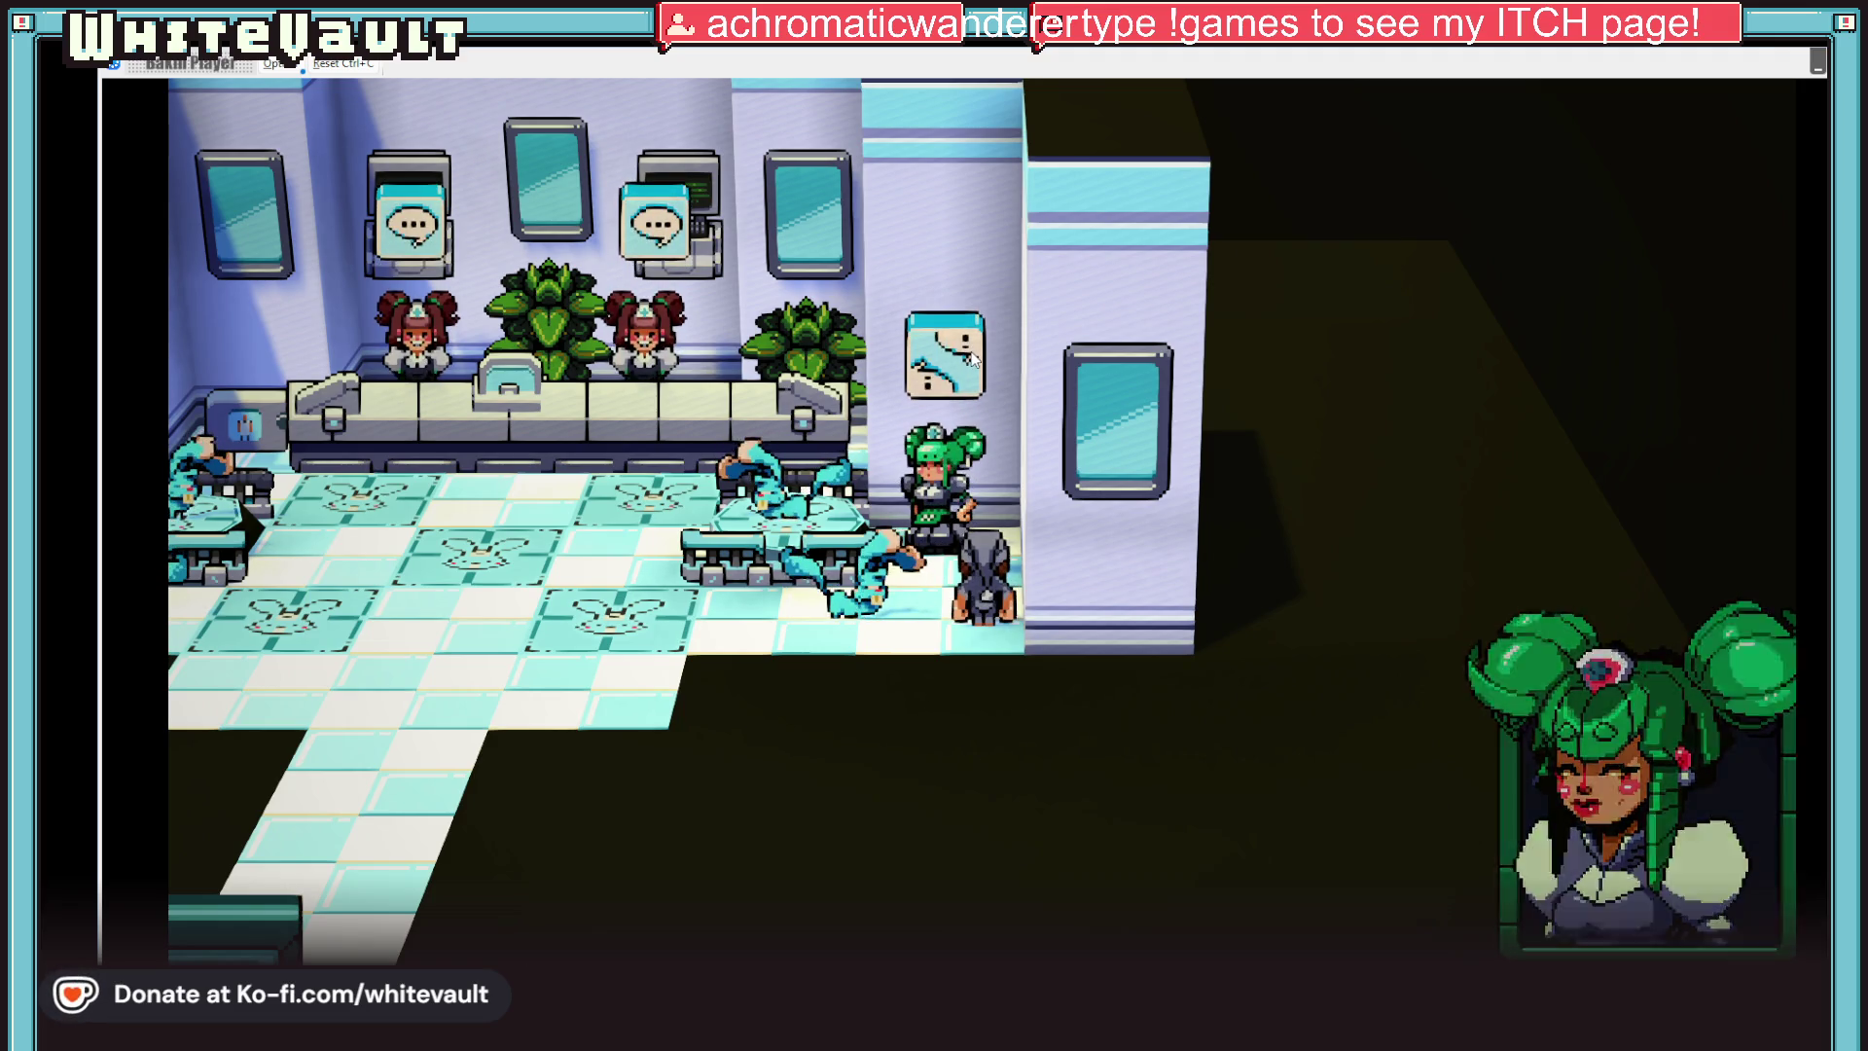
key("Left")
key("Left")
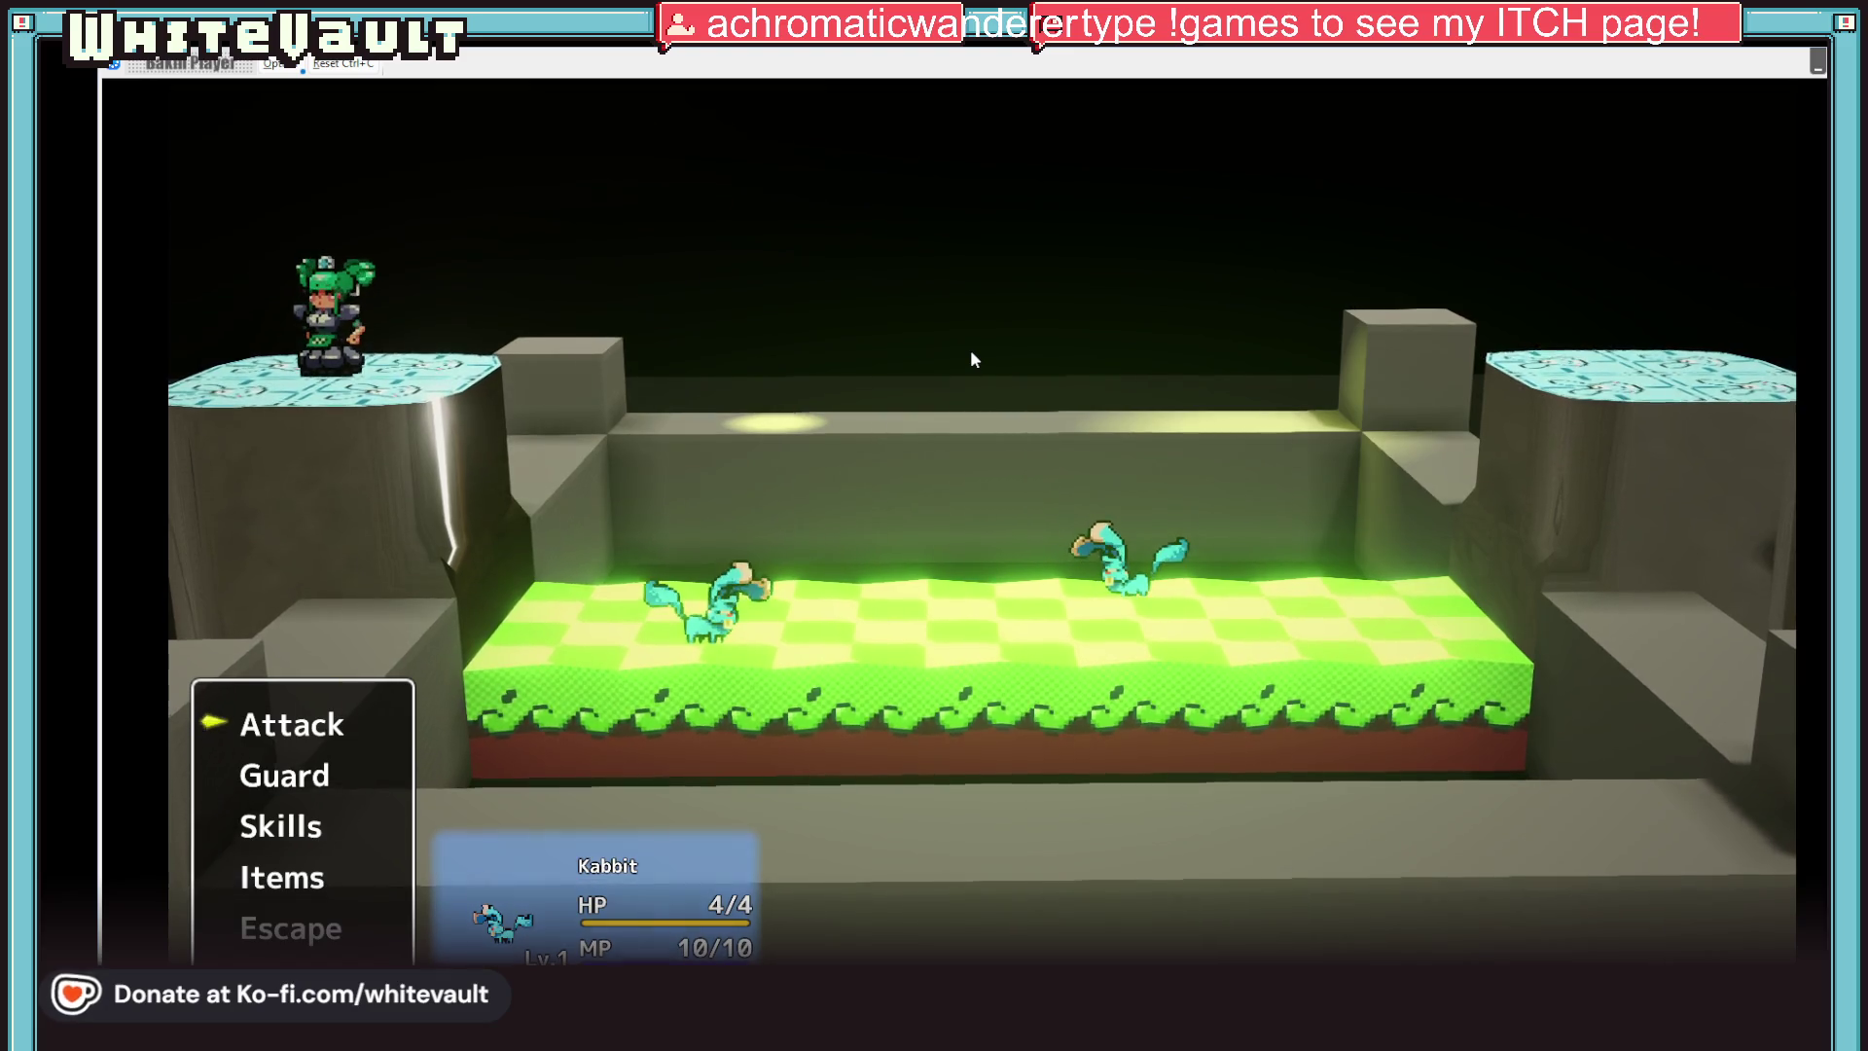
Attack the 4-HP Kabbit each turn until it falls, dismiss the results, and close the test play
key("Return")
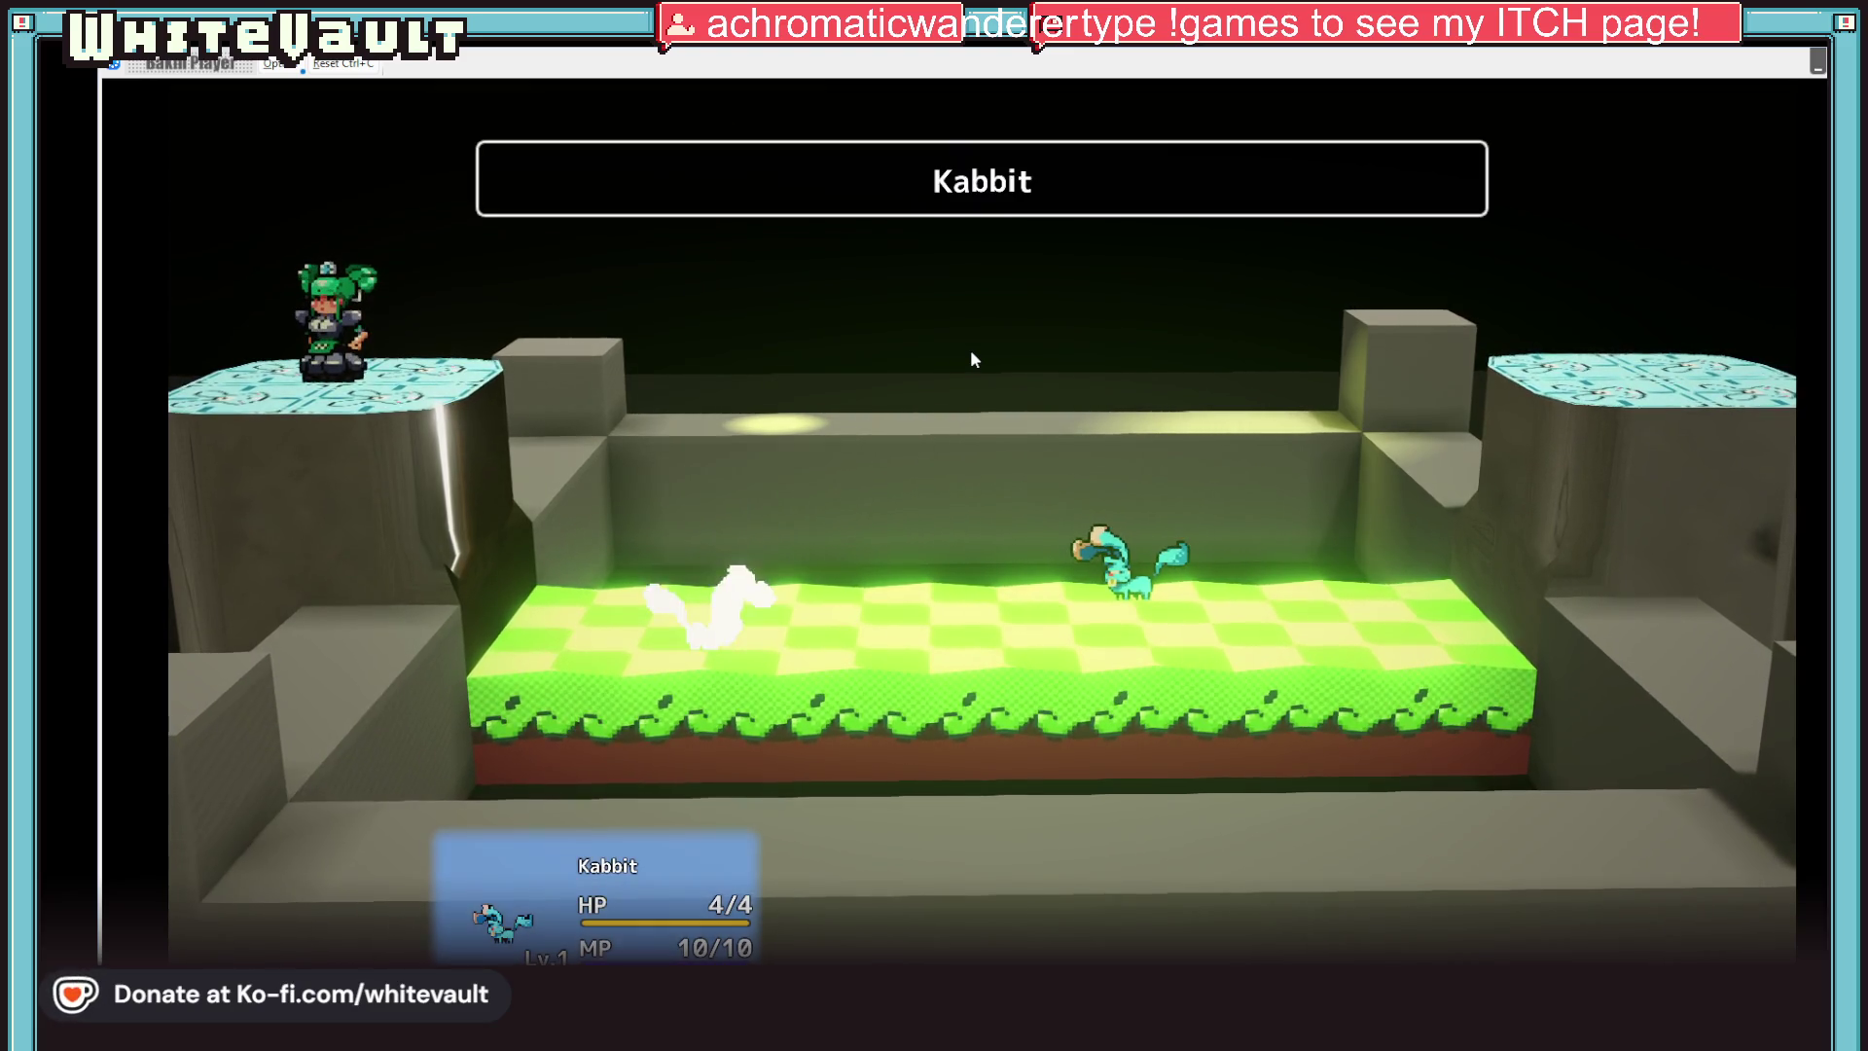
key("Return")
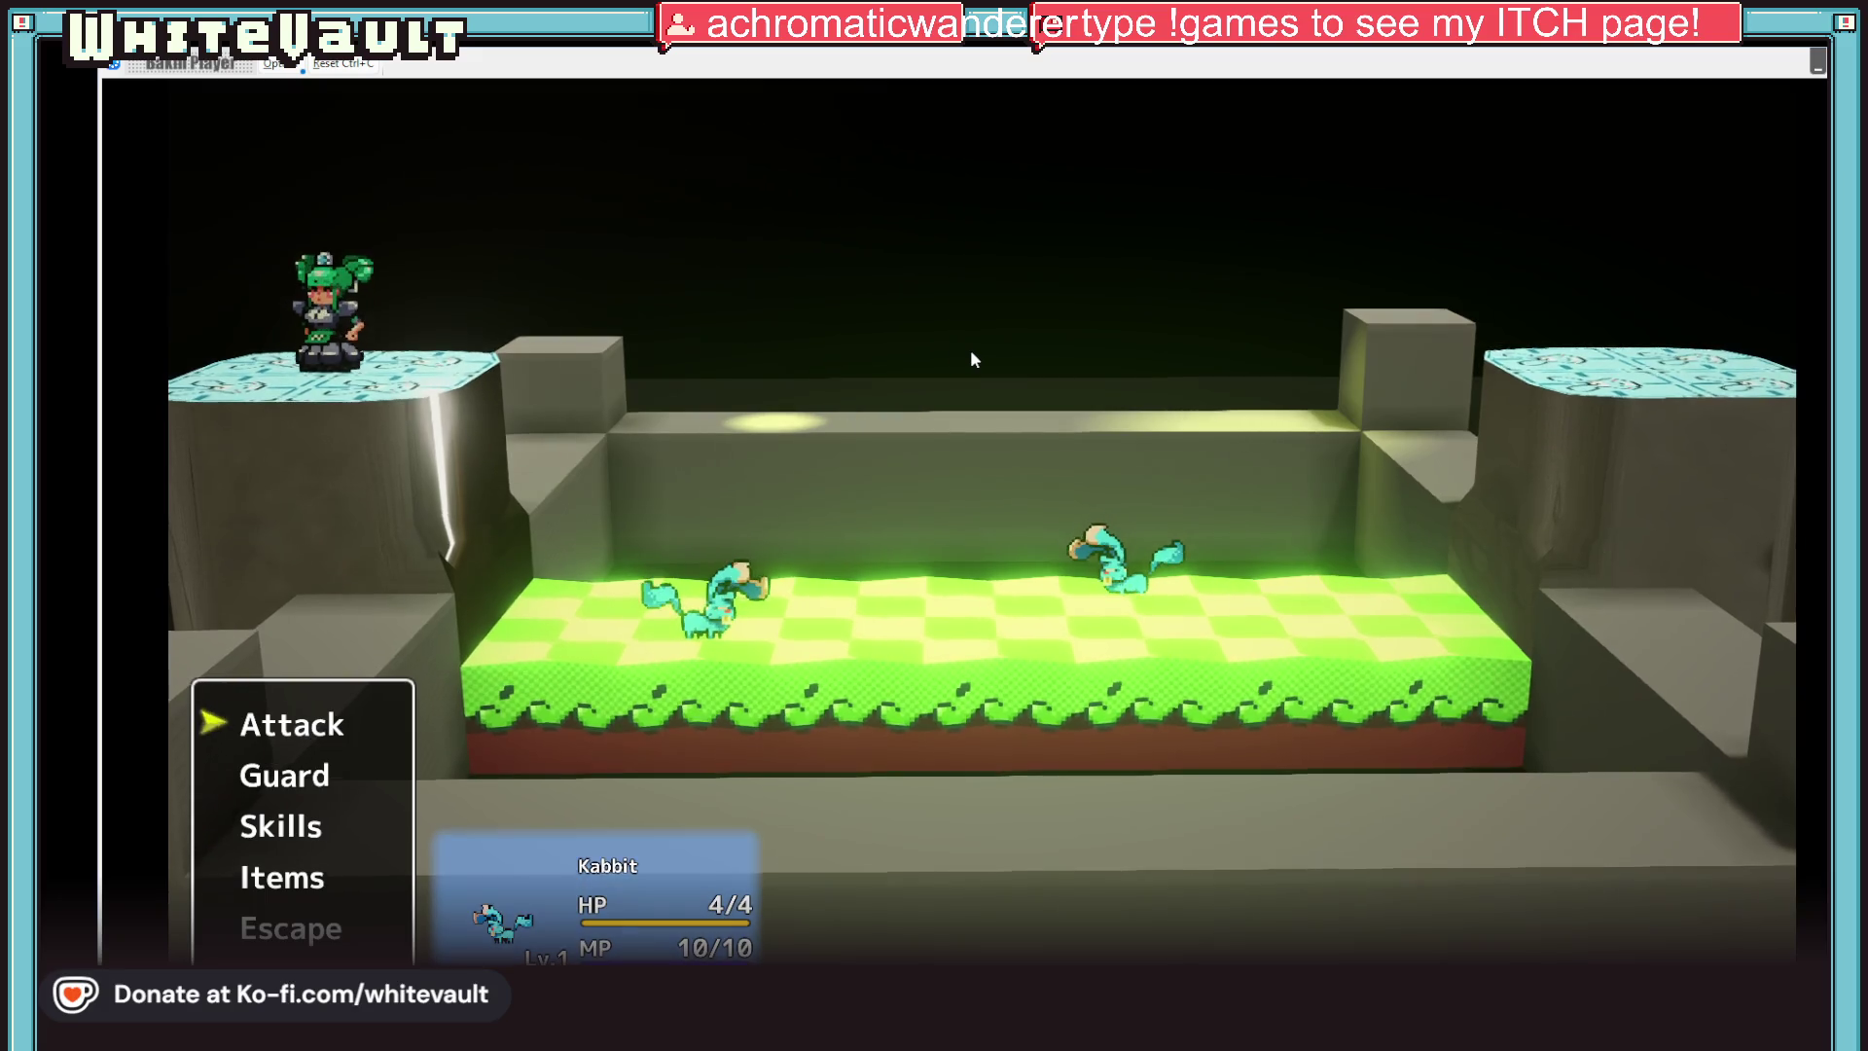
key("Return")
key("Return")
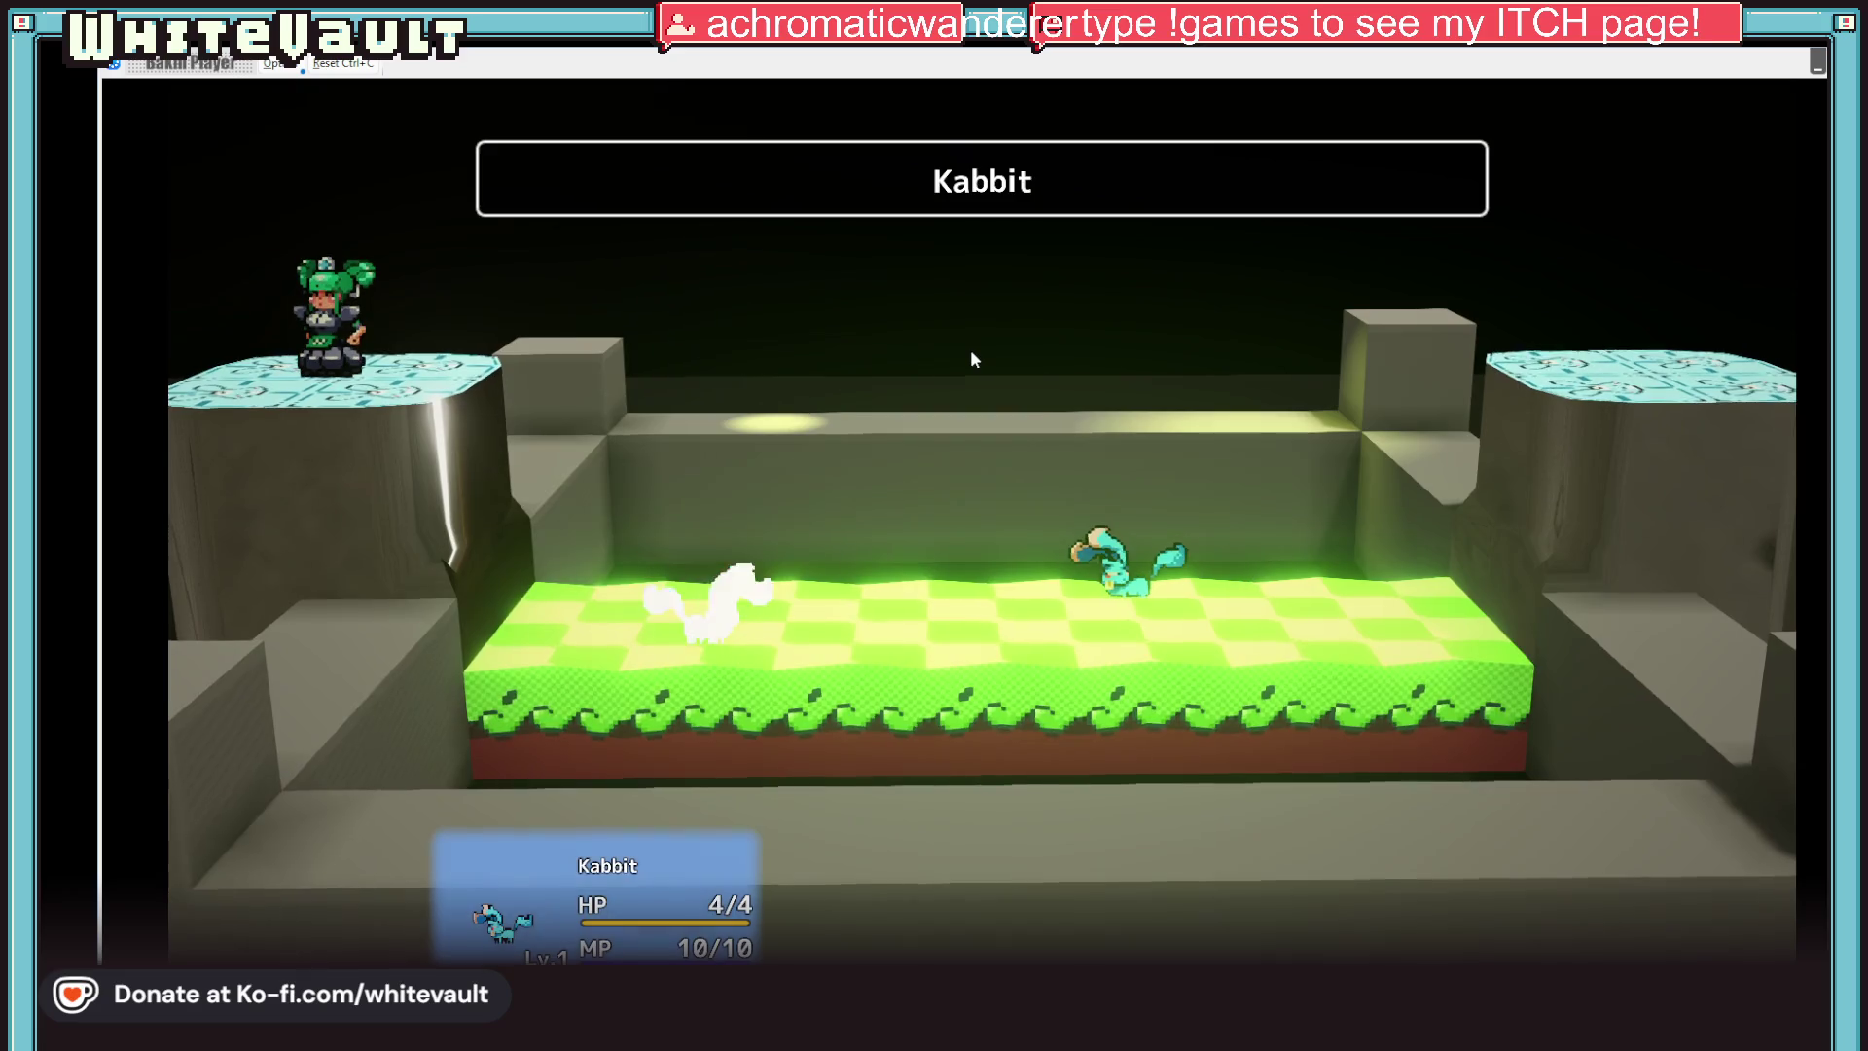
key("Return")
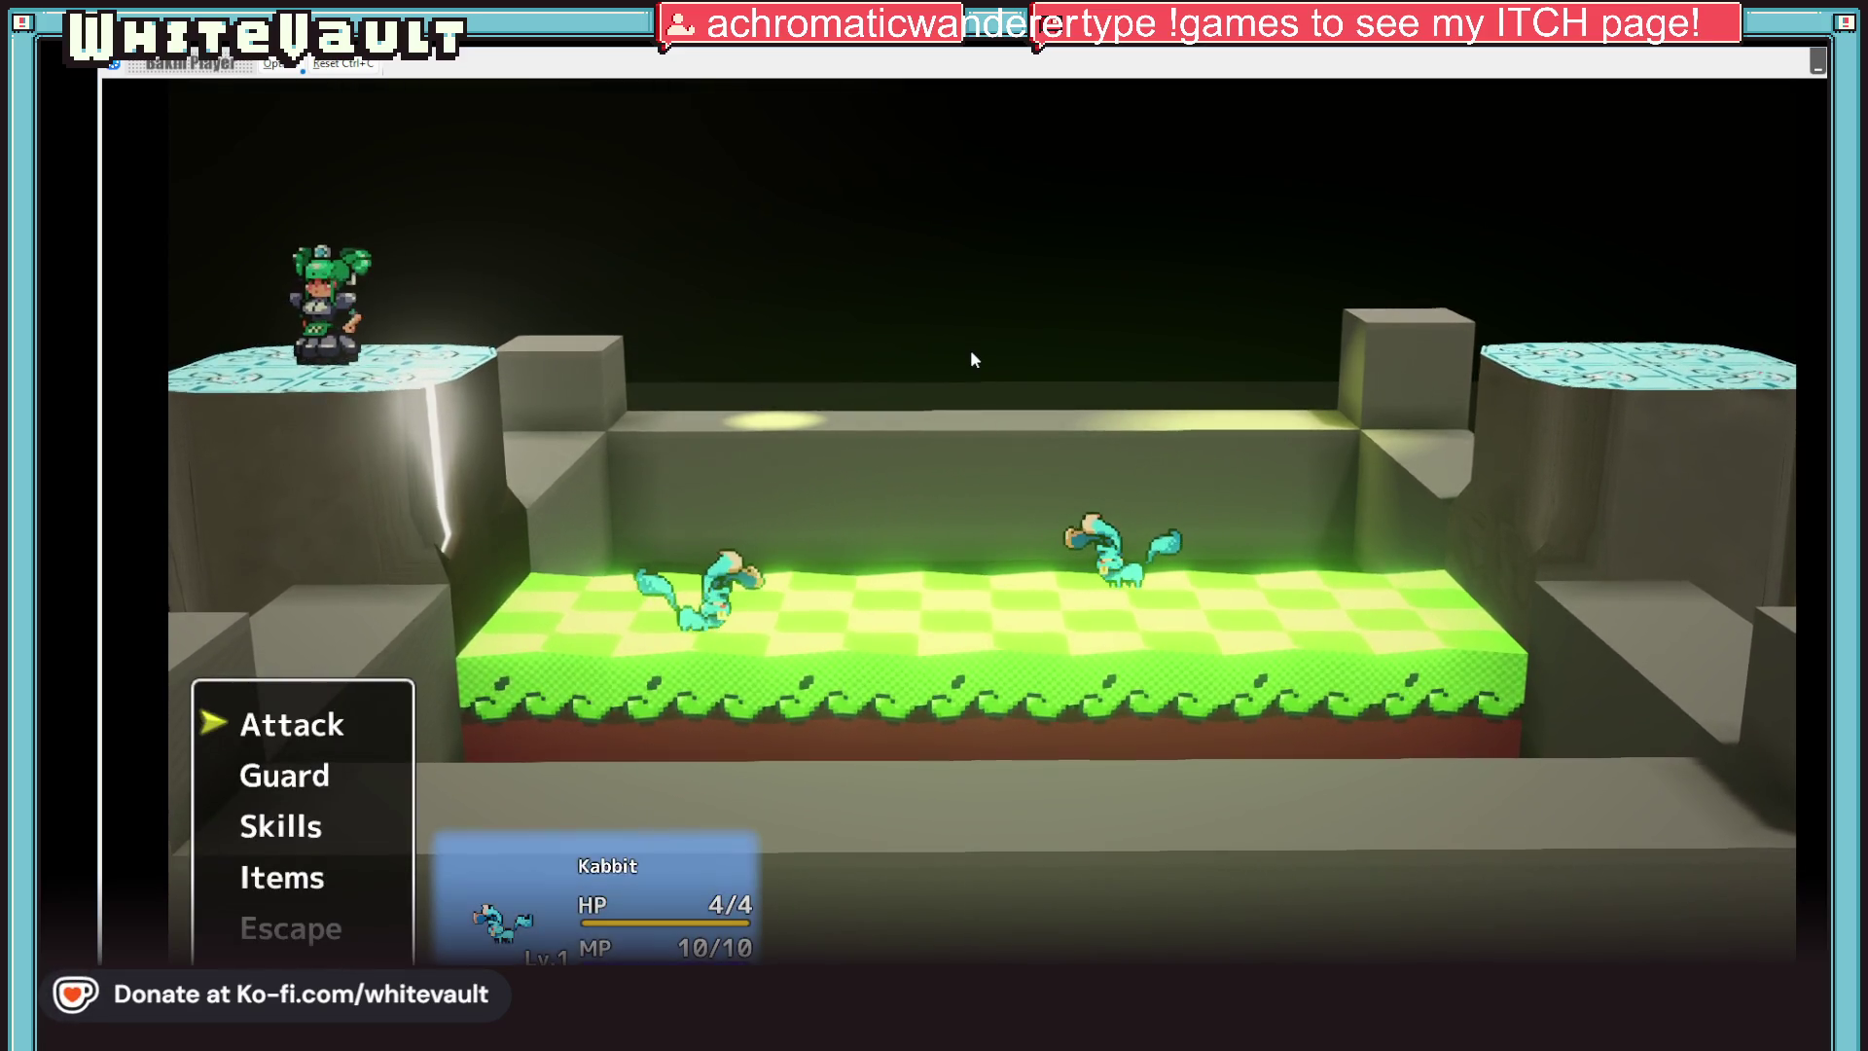
key("Return")
key("Return")
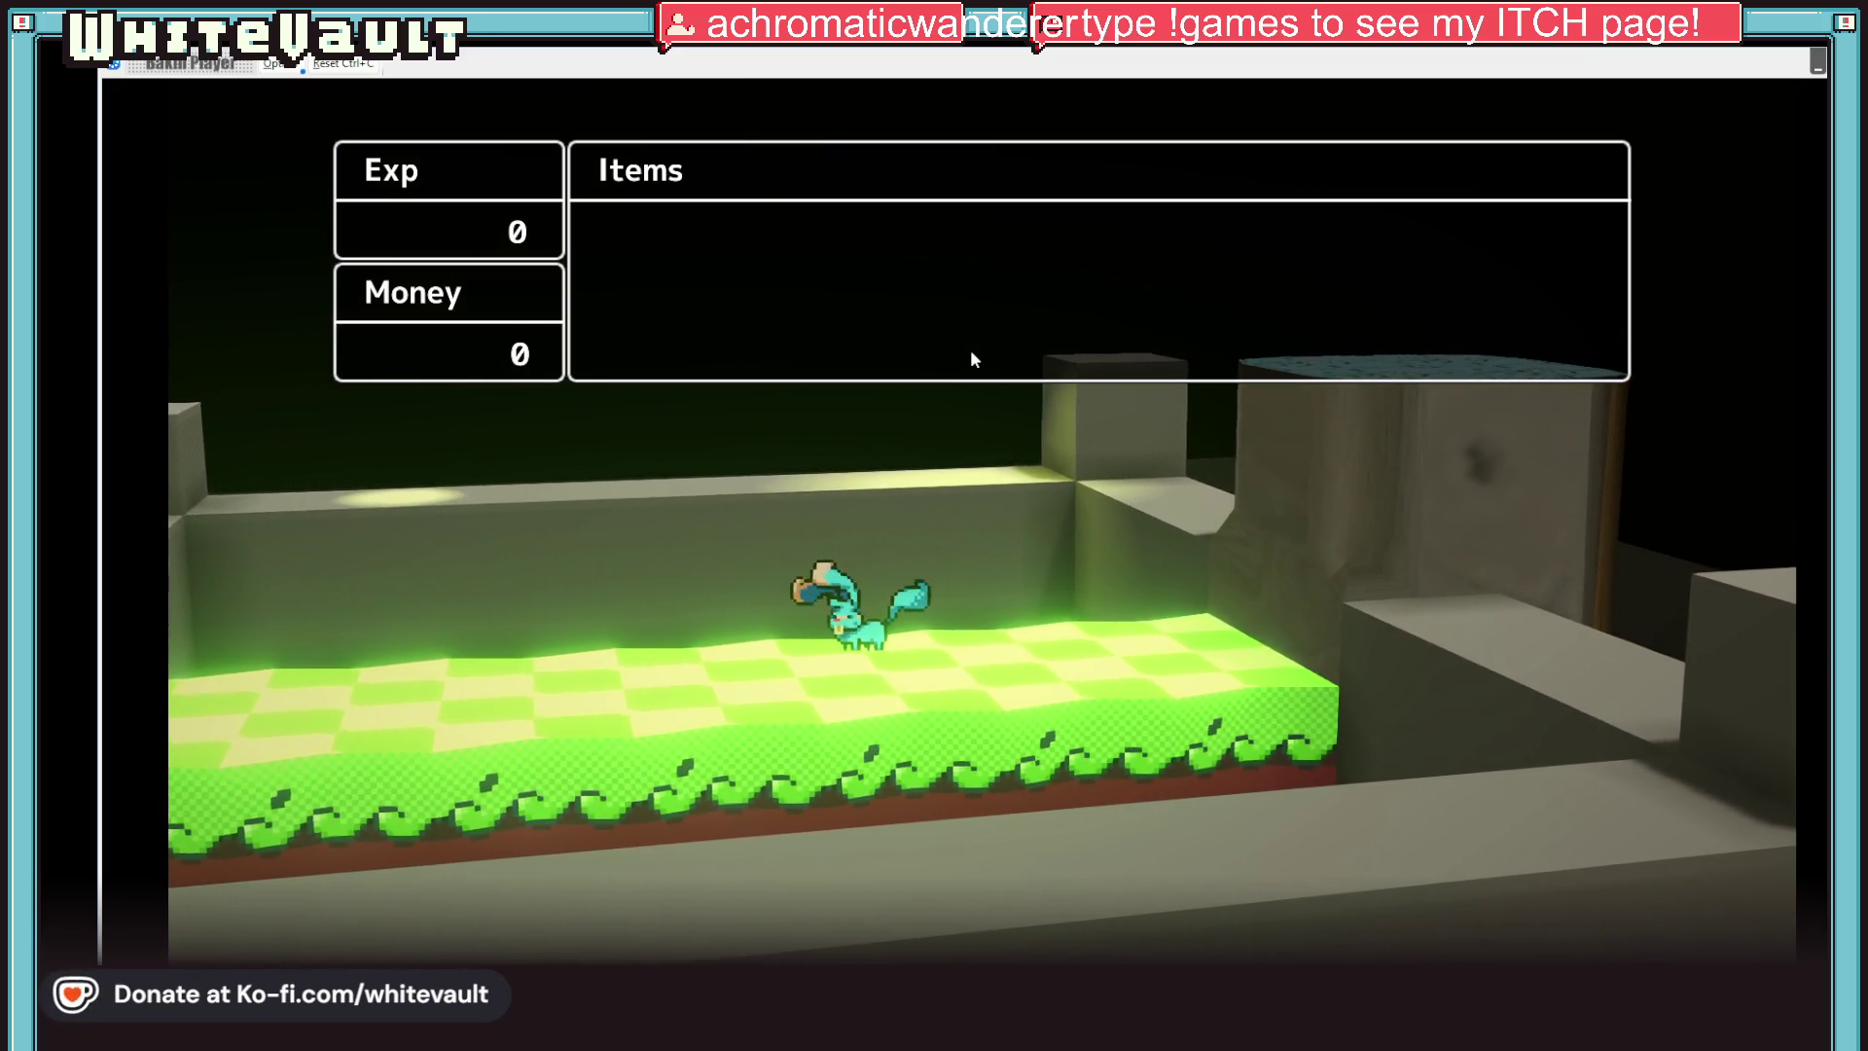
key("Return")
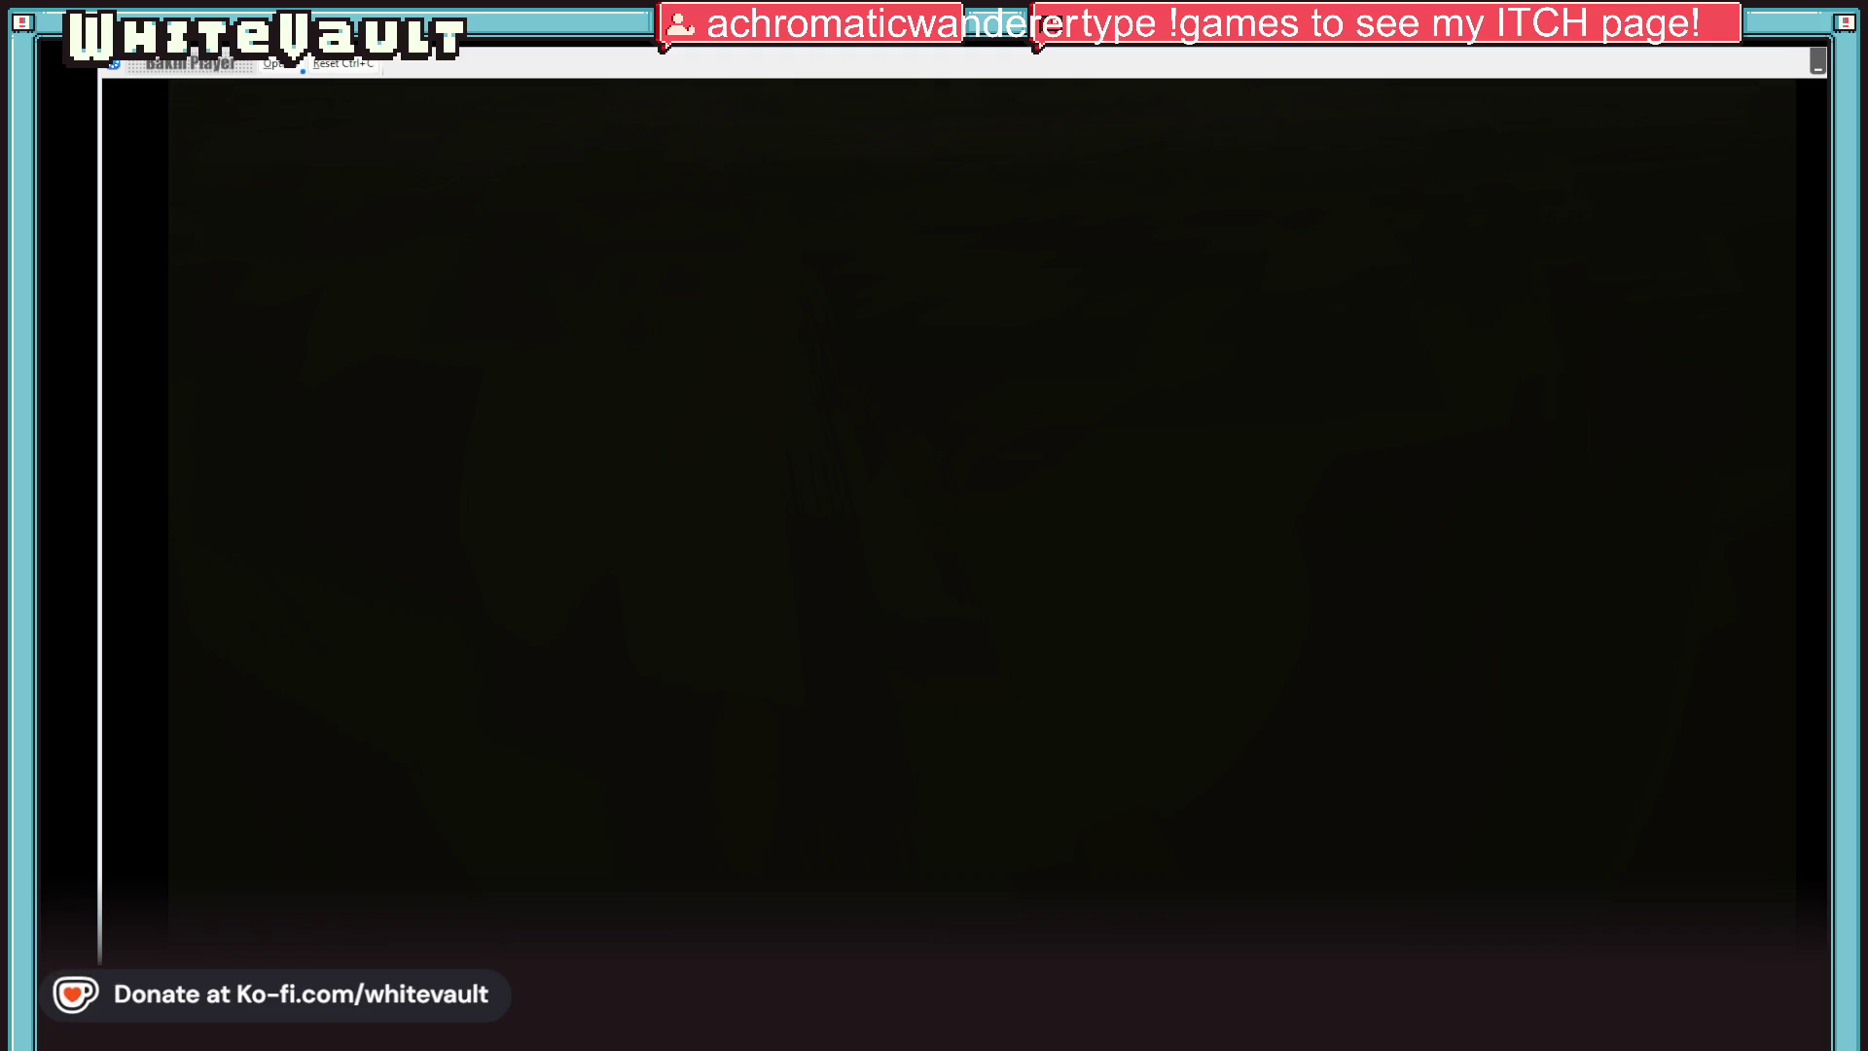
left_click(1817, 63)
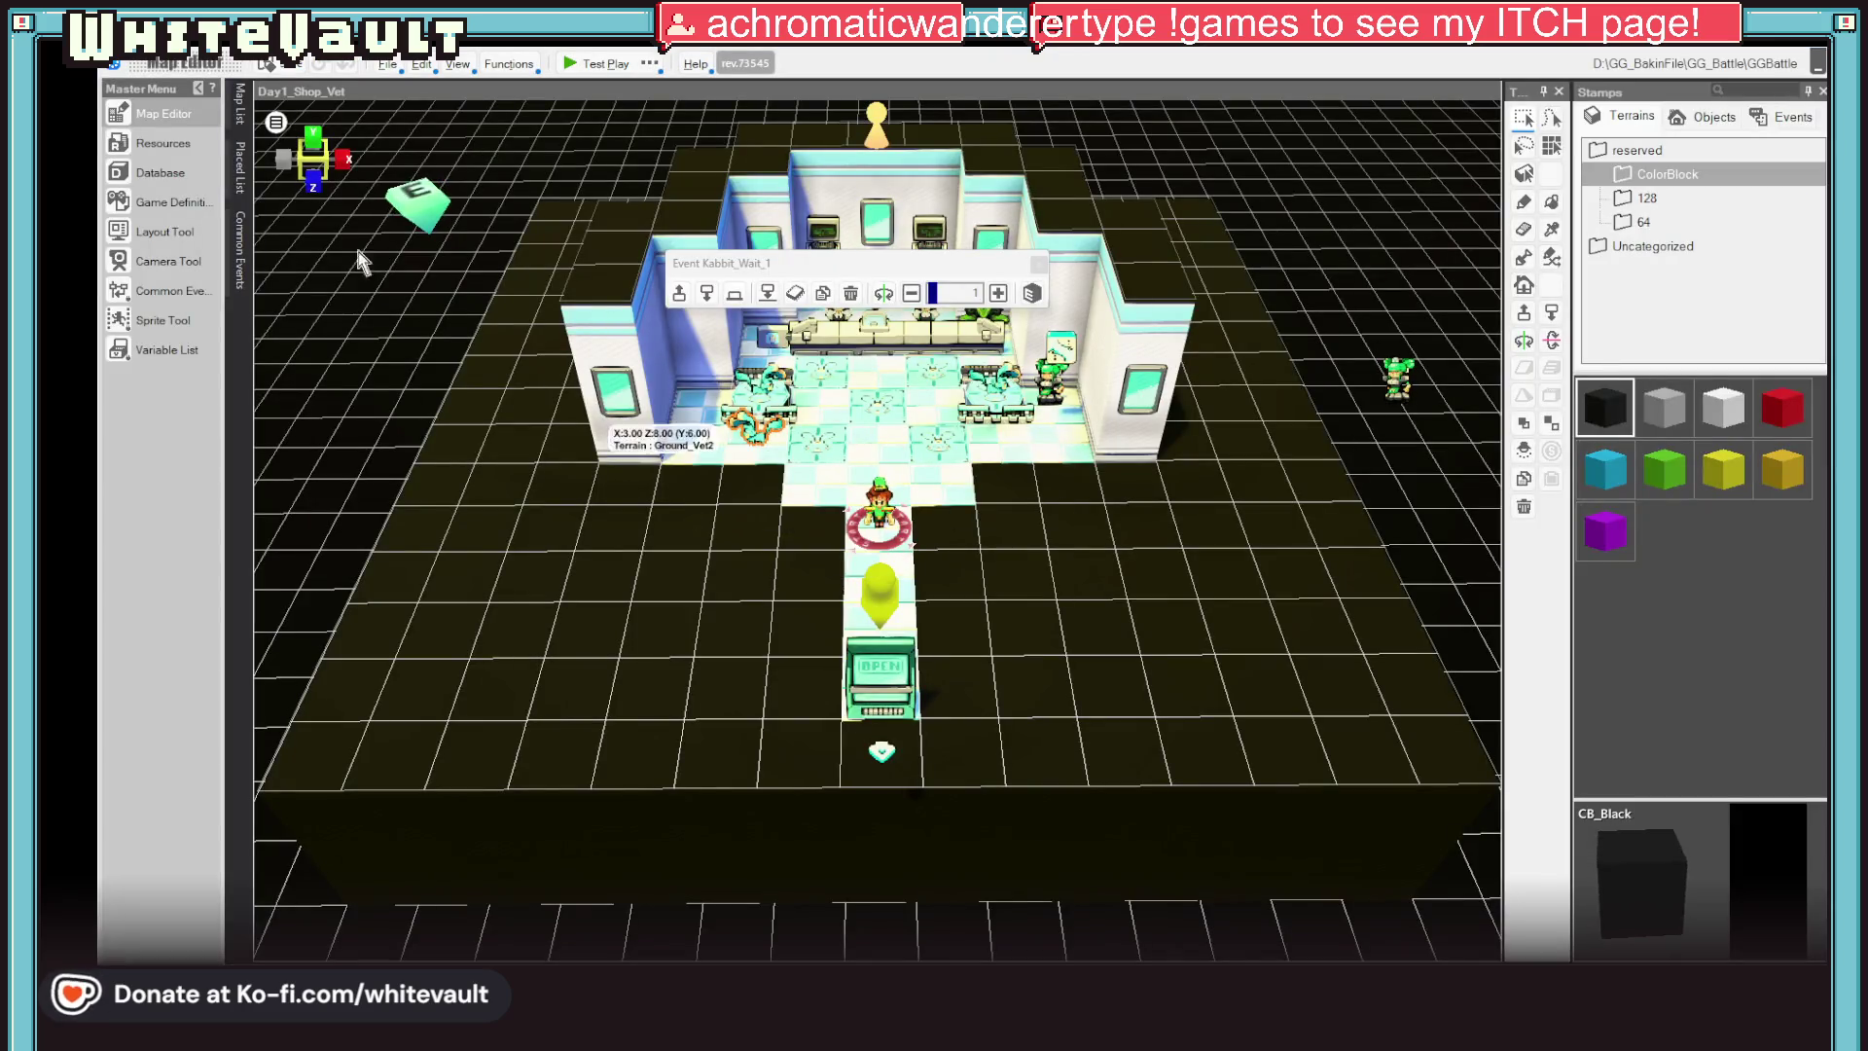
Open the Kabbit_Wait_1 event and insert a new command slot in the battle's win branch
left_click(241, 103)
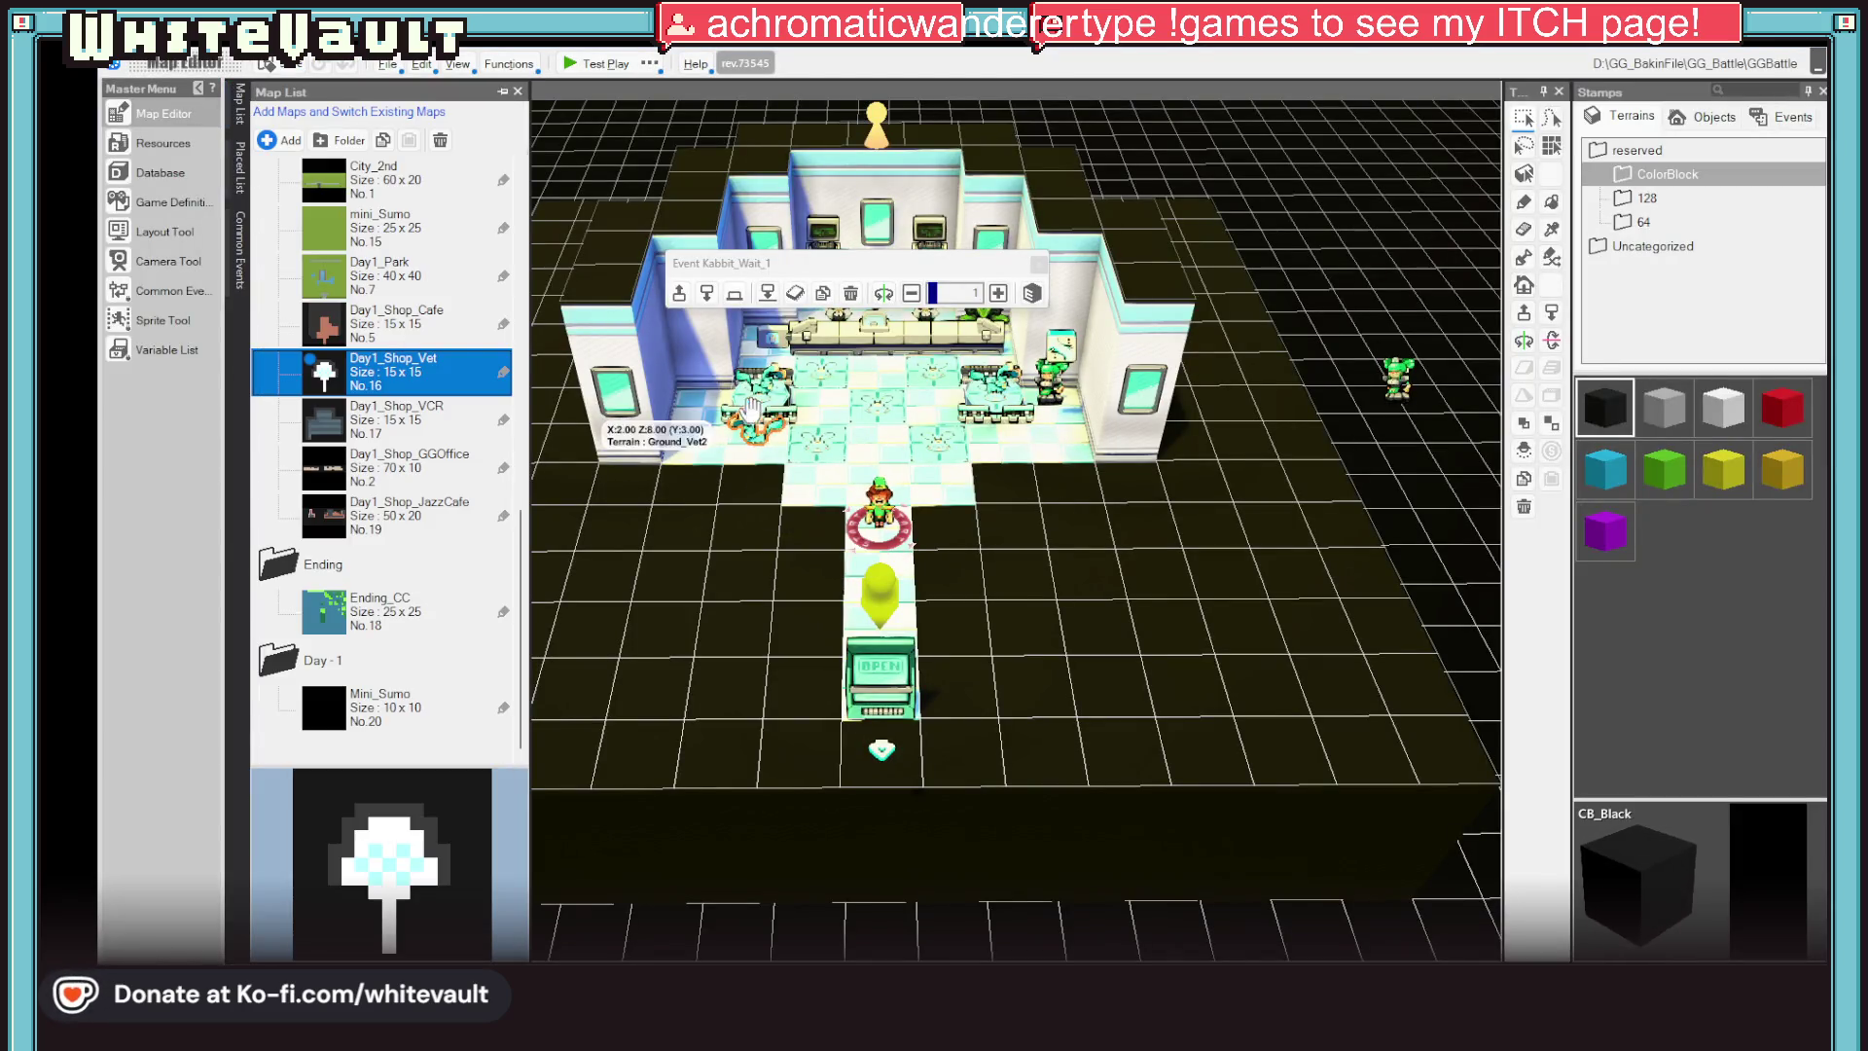
double_click(765, 429)
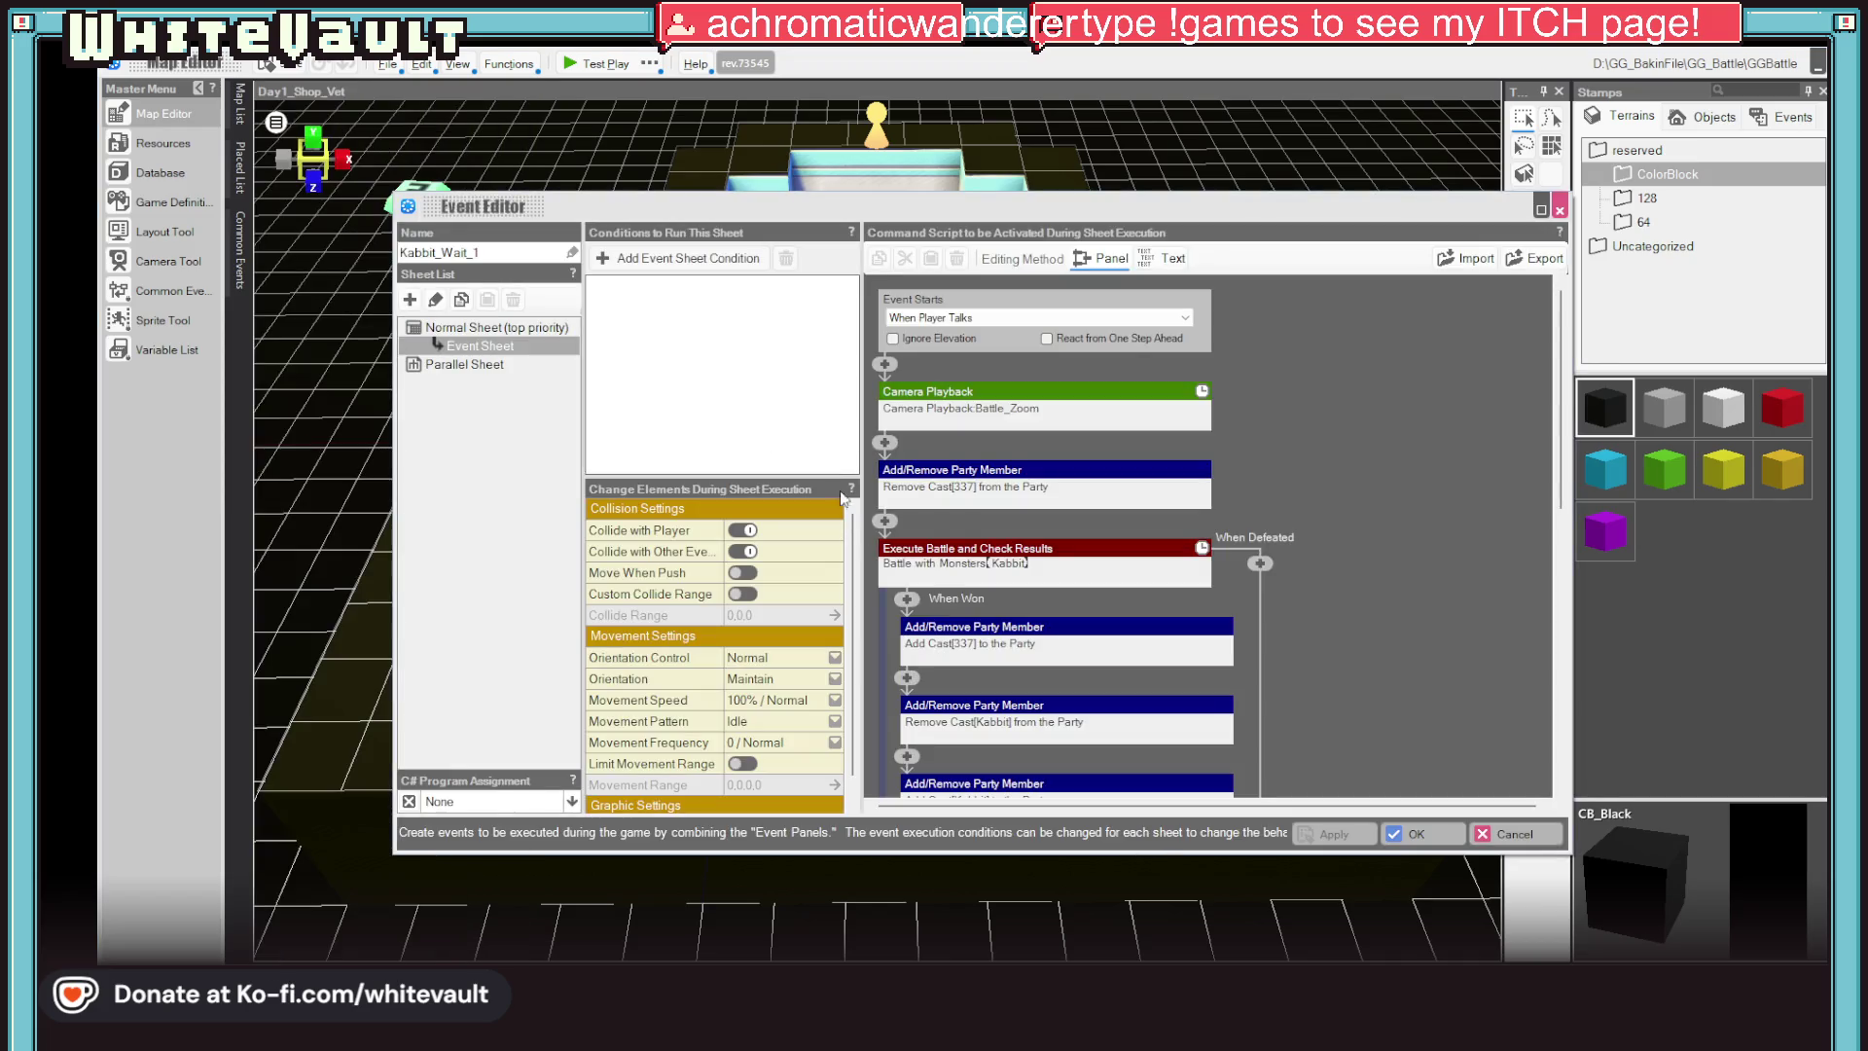
scroll(987, 608, "down", 2)
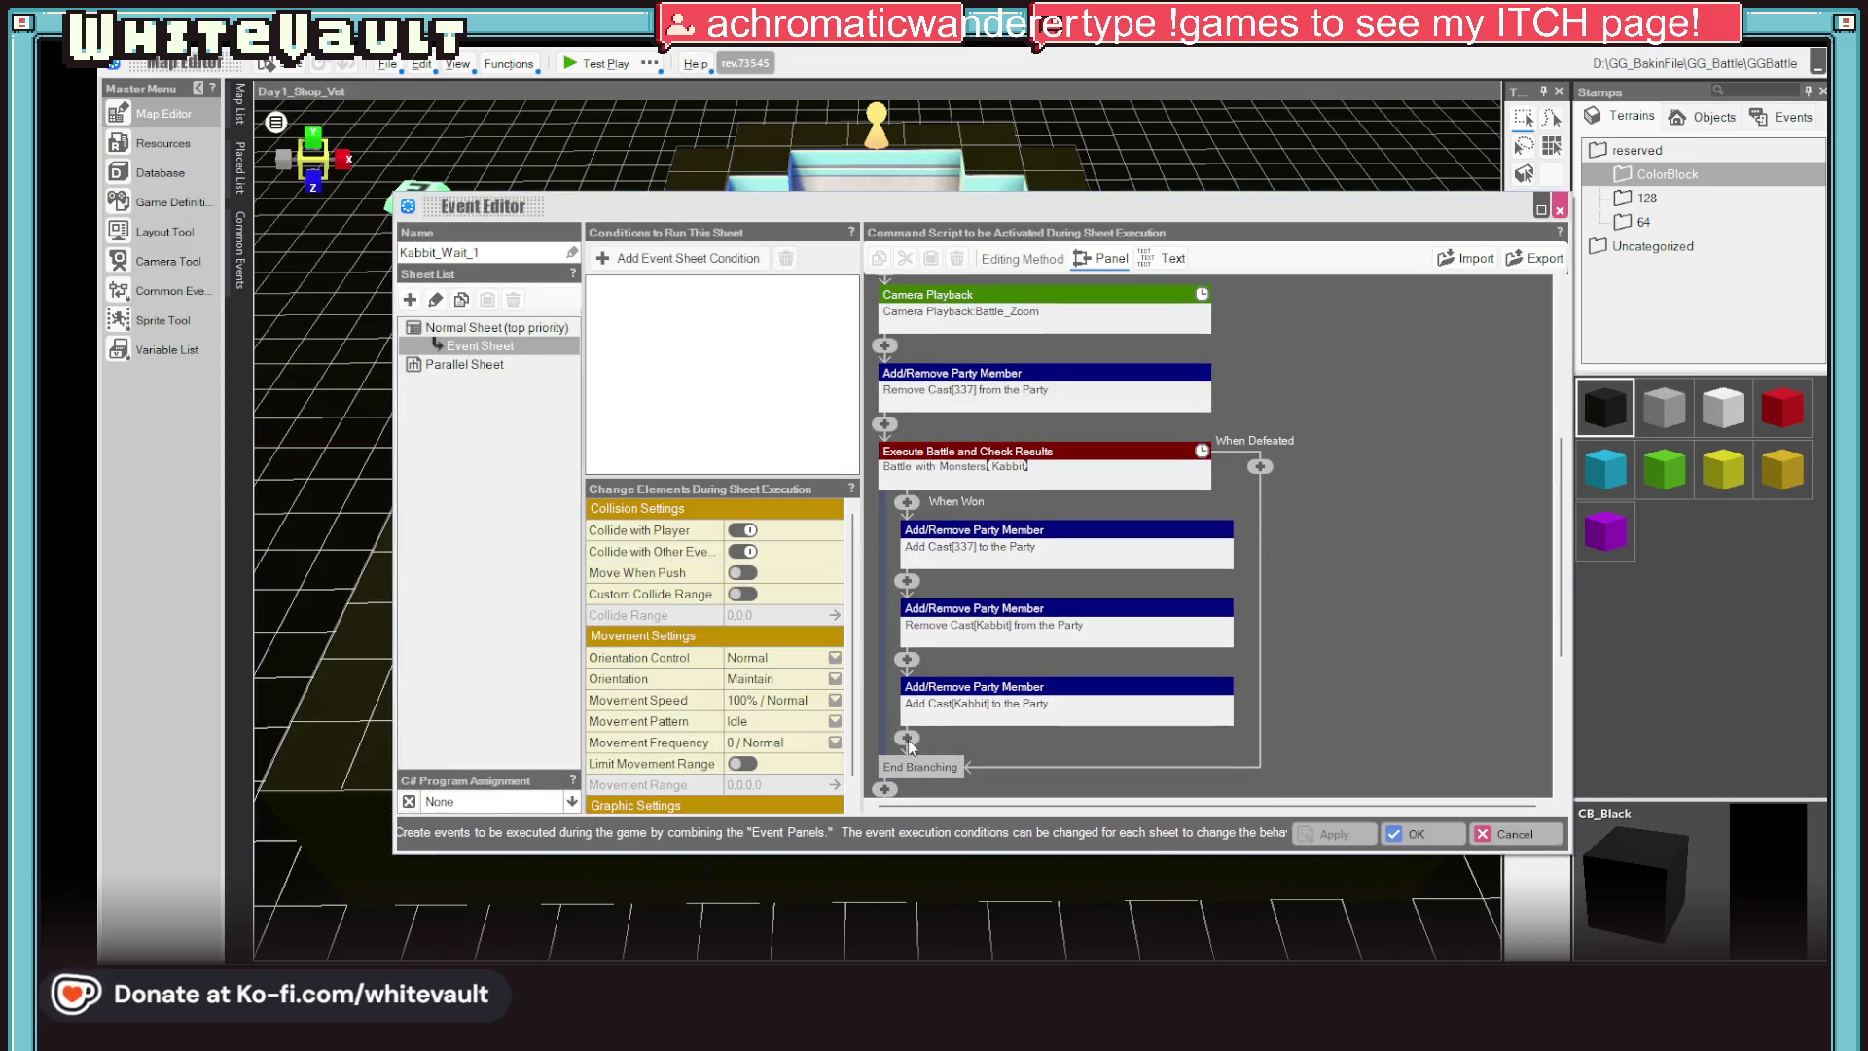
left_click(907, 504)
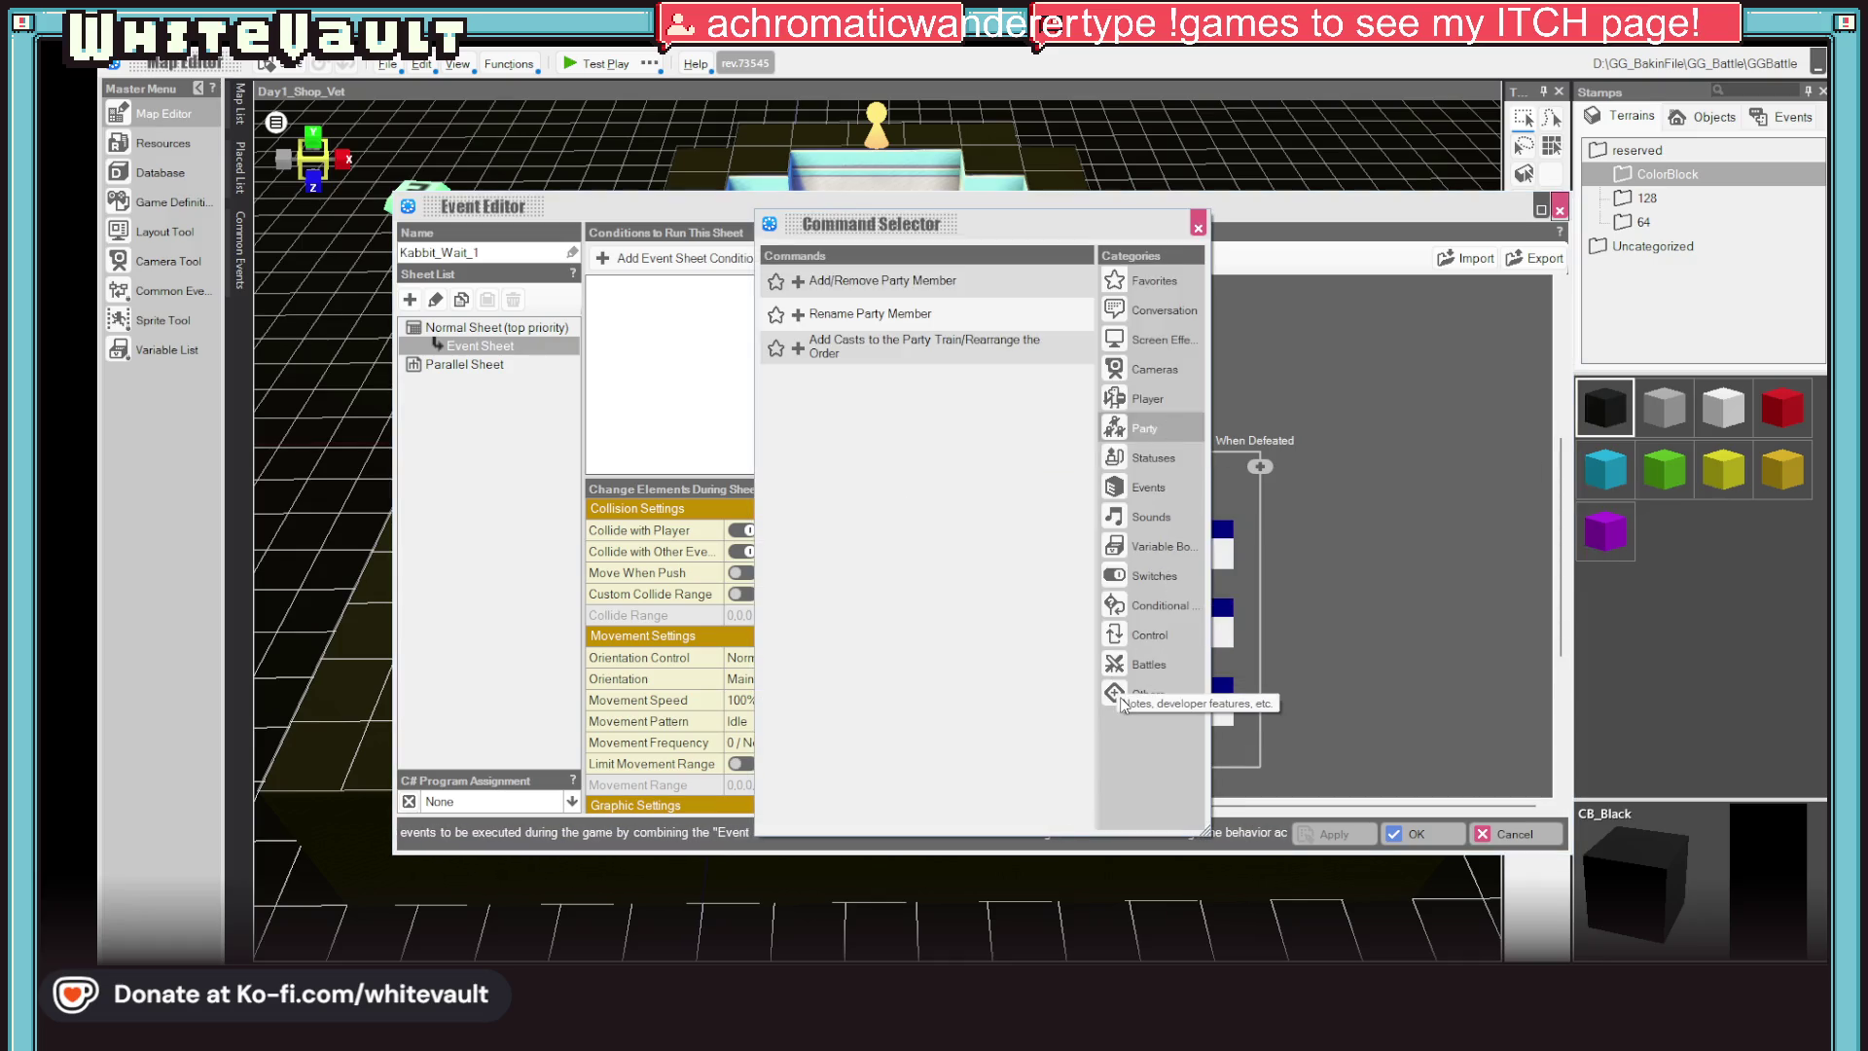
Browse the command categories to Player and add a Teleport Player command there
left_click(1146, 281)
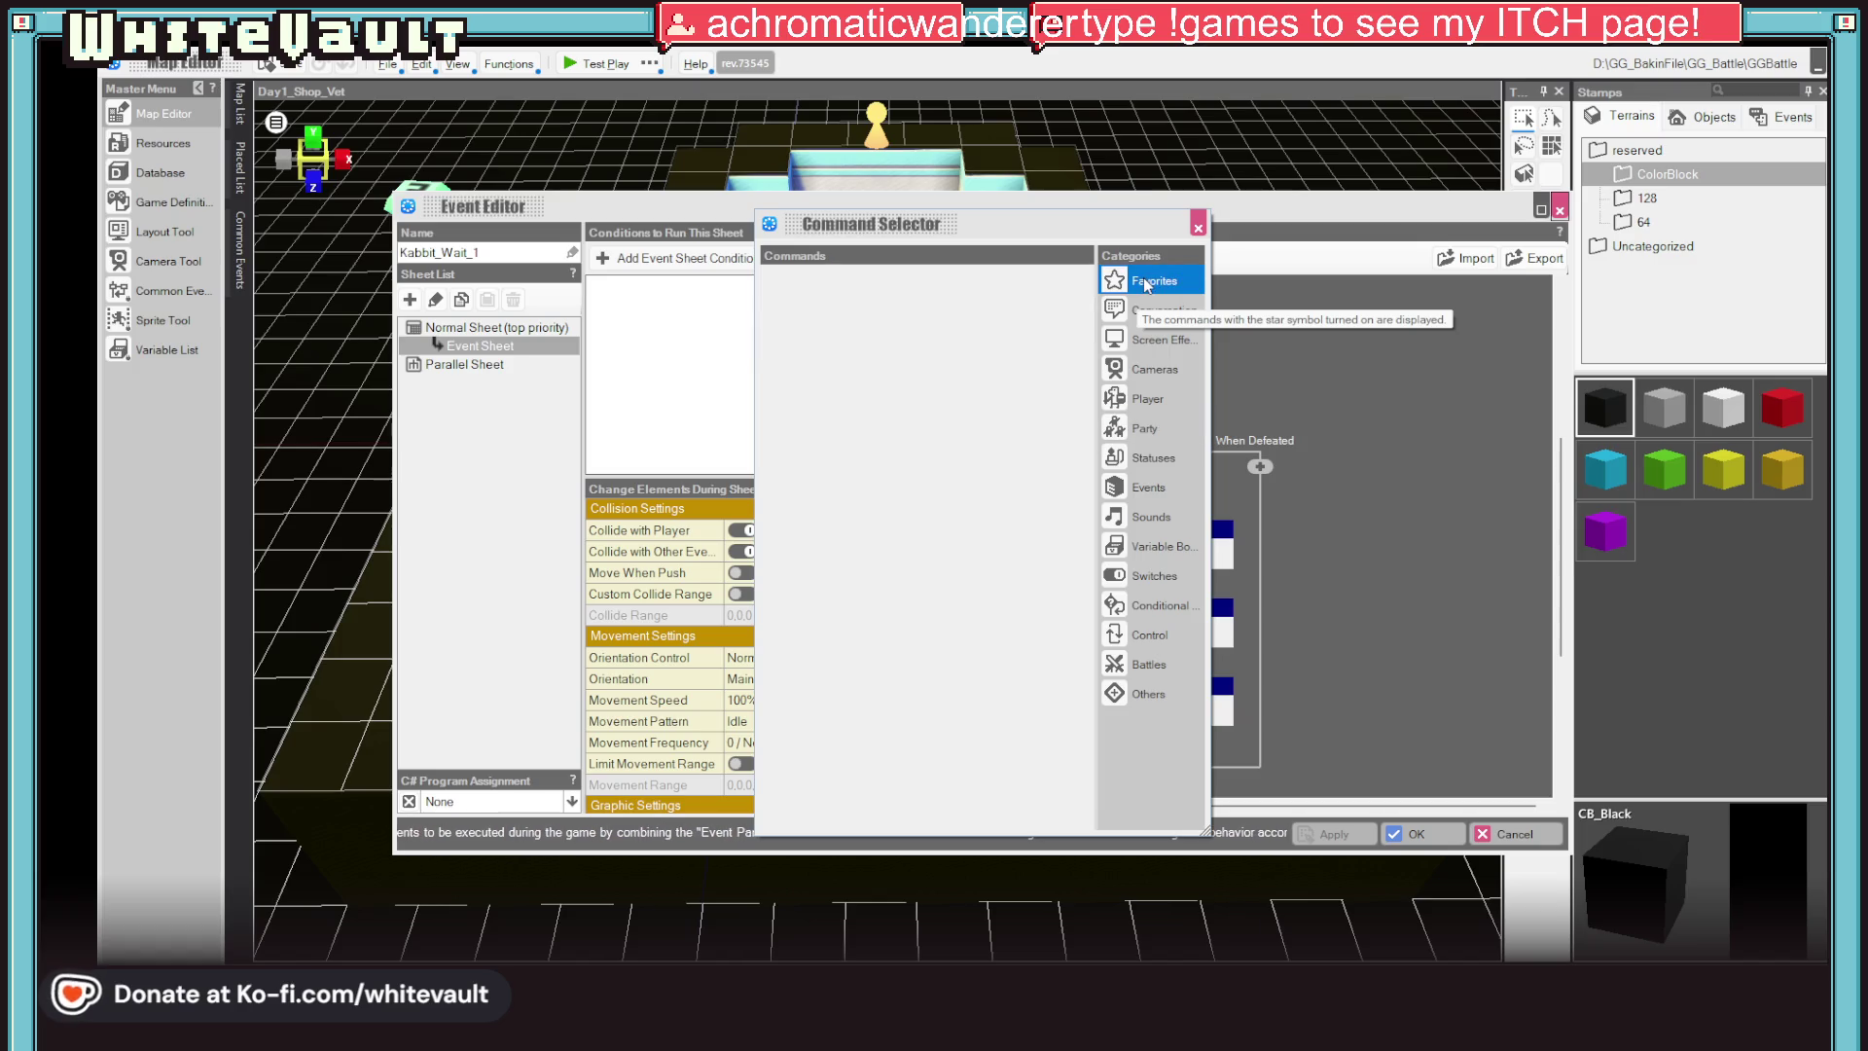
left_click(1160, 311)
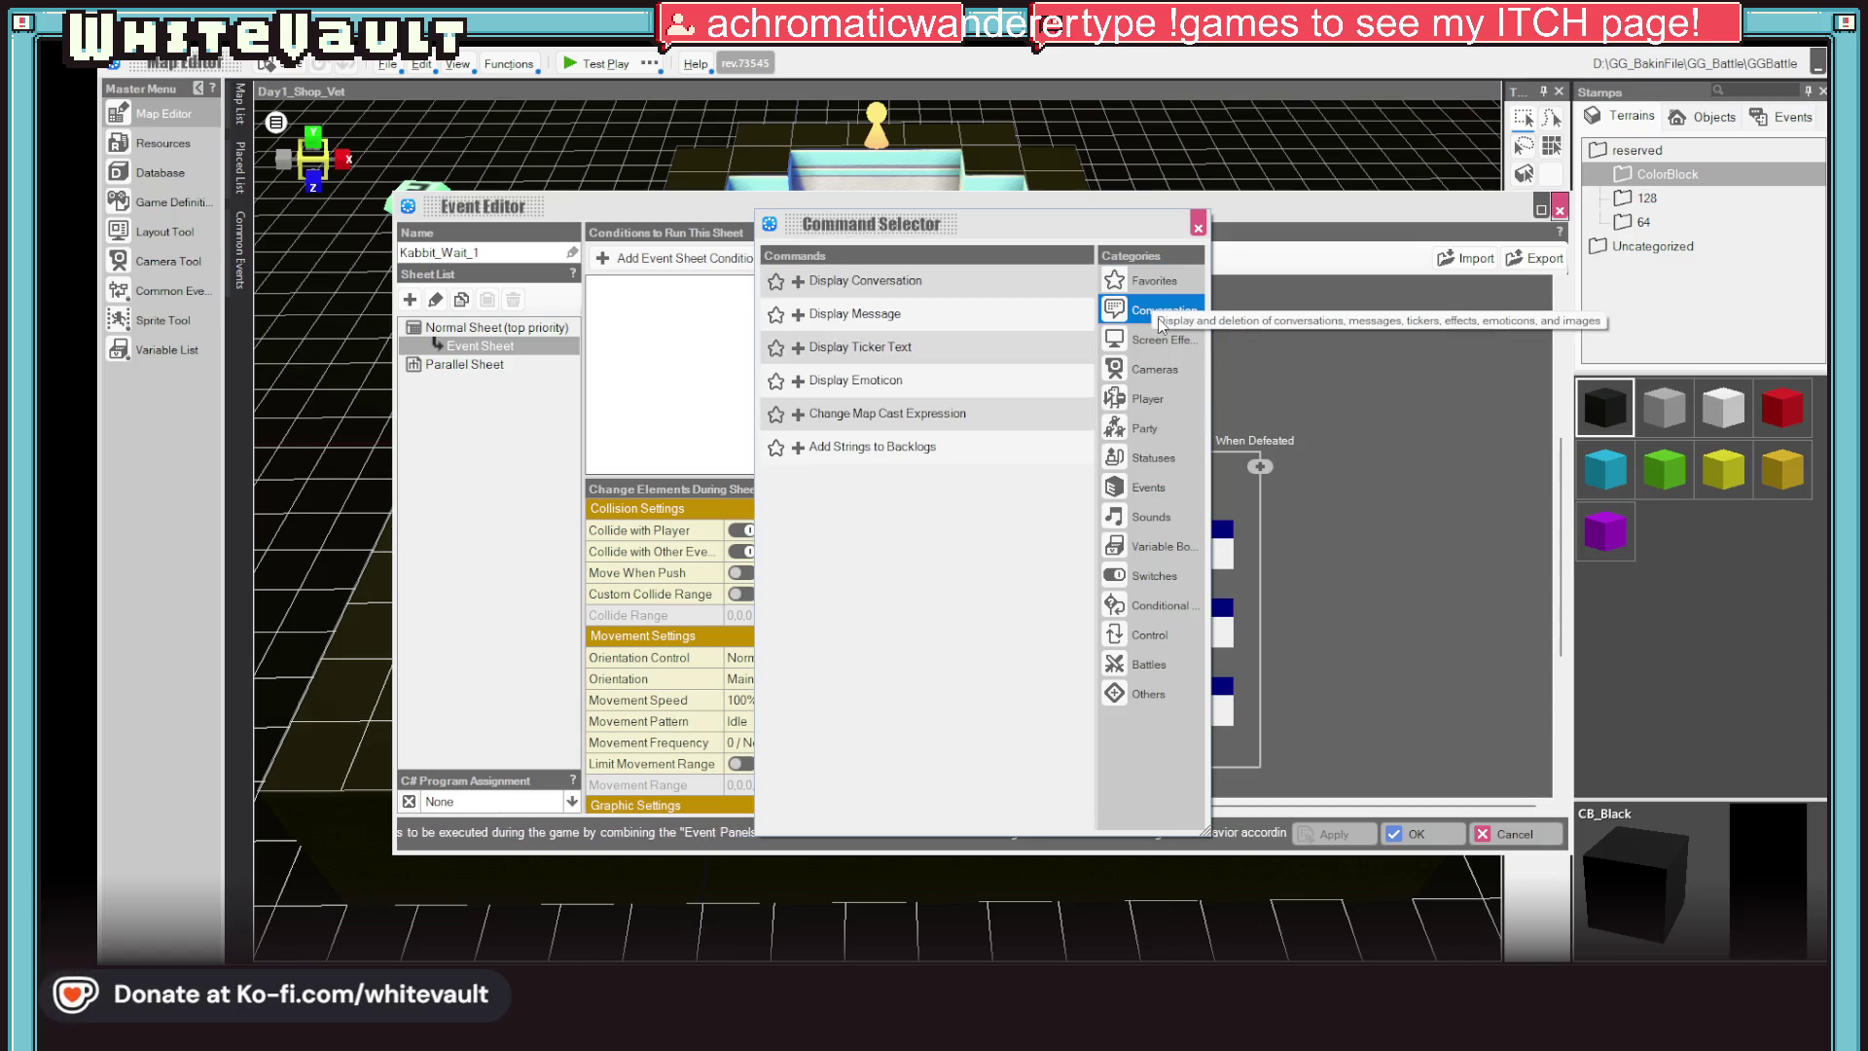
left_click(1159, 401)
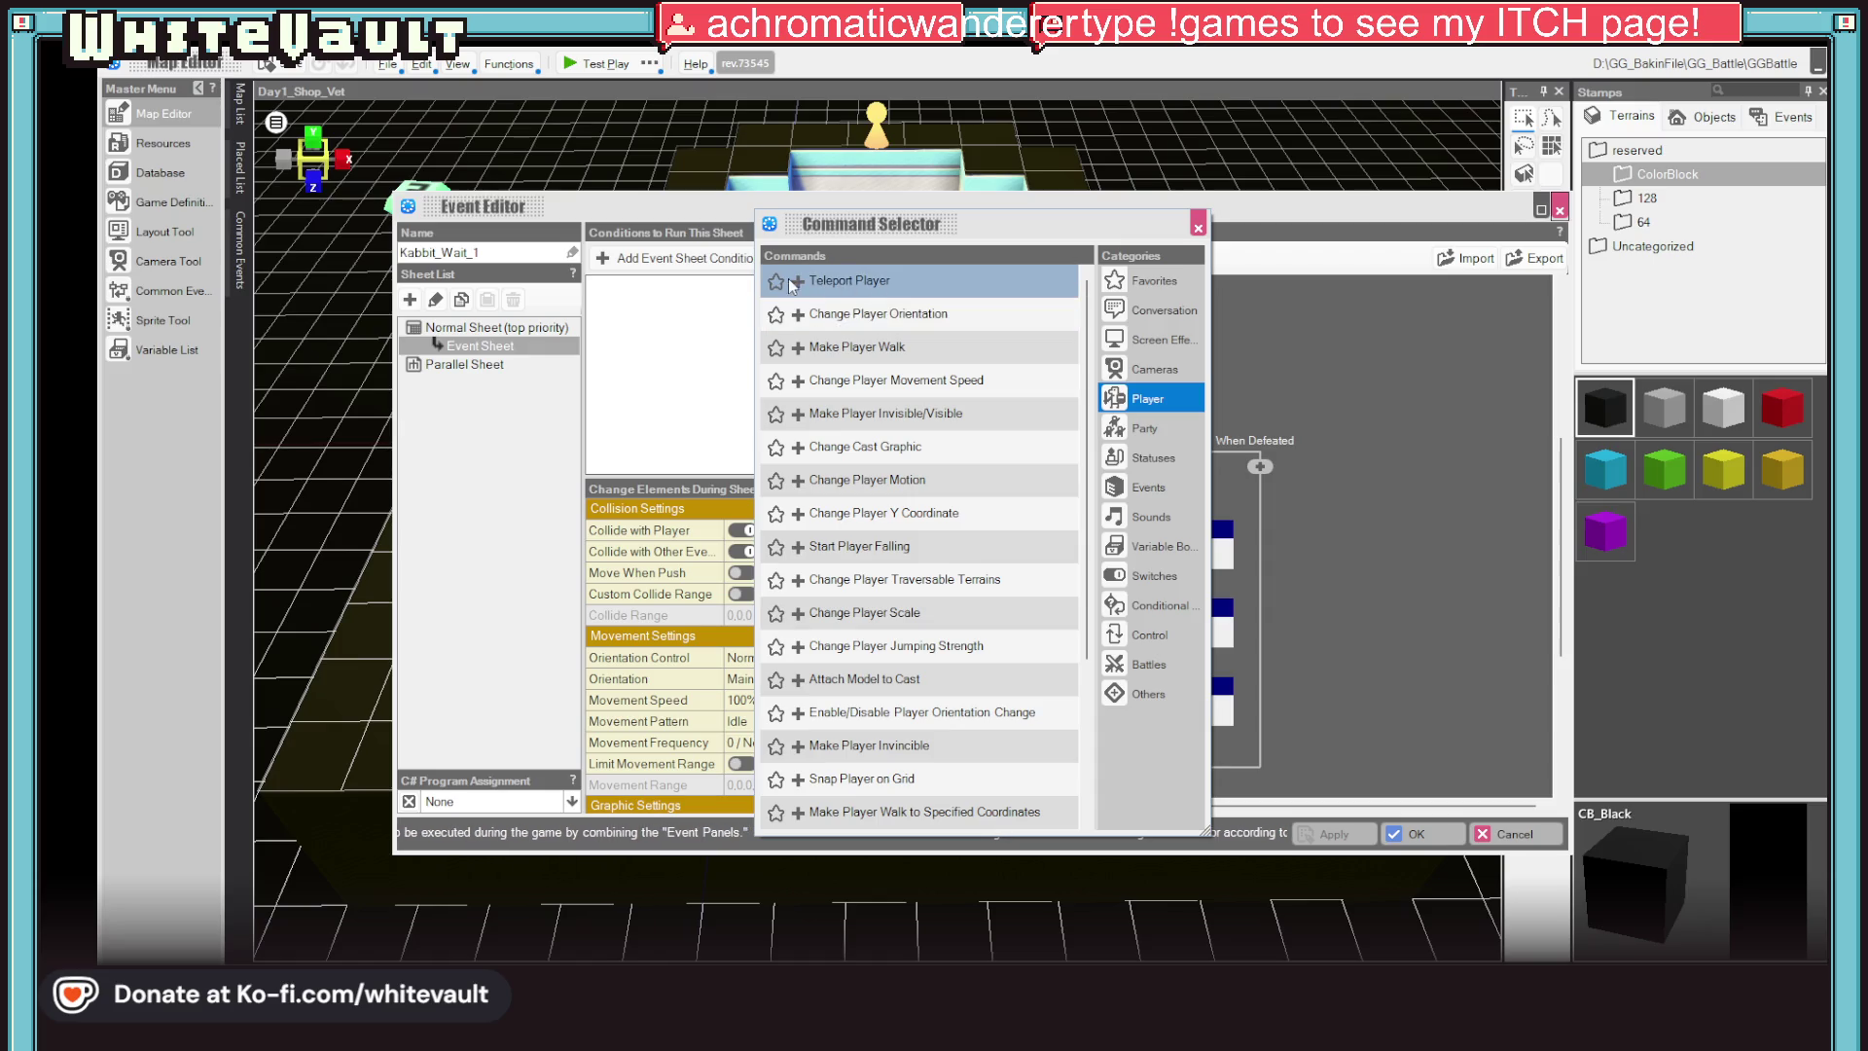
left_click(847, 281)
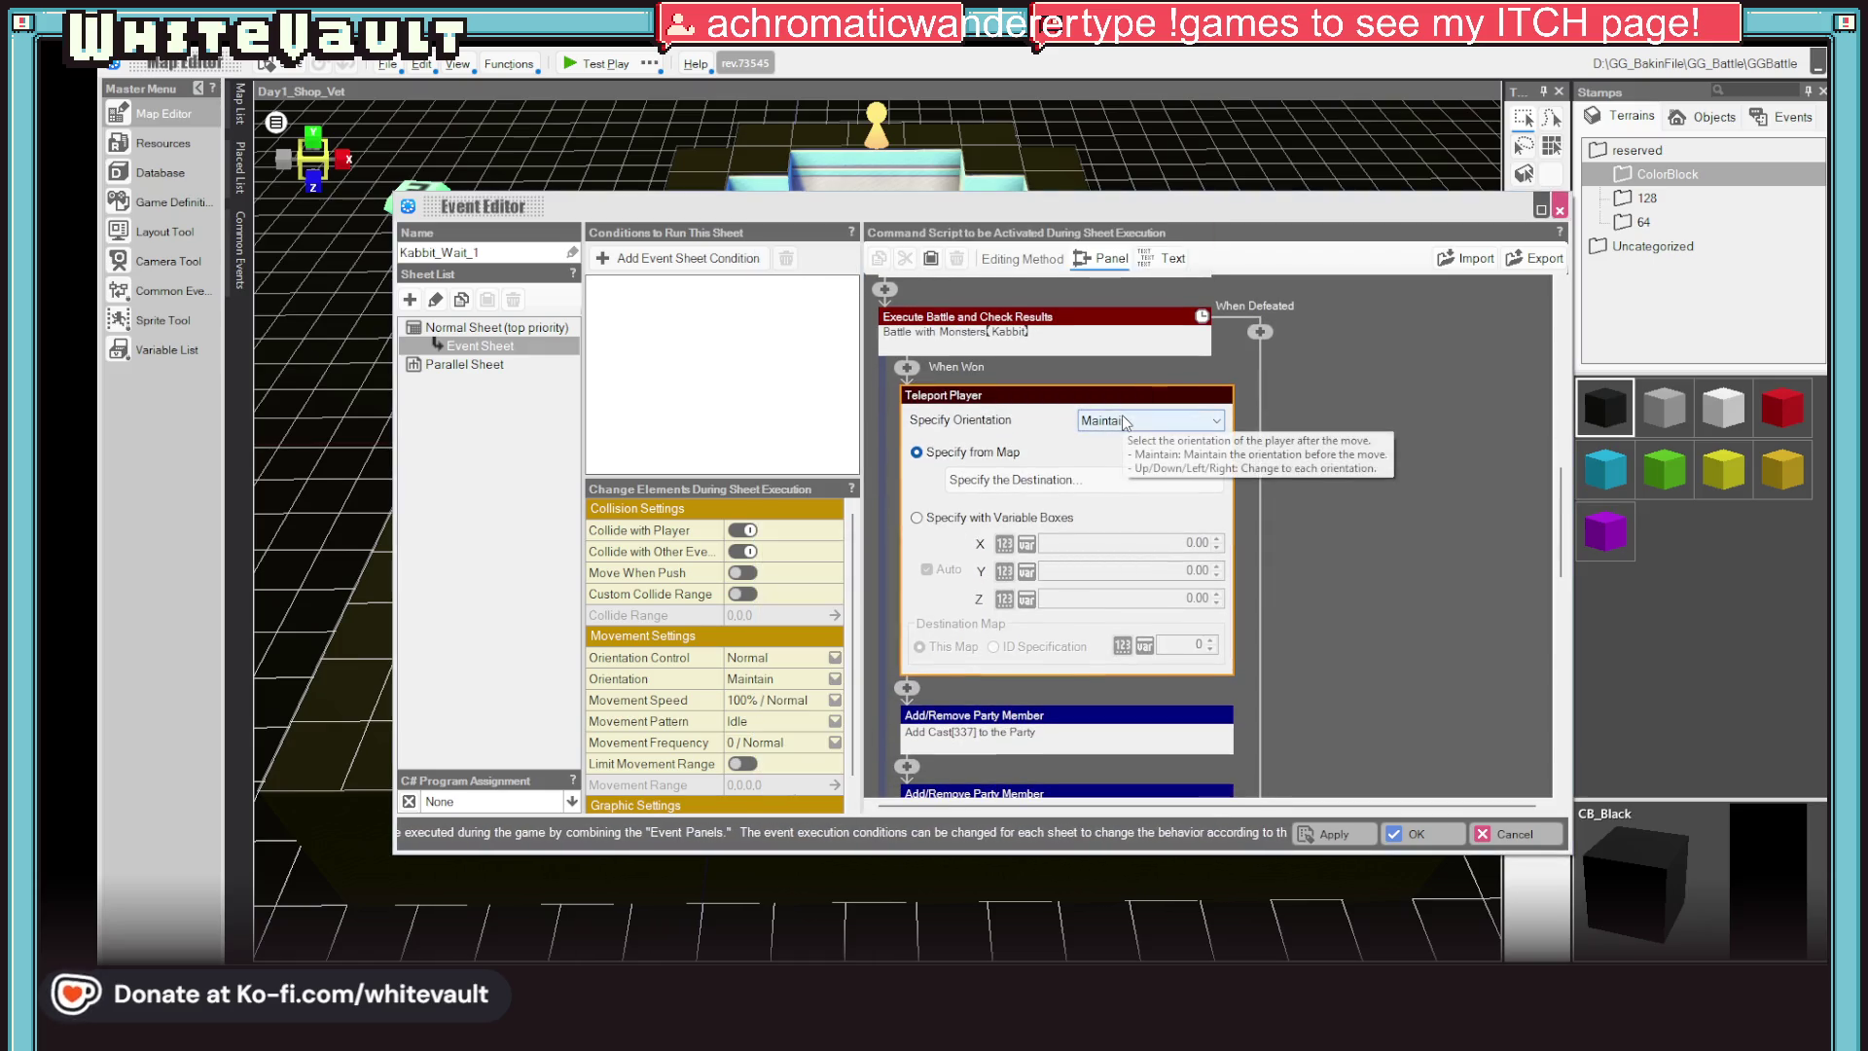
Set the teleport destination to 7.5, 3, 7.5 on Day1_Shop_Vet, save the event, and launch a test play
left_click(1021, 478)
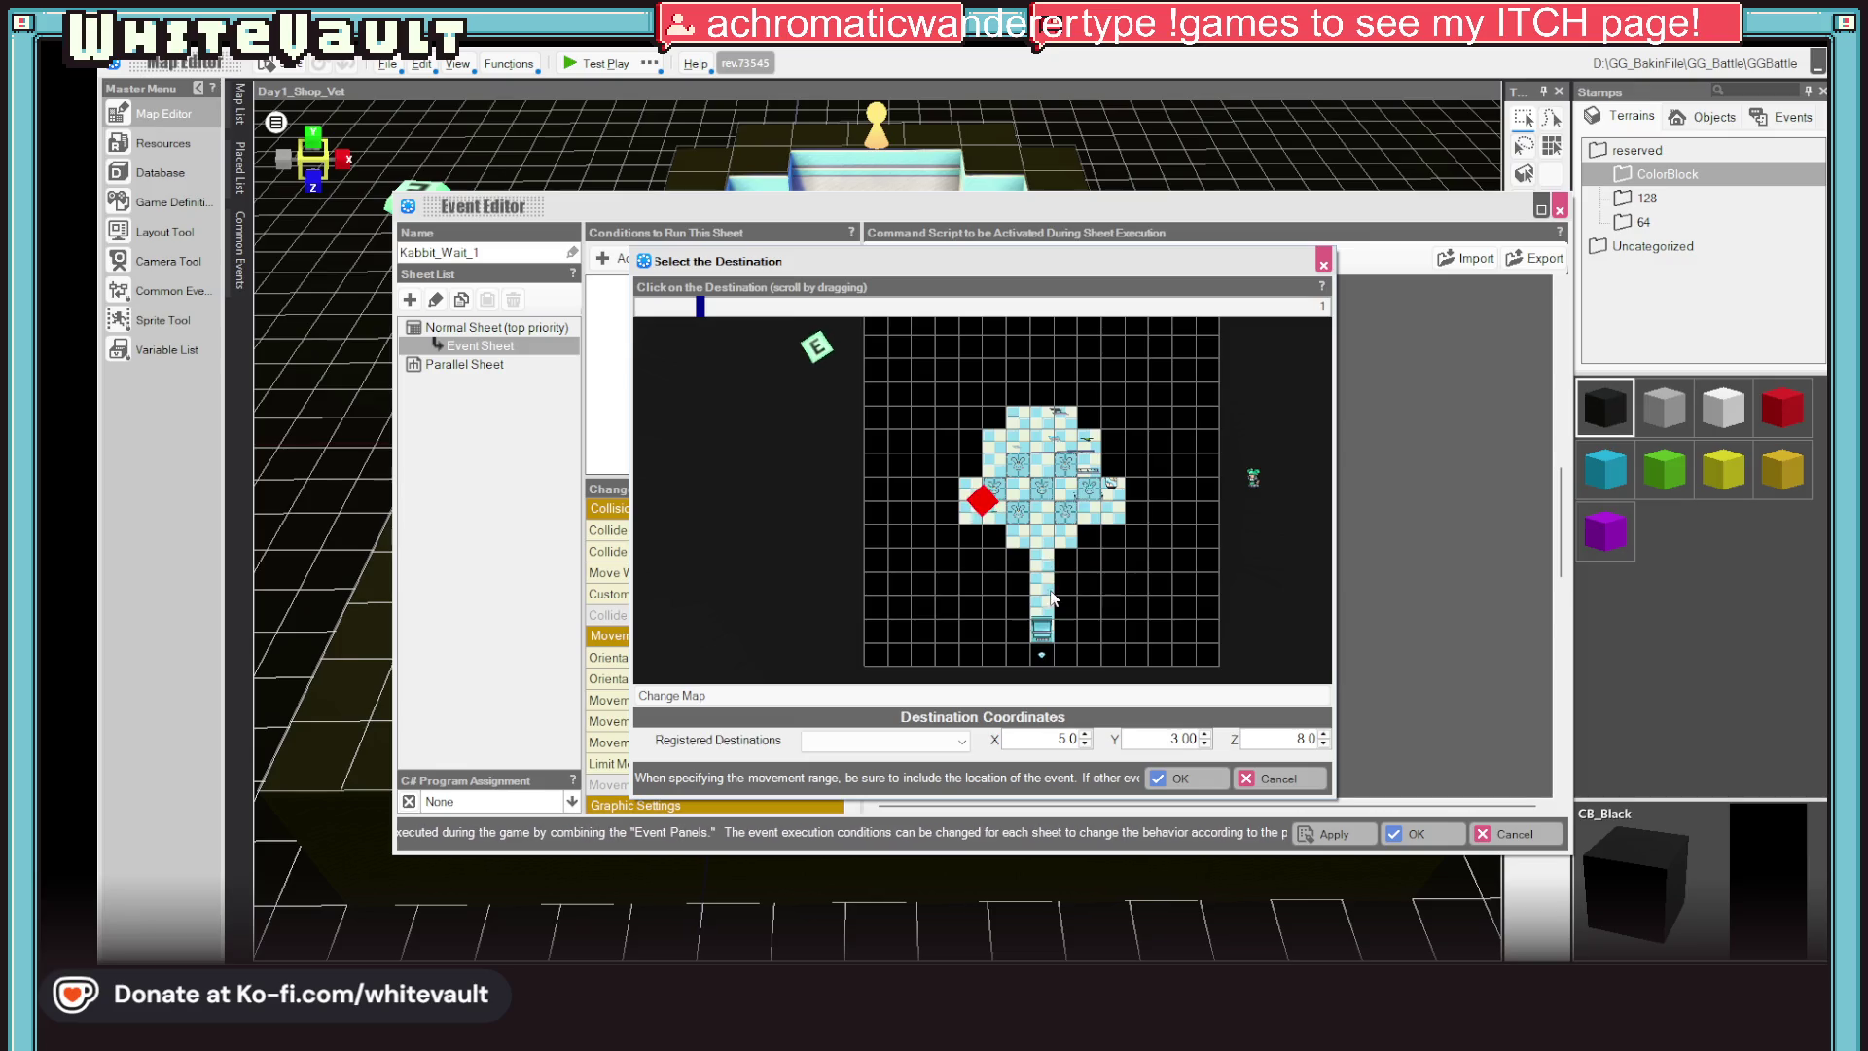
left_click(1047, 549)
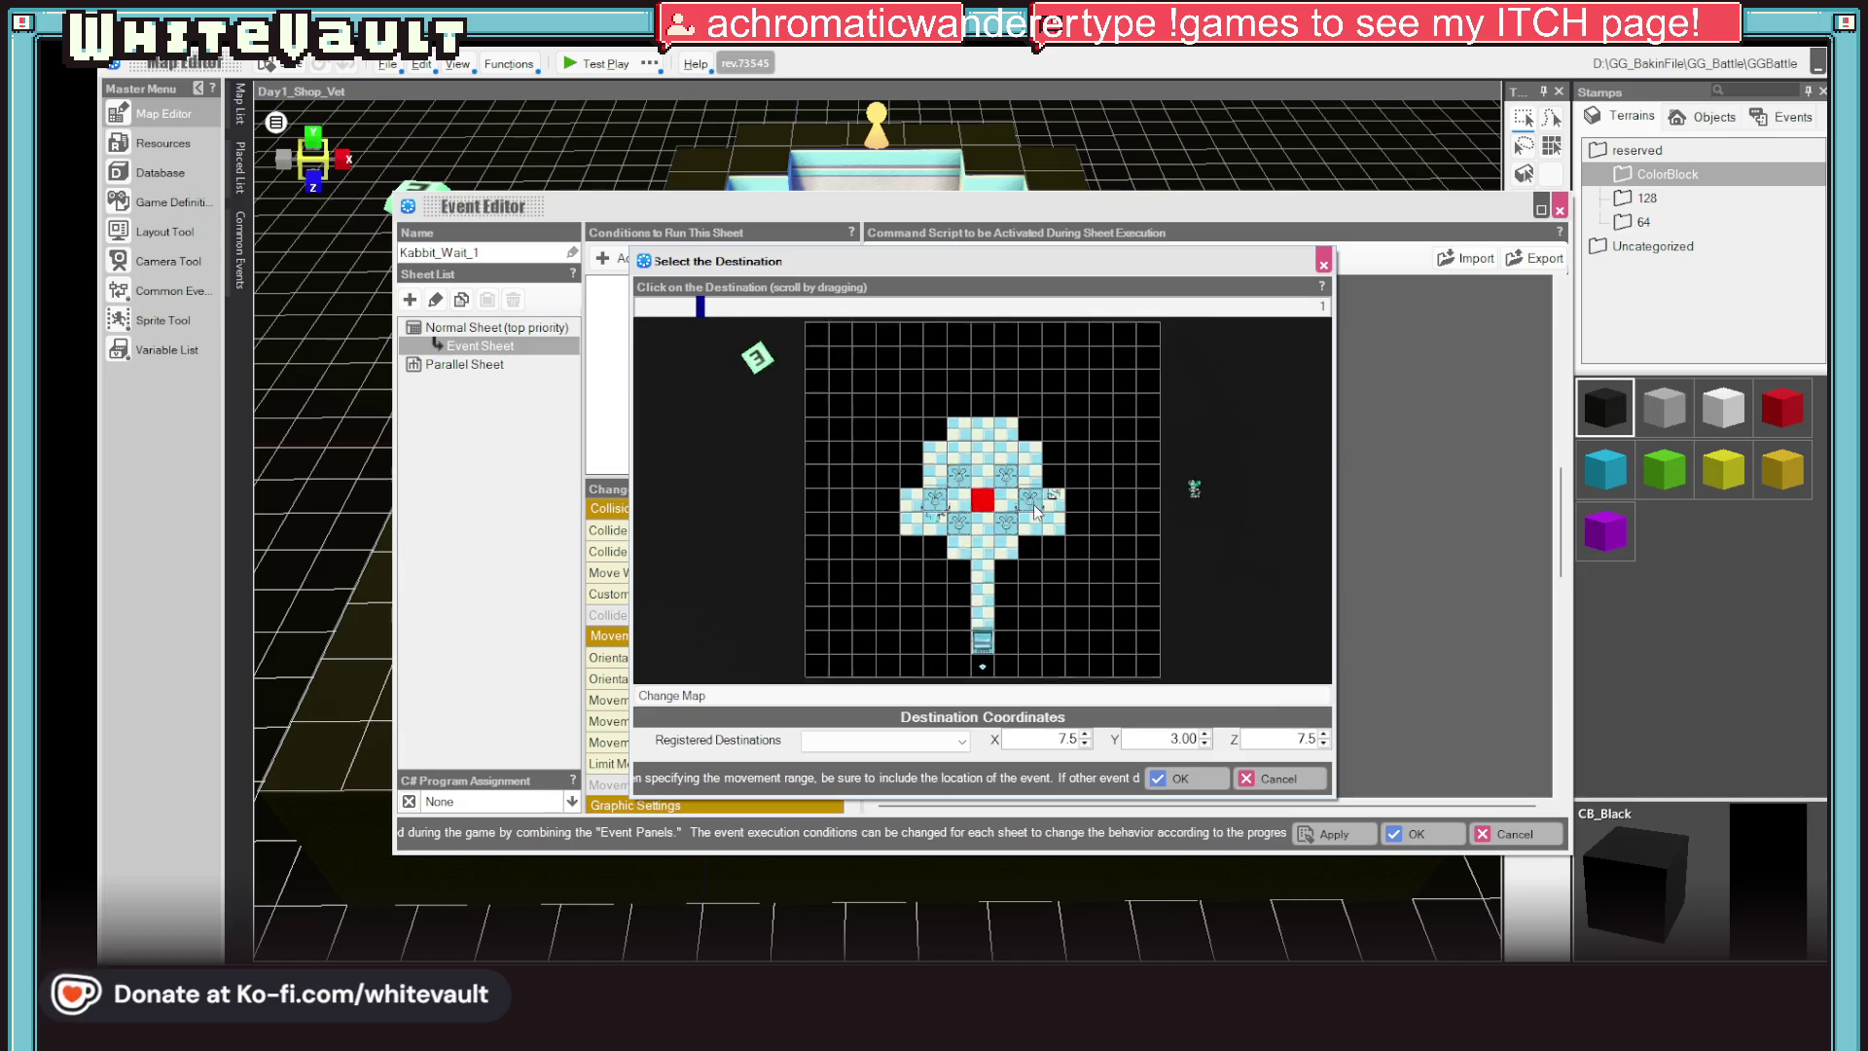
left_click(1180, 778)
left_click(1361, 836)
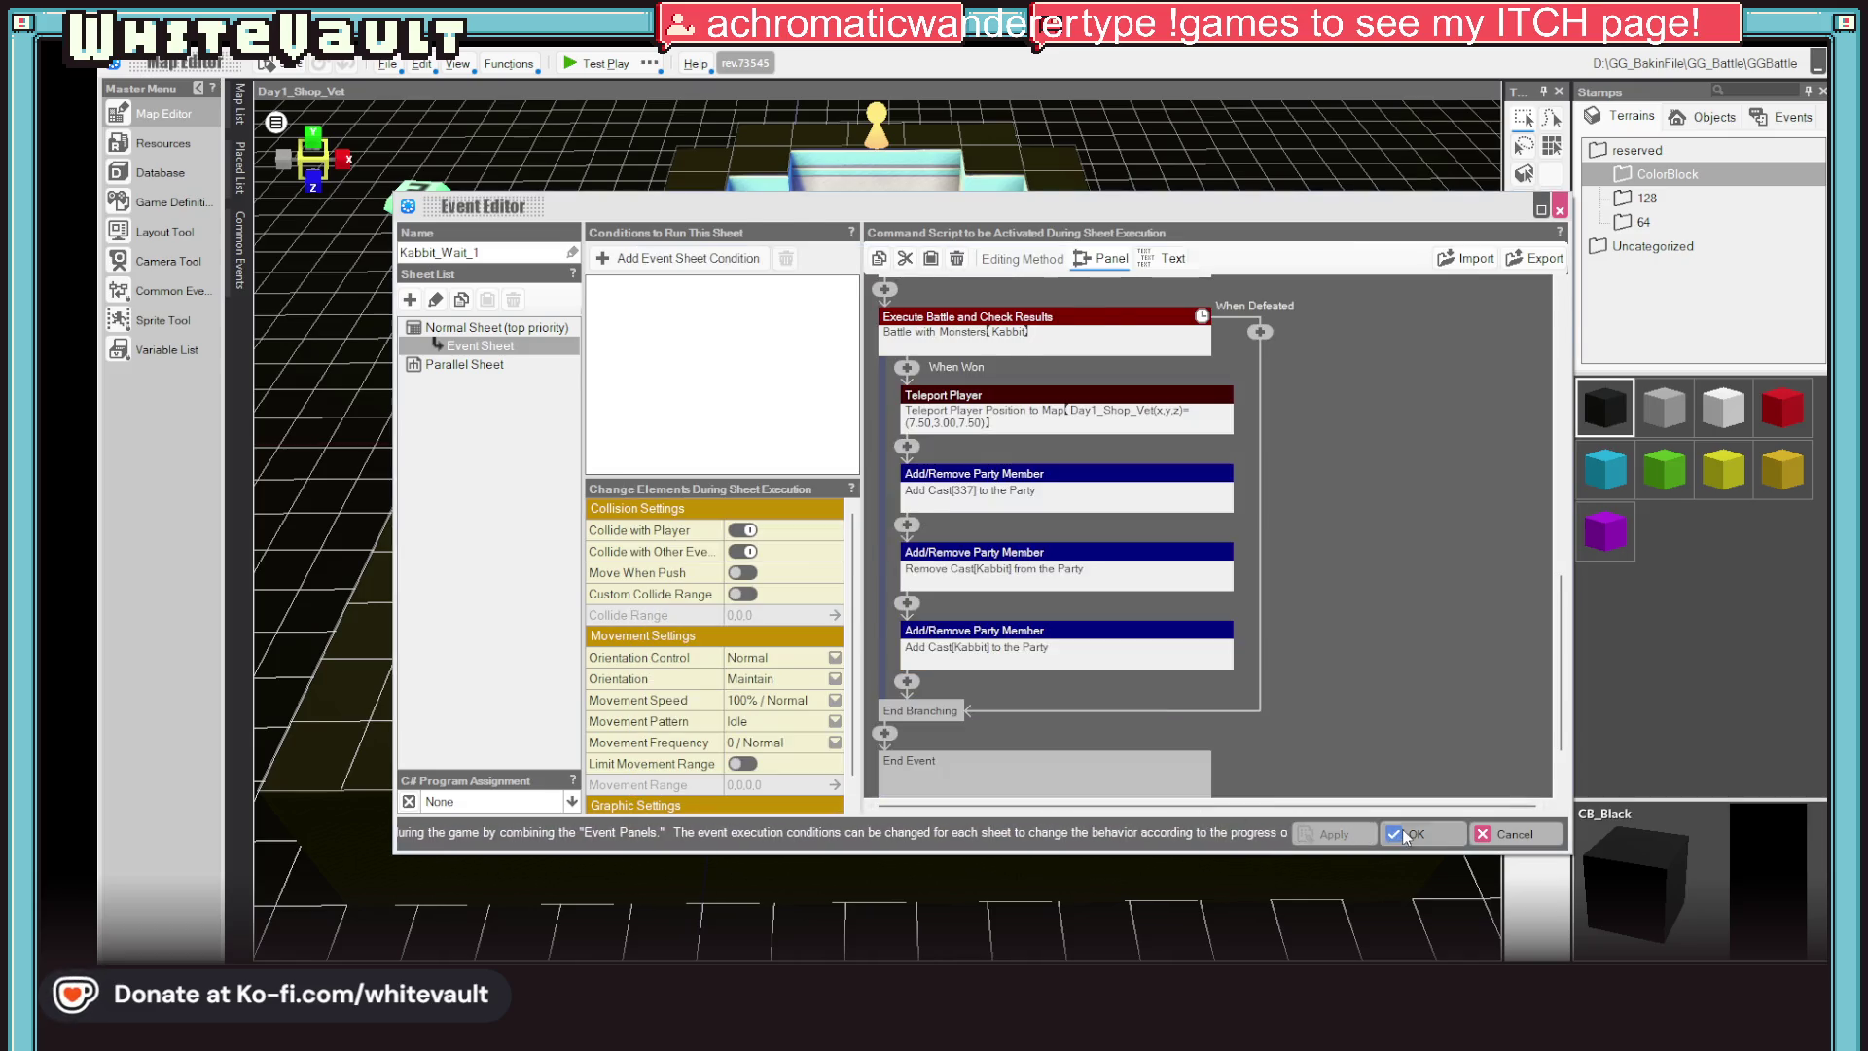
left_click(591, 70)
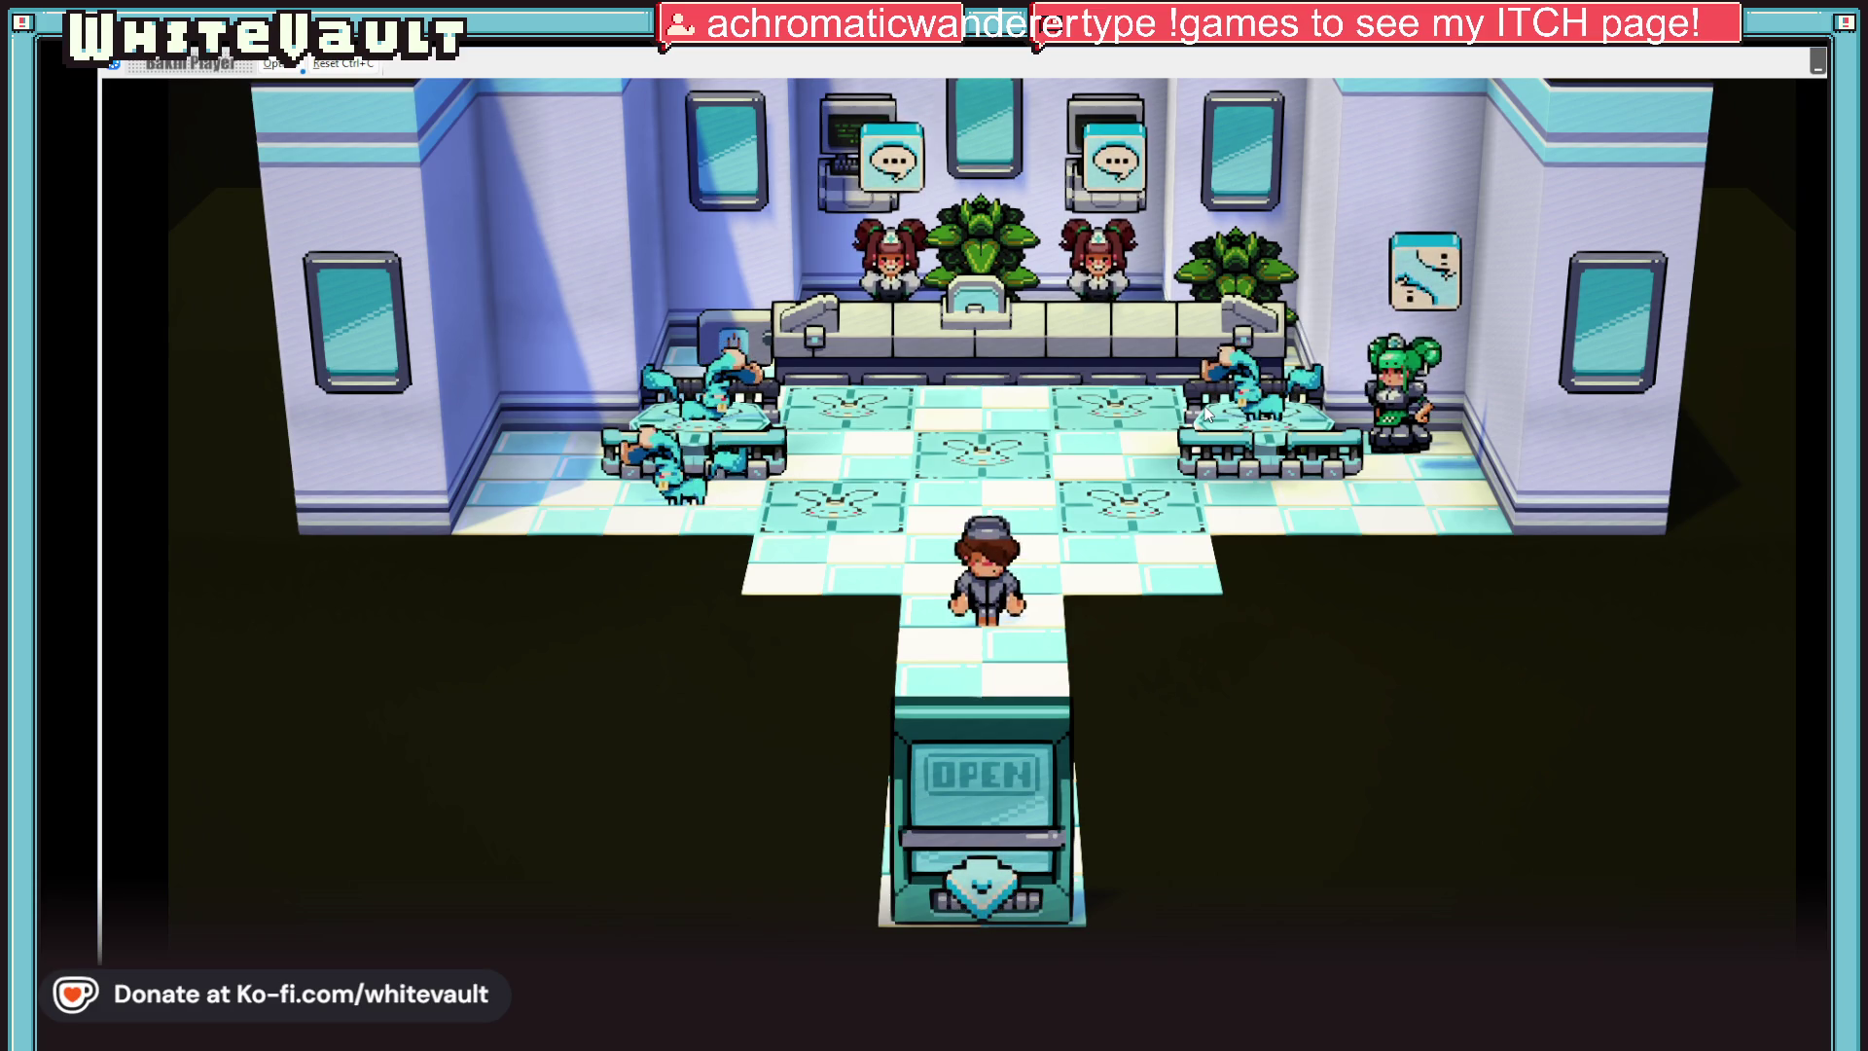
Walk to the green-haired NPC and talk through her dialogue until the Kabbit battle begins
key("Up")
key("Right")
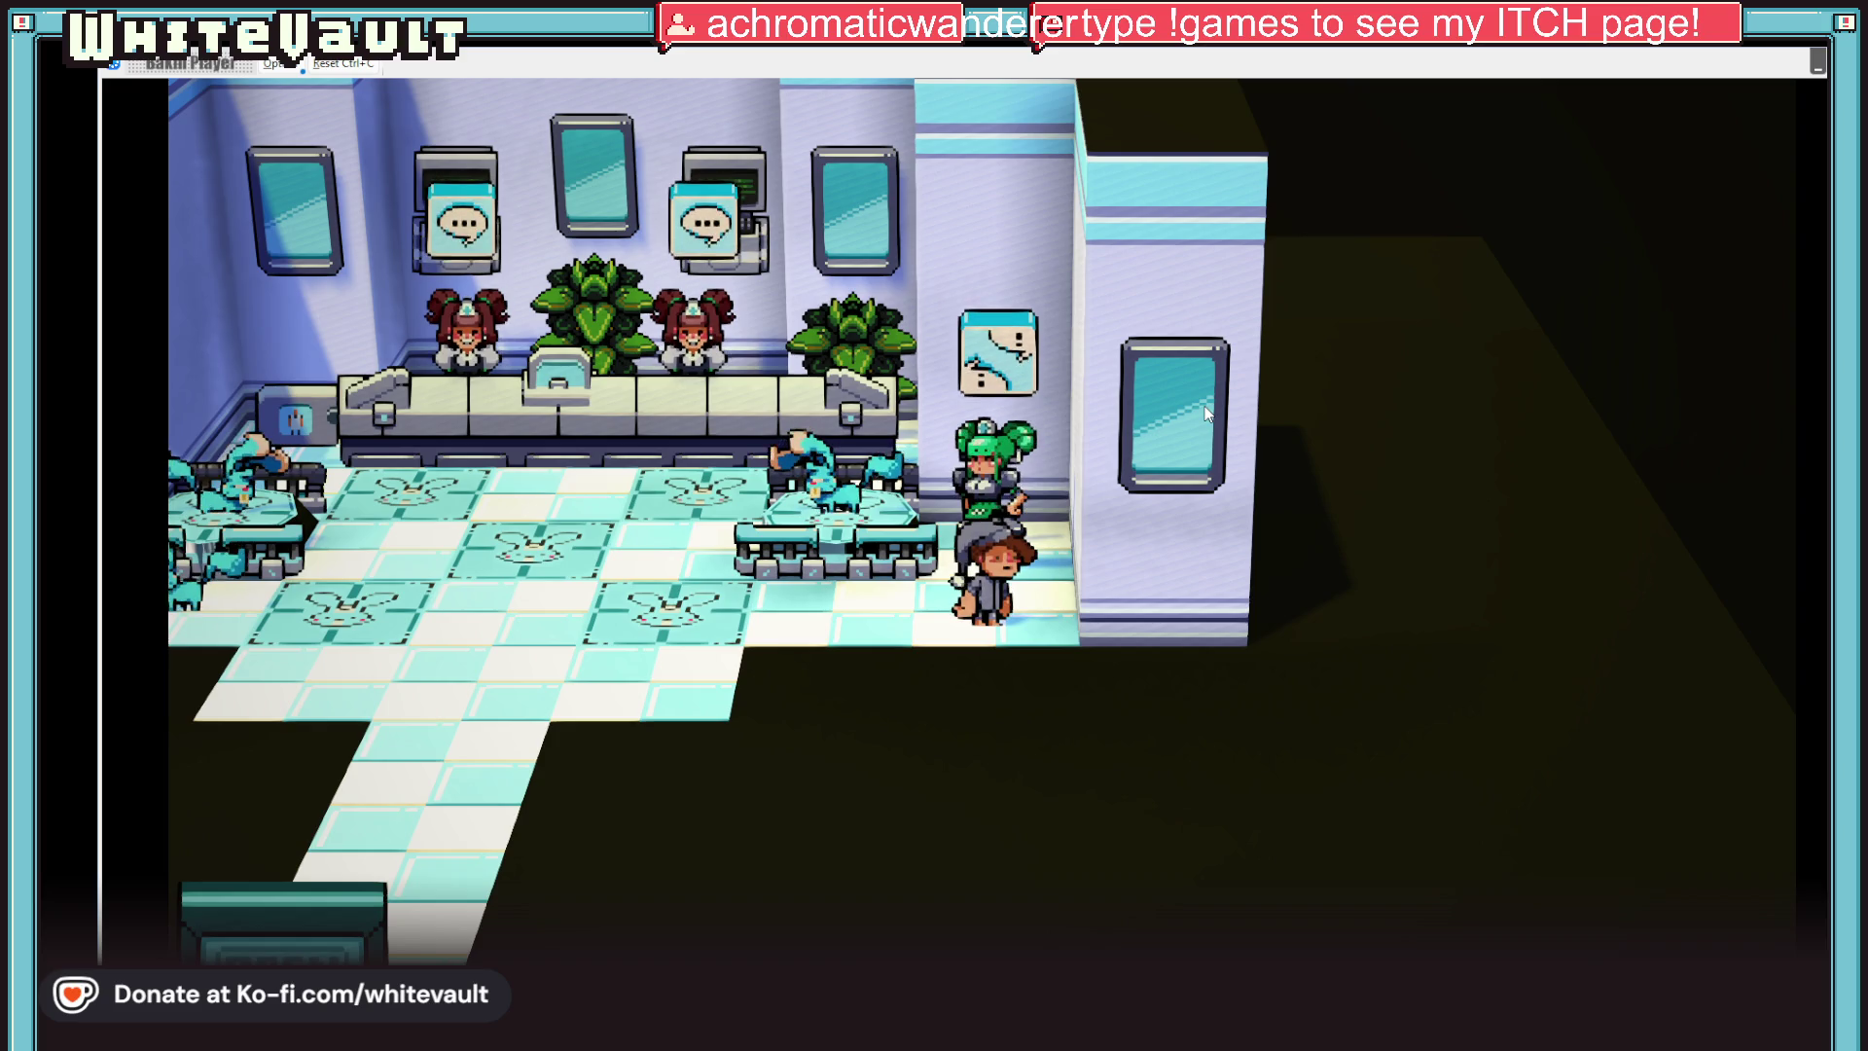
key("Up")
key("Return")
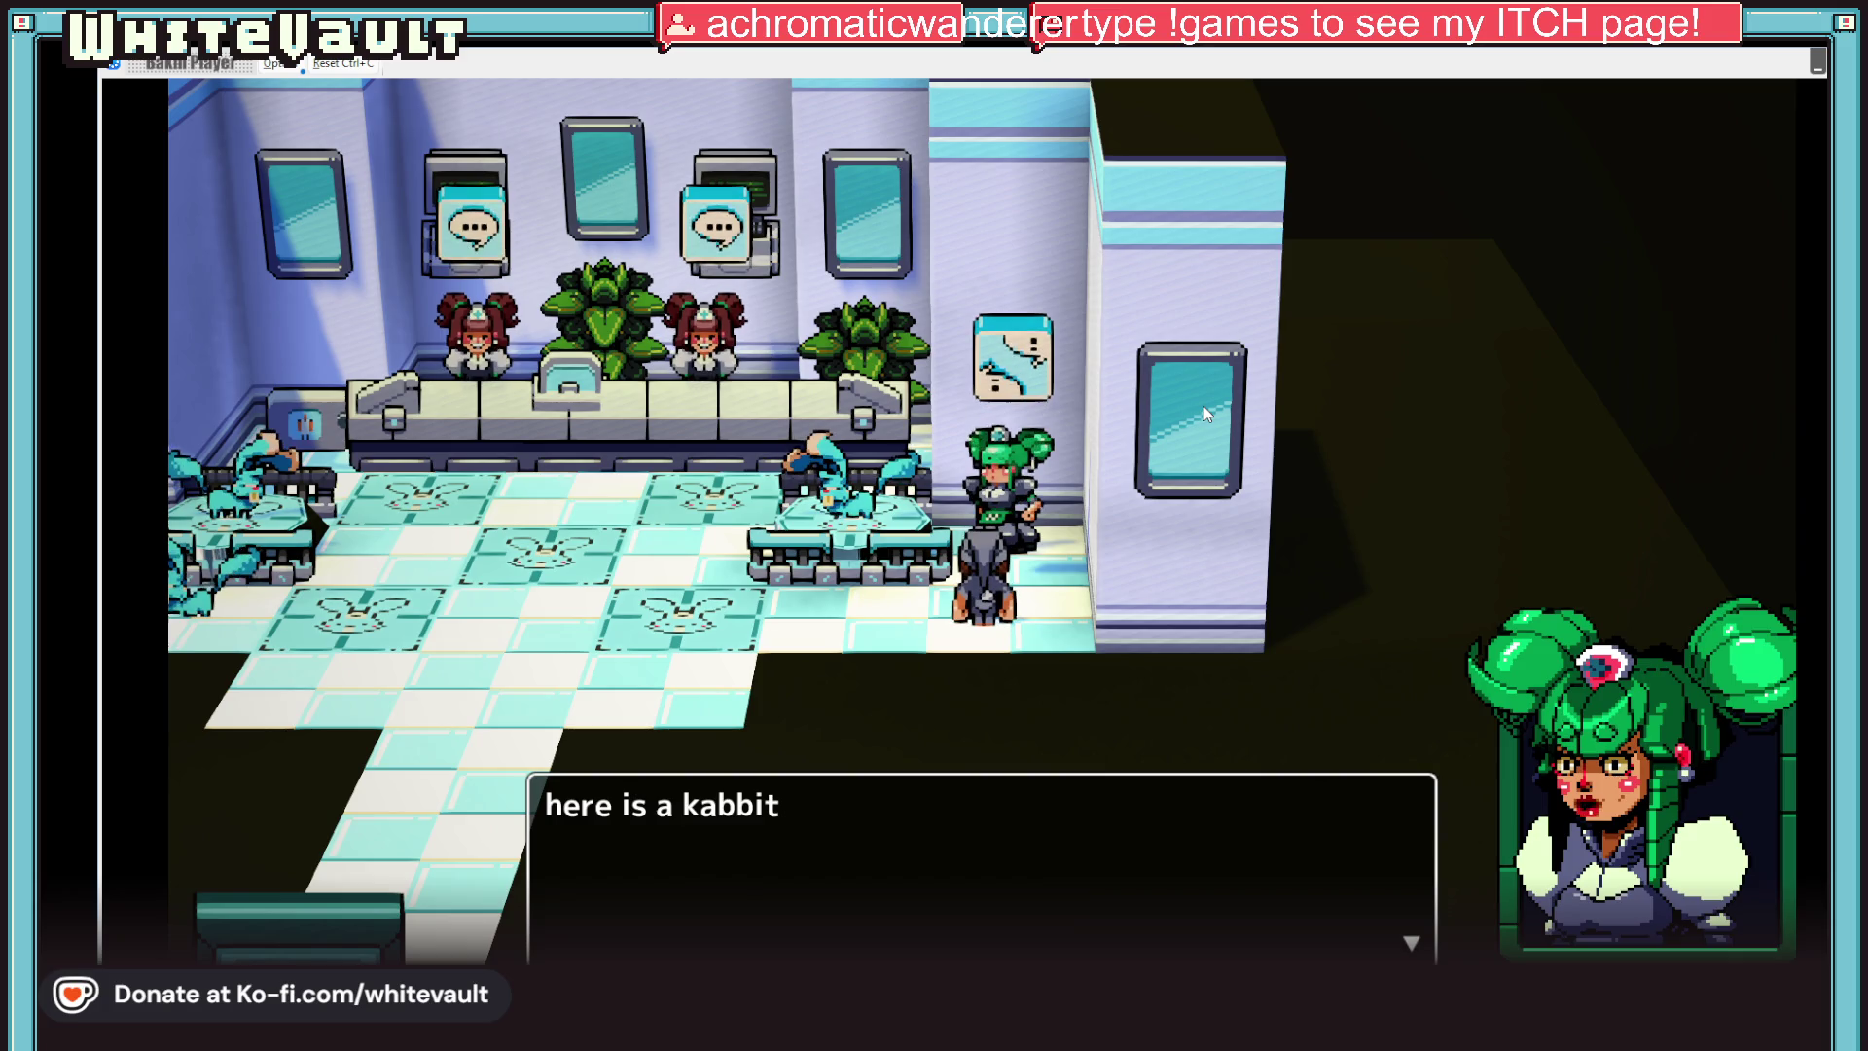
key("Return")
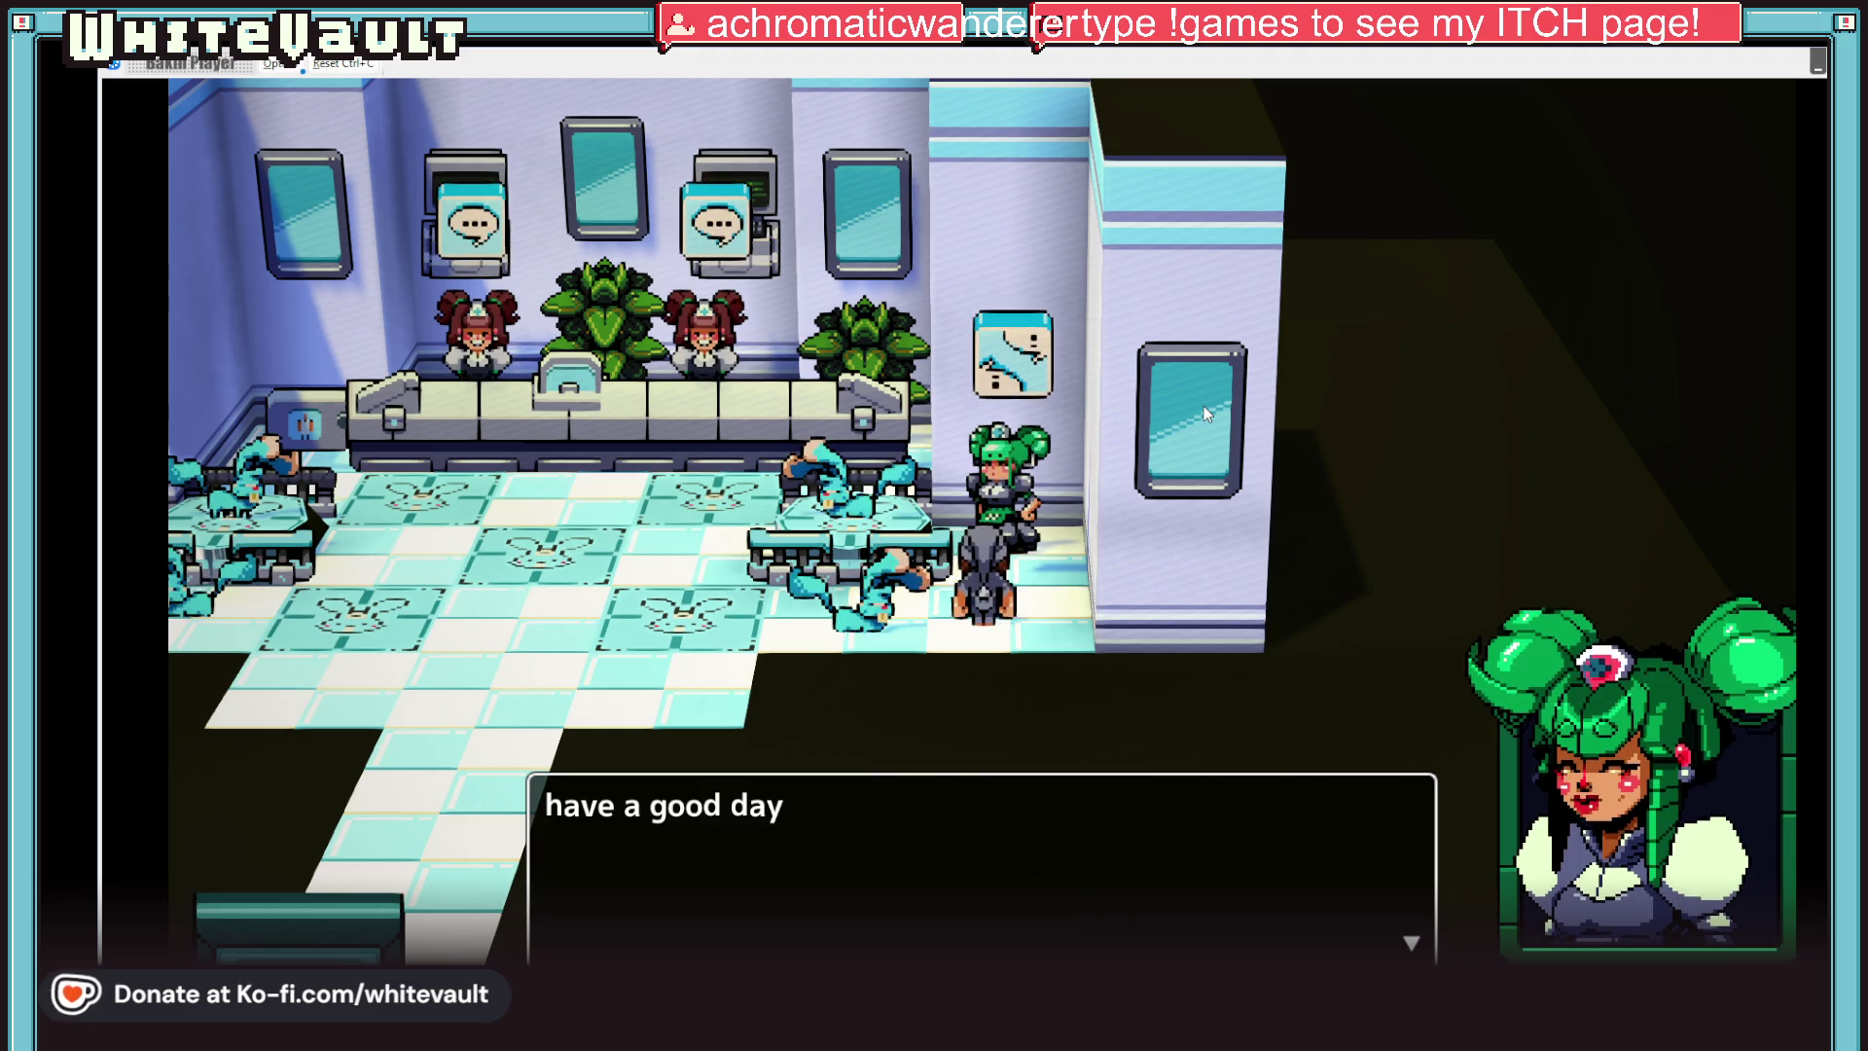
key("Return")
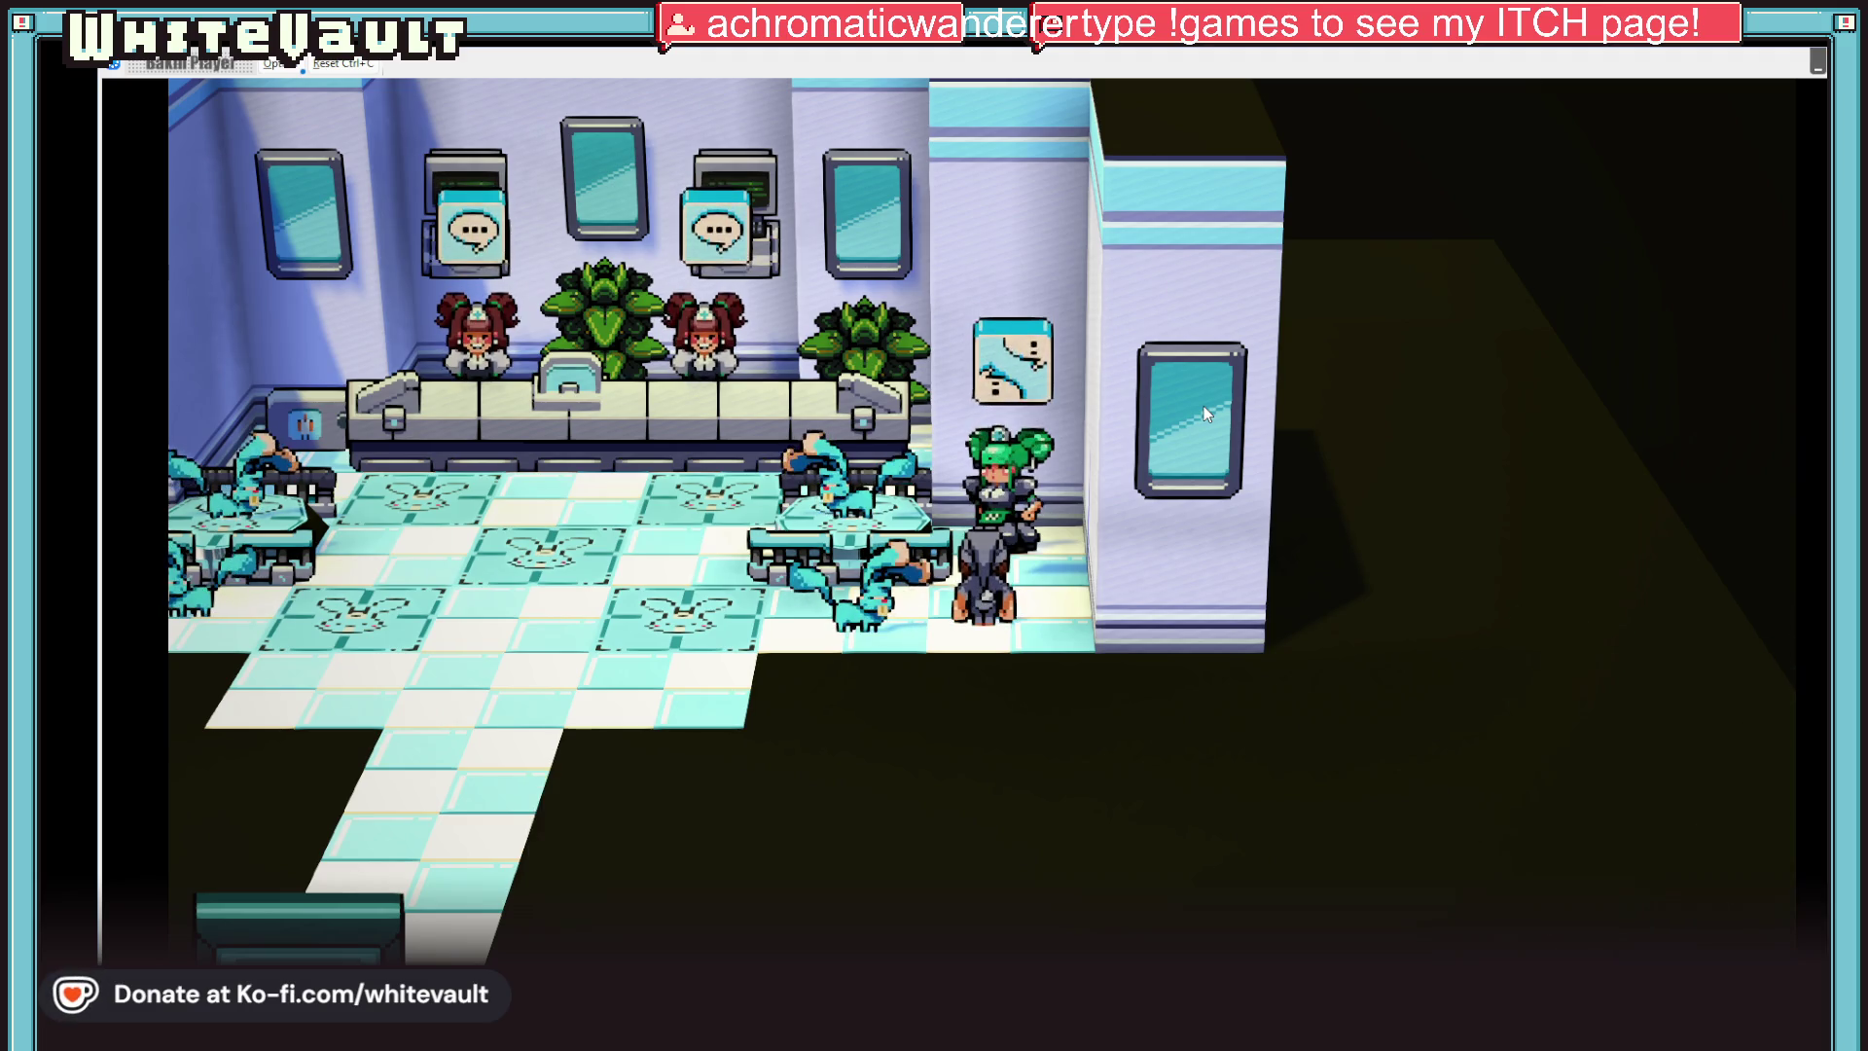
key("Left")
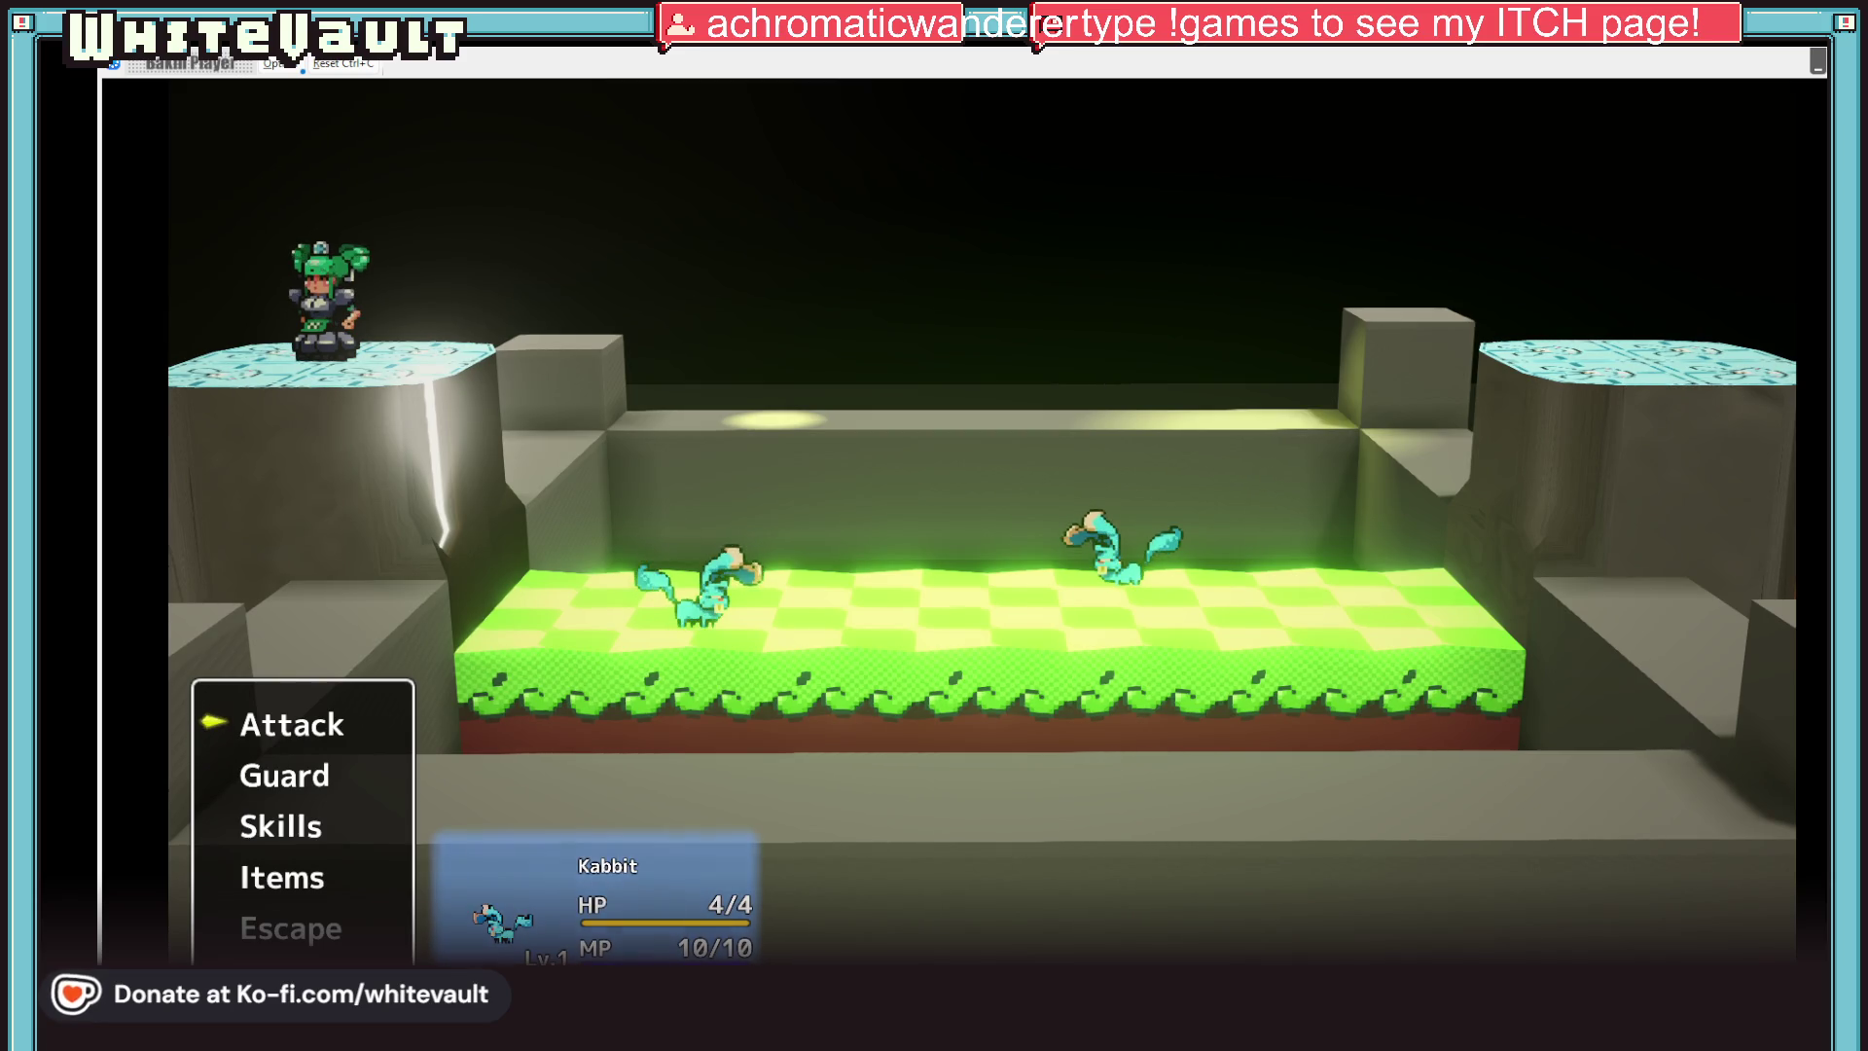
Switch over to the Aseprite window showing the Kabbit hit sprite sheet
key("alt+Tab")
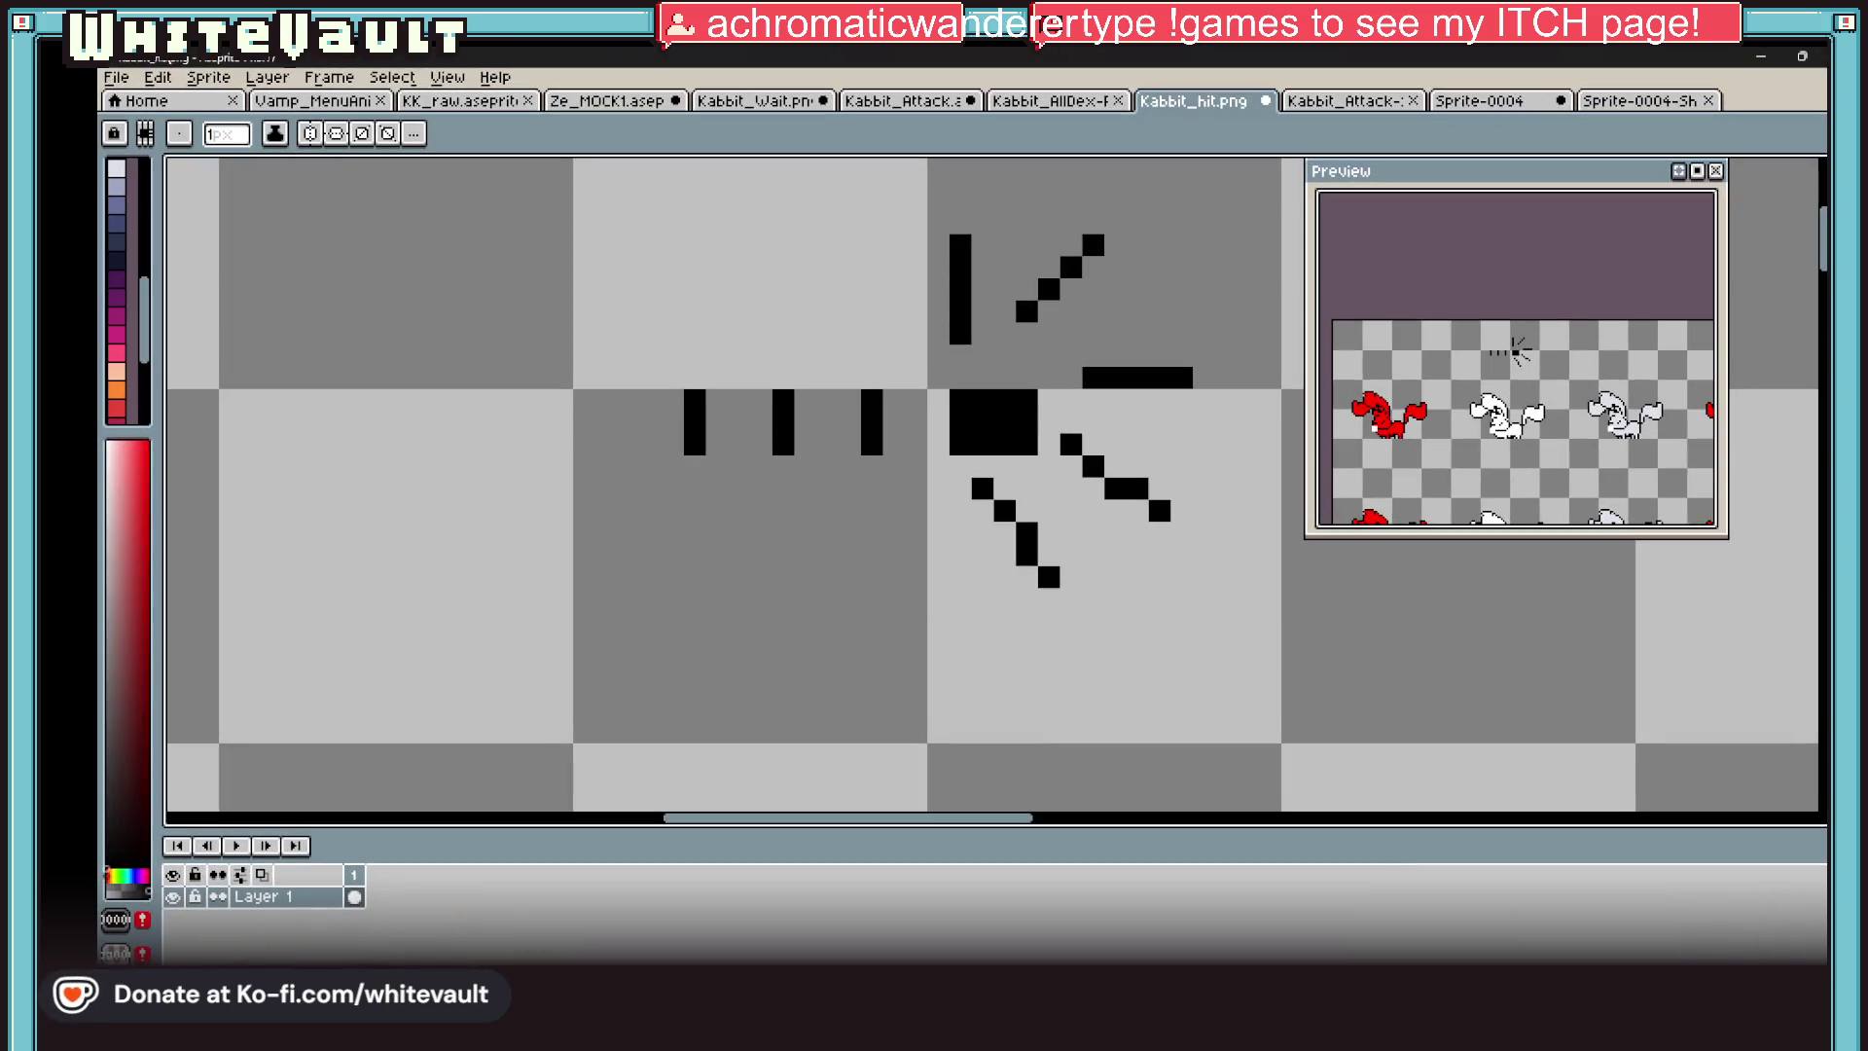
Create a new transparent sprite, paste the Mario image into it, and return to the Bakin battle
left_click(129, 81)
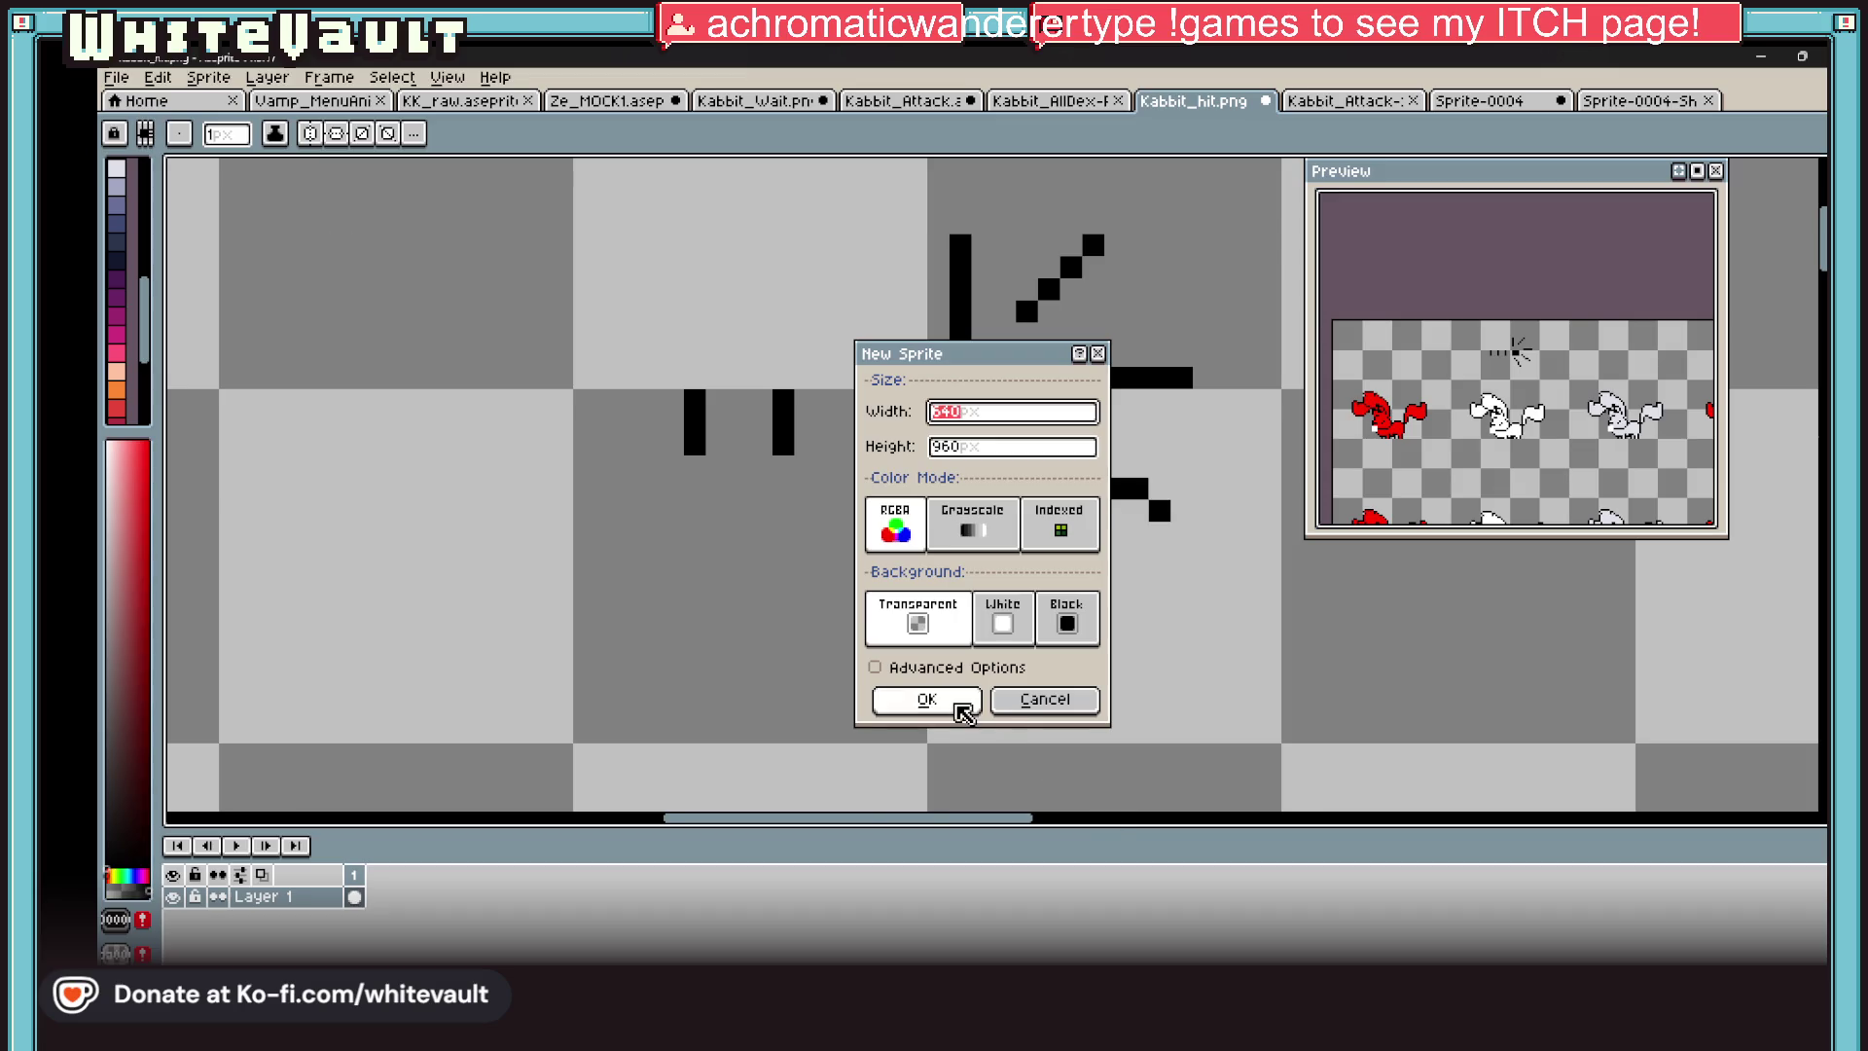
left_click(964, 711)
key("ctrl+v")
scroll(1126, 501, "down", 3)
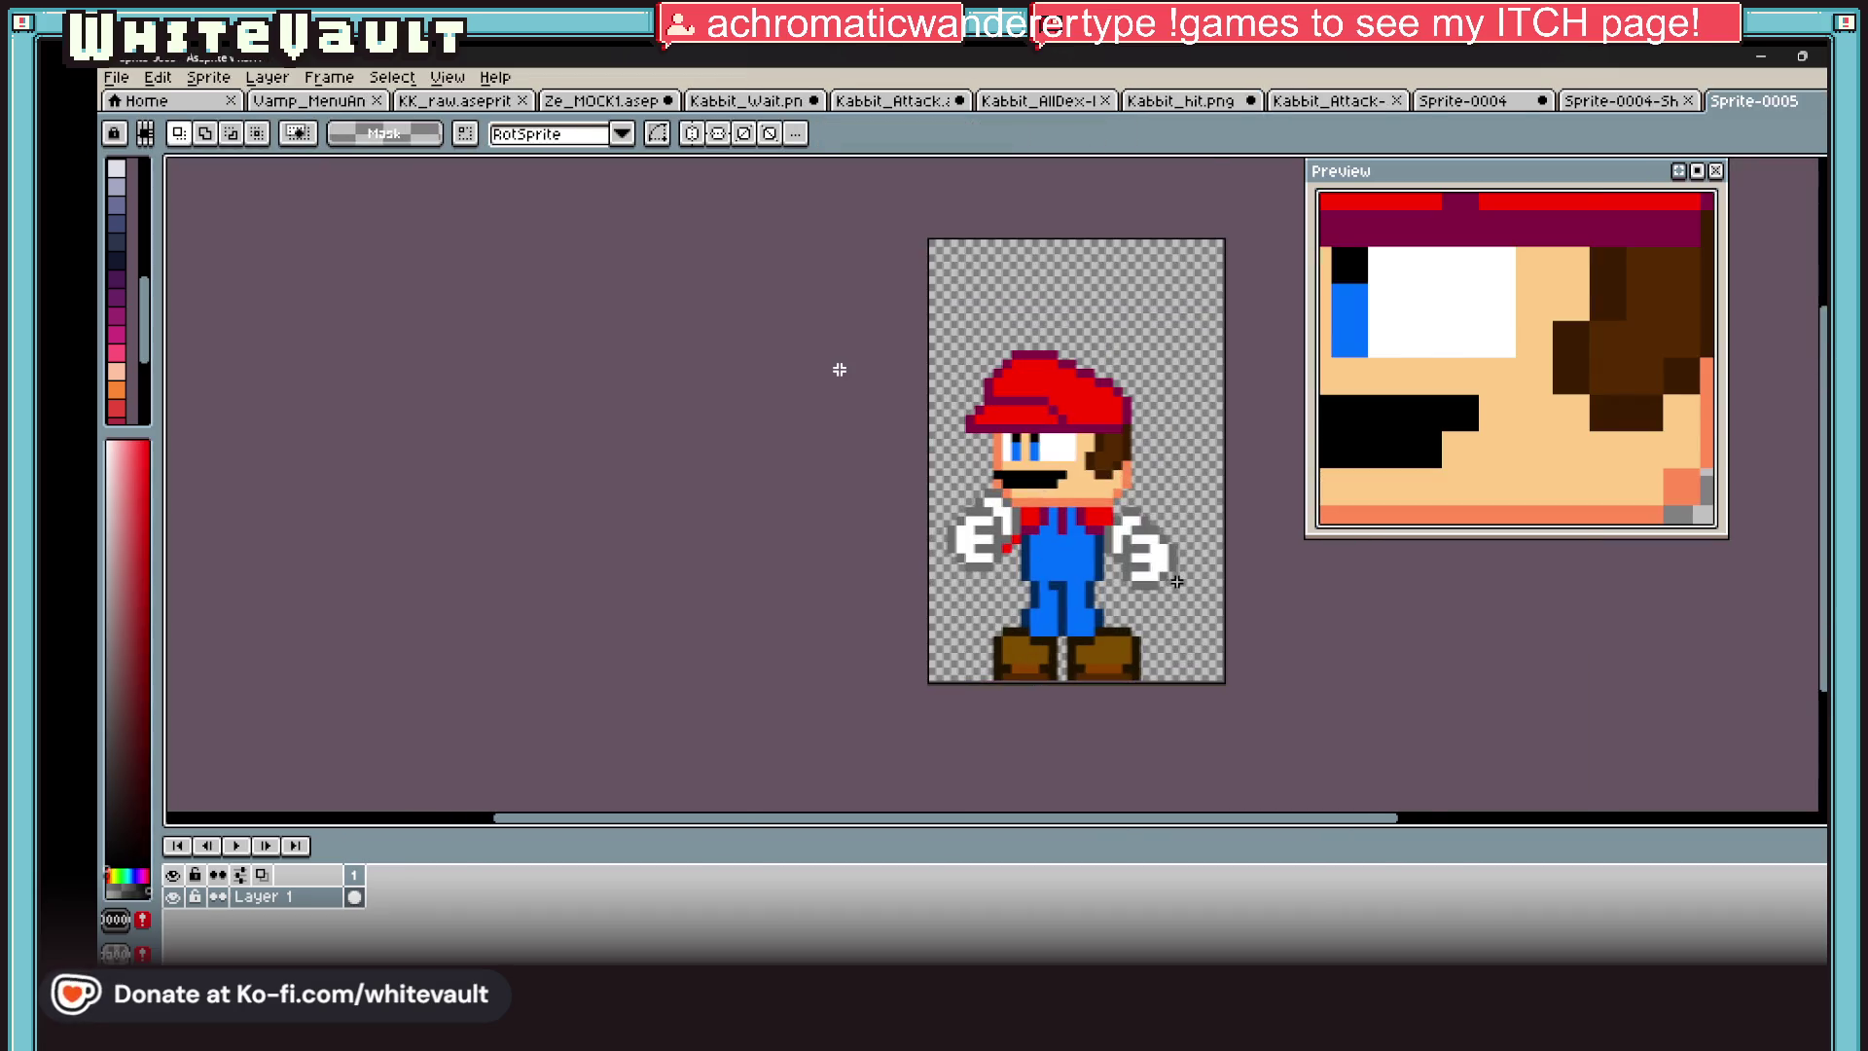
scroll(1177, 581, "up", 1)
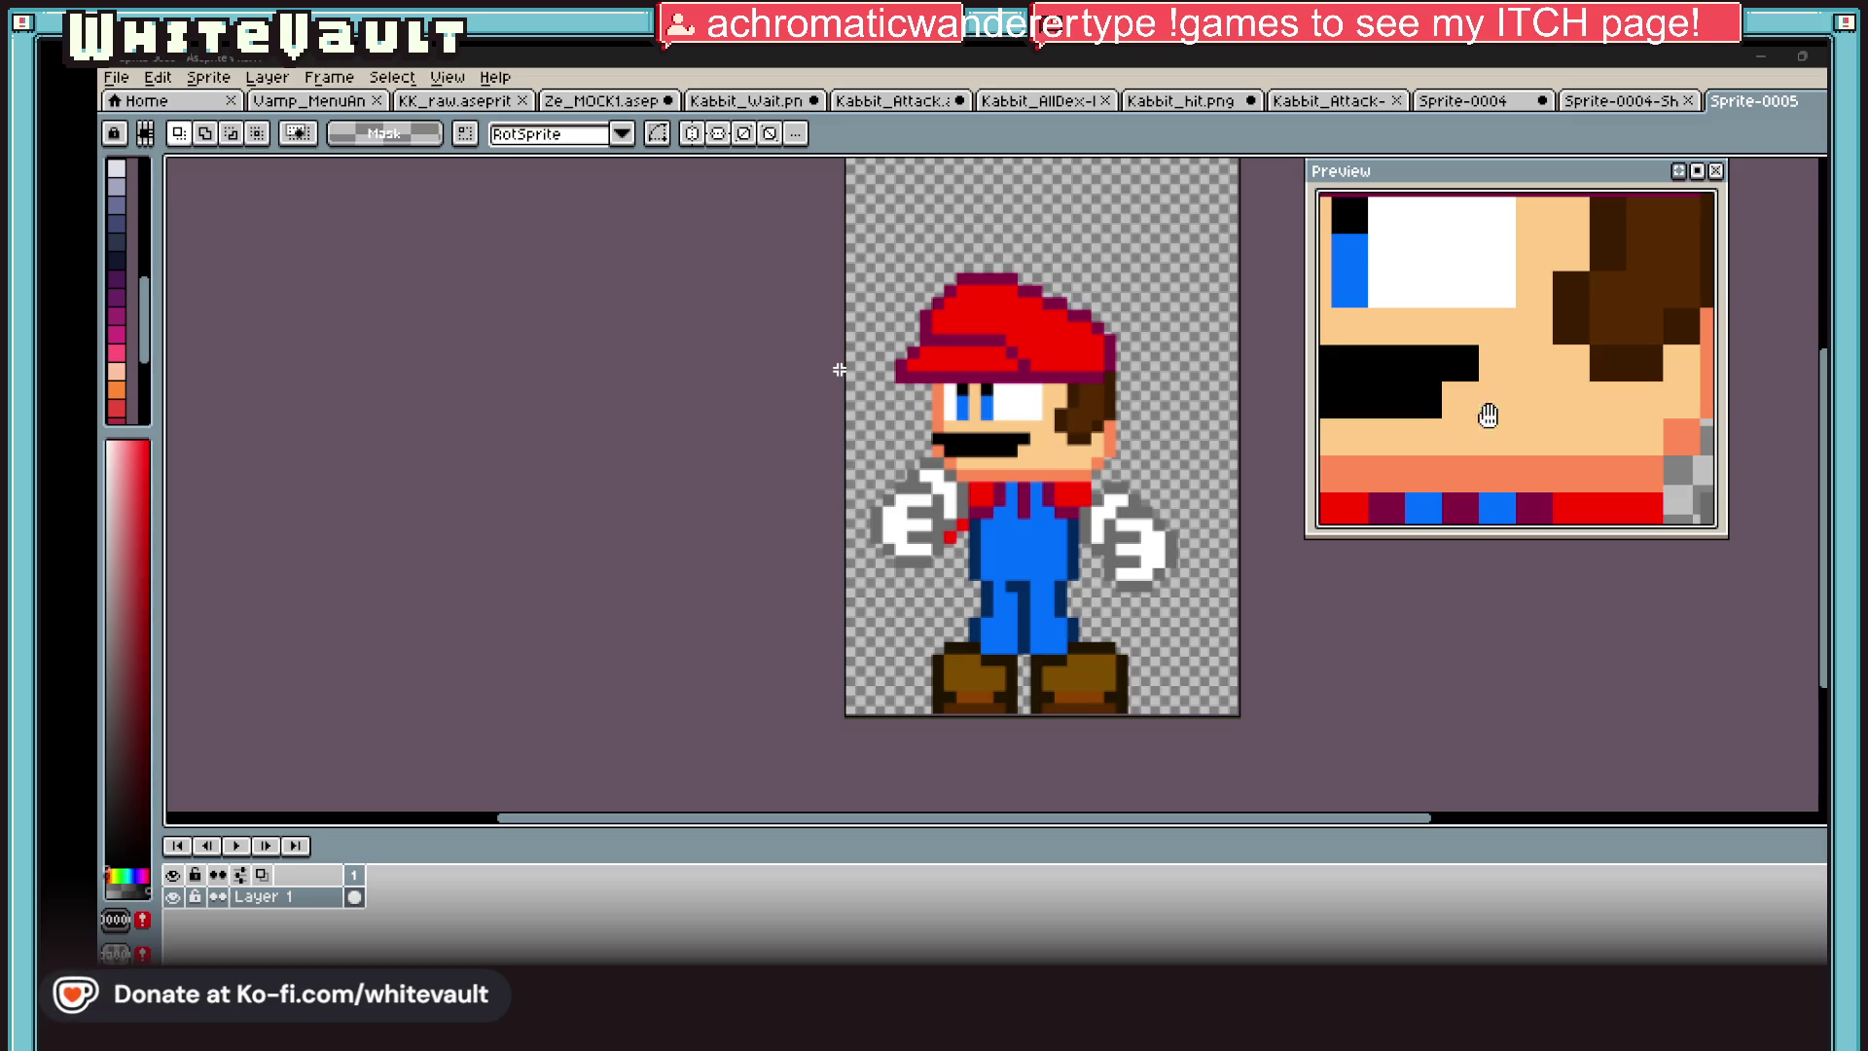
key("alt+Tab")
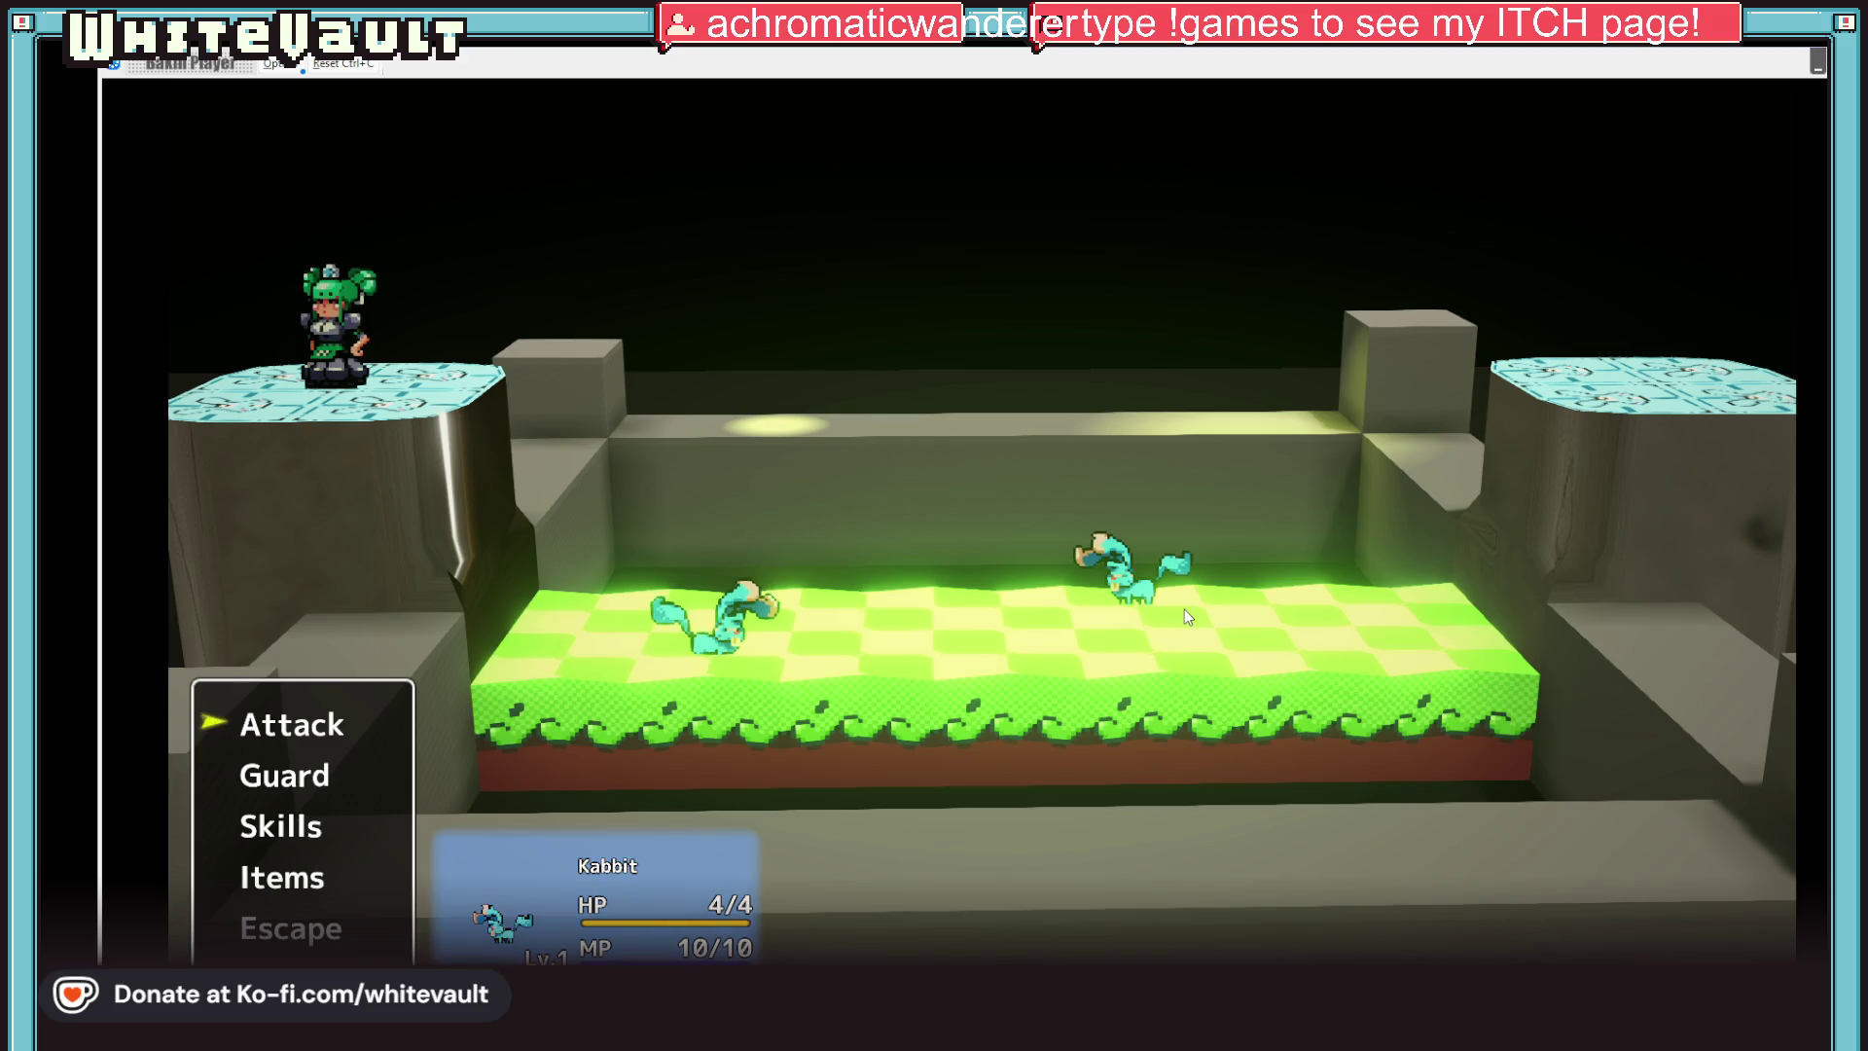
Attack the Kabbit each turn until the battle is won, then dismiss the Exp/Money results
key("Return")
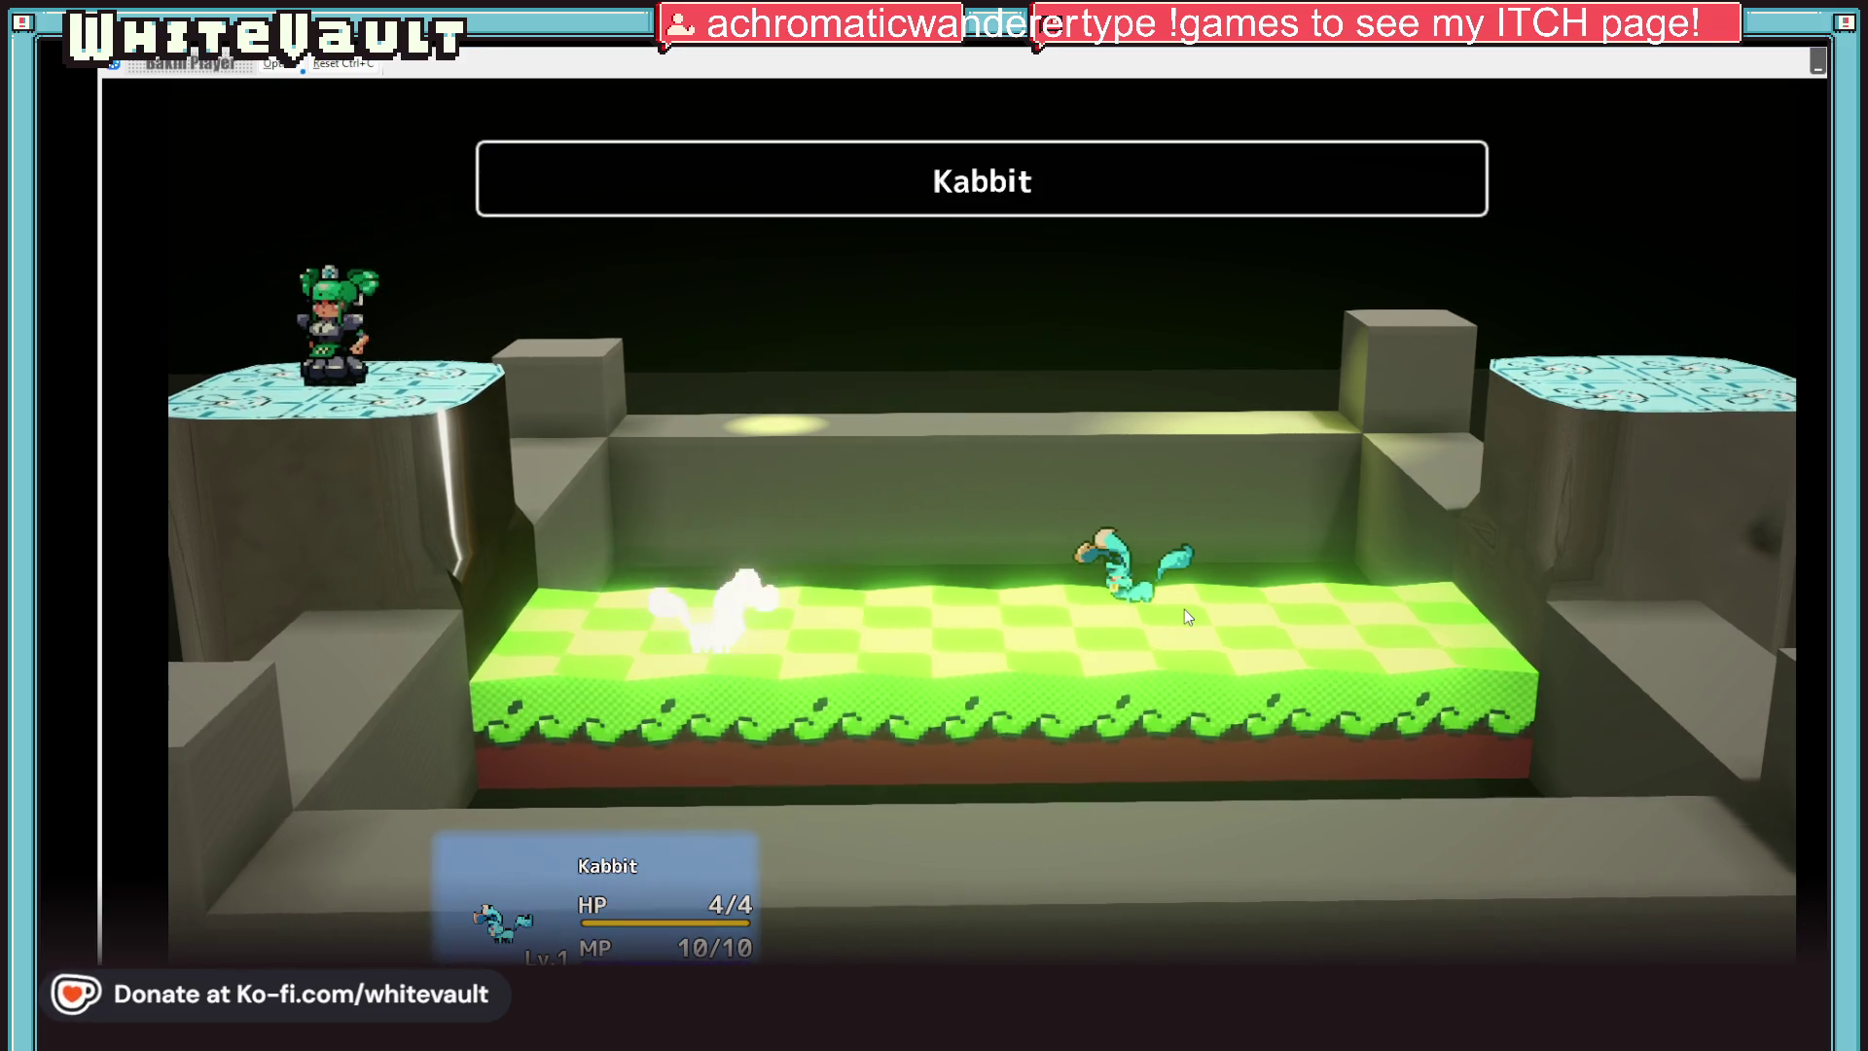
key("Return")
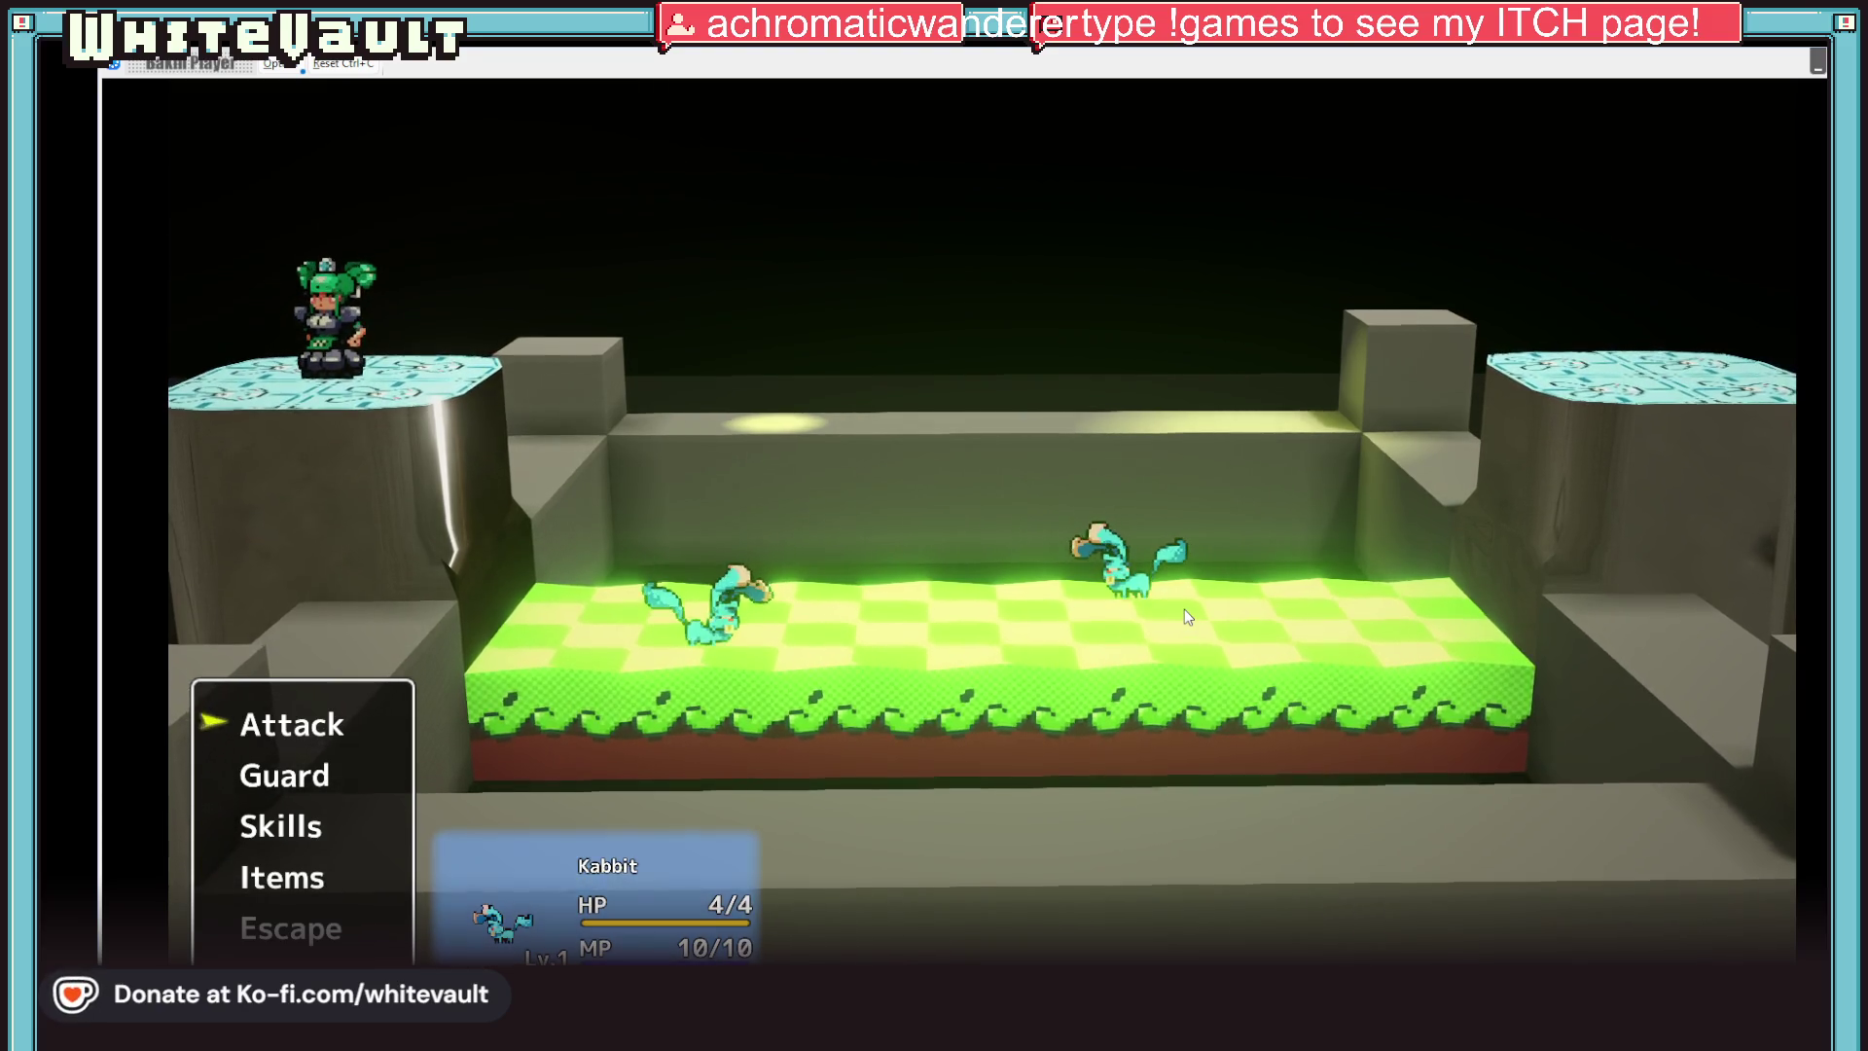
key("Return")
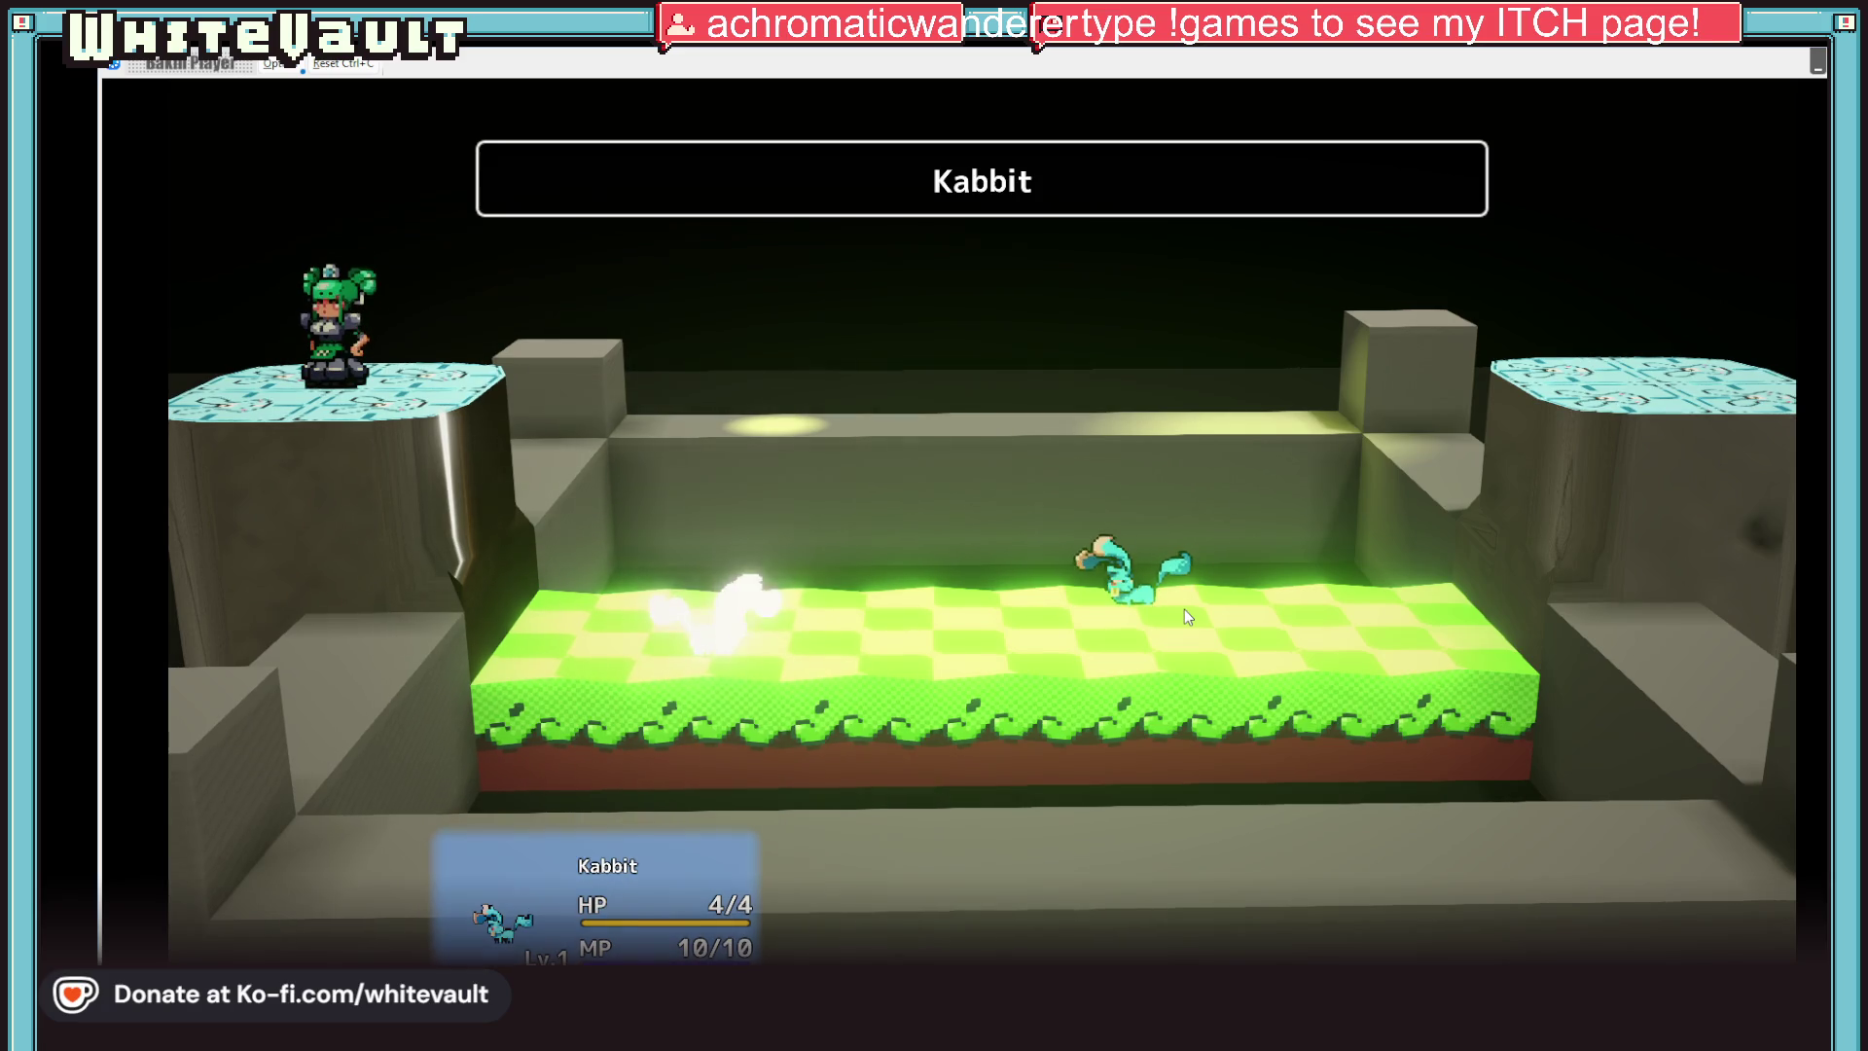
key("Return")
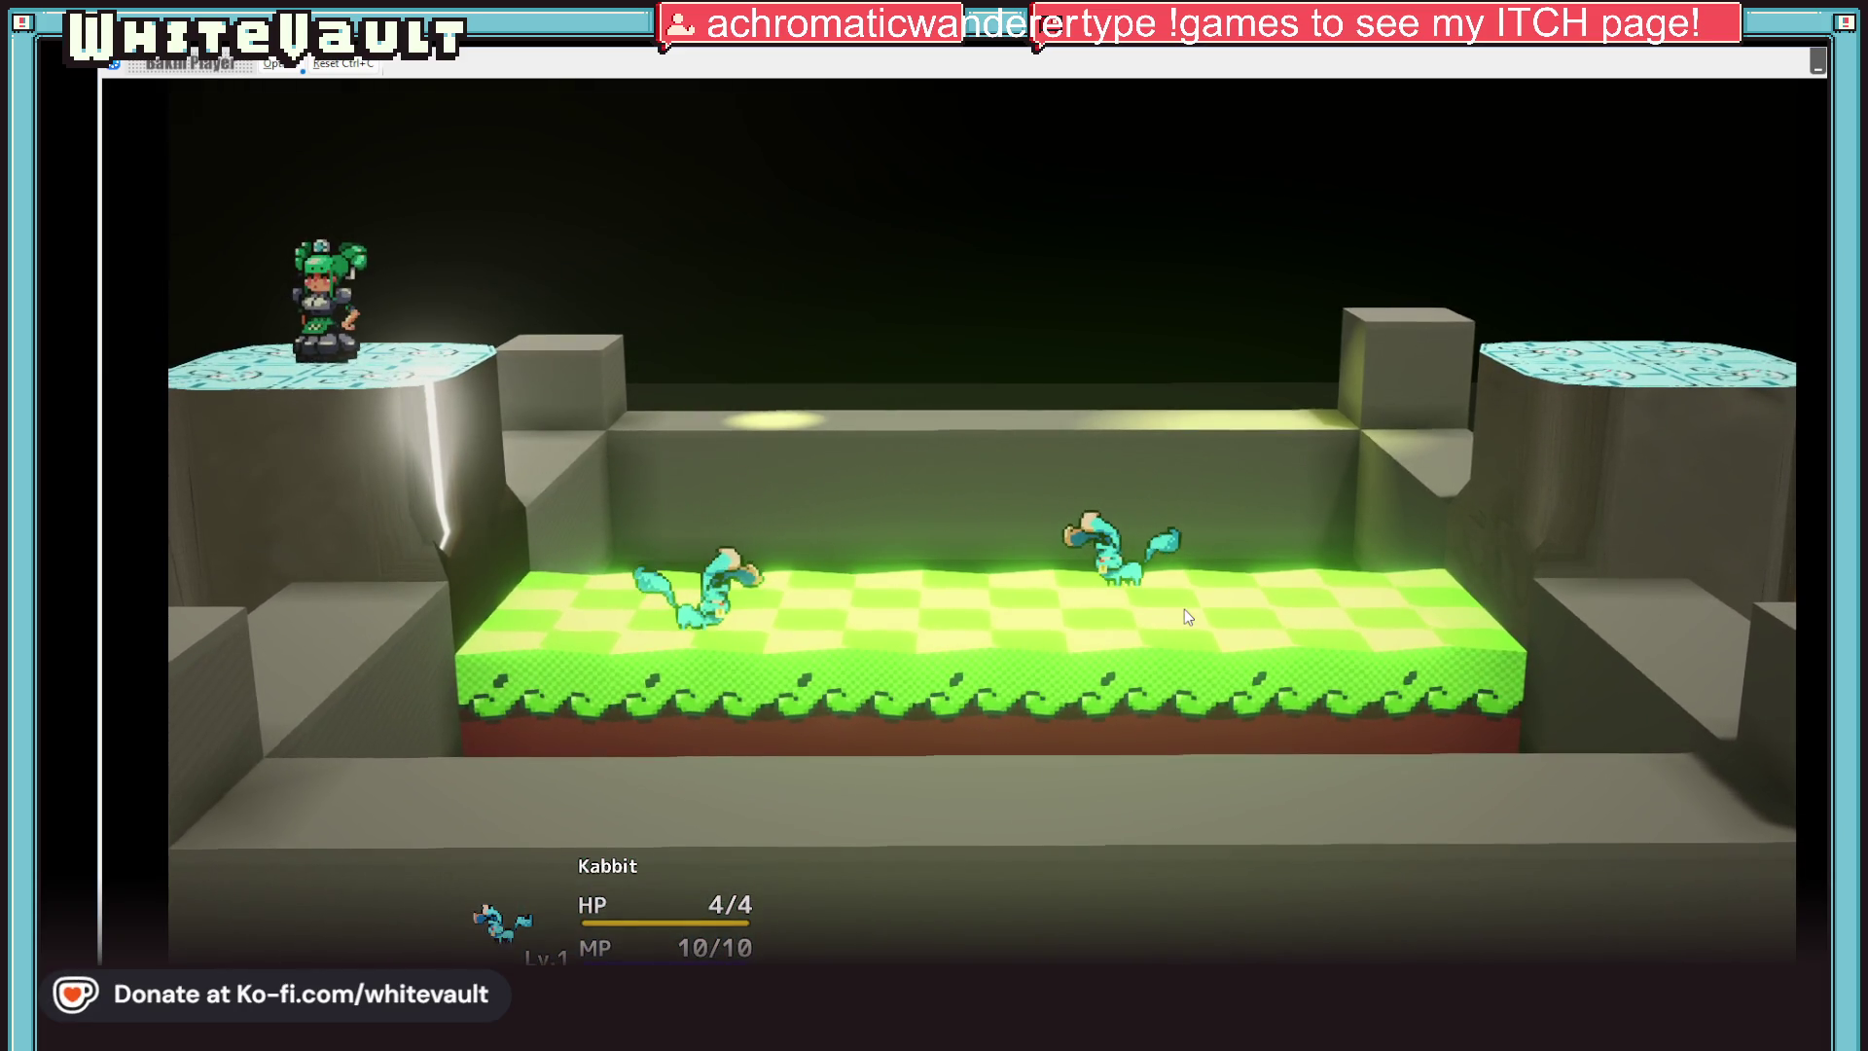
key("Return")
key("Return")
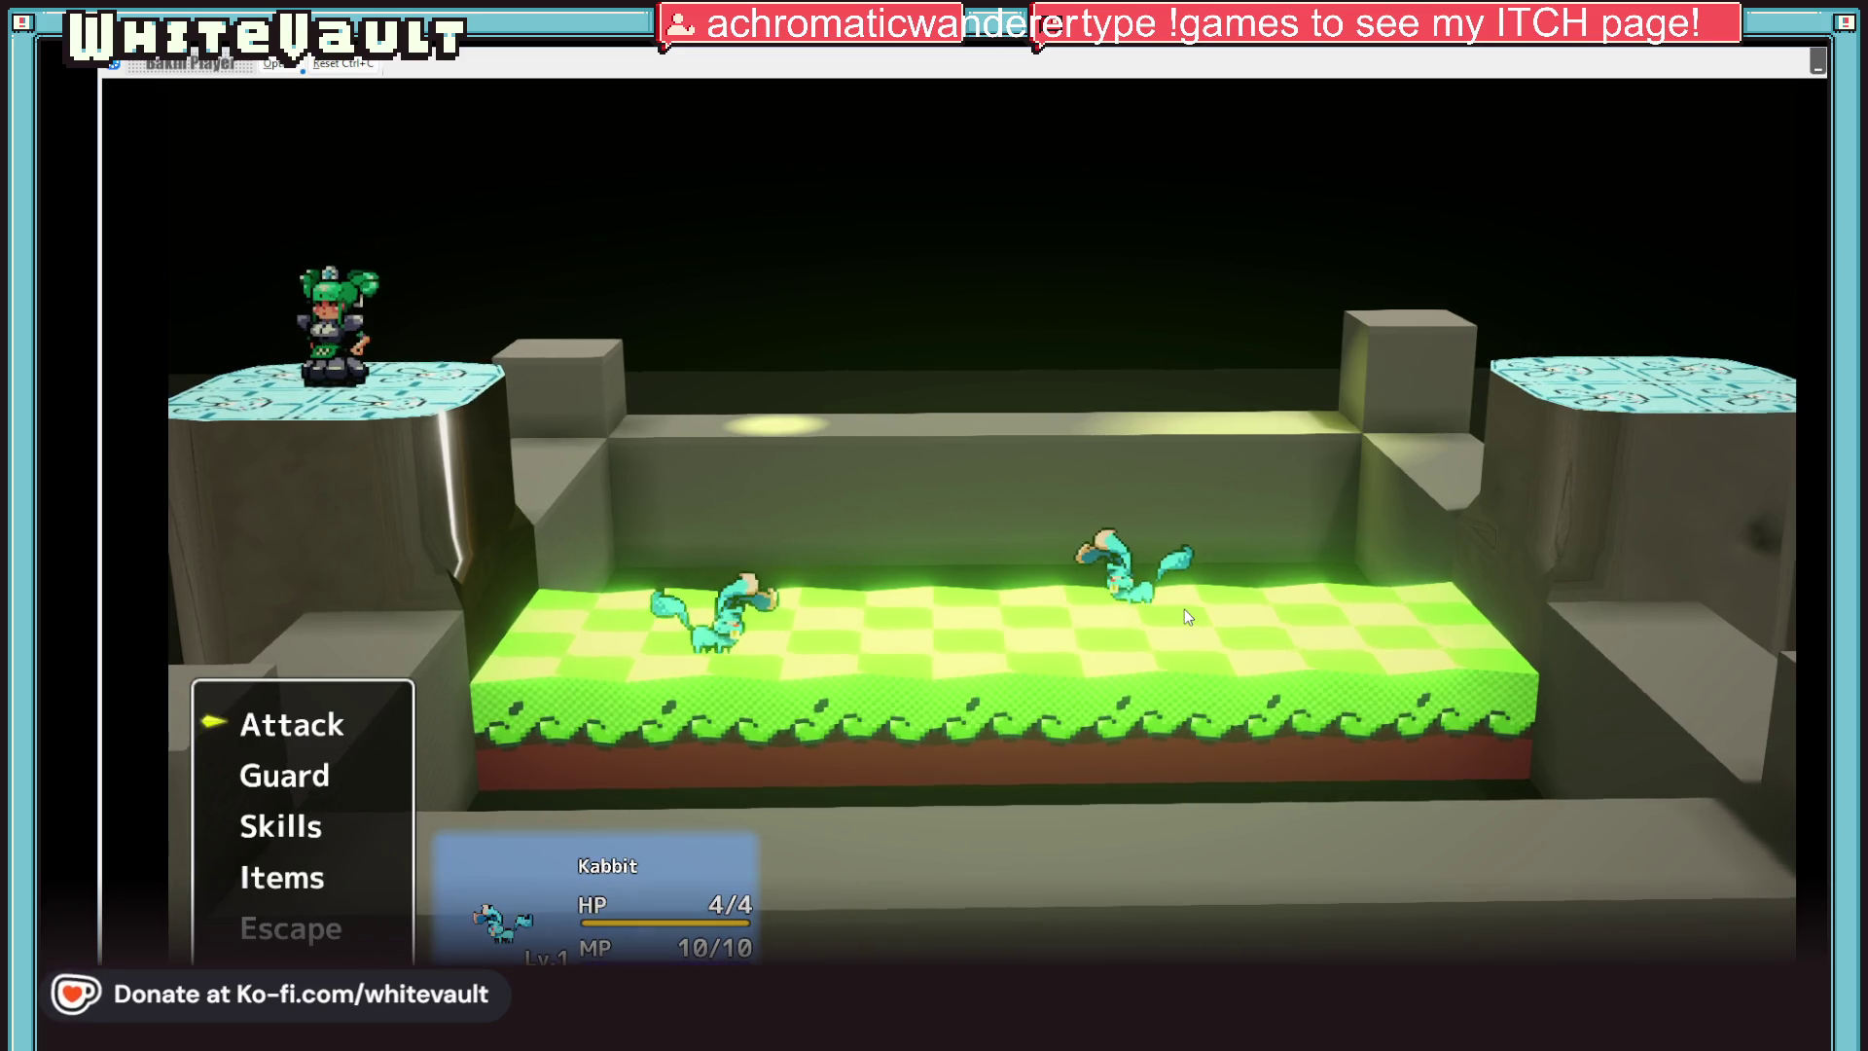
key("Return")
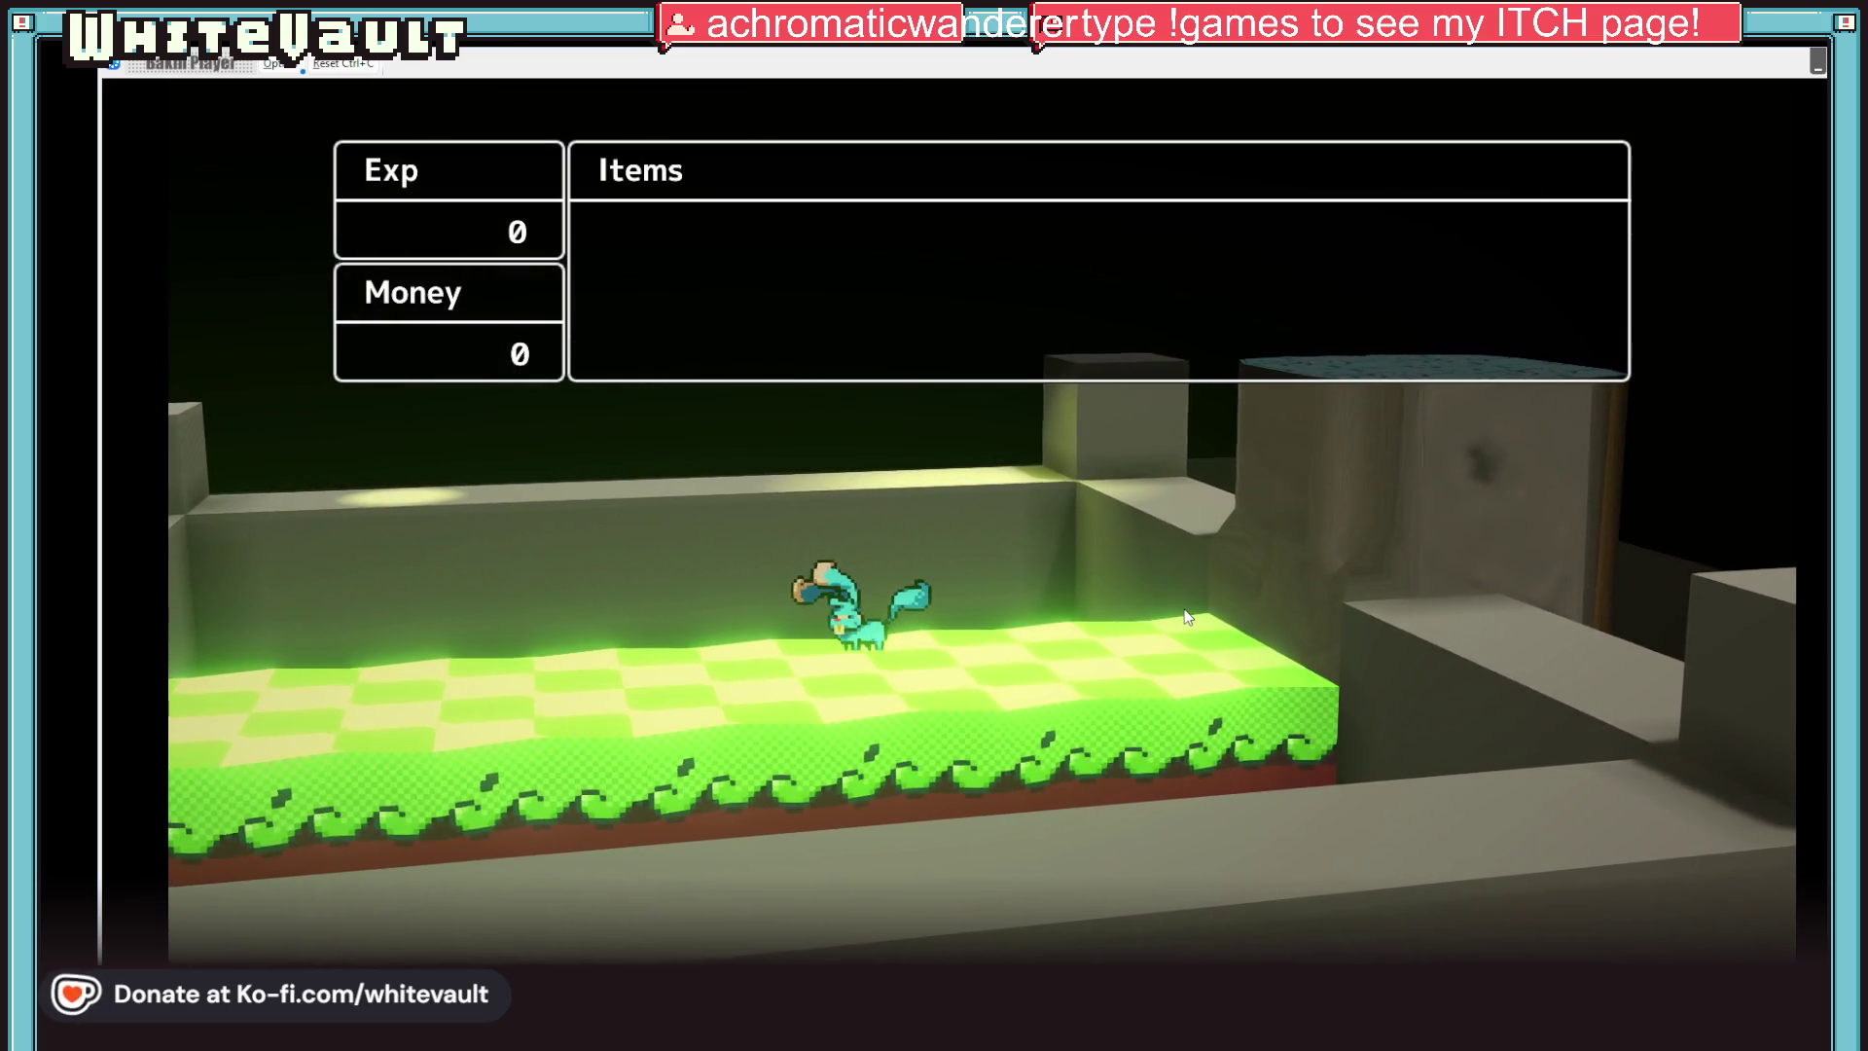
key("Return")
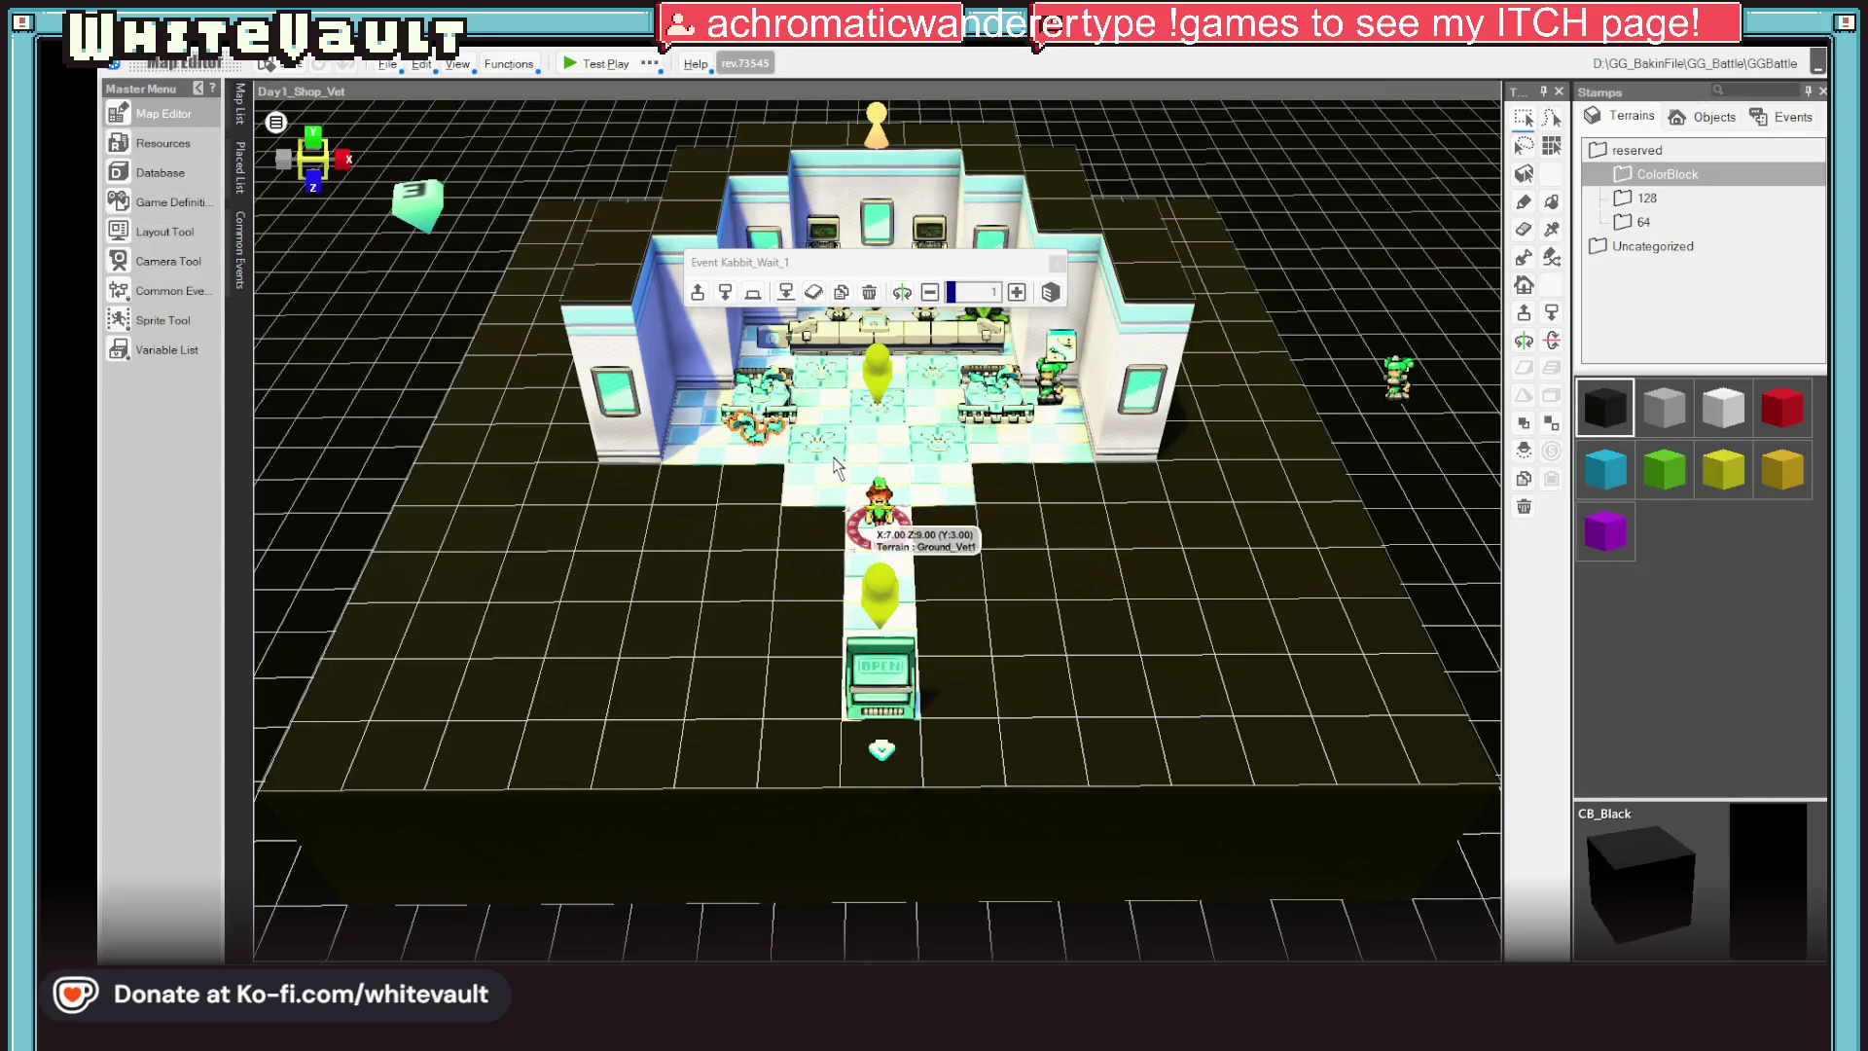
Add a 0.5-second Wait command after the teleport in Kabbit_Wait_1's win branch and save the event
double_click(877, 498)
scroll(1042, 585, "down", 3)
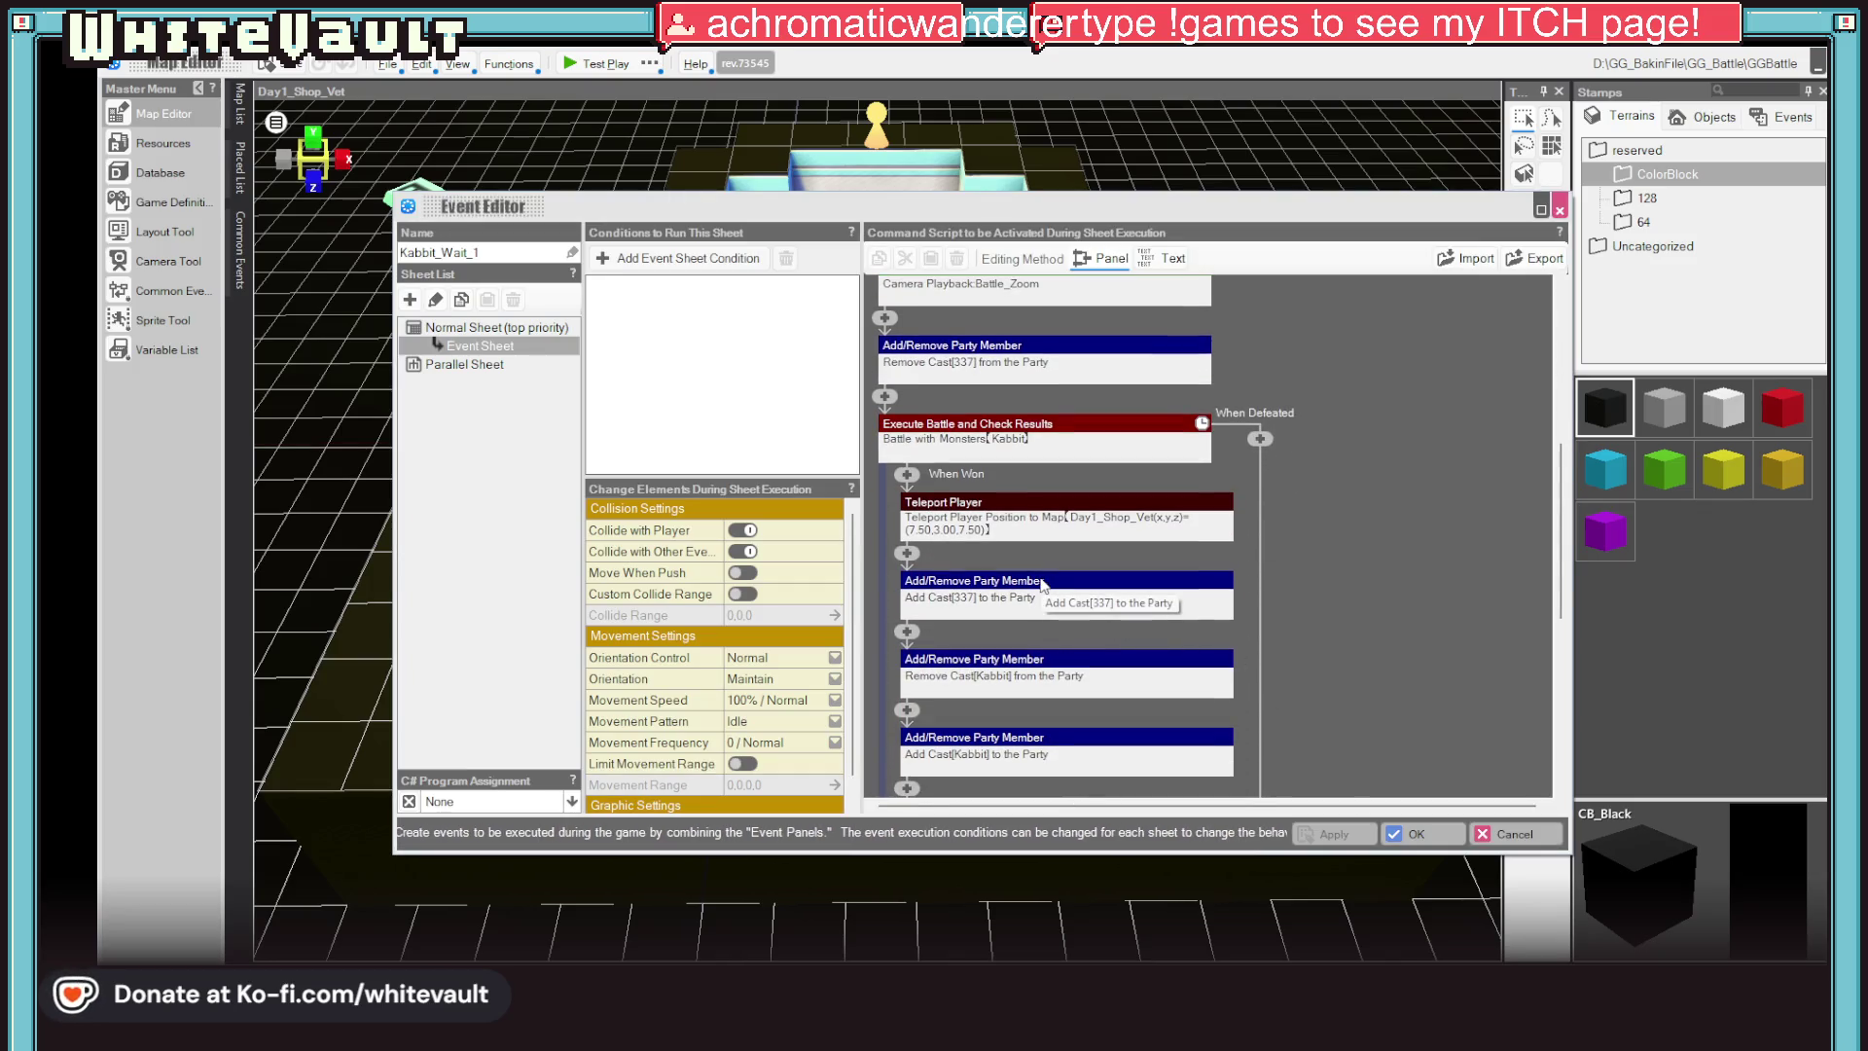
left_click(907, 554)
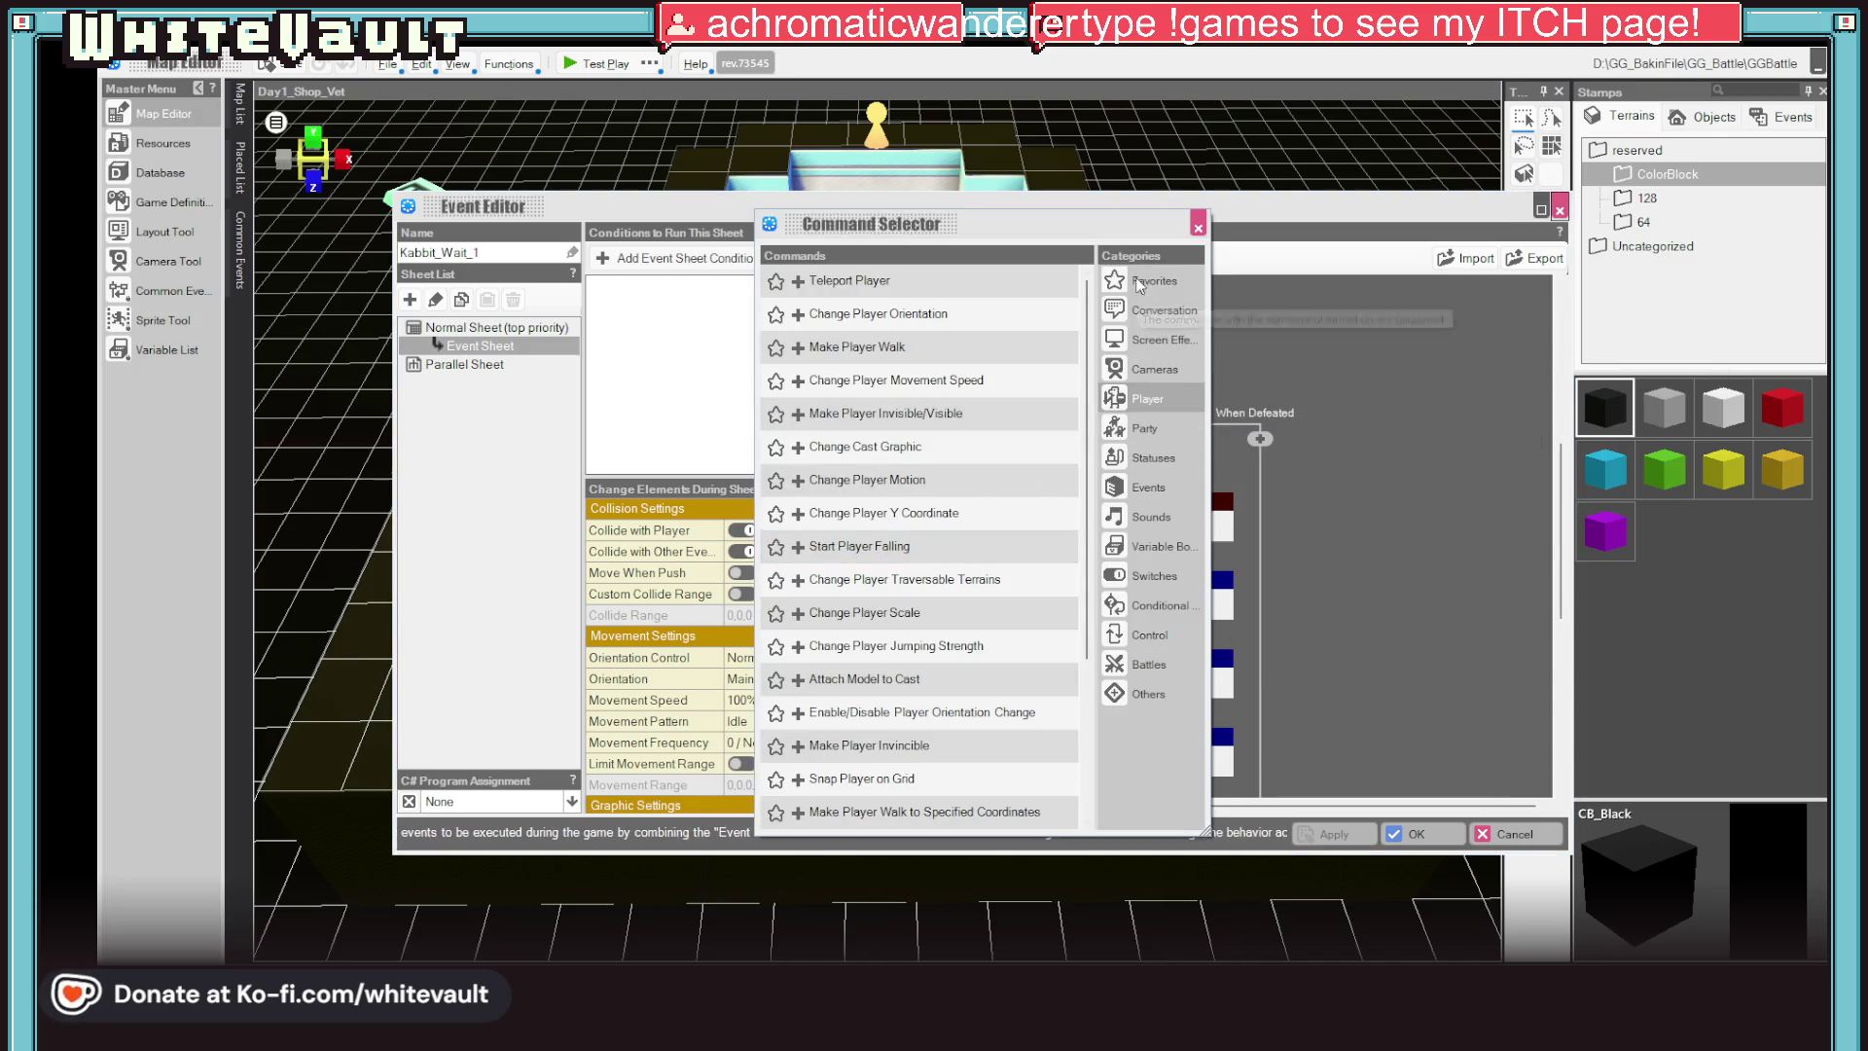
left_click(1136, 632)
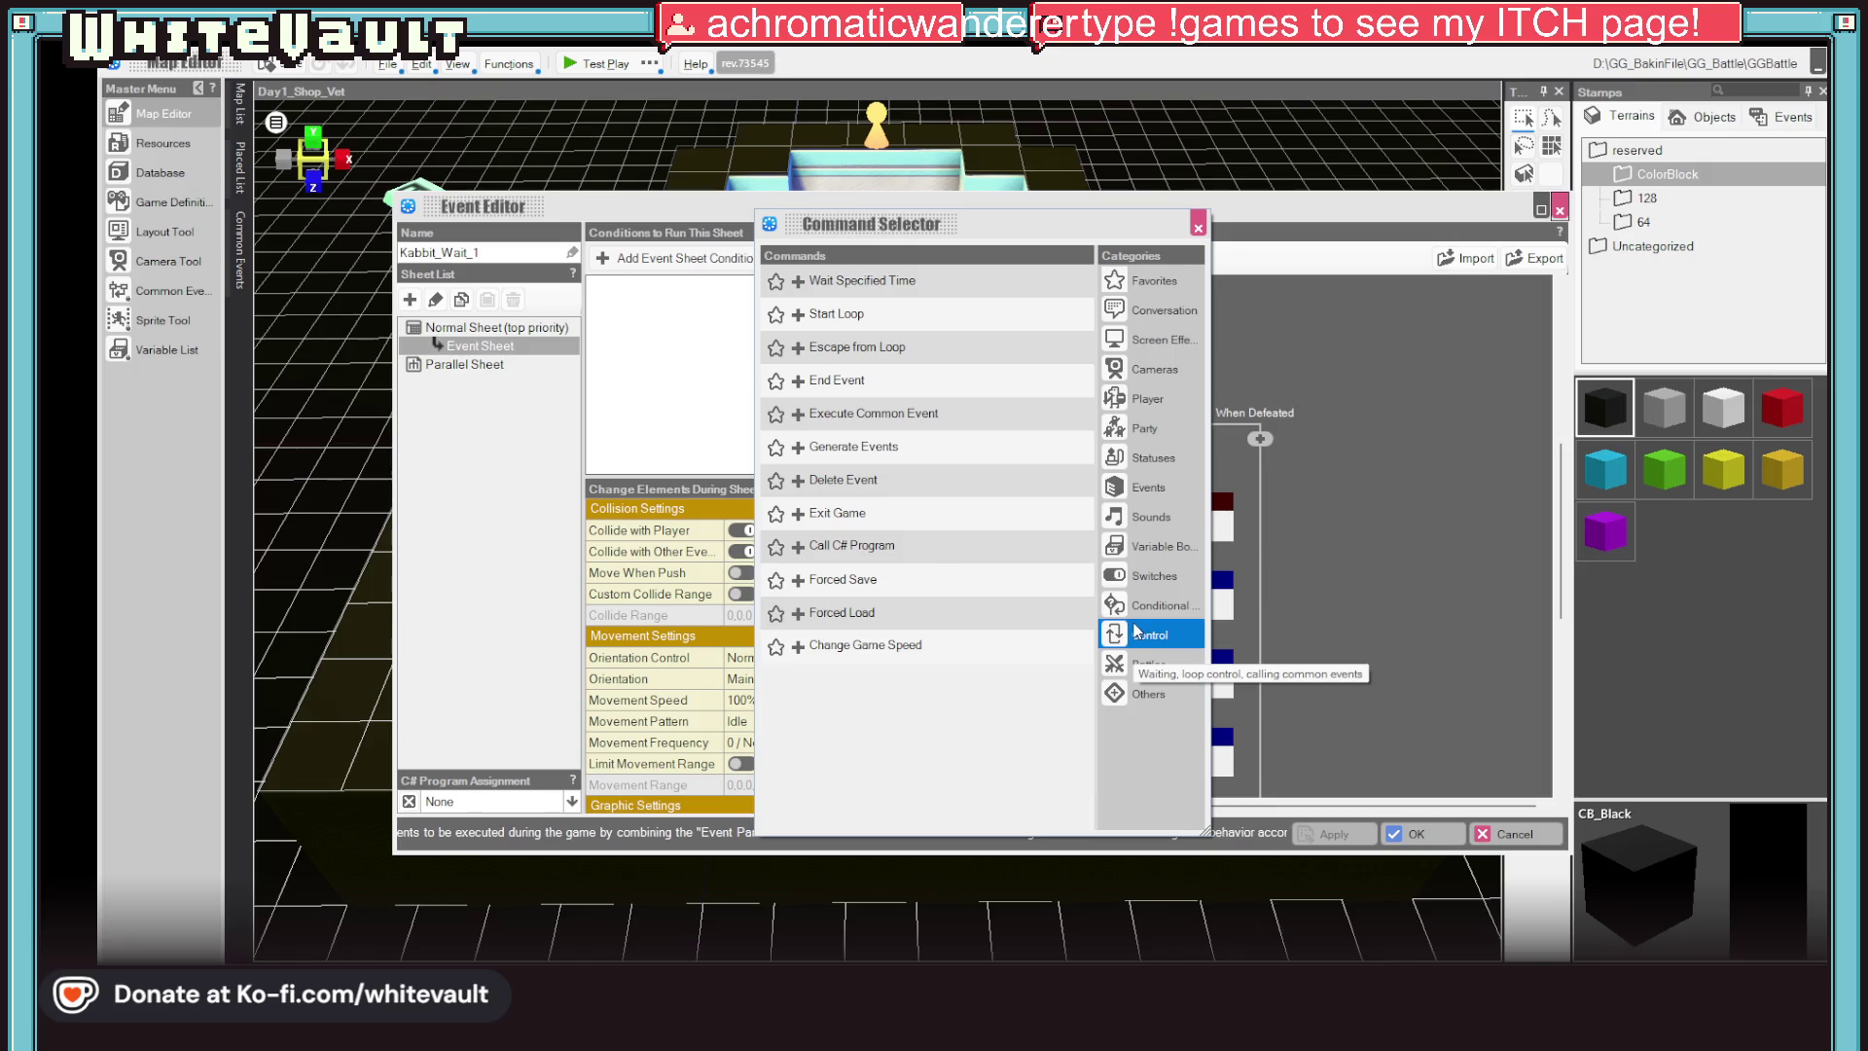
left_click(790, 278)
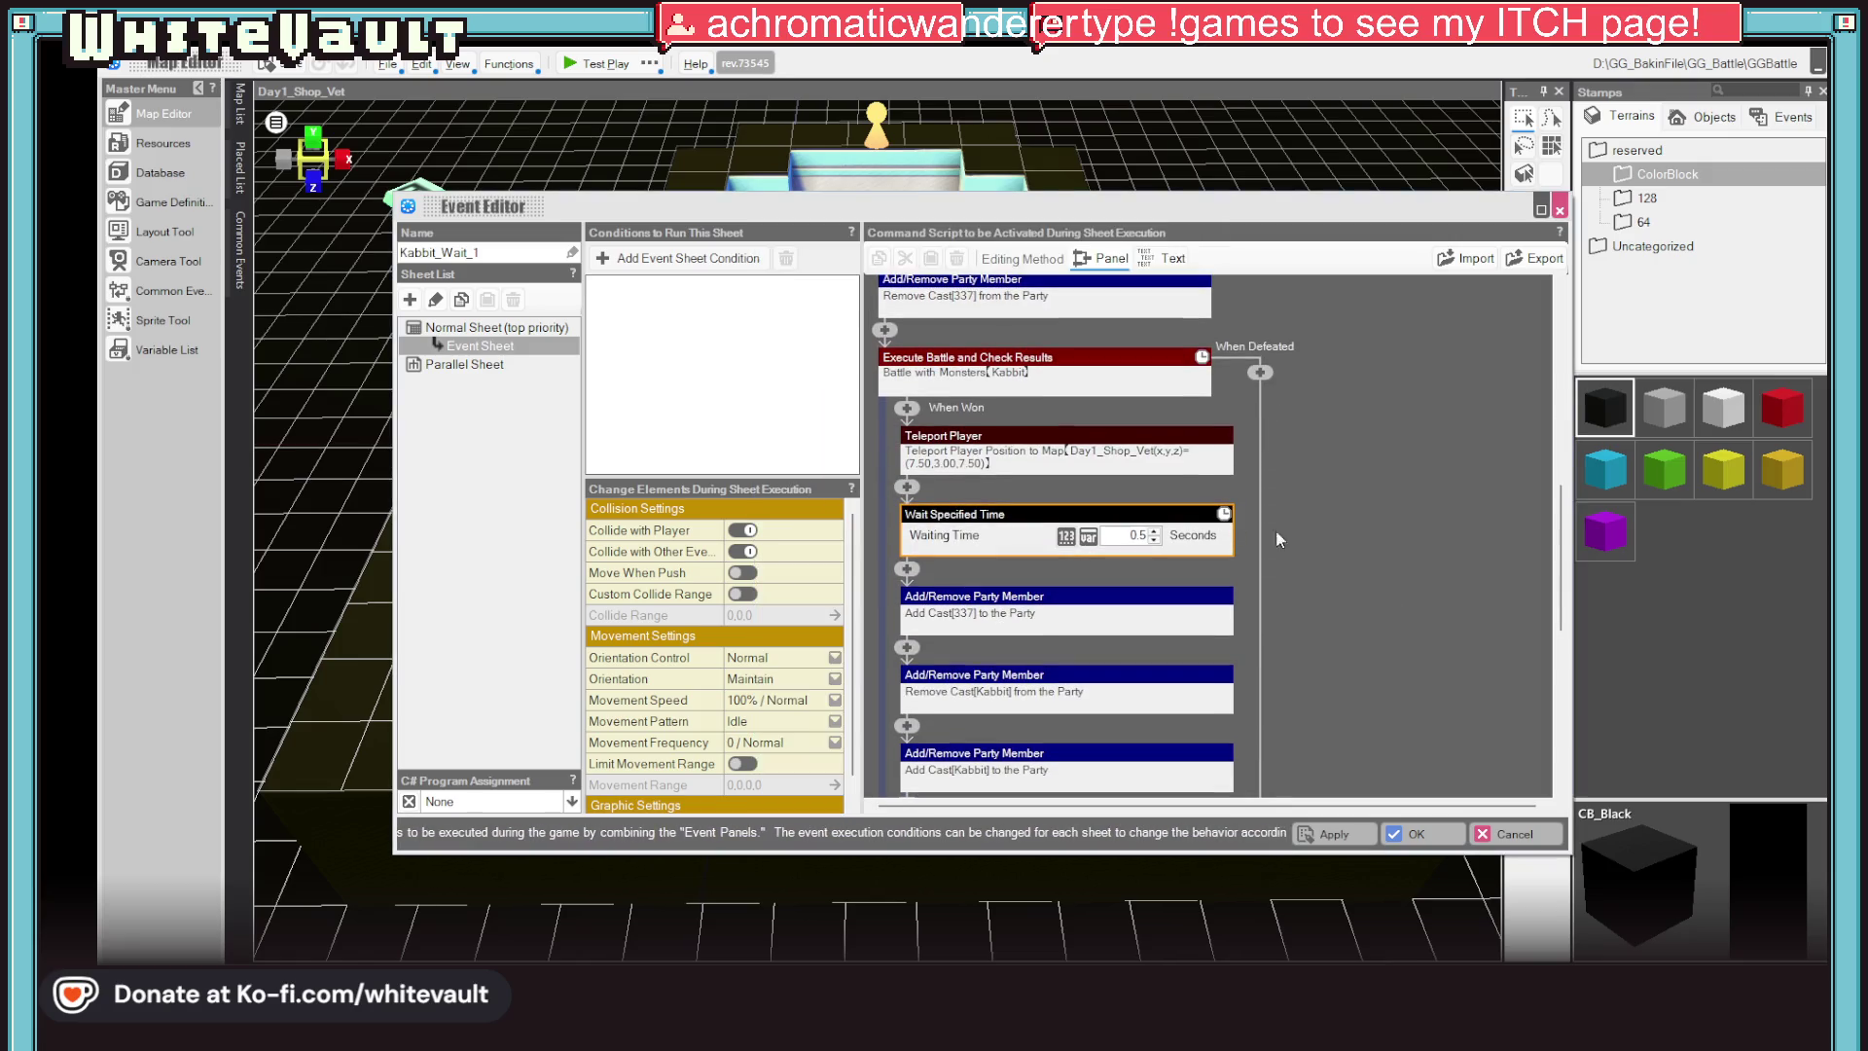
left_click(1311, 541)
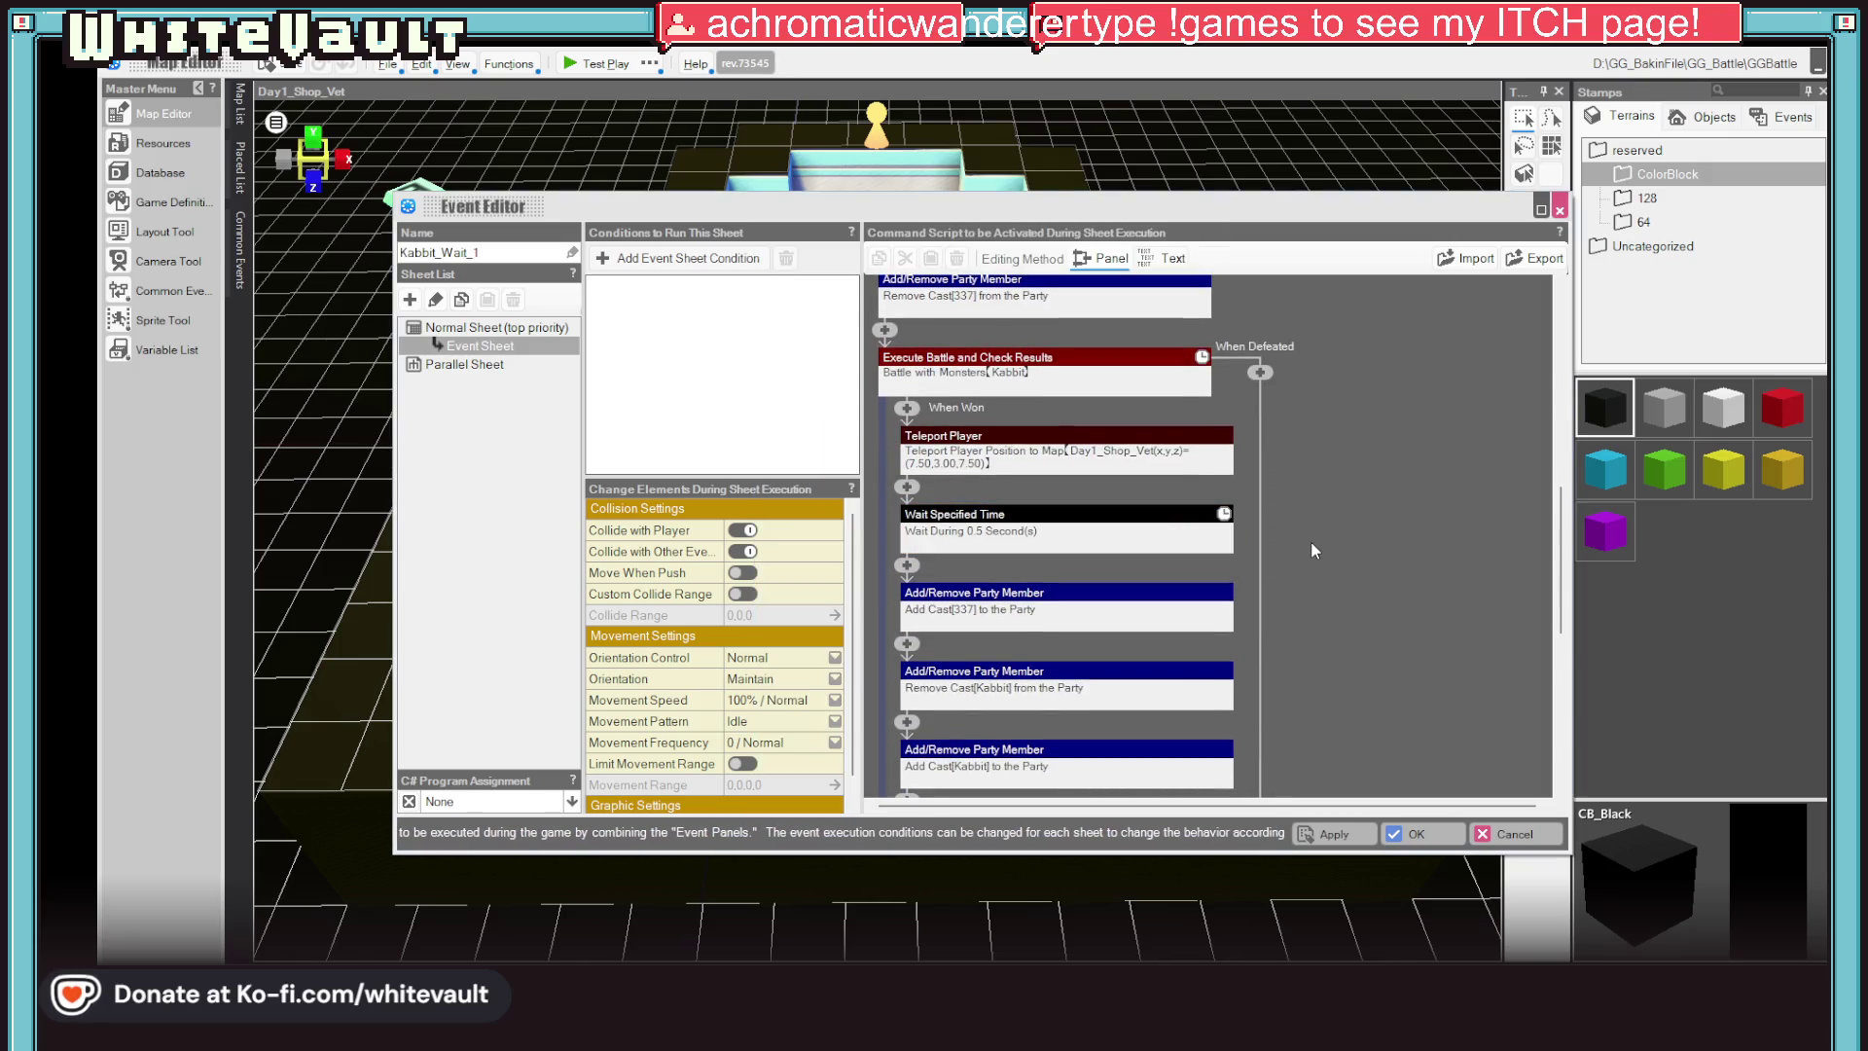
left_click(1394, 834)
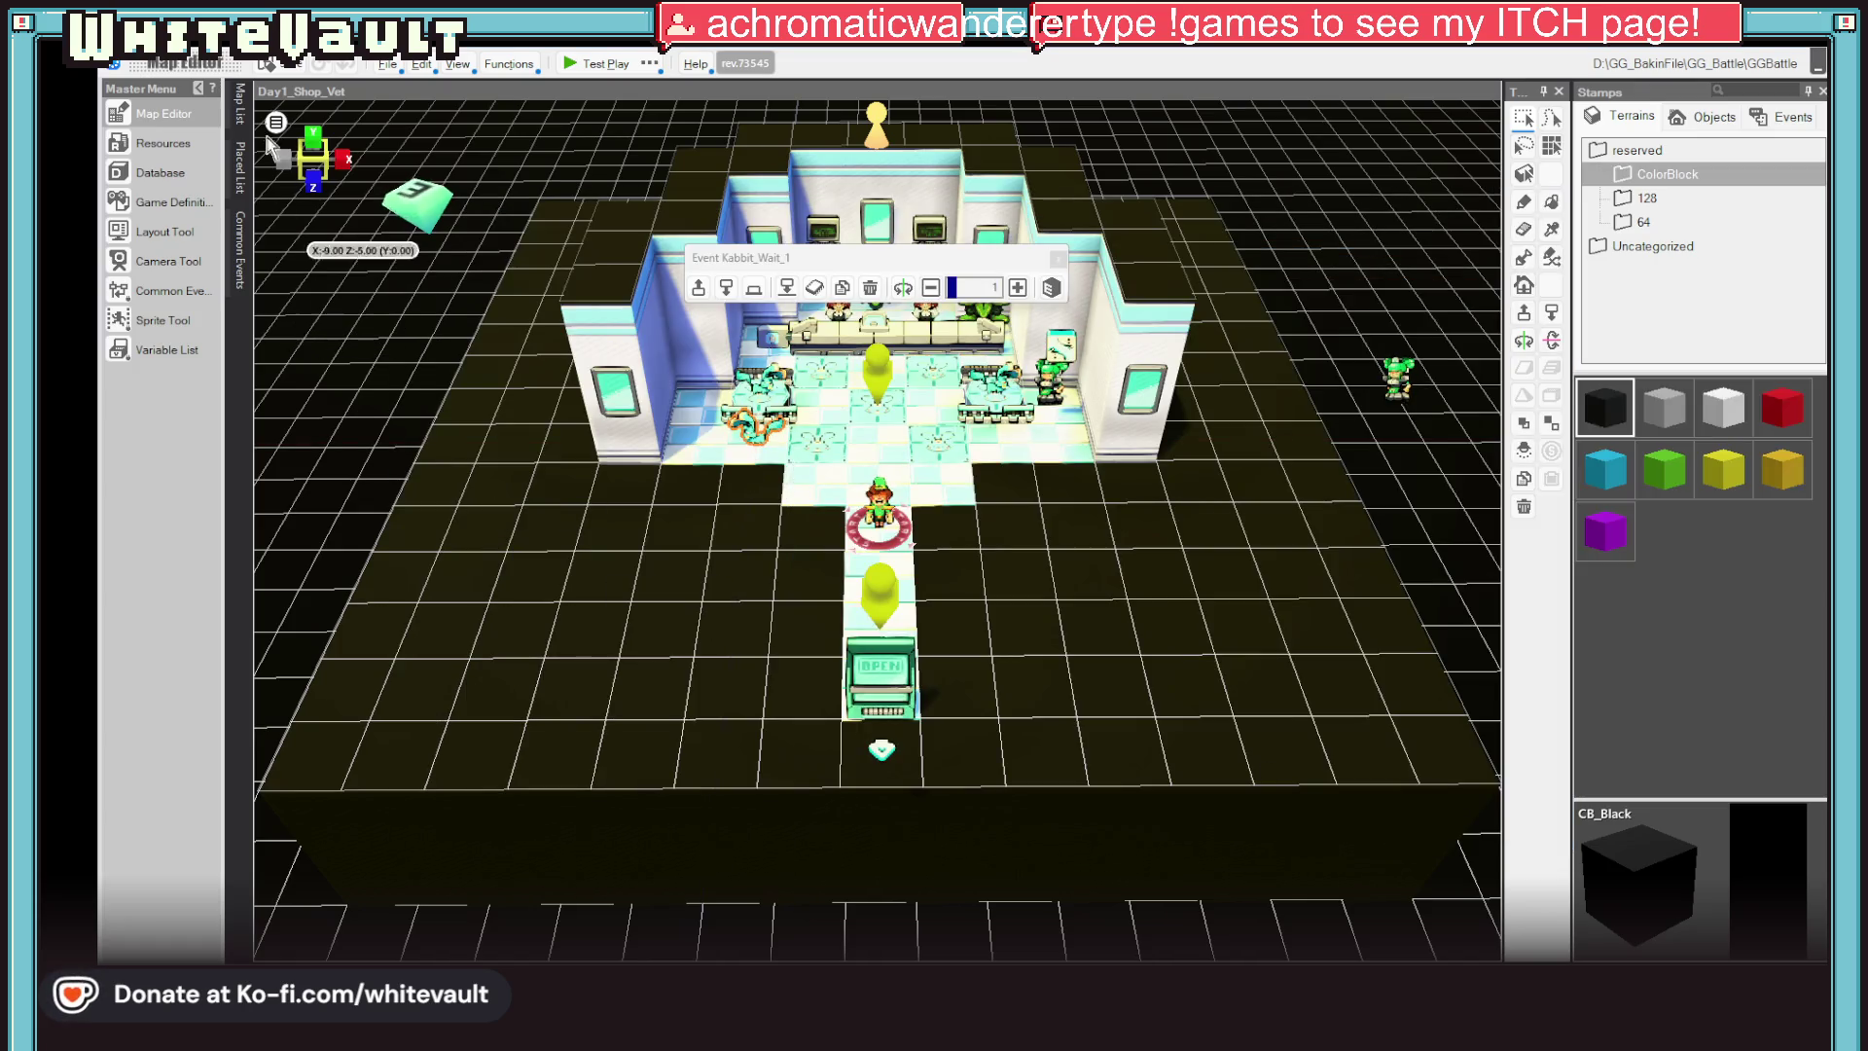
After a brief look at Resources, set Kabbit's maximum HP to 1 in Casts, save, and launch a test play
left_click(177, 147)
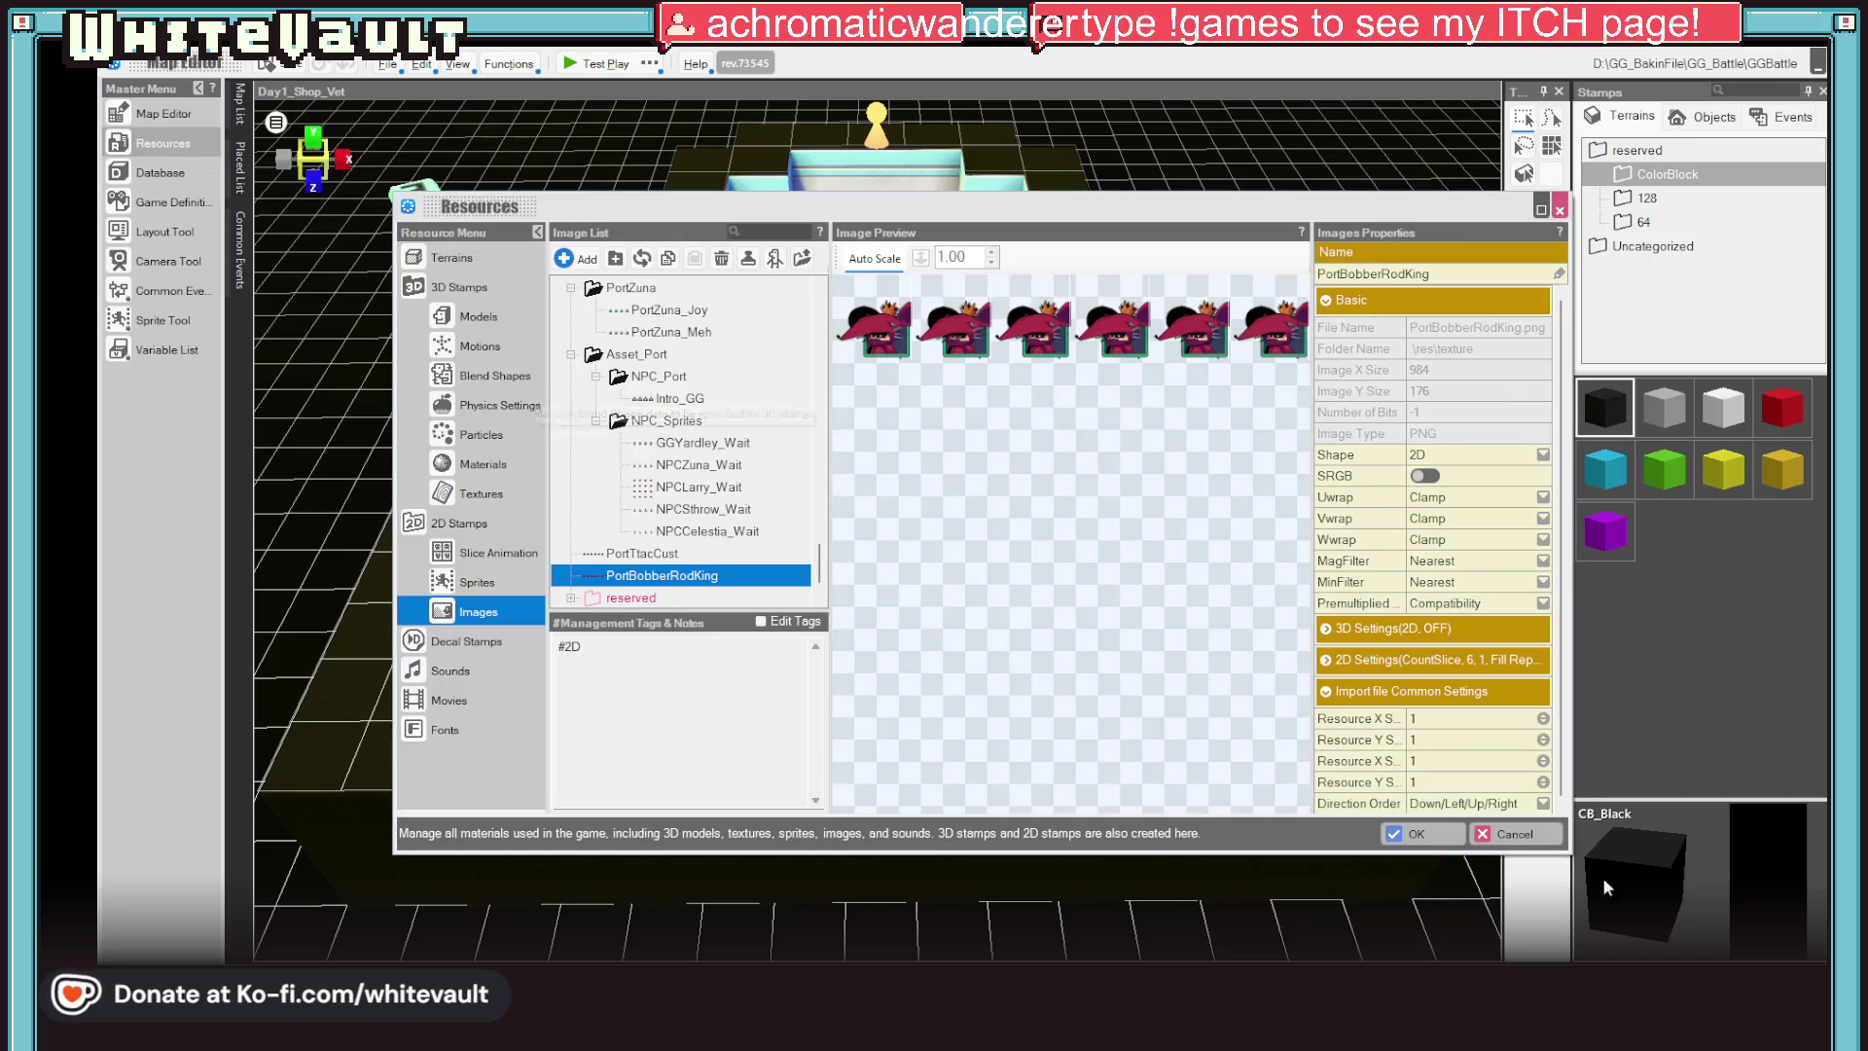
left_click(1512, 831)
left_click(165, 172)
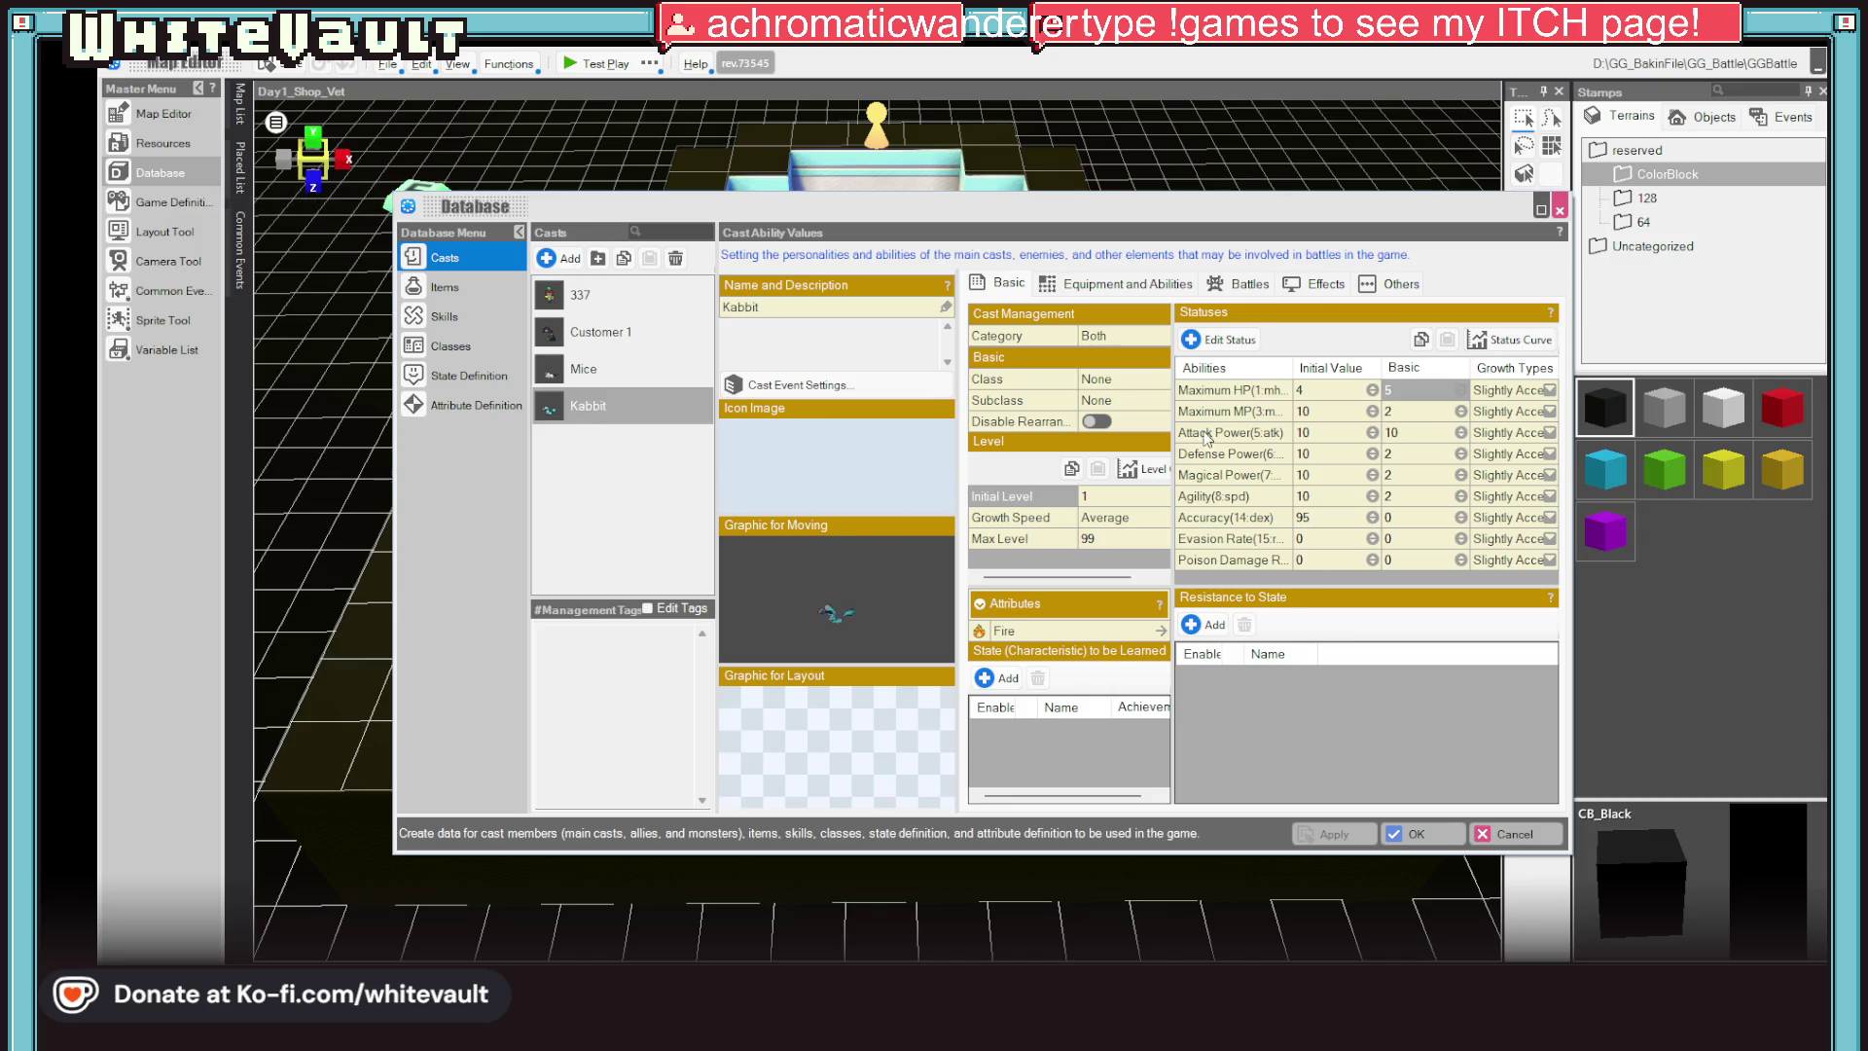
double_click(1322, 391)
type("1")
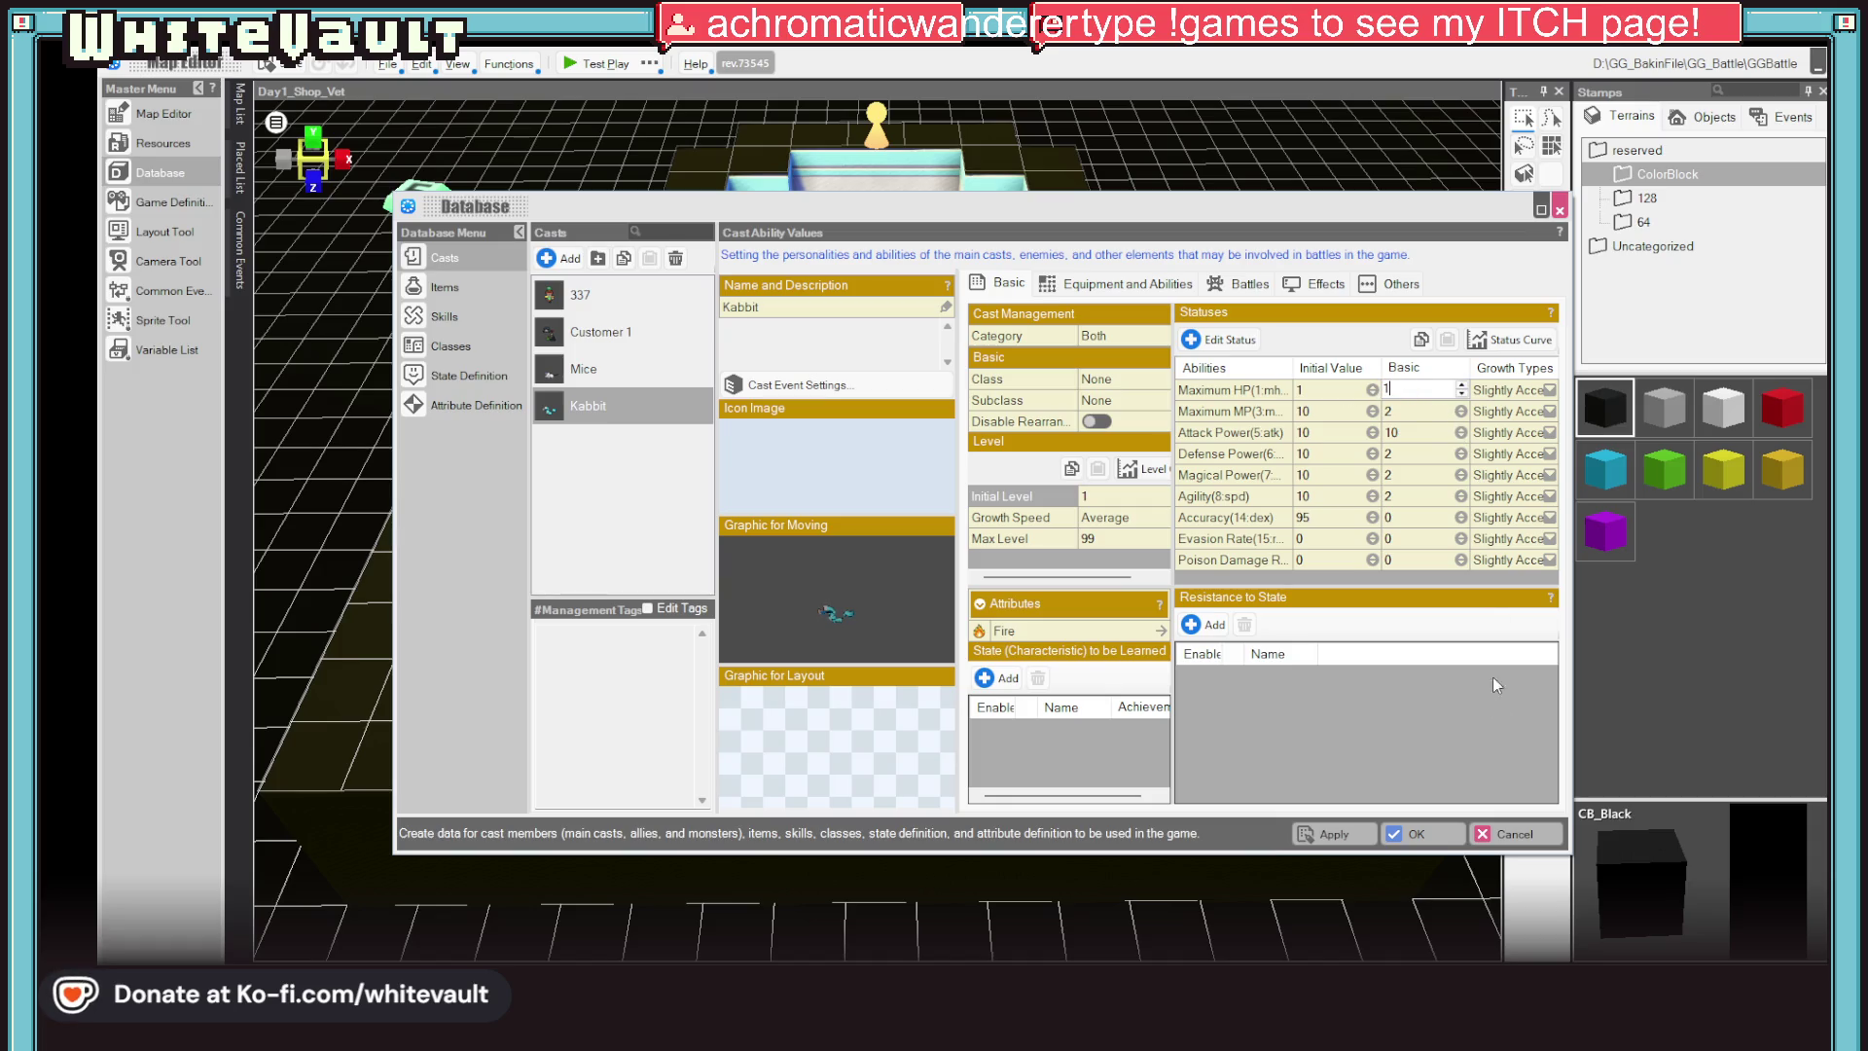
left_click(1415, 832)
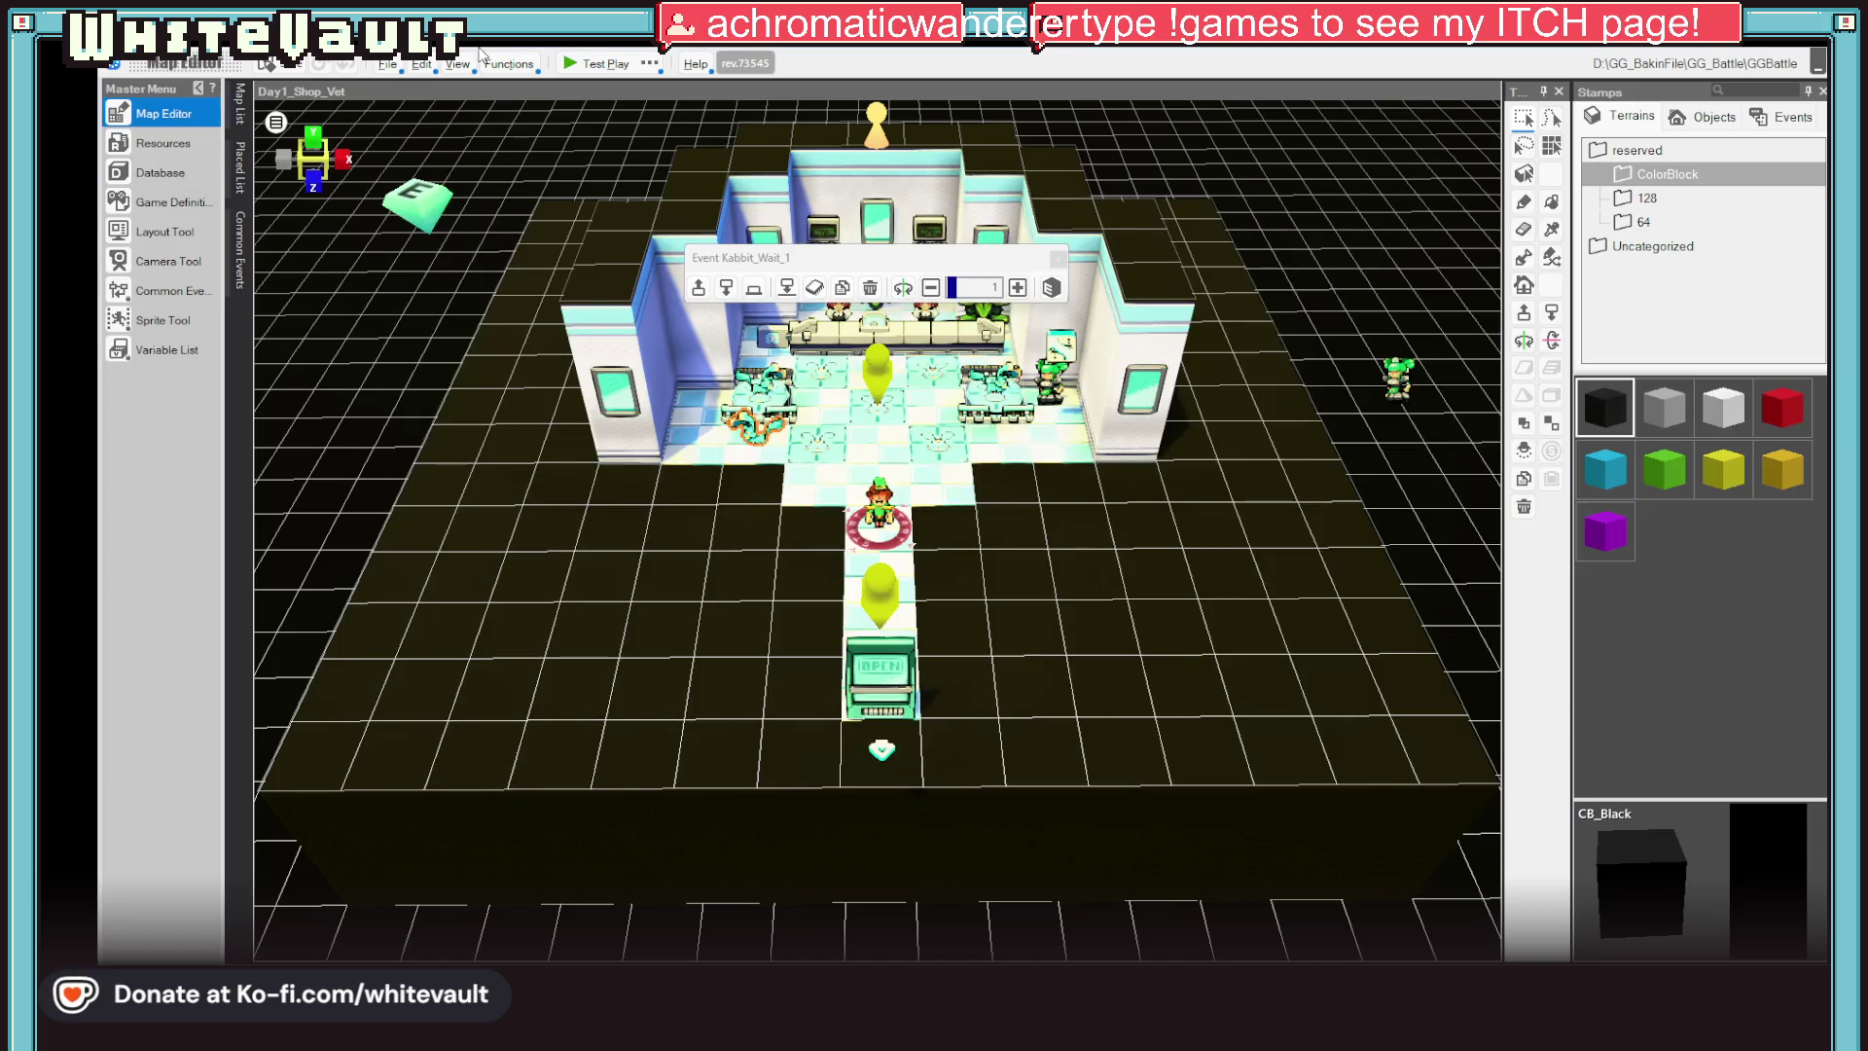
left_click(597, 63)
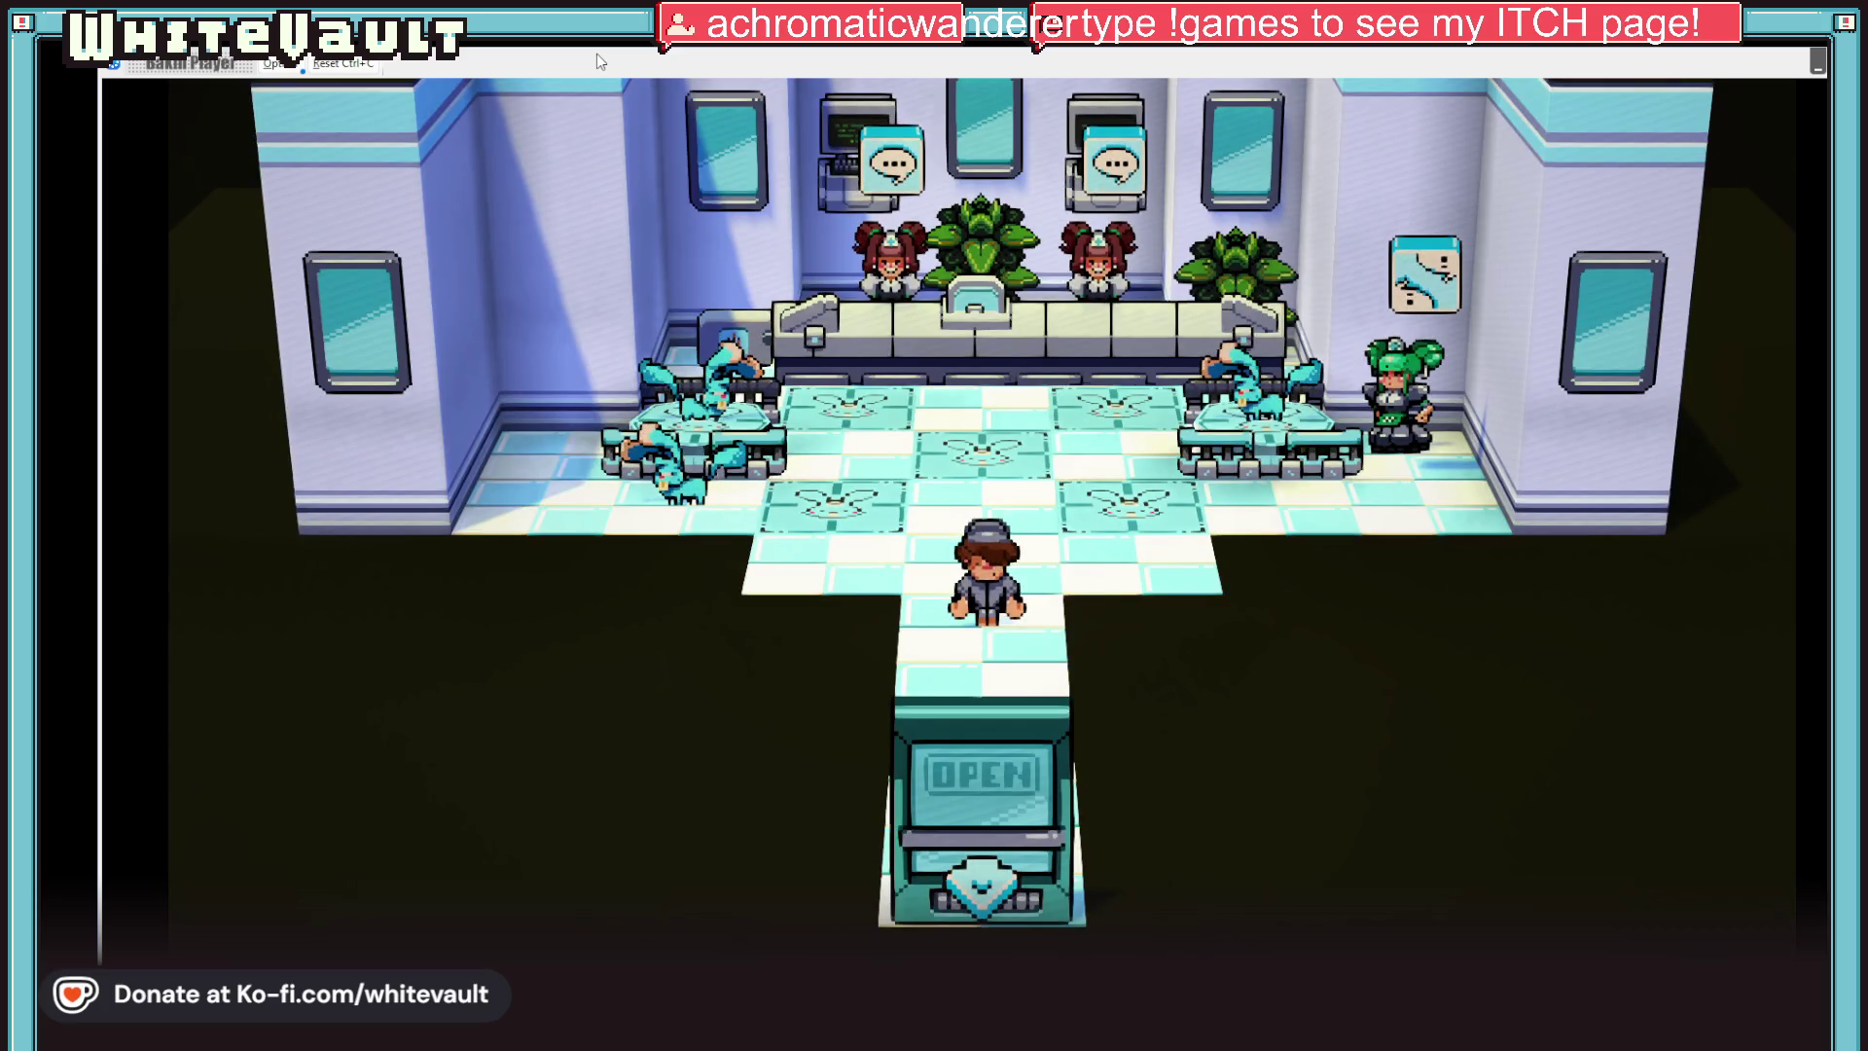
Walk up and right to the green-haired NPC and talk to her
key("Up")
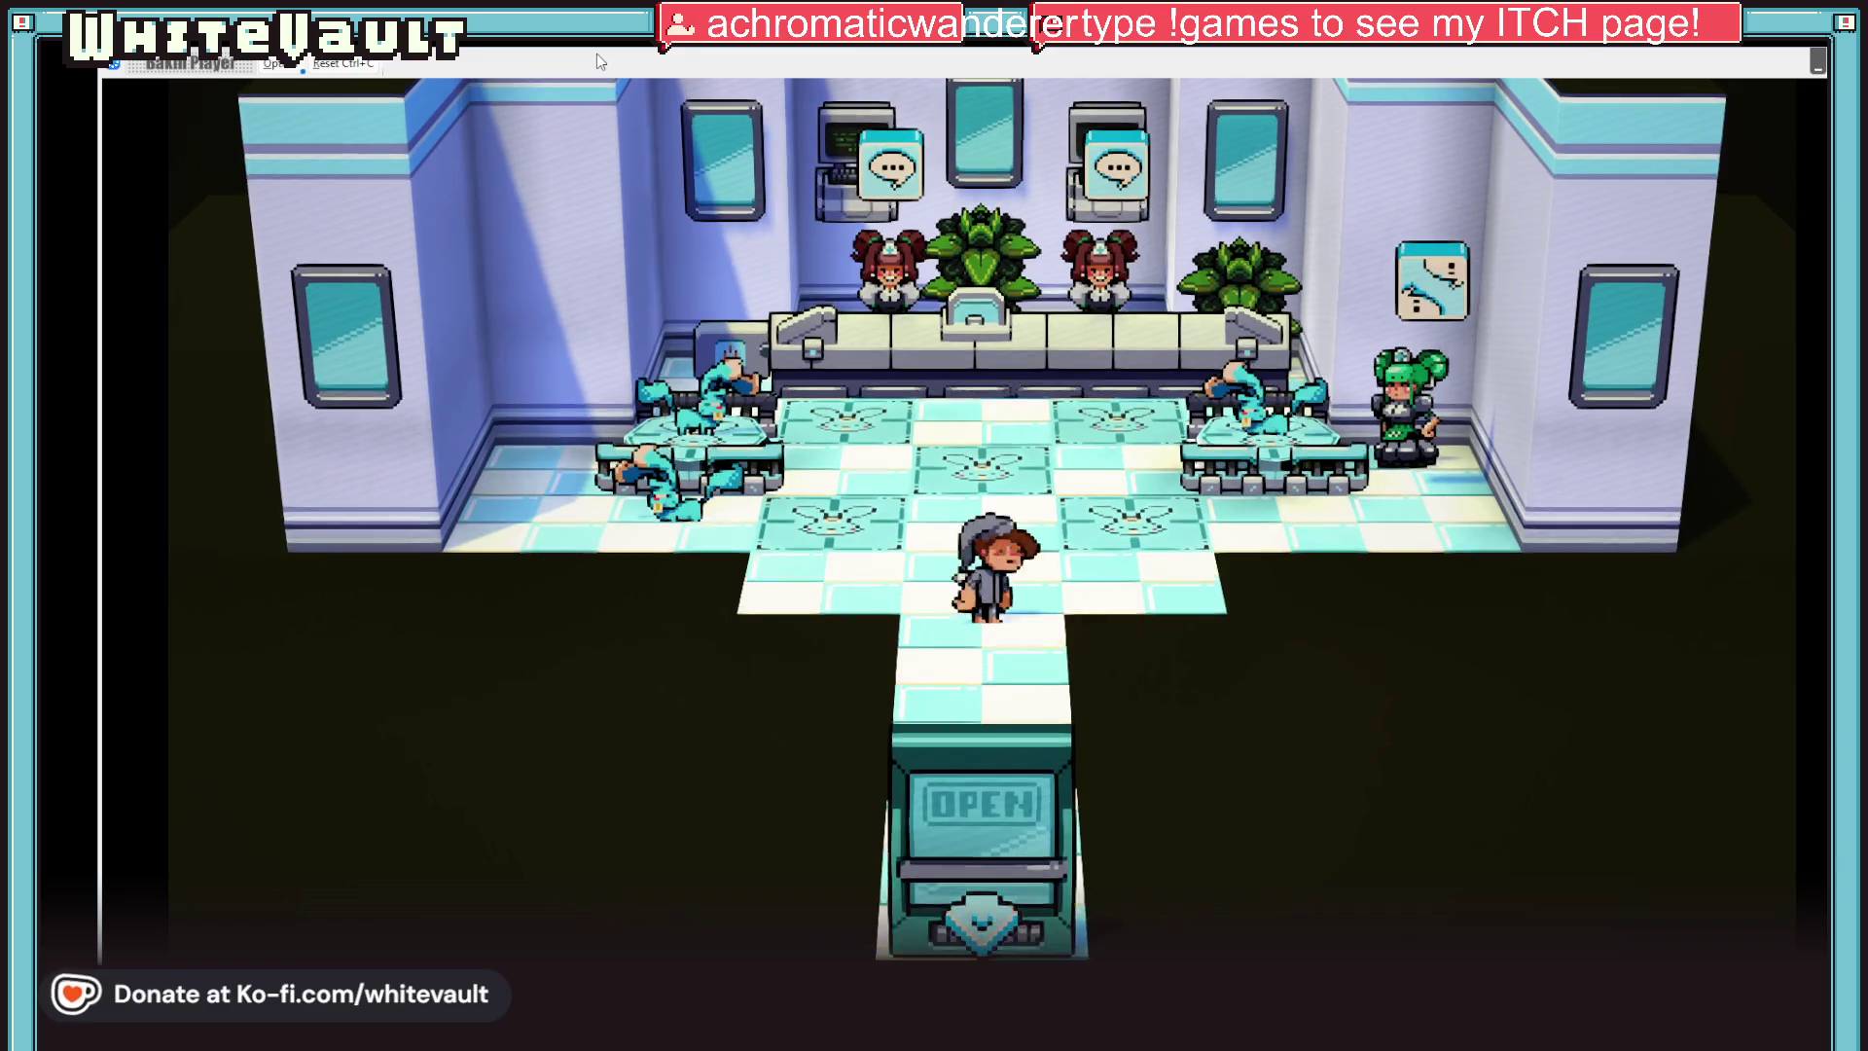
key("Right")
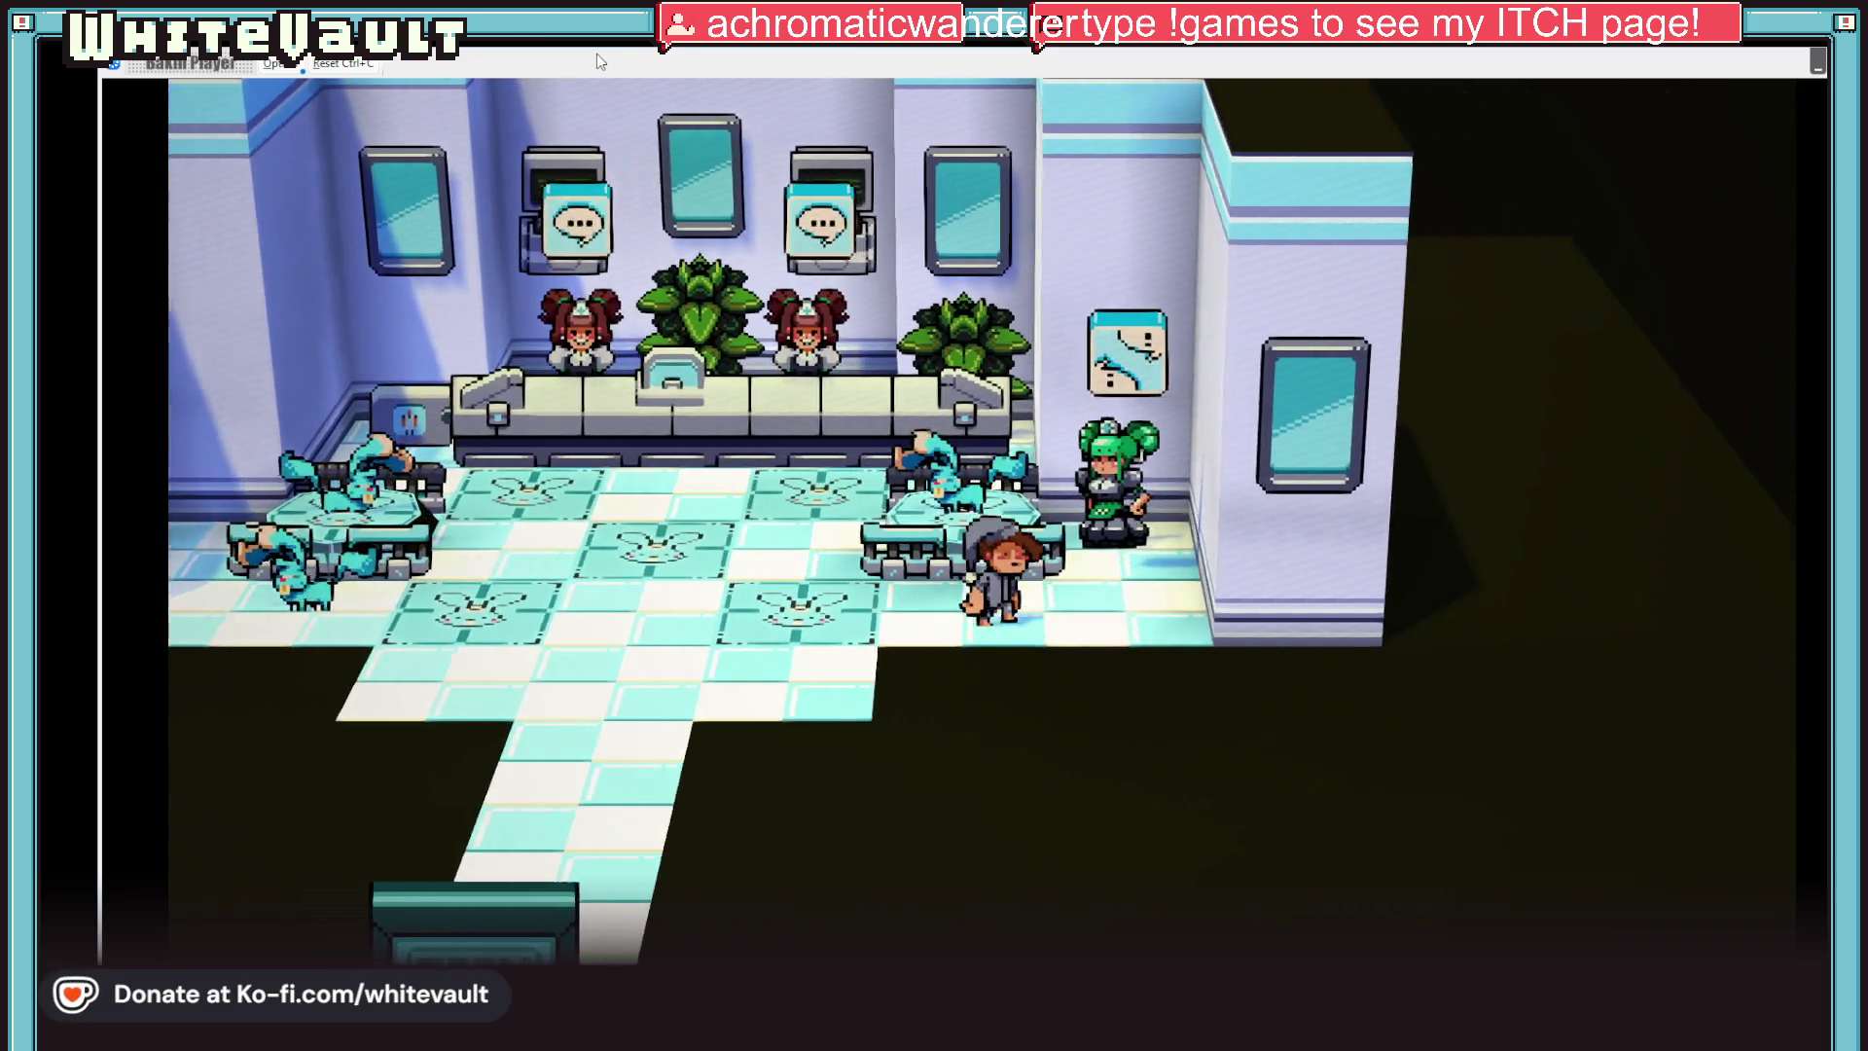
key("z")
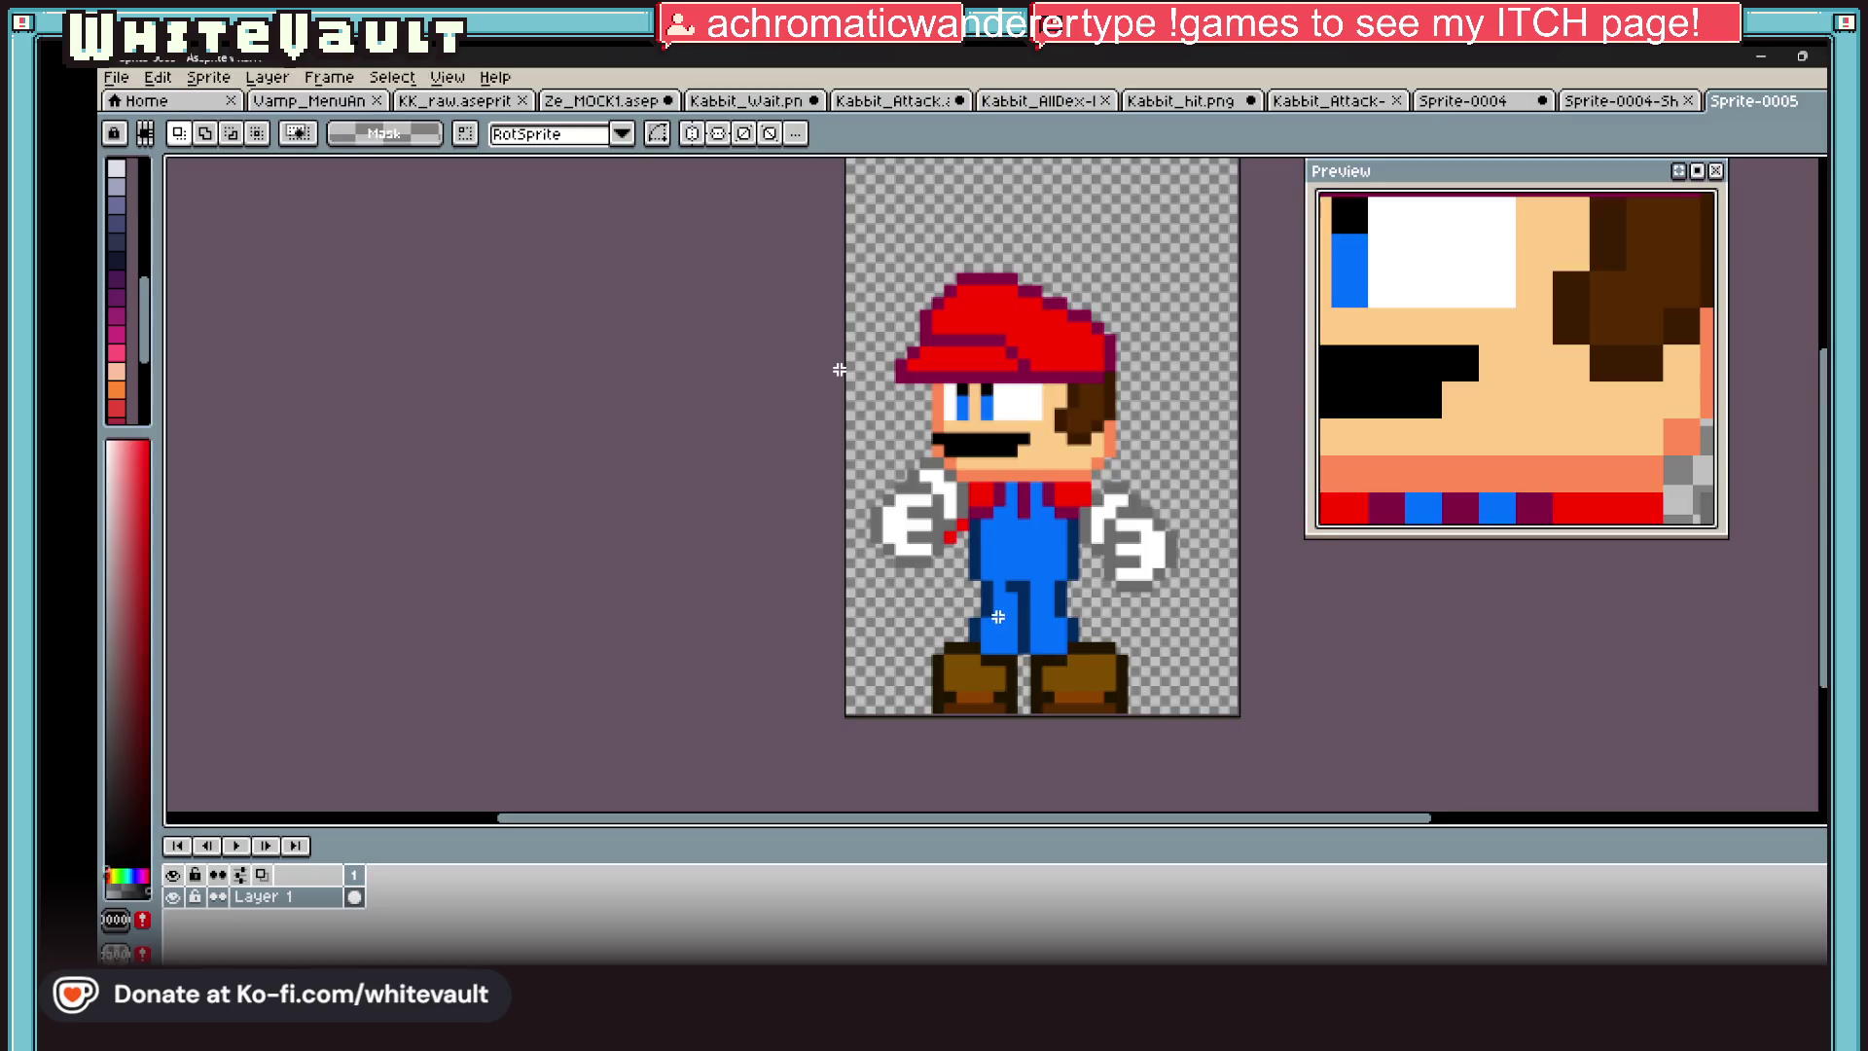
scroll(838, 369, "up", 1)
scroll(838, 370, "up", 1)
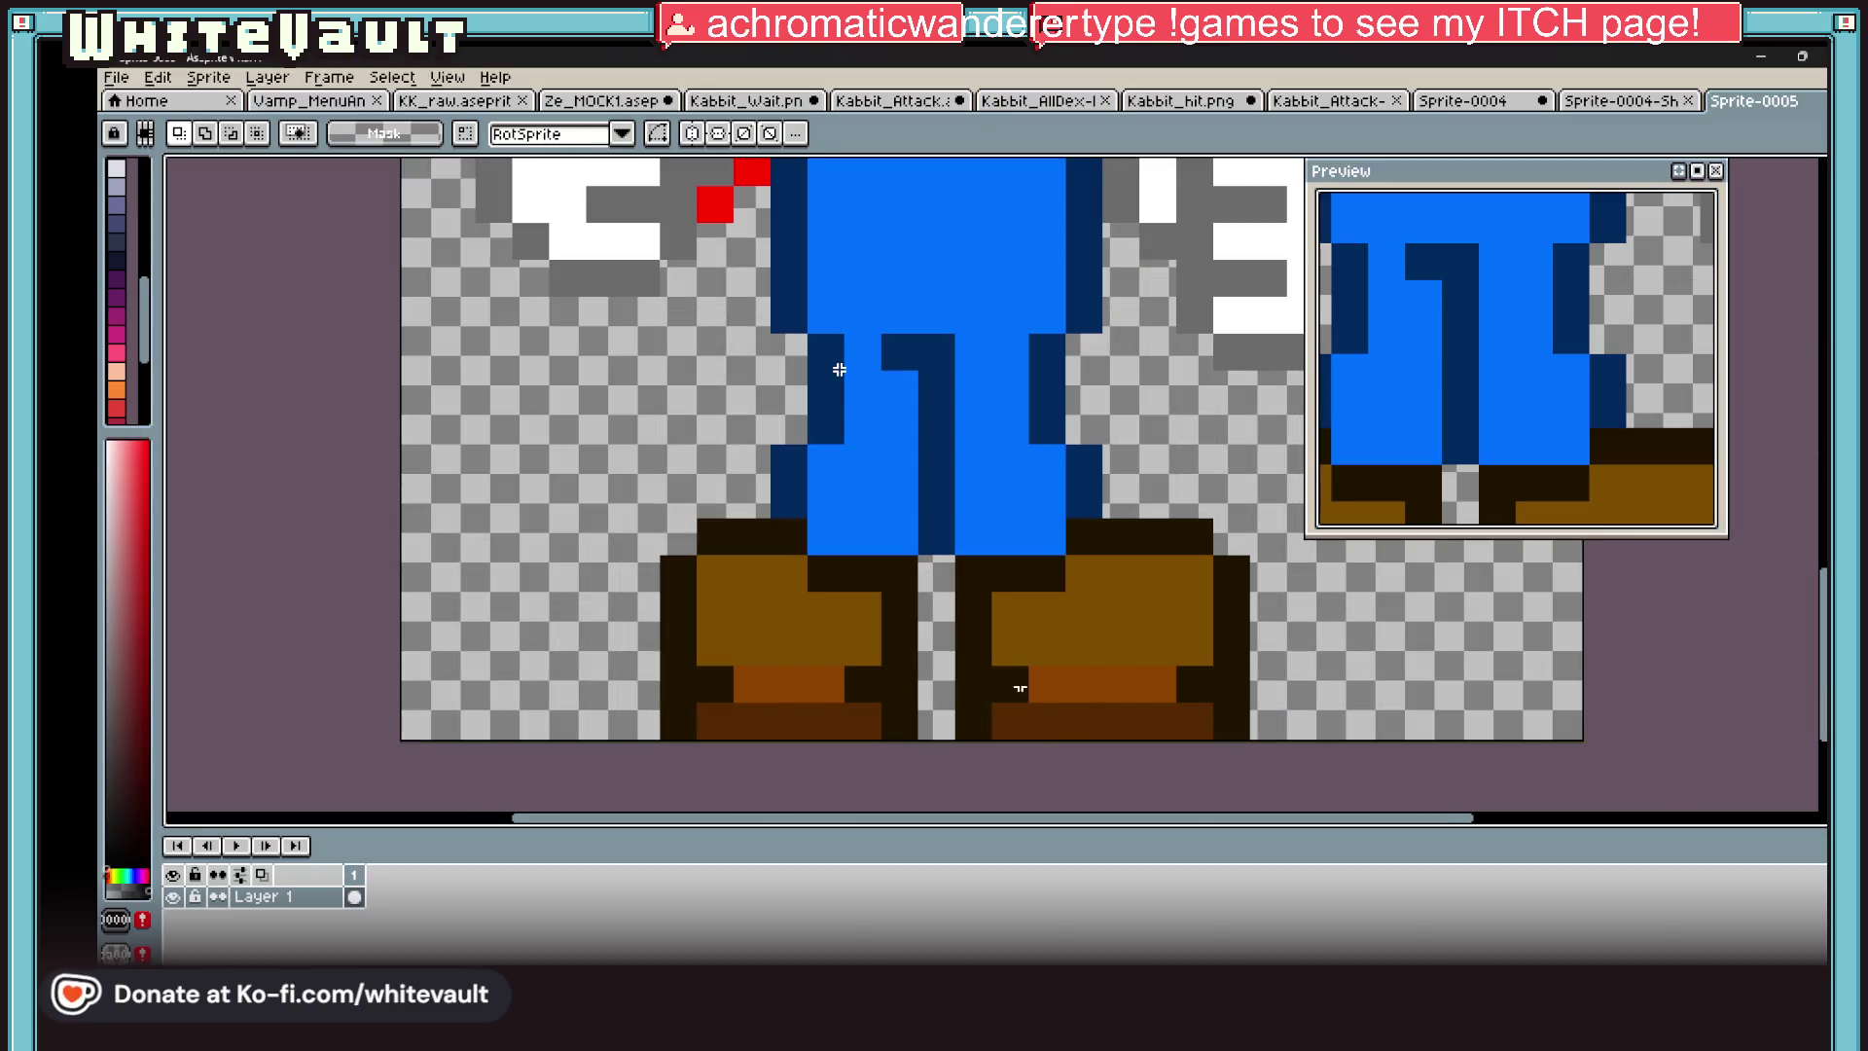
Fill the sprite's boot tops with the picked orange, then hide Aseprite to return to Bakin
key("g")
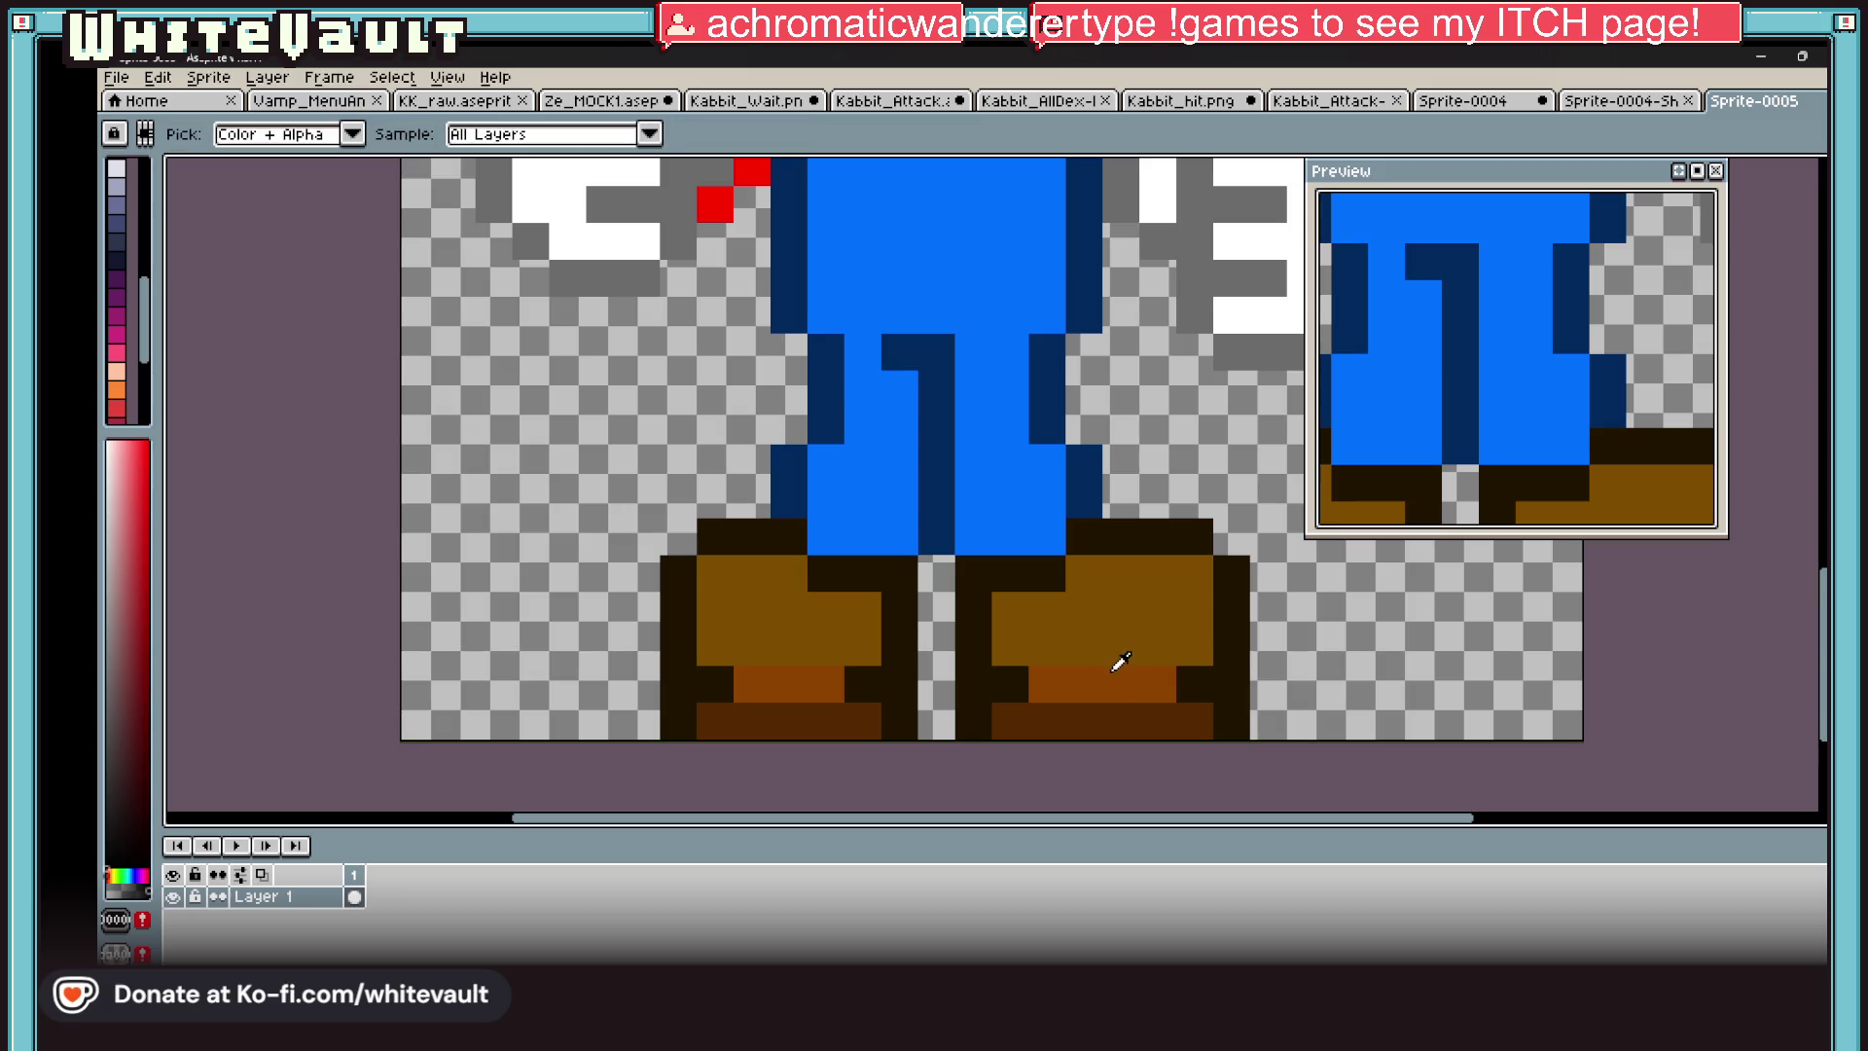
left_click(1118, 673, "alt")
left_click(1114, 638)
scroll(897, 619, "down", 3)
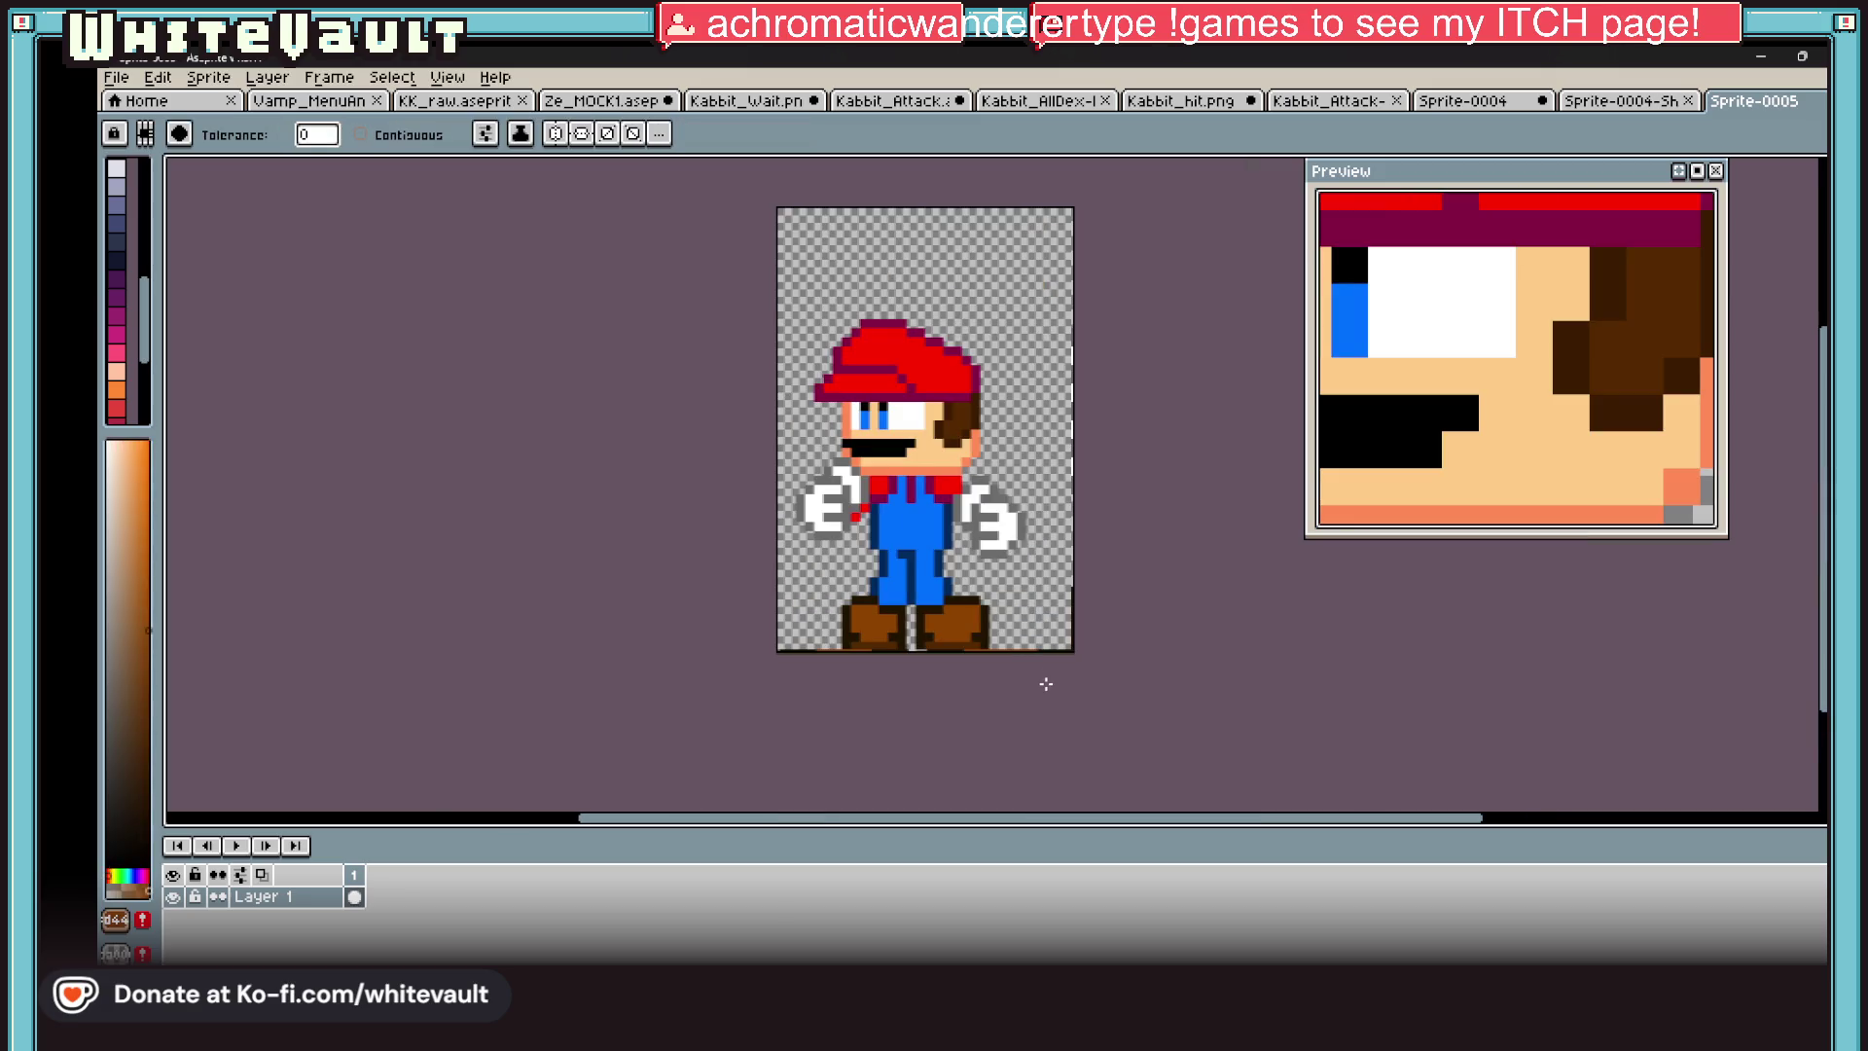
key("super")
key("super")
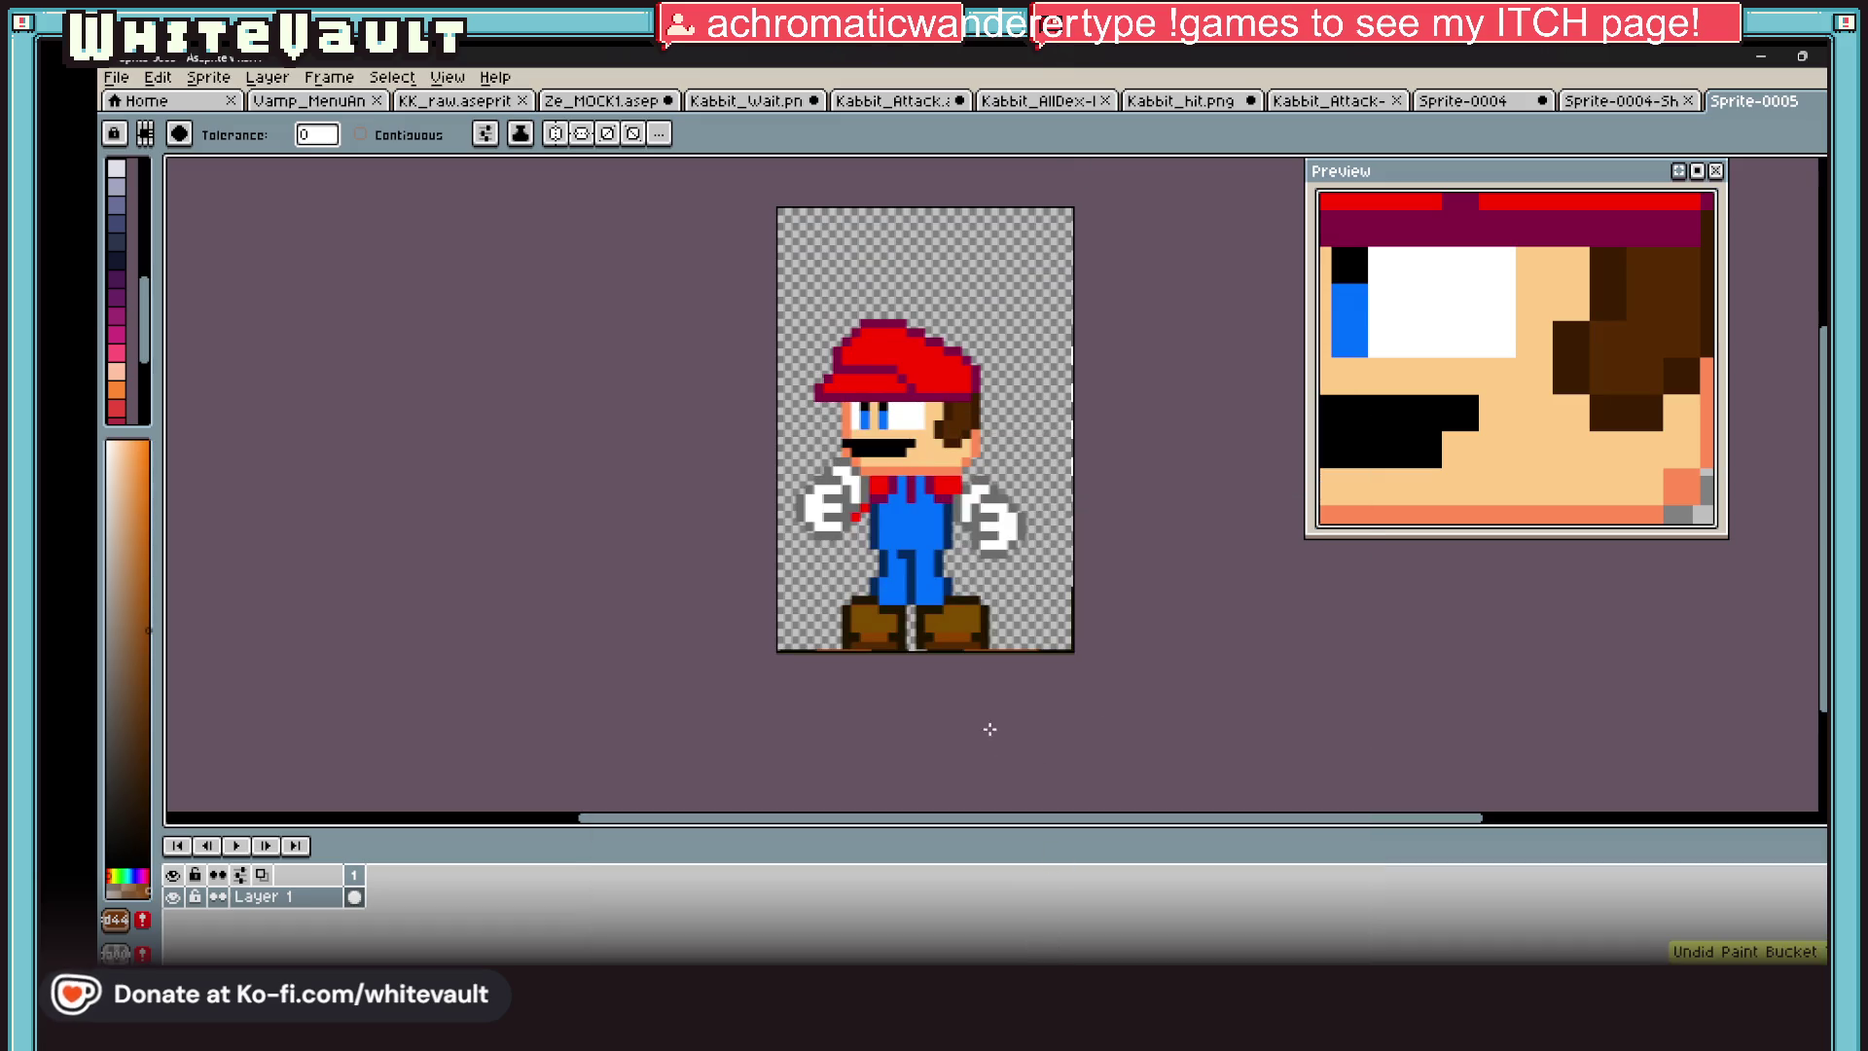
left_click(1763, 56)
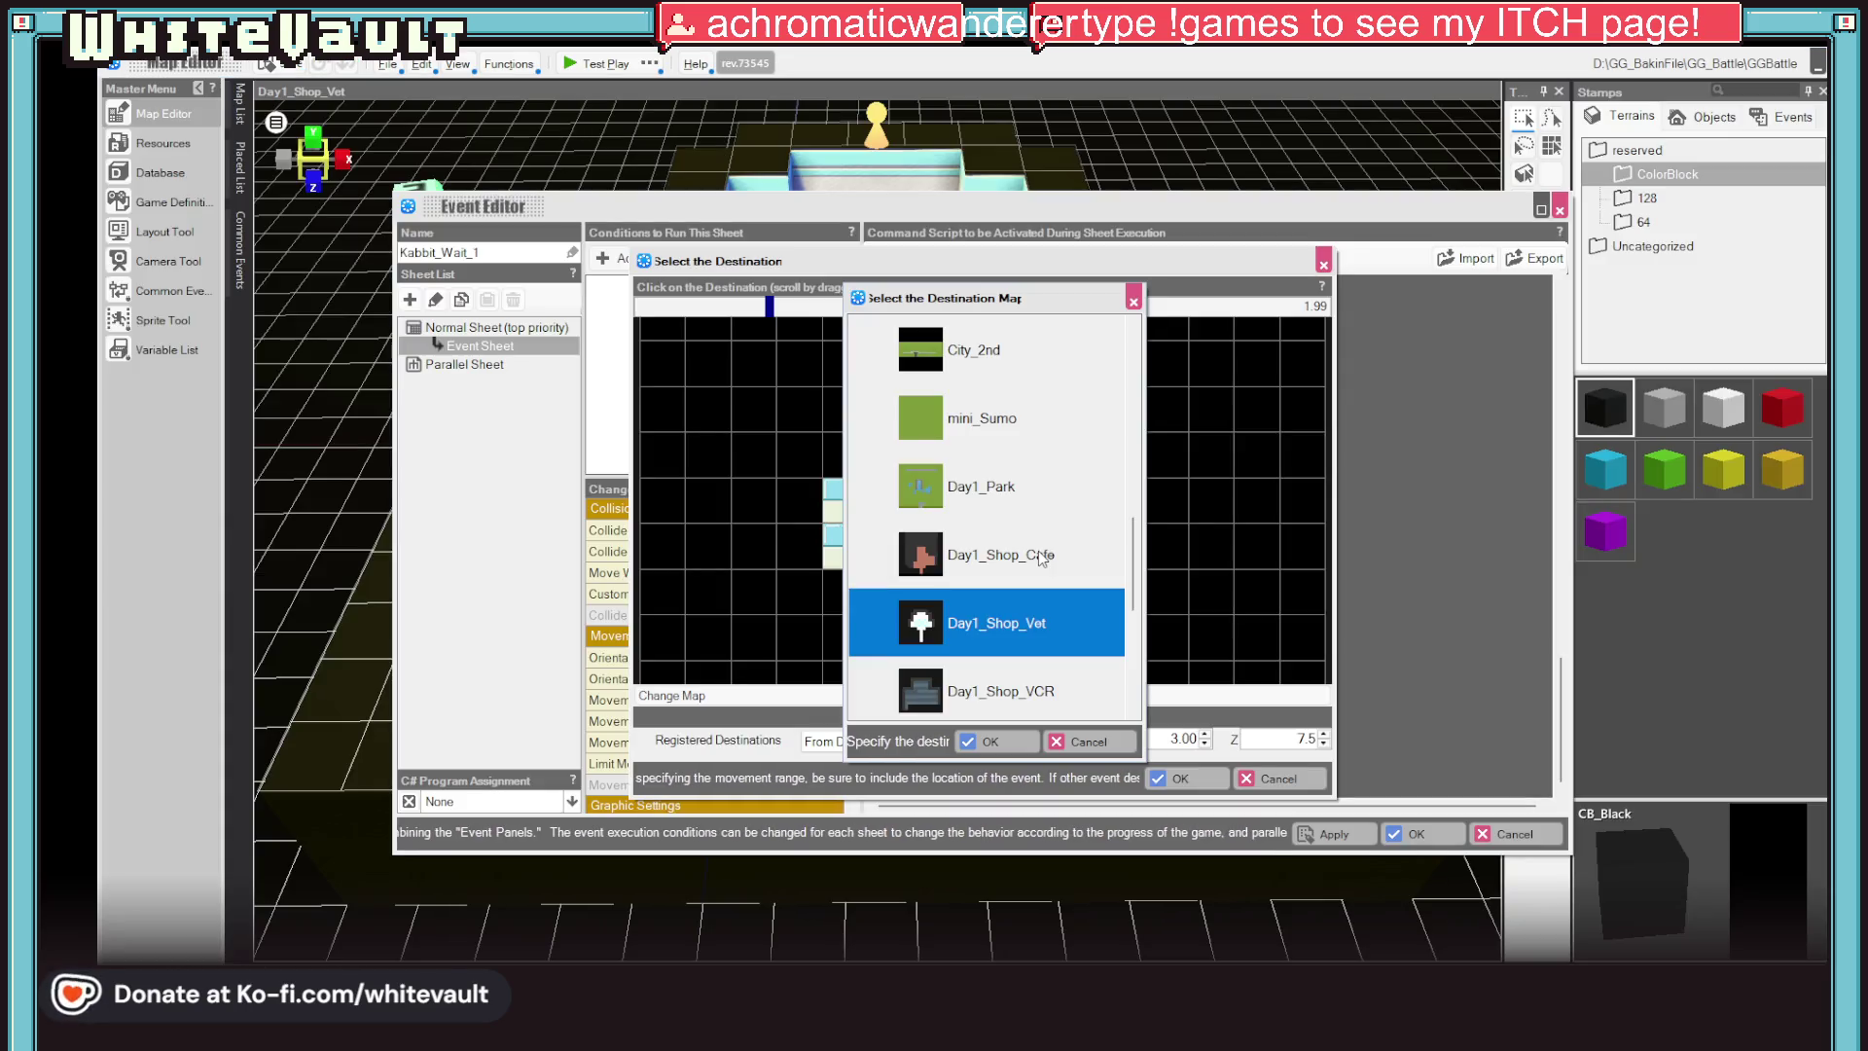
scroll(1036, 558, "up", 5)
scroll(1031, 557, "down", 1)
scroll(1030, 559, "up", 1)
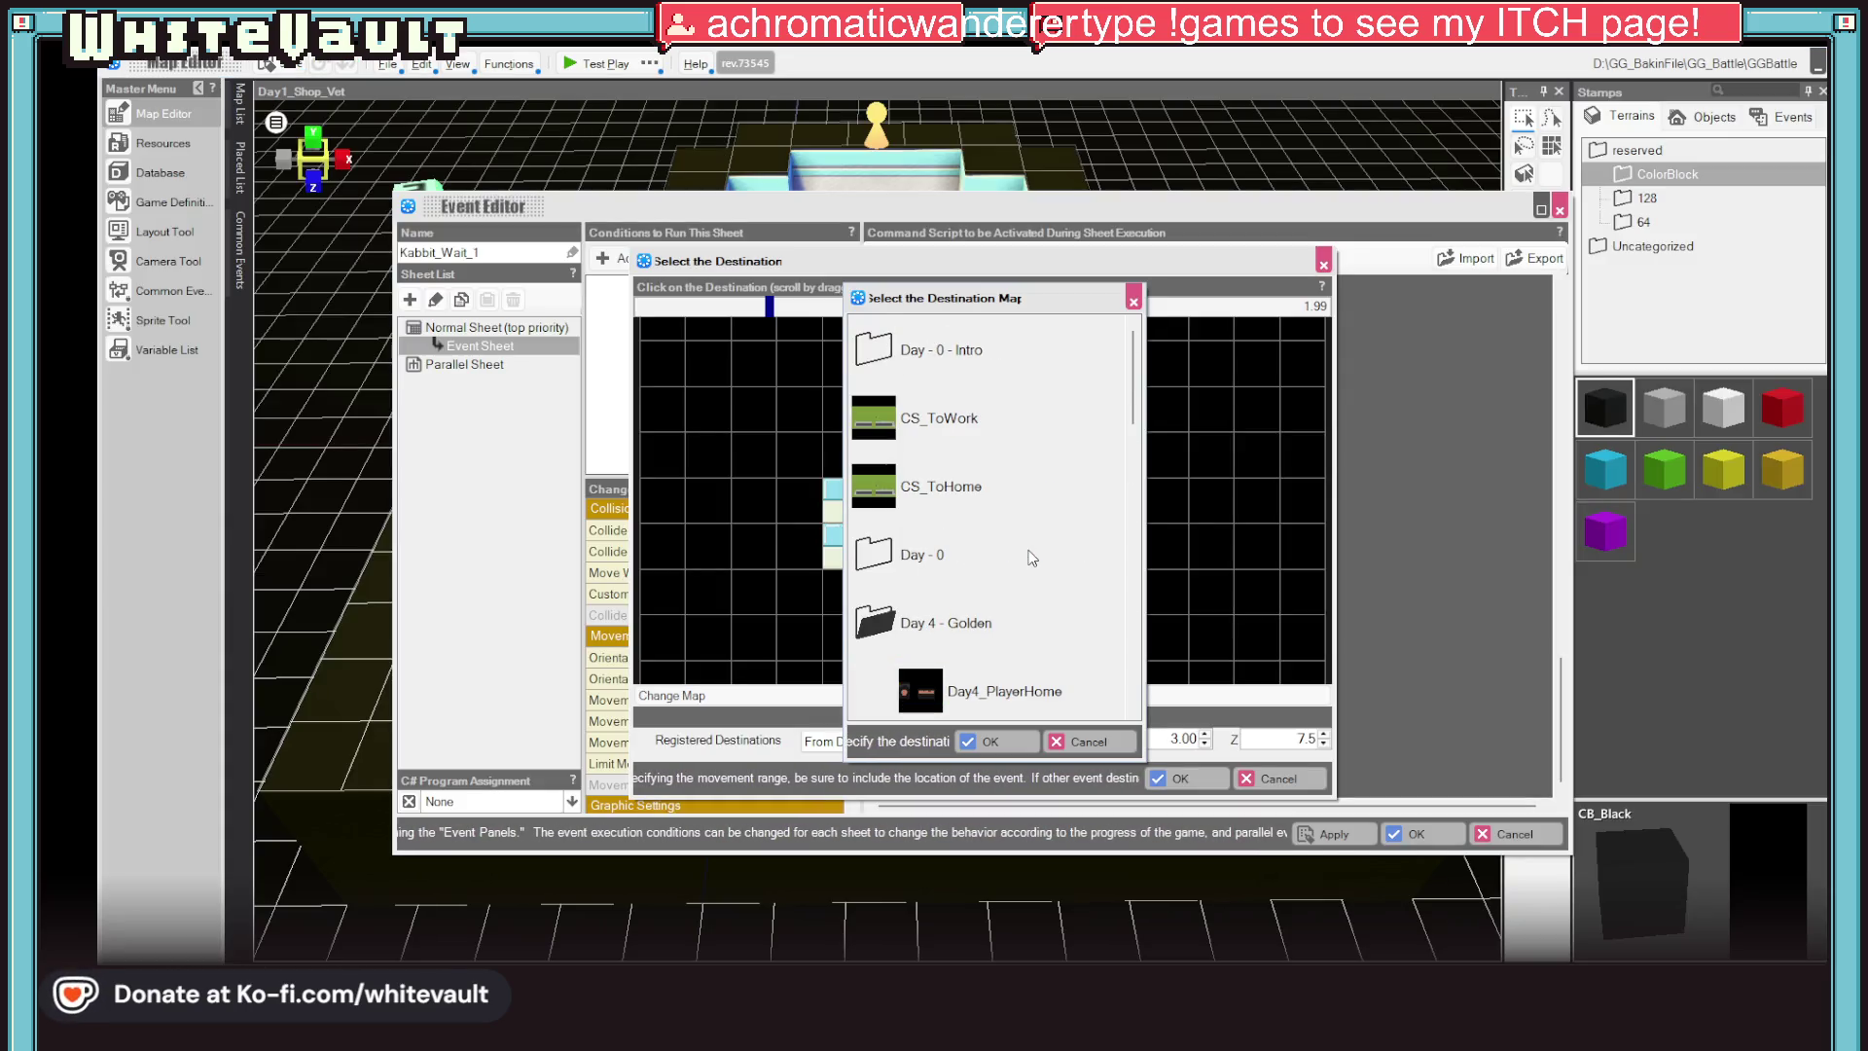
scroll(1036, 557, "down", 3)
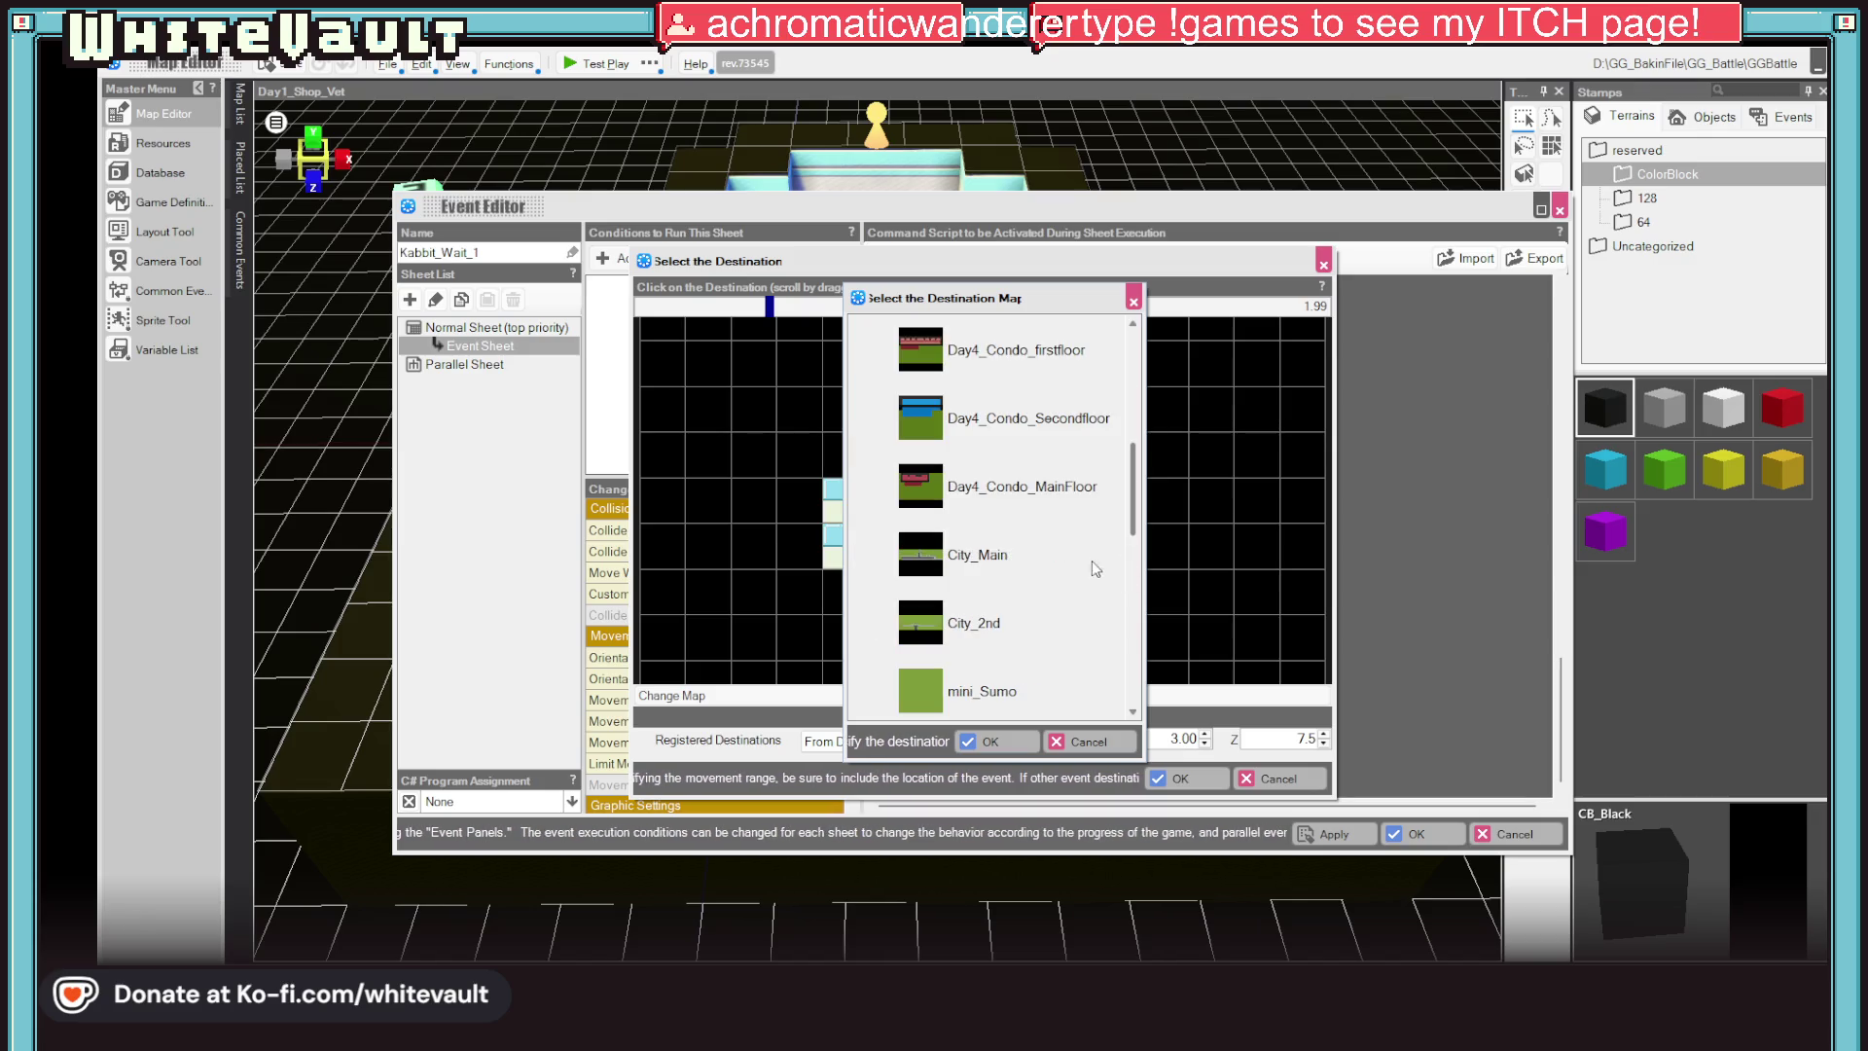
scroll(1059, 556, "up", 1)
Set the teleport destination to the brick platform at X 24.5, Z 9.5 on the chosen map, save the event and test play
left_click(1043, 558)
double_click(992, 494)
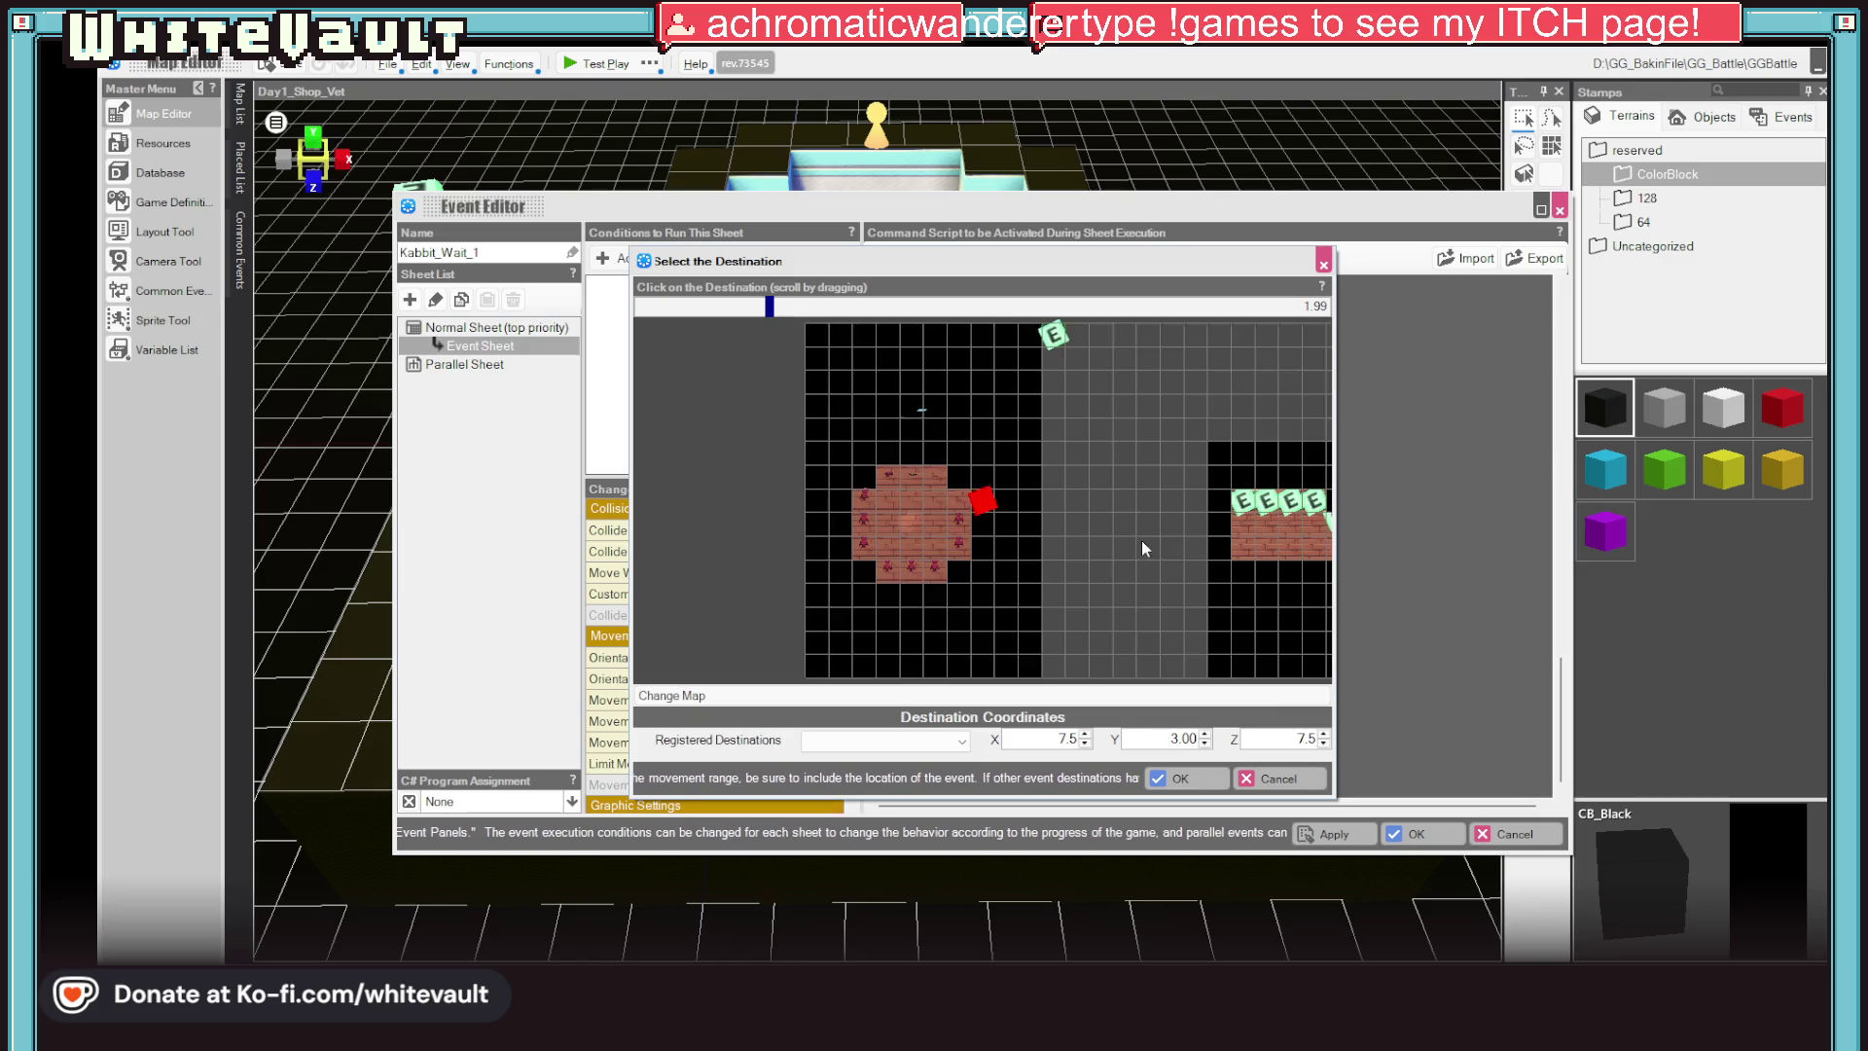
left_click(1005, 552)
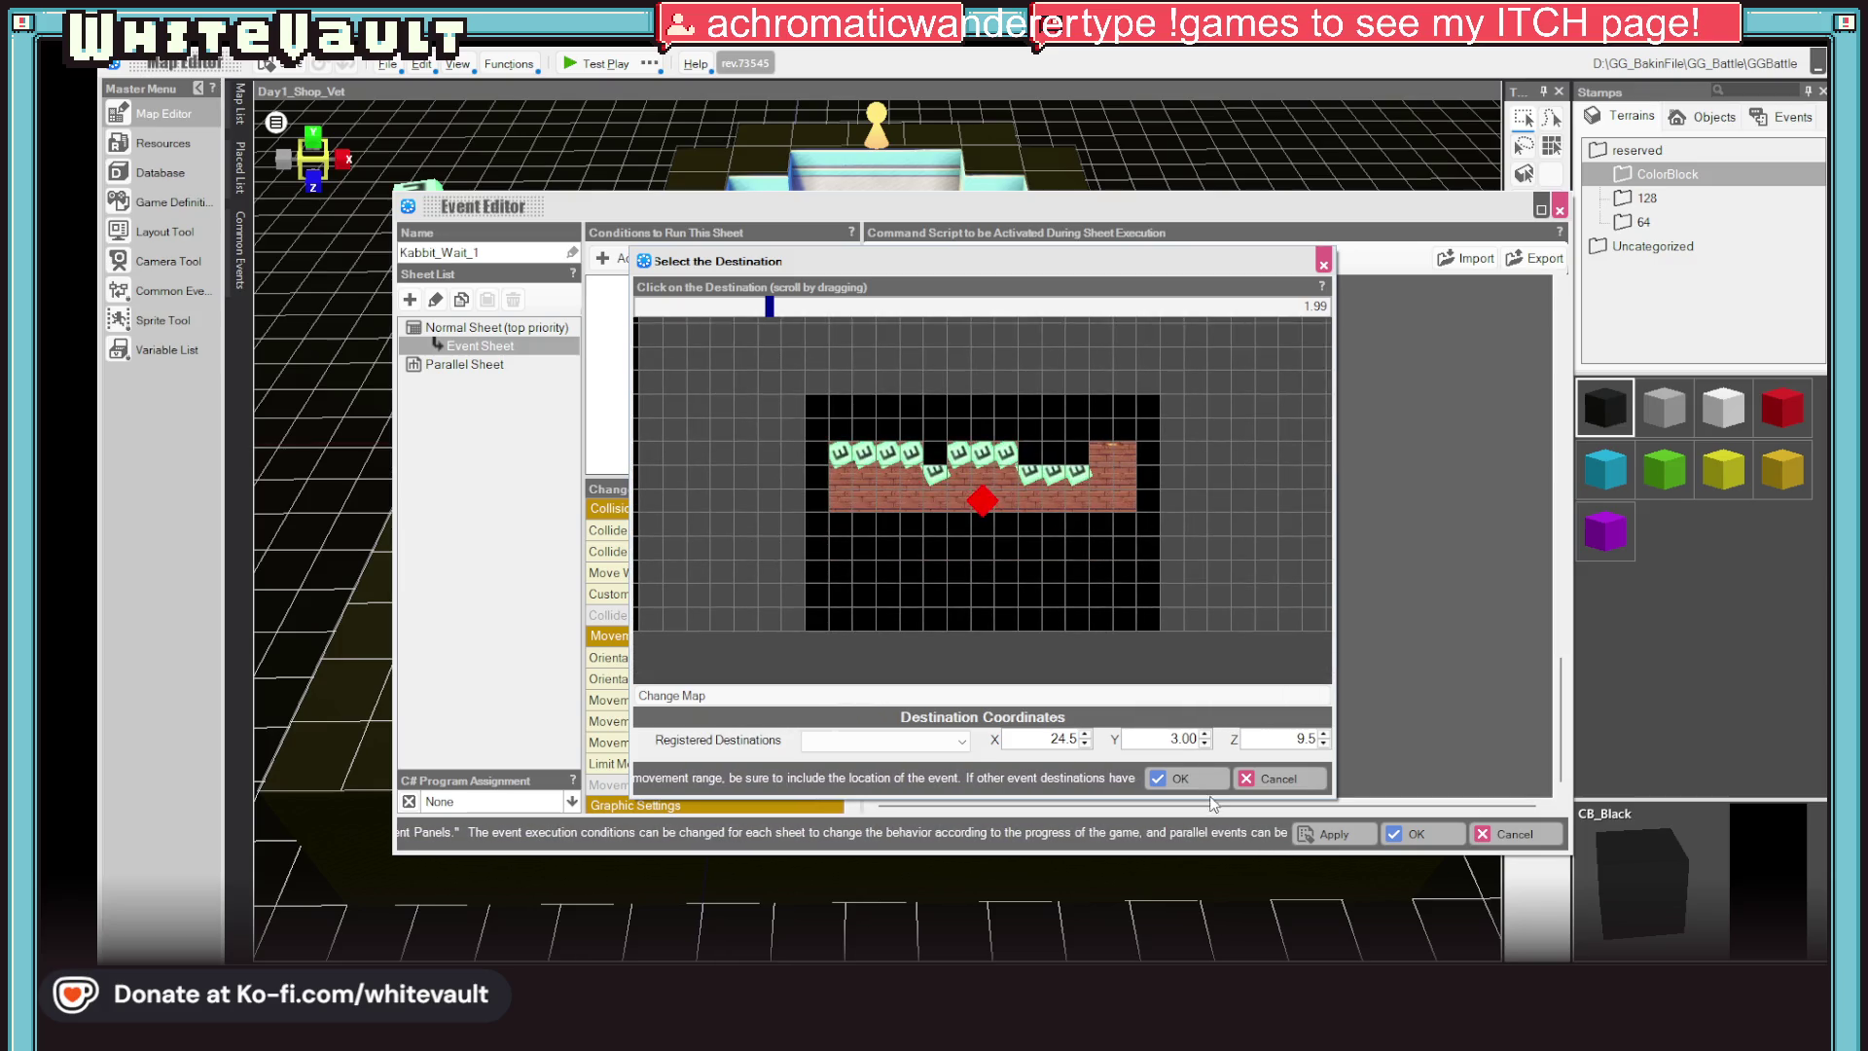
left_click(1182, 779)
left_click(1409, 834)
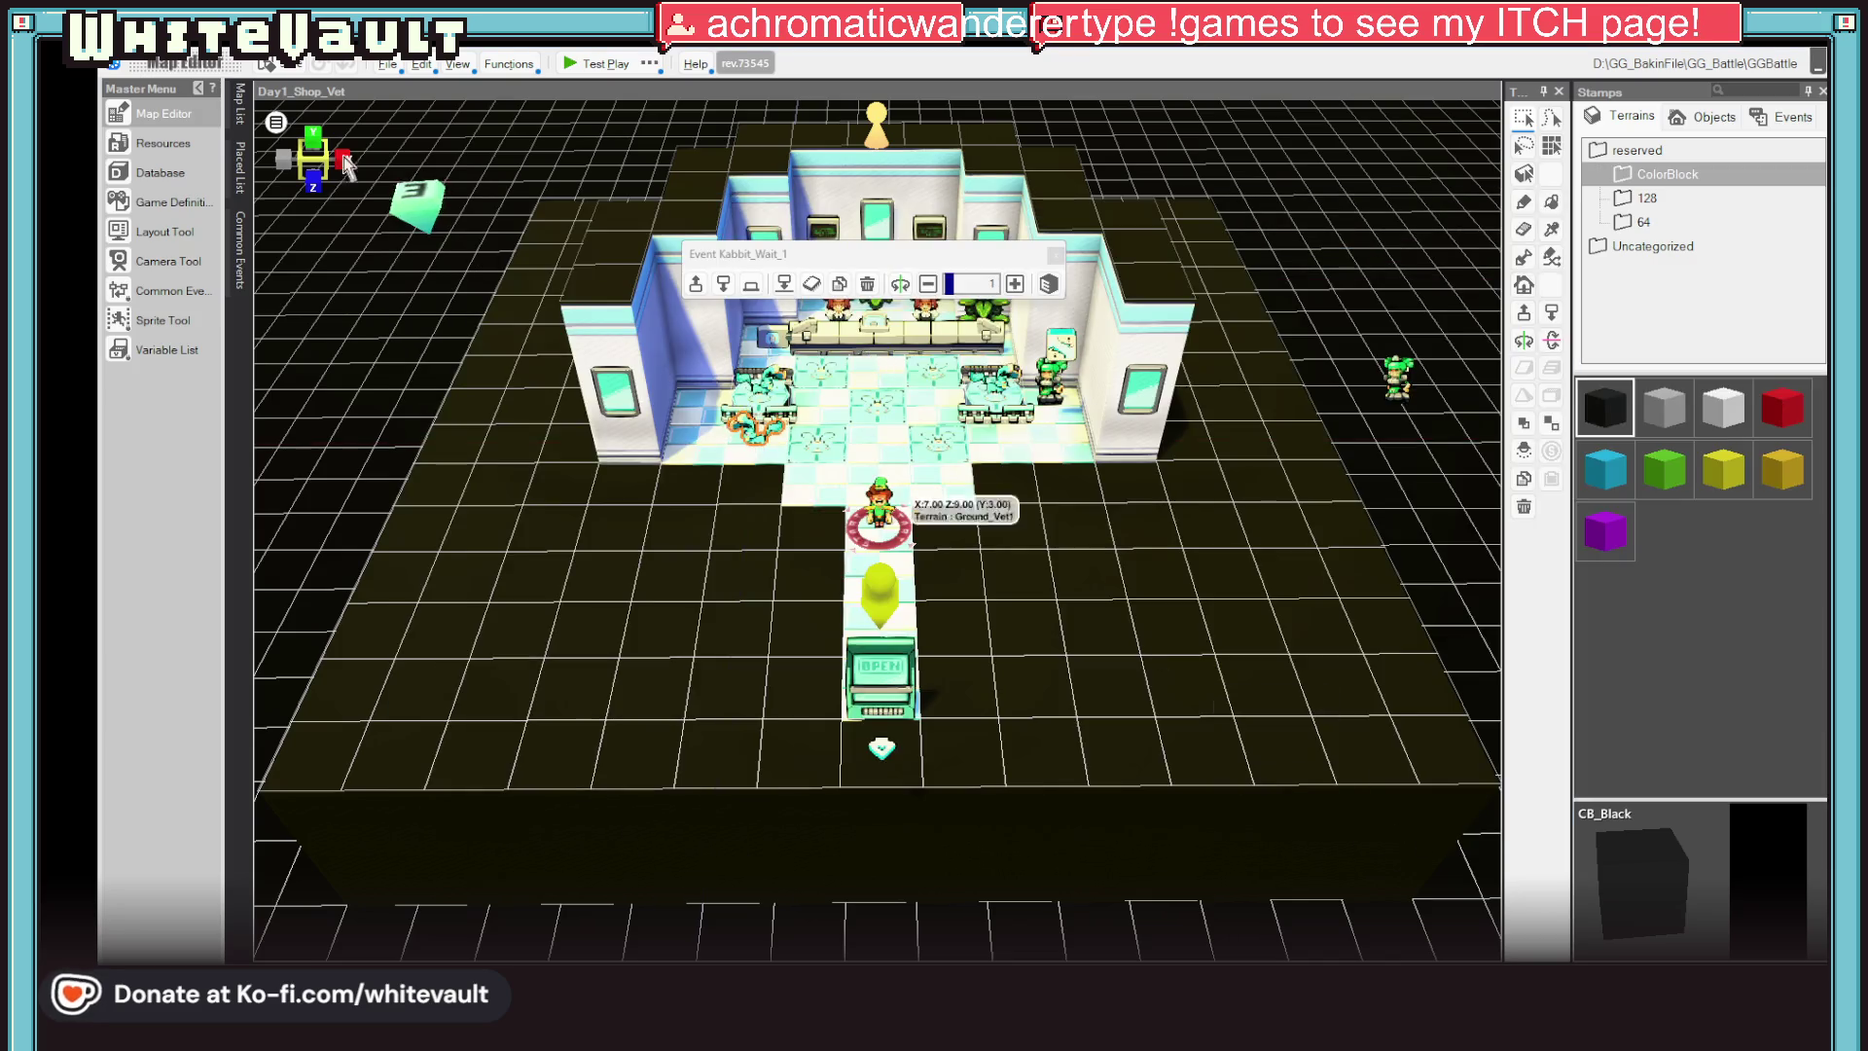
left_click(601, 63)
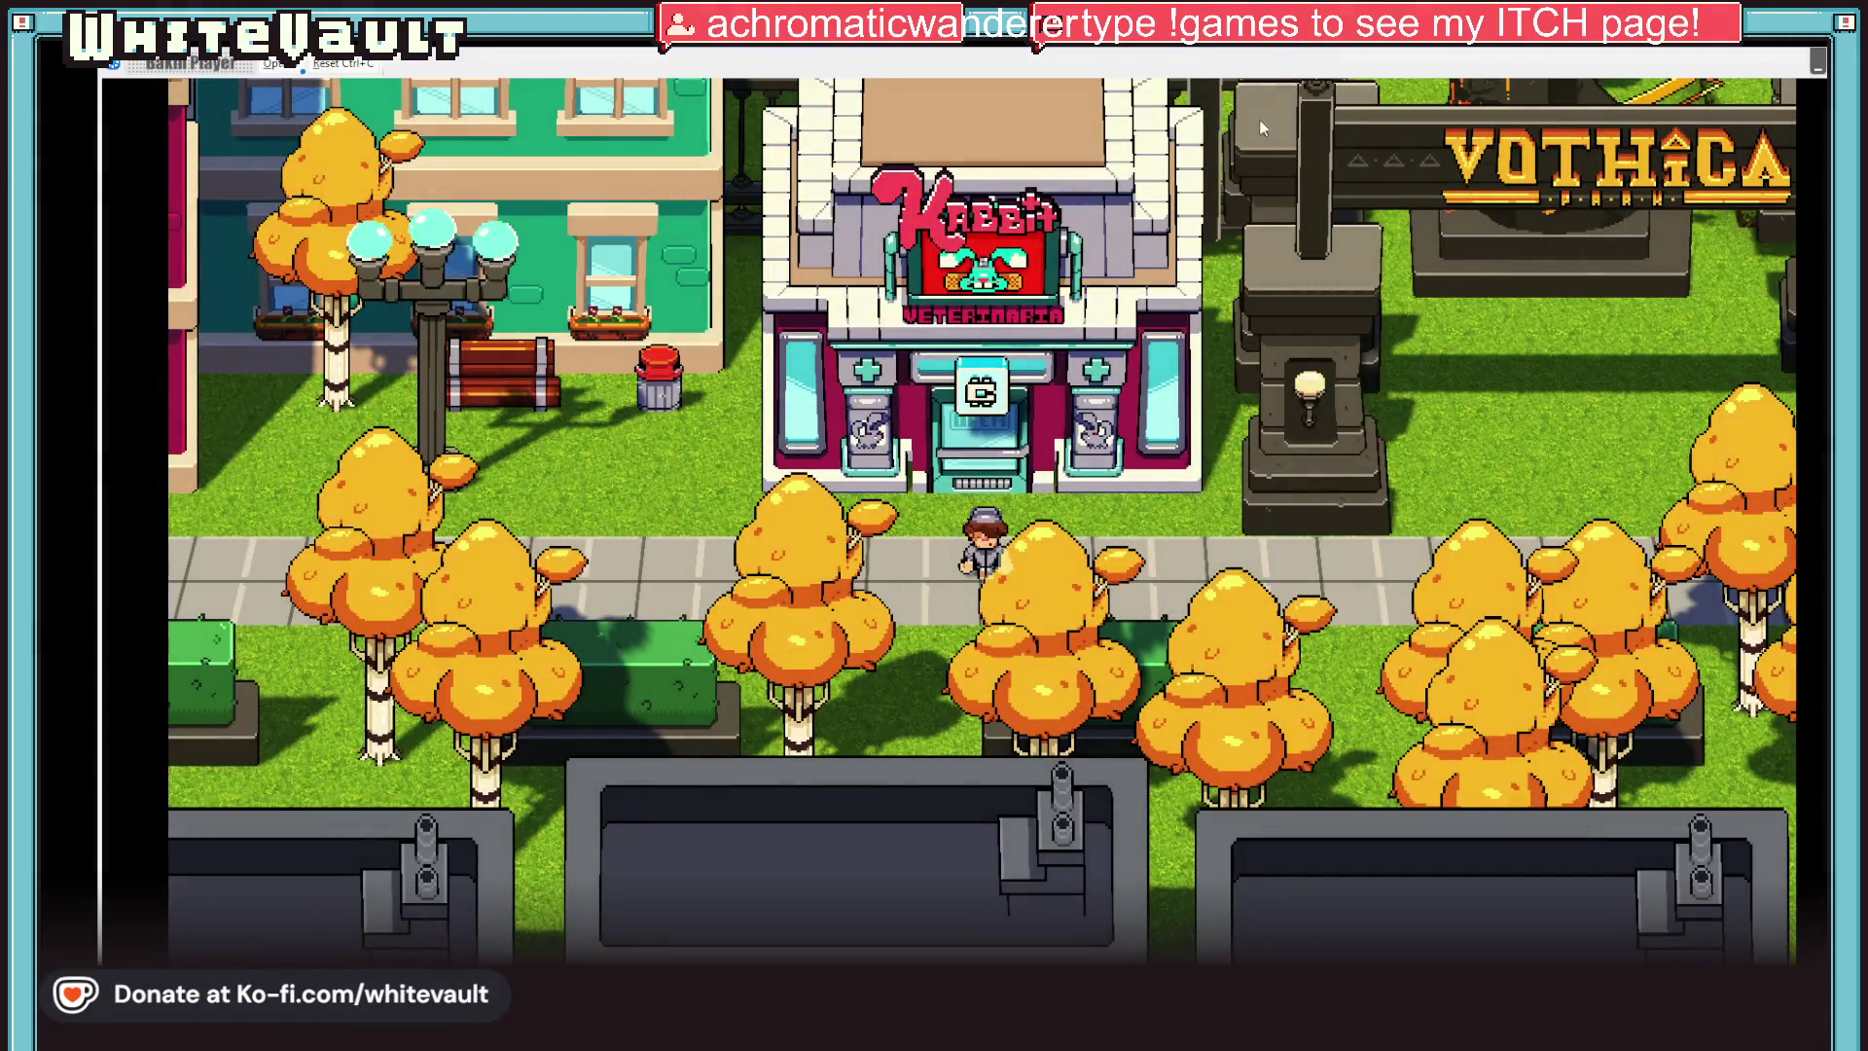
key("Left")
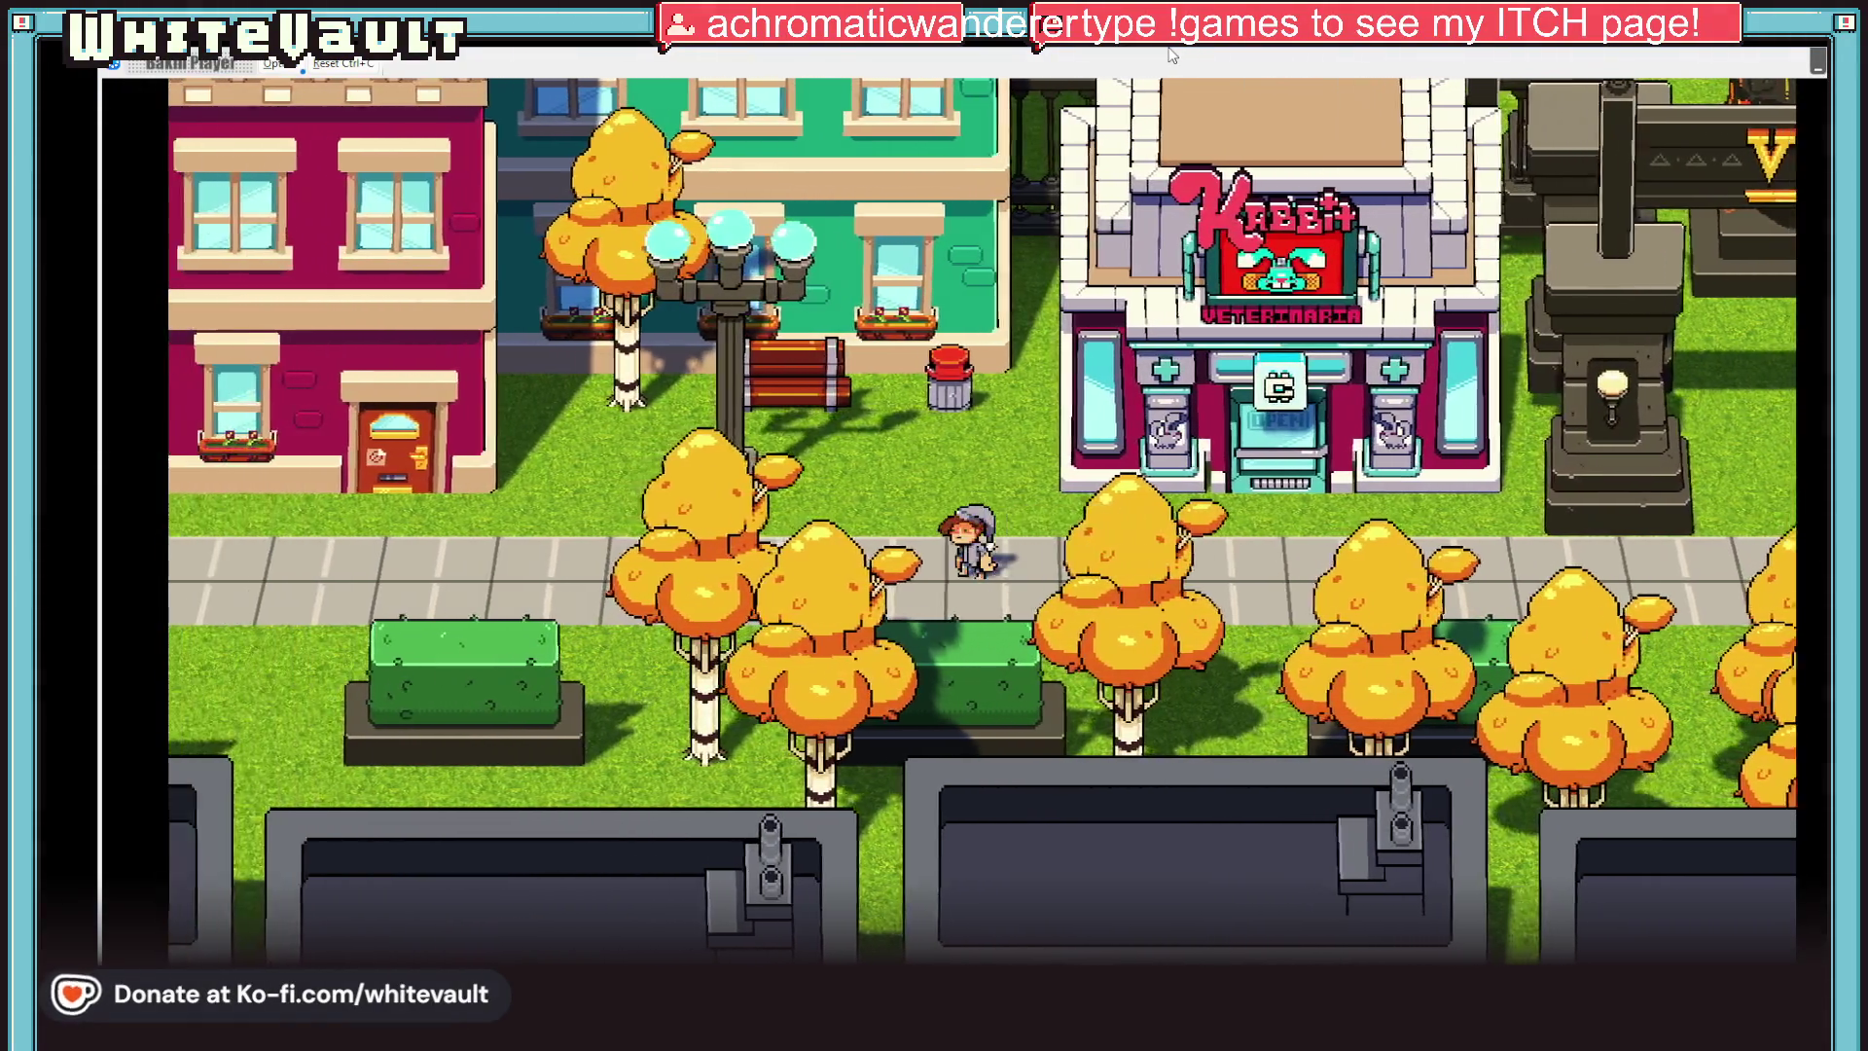
key("Right")
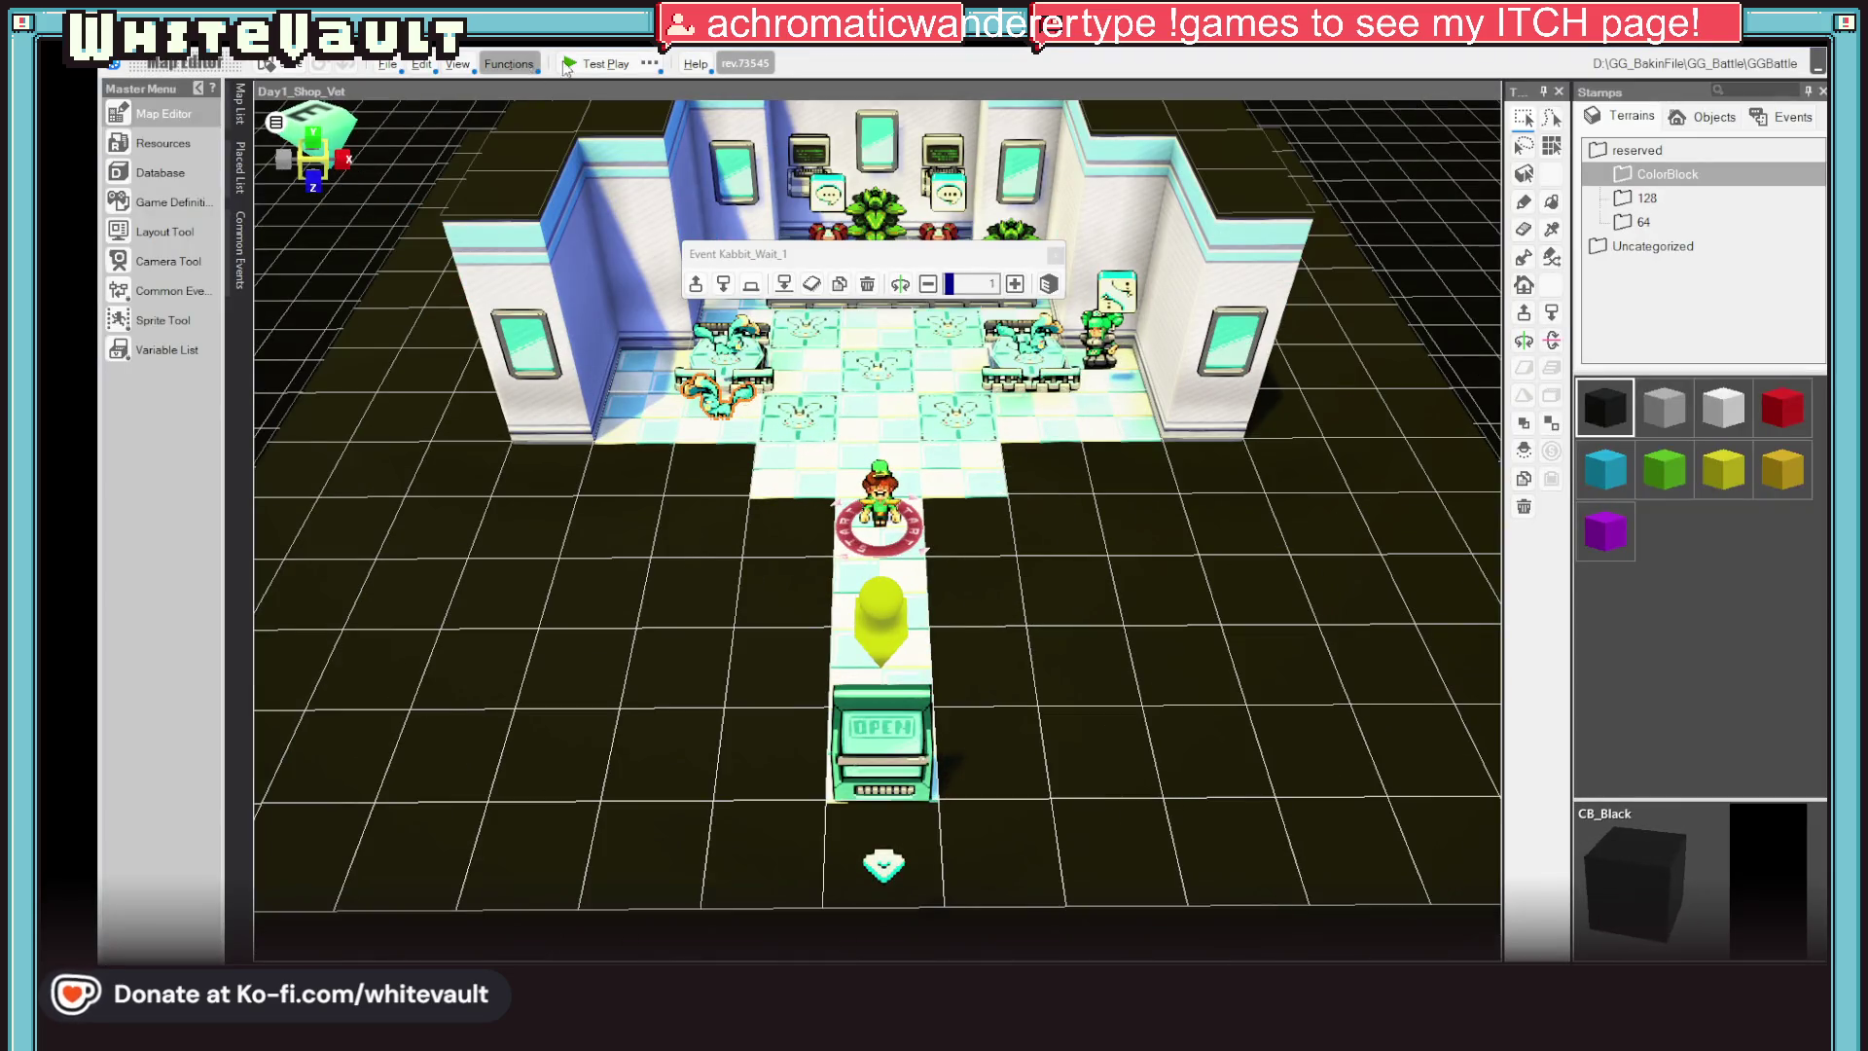
Start another test play, walk up to the green-haired NPC and talk to her
left_click(579, 60)
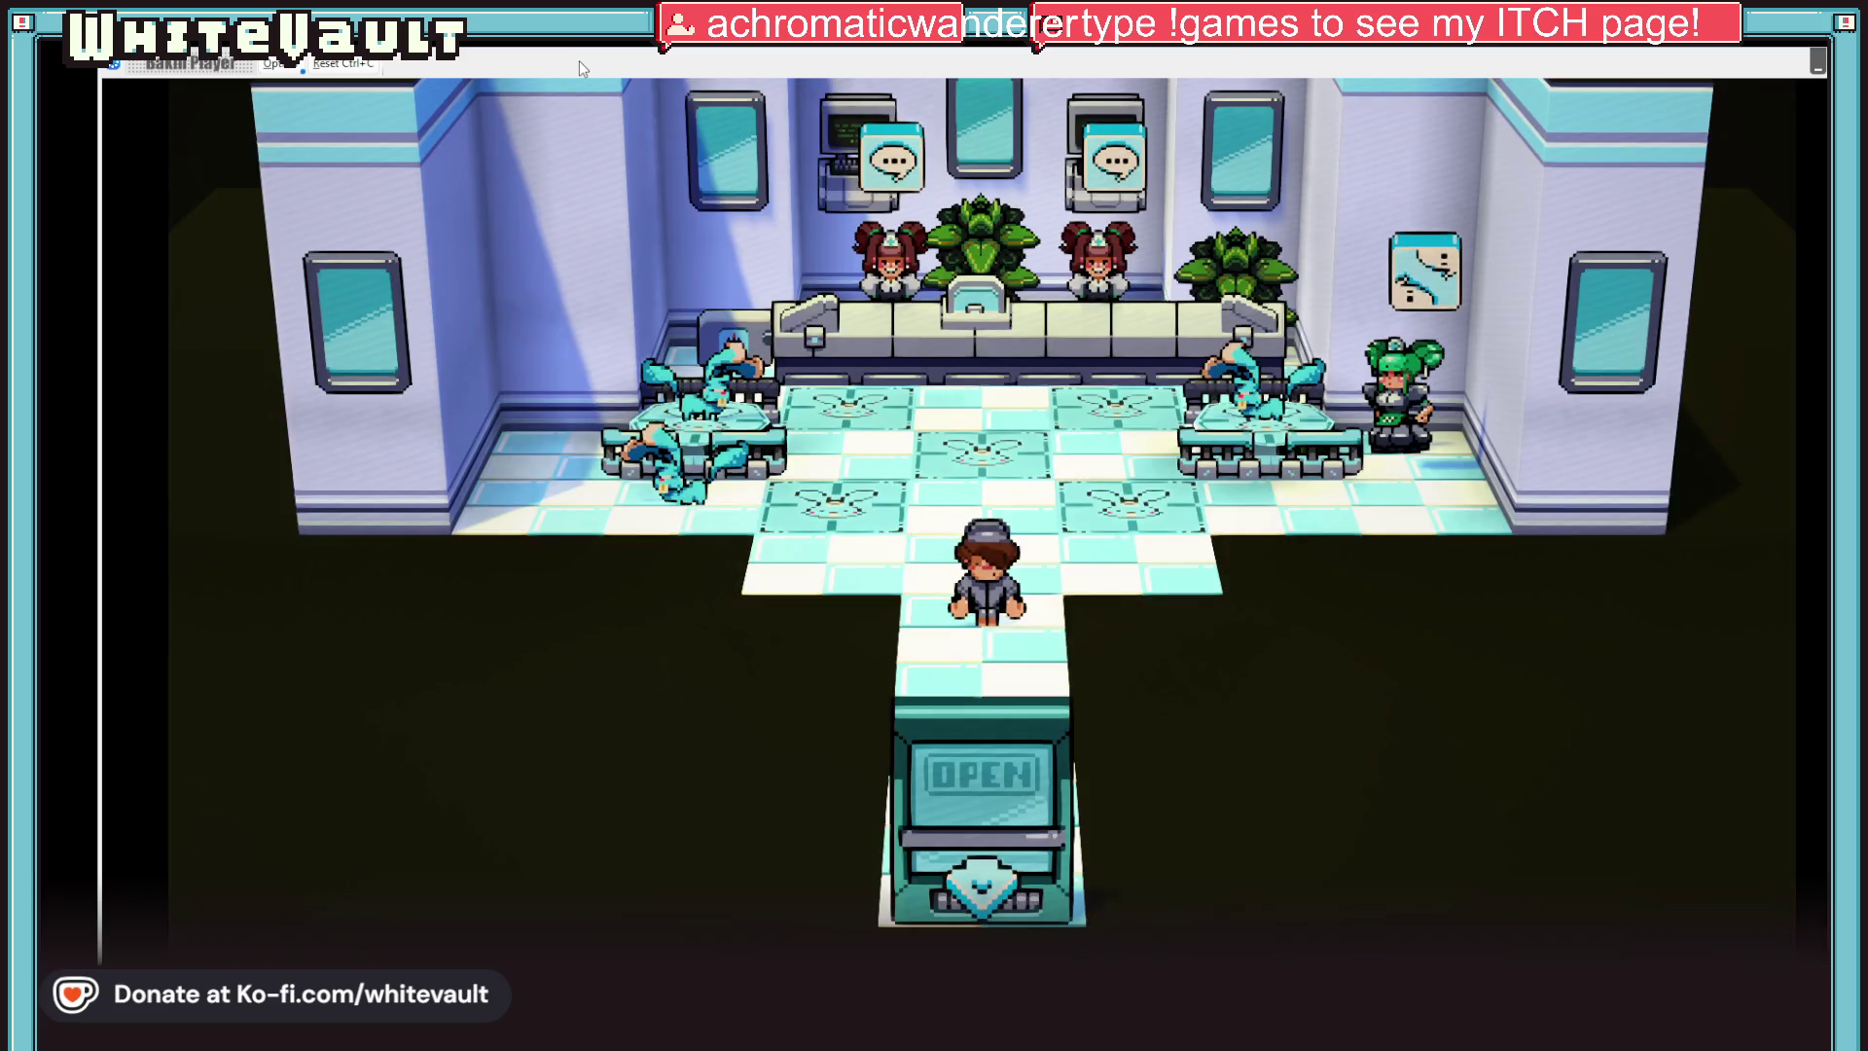
key("Up")
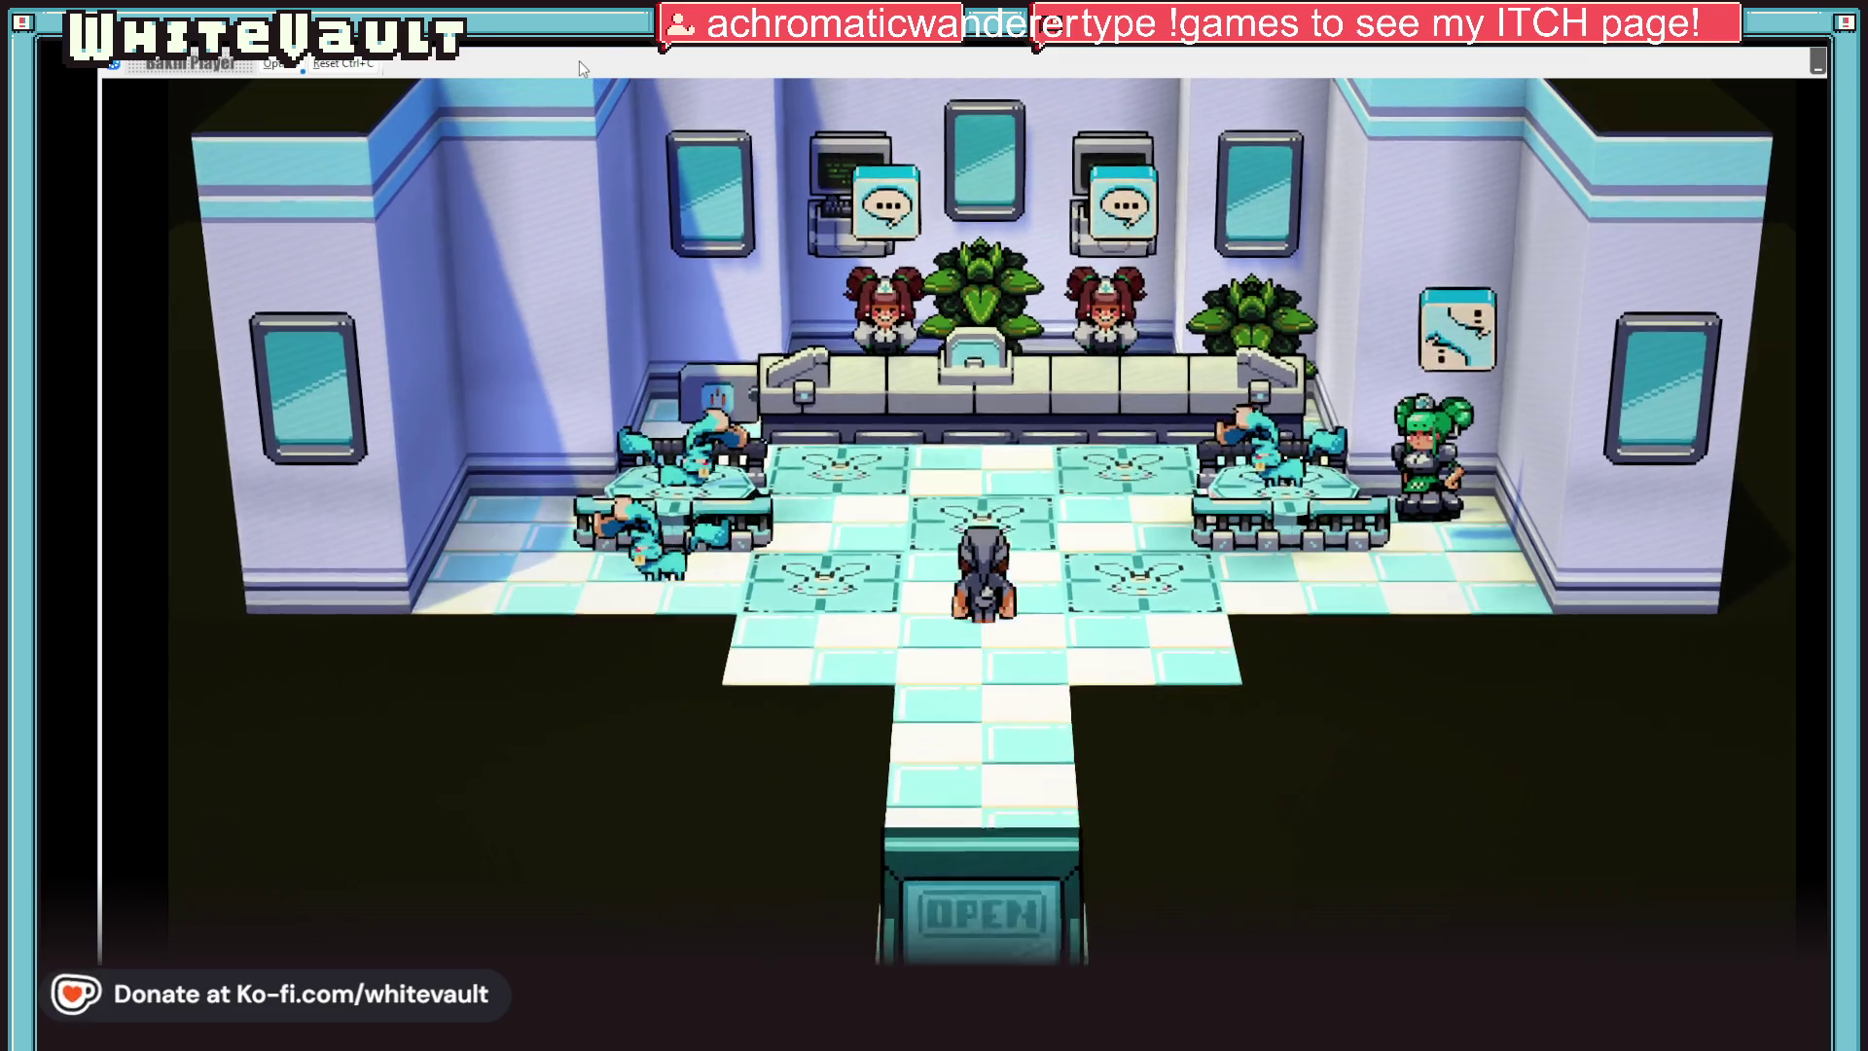
key("Right")
key("Right")
key("Up")
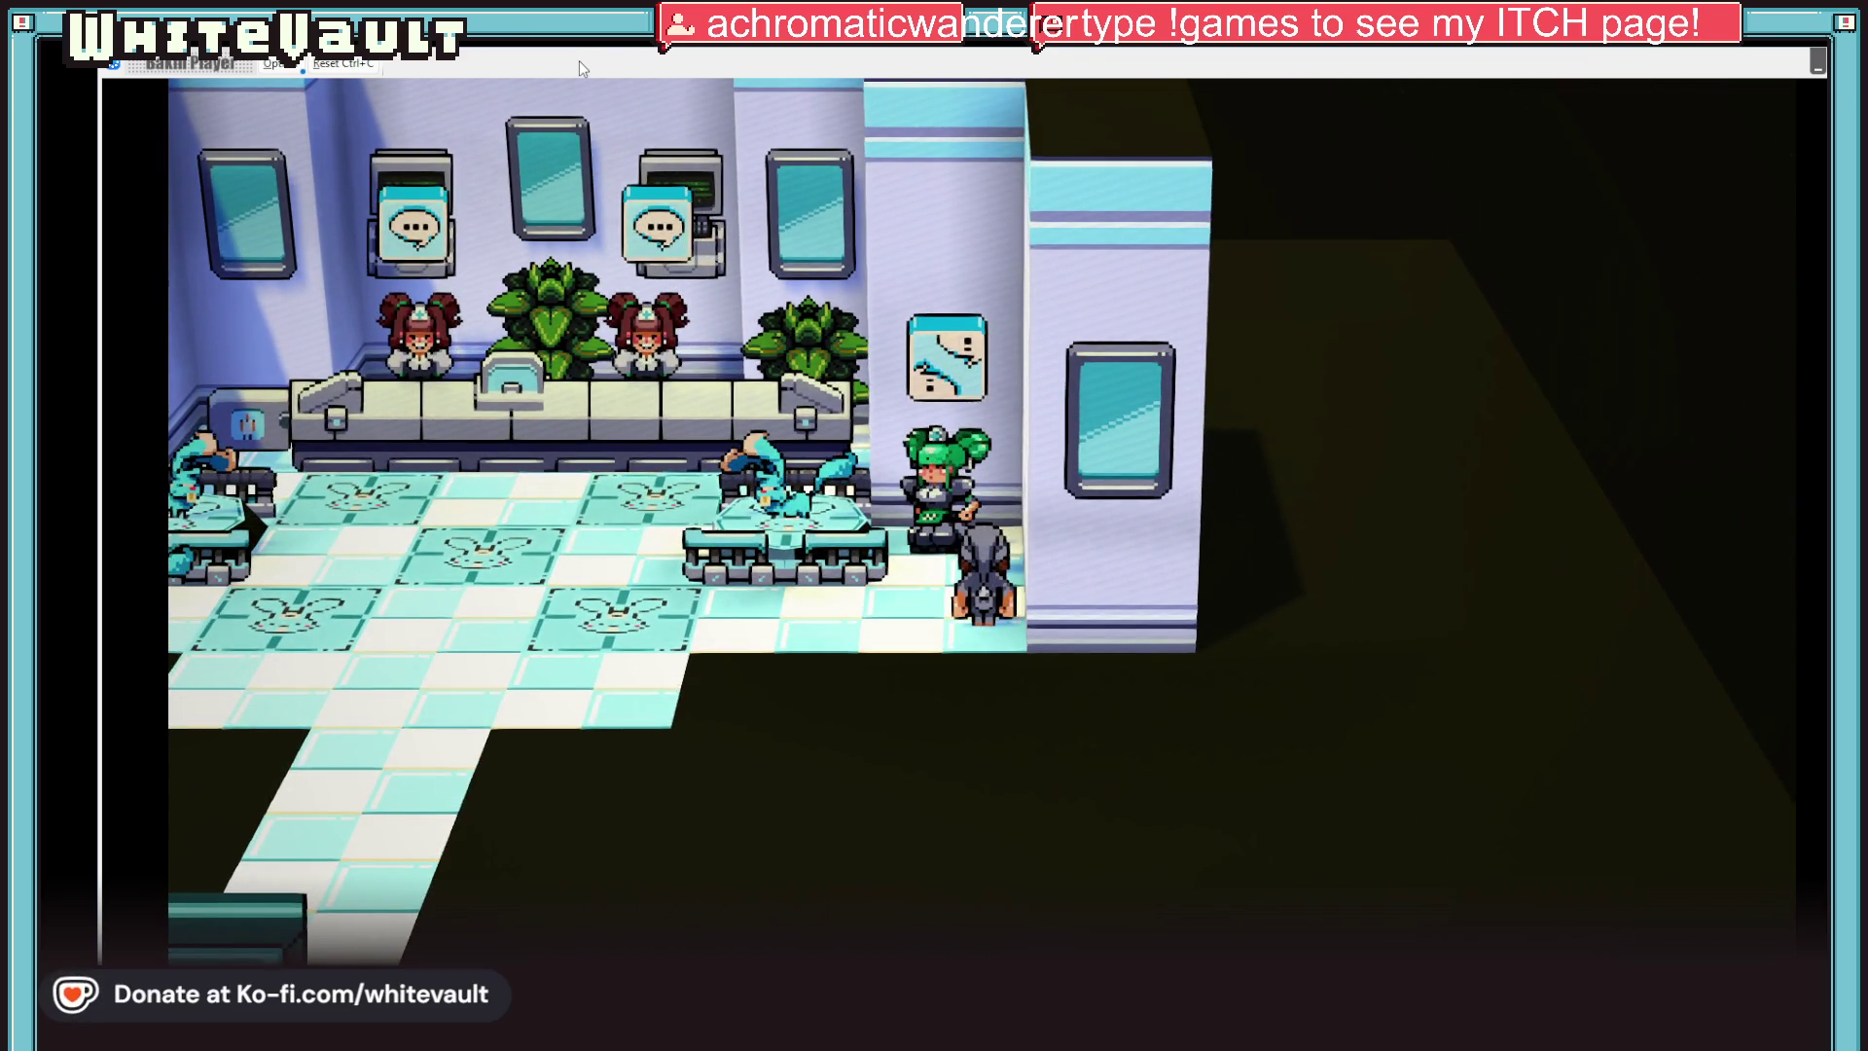
key("Return")
key("Return")
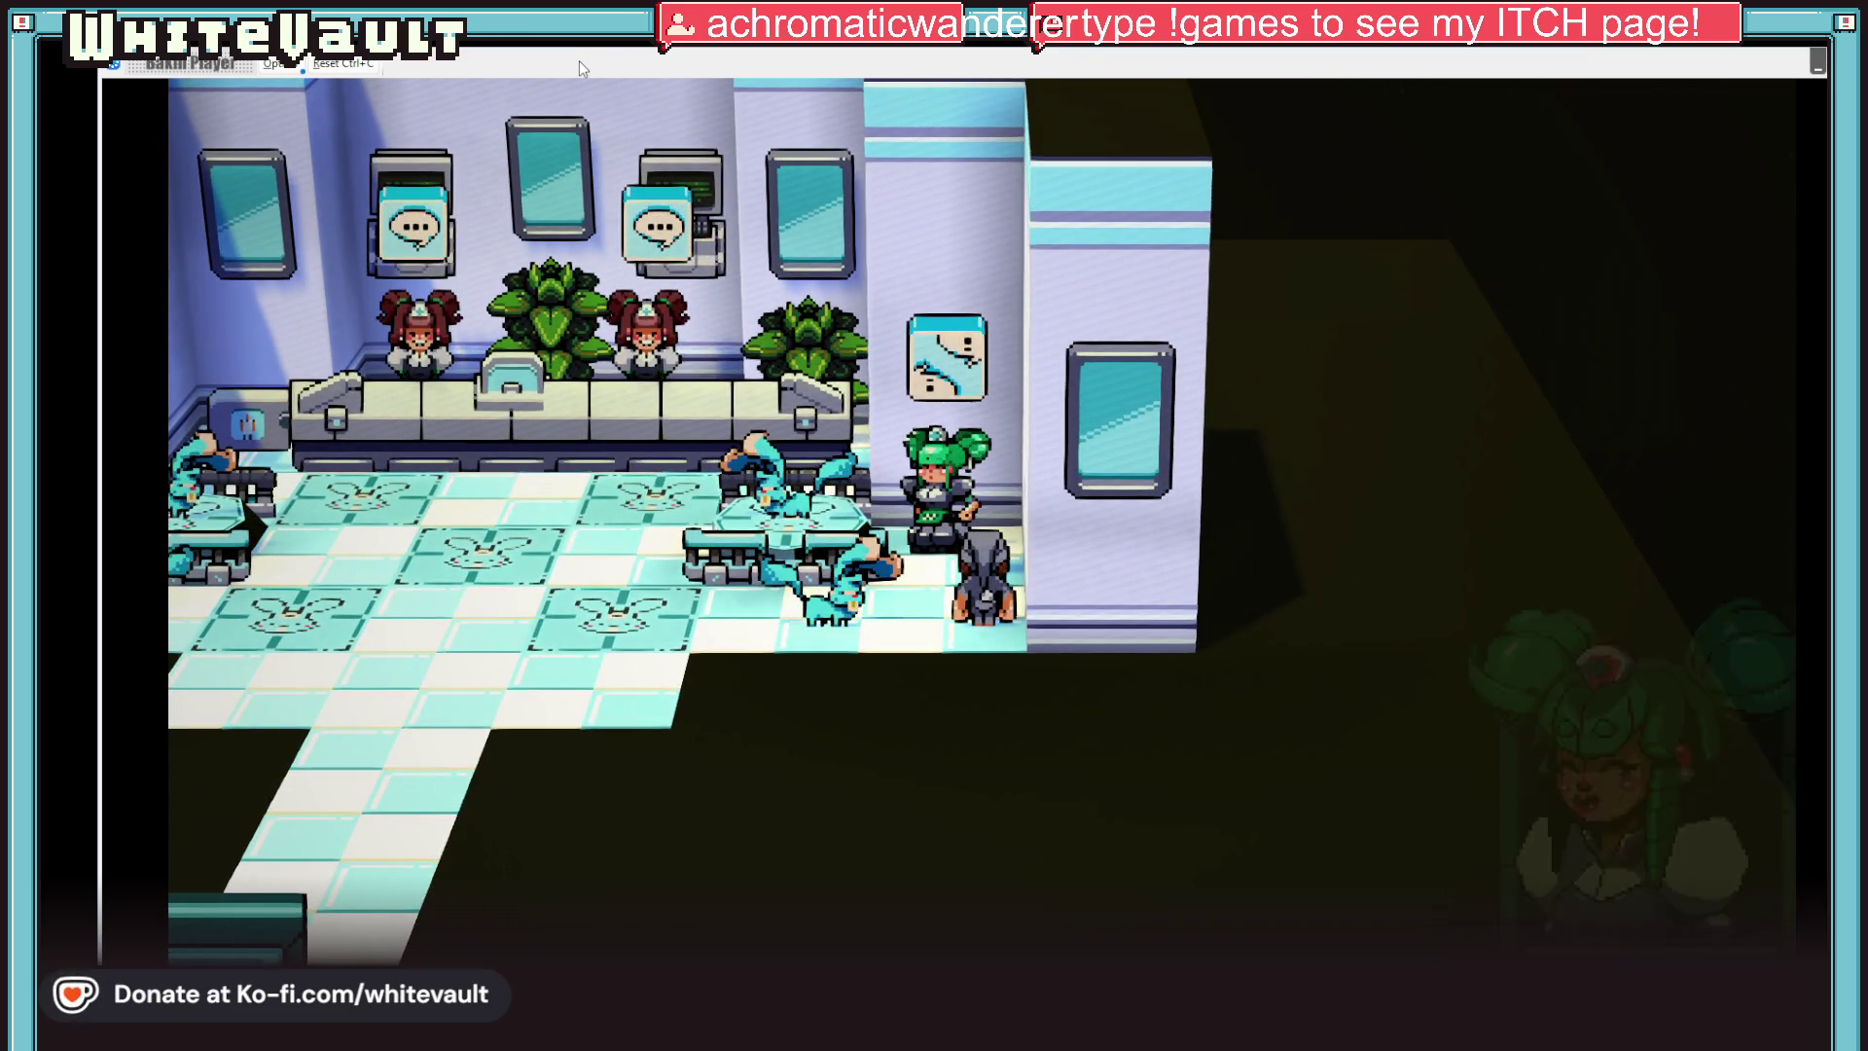